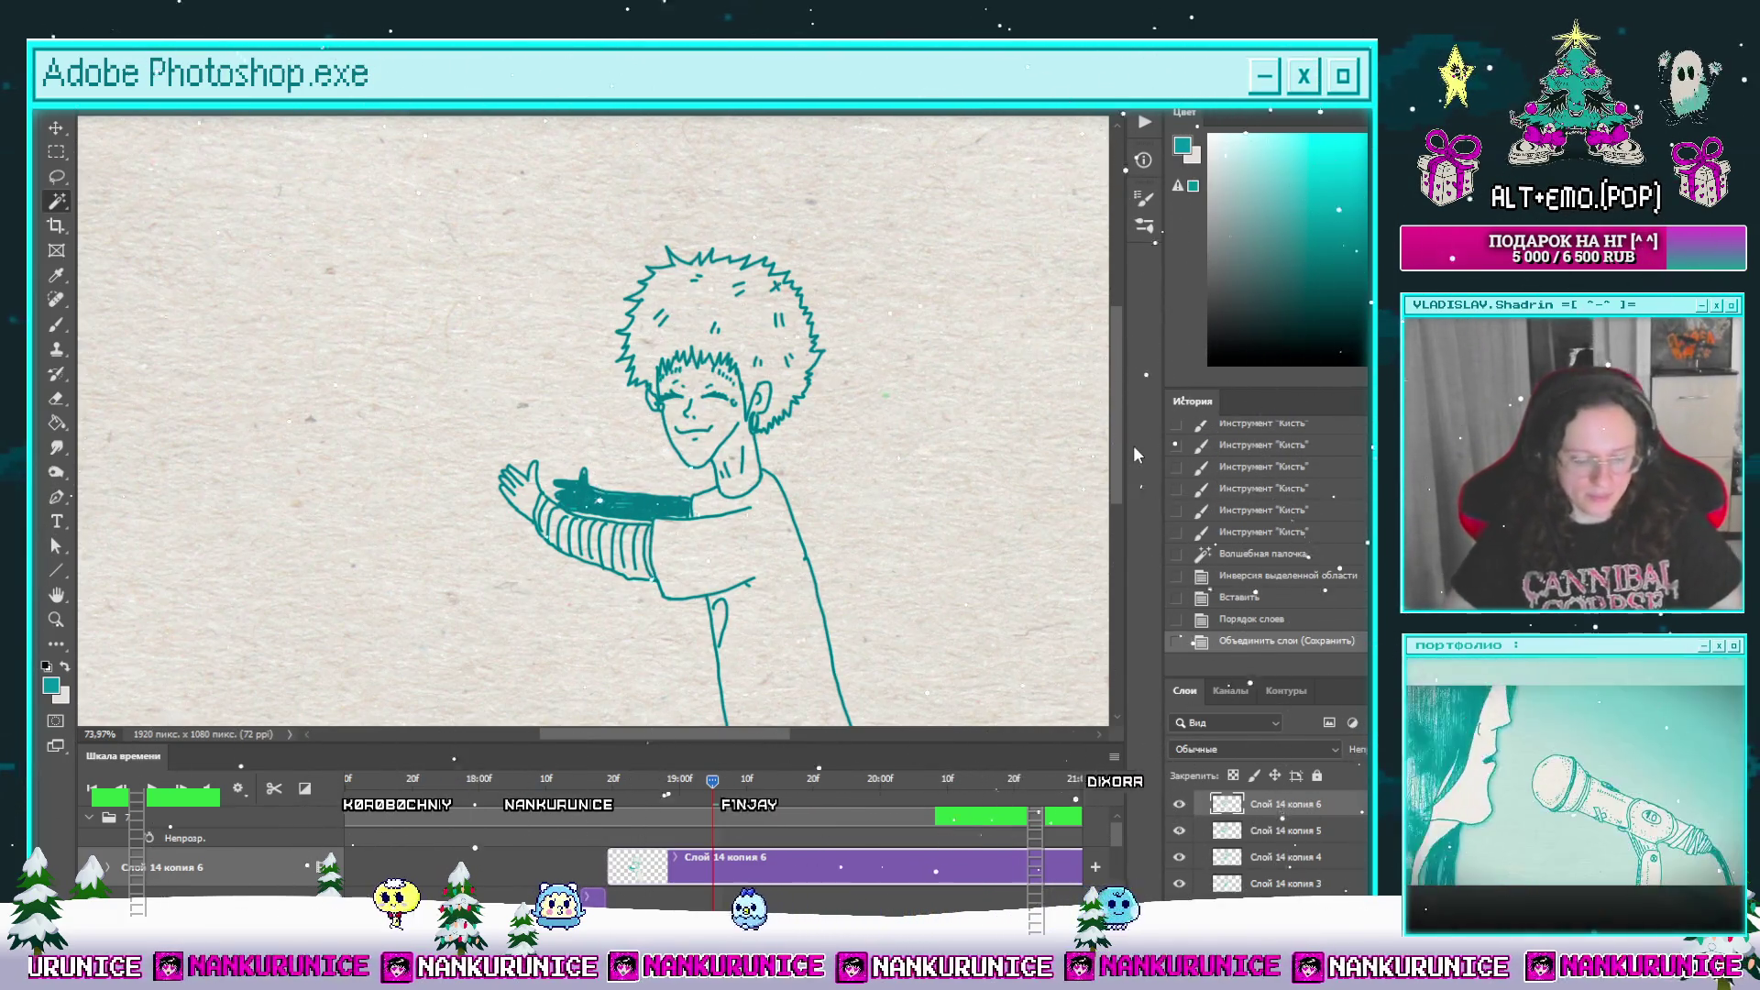
Step: Deselect, zoom out to the full canvas, and scrub back to the earlier profile frame
left_click(814, 293)
key("ctrl+d")
key("z")
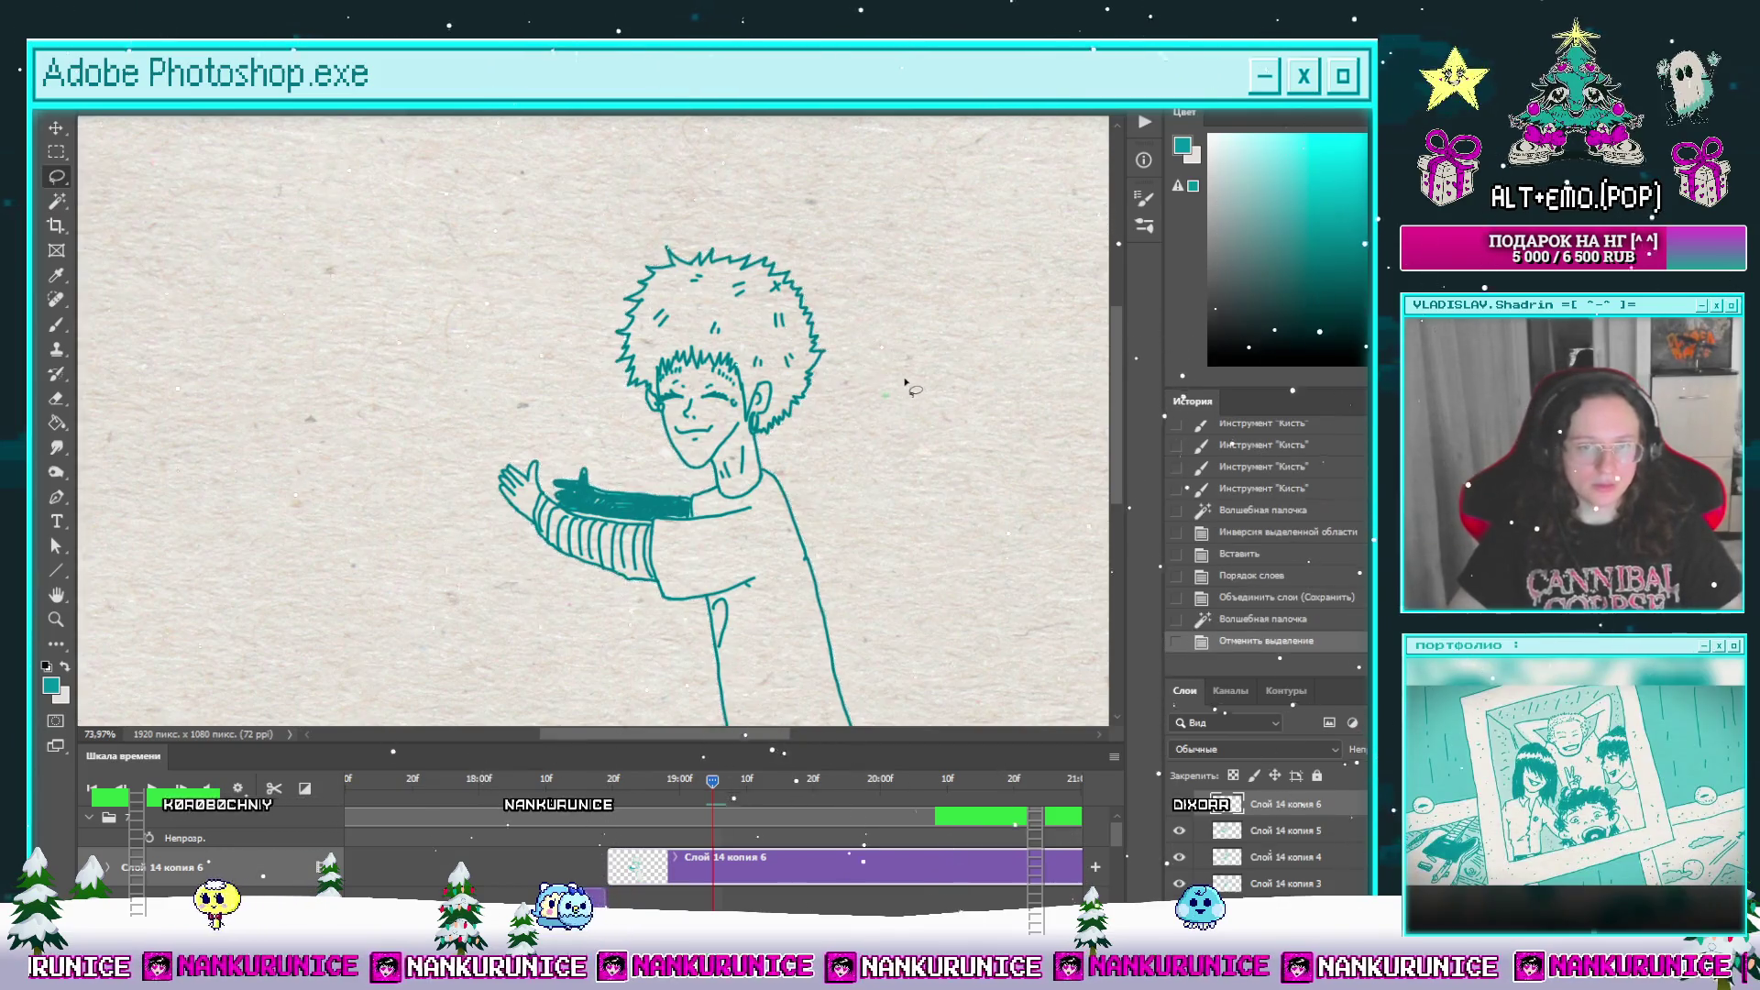
scroll(860, 400, "down", 2)
scroll(860, 400, "down", 2)
key("l")
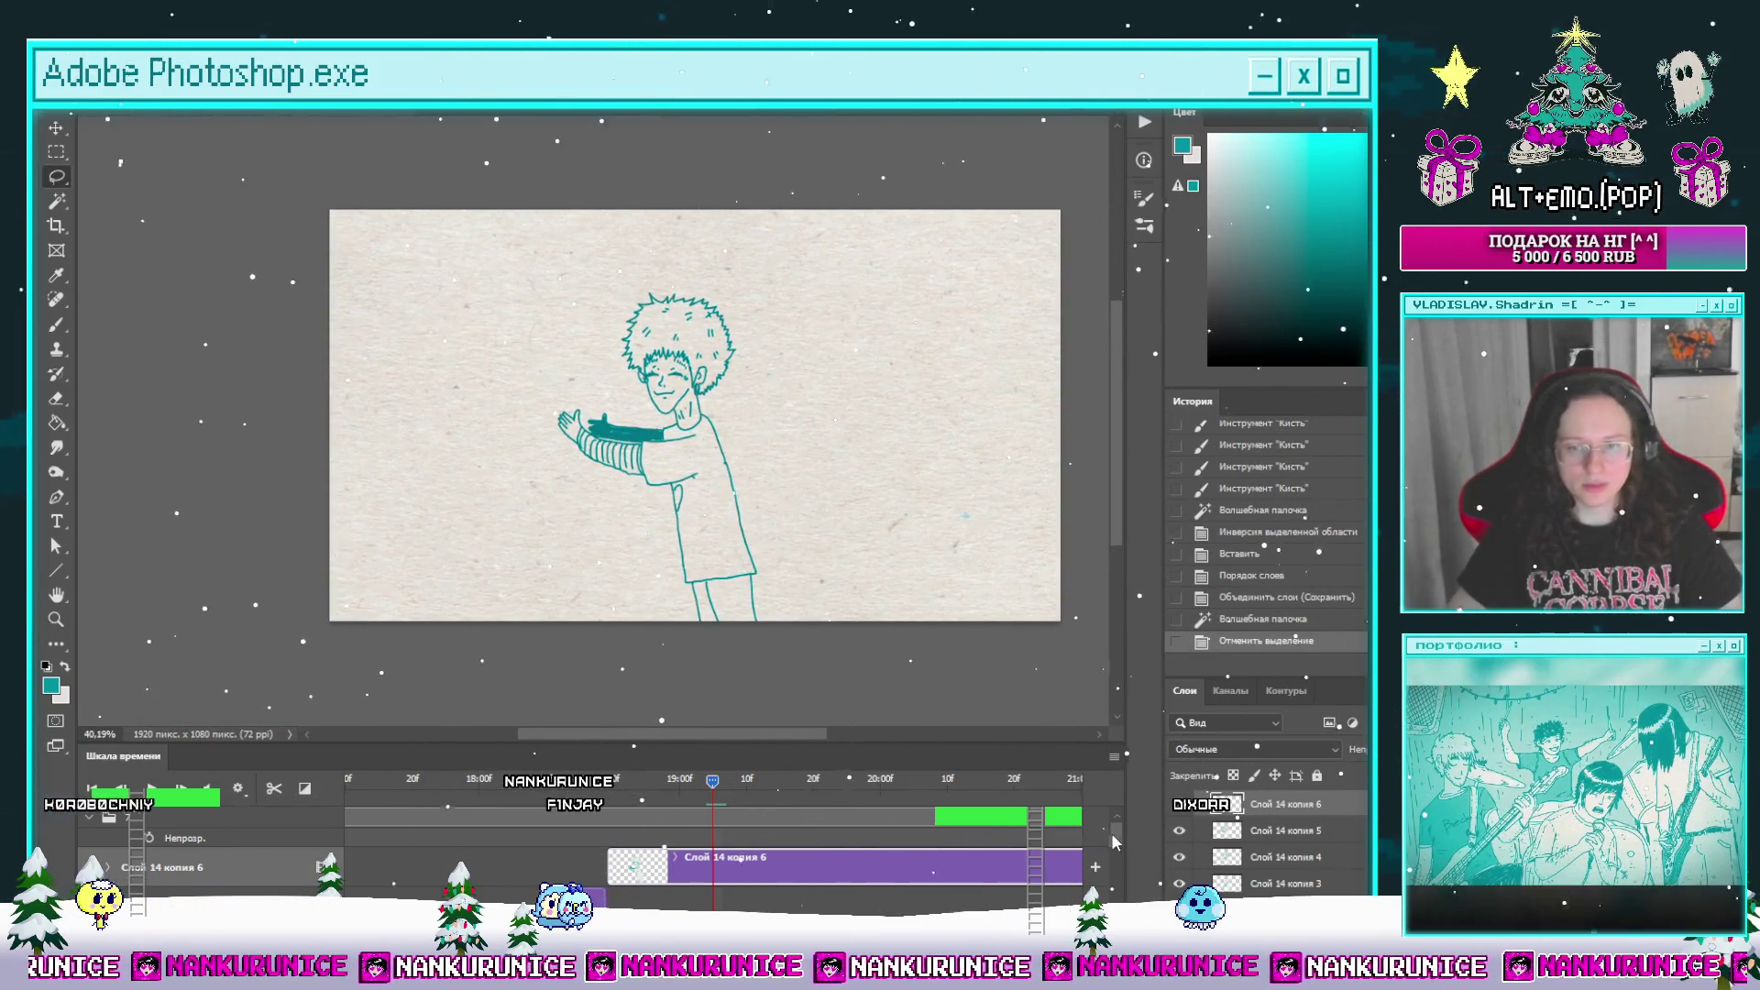
scroll(1067, 880, "down", 2)
key("ctrl+comma")
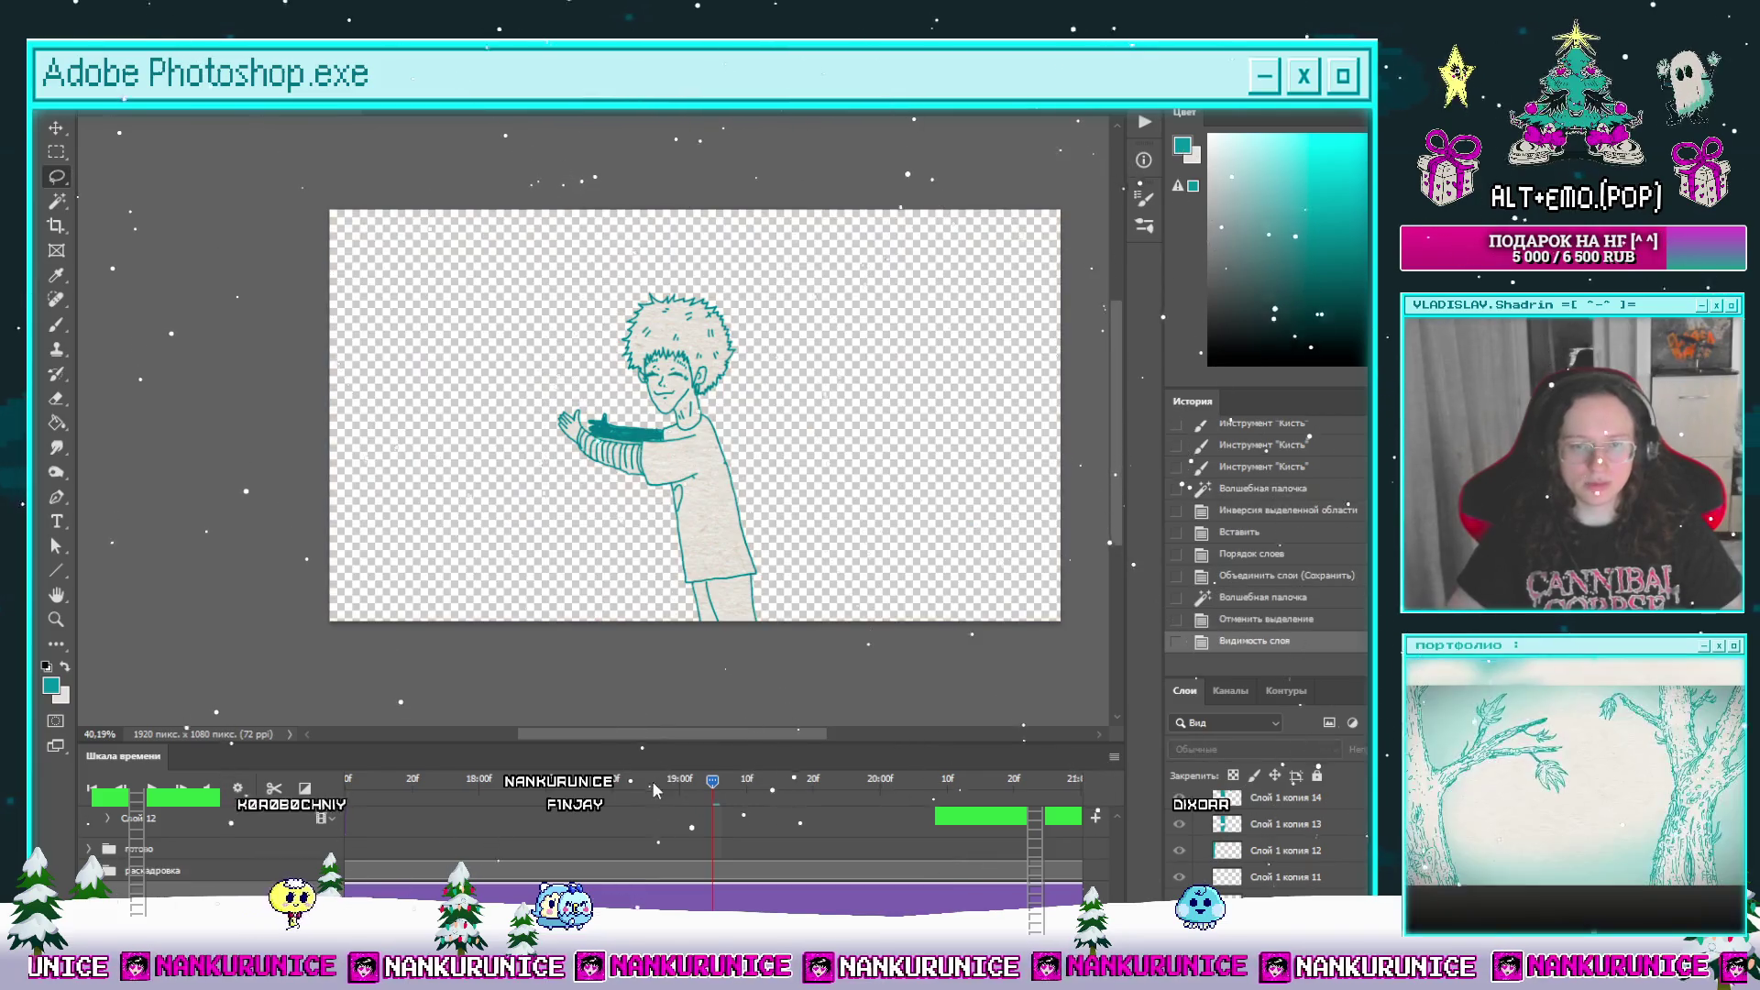
mouse_move(652, 793)
left_mouse_down()
mouse_move(345, 822)
mouse_move(400, 816)
left_mouse_up()
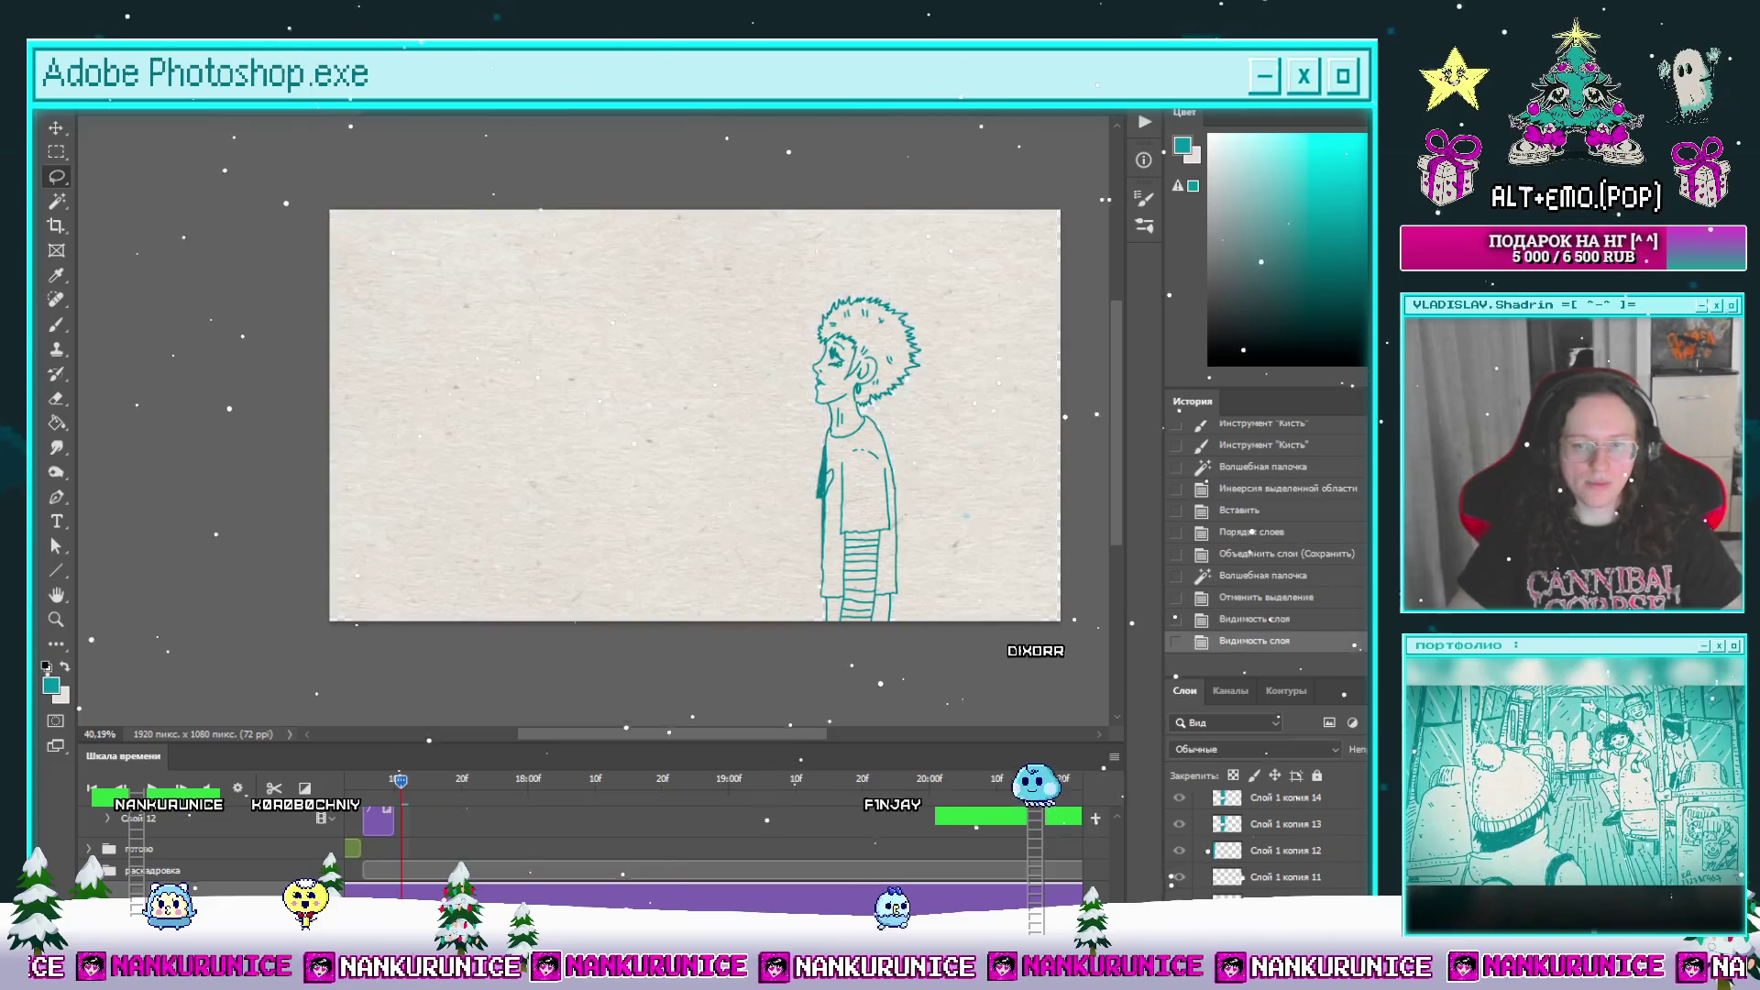
Step: Show the paper background again and hide the teal mother silhouette in the раскадровка group
left_click(495, 779)
left_click(819, 875)
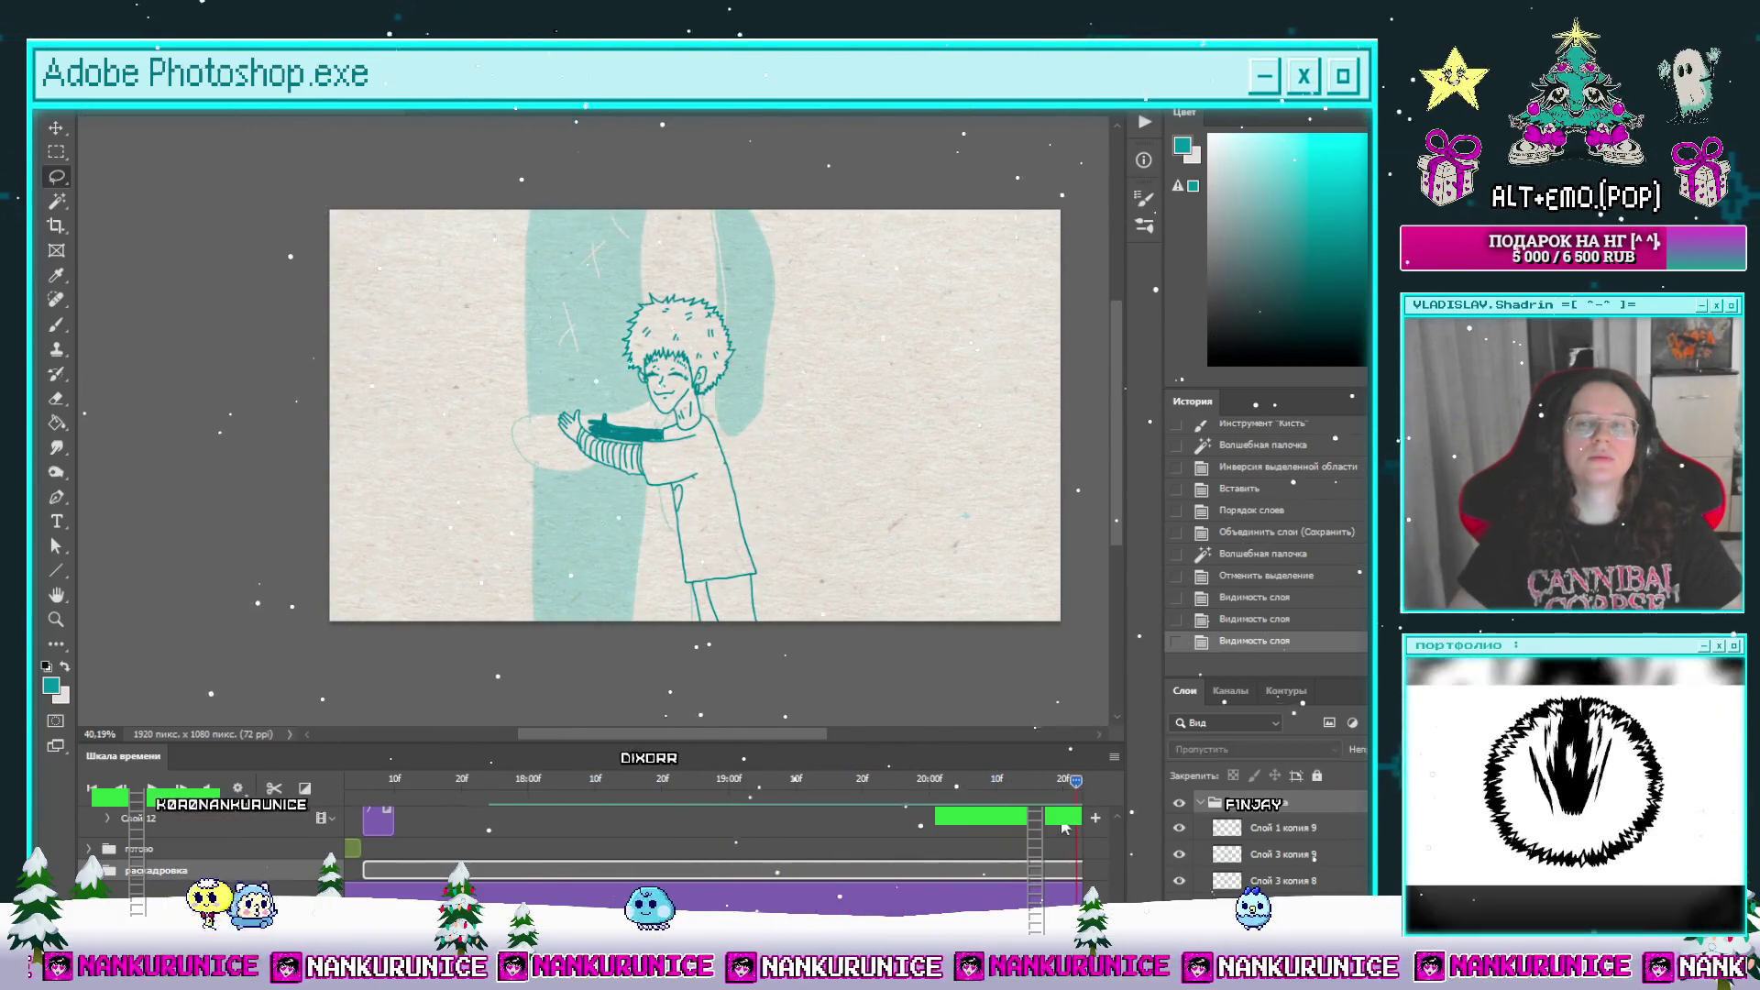
left_click(1179, 803)
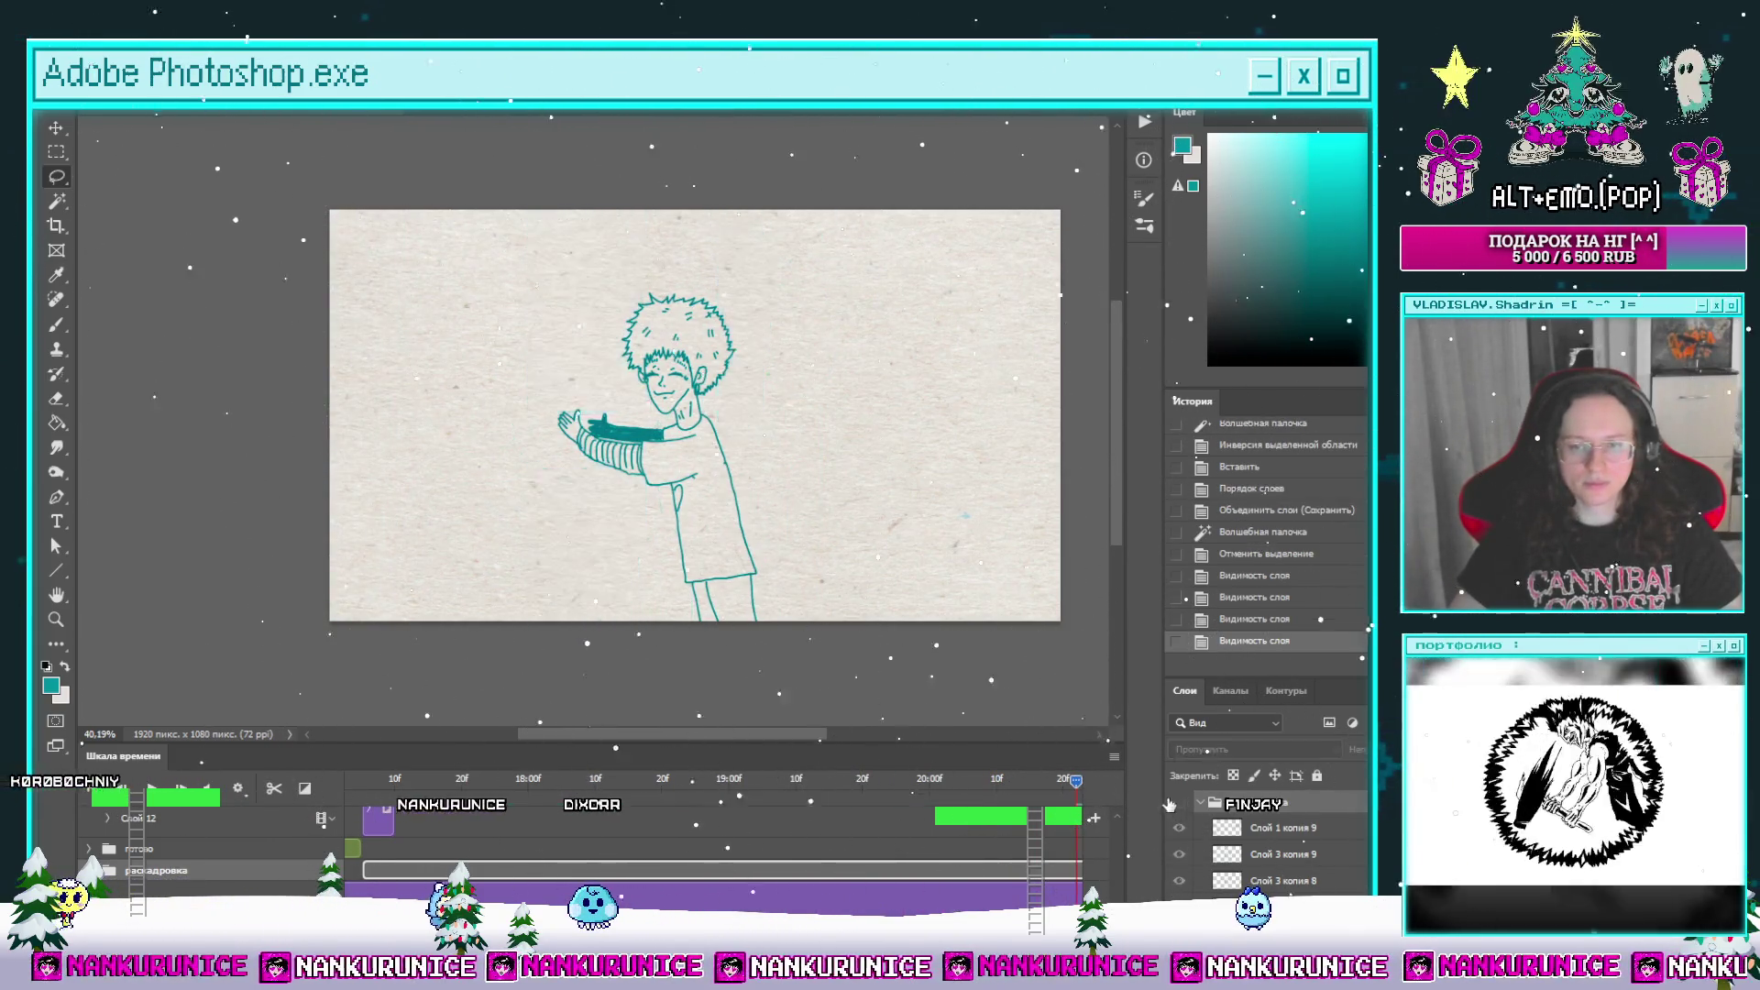
scroll(1118, 825, "down", 3)
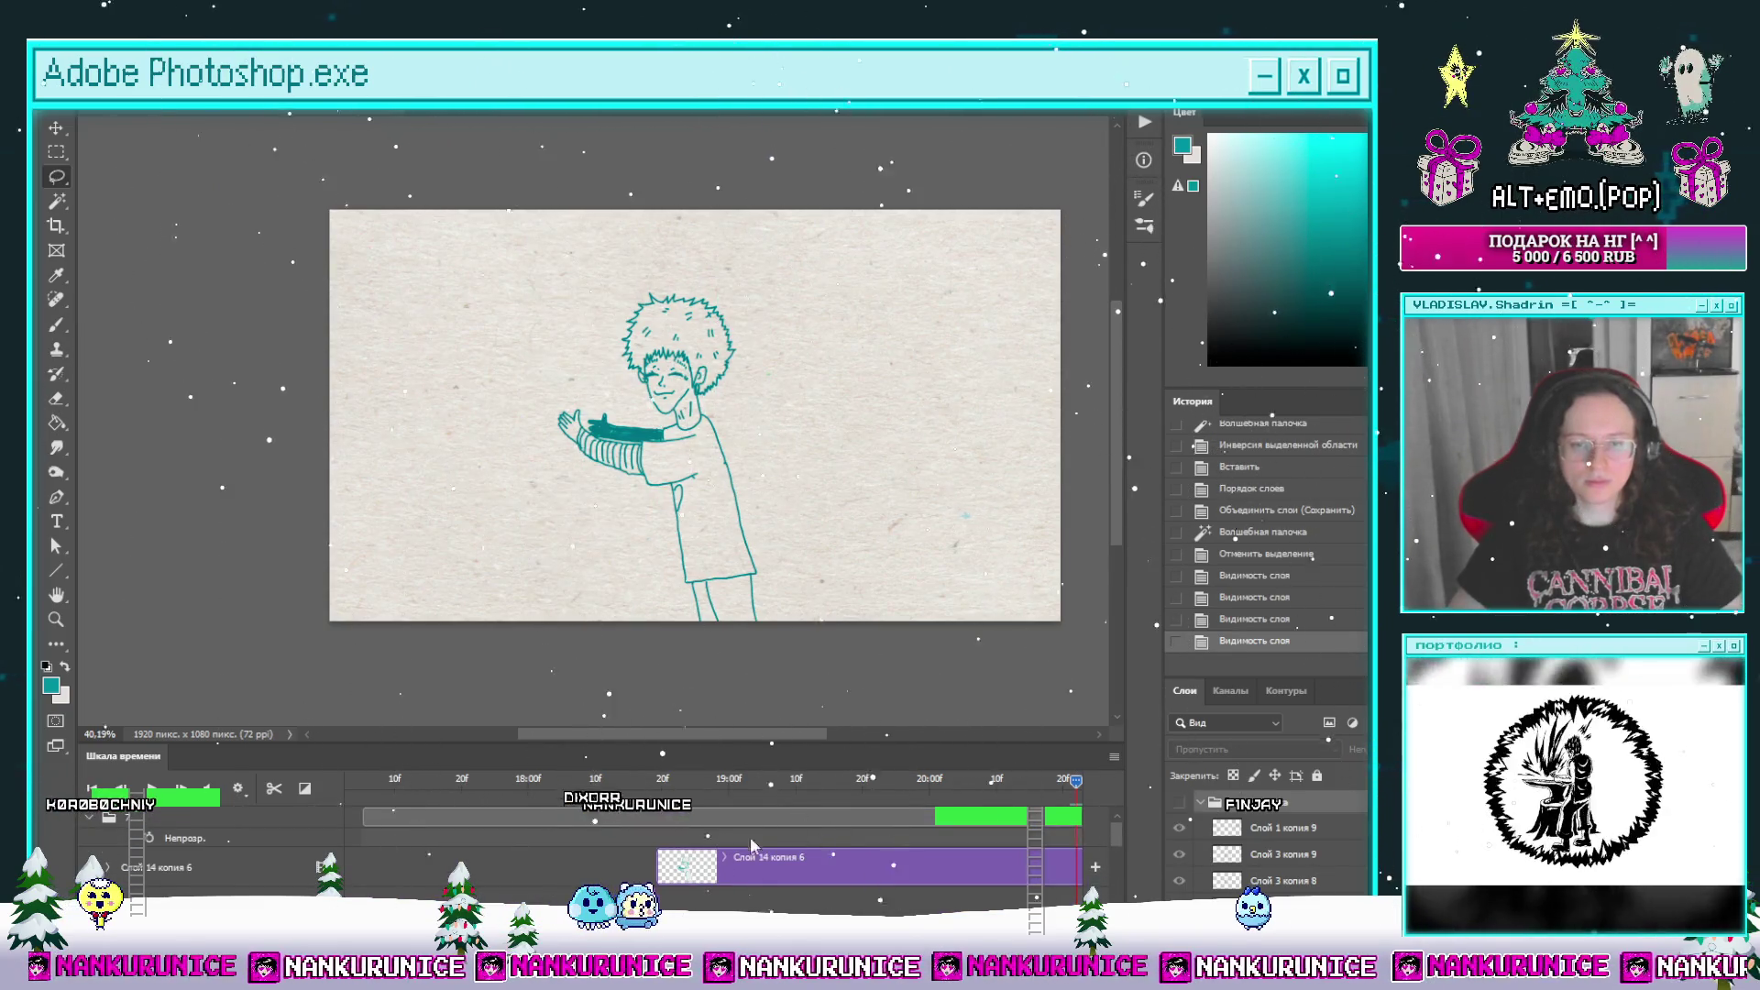
Step: Split the boy's 'Слой 14 копия 6' clip a few frames further along
left_click(648, 779)
left_click(697, 867)
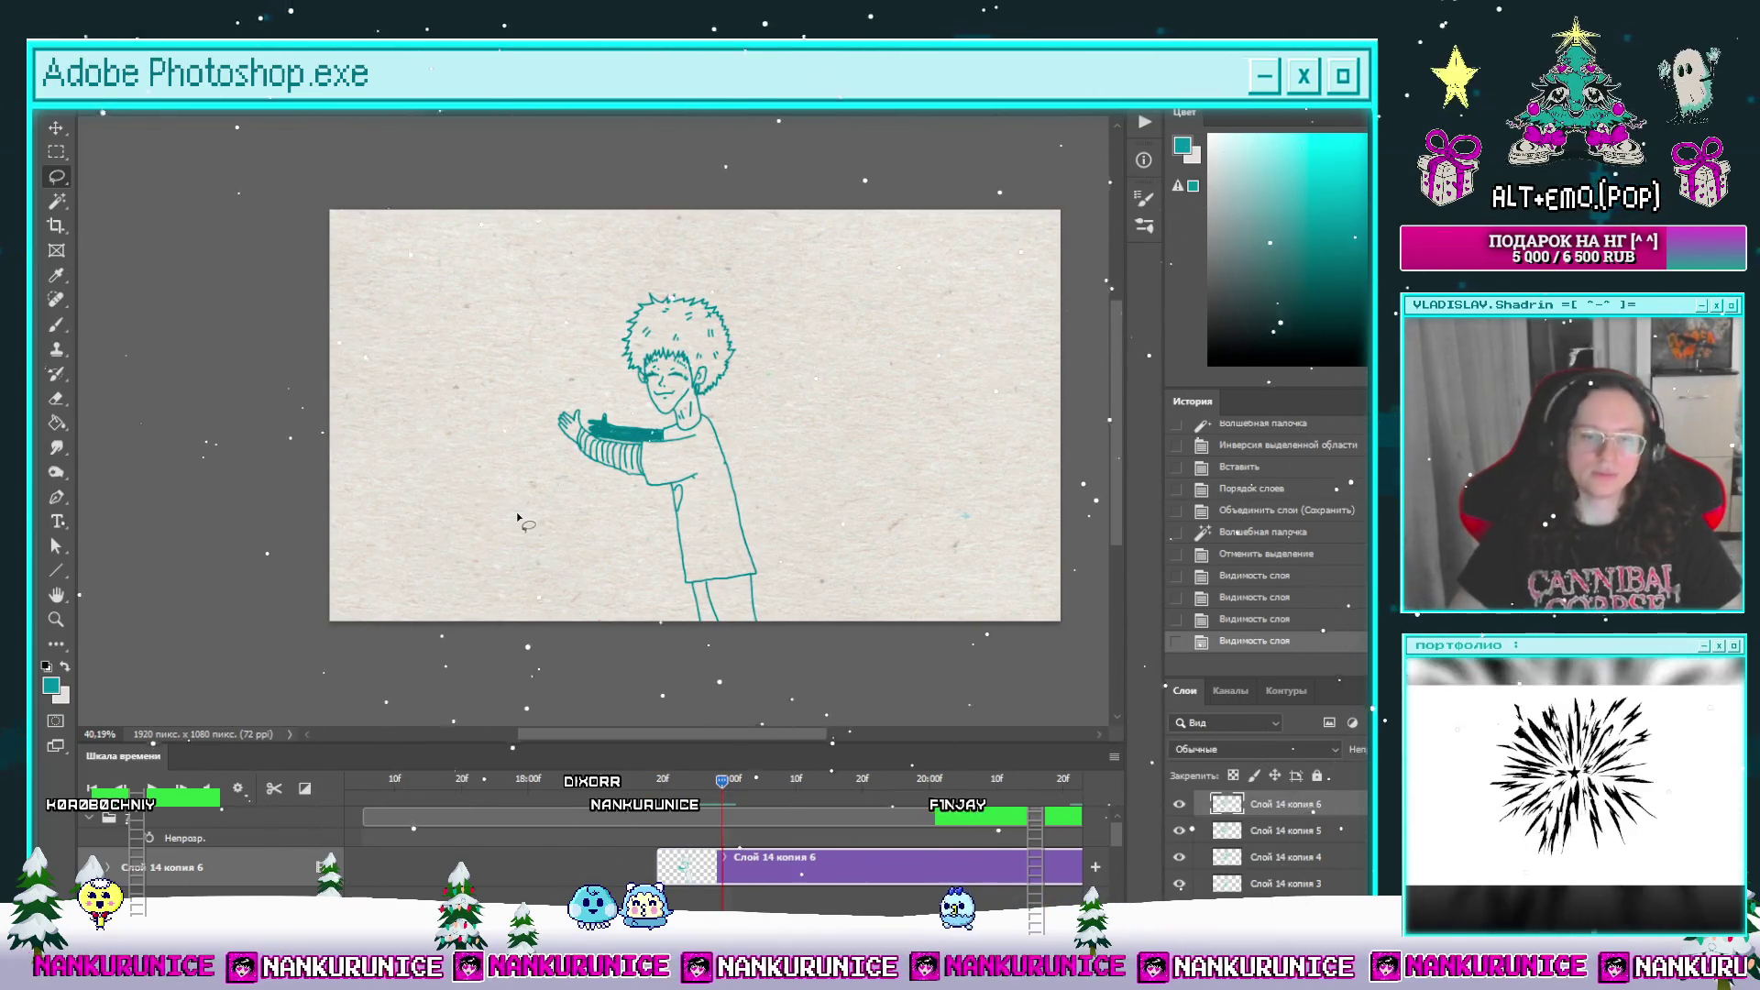
left_click_drag(658, 780, 682, 780)
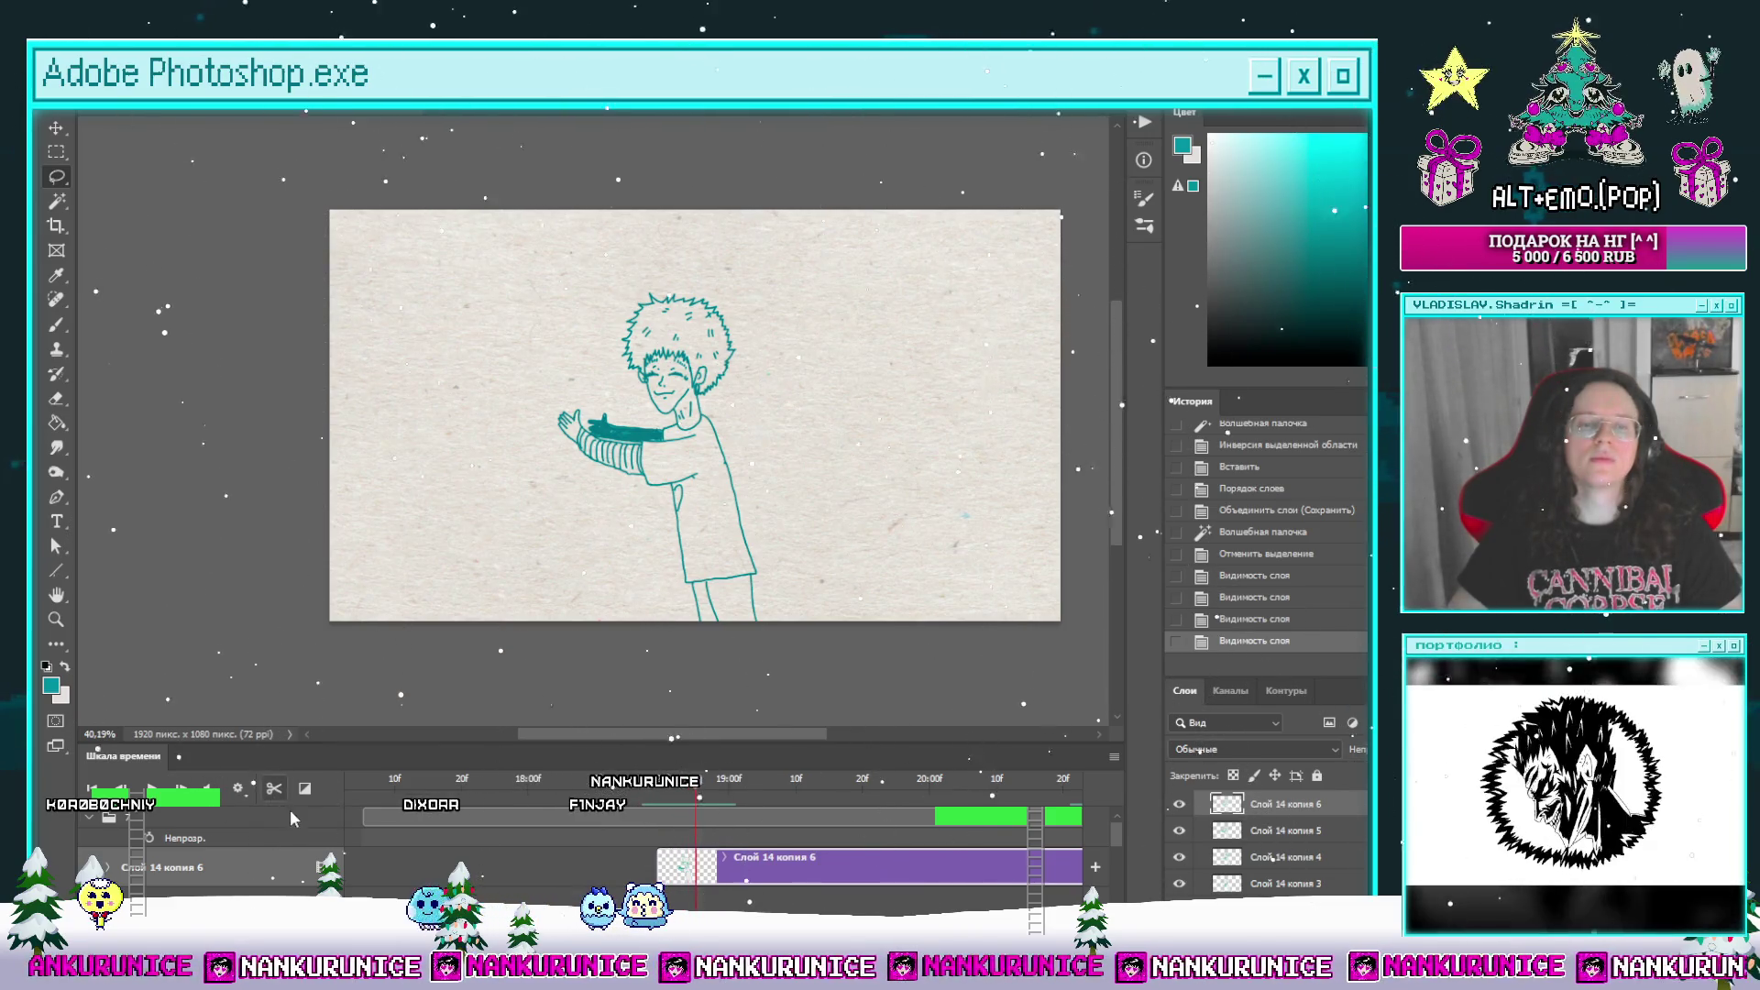
left_click(274, 788)
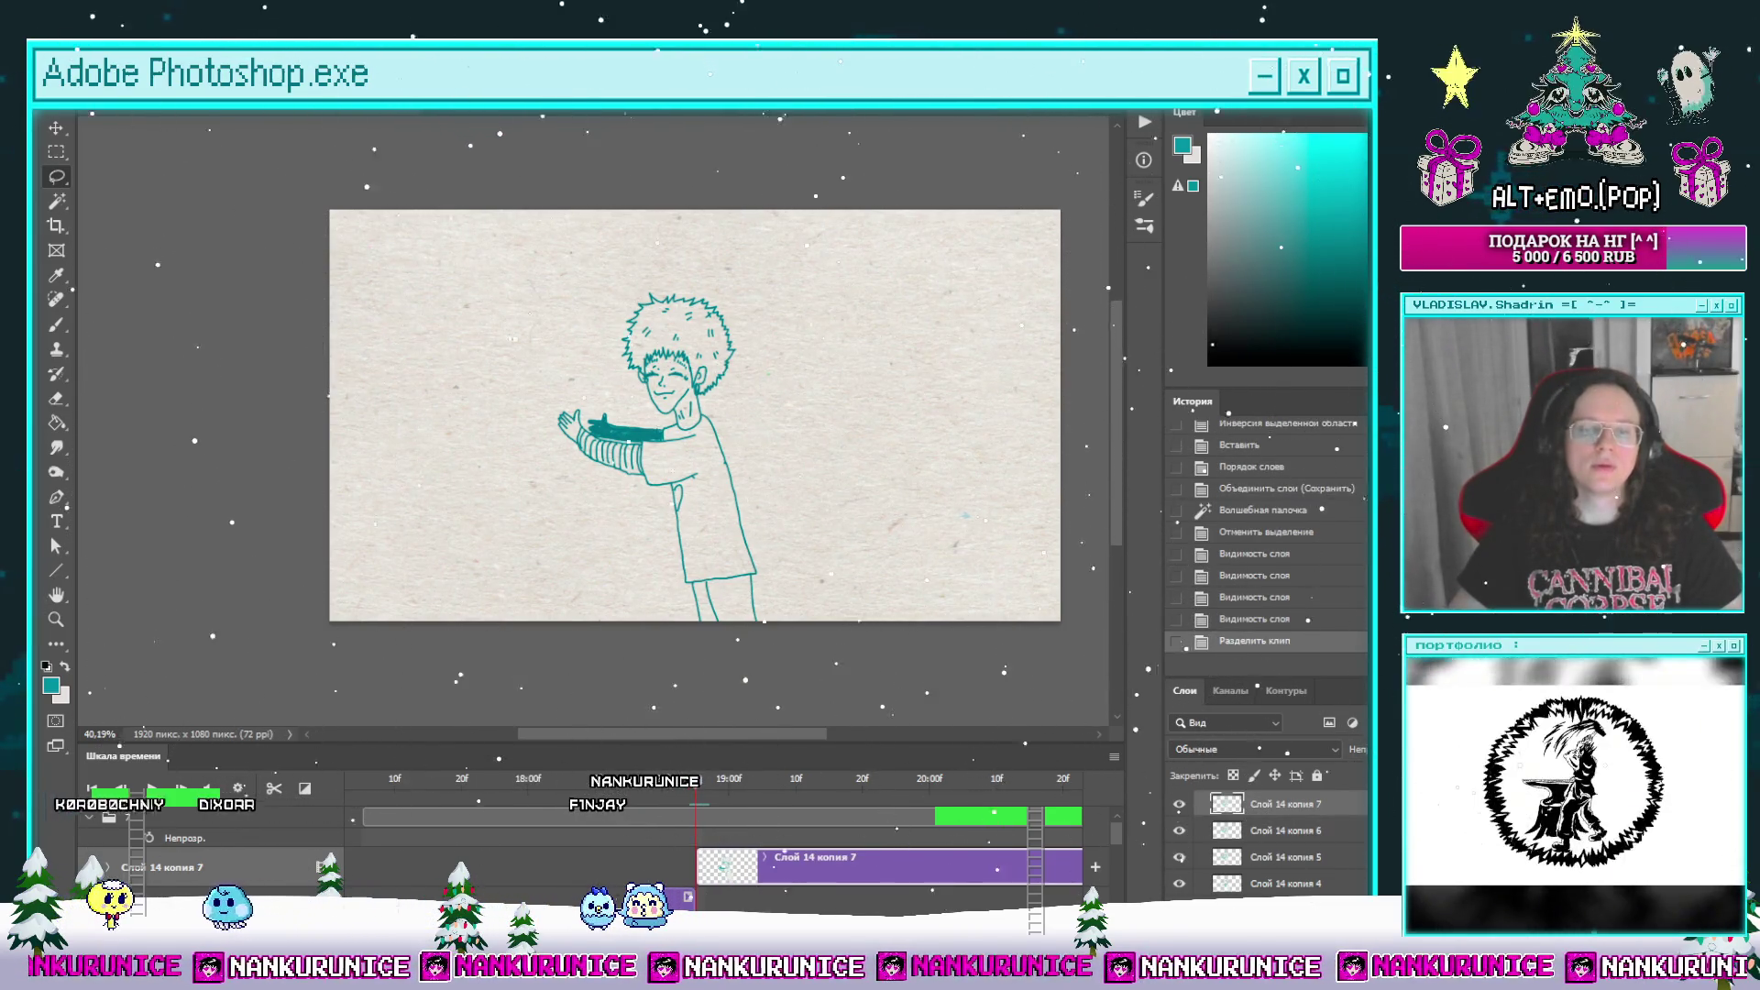
Step: Trim the earlier 'Слой 14 копия 6' clip to end one frame back
key("alt+bracketleft")
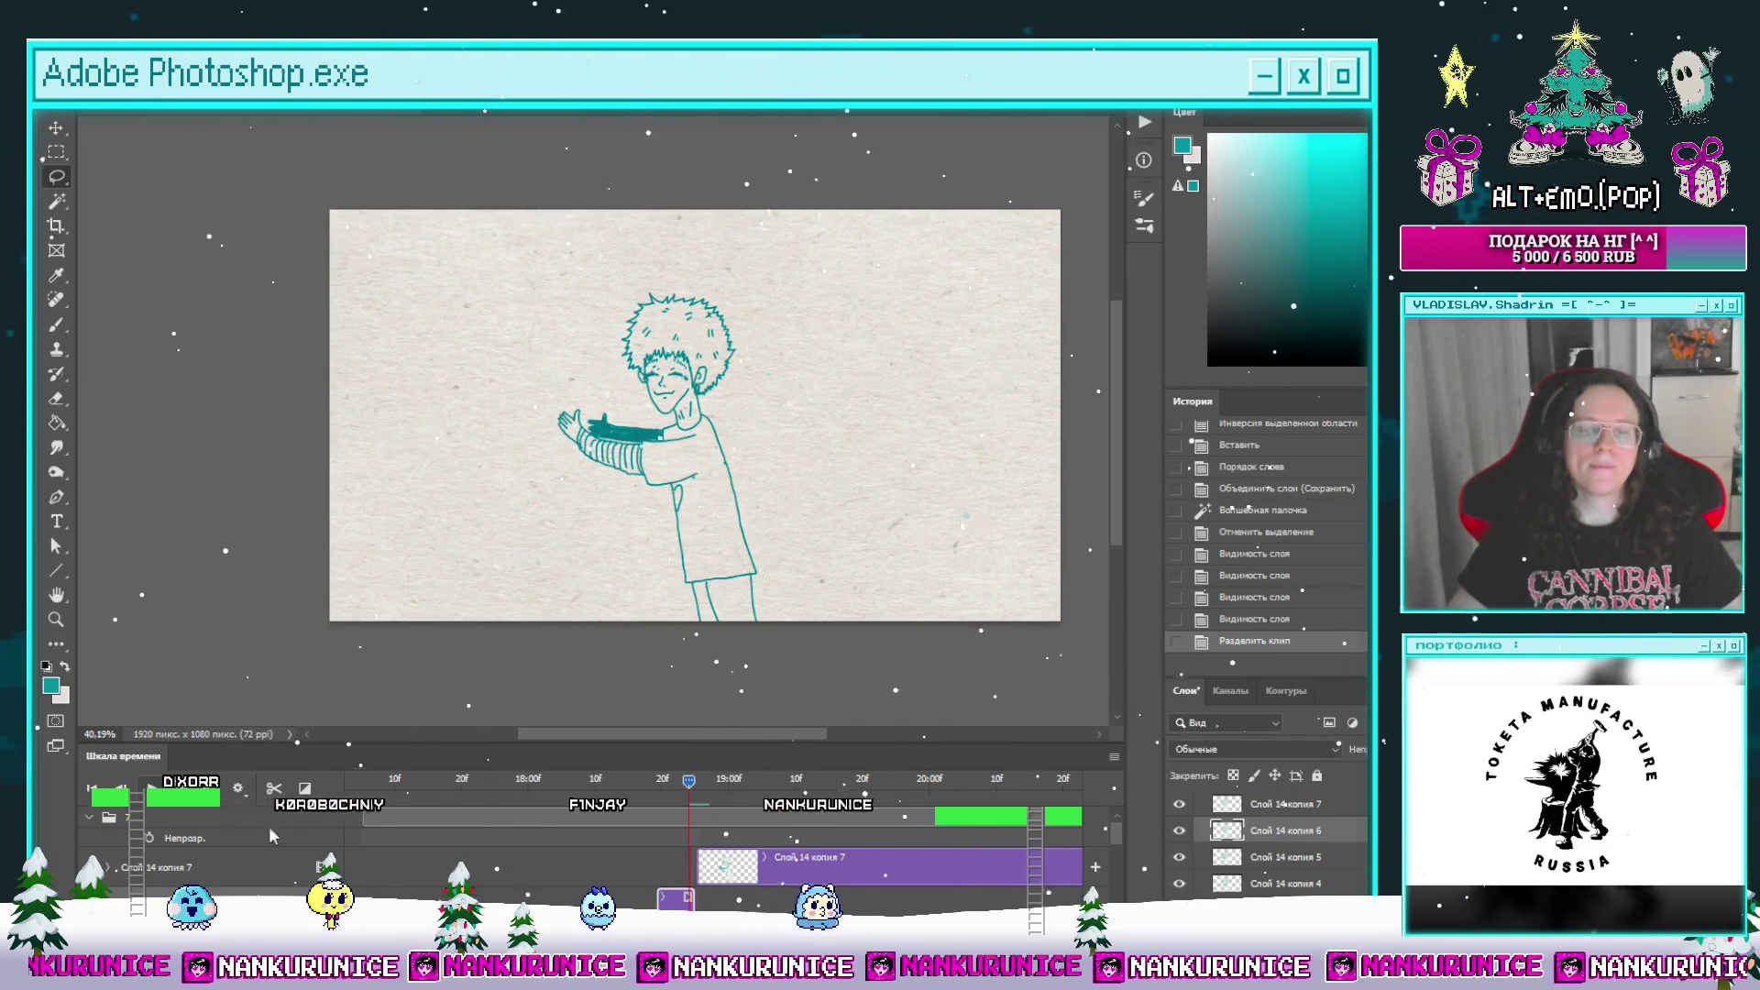
key("Left")
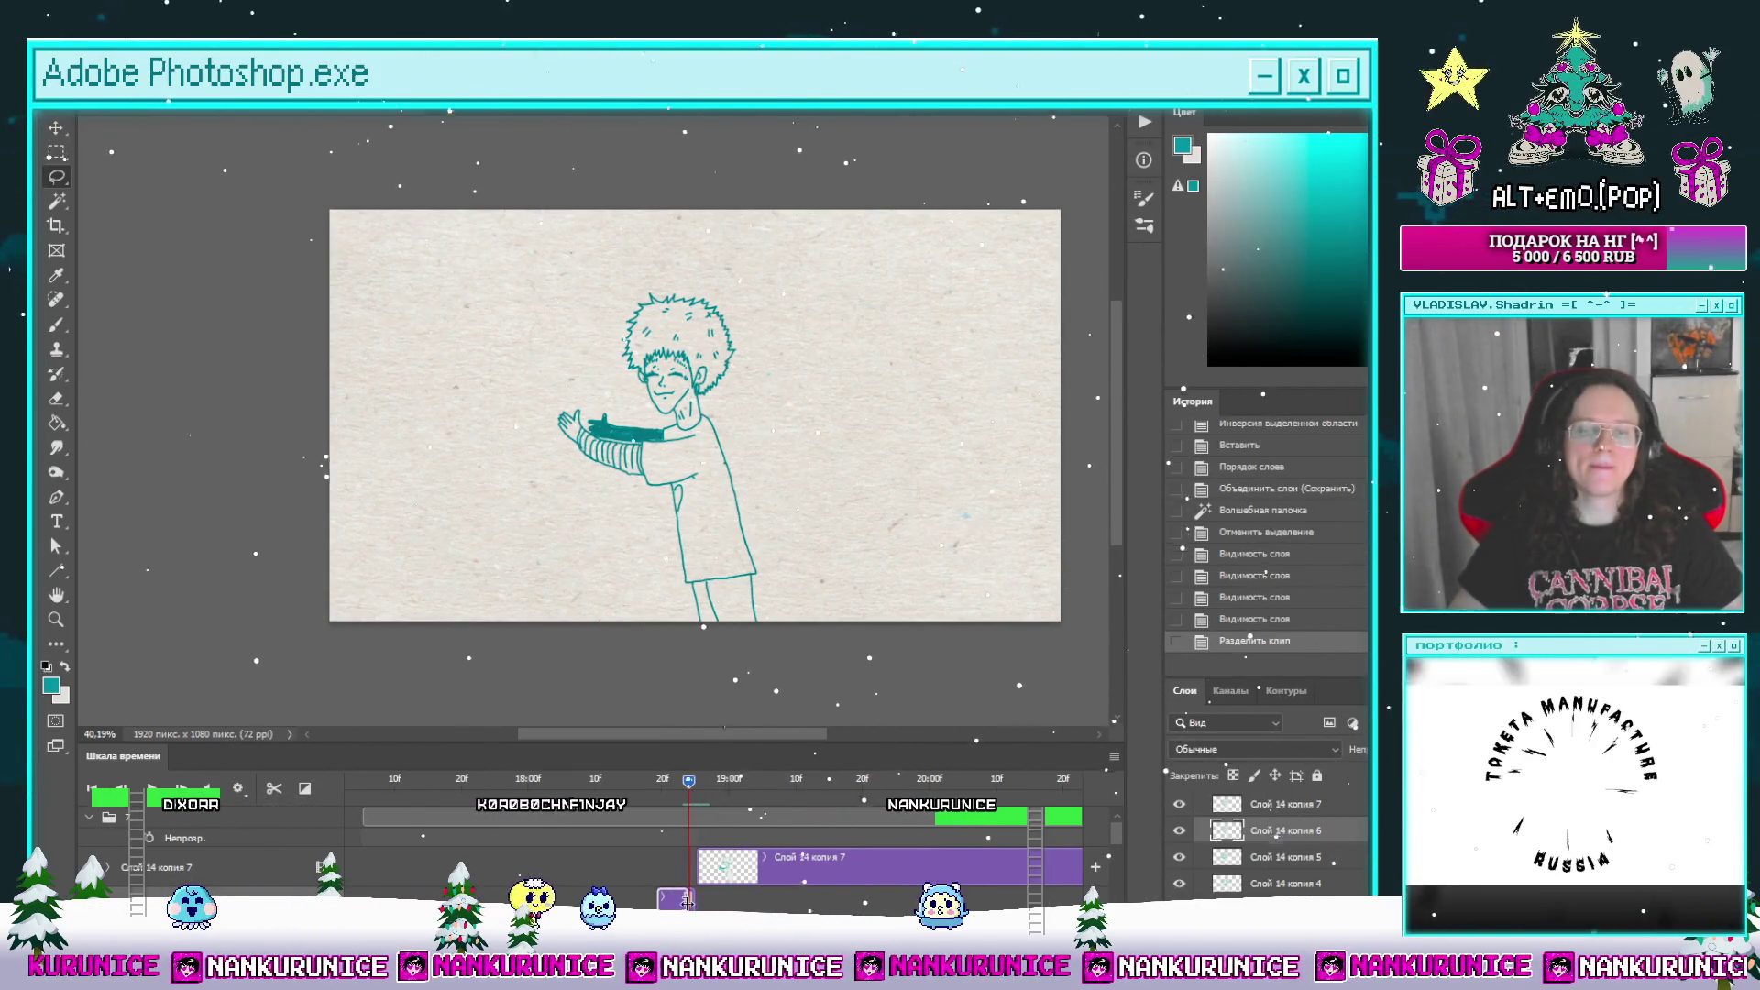
left_click_drag(668, 903, 691, 867)
Step: Clear all drawing from the new 'Слой 14 копия 7' layer
left_click(725, 871)
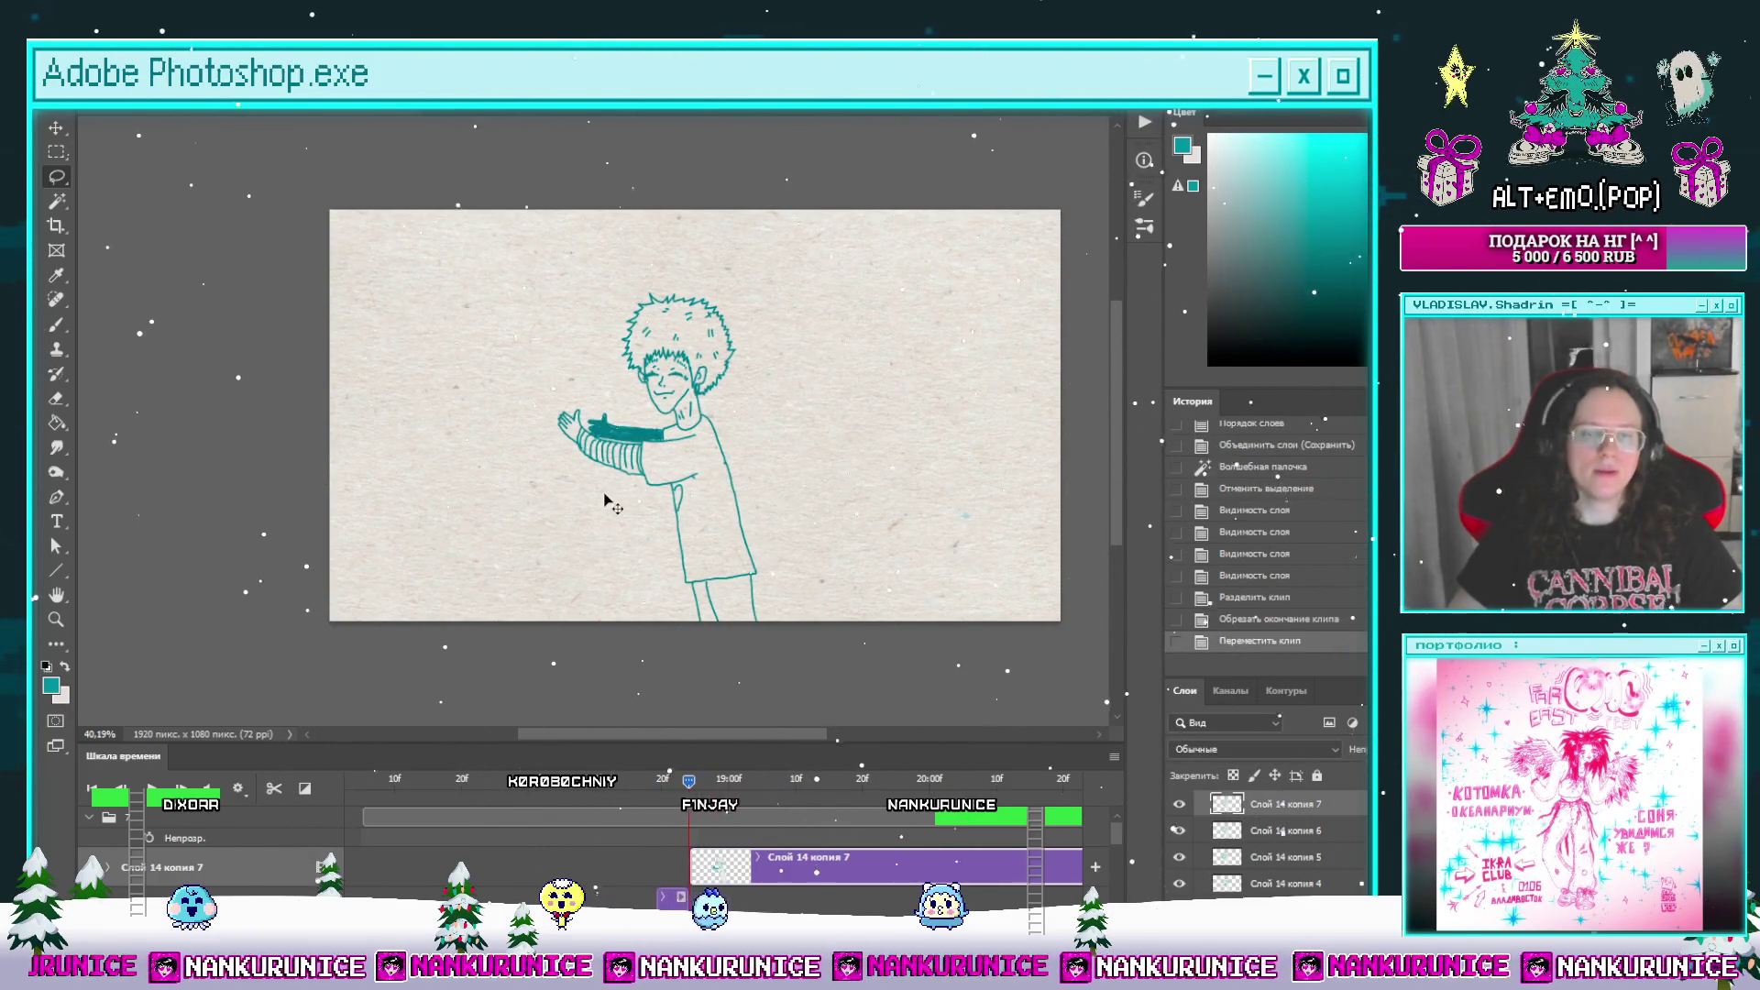
key("ctrl+a")
key("Delete")
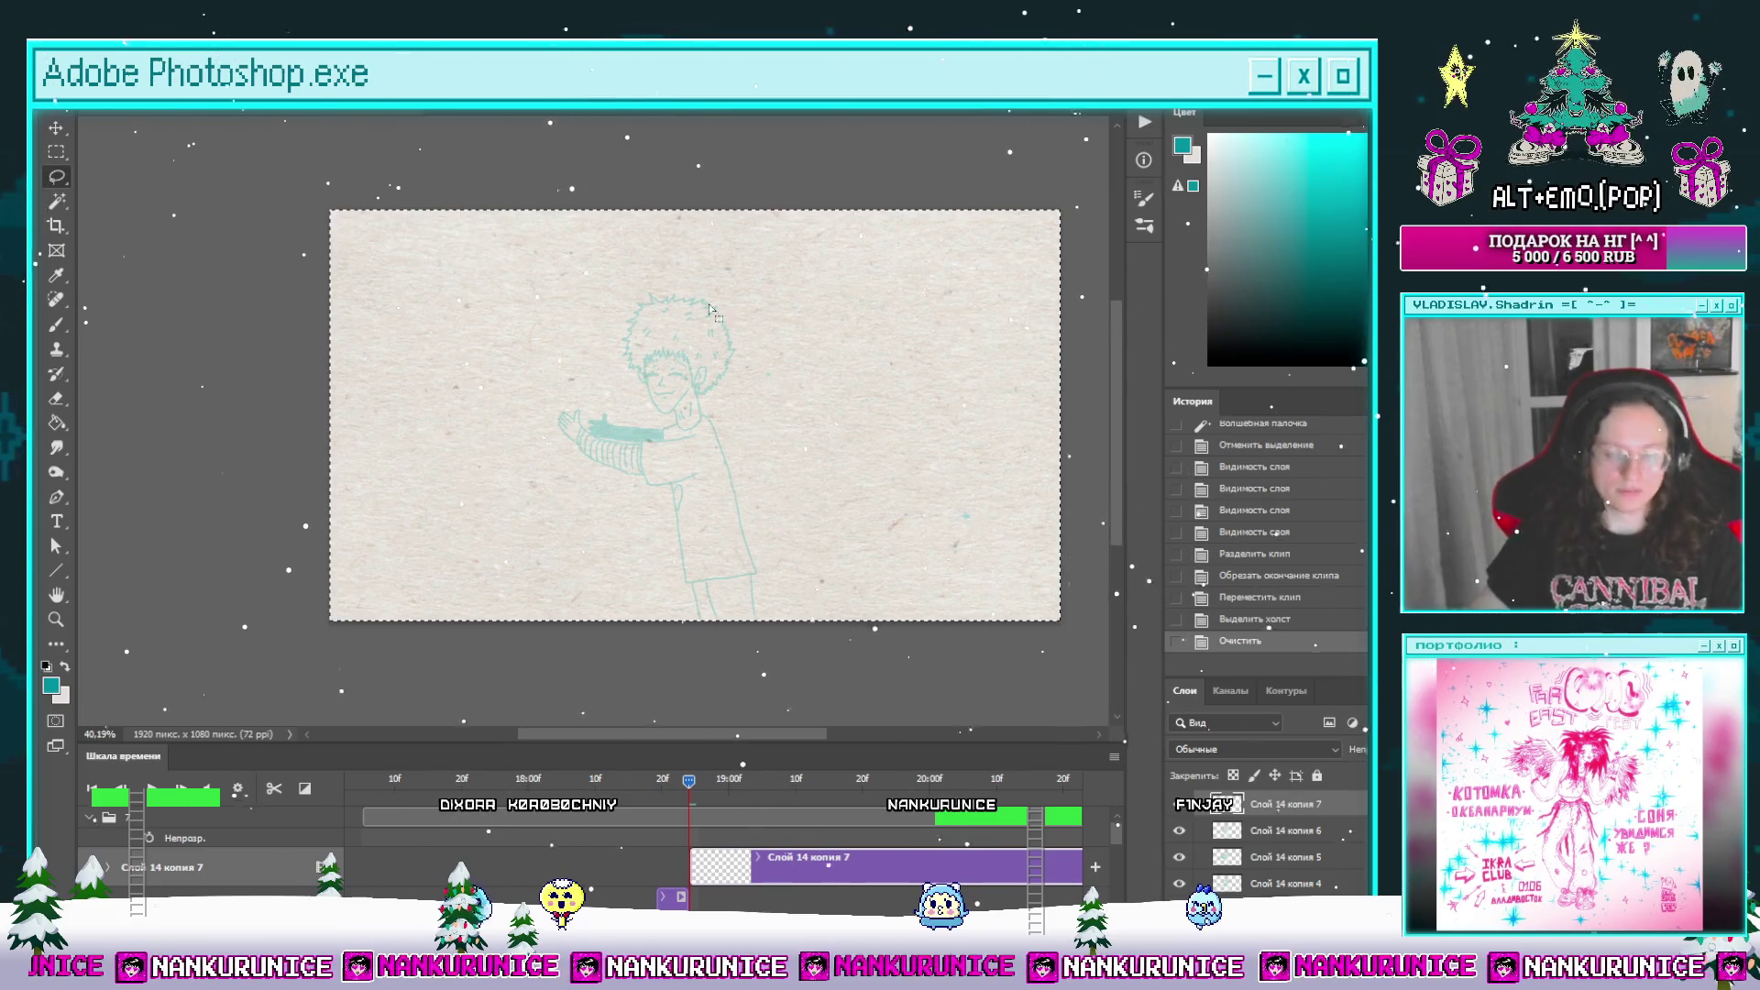
Step: Hide the panels, zoom in on the head, and draw the first spiky hair stroke
scroll(710, 310, "up", 2)
key("Tab")
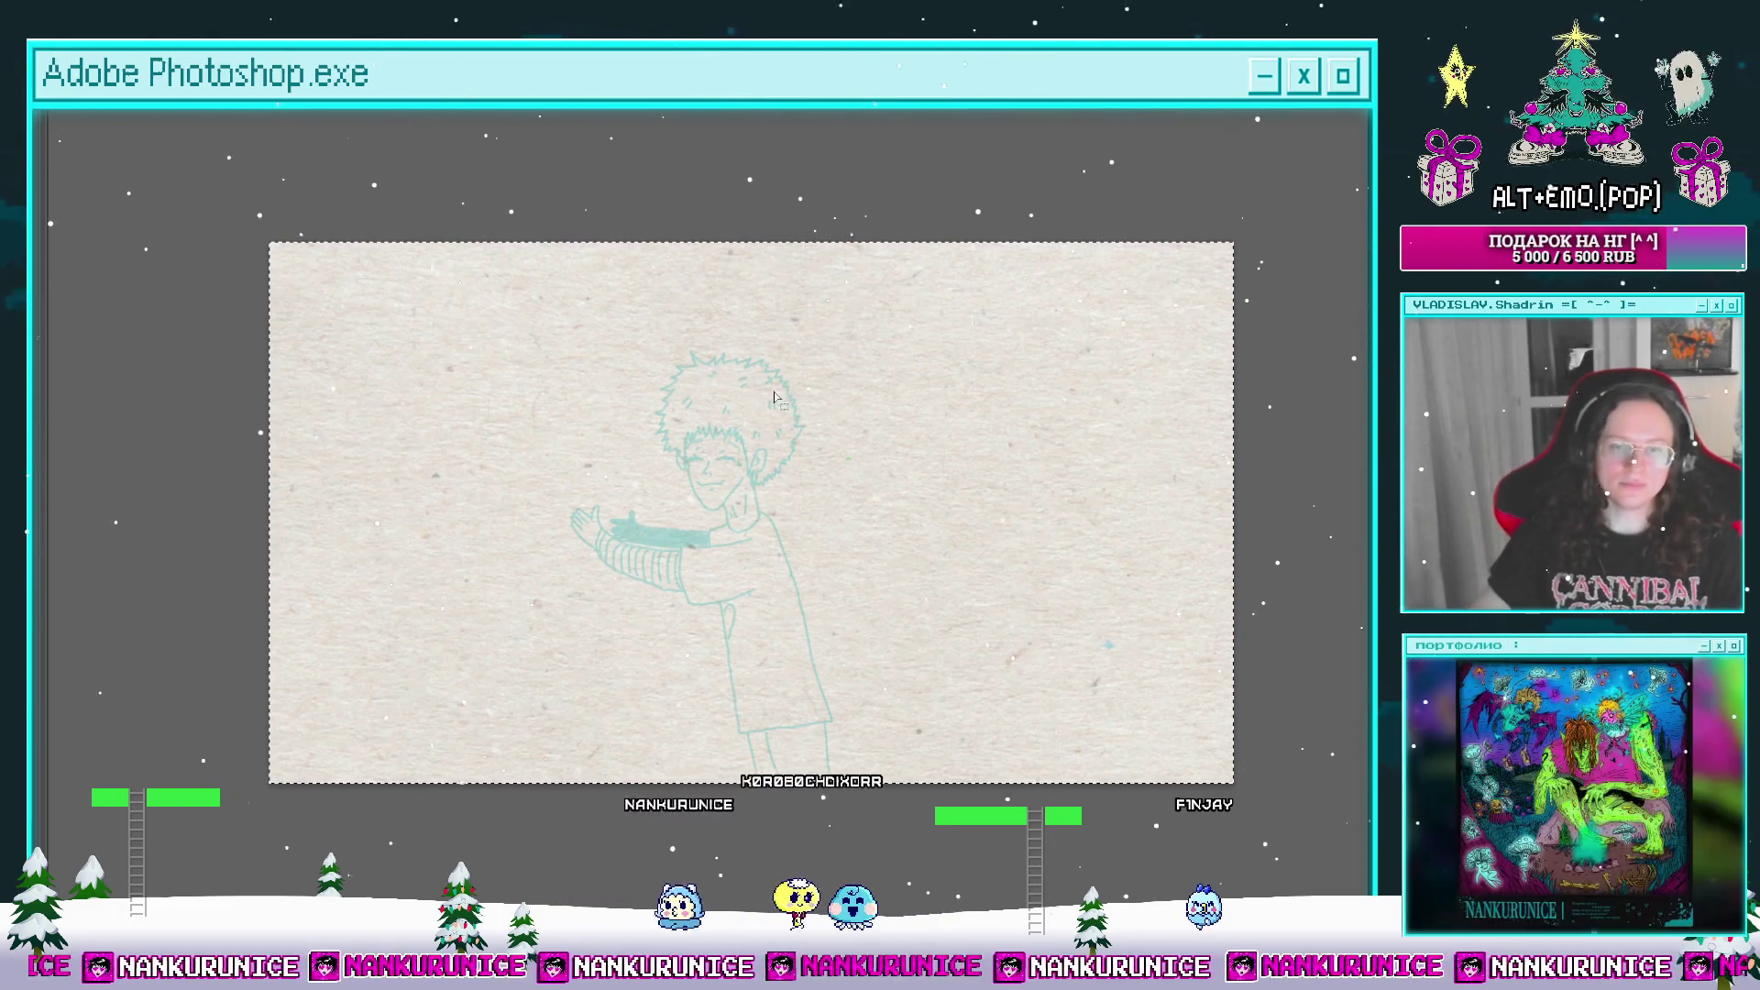
scroll(734, 367, "up", 4)
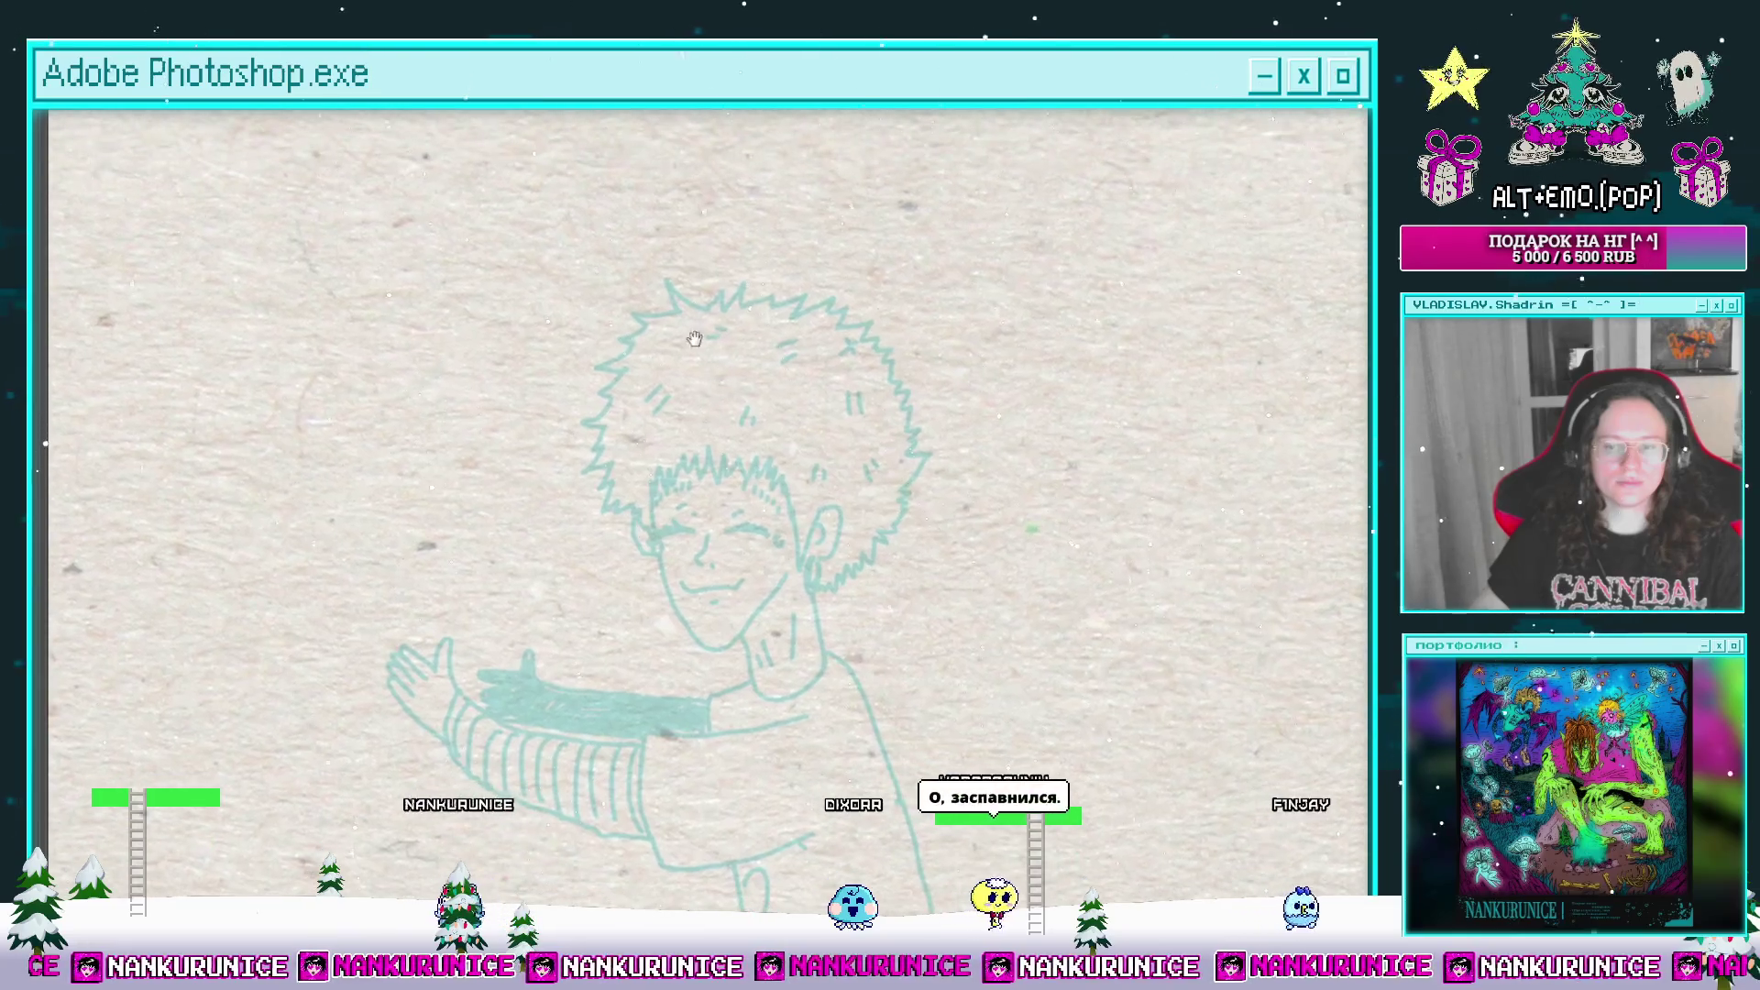
scroll(705, 348, "up", 3)
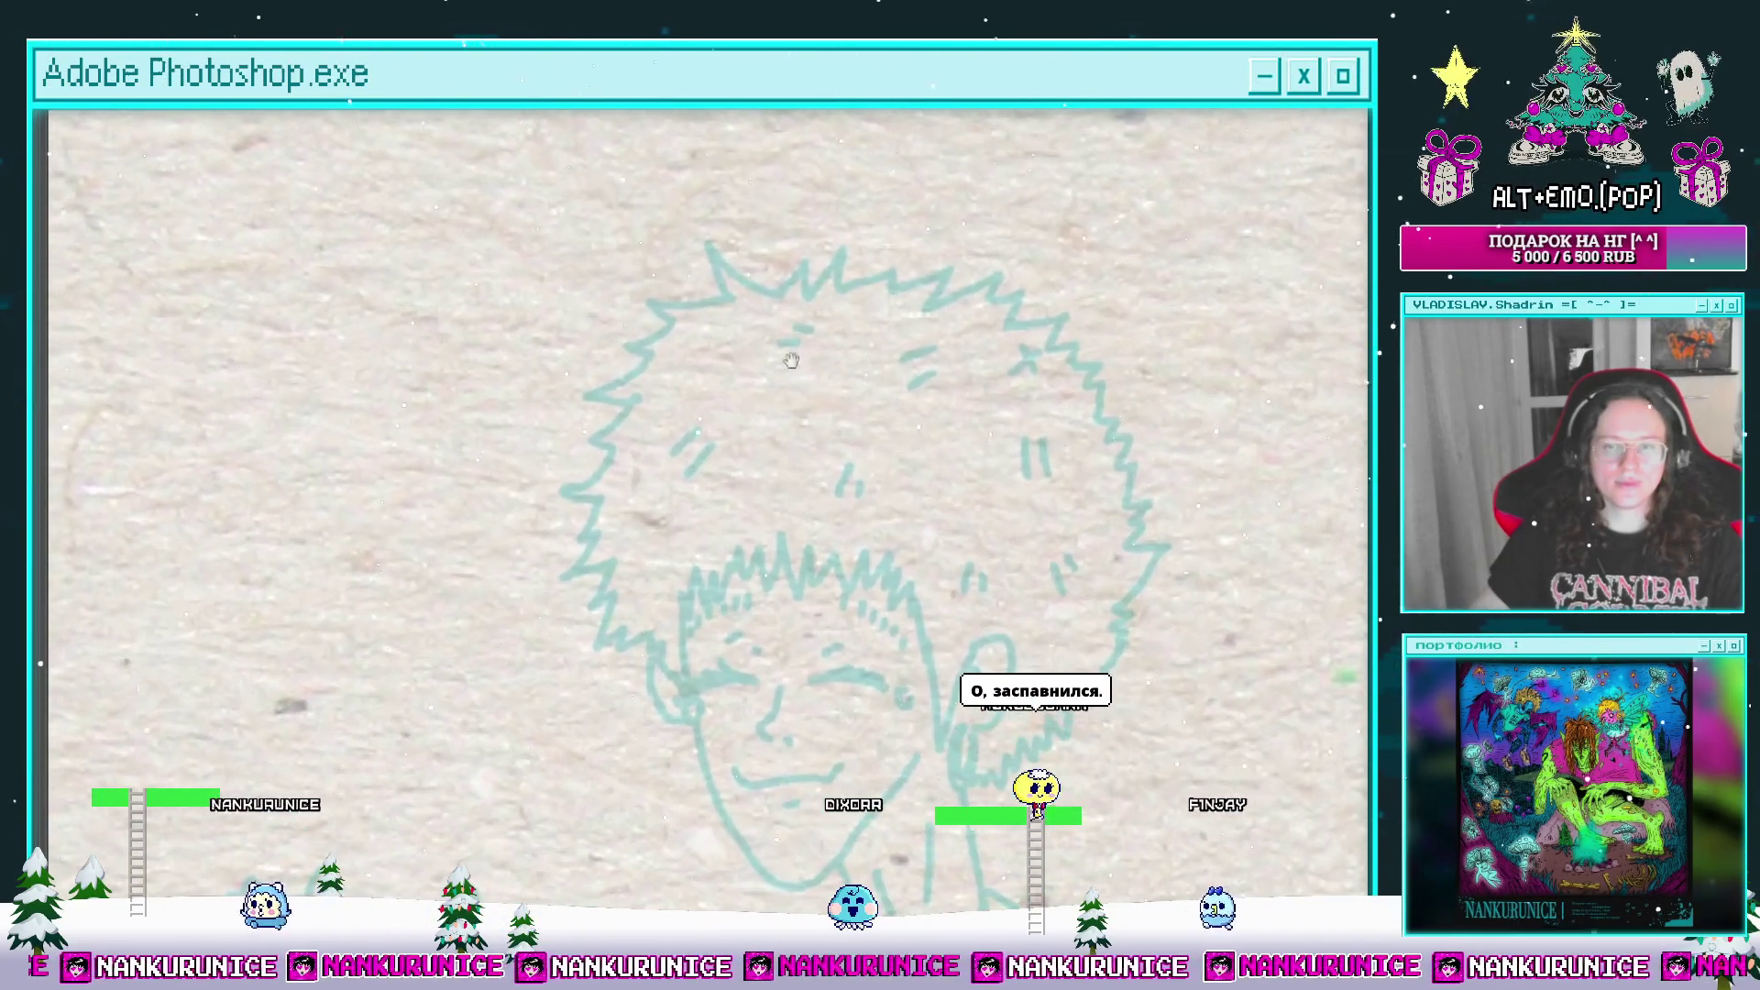
mouse_move(770, 294)
left_mouse_down()
mouse_move(766, 341)
mouse_move(676, 373)
mouse_move(739, 318)
mouse_move(660, 346)
mouse_move(675, 392)
mouse_move(675, 371)
left_mouse_up()
Step: Extend the hair outline with another short stroke, then zoom out and restore the panels
scroll(676, 436, "down", 2)
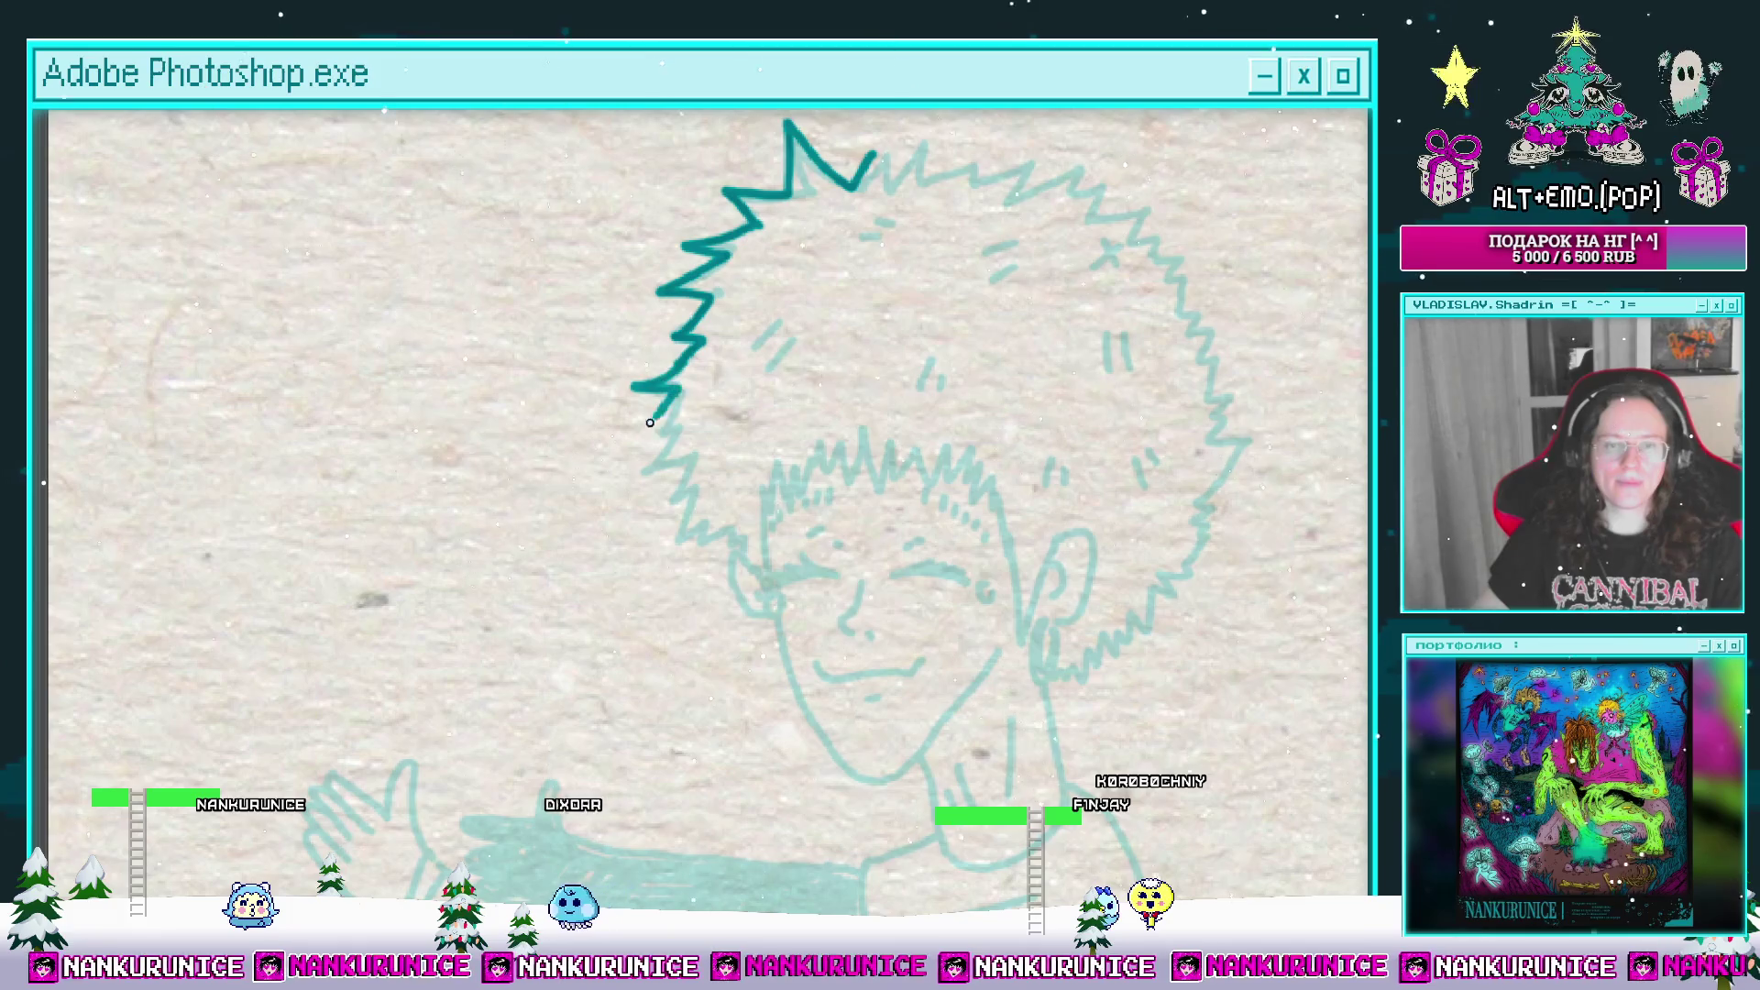
mouse_move(717, 519)
left_mouse_down()
mouse_move(635, 463)
mouse_move(699, 444)
left_mouse_up()
left_click_drag(673, 470, 644, 418)
left_click_drag(689, 473, 598, 489)
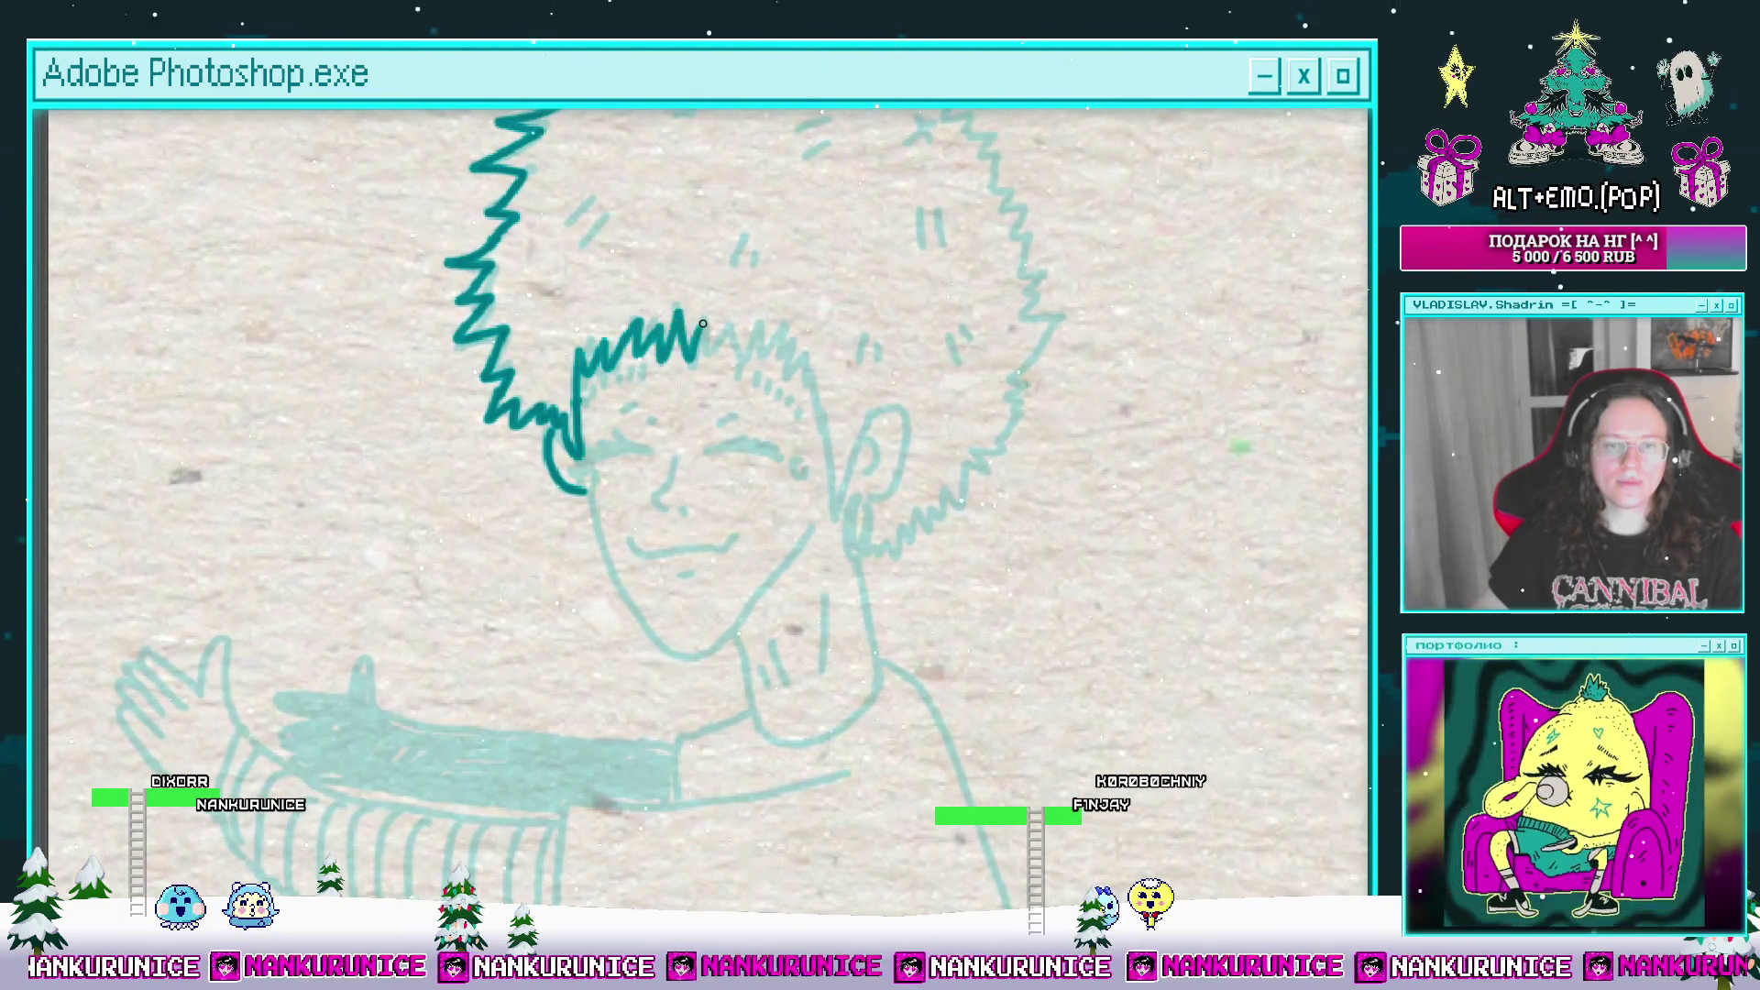
key("ctrl+minus")
key("ctrl+minus")
key("ctrl+minus")
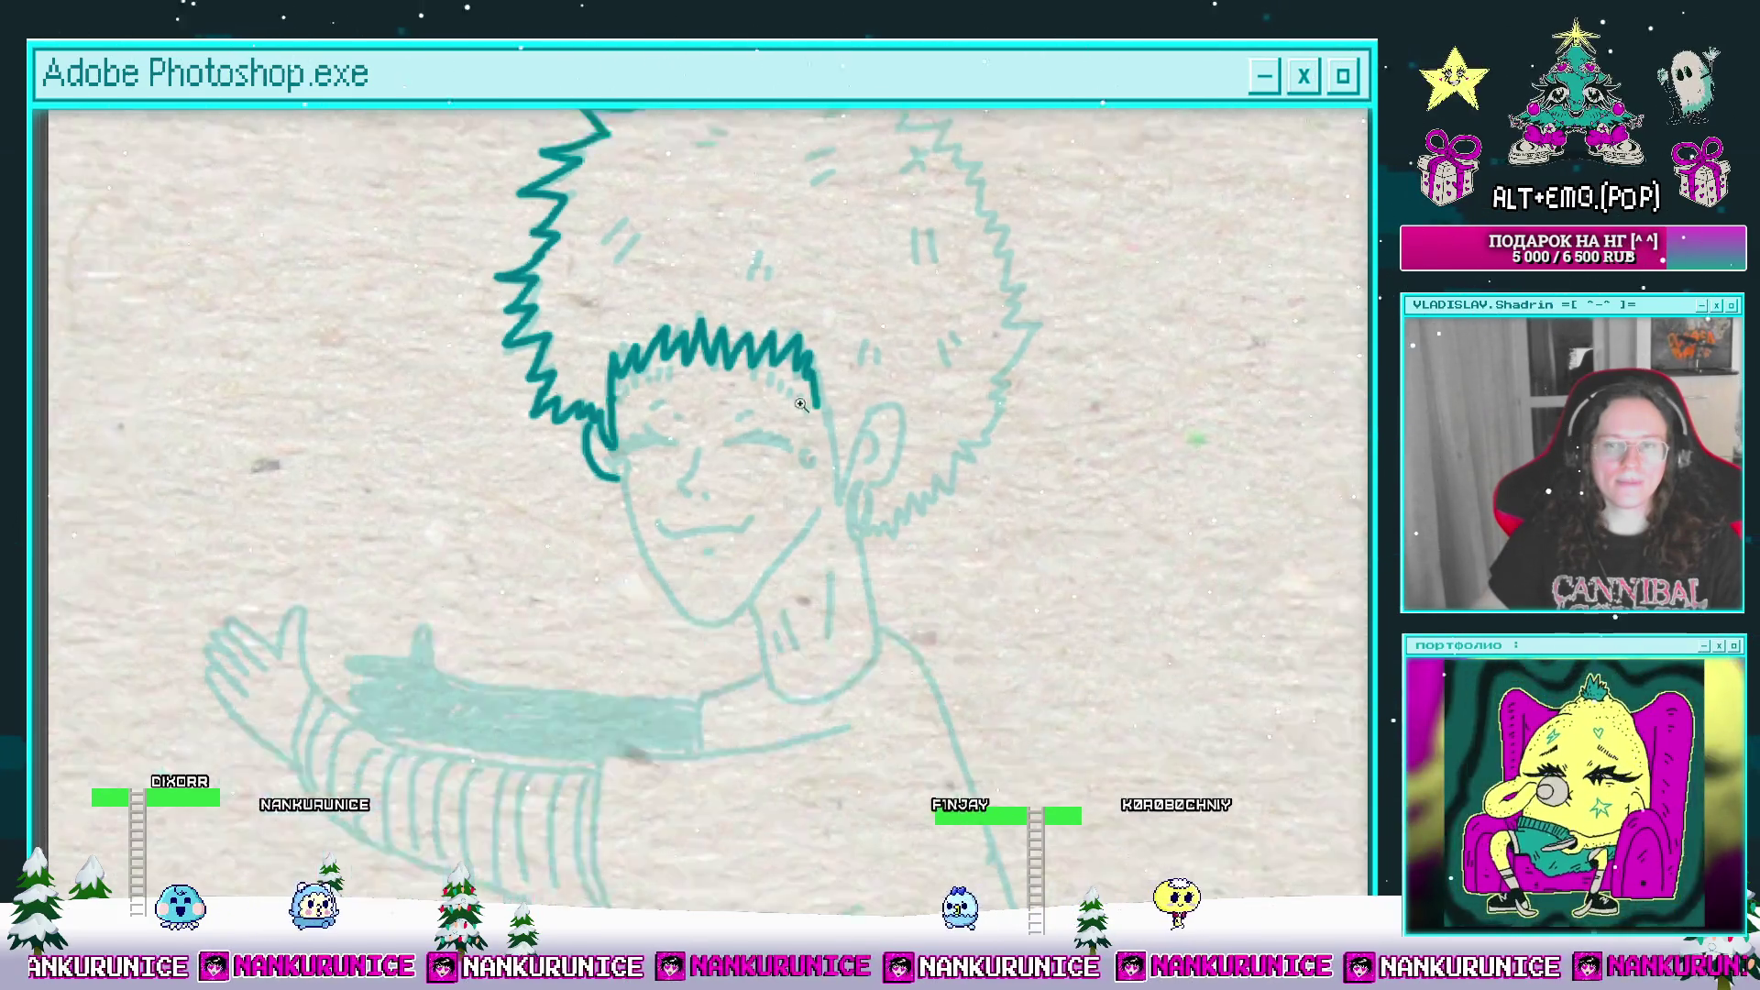
key("Tab")
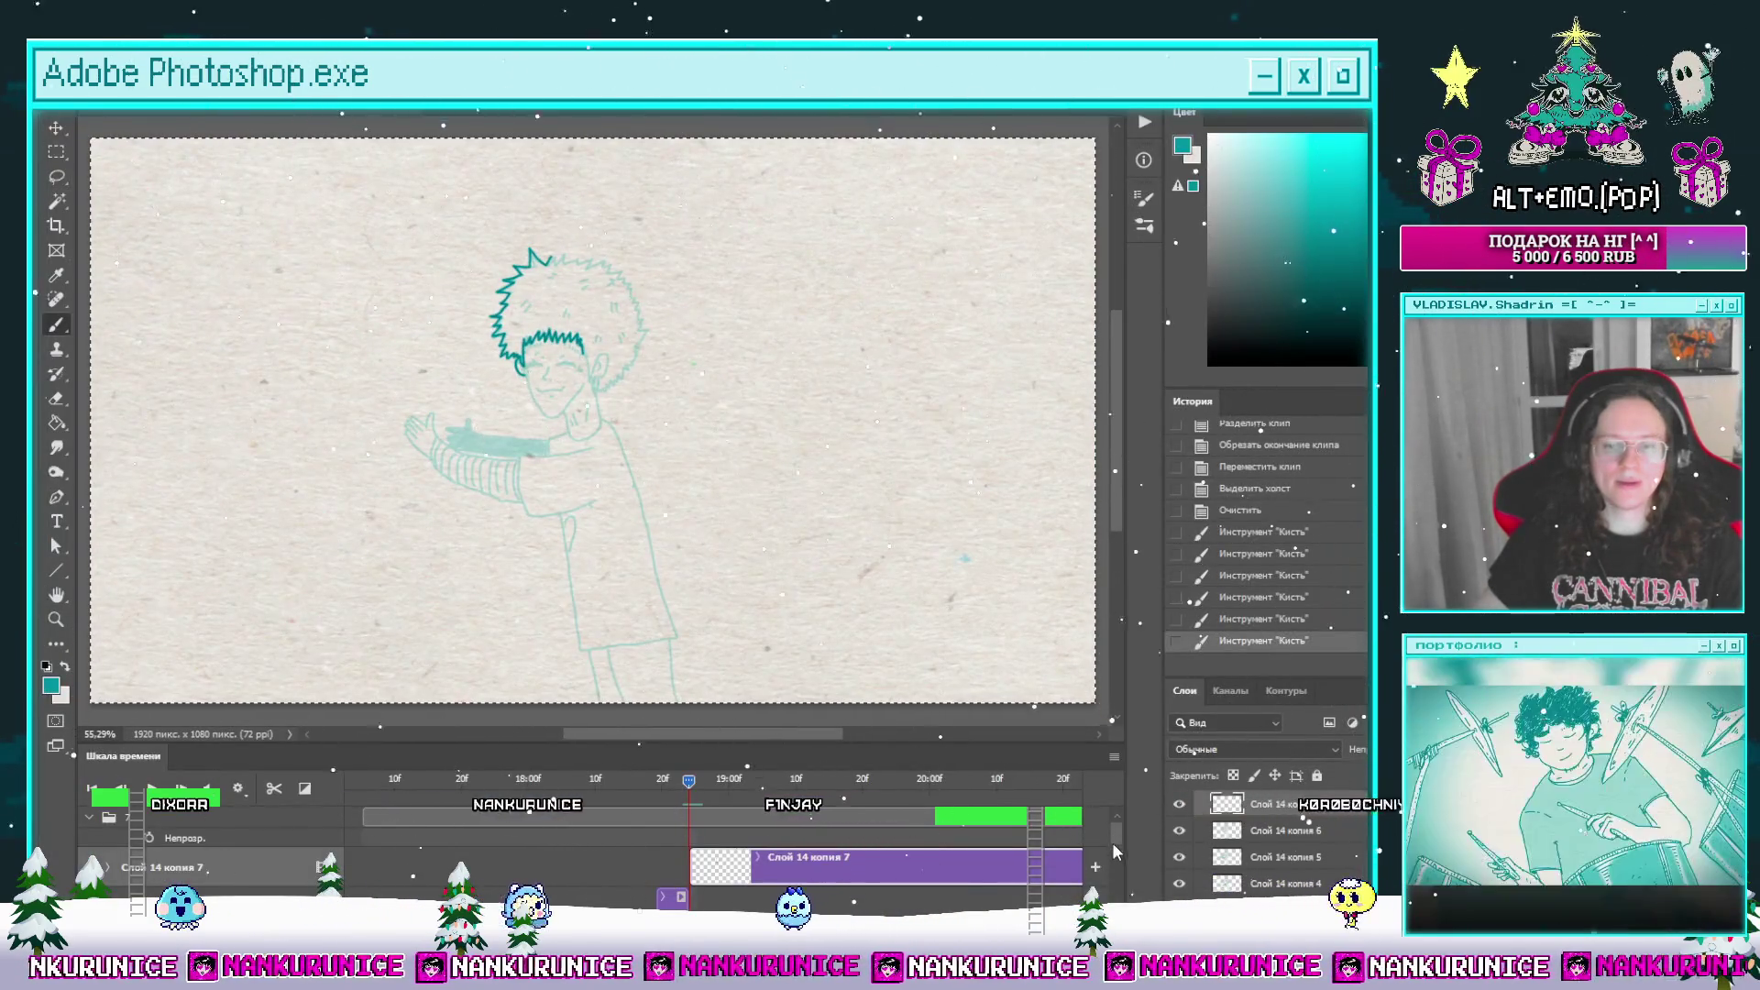
scroll(1000, 889, "down", 5)
left_click(1001, 870)
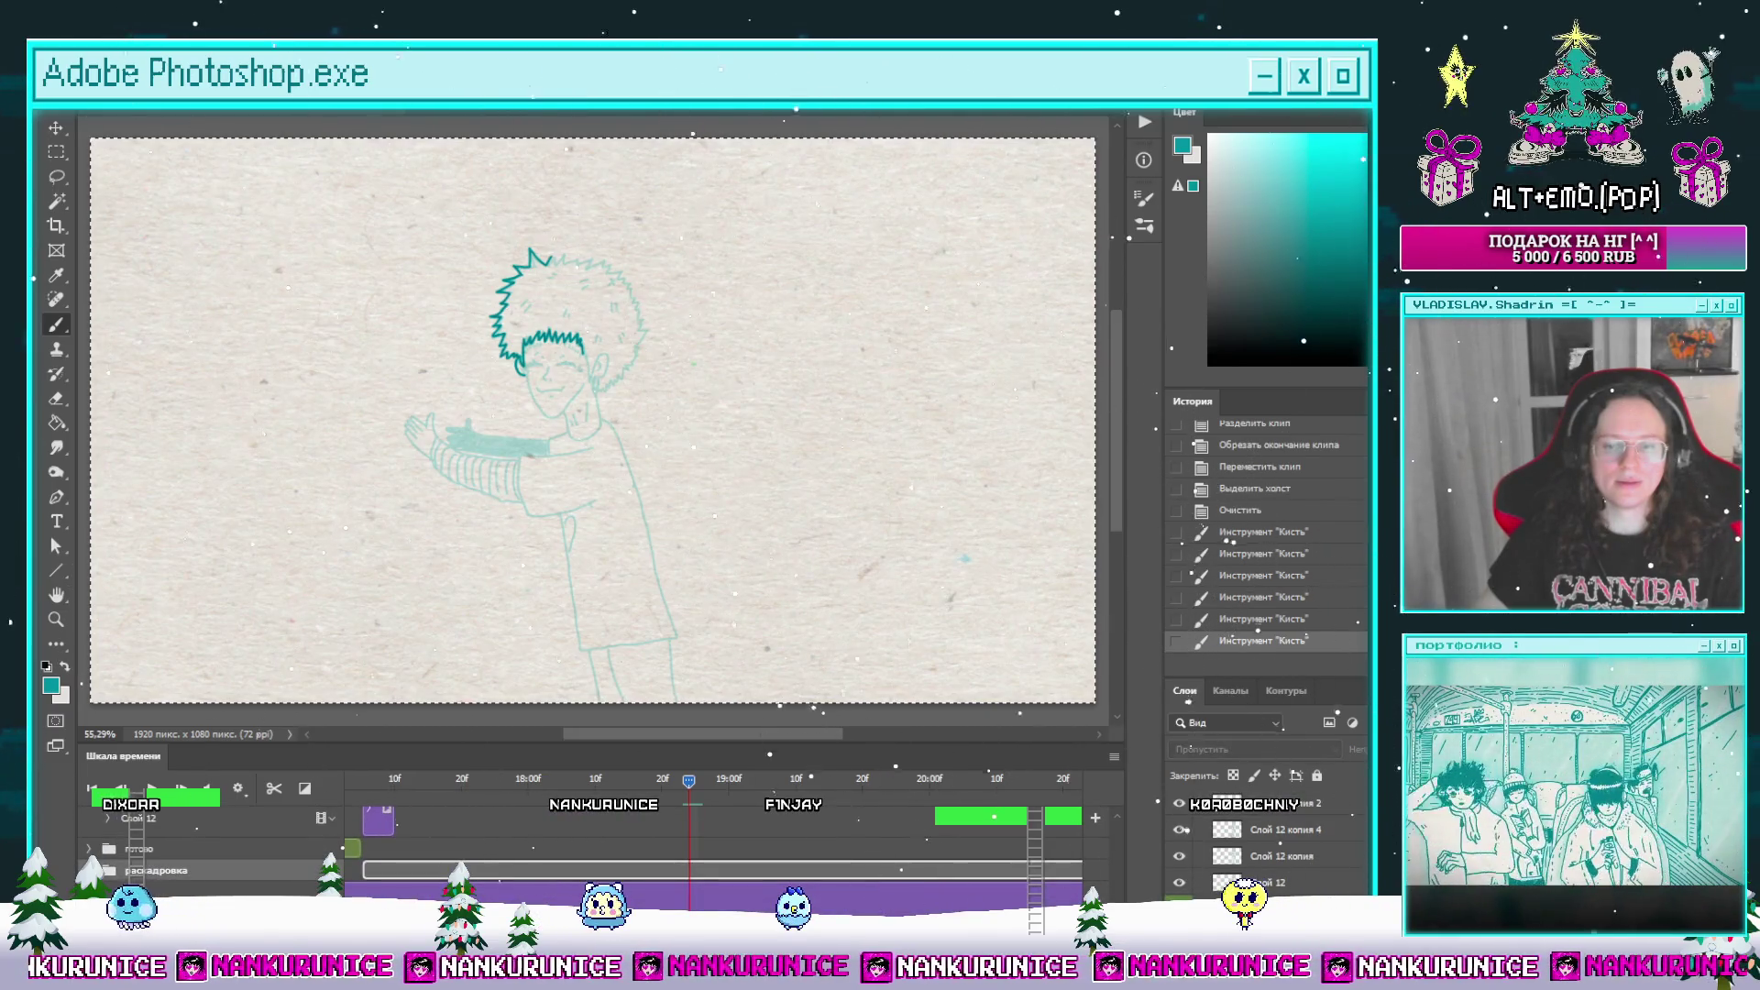
key("ctrl+comma")
scroll(758, 593, "down", 3)
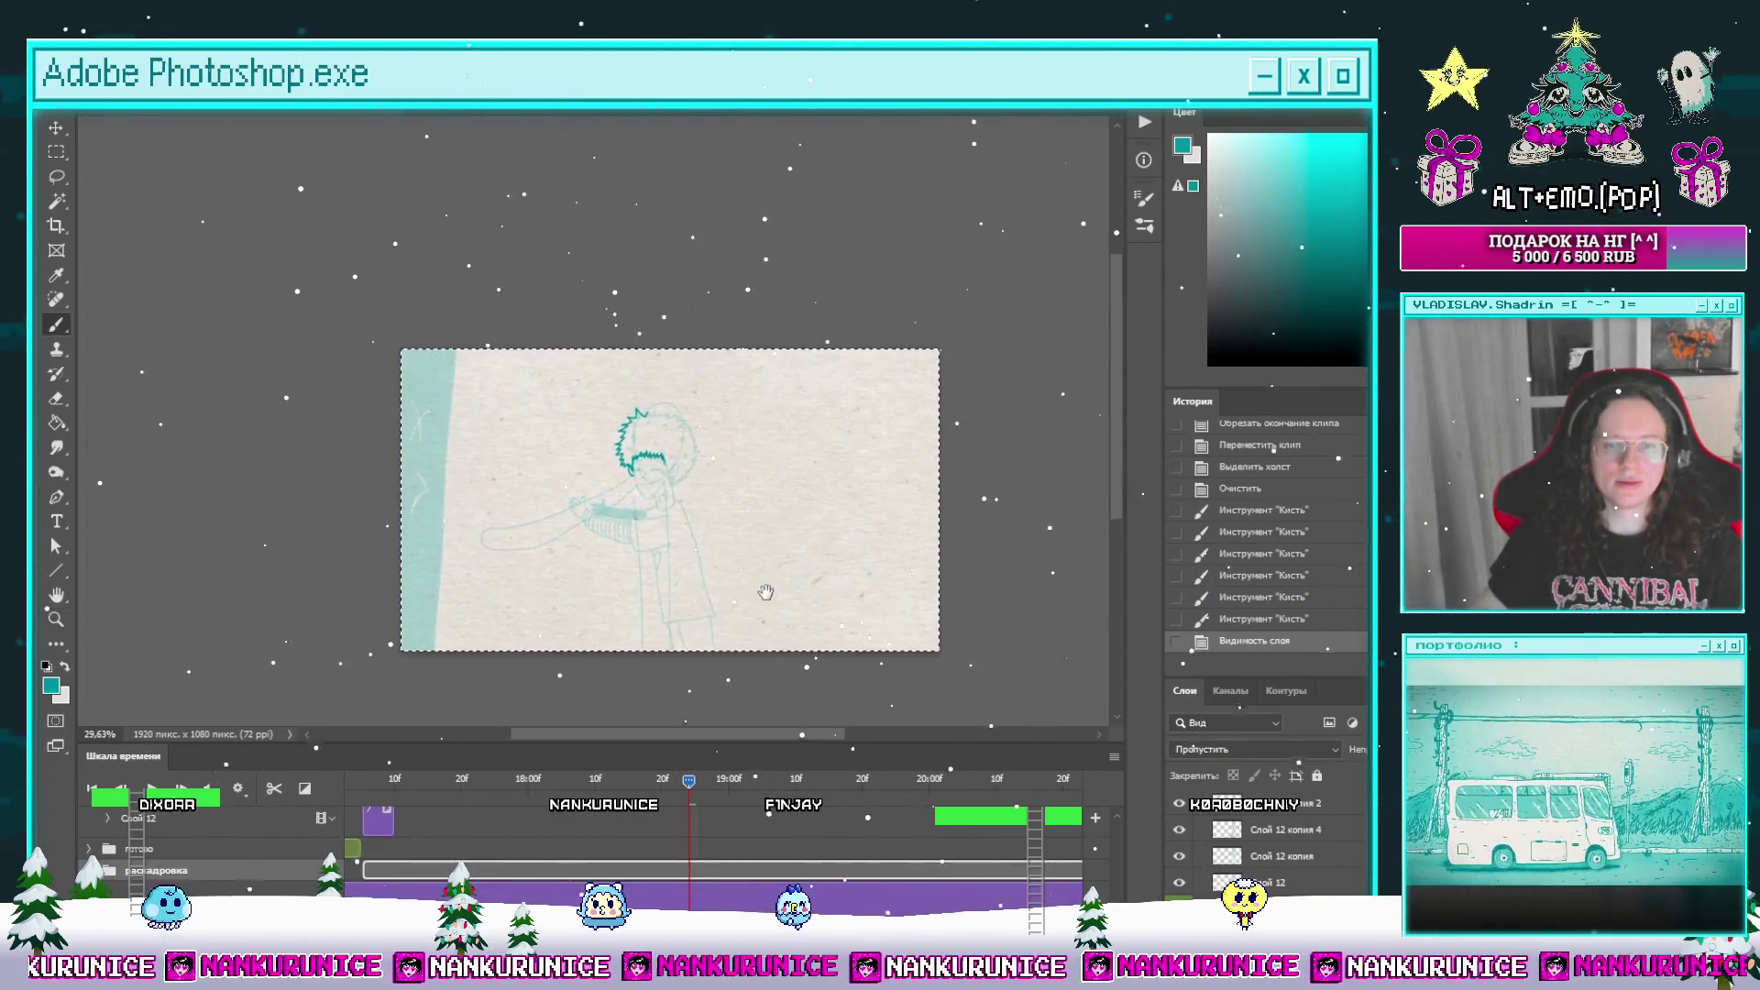
left_click(759, 781)
mouse_move(759, 788)
left_mouse_down()
mouse_move(1114, 786)
mouse_move(349, 836)
mouse_move(665, 825)
left_mouse_up()
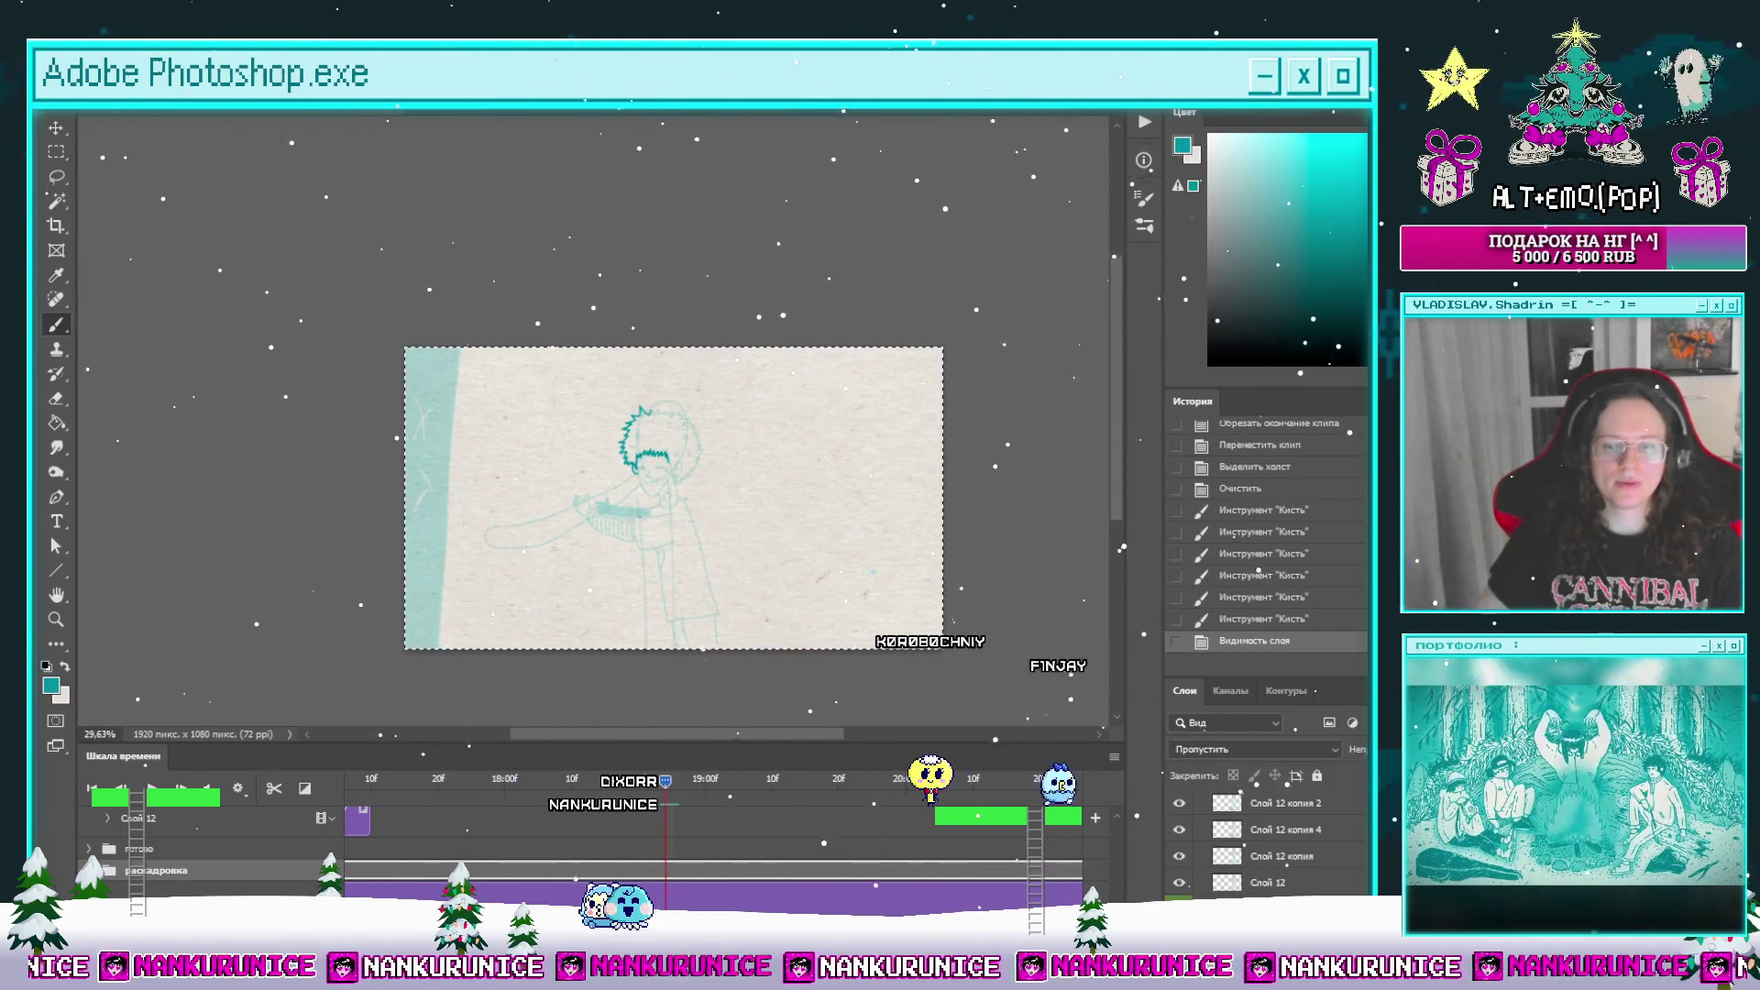
key("ctrl+comma")
scroll(1120, 887, "down", 2)
key("alt+period")
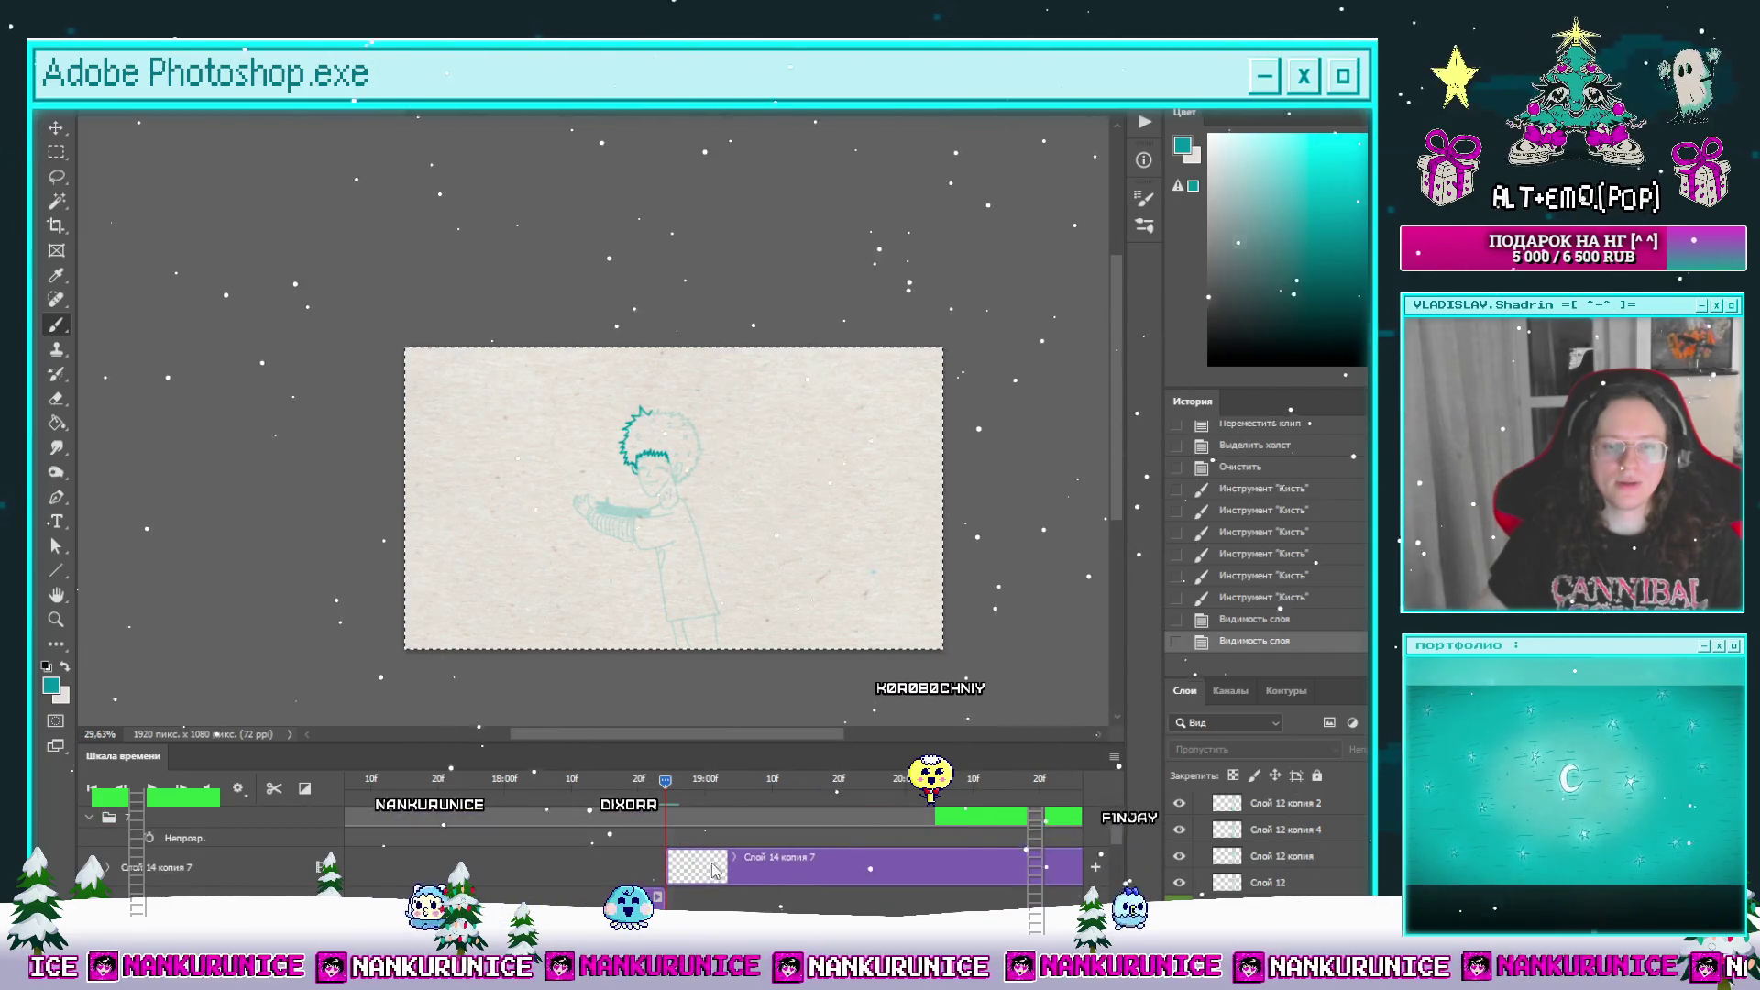
scroll(785, 471, "up", 2)
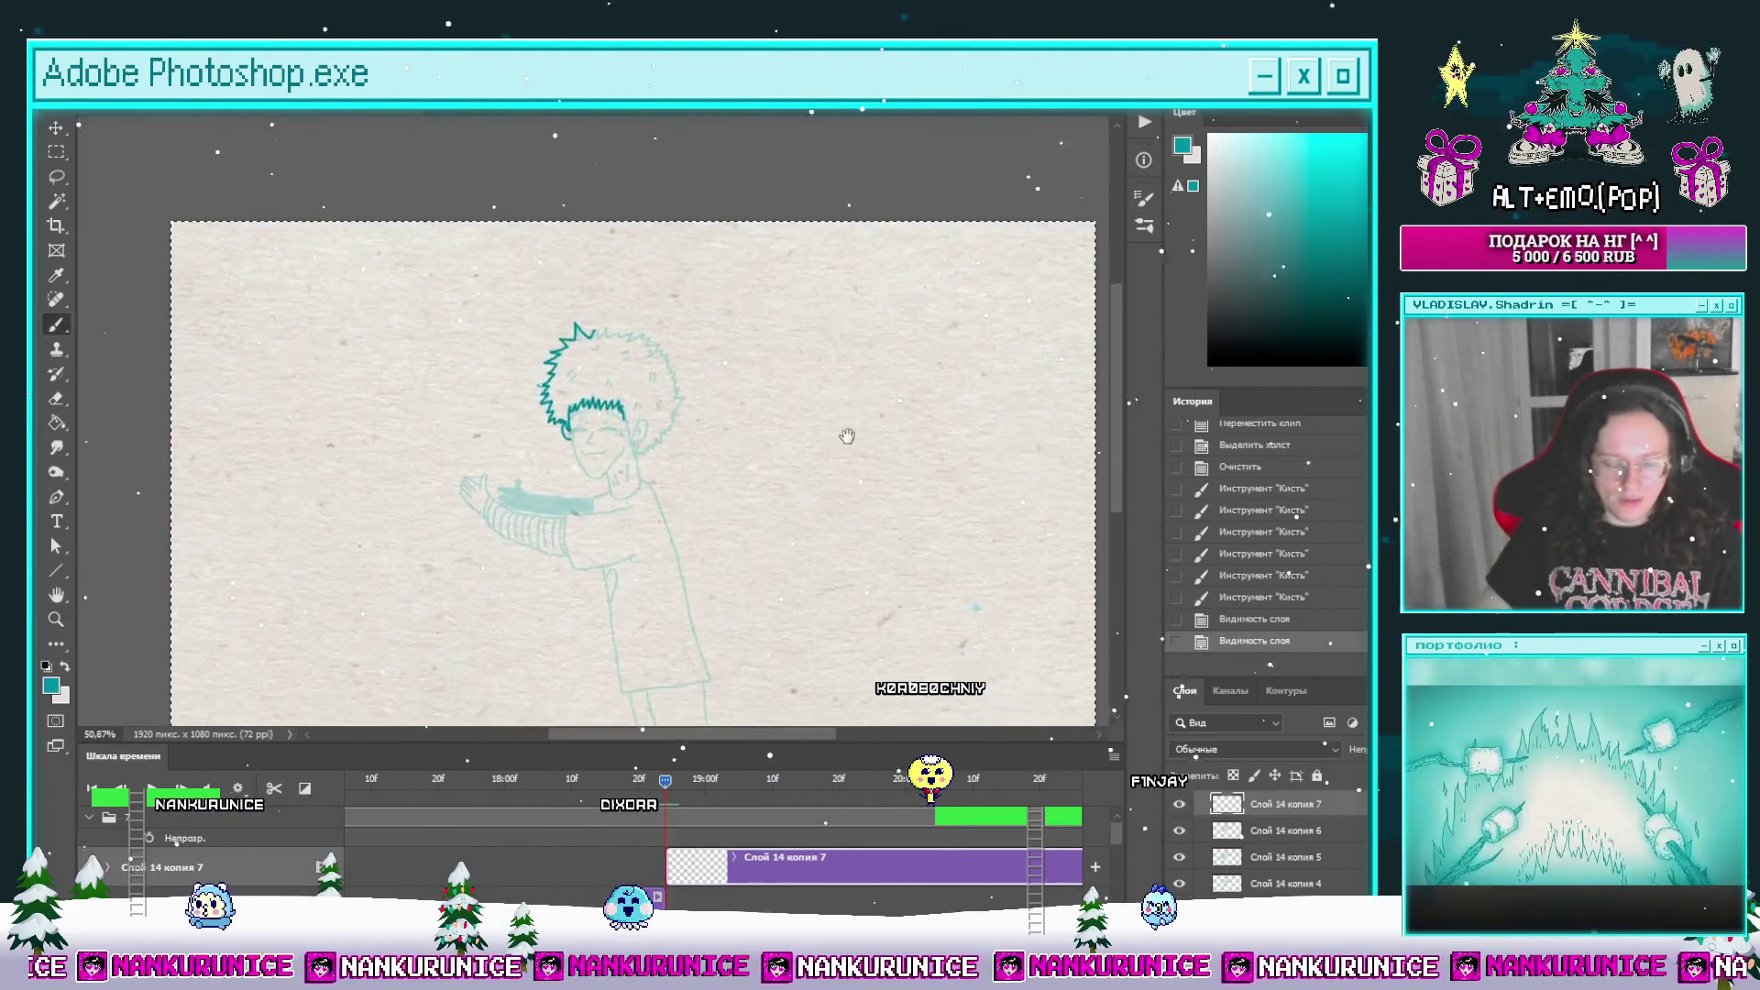
key("Tab")
scroll(733, 367, "up", 5)
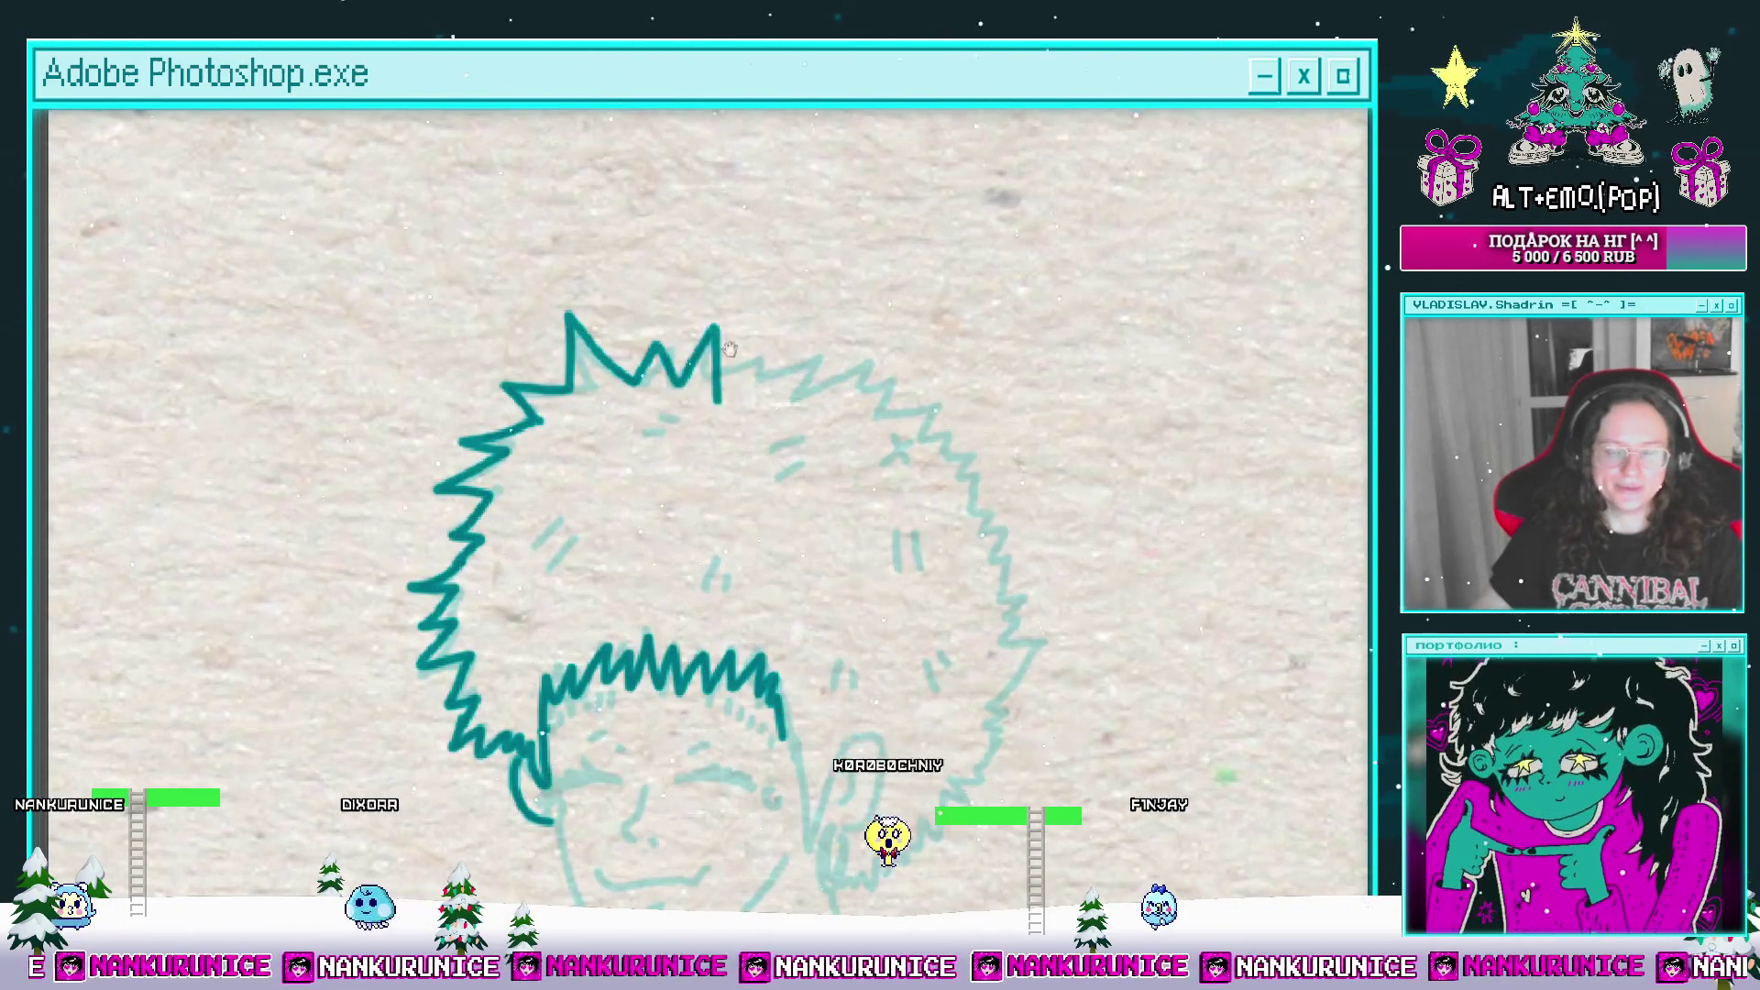
Step: Continue the zigzag hair outline to the right and draw the ear's inner curl
mouse_move(720, 384)
left_mouse_down()
mouse_move(632, 337)
mouse_move(725, 340)
left_mouse_up()
mouse_move(743, 333)
left_mouse_down()
mouse_move(690, 334)
mouse_move(855, 243)
left_mouse_up()
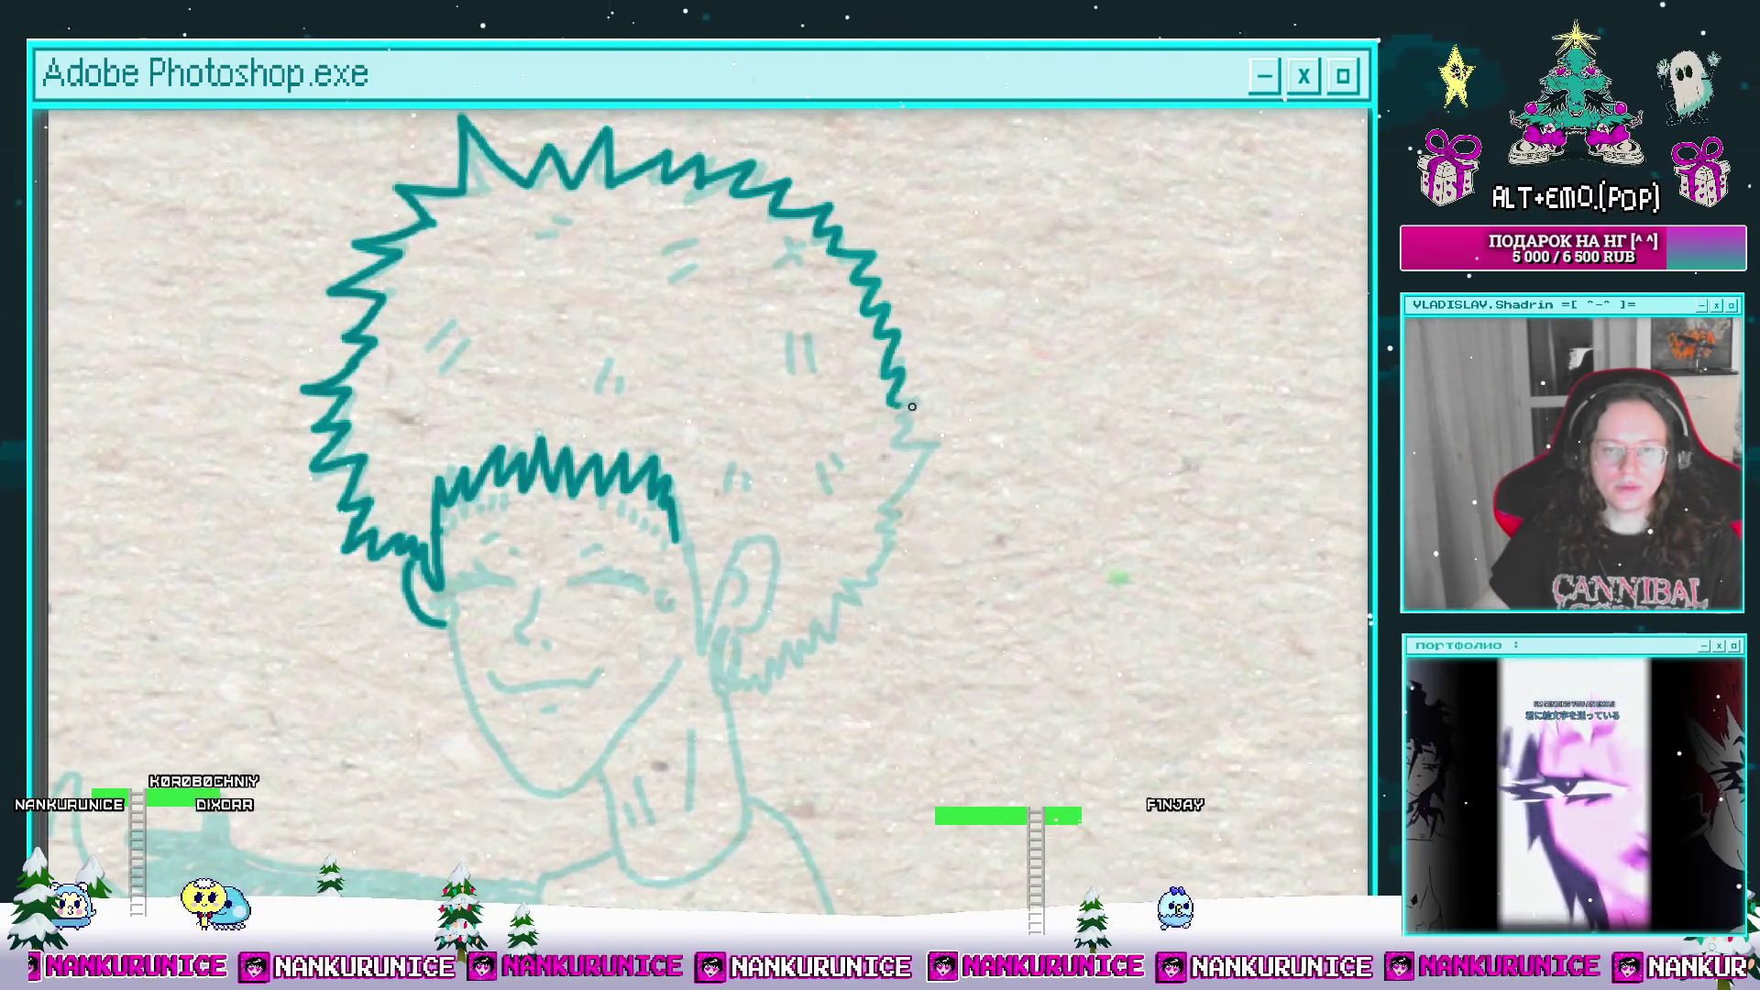
mouse_move(918, 455)
left_mouse_down()
mouse_move(938, 383)
mouse_move(896, 412)
mouse_move(947, 385)
left_mouse_up()
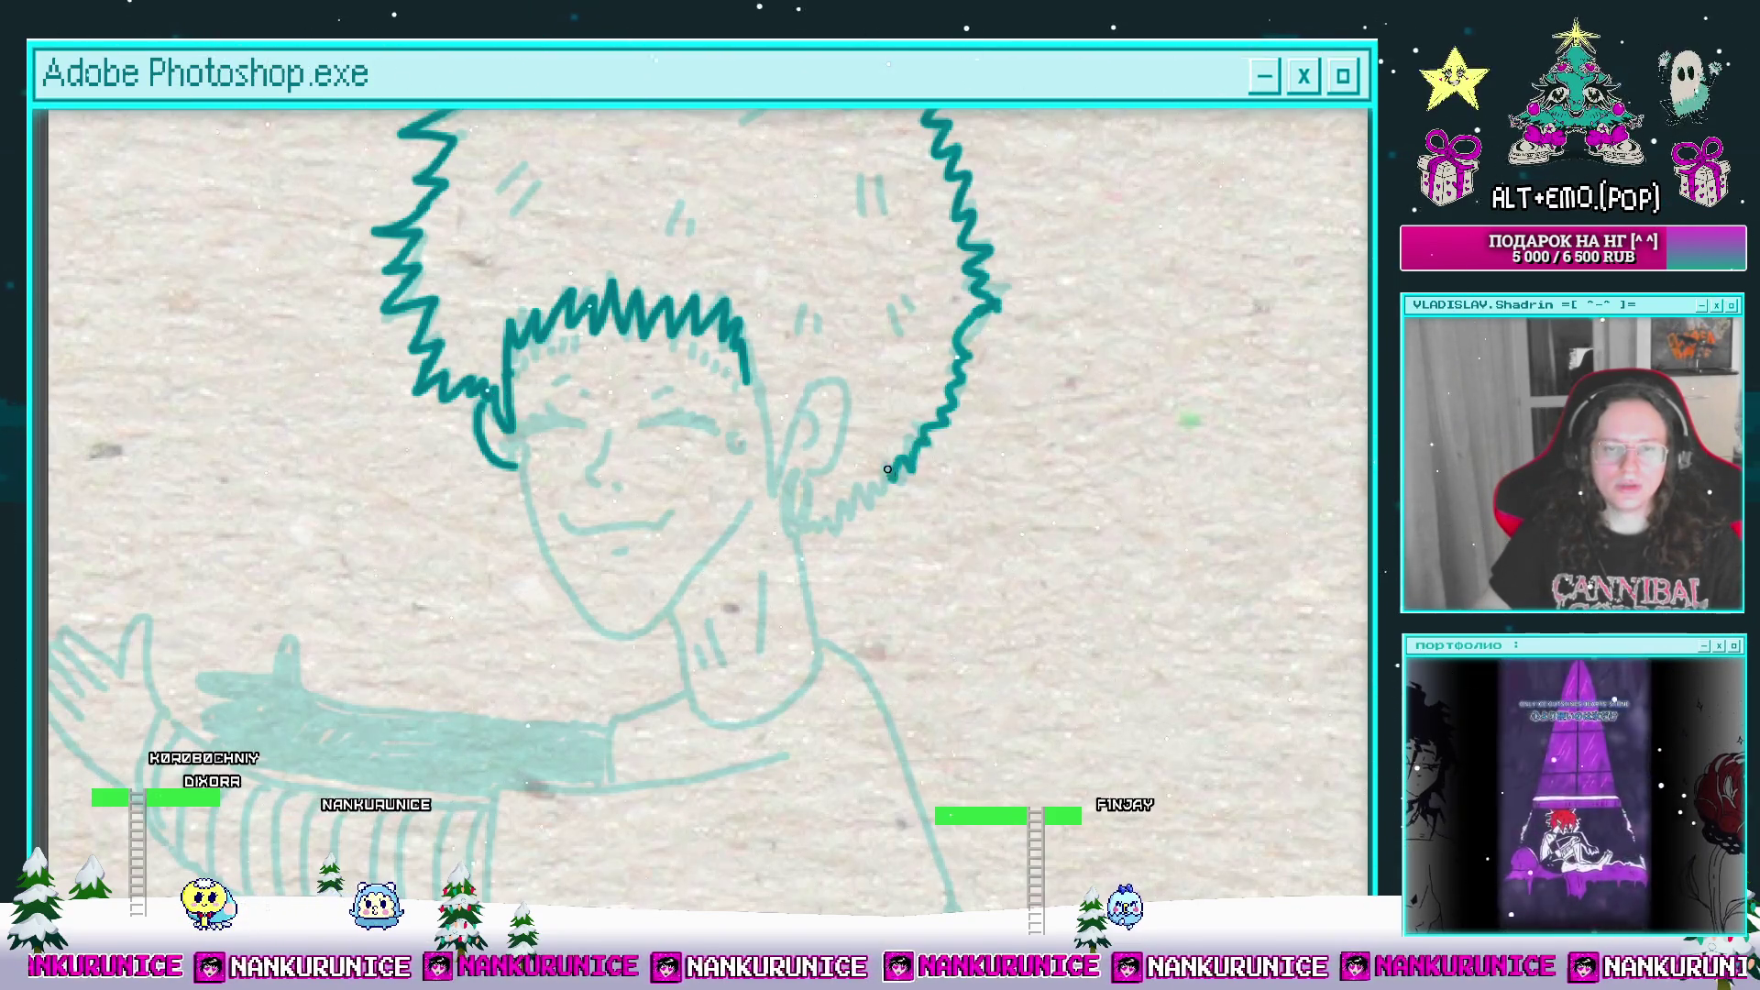
scroll(786, 453, "up", 1)
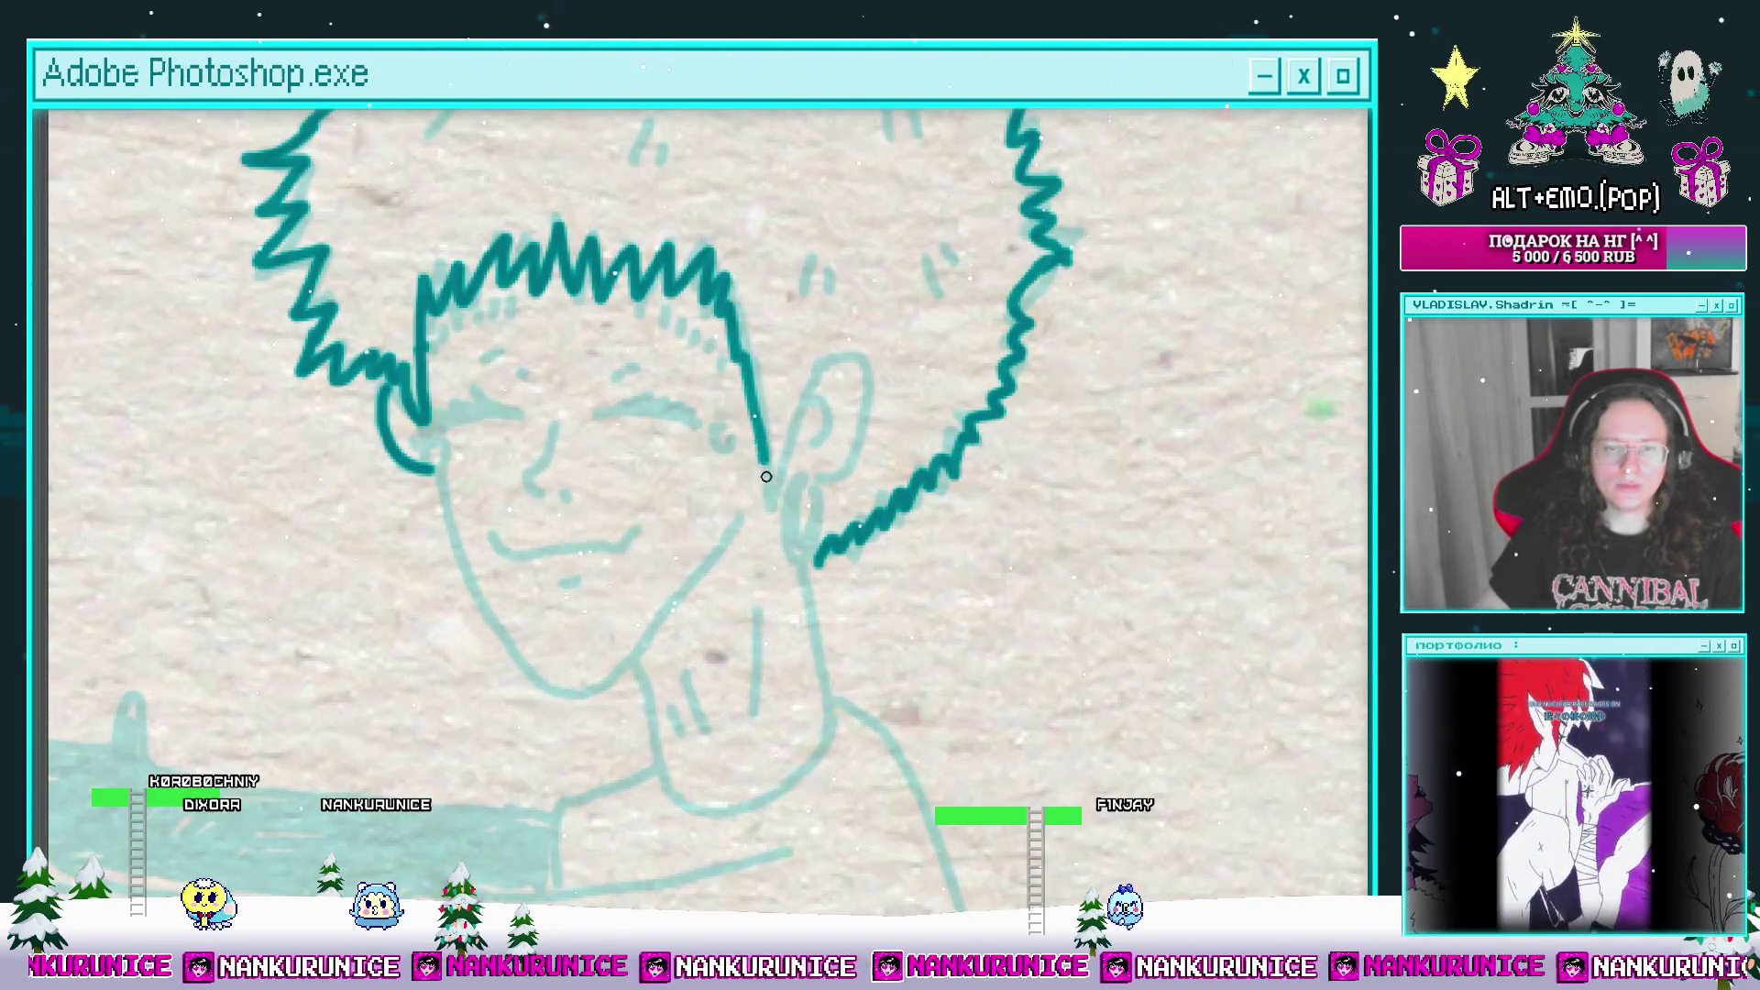
scroll(828, 431, "down", 3)
mouse_move(816, 409)
left_mouse_down()
mouse_move(827, 441)
mouse_move(1076, 482)
left_mouse_up()
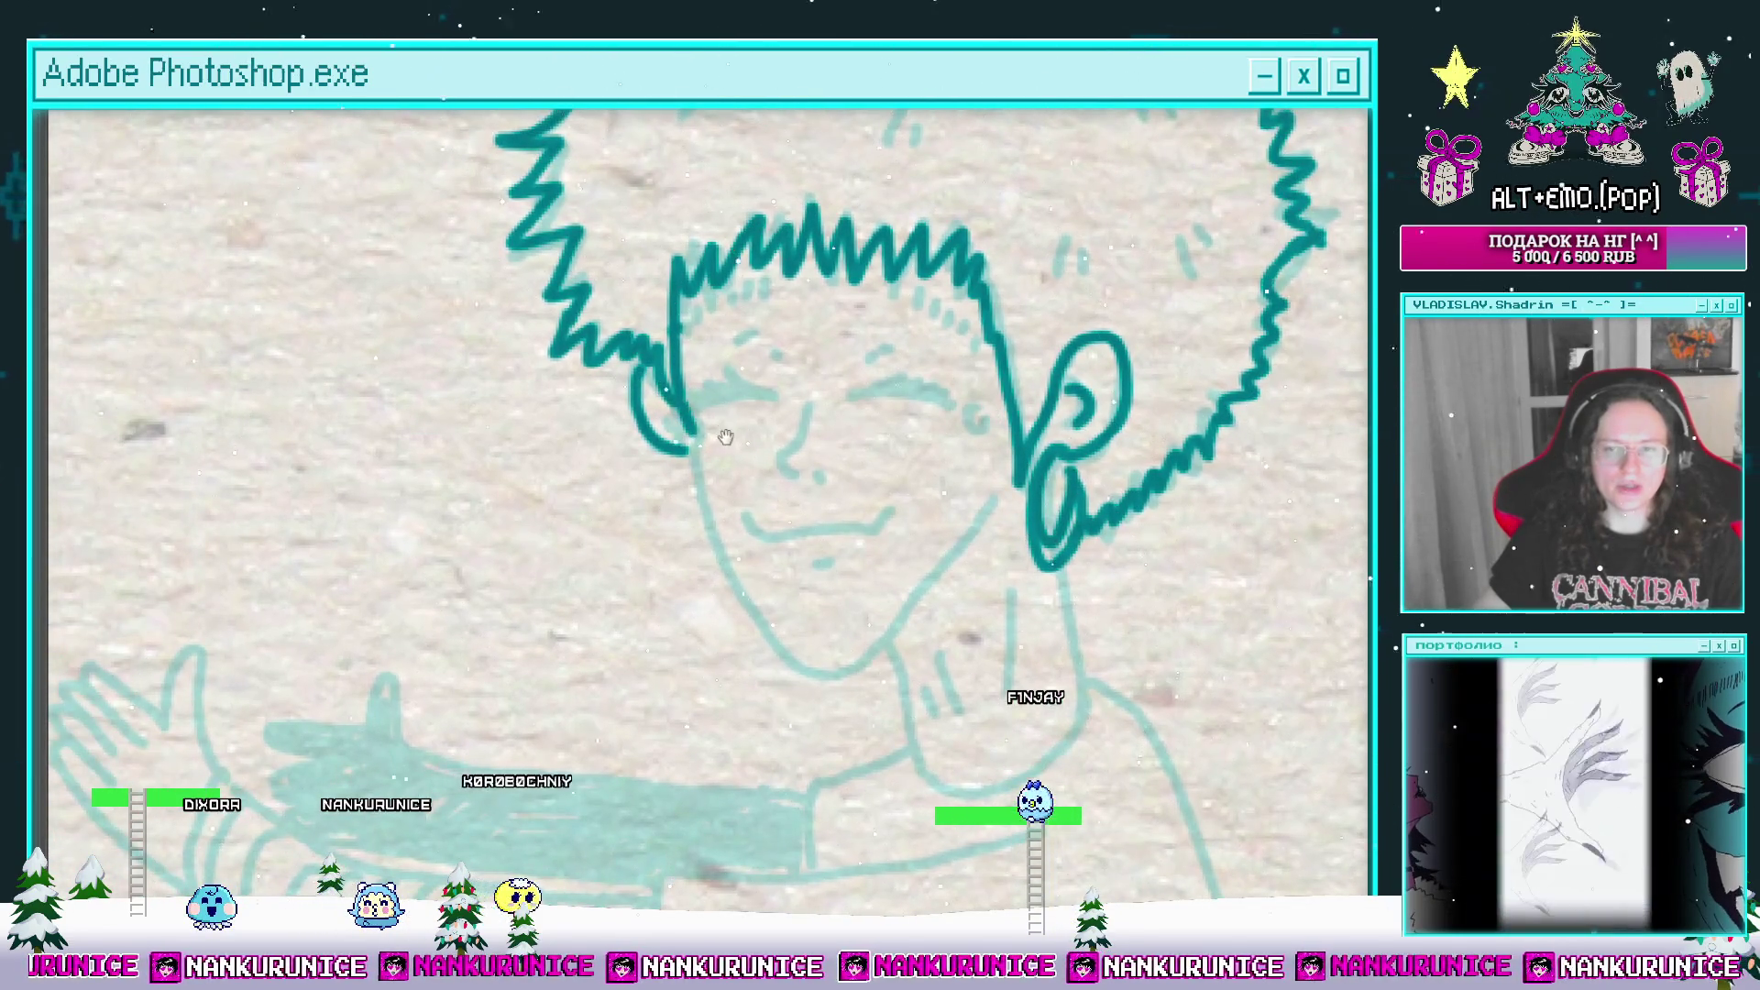
Step: Ink the closed left eyelid, its eyebrow dashes, and short forehead hair strands
scroll(725, 436, "down", 1)
scroll(705, 414, "up", 1)
scroll(685, 392, "up", 1)
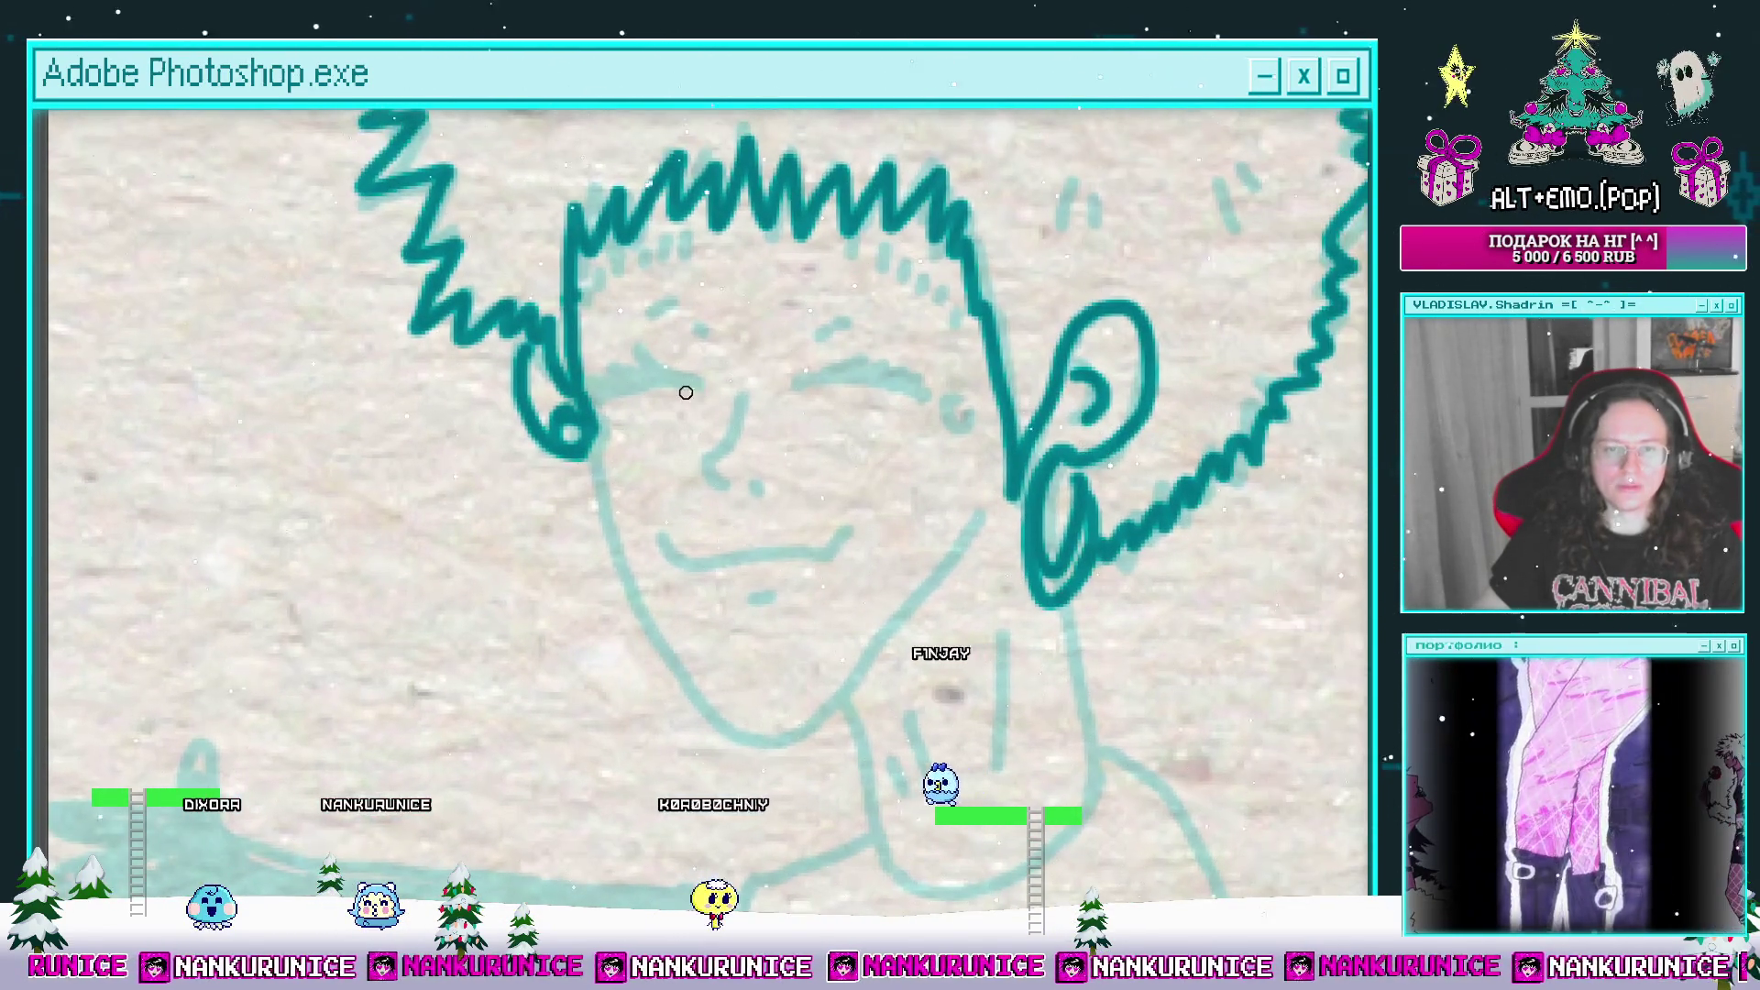
left_click_drag(697, 387, 603, 373)
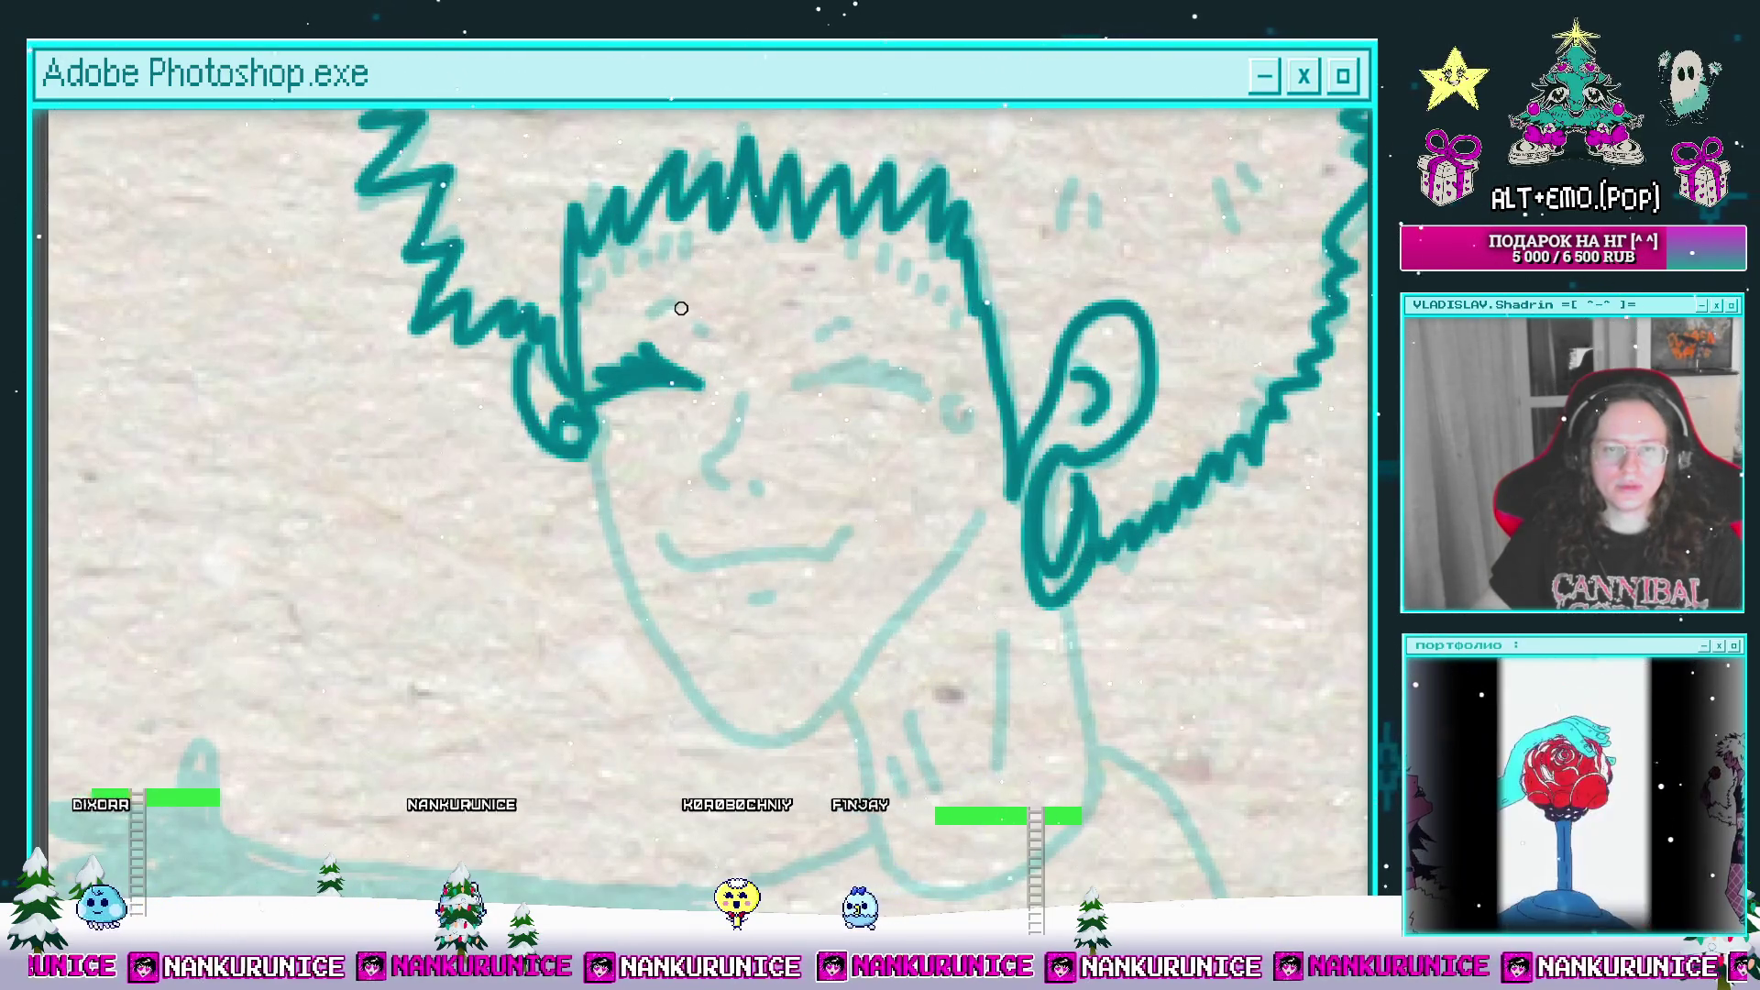
scroll(681, 308, "up", 2)
left_click_drag(683, 387, 653, 394)
left_click_drag(682, 323, 632, 350)
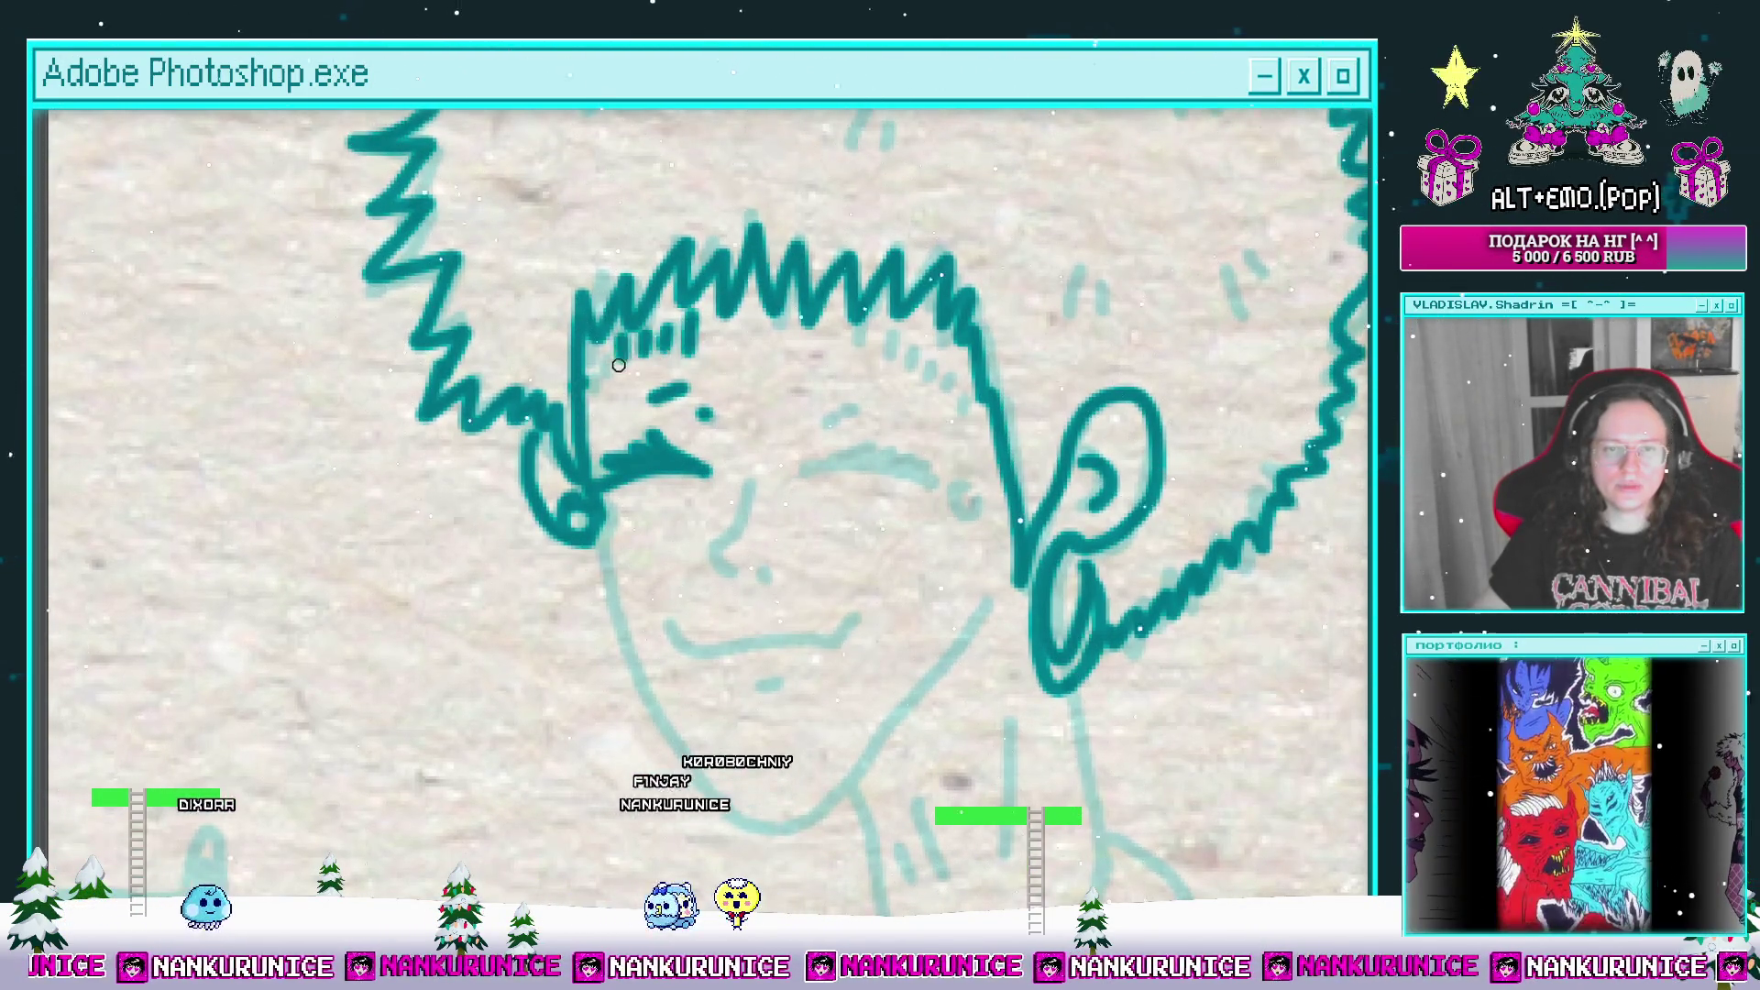
scroll(740, 338, "right", 2)
left_click_drag(744, 286, 746, 314)
mouse_move(777, 292)
left_mouse_down()
mouse_move(780, 321)
mouse_move(897, 291)
left_mouse_up()
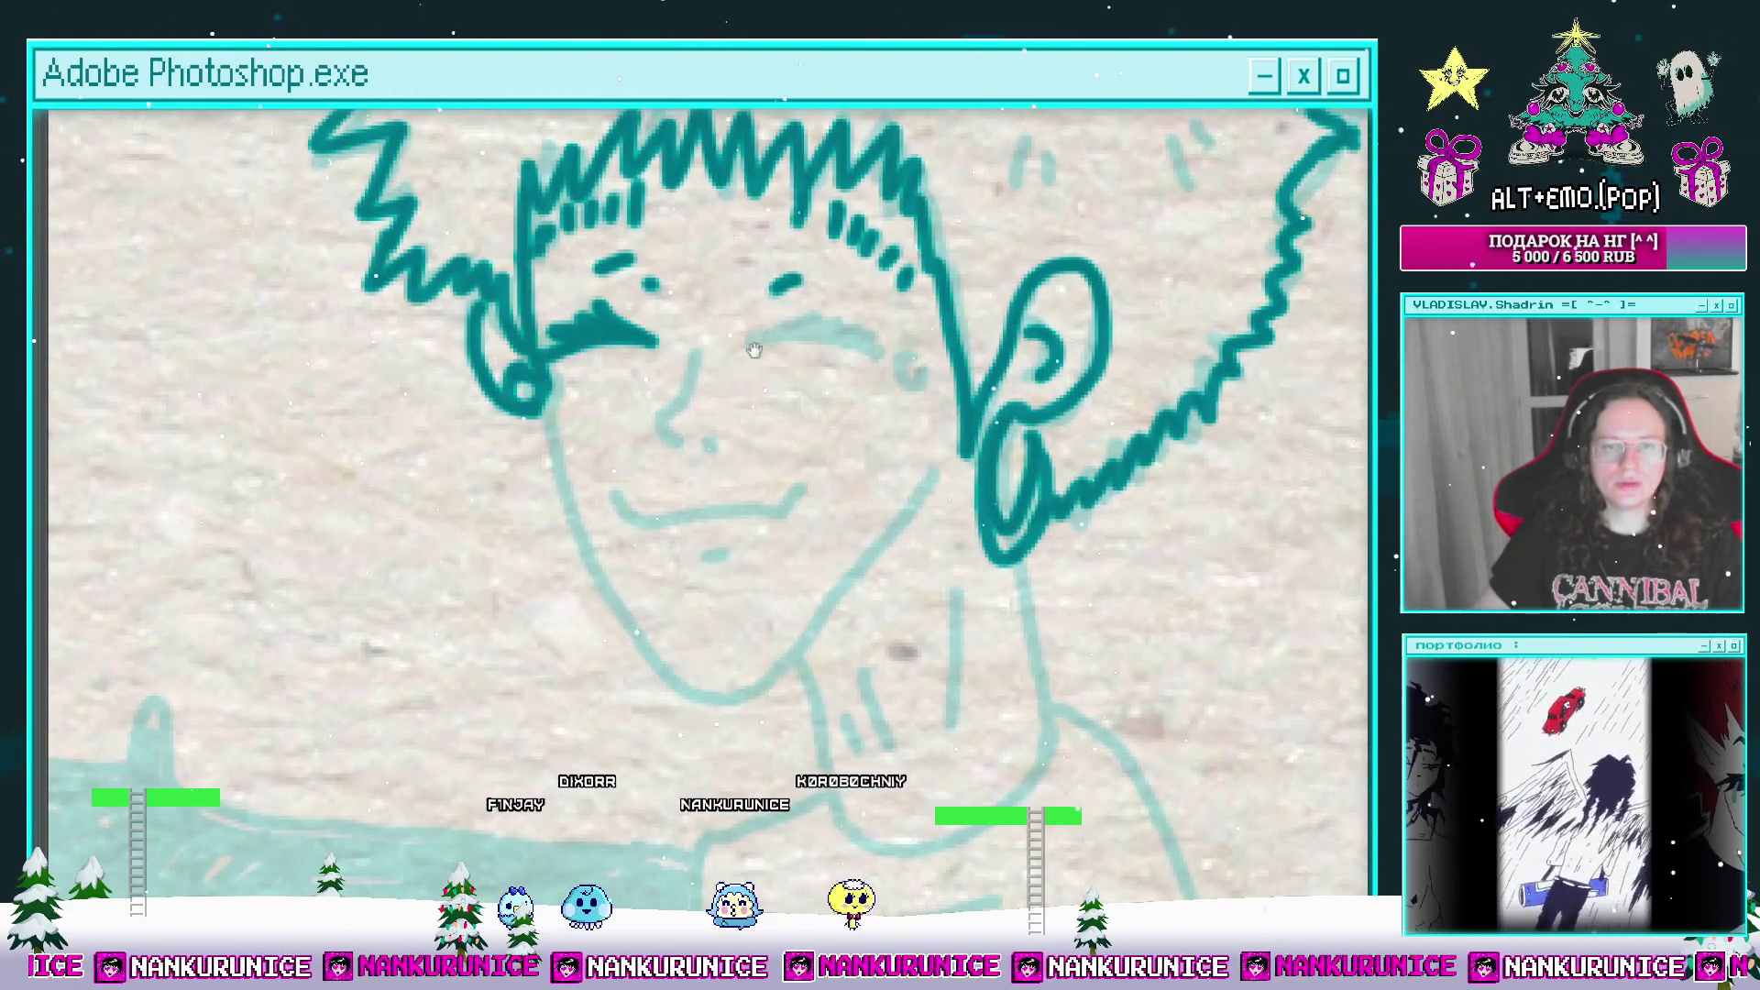
left_click_drag(753, 351, 733, 370)
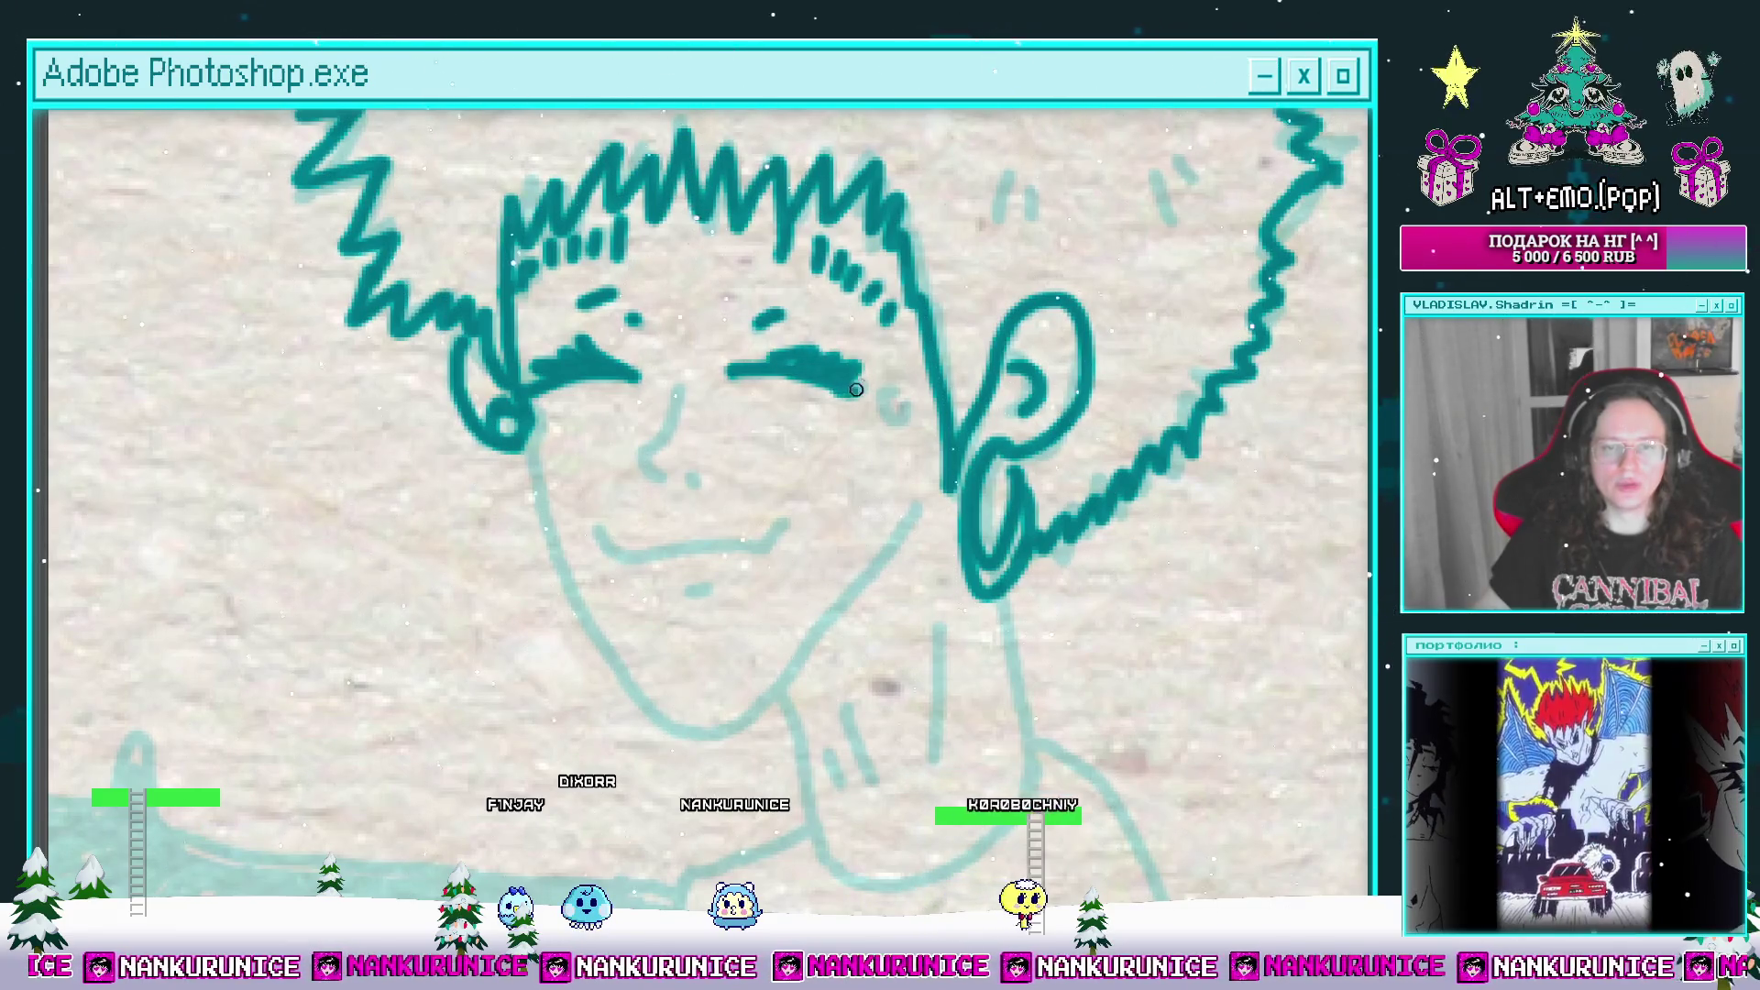
Step: Ink the closed right eye, the hooked nose and a dot beside it, erasing a stray dot
mouse_move(855, 390)
left_mouse_down()
mouse_move(817, 373)
mouse_move(903, 417)
left_mouse_up()
left_click(828, 392)
key("e")
left_click(871, 399)
key("b")
left_click_drag(880, 408, 921, 350)
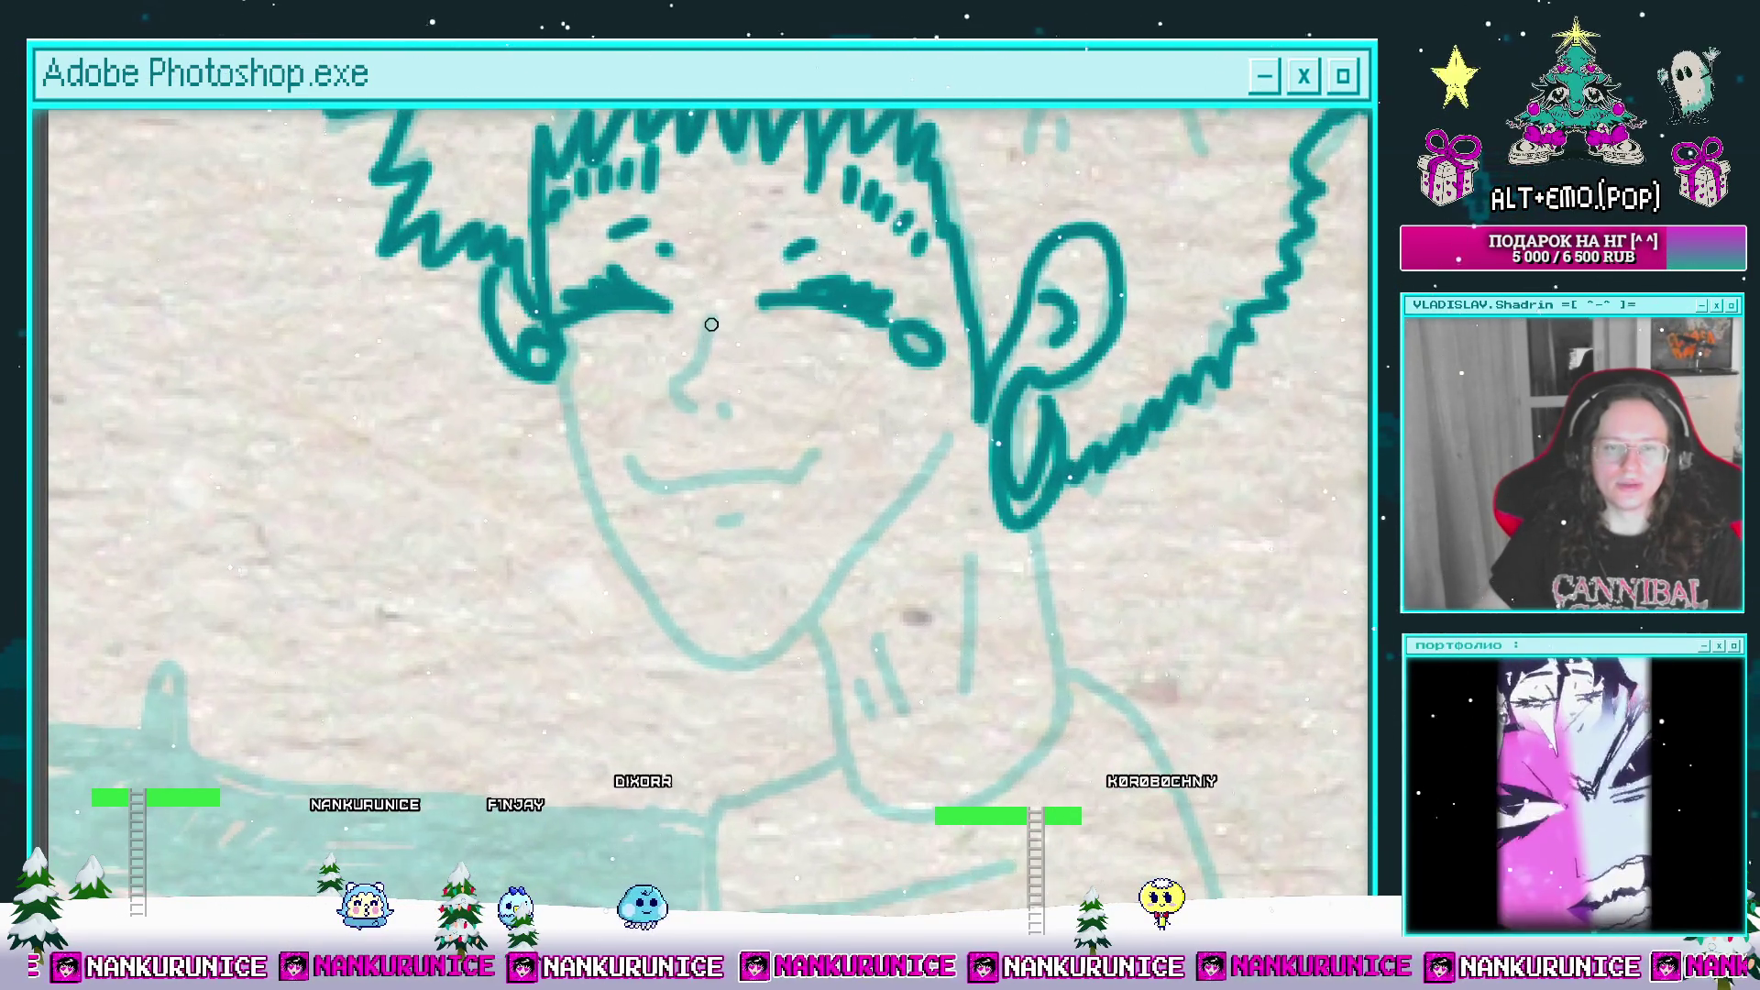
mouse_move(711, 317)
left_mouse_down()
mouse_move(679, 389)
mouse_move(614, 299)
left_mouse_up()
left_click(724, 408)
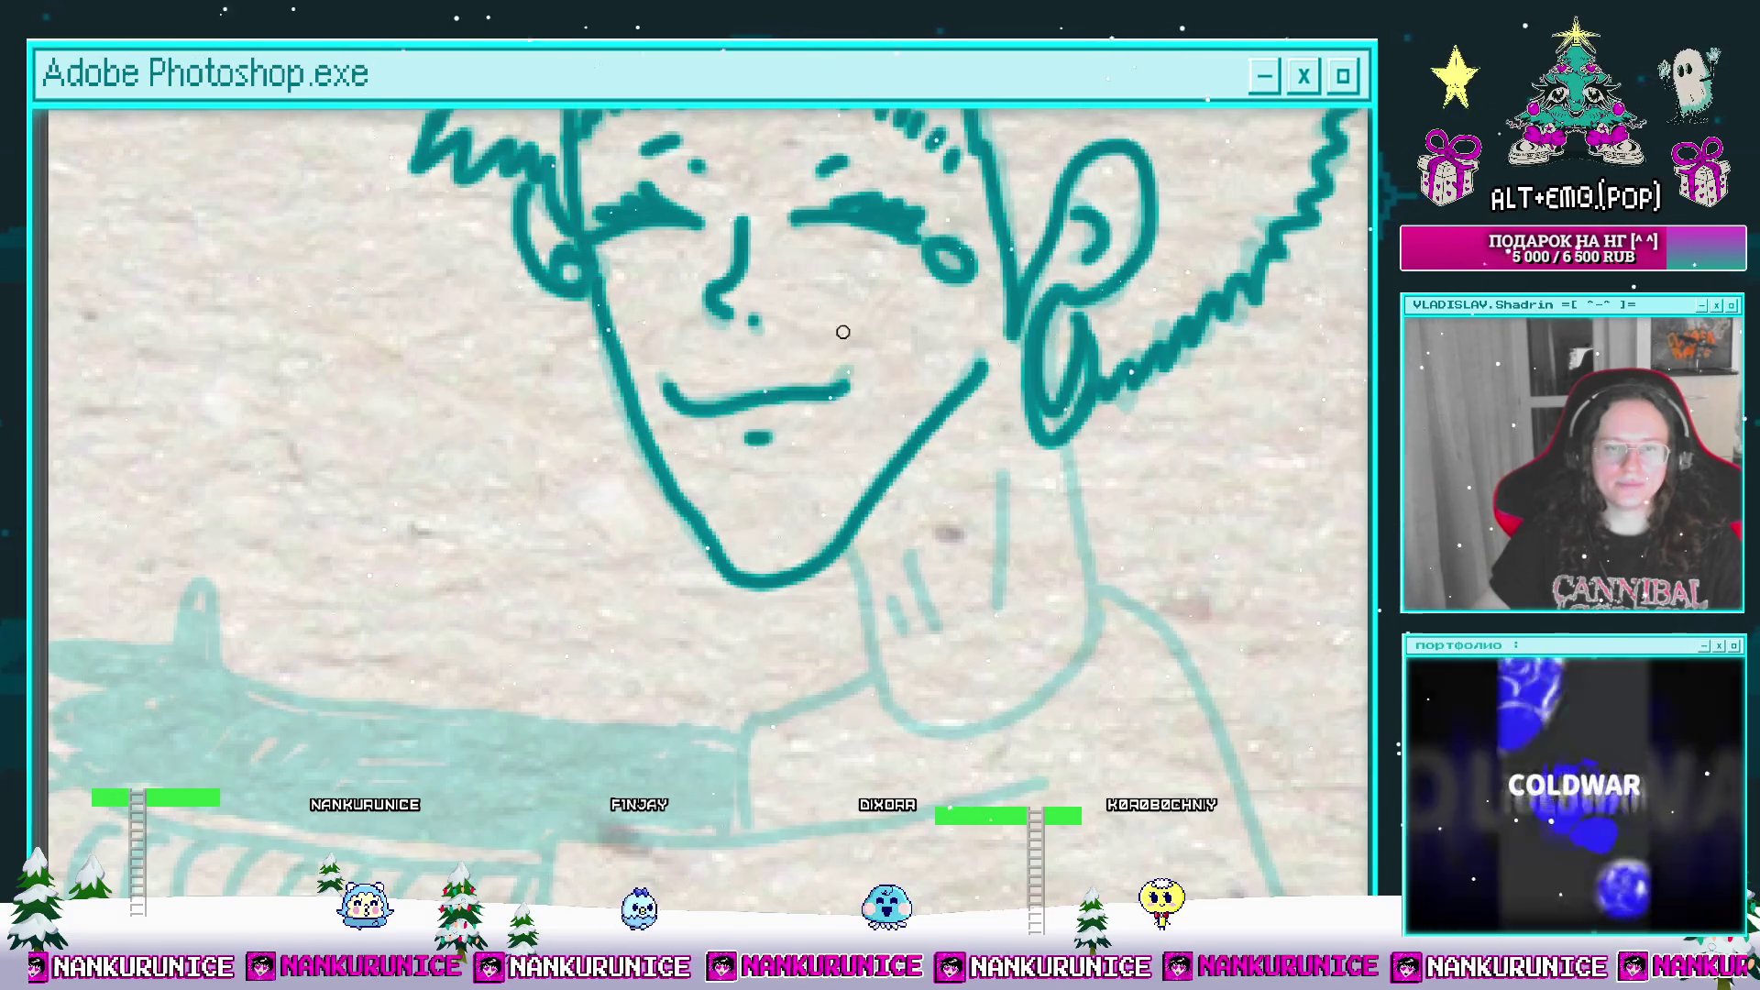
Step: Ink the neck line below the boy's chin
scroll(978, 340, "down", 5)
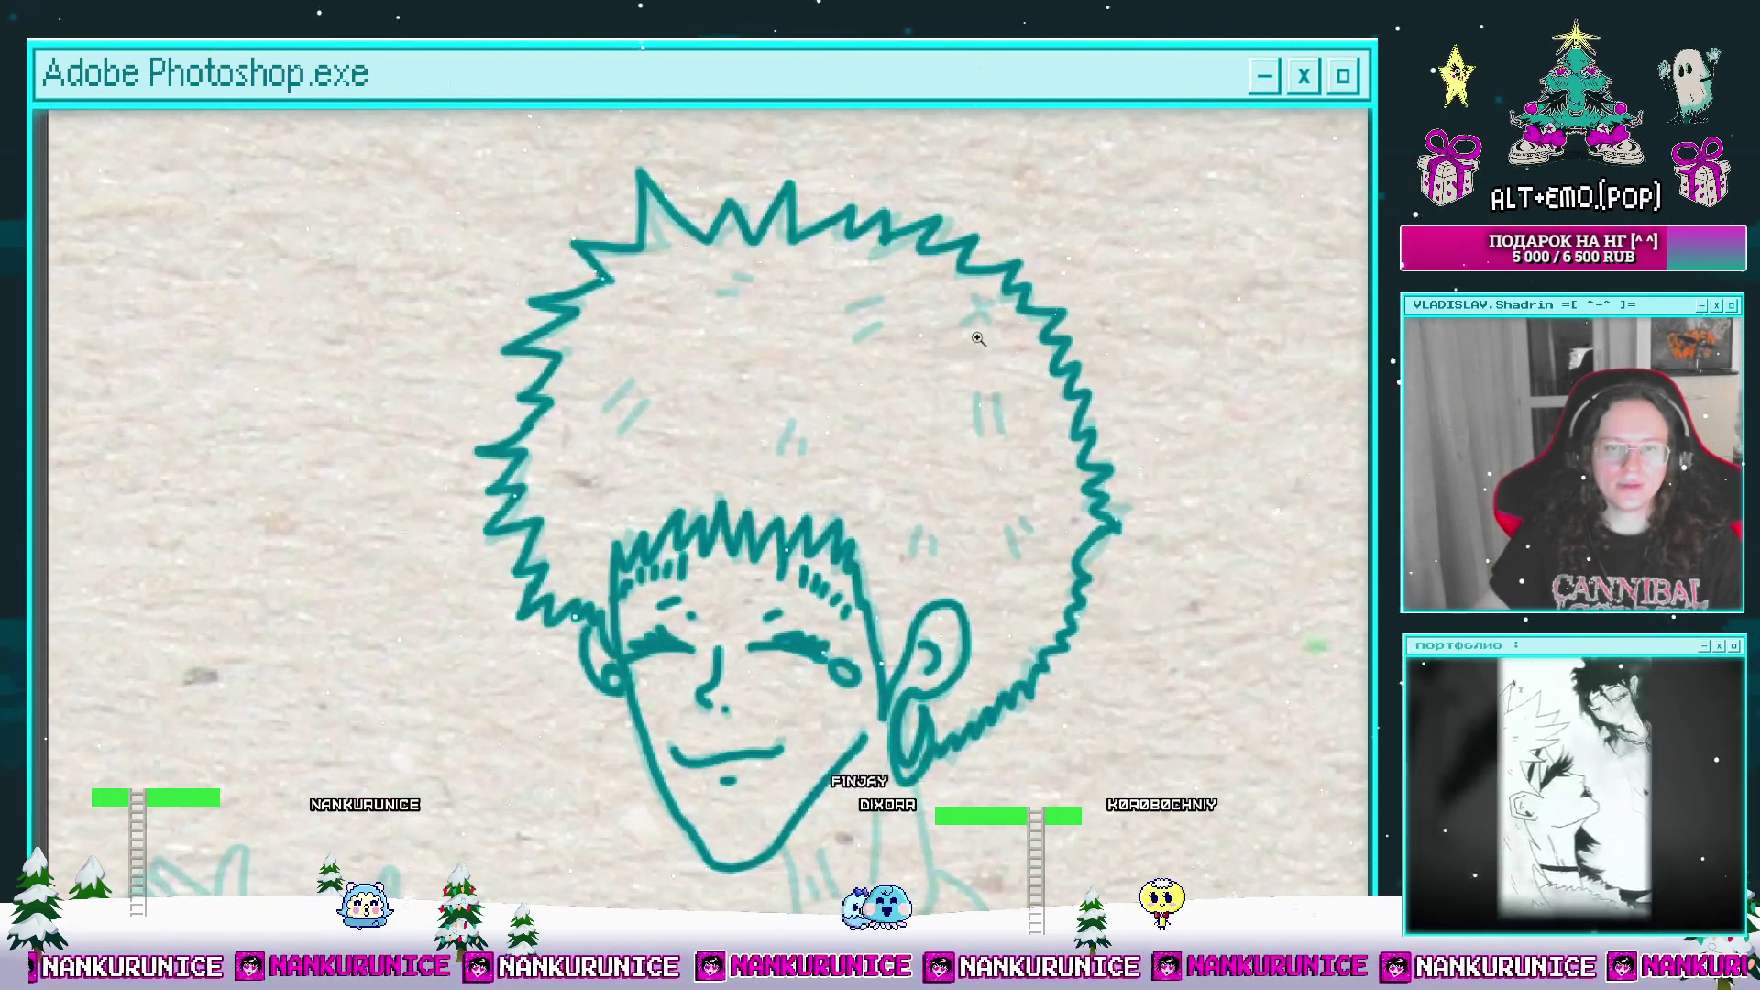
scroll(978, 339, "up", 1)
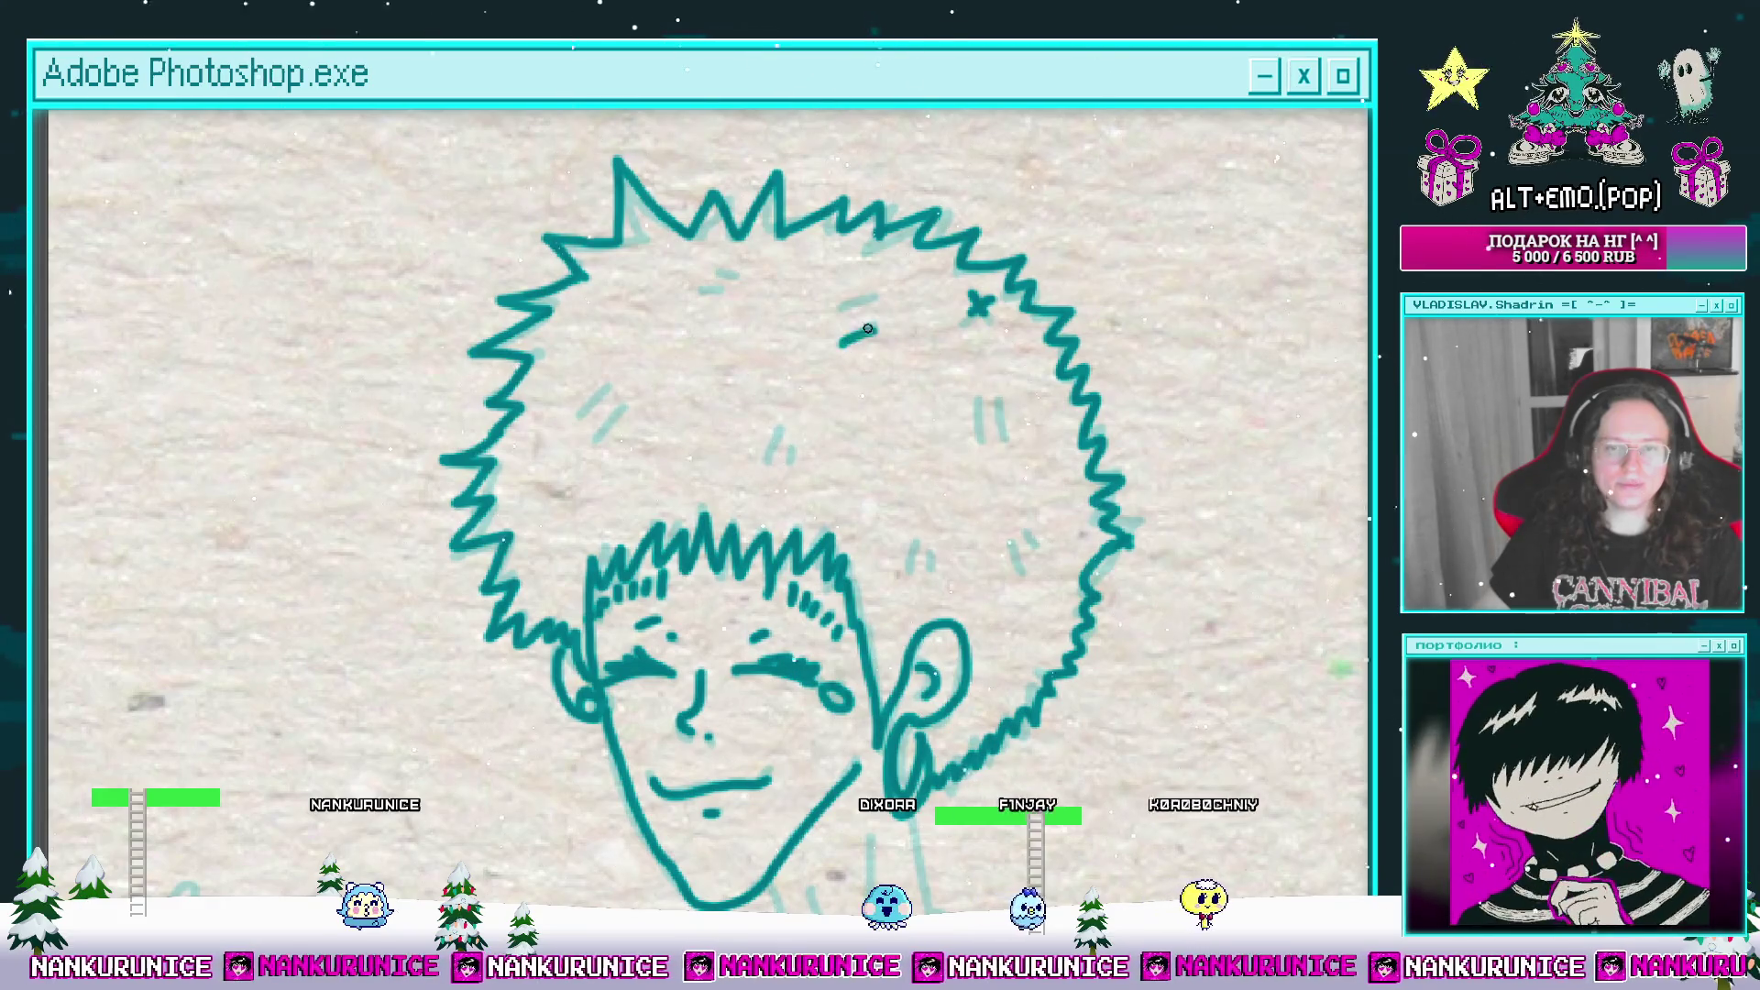
scroll(868, 328, "left", 2)
scroll(715, 316, "down", 2)
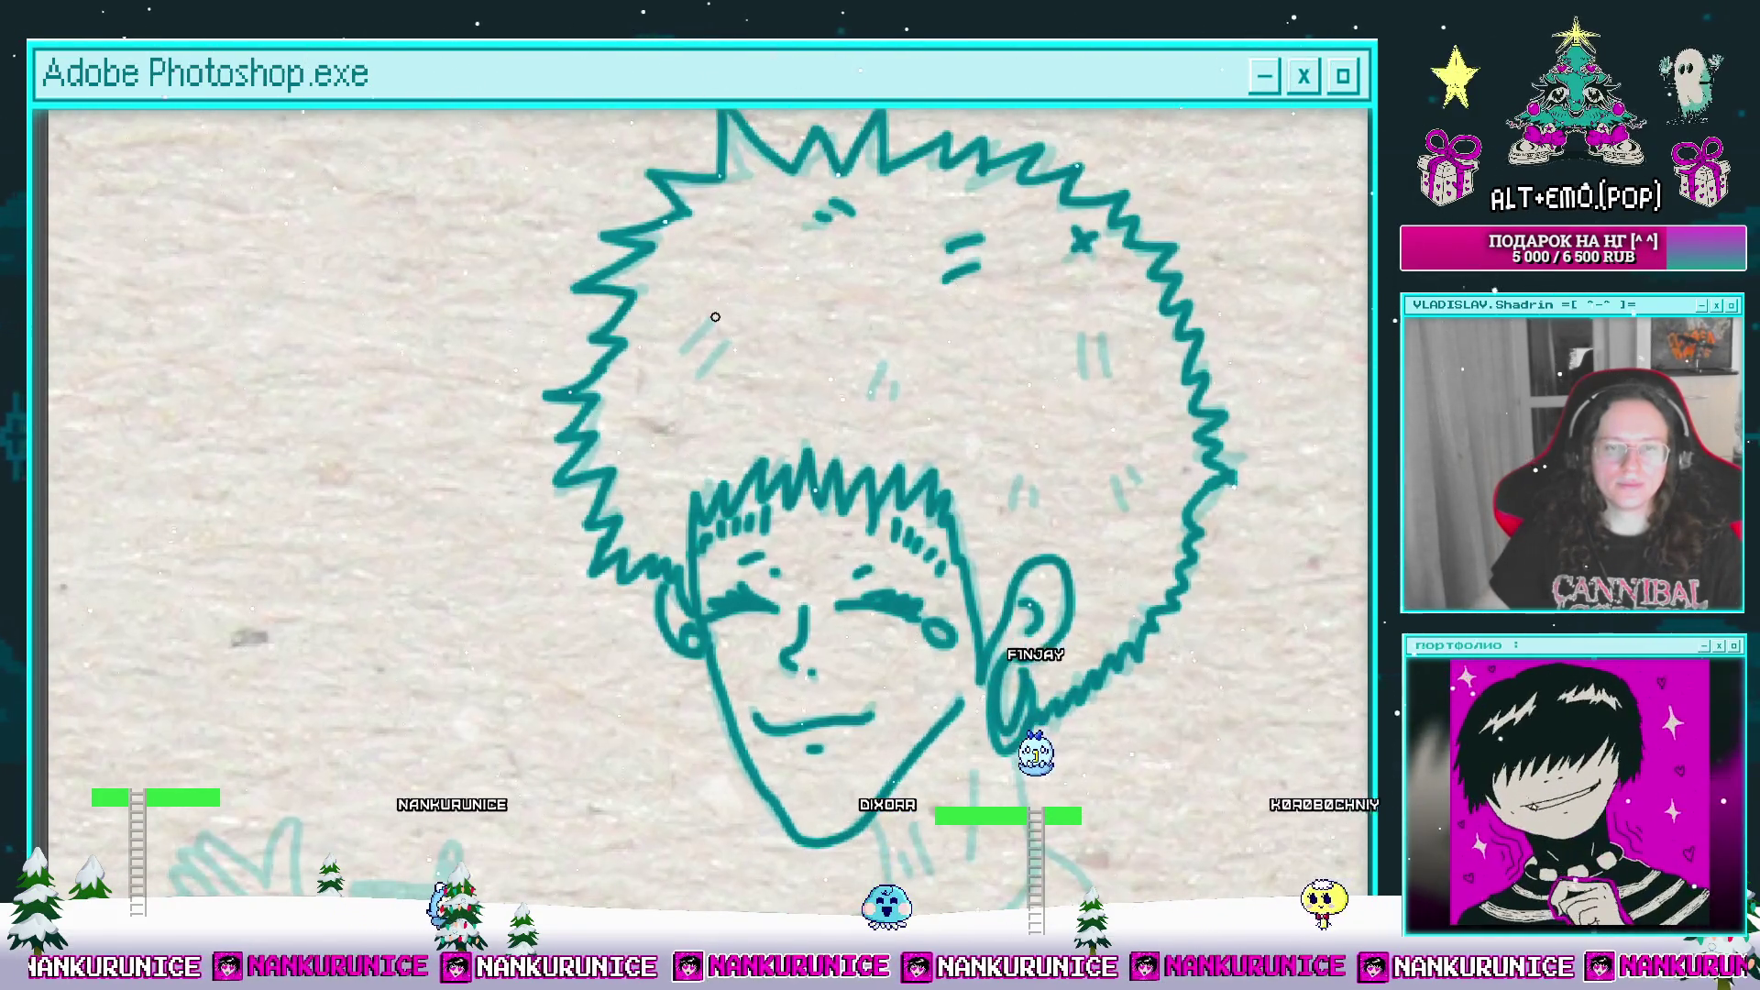
scroll(778, 331, "right", 2)
scroll(778, 331, "down", 1)
left_click_drag(810, 361, 753, 324)
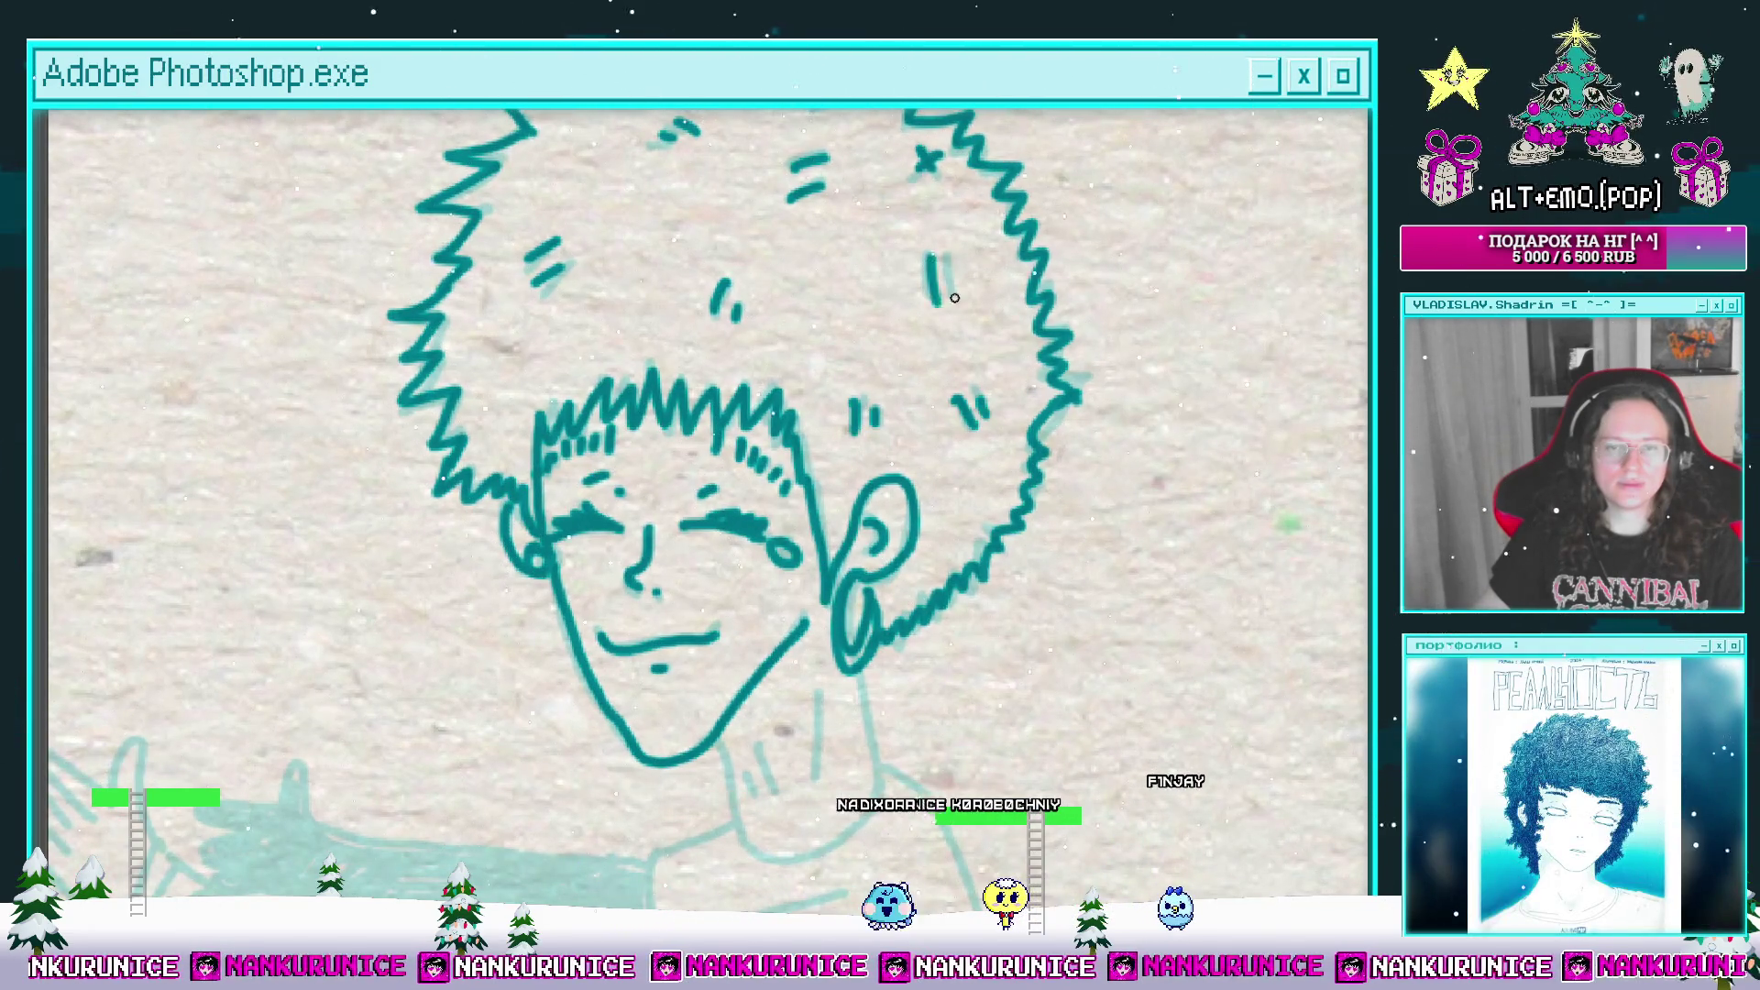
left_click_drag(842, 458, 911, 137)
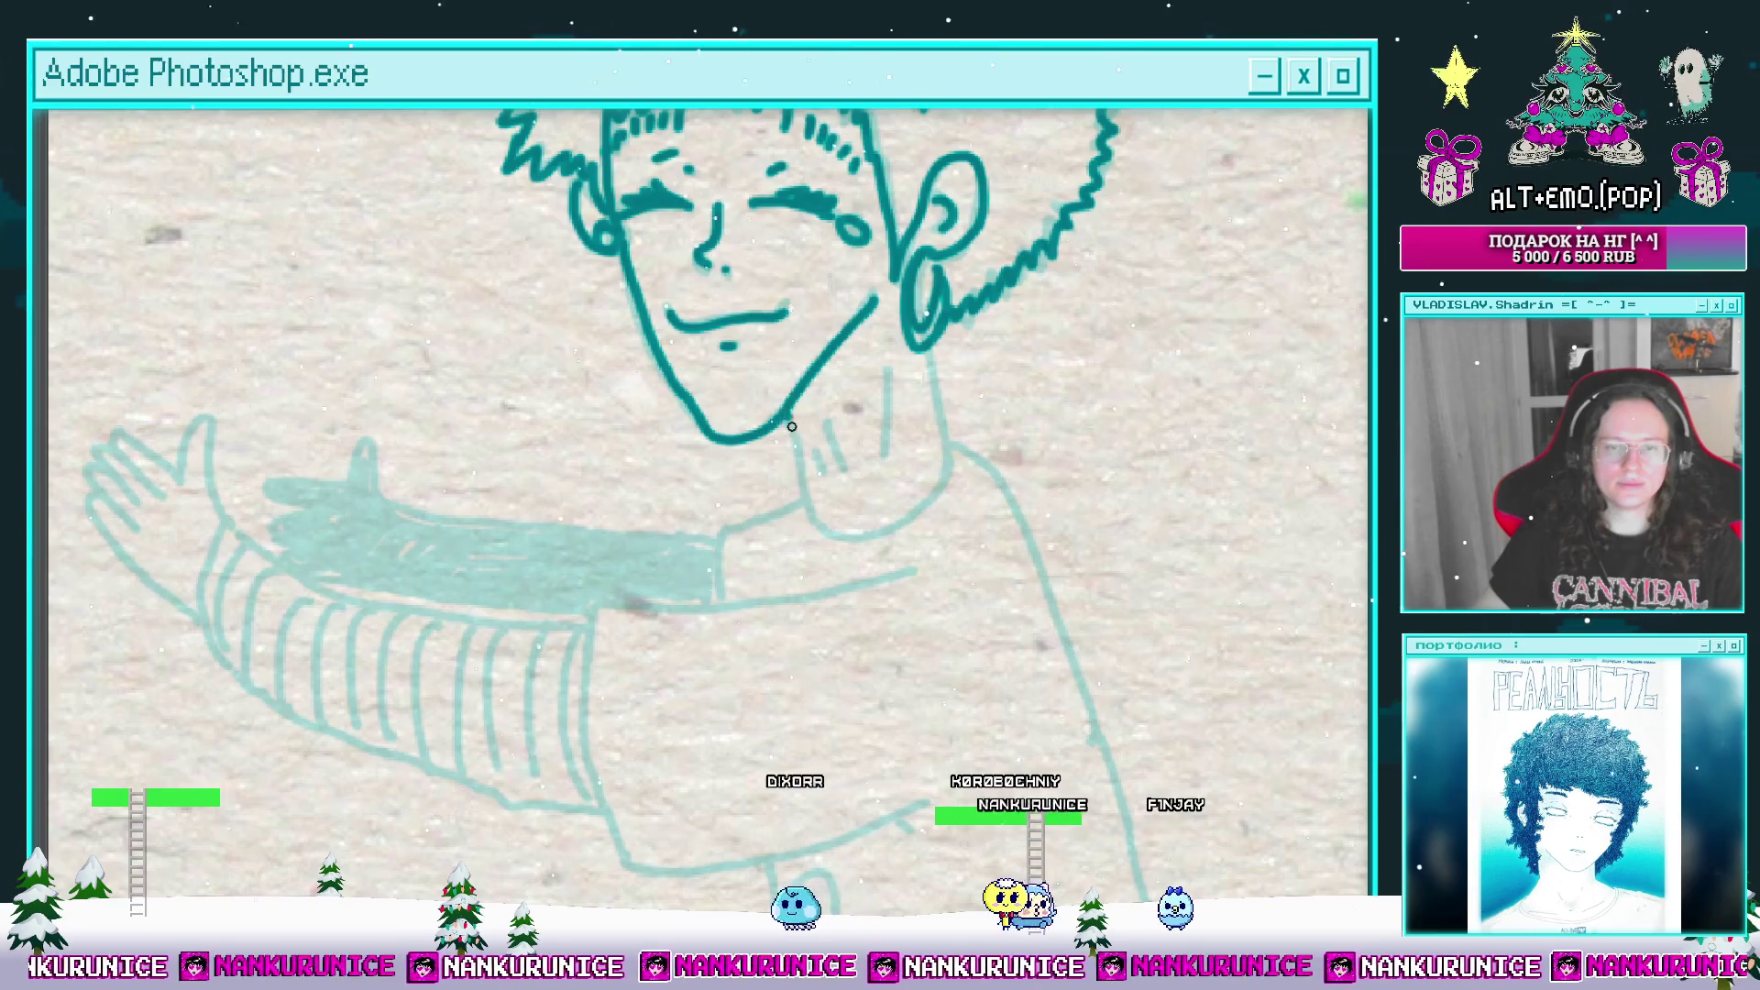
left_click_drag(792, 426, 830, 529)
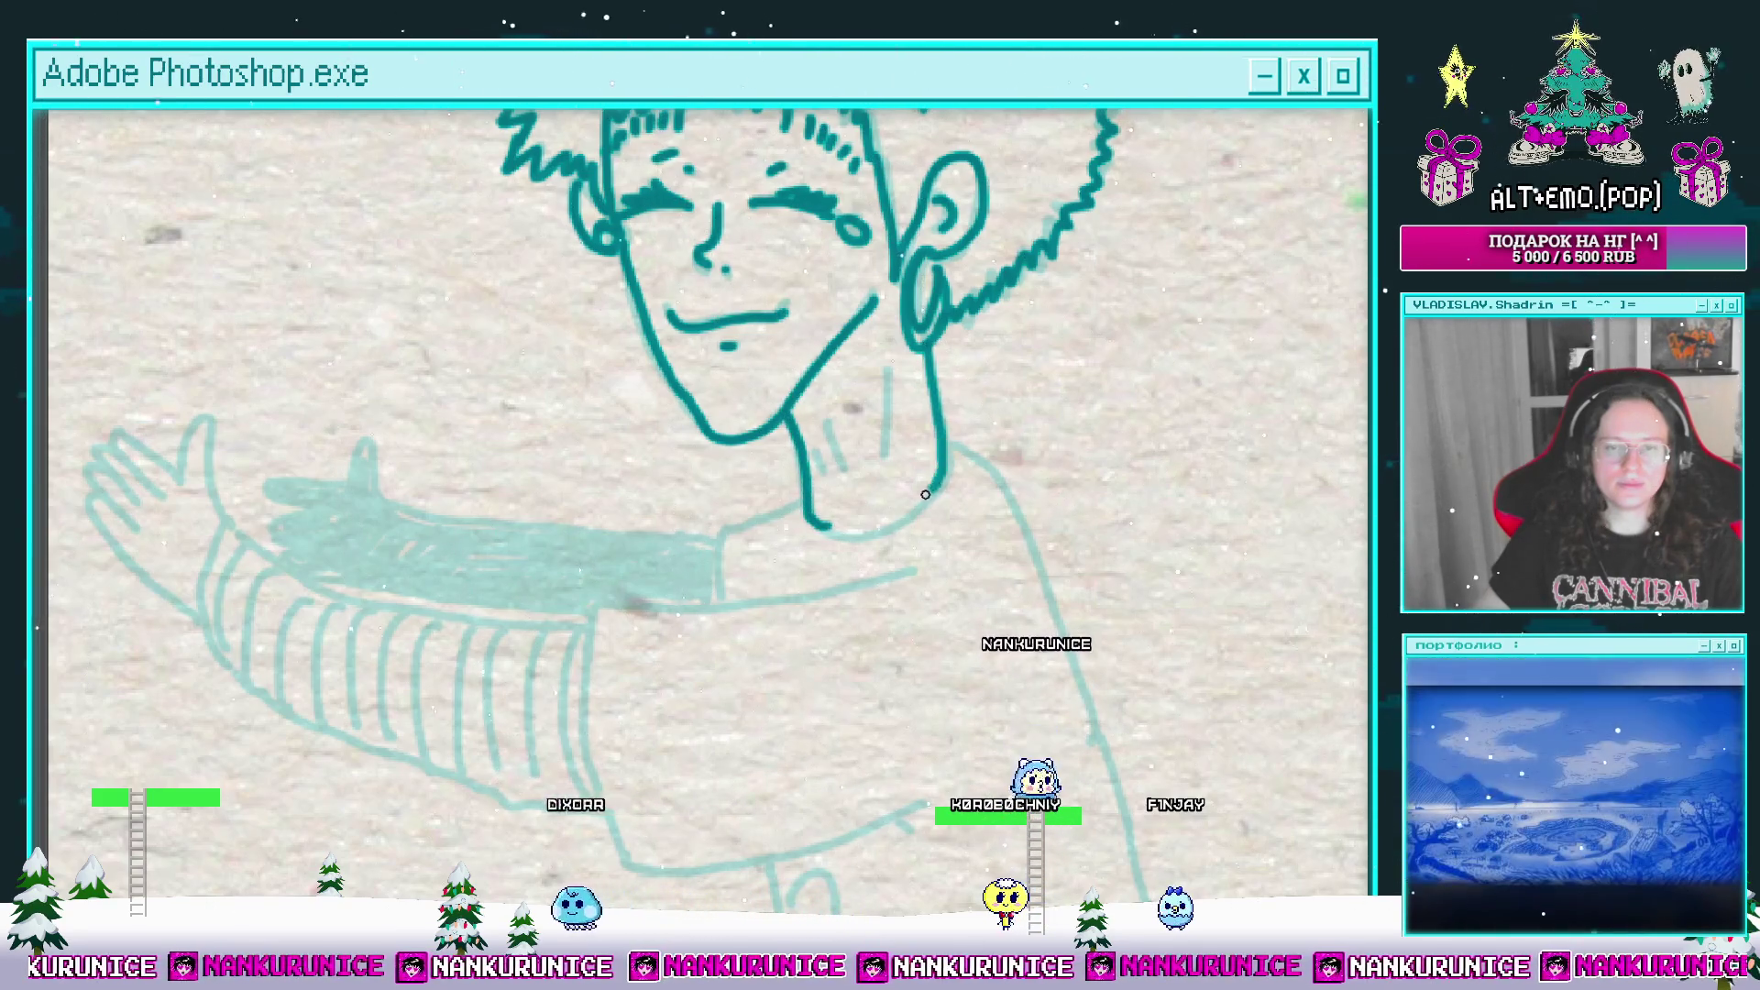
scroll(836, 422, "up", 2)
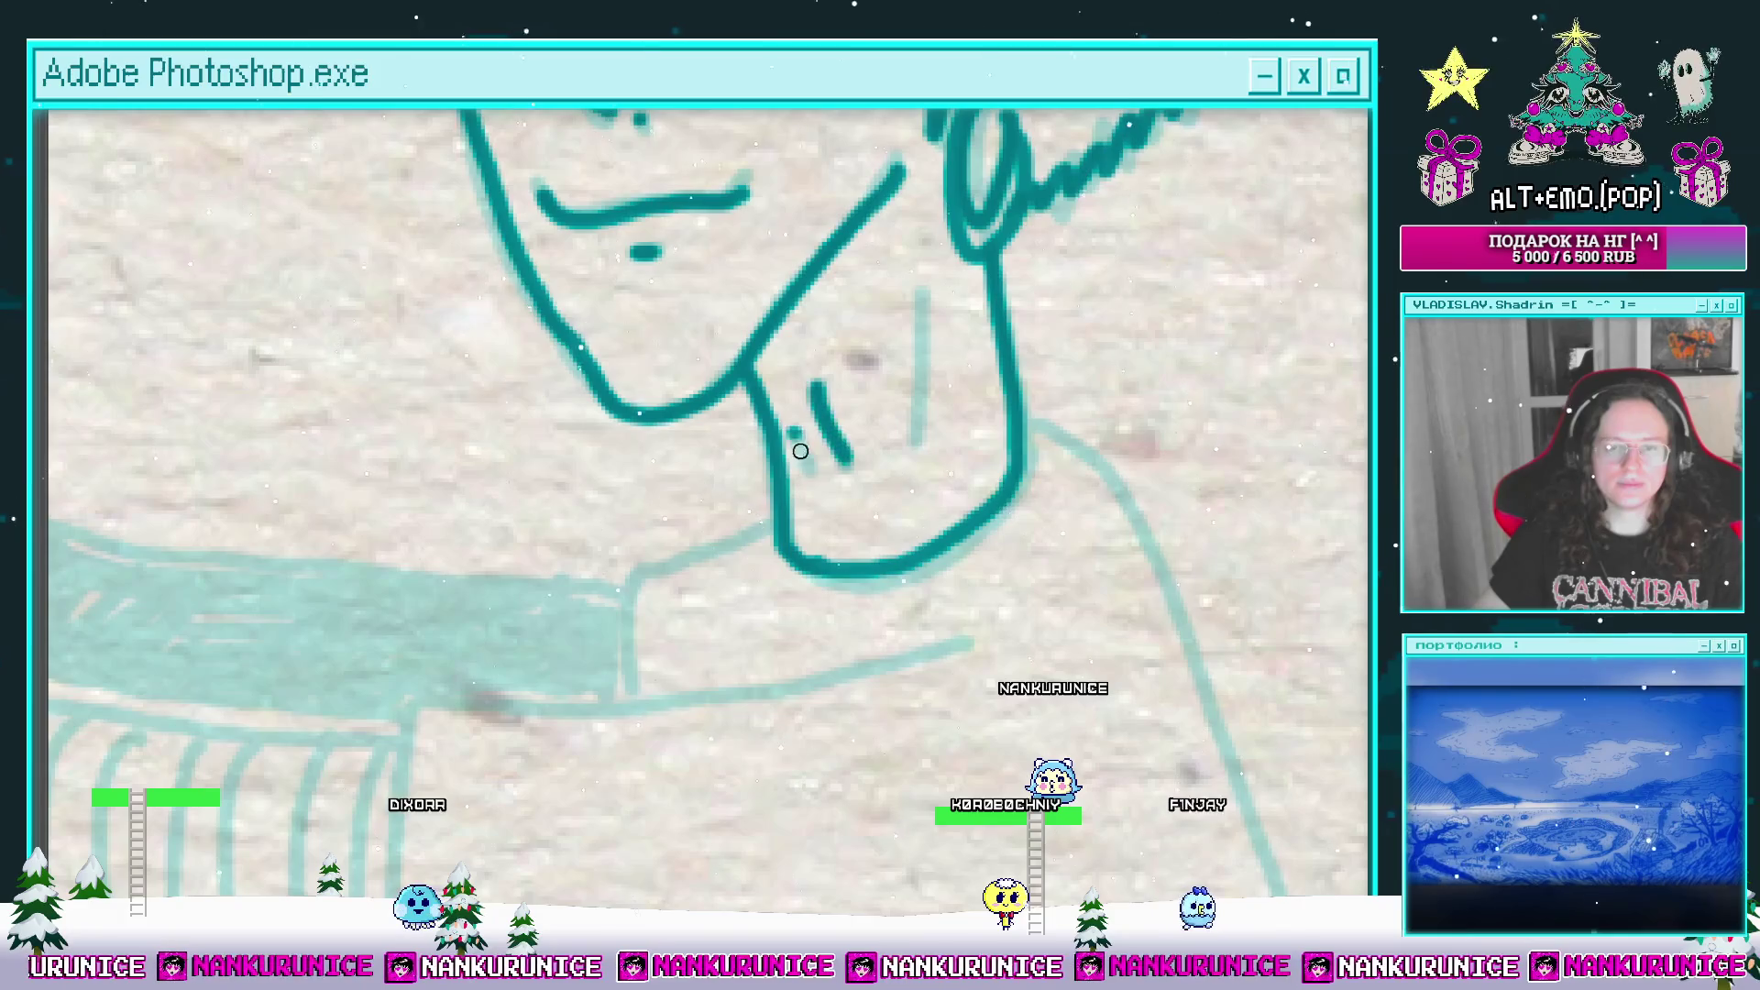
scroll(936, 411, "down", 3)
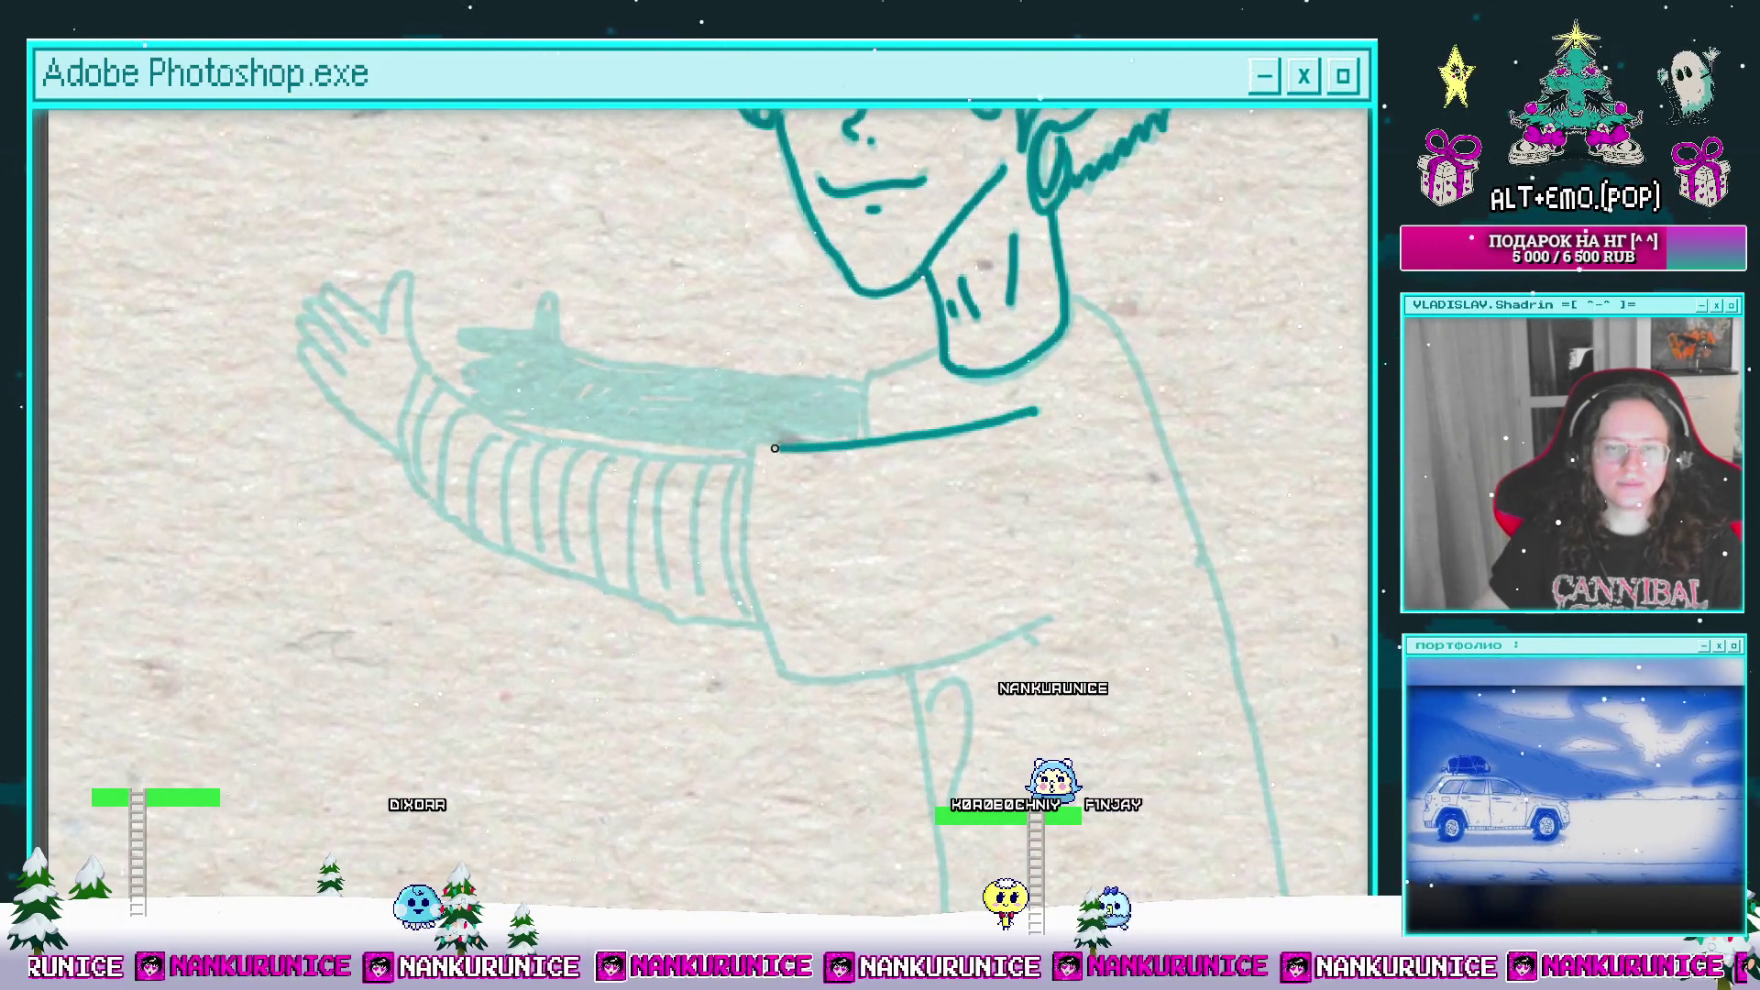
Step: Ink the sleeve outline: top edge, bottom curve and lower edge
left_click_drag(774, 448, 742, 554)
mouse_move(742, 554)
left_mouse_down()
mouse_move(730, 458)
mouse_move(689, 419)
left_mouse_up()
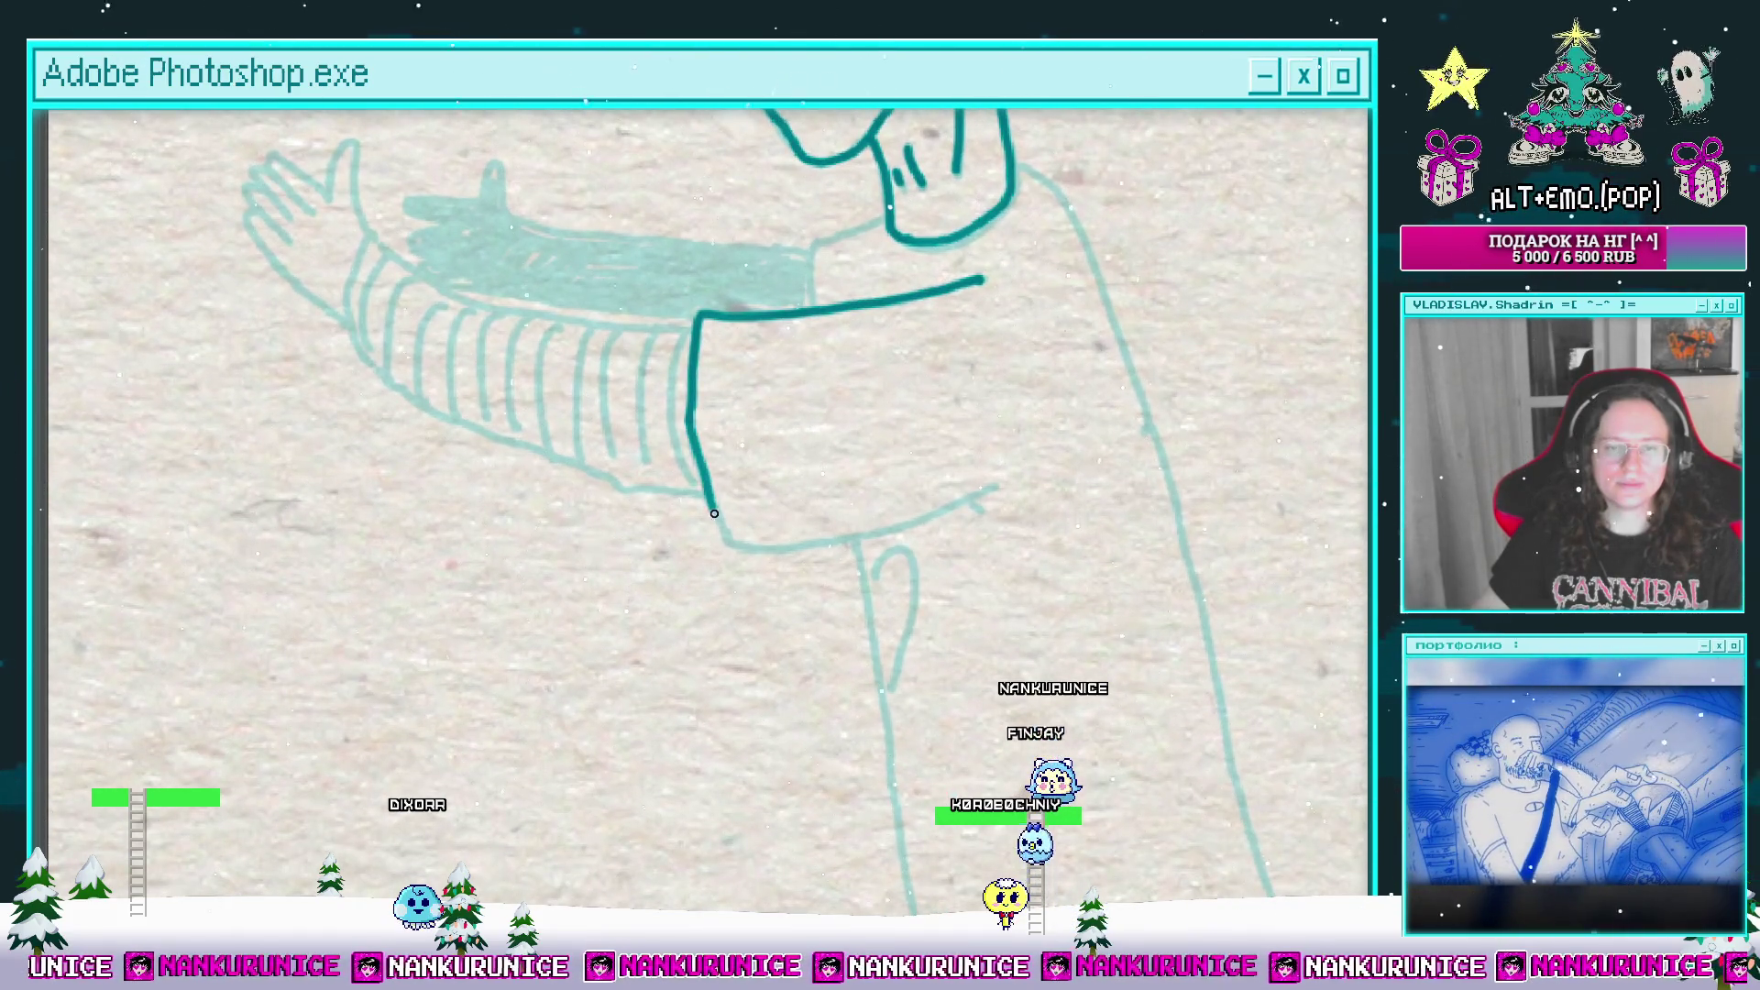
left_click_drag(714, 513, 759, 549)
mouse_move(886, 531)
left_mouse_down()
mouse_move(994, 488)
mouse_move(733, 450)
mouse_move(654, 410)
mouse_move(587, 500)
left_mouse_up()
scroll(919, 463, "up", 3)
scroll(919, 464, "left", 5)
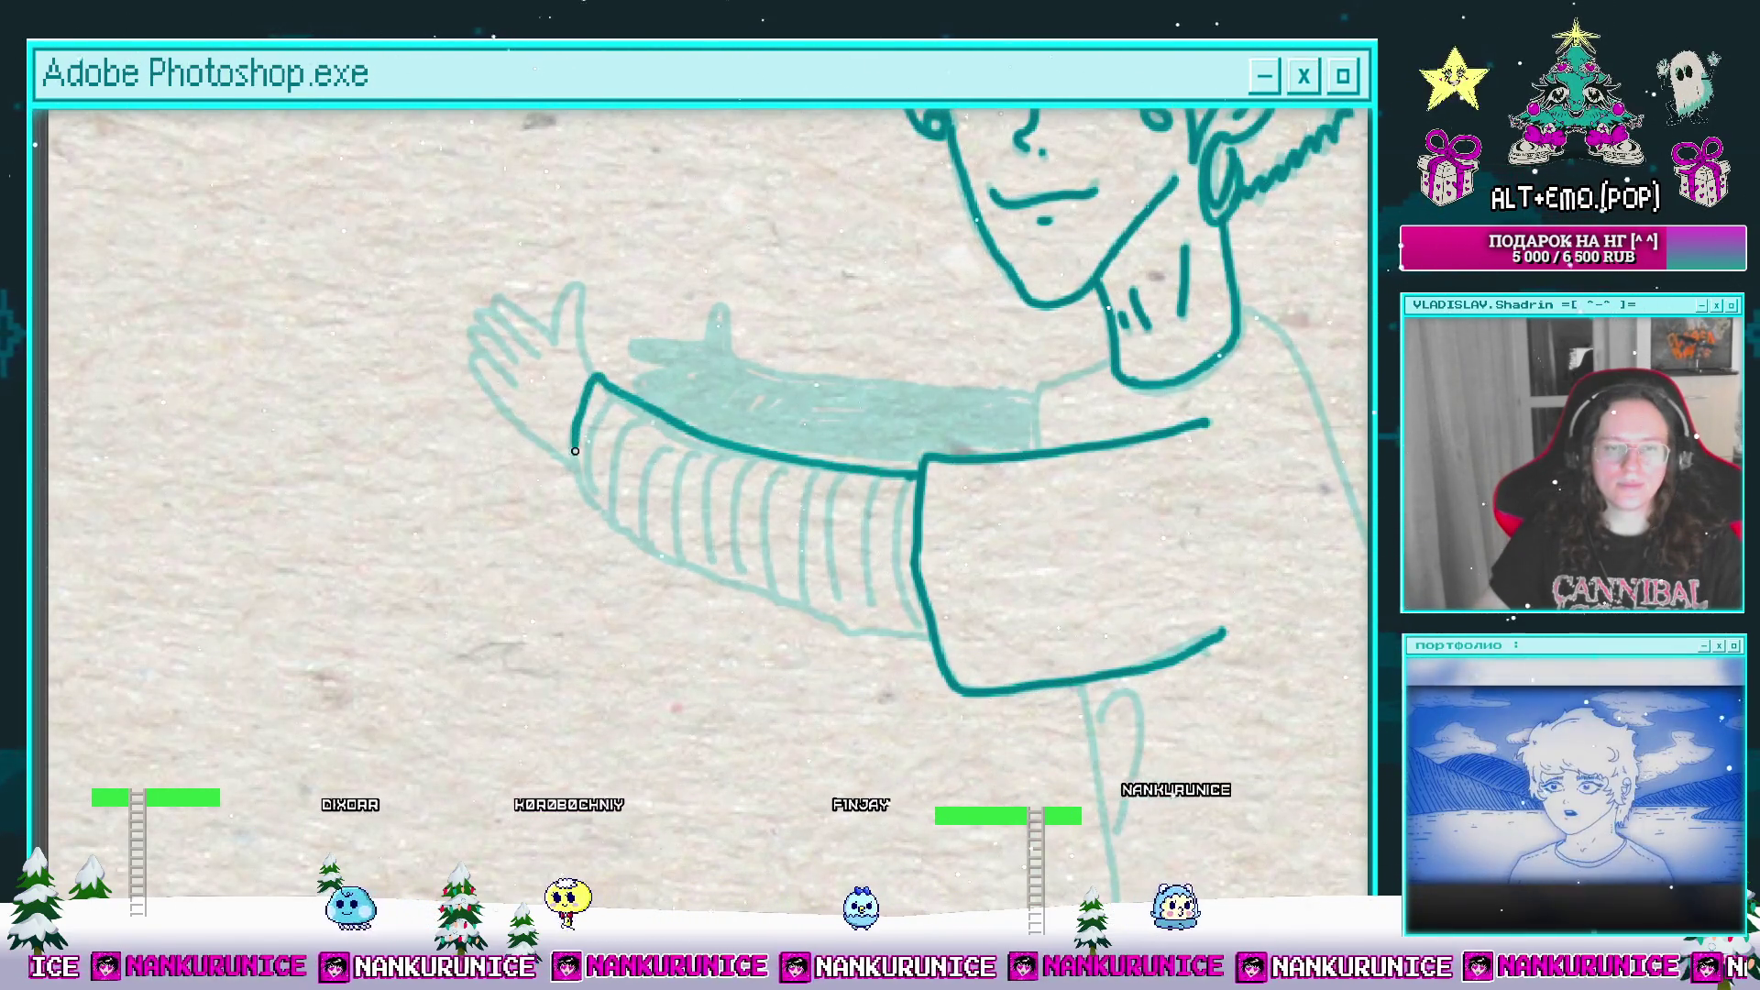
scroll(605, 458, "down", 3)
scroll(605, 458, "right", 1)
Step: Draw the inner cuff line and four ribbed stripes on the cuff, undoing an overshooting stroke
left_click_drag(552, 394, 658, 471)
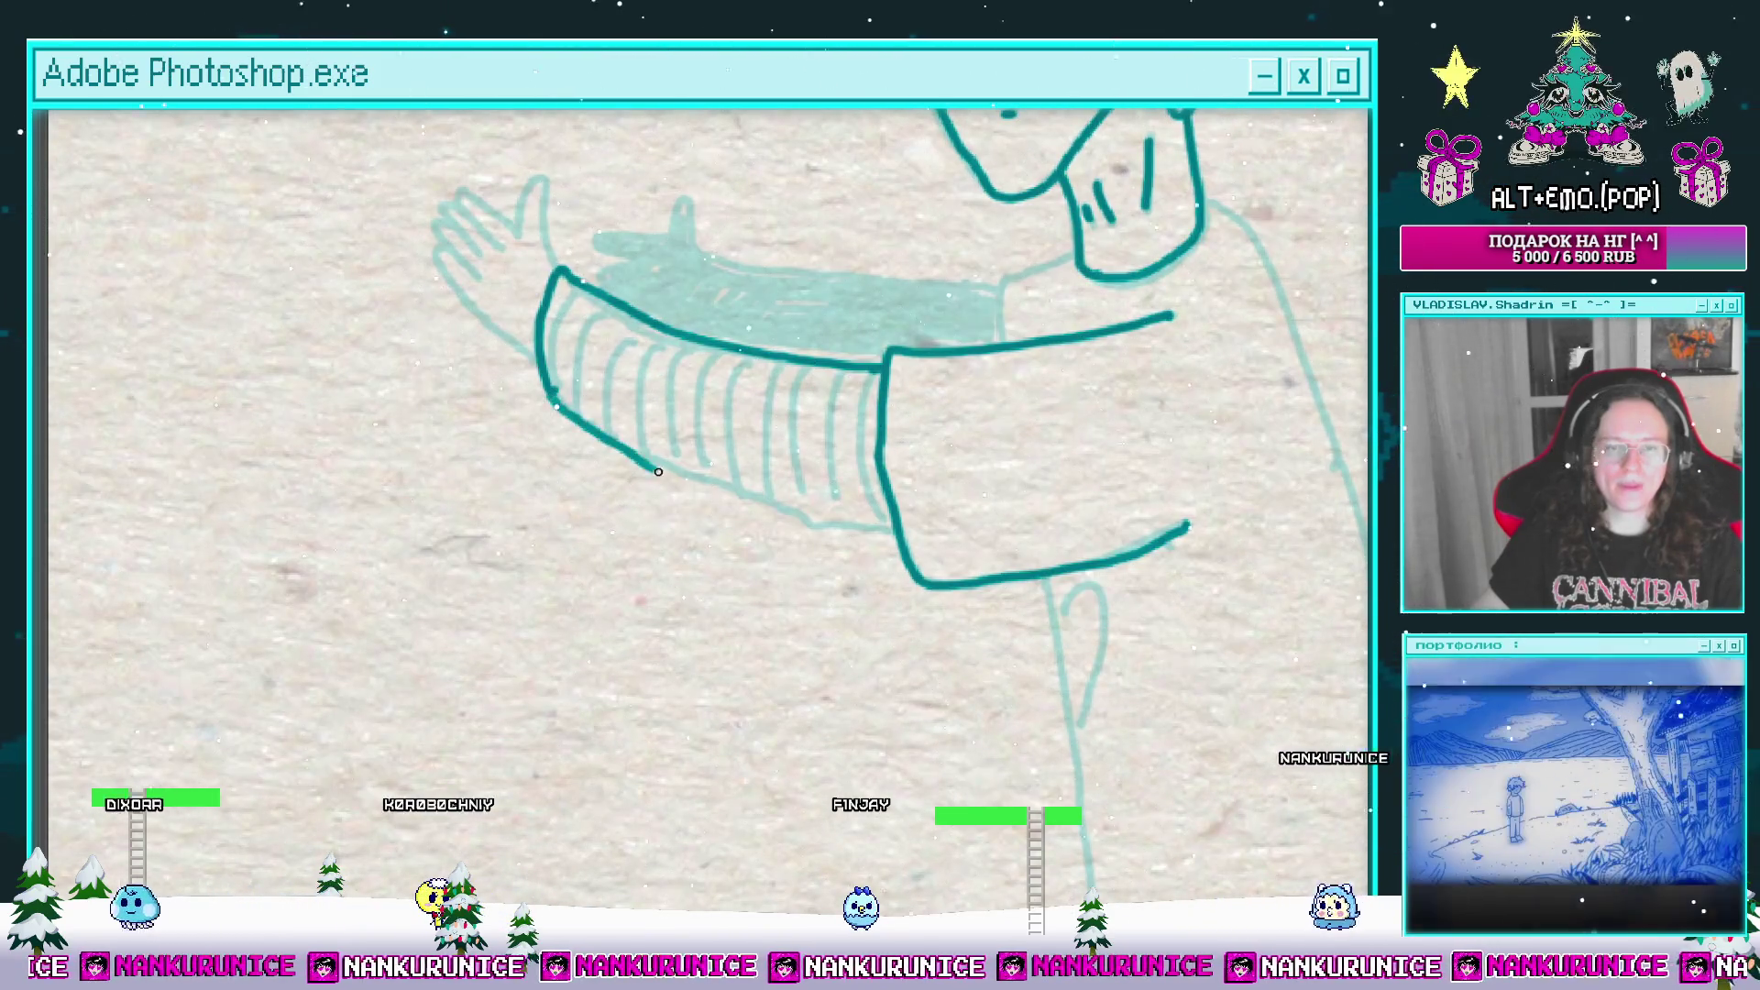
key("ctrl+z")
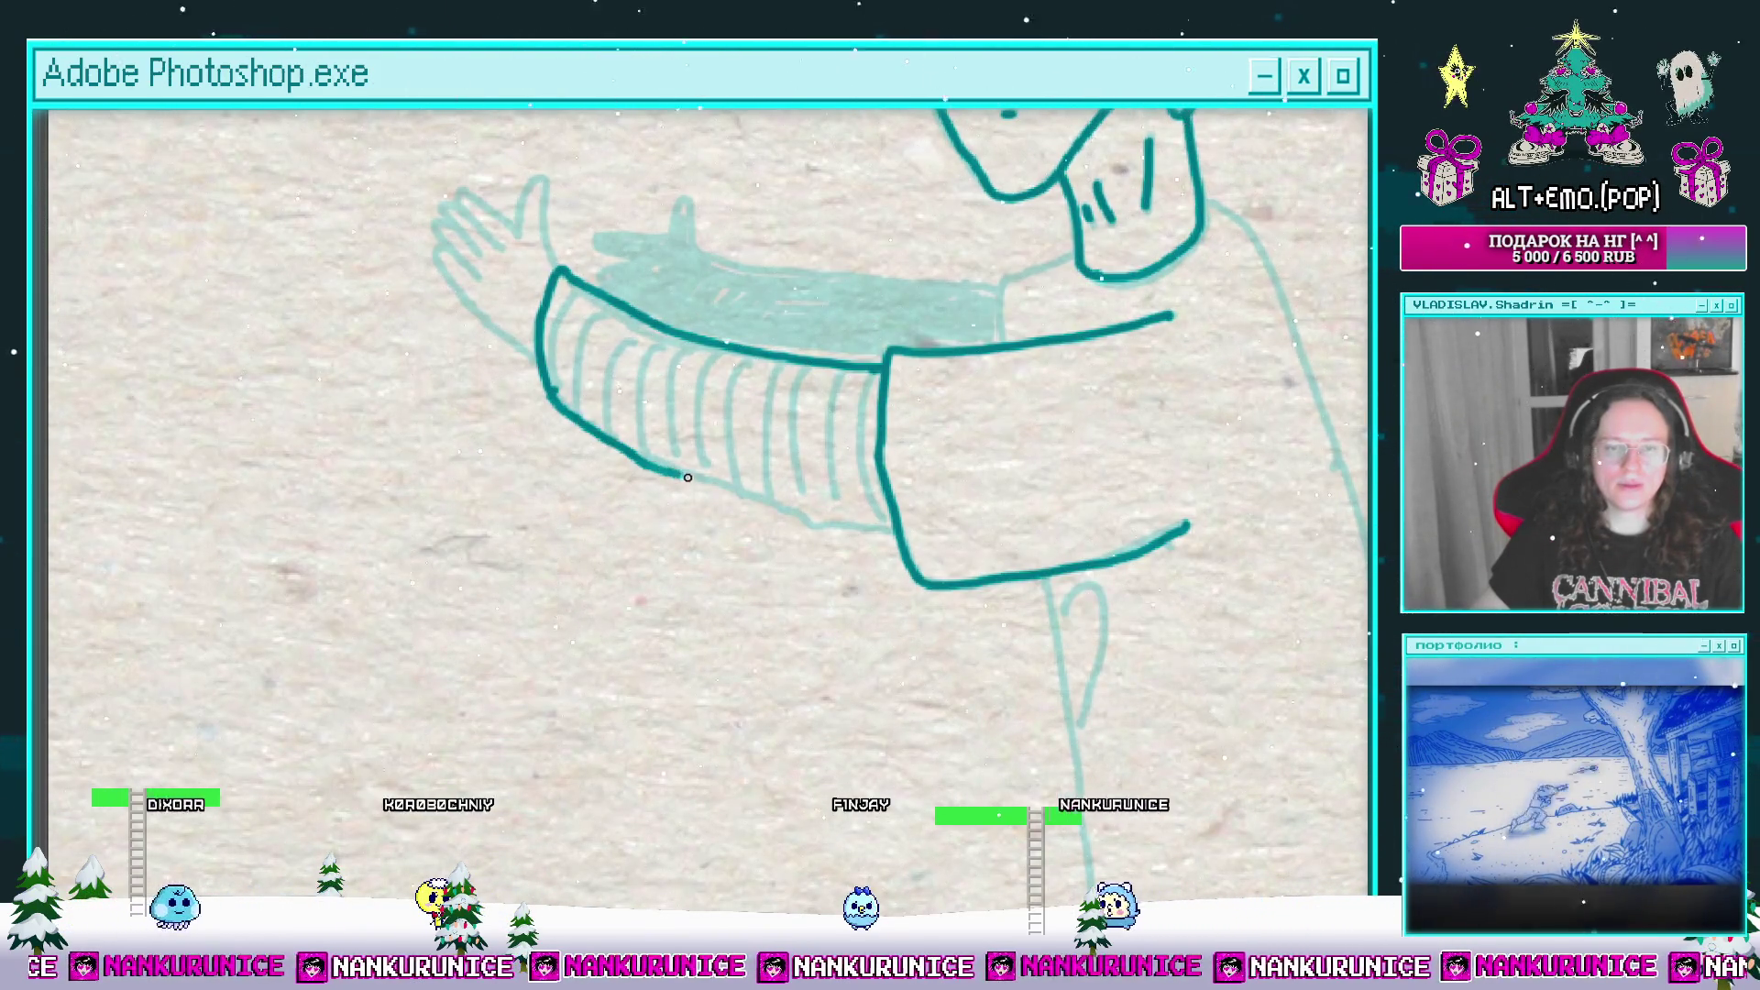
scroll(895, 391, "up", 1)
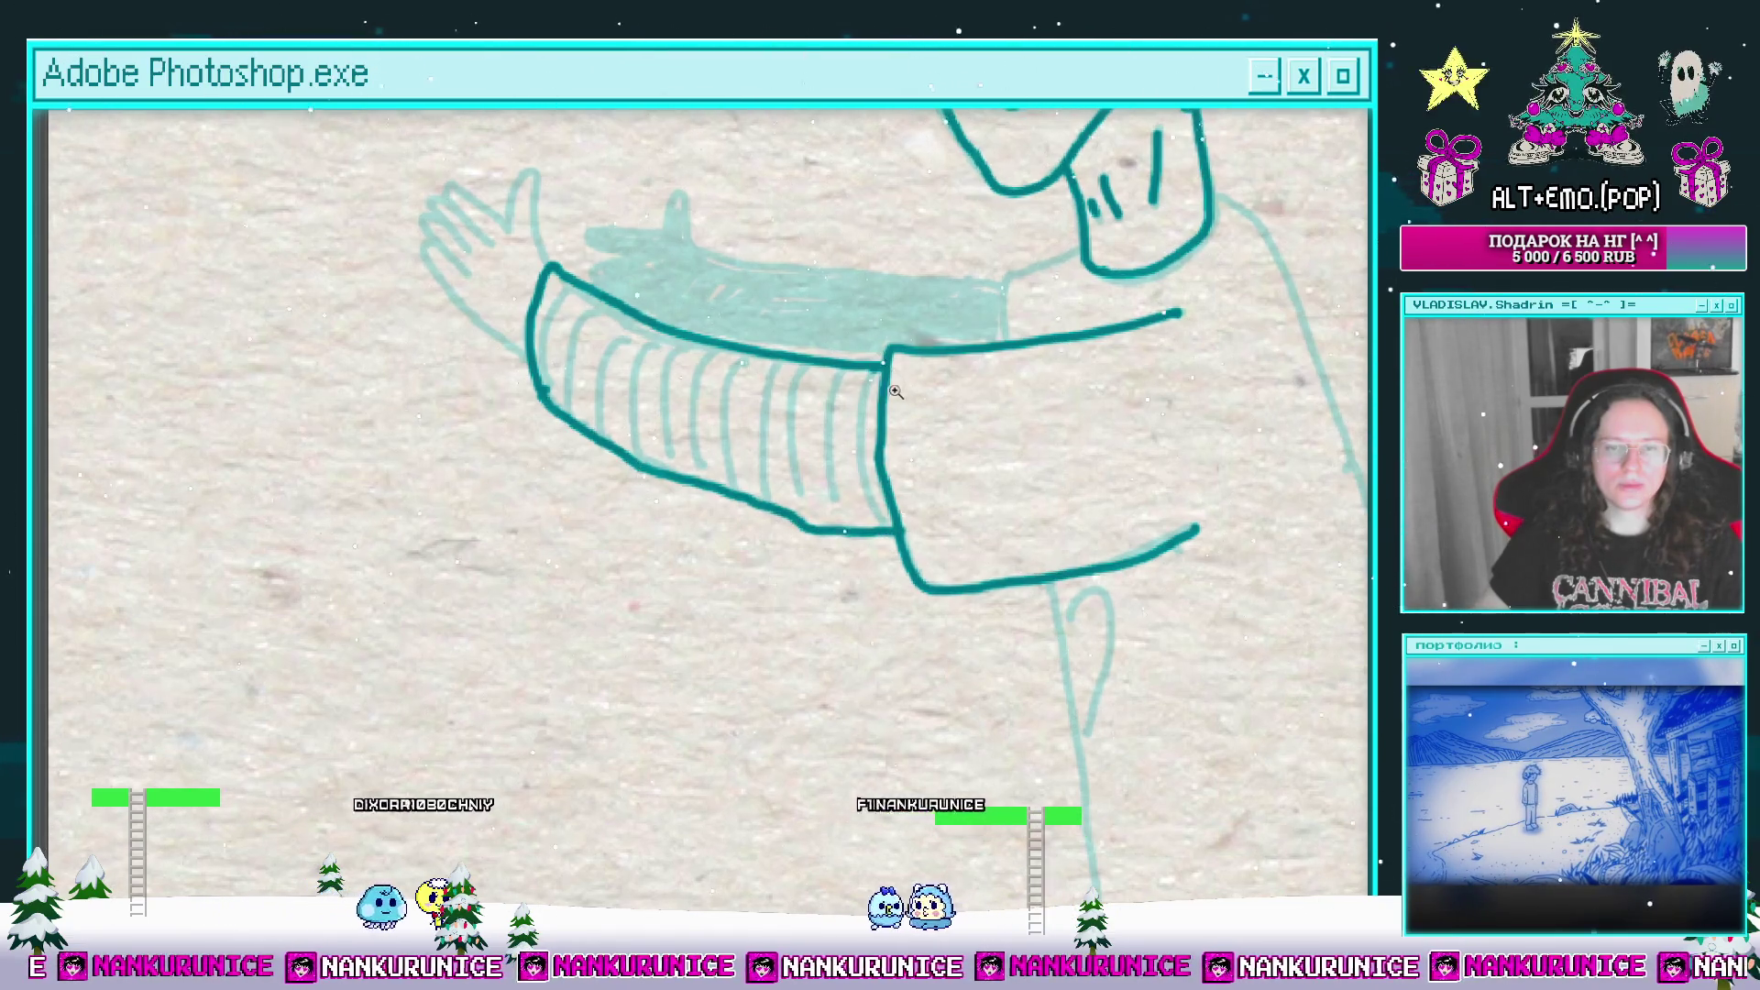
mouse_move(859, 455)
left_mouse_down()
mouse_move(890, 524)
mouse_move(910, 463)
left_mouse_up()
scroll(847, 369, "up", 2)
mouse_move(829, 329)
left_mouse_down()
mouse_move(826, 431)
mouse_move(867, 503)
mouse_move(901, 513)
left_mouse_up()
mouse_move(866, 366)
left_mouse_down()
mouse_move(861, 527)
mouse_move(816, 522)
mouse_move(893, 498)
left_mouse_up()
Step: Zoom in on the hand and ink the left side of the thumb
mouse_move(806, 410)
left_mouse_down()
mouse_move(861, 459)
mouse_move(788, 559)
mouse_move(794, 587)
left_mouse_up()
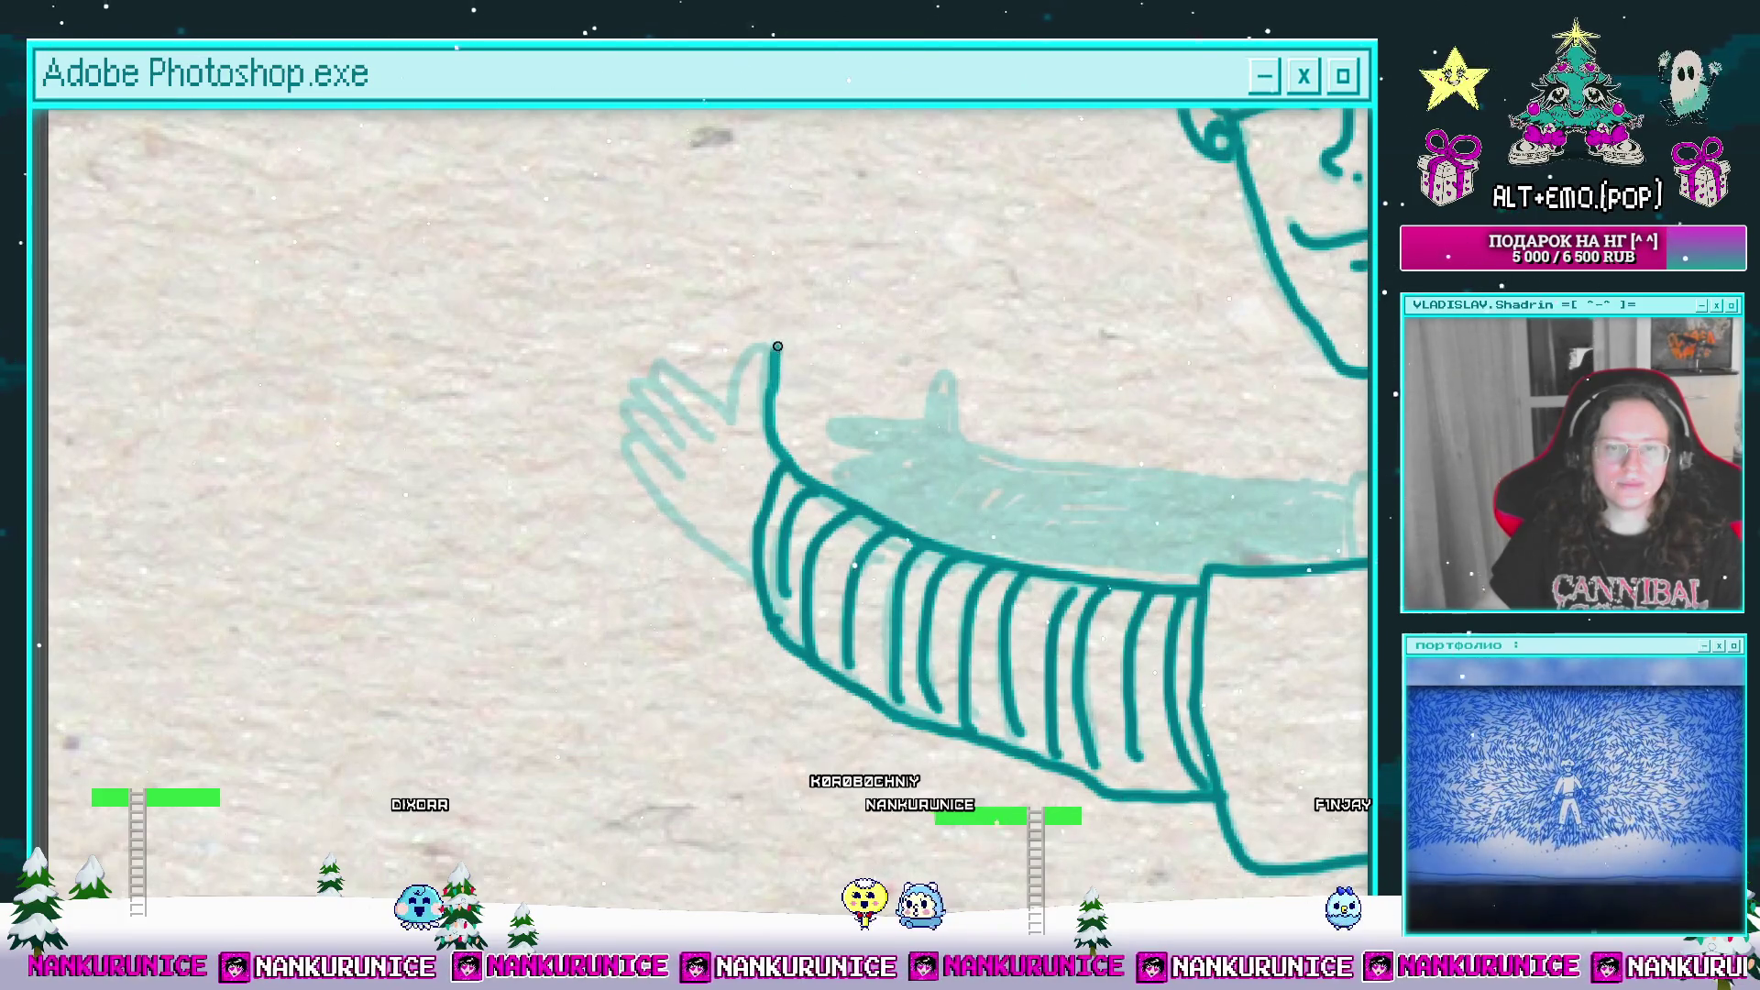
left_click(757, 393)
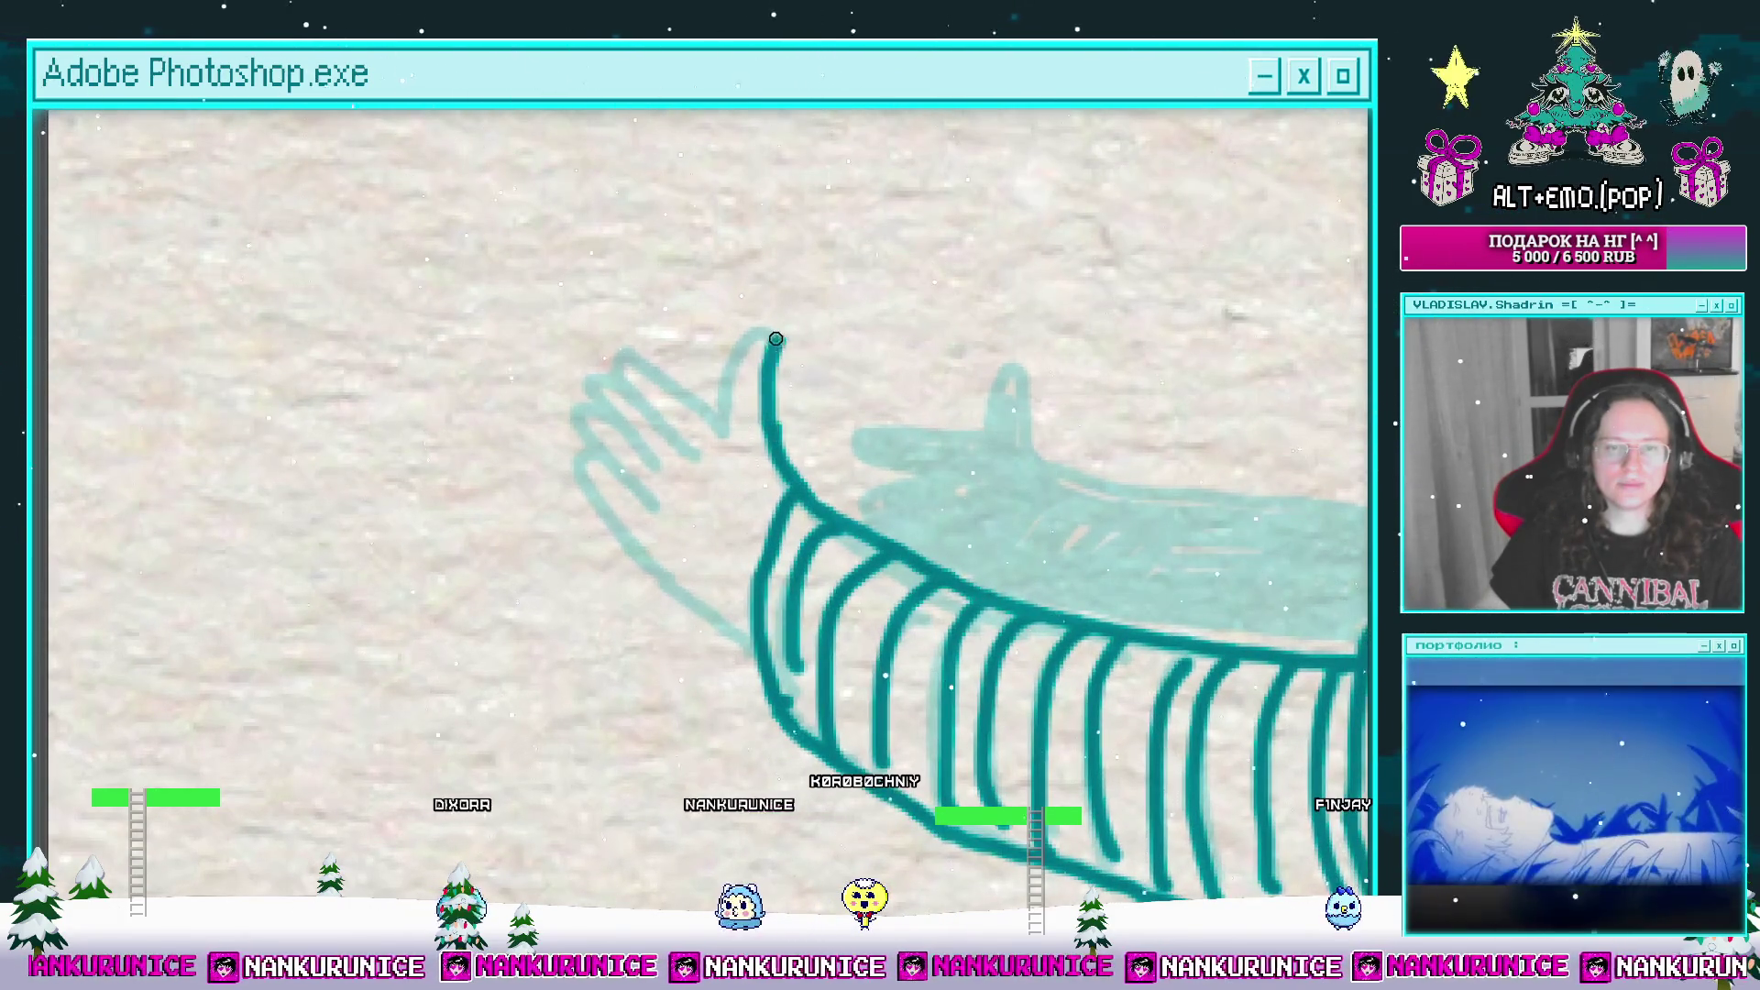
mouse_move(775, 338)
left_mouse_down()
mouse_move(729, 431)
mouse_move(765, 381)
left_mouse_up()
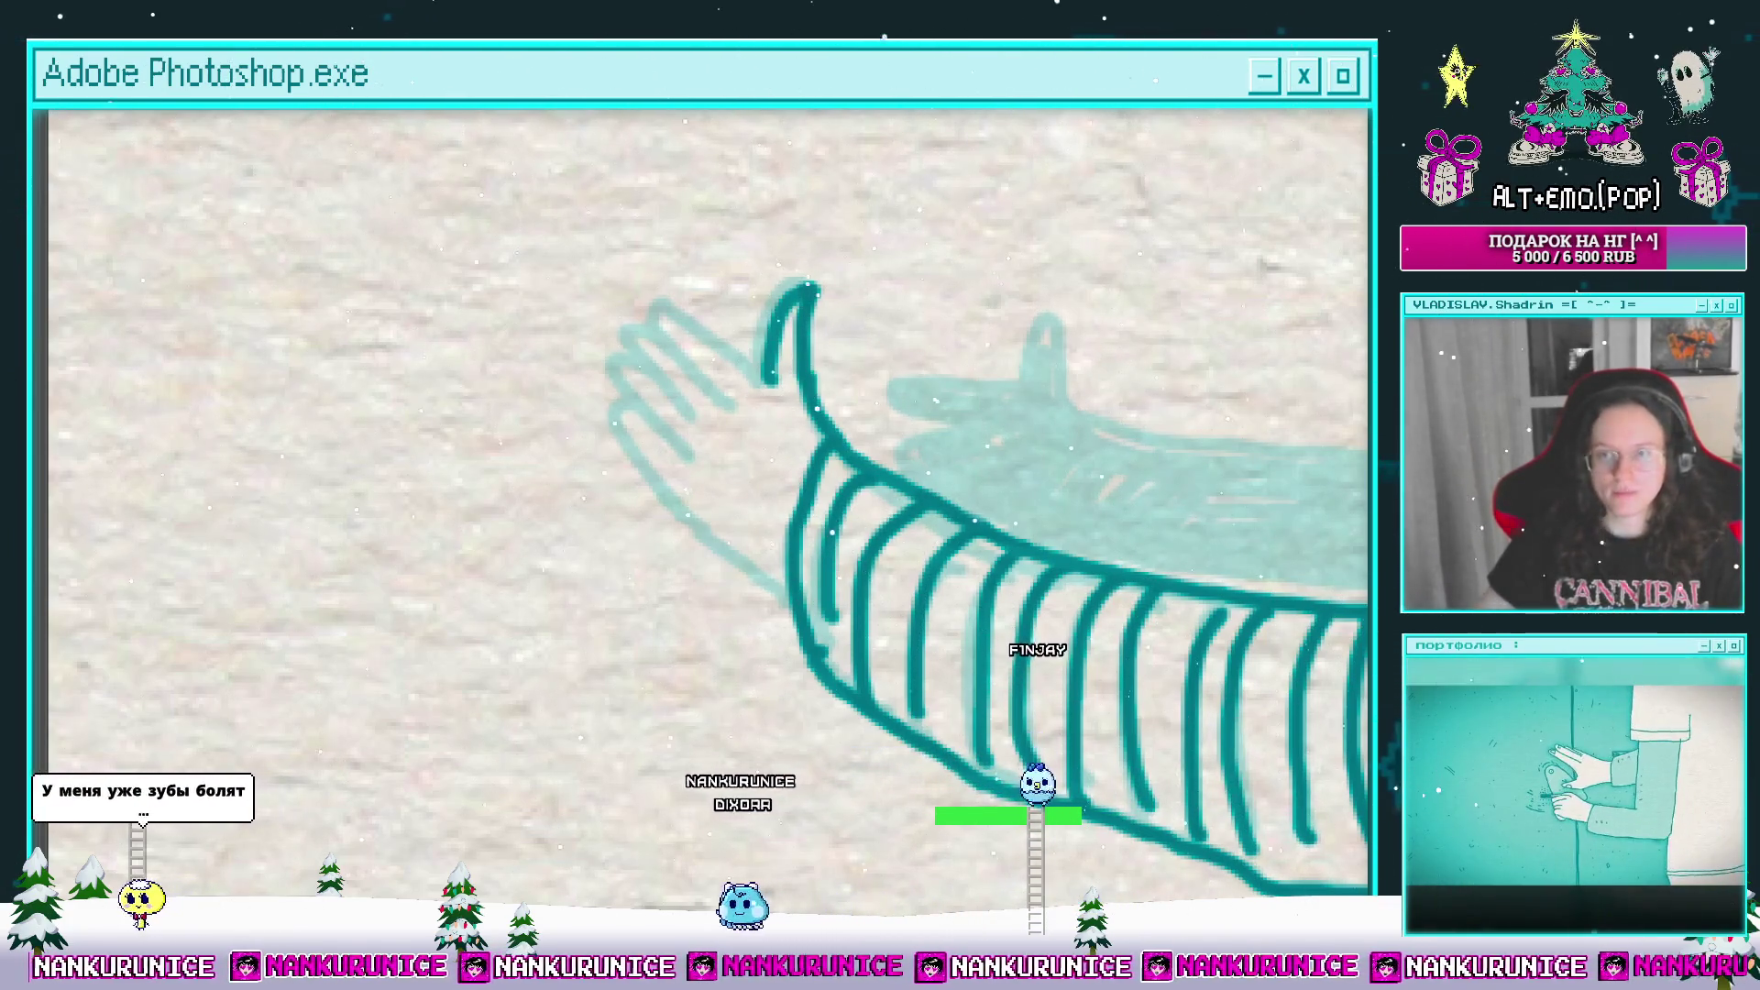
Step: Ink the finger outlines and lower hand edge, erasing the stroke between fingers and thumb
scroll(773, 484, "down", 2)
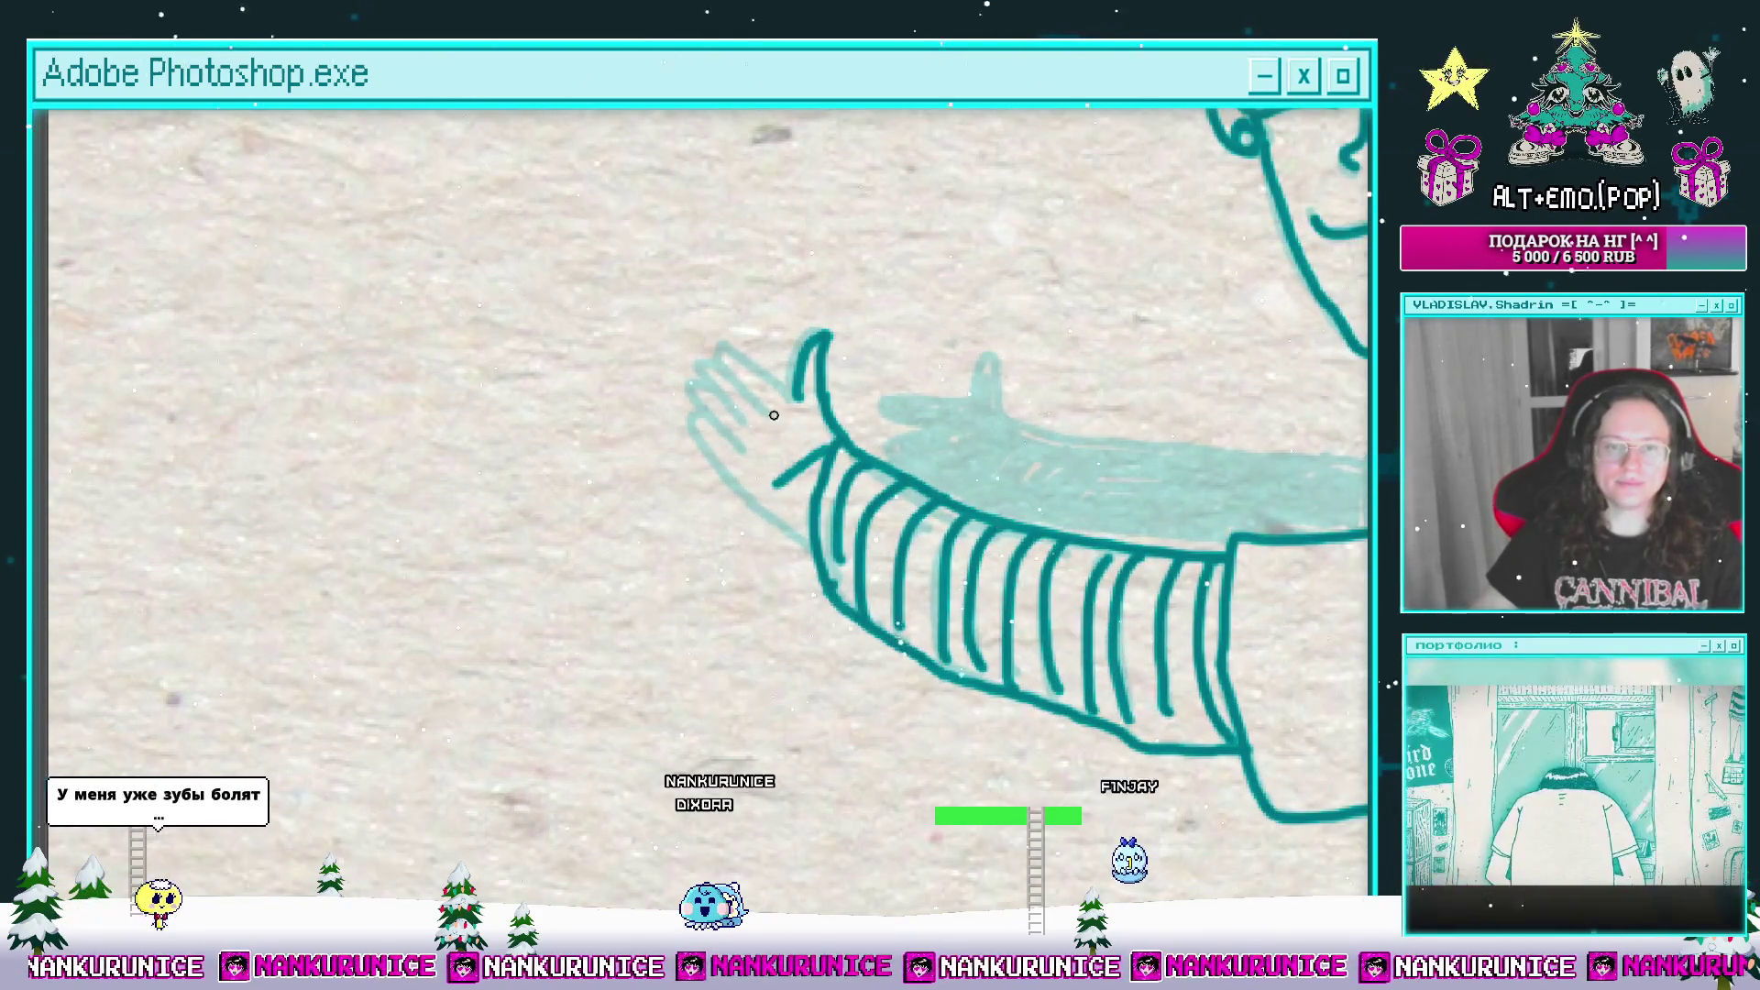
scroll(813, 454, "up", 2)
mouse_move(813, 454)
left_mouse_down()
mouse_move(719, 353)
mouse_move(734, 449)
left_mouse_up()
mouse_move(768, 299)
left_mouse_down()
mouse_move(813, 373)
mouse_move(855, 394)
left_mouse_up()
mouse_move(733, 312)
left_mouse_down()
mouse_move(706, 334)
mouse_move(733, 458)
mouse_move(784, 578)
mouse_move(849, 608)
left_mouse_up()
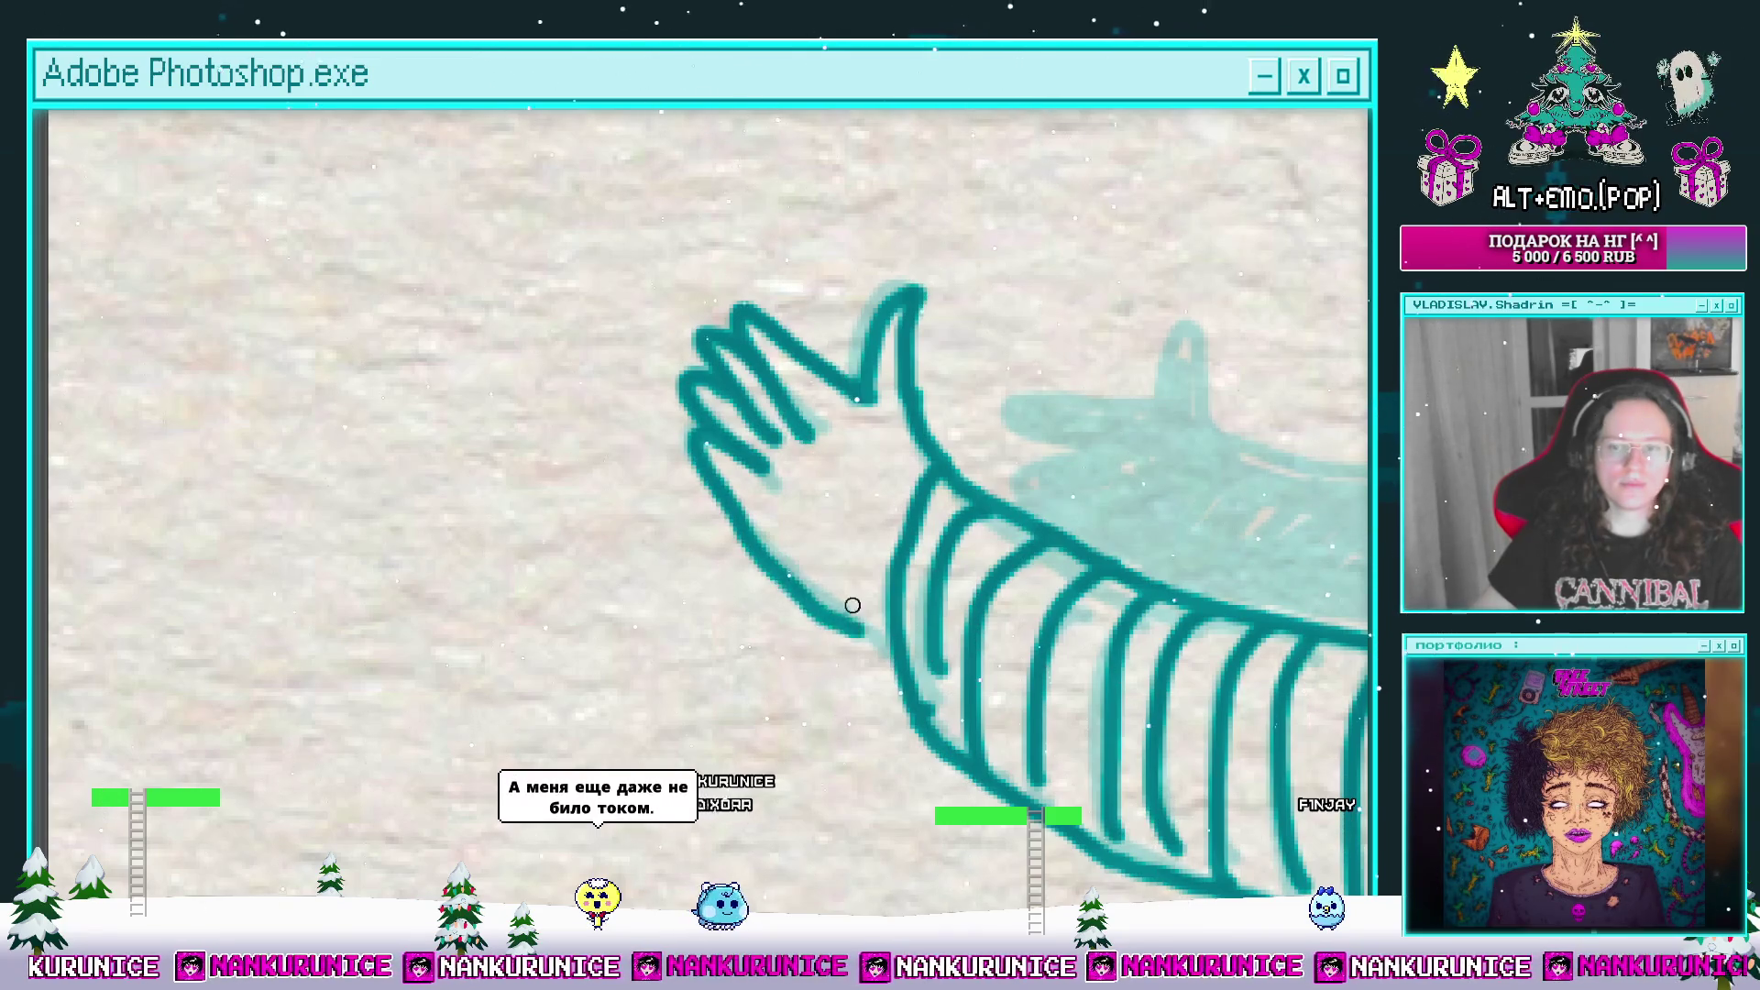
Step: Enlarge the brush and move the view back along the arm to the shoulder and neck
scroll(746, 495, "right", 3)
key("bracketright")
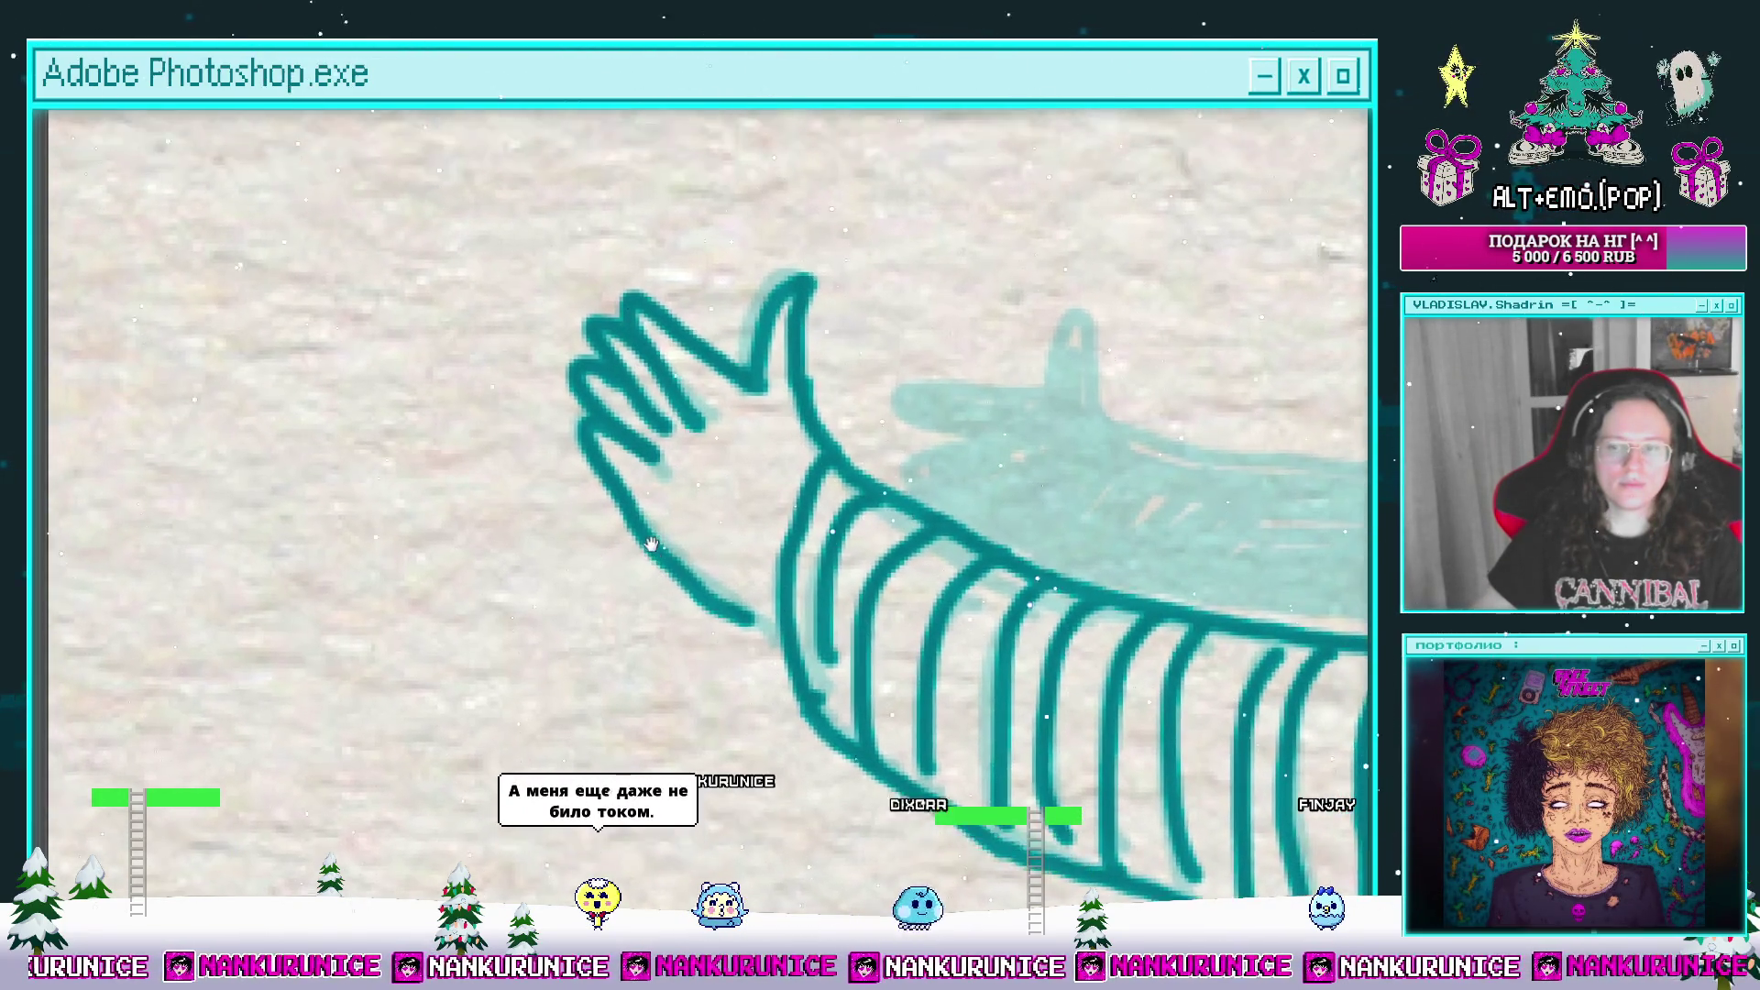
mouse_move(653, 508)
left_mouse_down()
mouse_move(667, 558)
mouse_move(649, 515)
mouse_move(652, 538)
mouse_move(711, 609)
mouse_move(703, 546)
mouse_move(711, 578)
left_mouse_up()
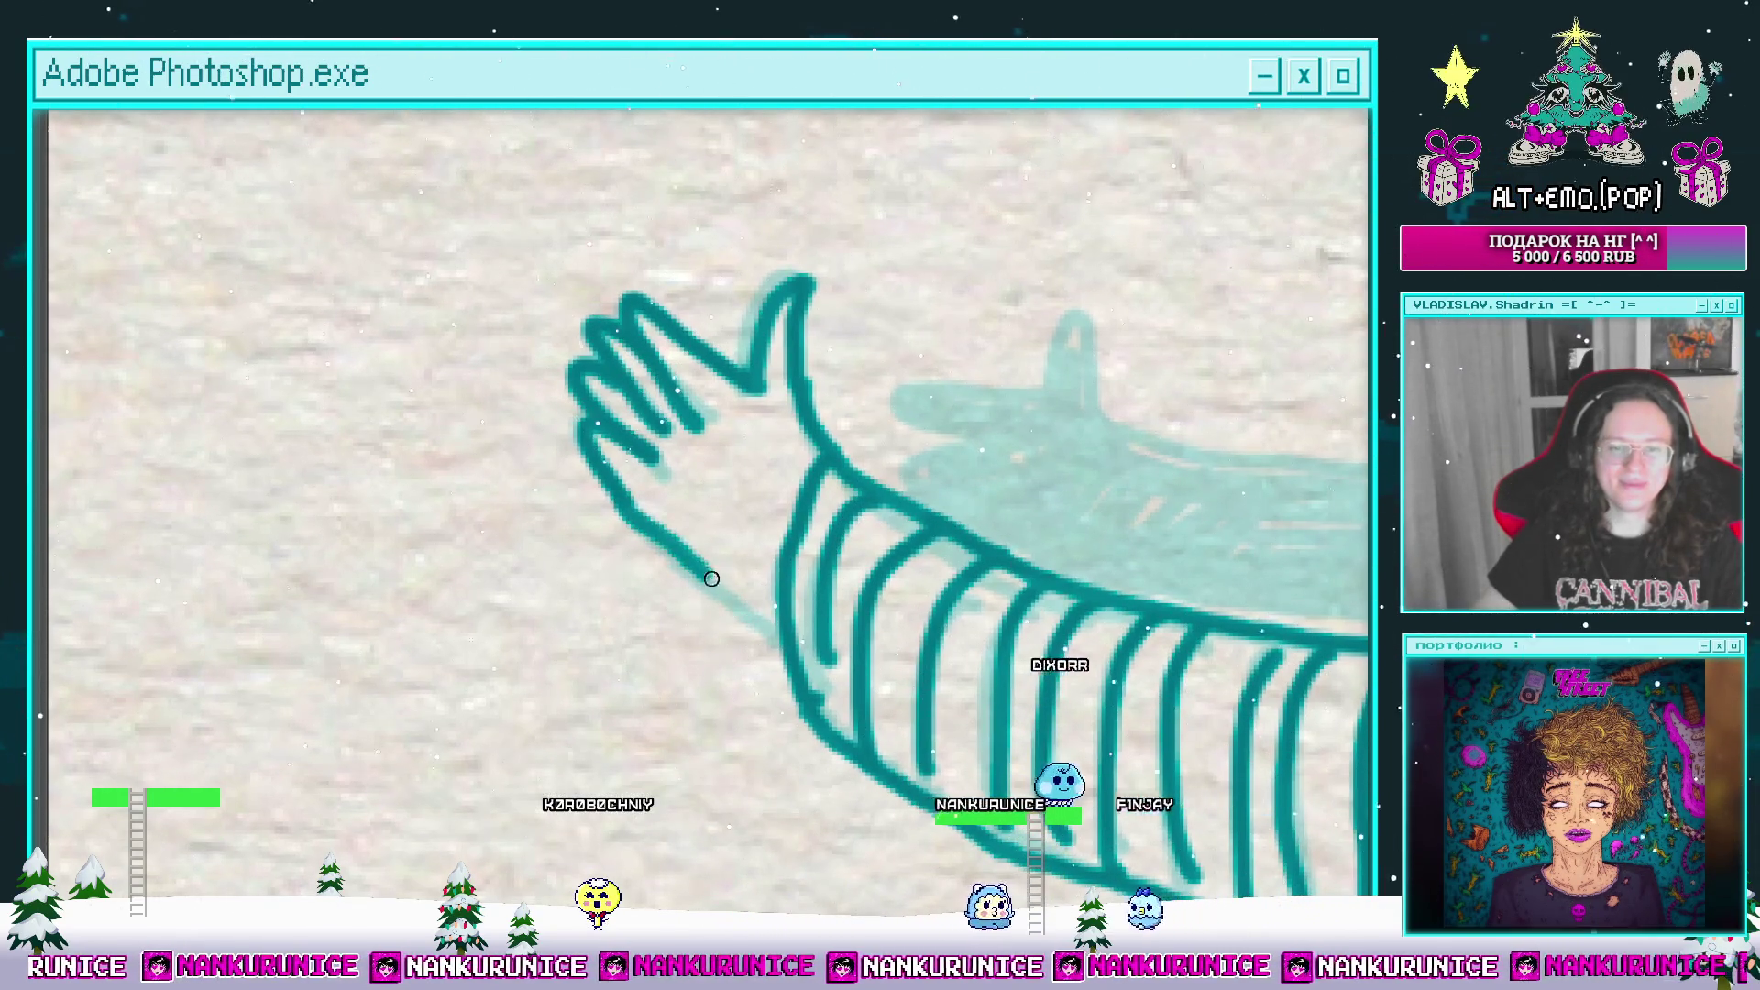
mouse_move(790, 637)
left_mouse_down()
mouse_move(903, 514)
mouse_move(938, 420)
mouse_move(990, 424)
left_mouse_up()
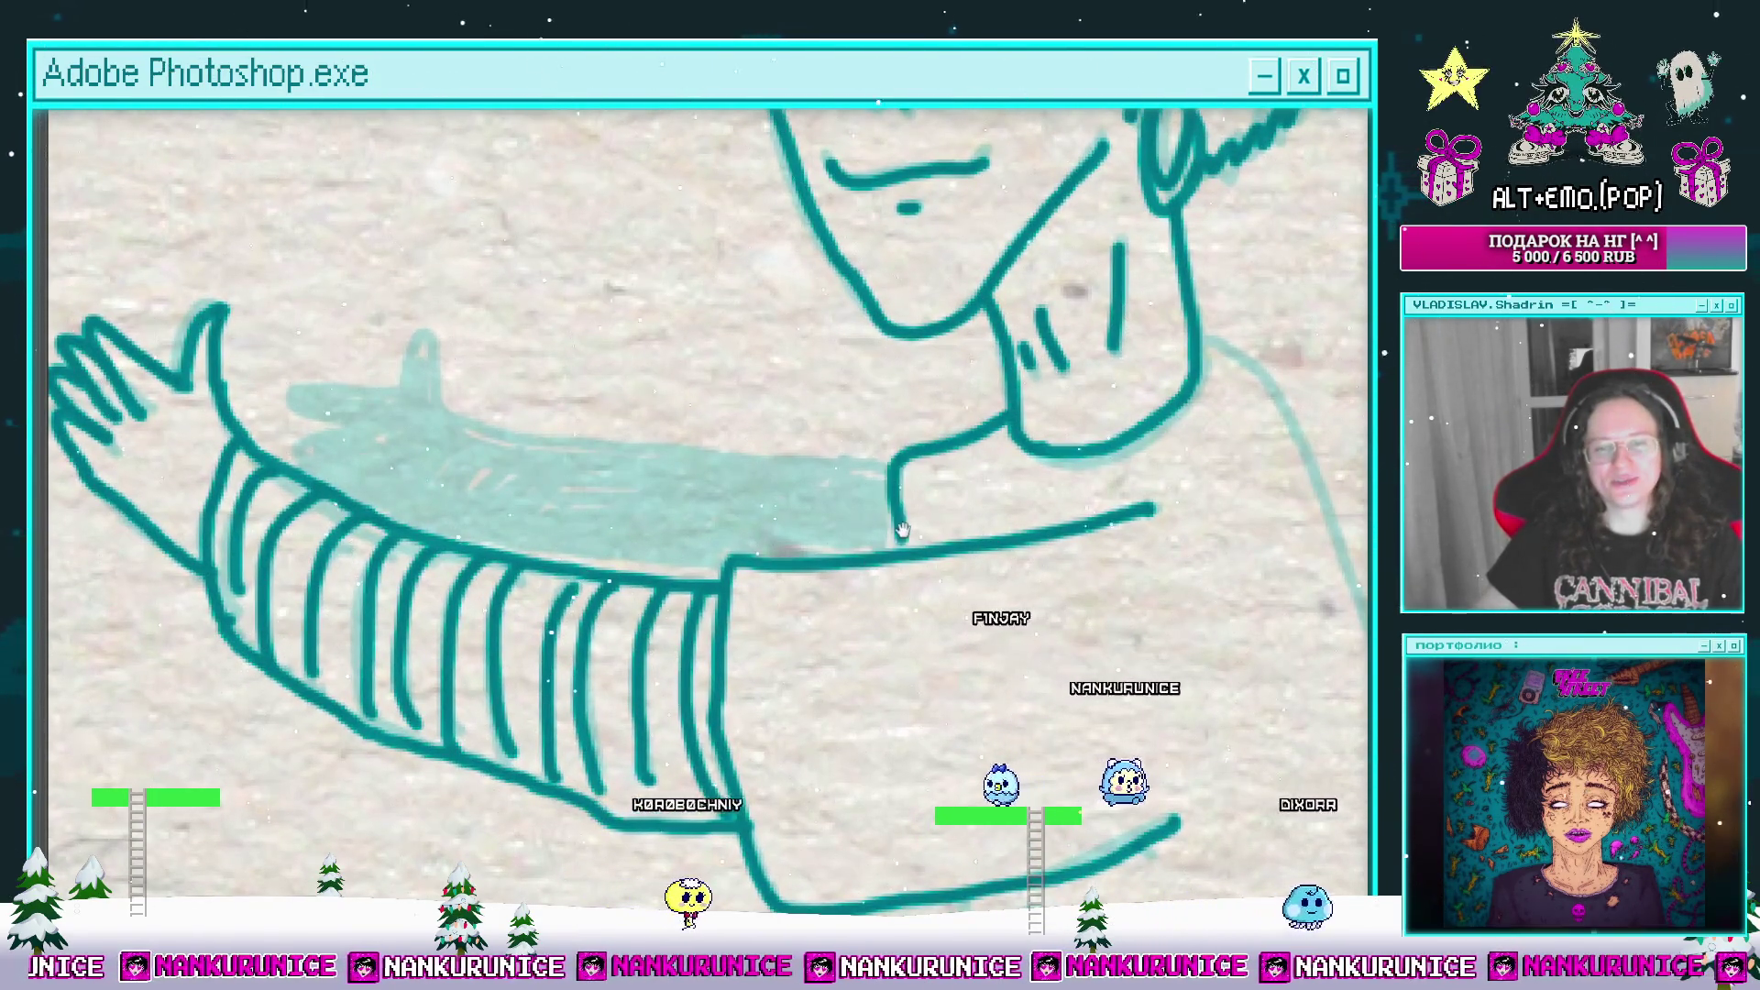
mouse_move(895, 523)
left_mouse_down()
mouse_move(1080, 556)
mouse_move(718, 492)
mouse_move(629, 443)
mouse_move(586, 452)
mouse_move(695, 427)
mouse_move(591, 423)
mouse_move(674, 454)
mouse_move(600, 458)
mouse_move(580, 437)
mouse_move(641, 400)
left_mouse_up()
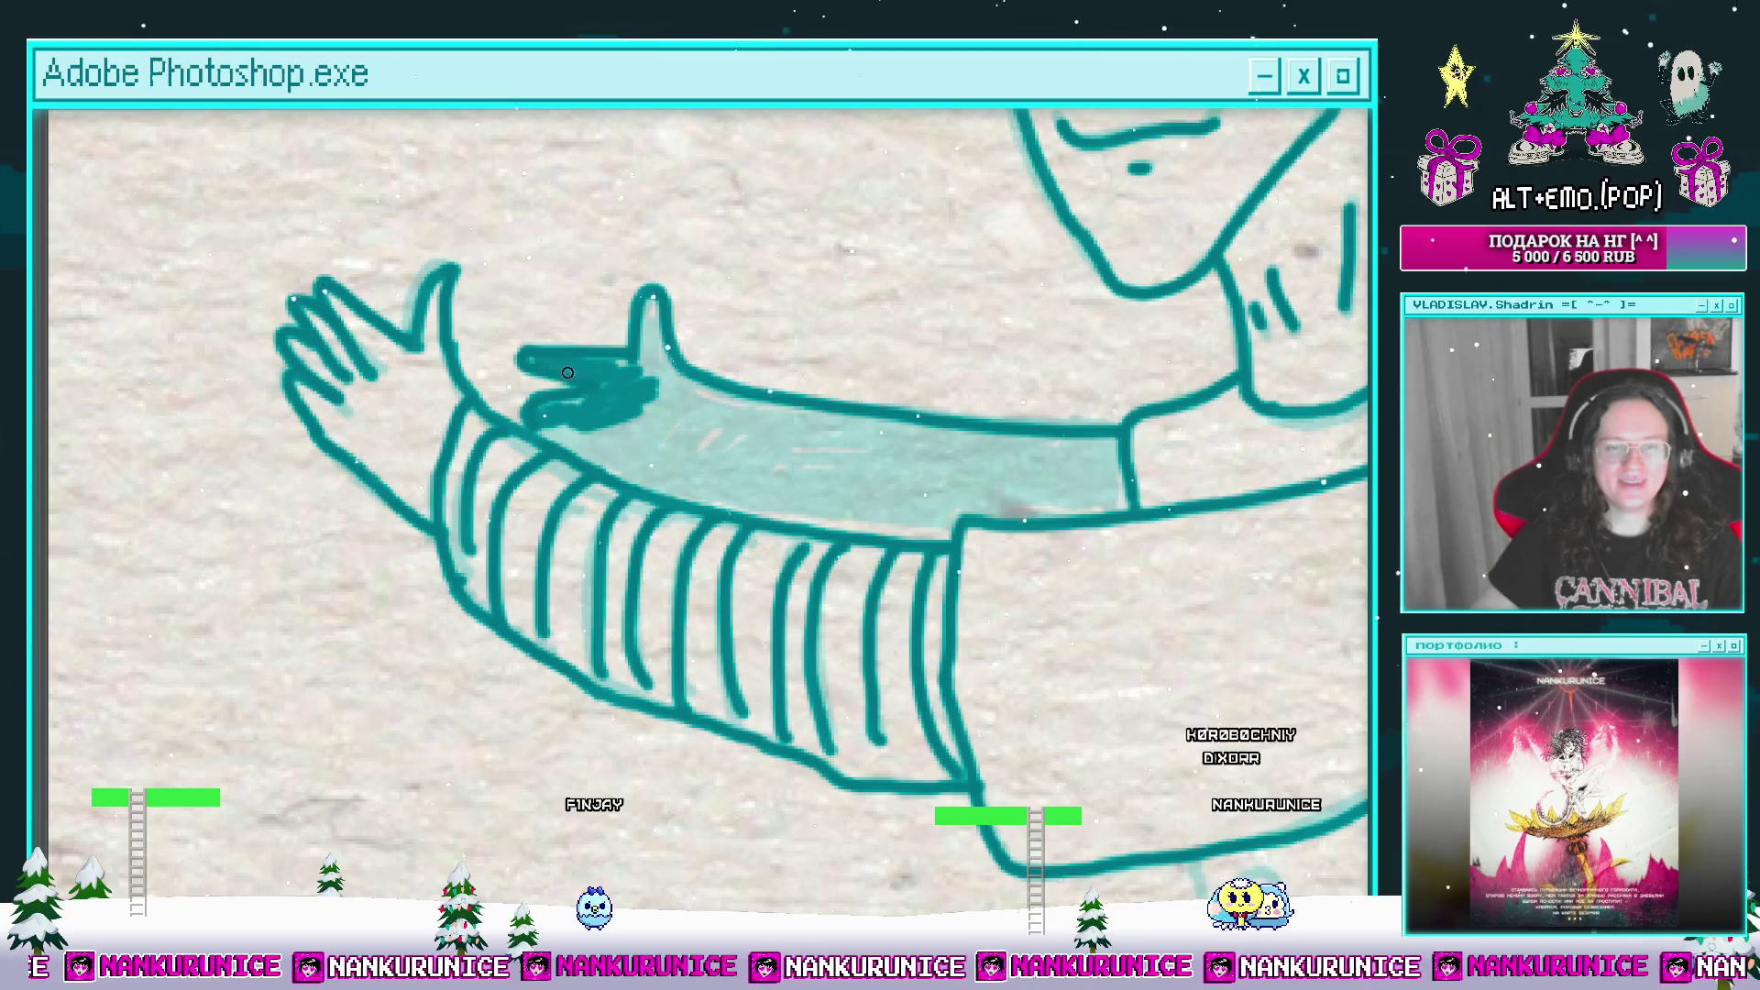
Step: Hatch dark teal strokes across the light forearm patch until it is solidly filled
scroll(659, 323, "down", 3)
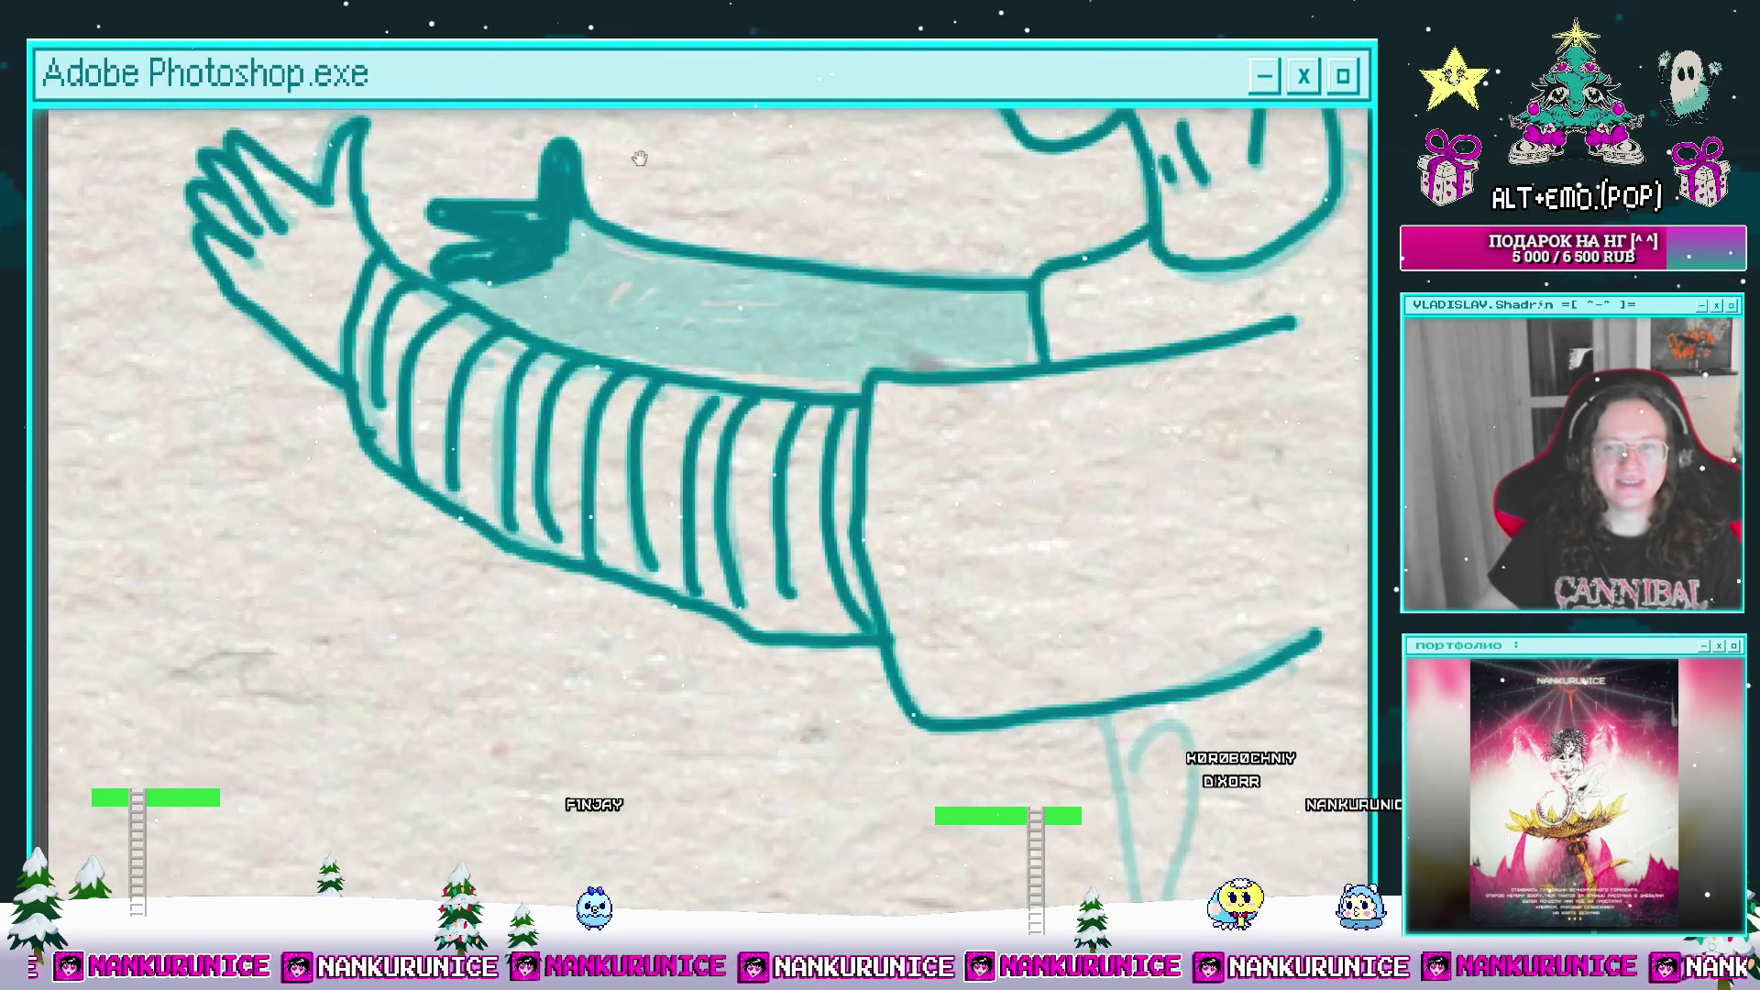
scroll(609, 302, "up", 1)
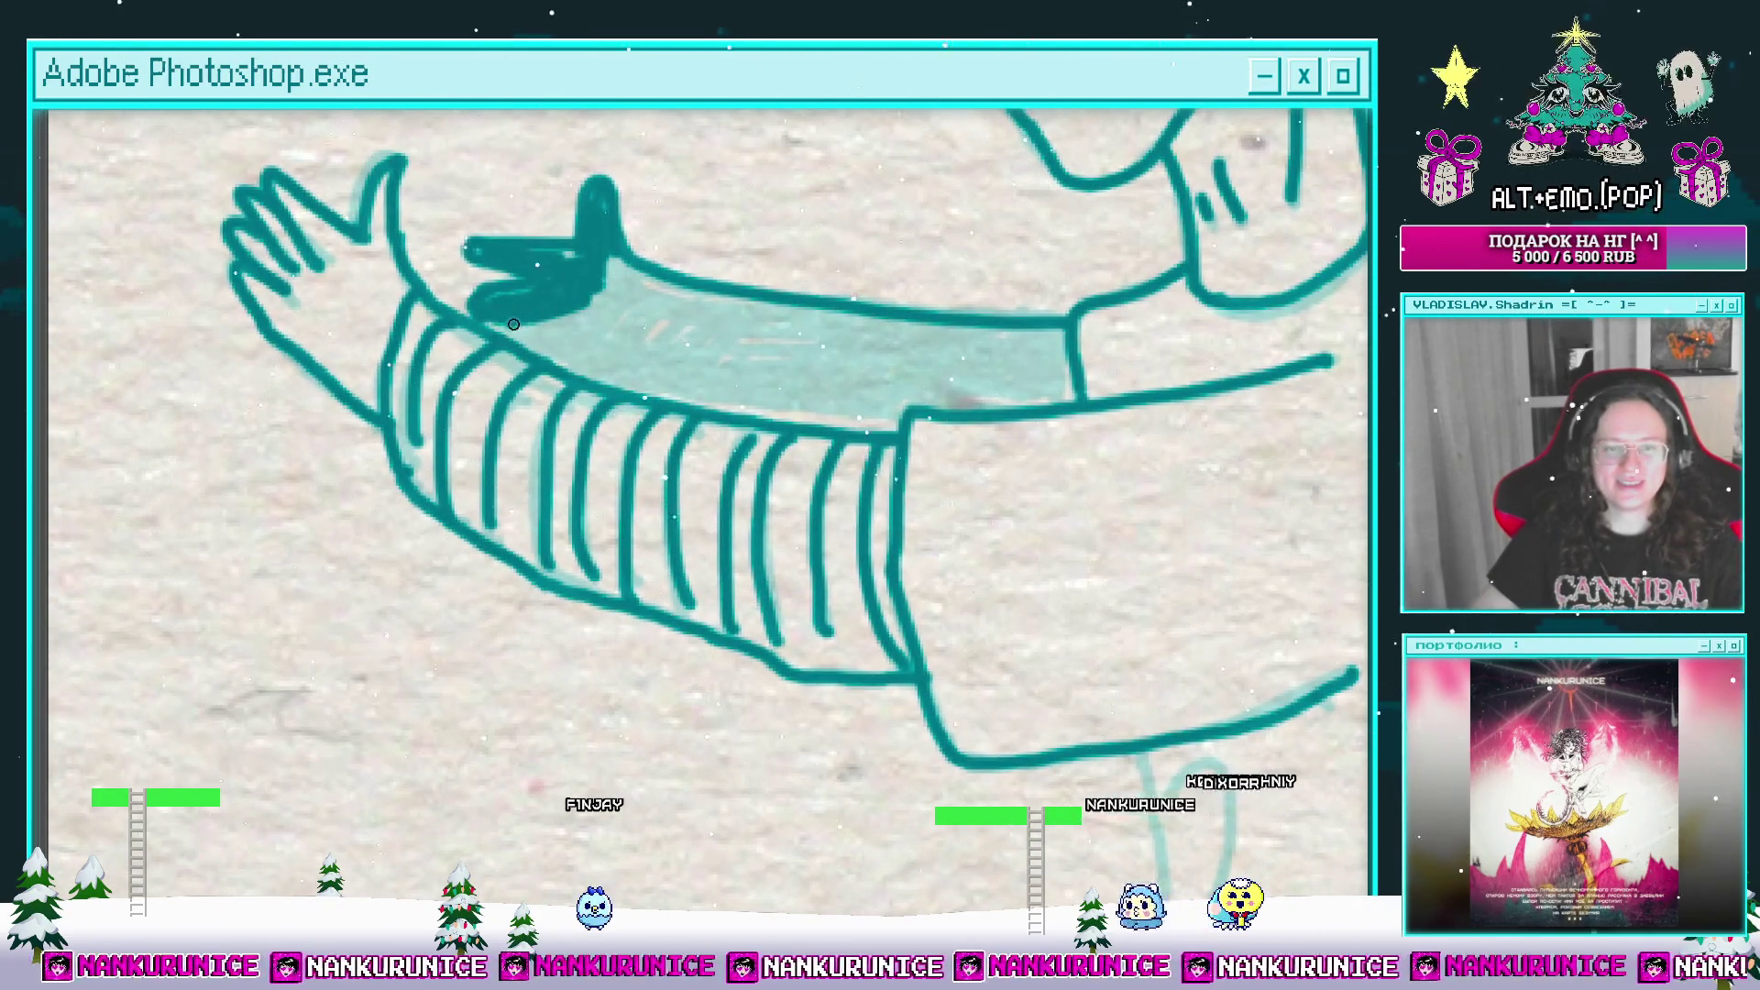
mouse_move(648, 279)
left_mouse_down()
mouse_move(692, 310)
mouse_move(833, 343)
left_mouse_up()
mouse_move(550, 293)
left_mouse_down()
mouse_move(711, 299)
mouse_move(962, 337)
mouse_move(999, 353)
mouse_move(986, 372)
mouse_move(1008, 362)
left_mouse_up()
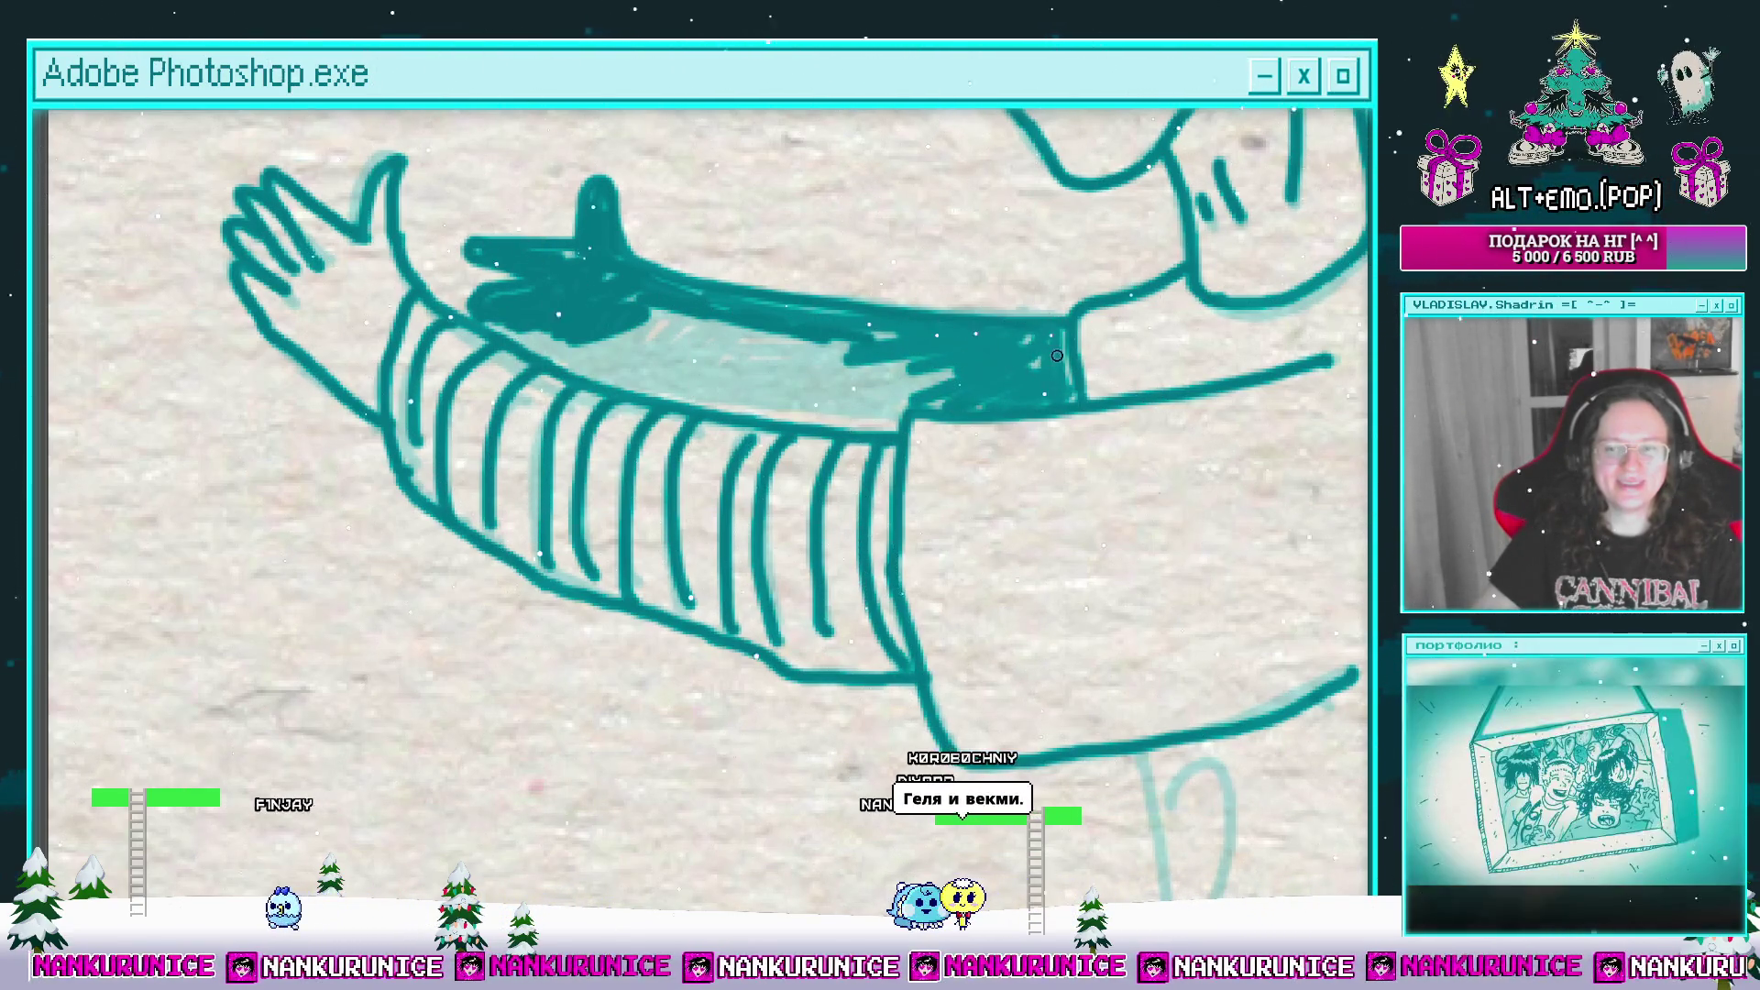
mouse_move(1057, 356)
left_mouse_down()
mouse_move(1074, 415)
mouse_move(997, 433)
left_mouse_up()
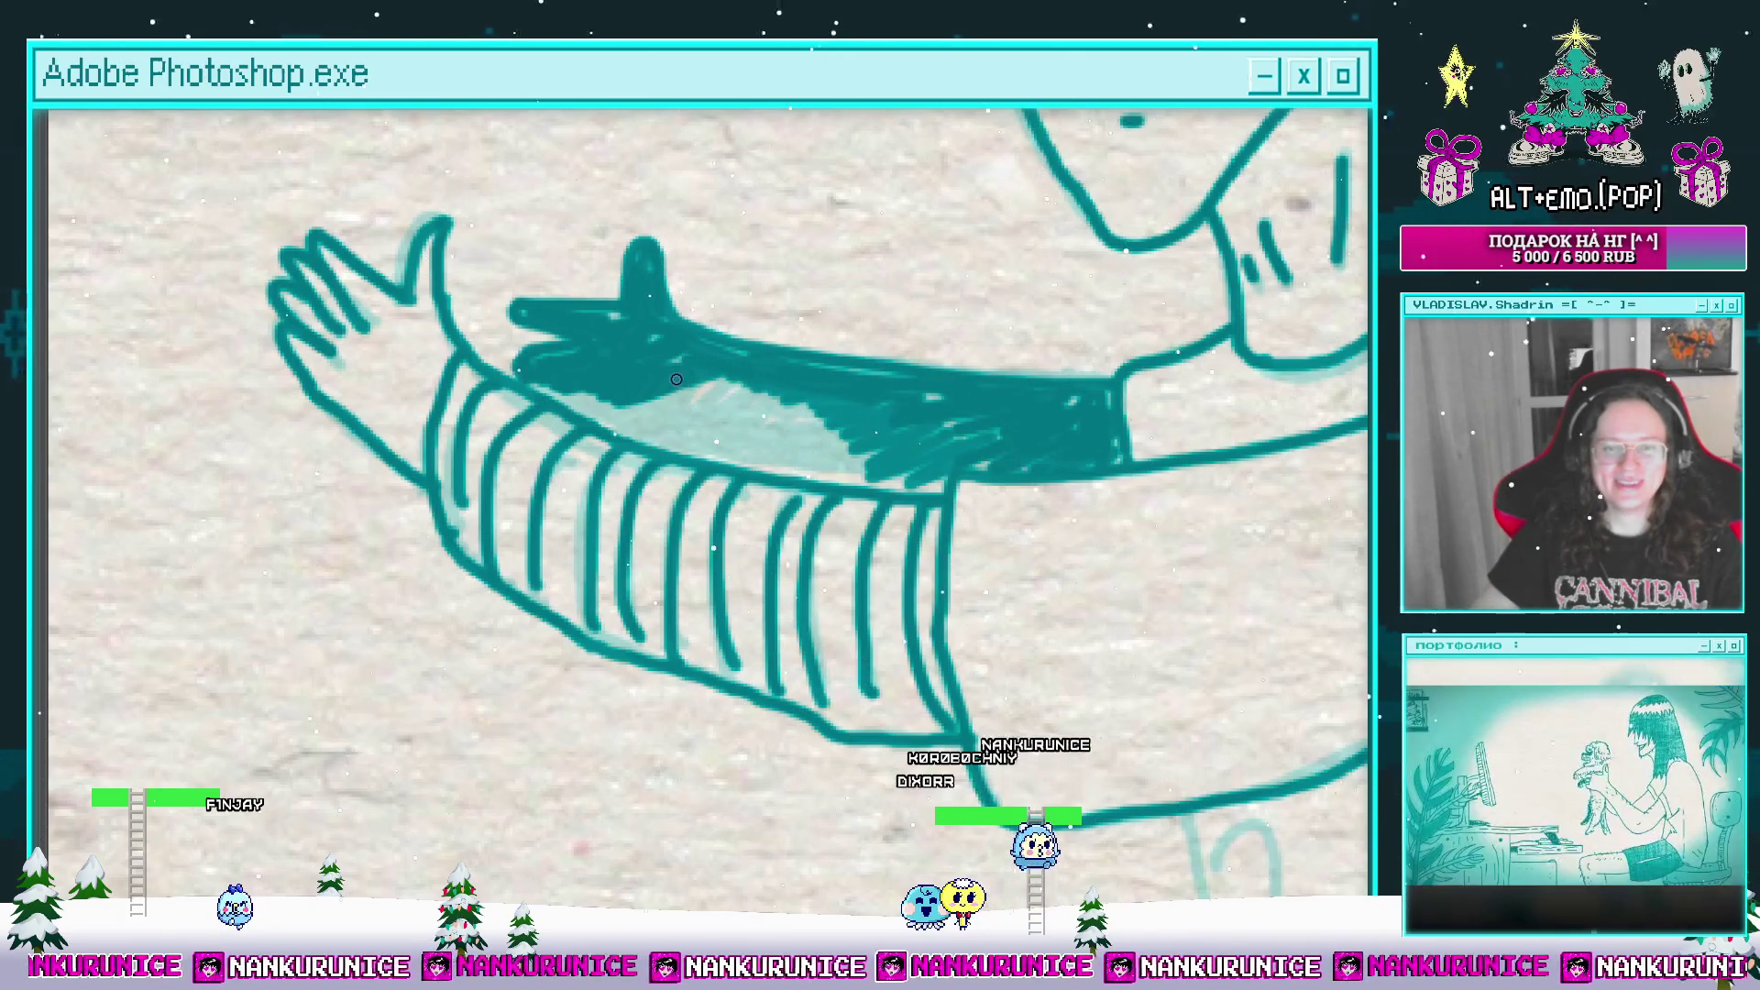
mouse_move(677, 378)
left_mouse_down()
mouse_move(660, 408)
mouse_move(596, 413)
mouse_move(779, 458)
mouse_move(697, 442)
left_mouse_up()
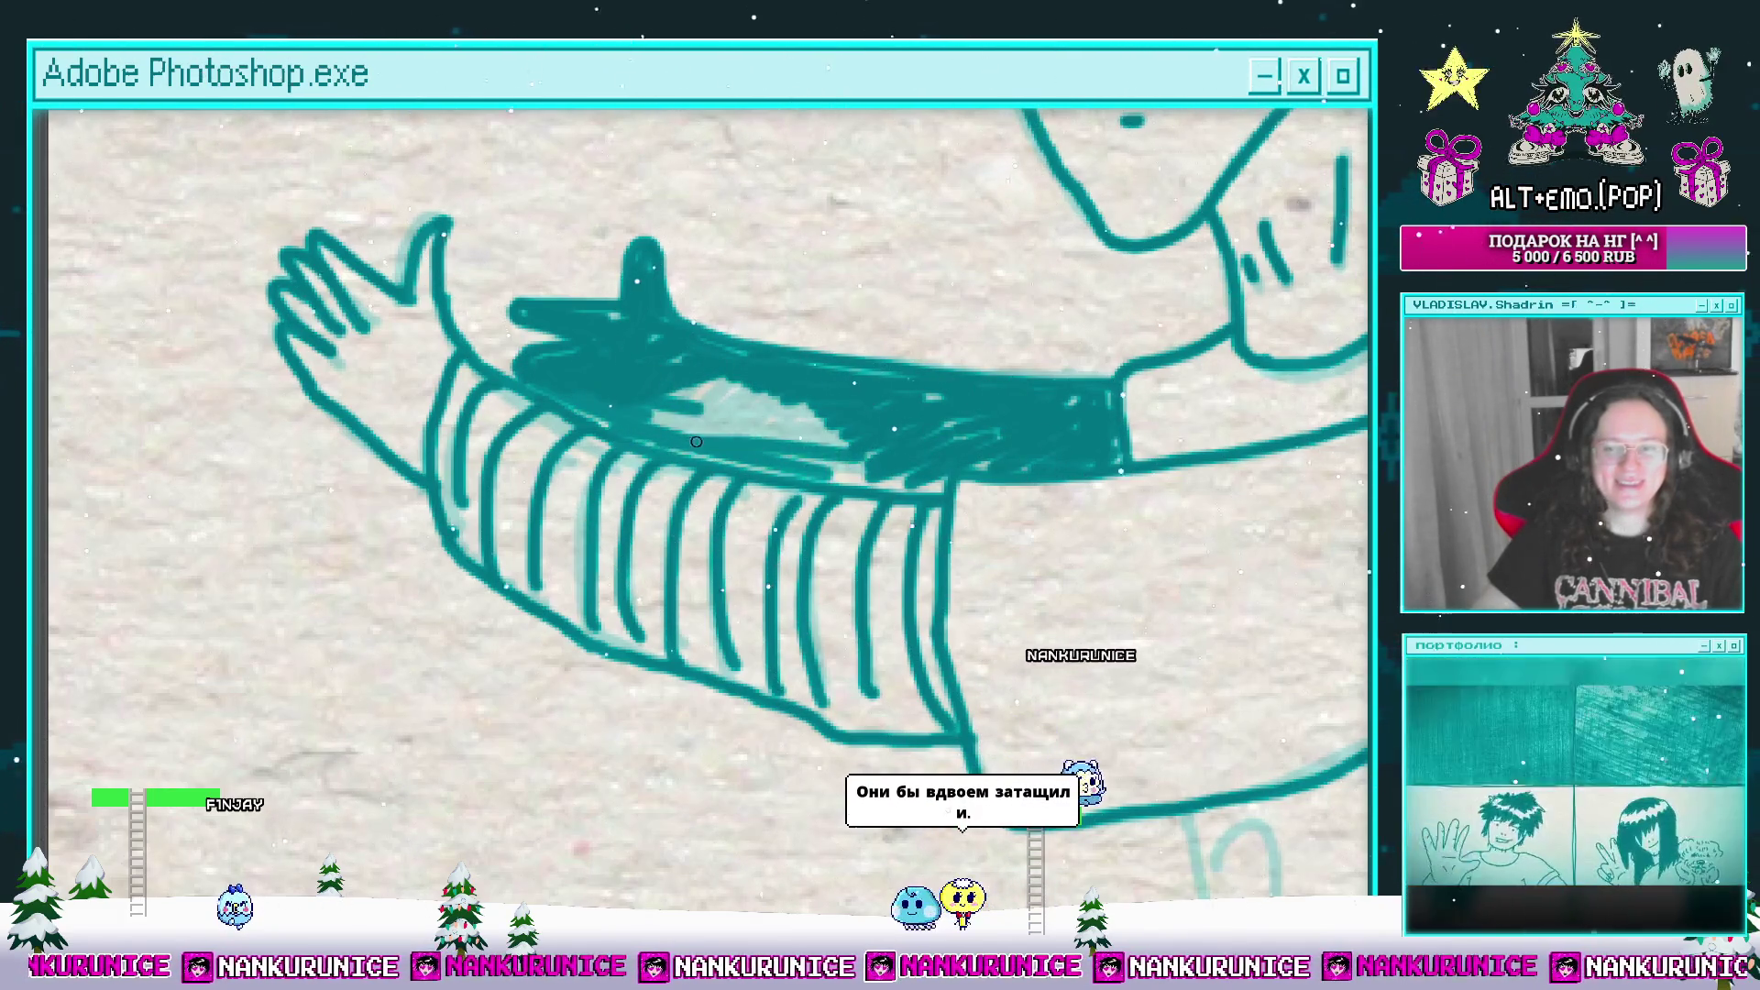
mouse_move(805, 445)
left_mouse_down()
mouse_move(724, 423)
mouse_move(783, 410)
left_mouse_up()
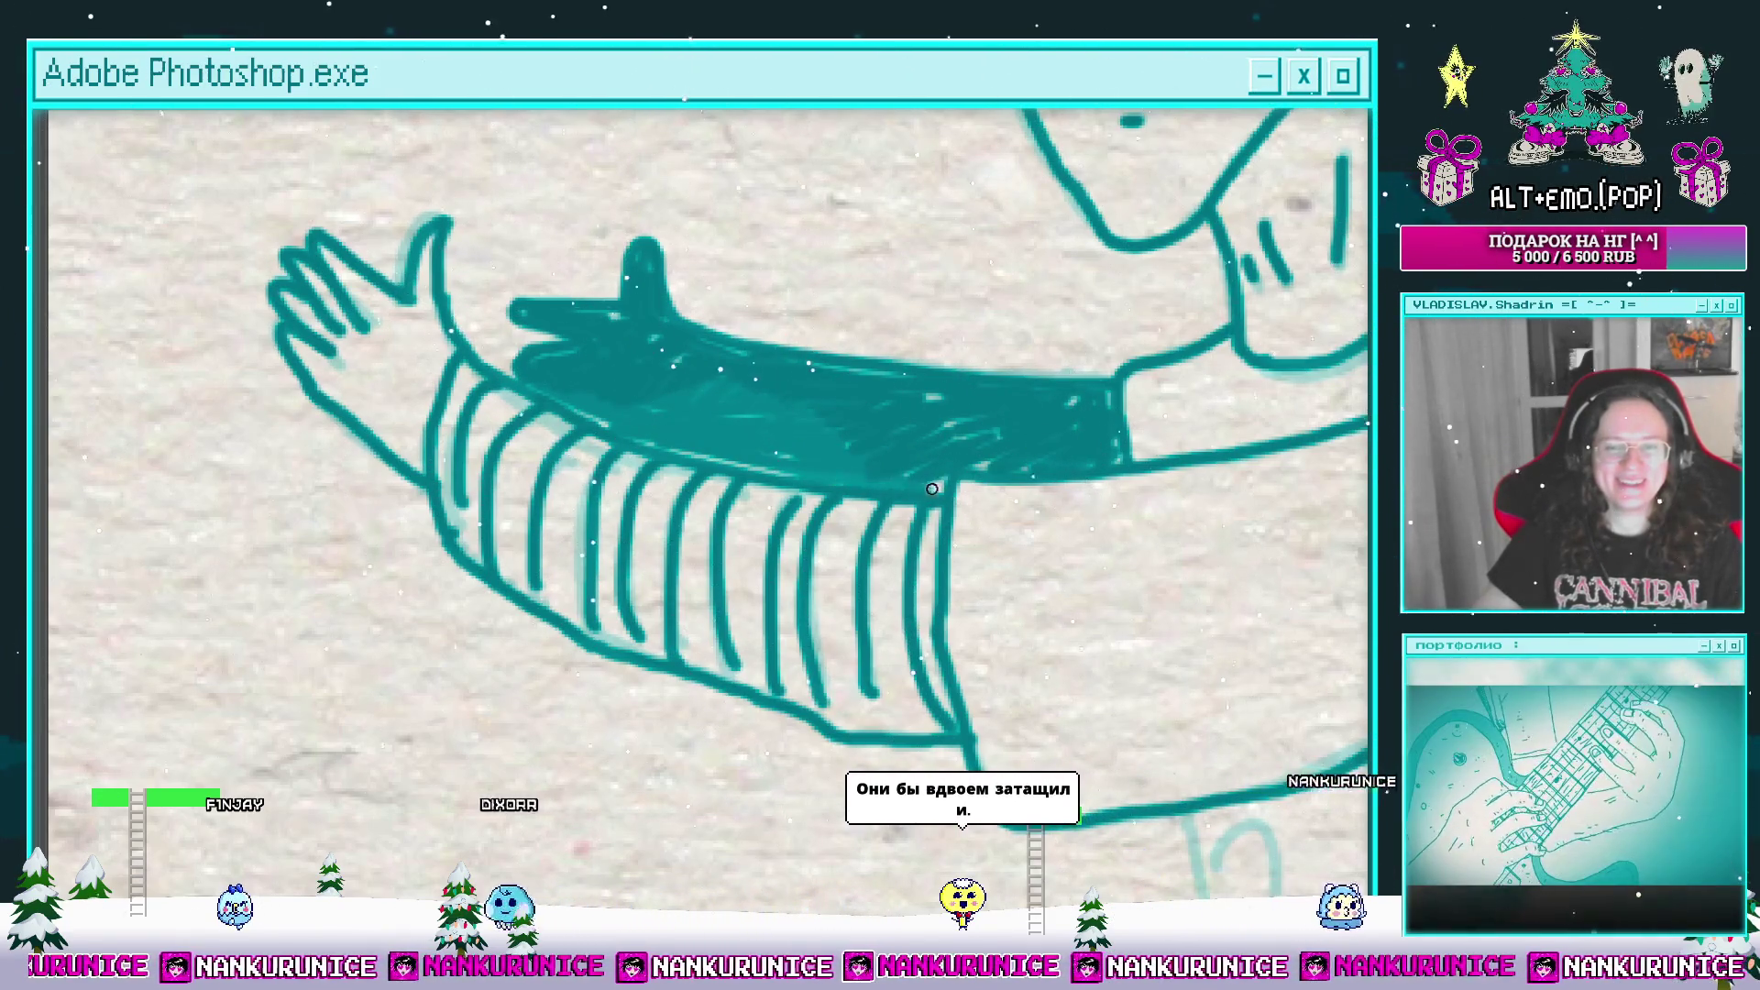
scroll(932, 489, "down", 3)
scroll(904, 353, "up", 3)
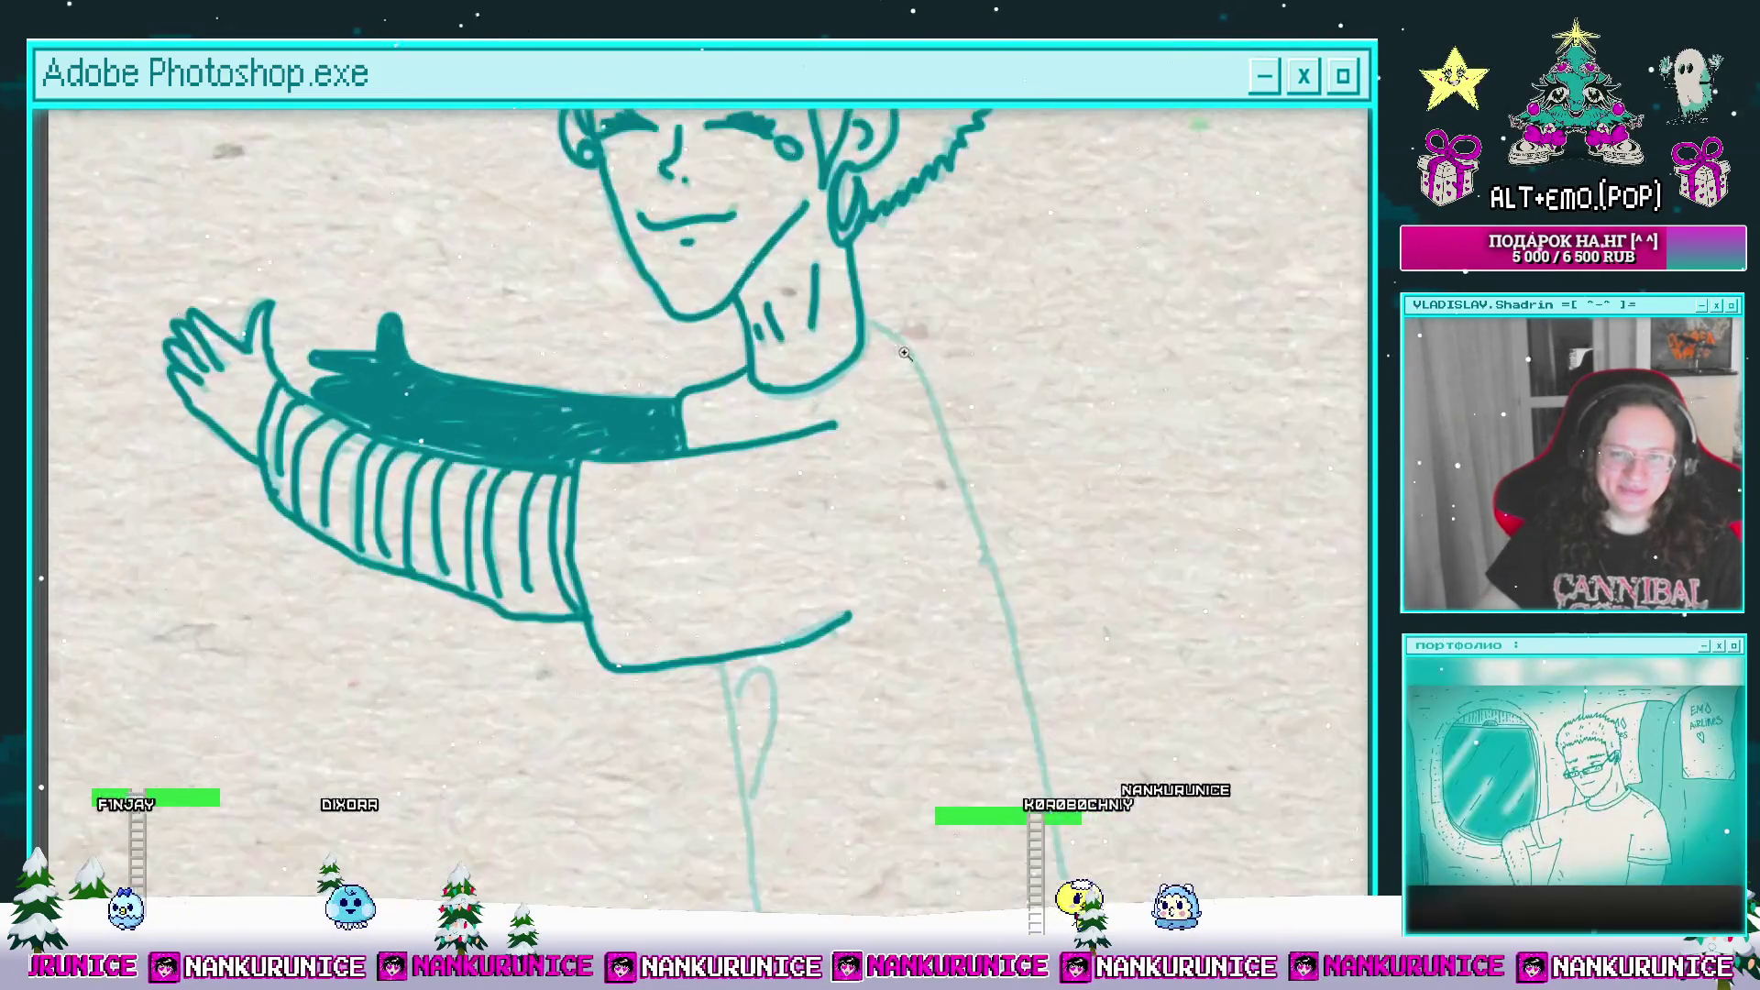
Step: Undo the stray dark stroke on the body's right edge and bring the shirt hem into view
scroll(903, 352, "down", 2)
scroll(917, 367, "down", 5)
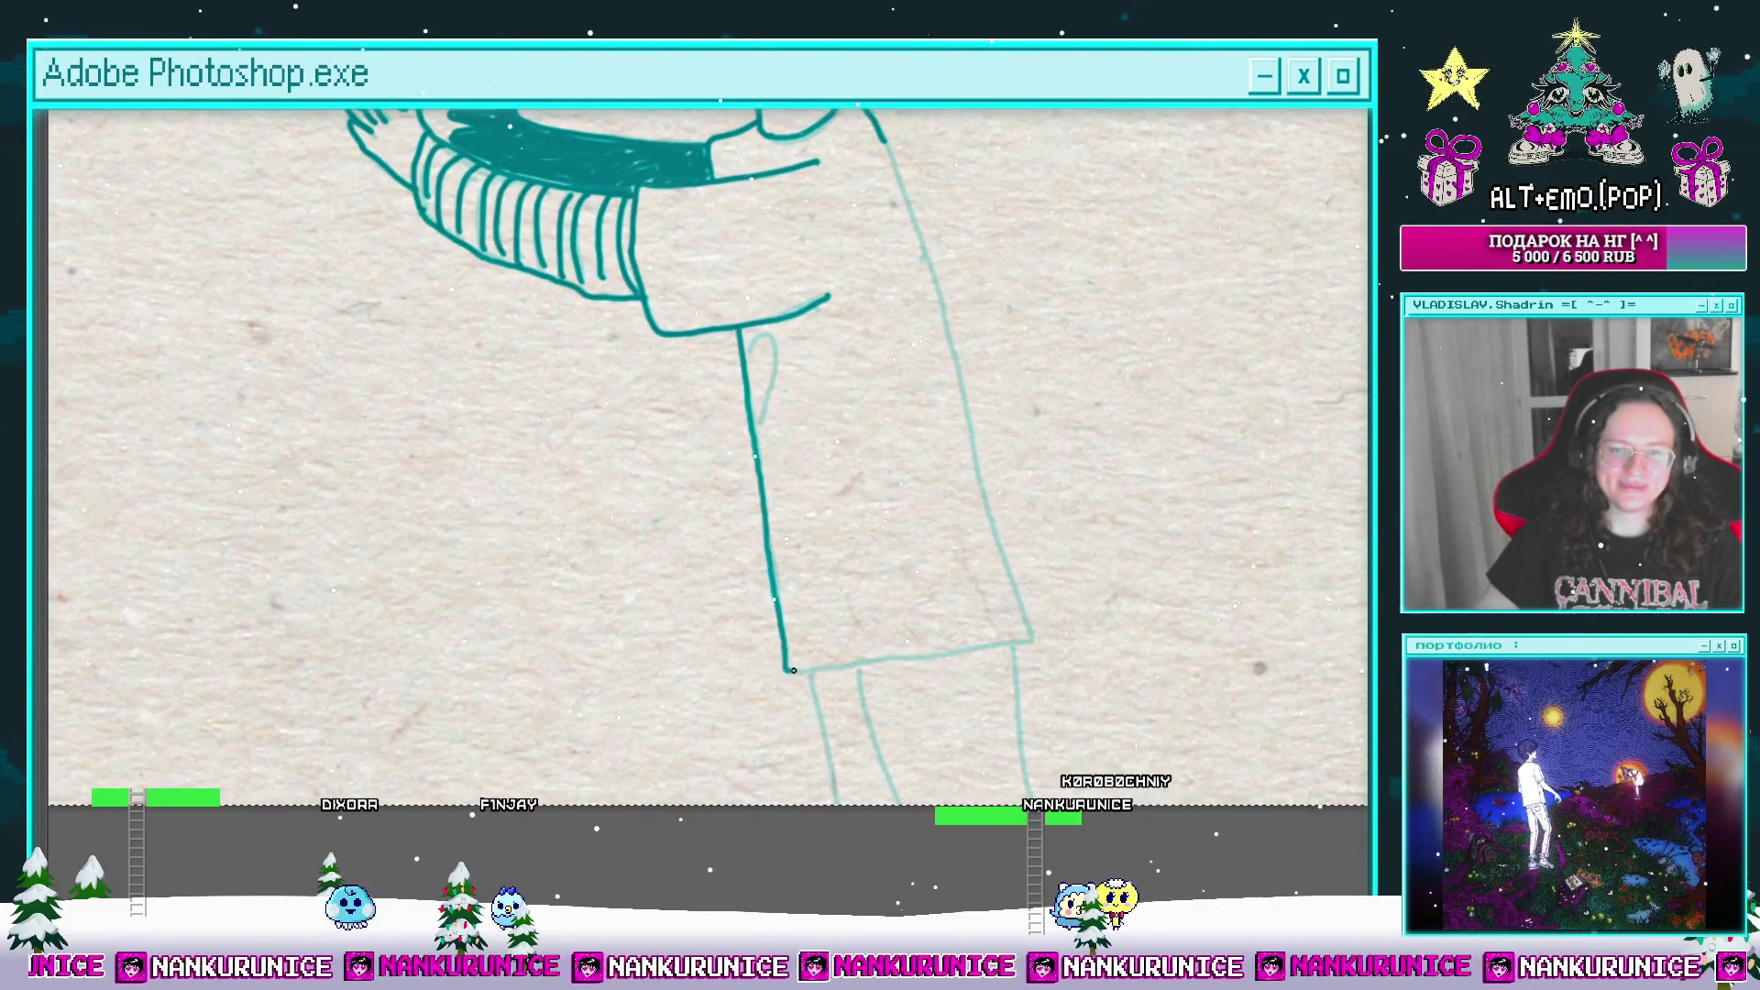
scroll(1017, 642, "down", 3)
scroll(847, 255, "up", 3)
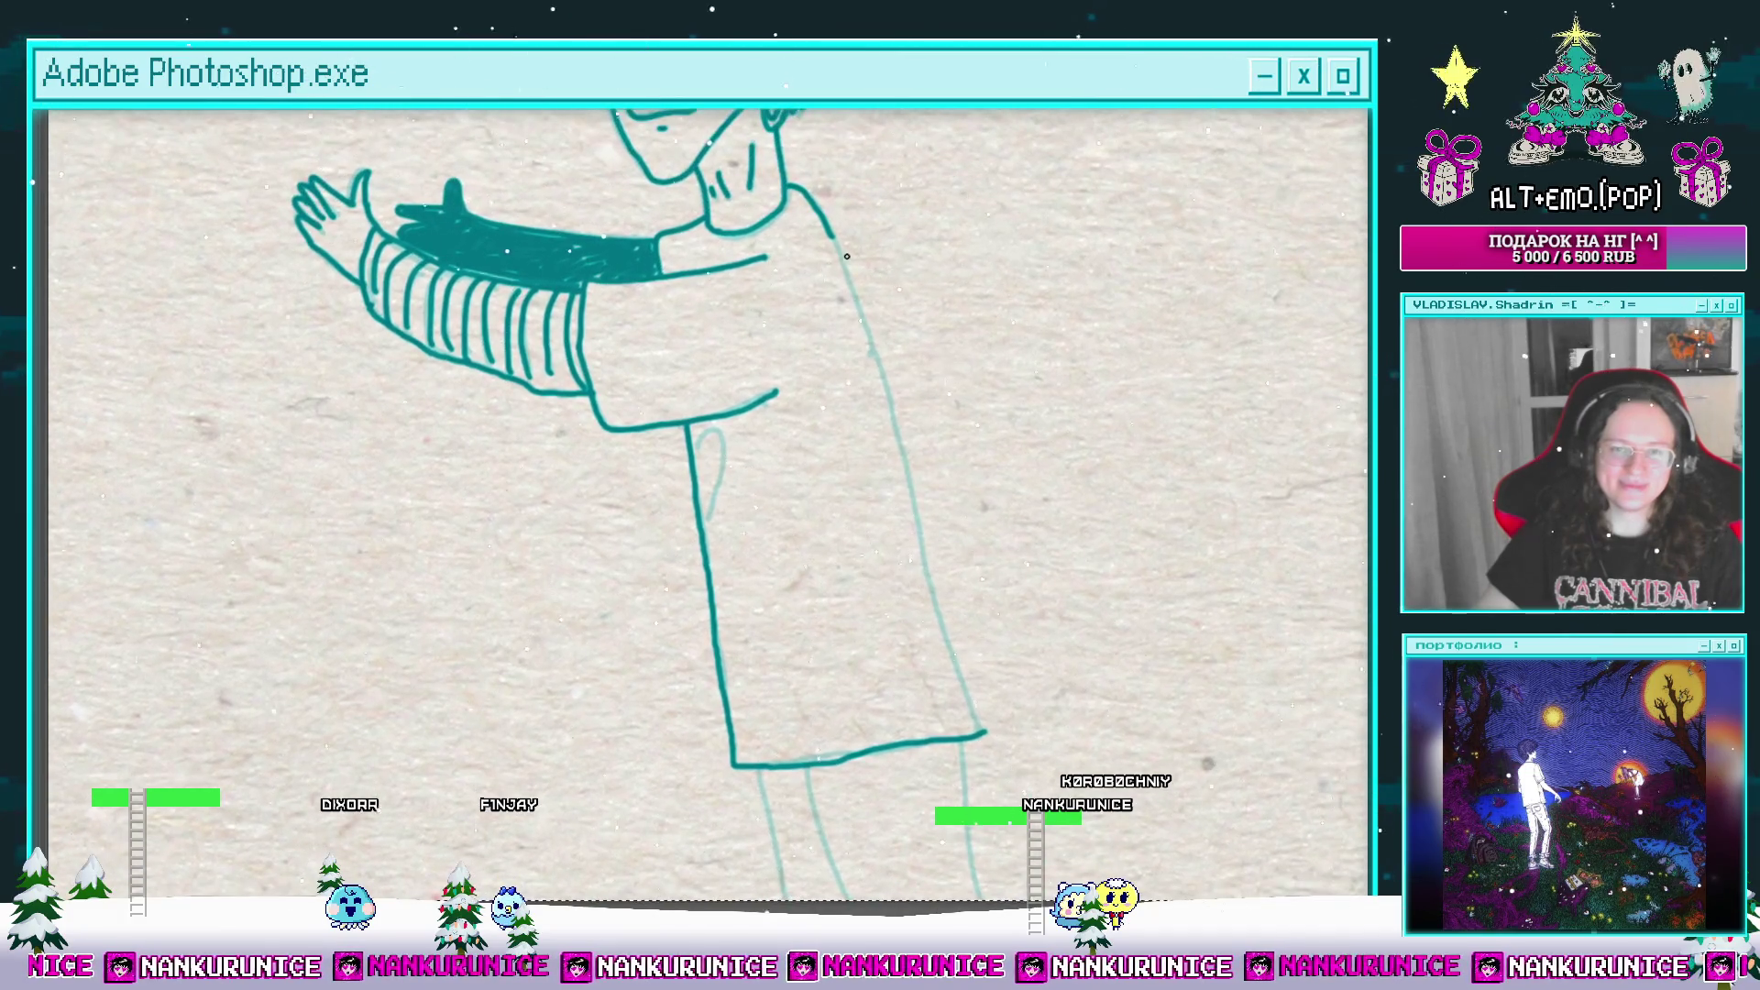
key("ctrl+z")
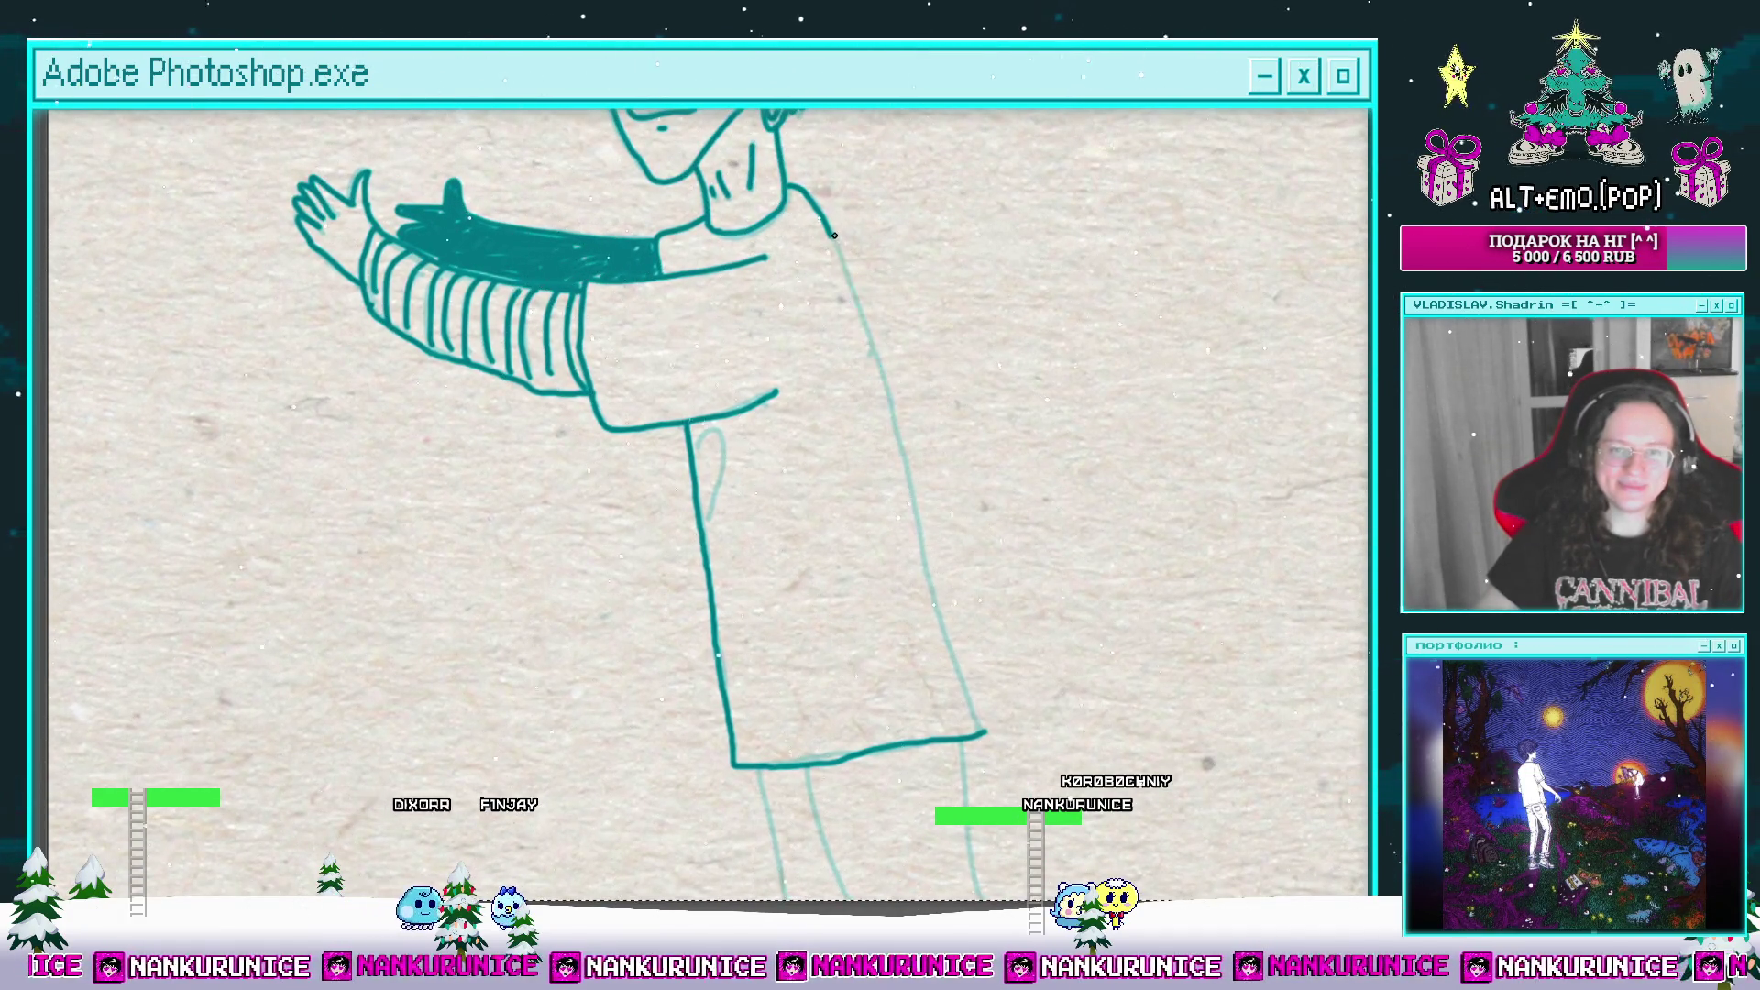
left_click_drag(928, 501, 887, 330)
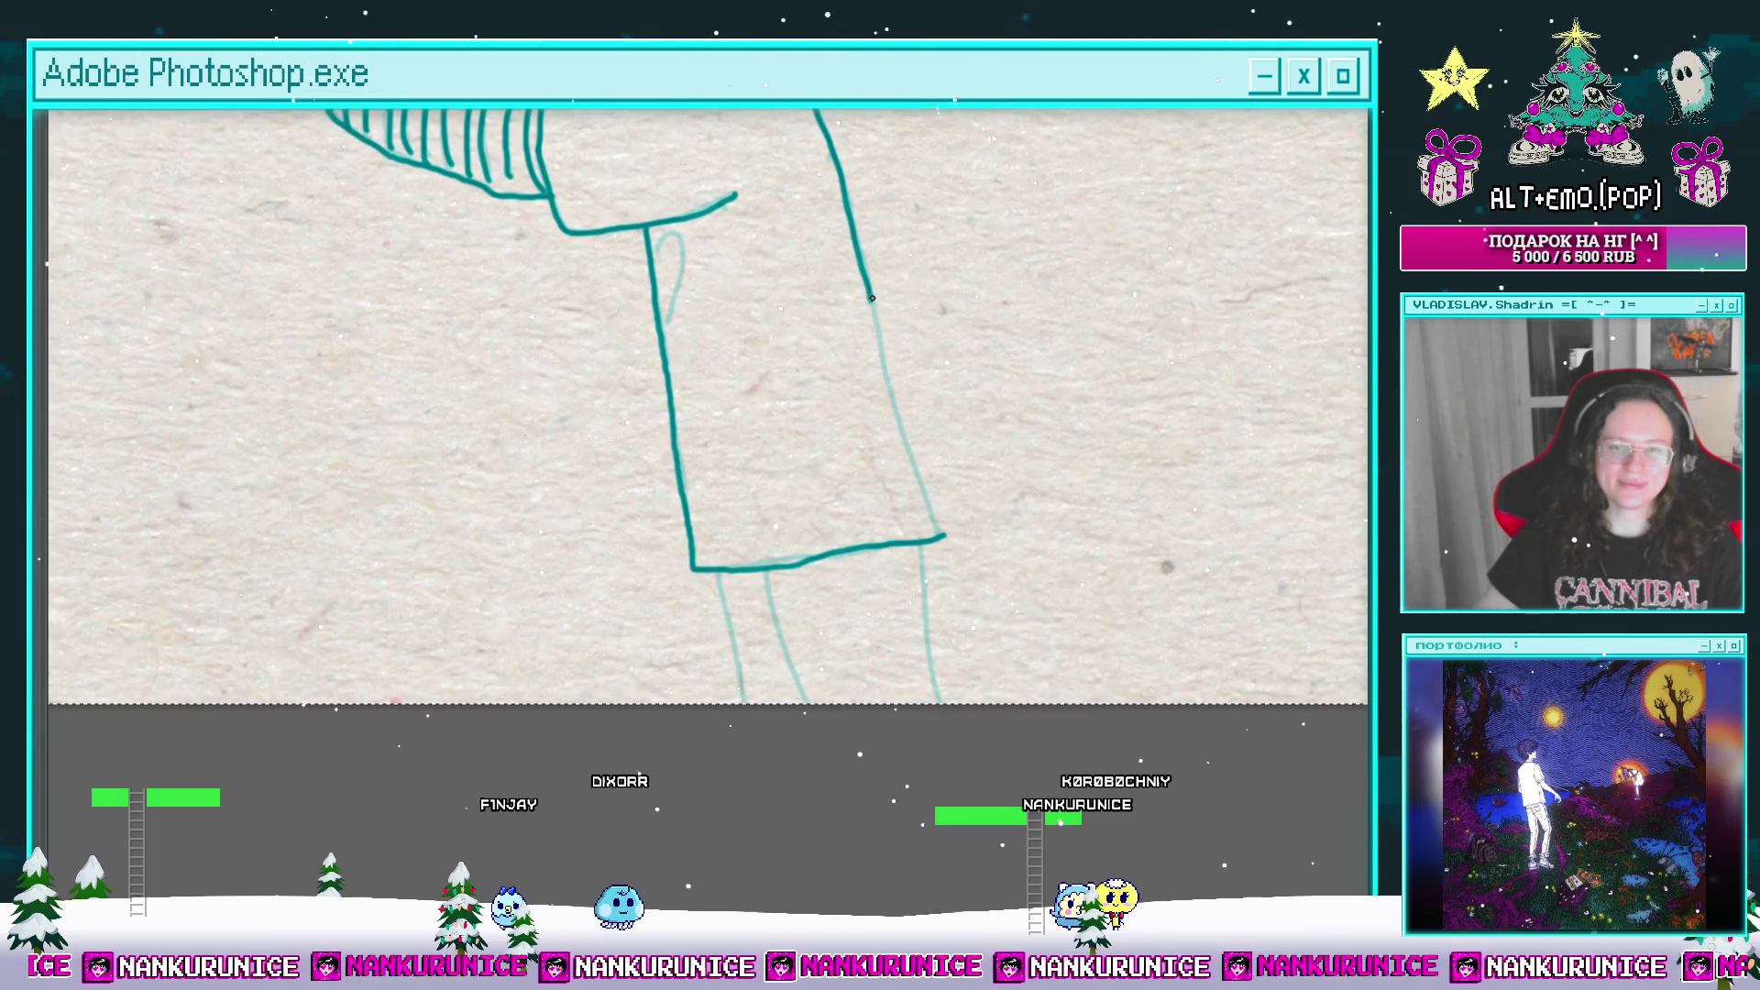
Step: Trace the light sweater edge line and the two legs below the hem in dark teal
scroll(881, 388, "up", 2)
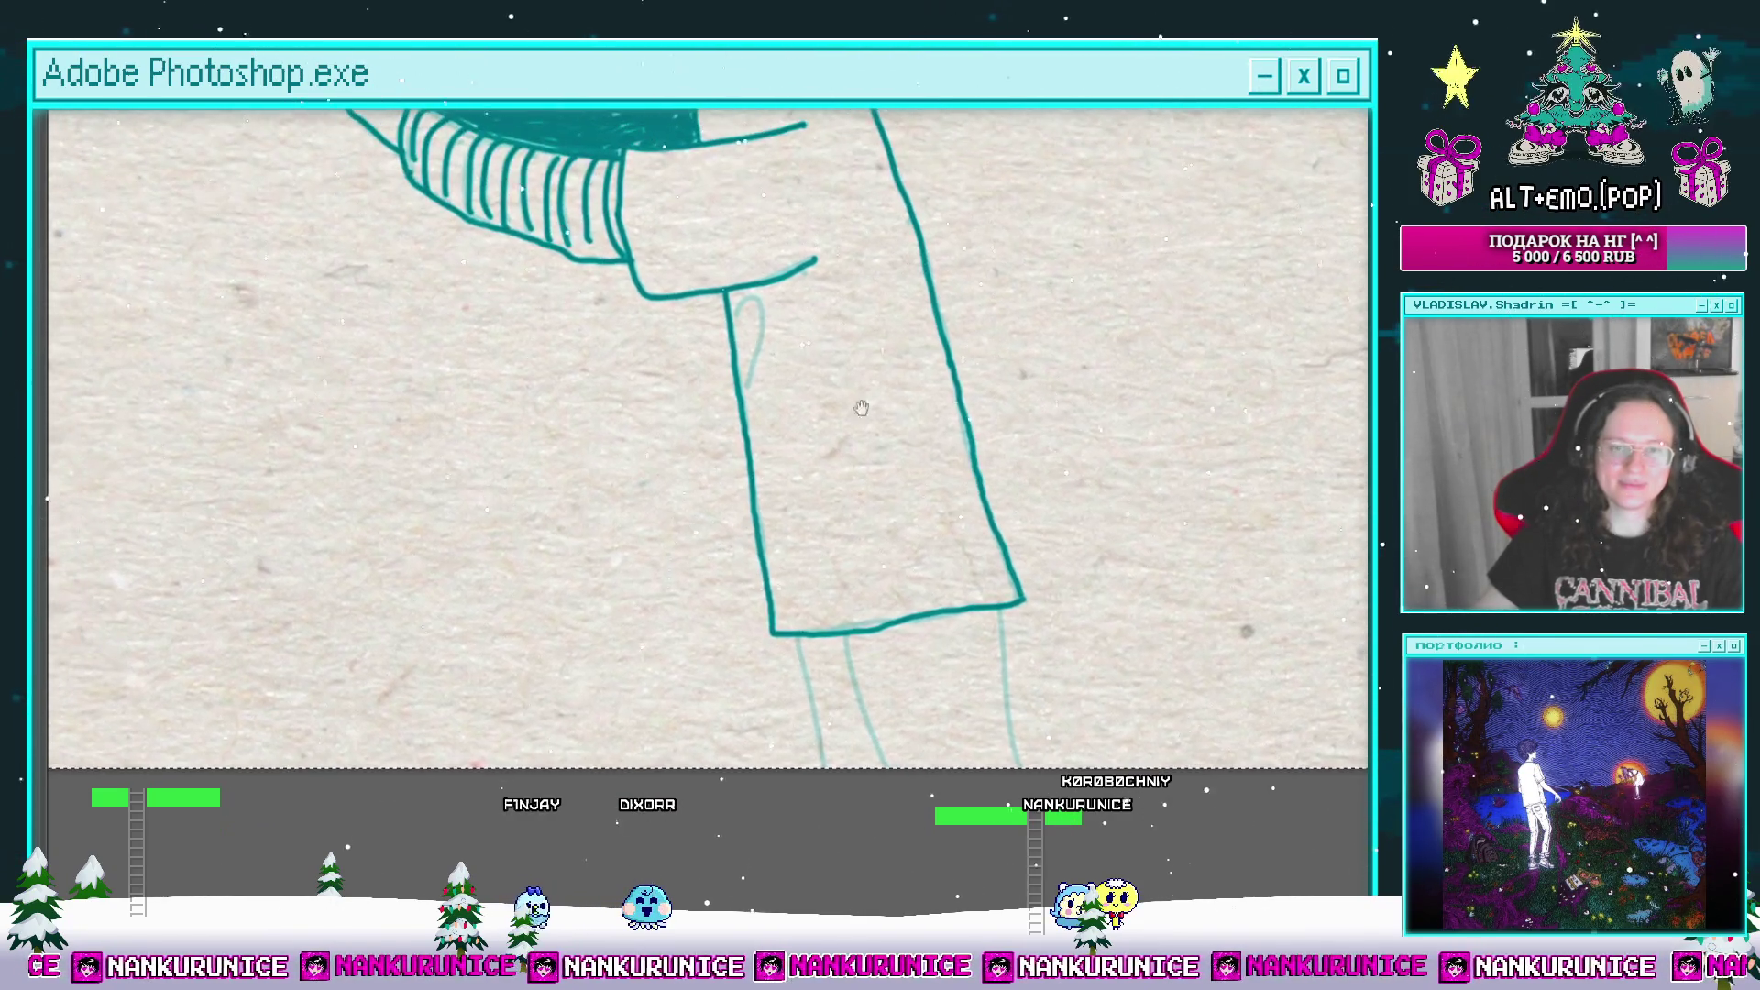
scroll(797, 327, "up", 2)
mouse_move(798, 327)
left_mouse_down()
mouse_move(766, 447)
mouse_move(825, 591)
left_mouse_up()
scroll(789, 367, "down", 3)
scroll(862, 394, "up", 3)
left_click_drag(851, 418, 904, 592)
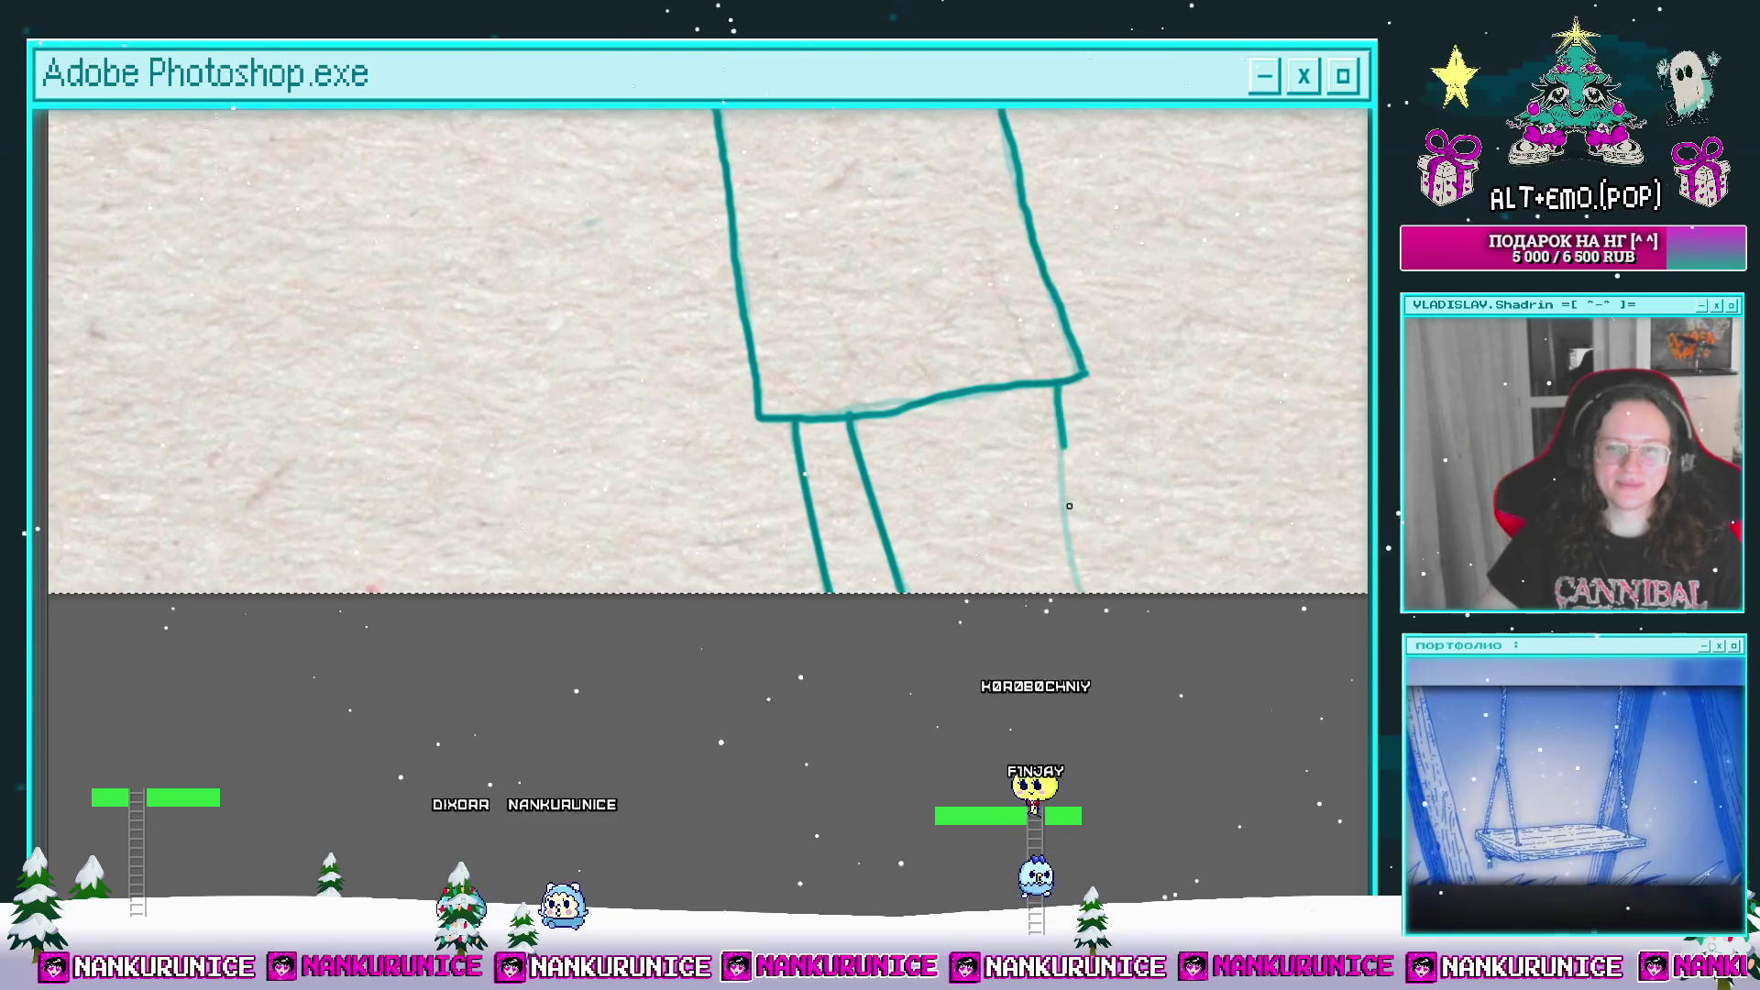
scroll(1054, 443, "down", 3)
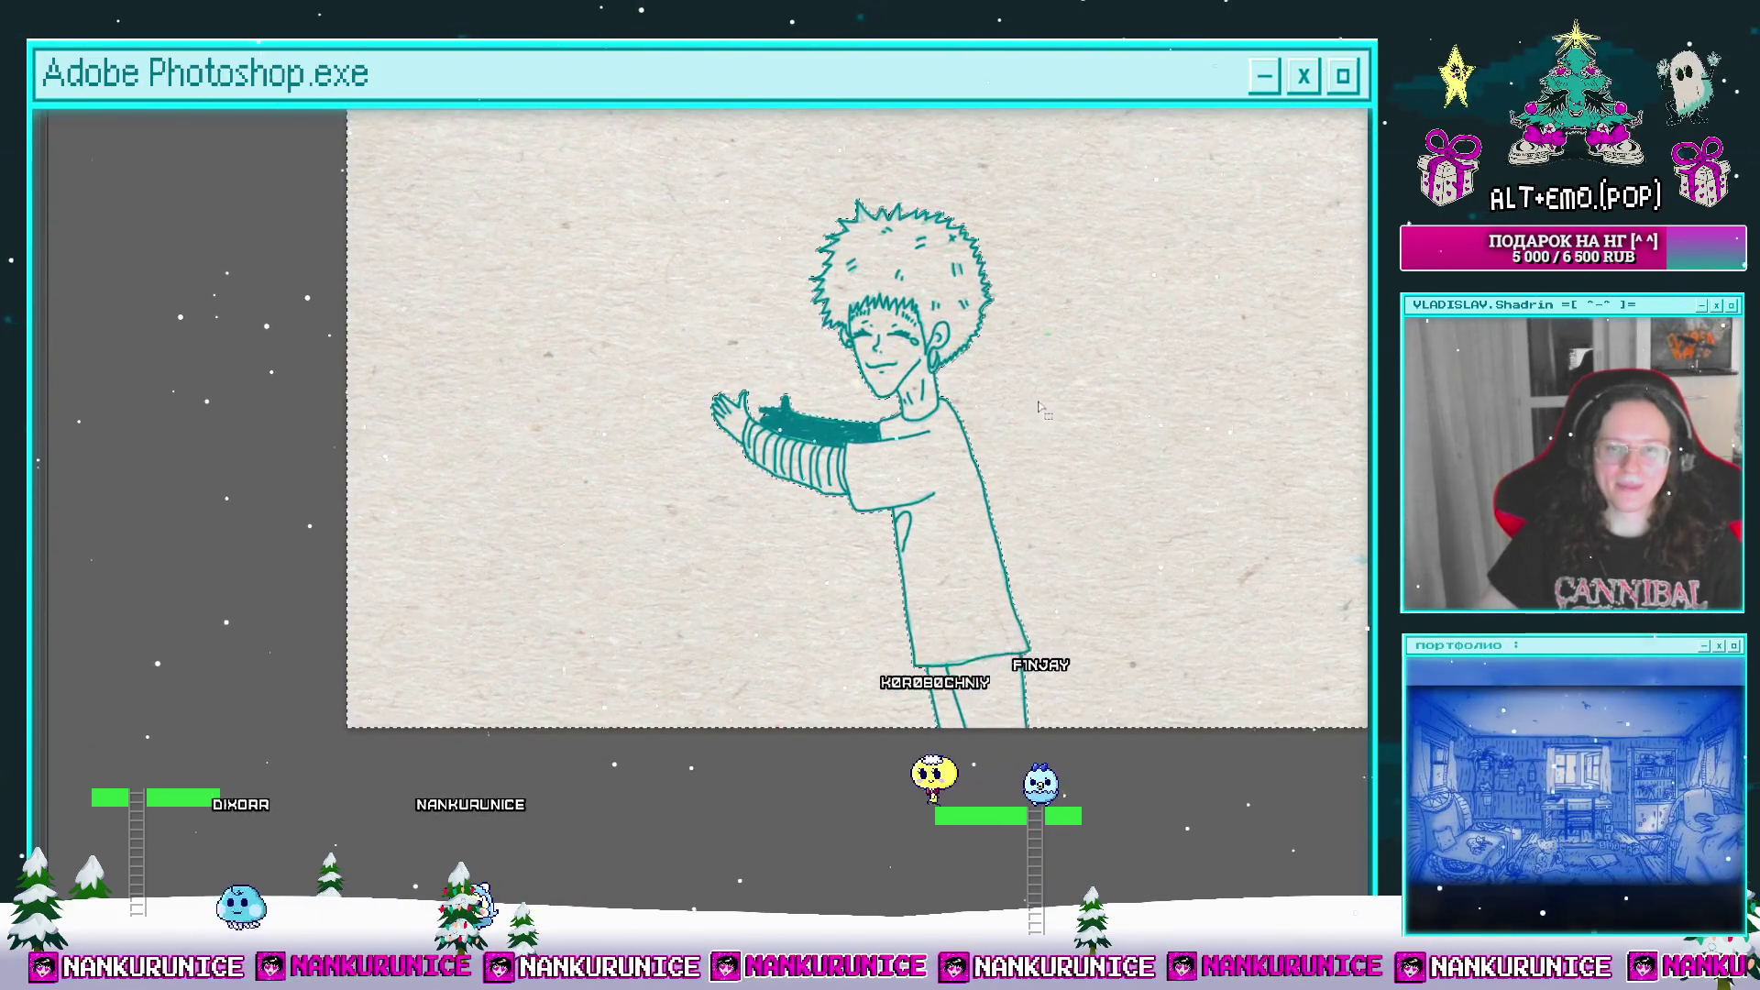
Step: Select the figure, paste it as a new layer, and merge Слой 15 into 'Слой 14 копия 7'
left_click(1127, 626)
key("Tab")
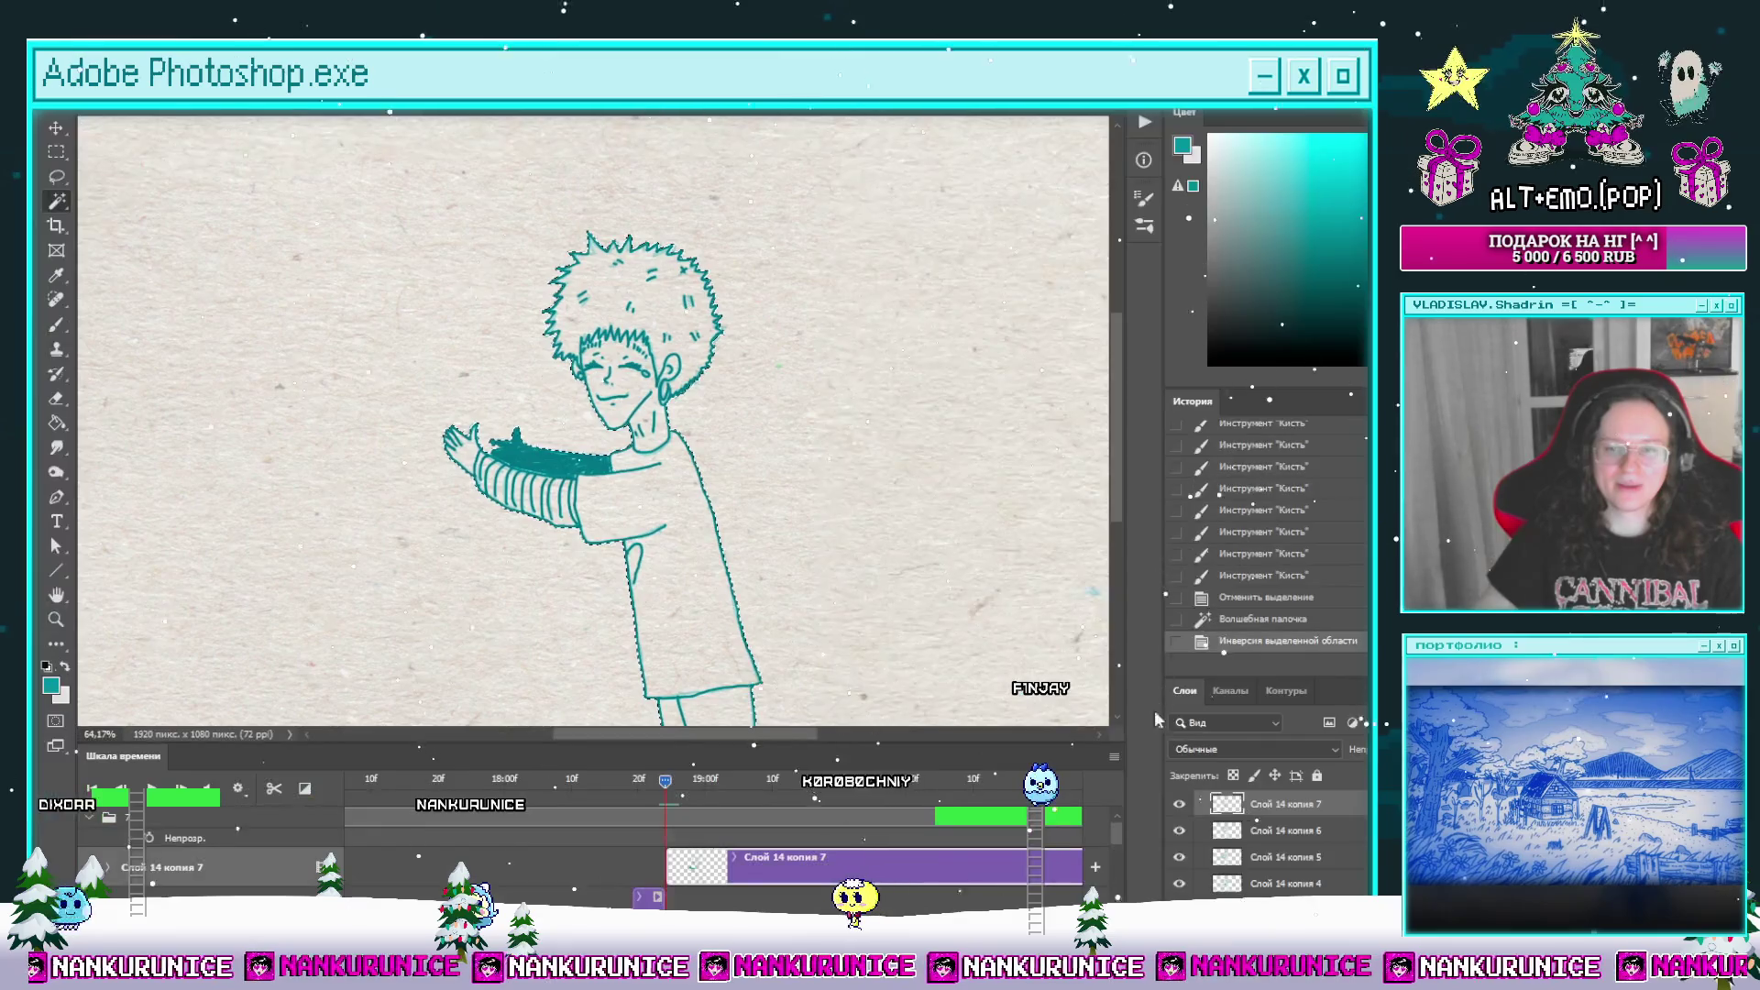
key("ctrl+v")
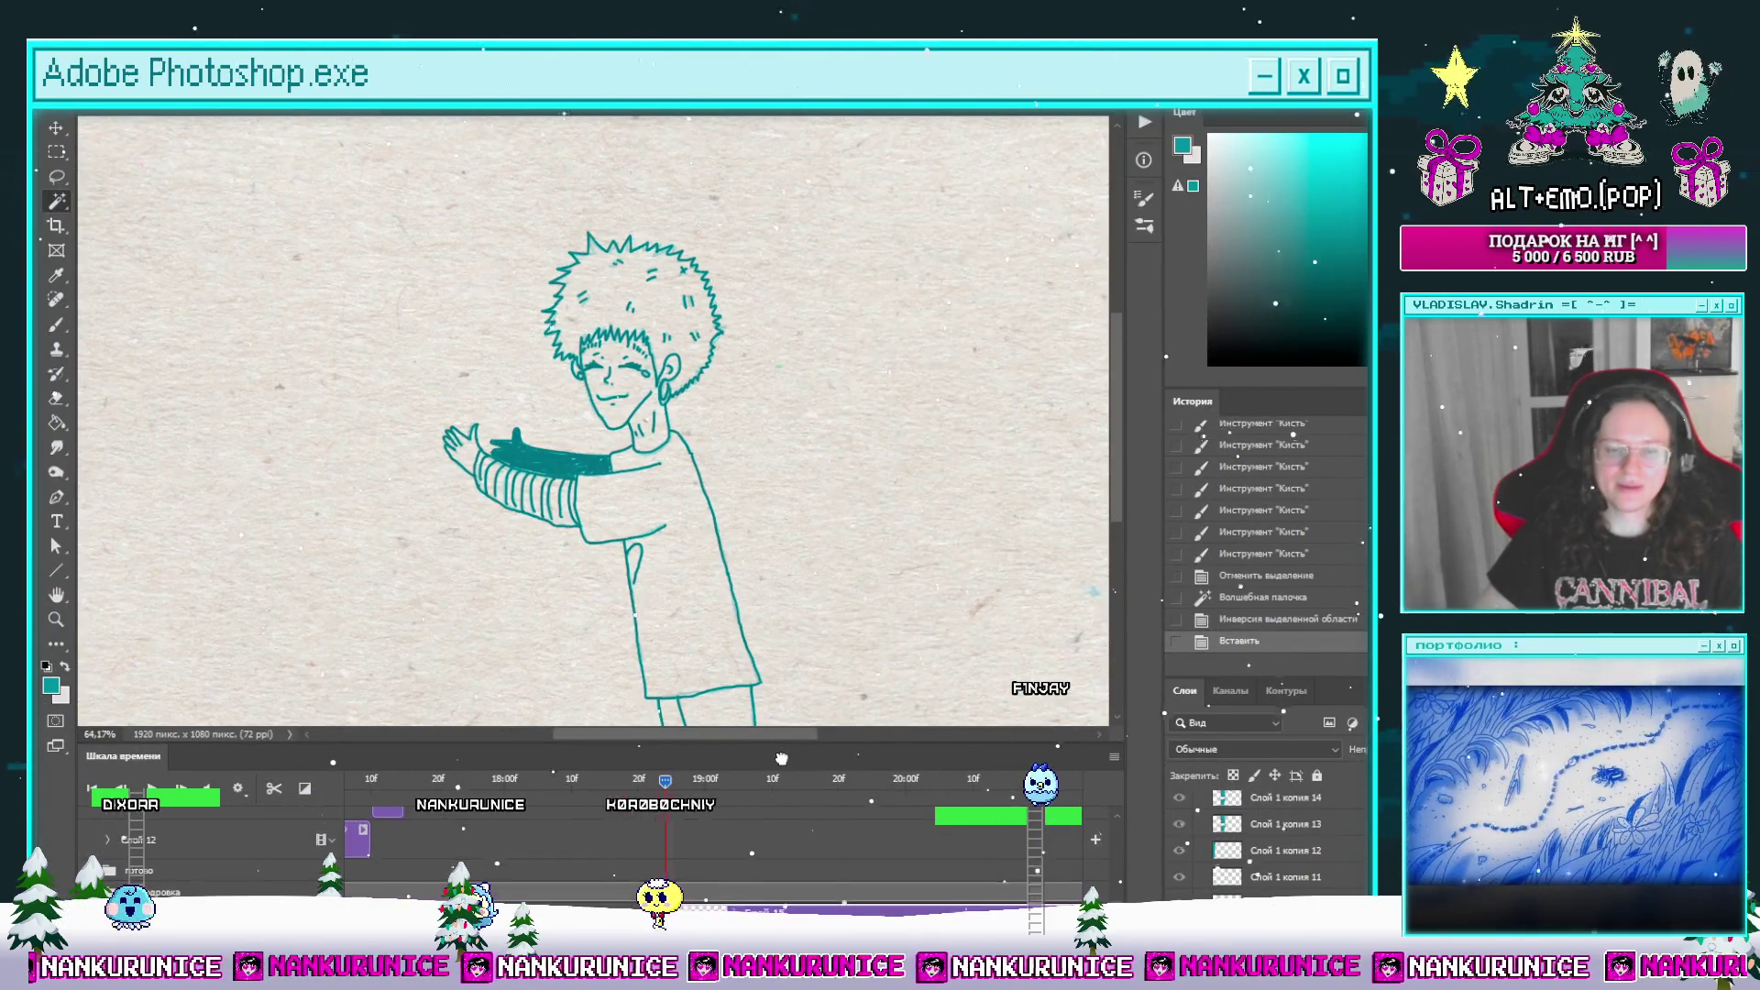
key("ctrl+shift+bracketright")
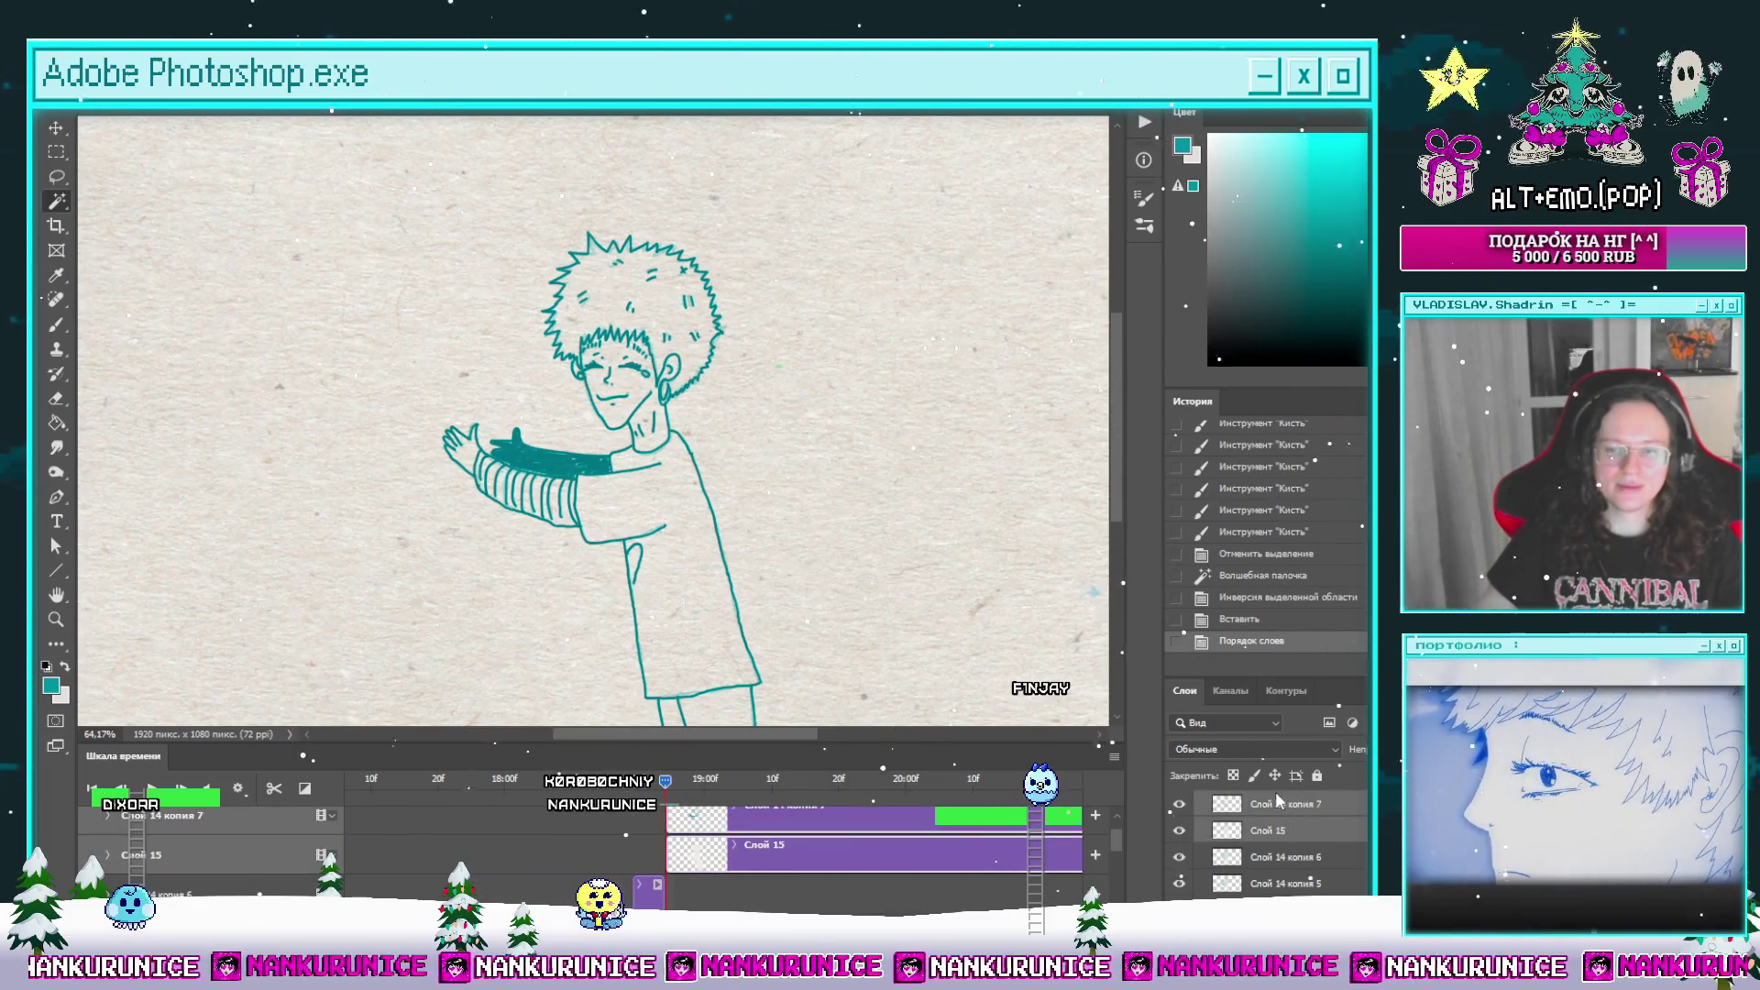
key("ctrl+e")
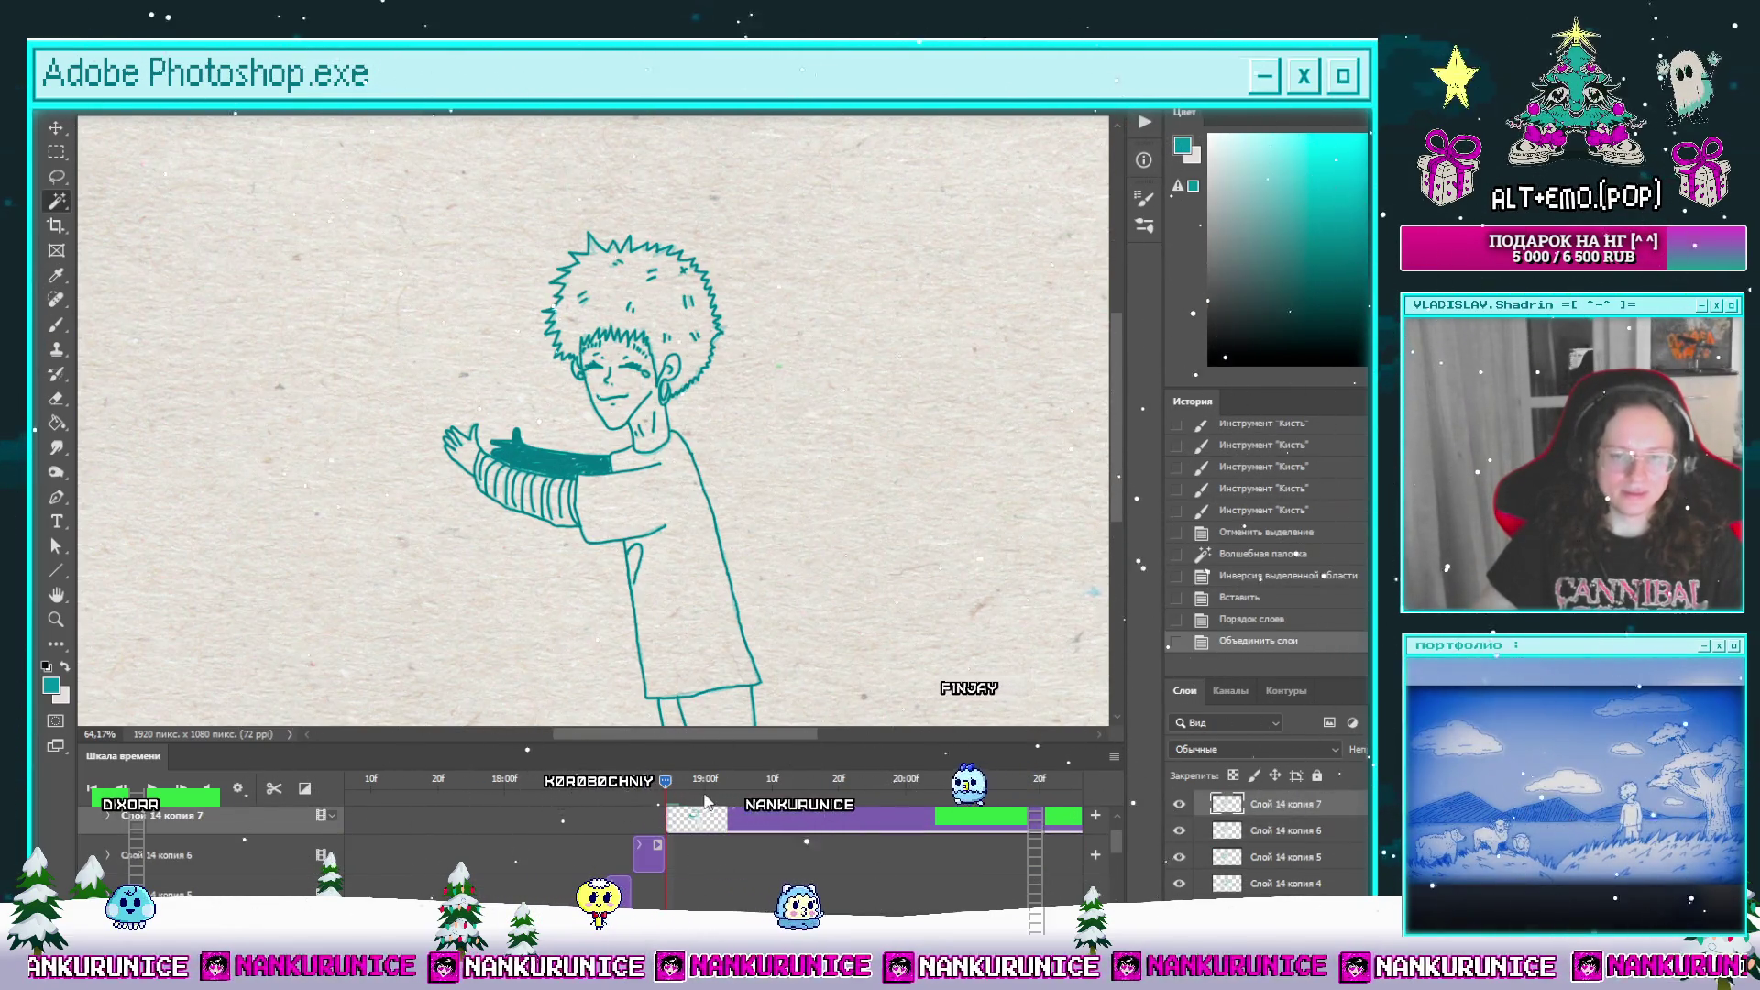
Step: Split off a new short clip later on the timeline and clear its drawing, leaving an empty frame
mouse_move(703, 816)
left_mouse_down()
mouse_move(665, 825)
mouse_move(688, 848)
mouse_move(743, 848)
left_mouse_up()
left_click(274, 789)
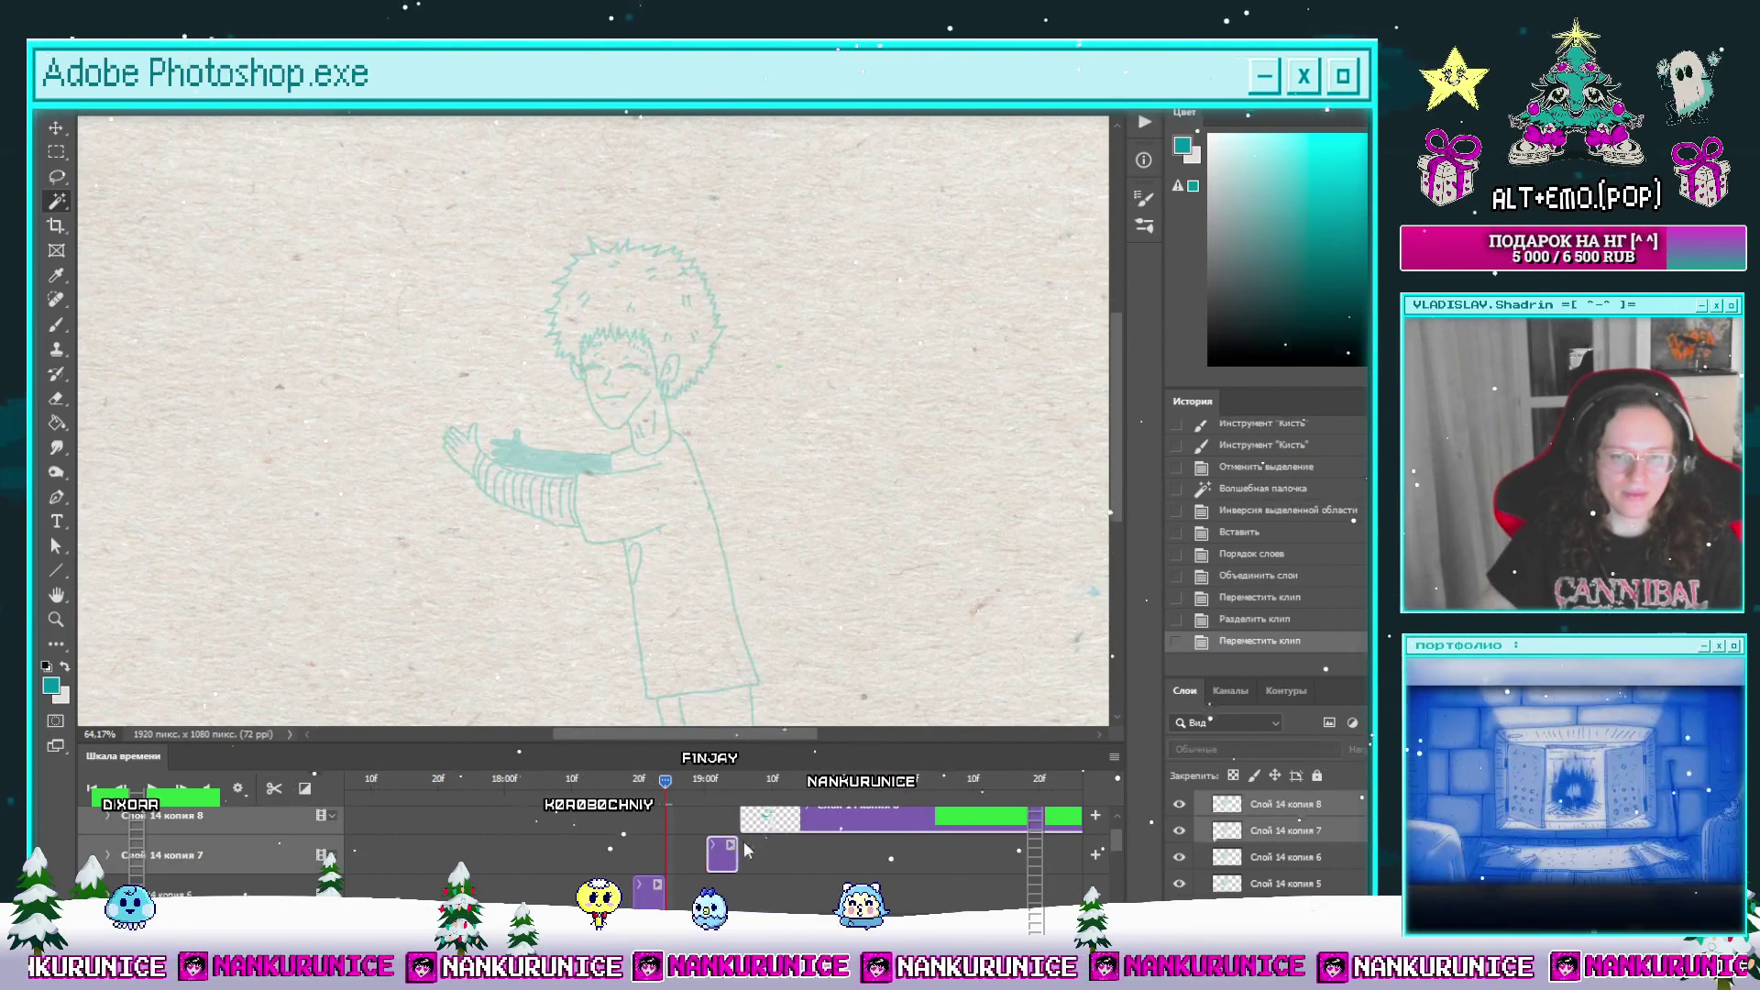
left_click(690, 818)
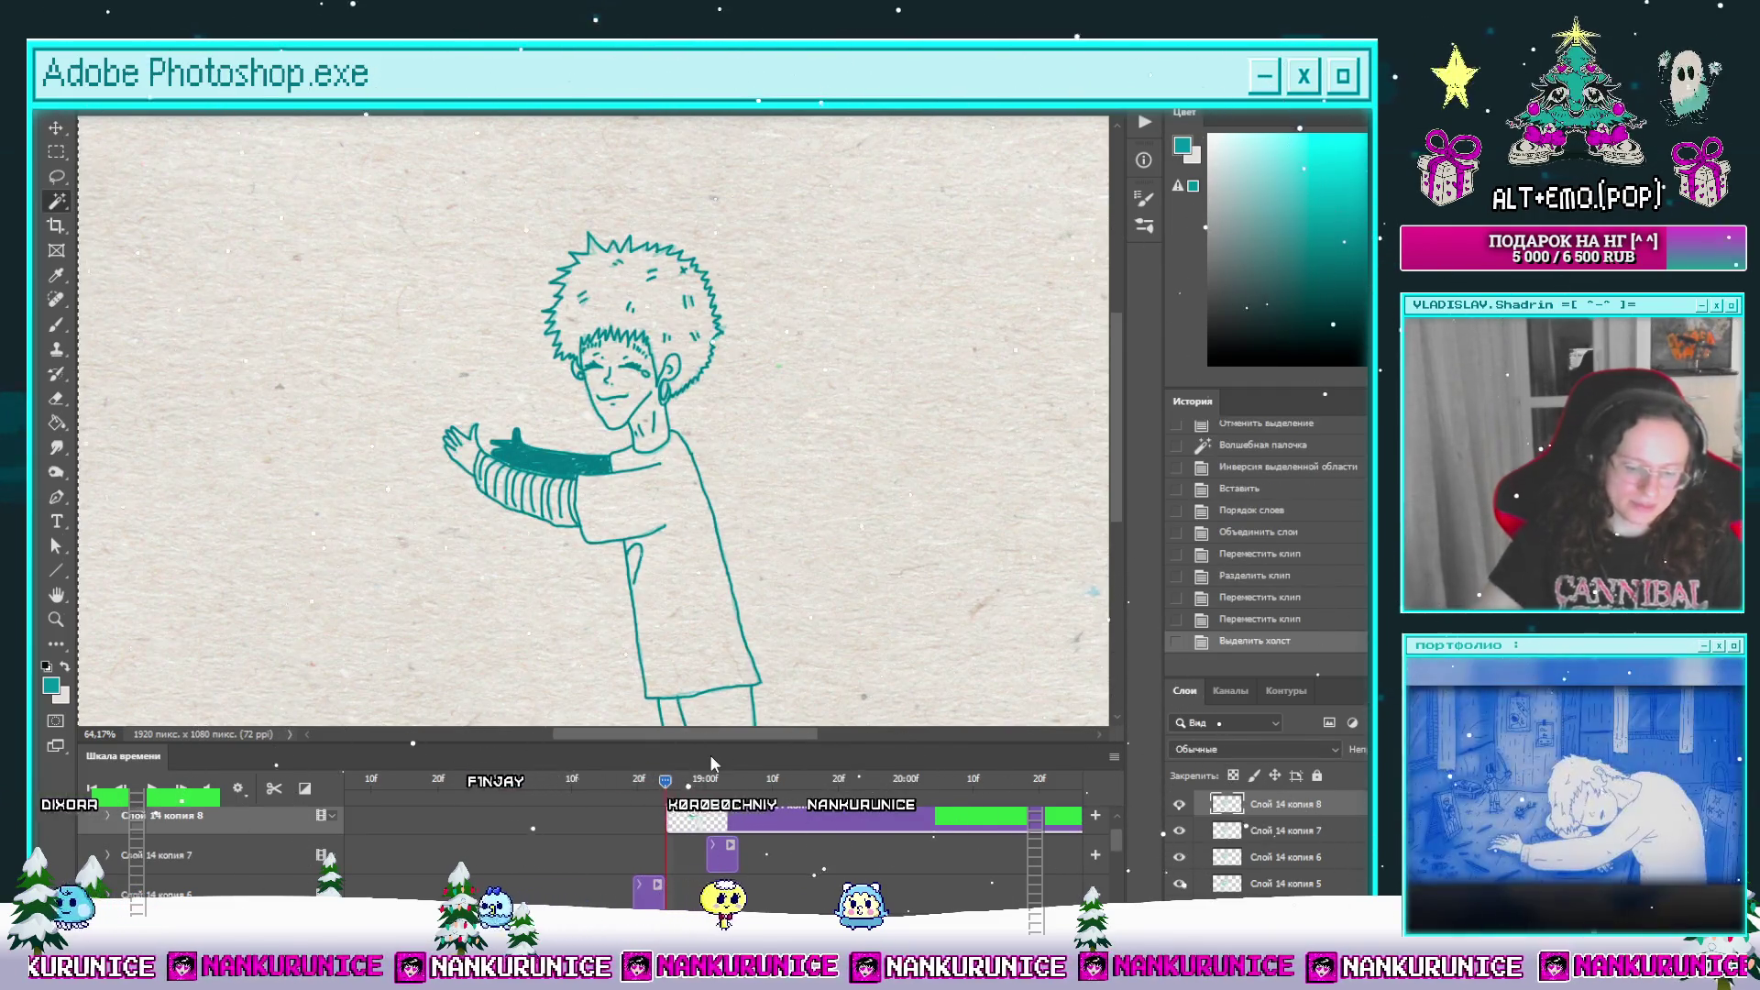
key("ctrl+a")
key("Delete")
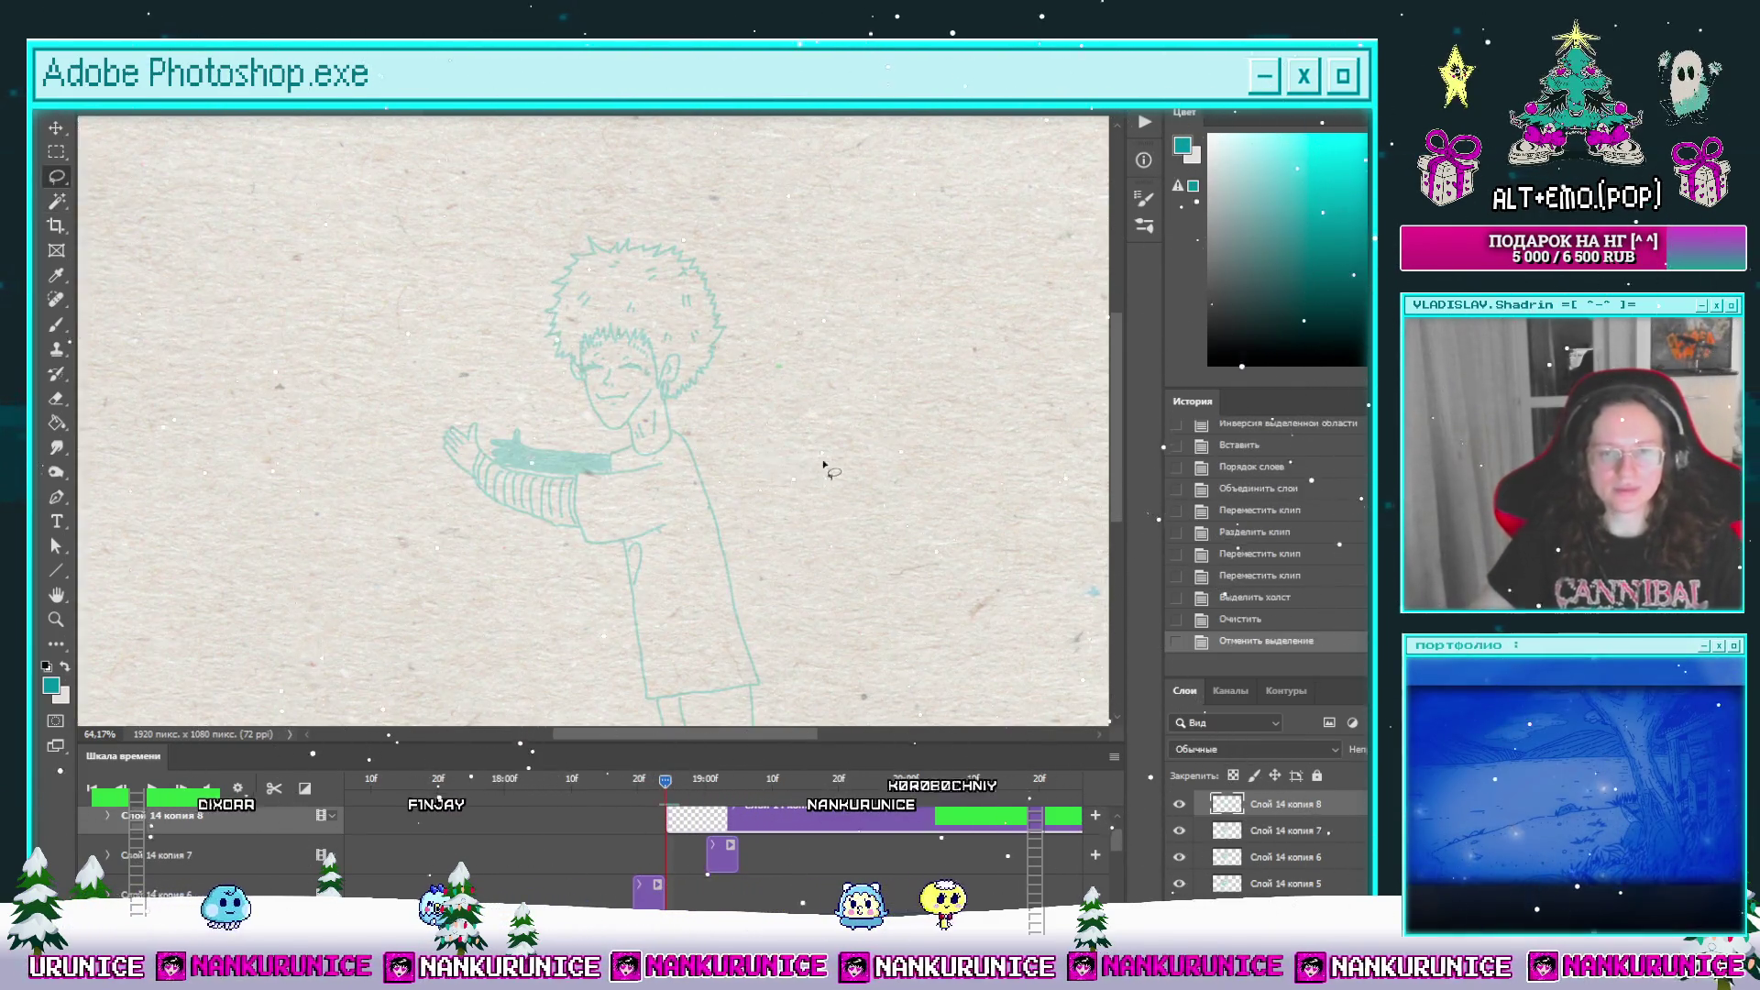
key("Tab")
scroll(611, 367, "up", 6)
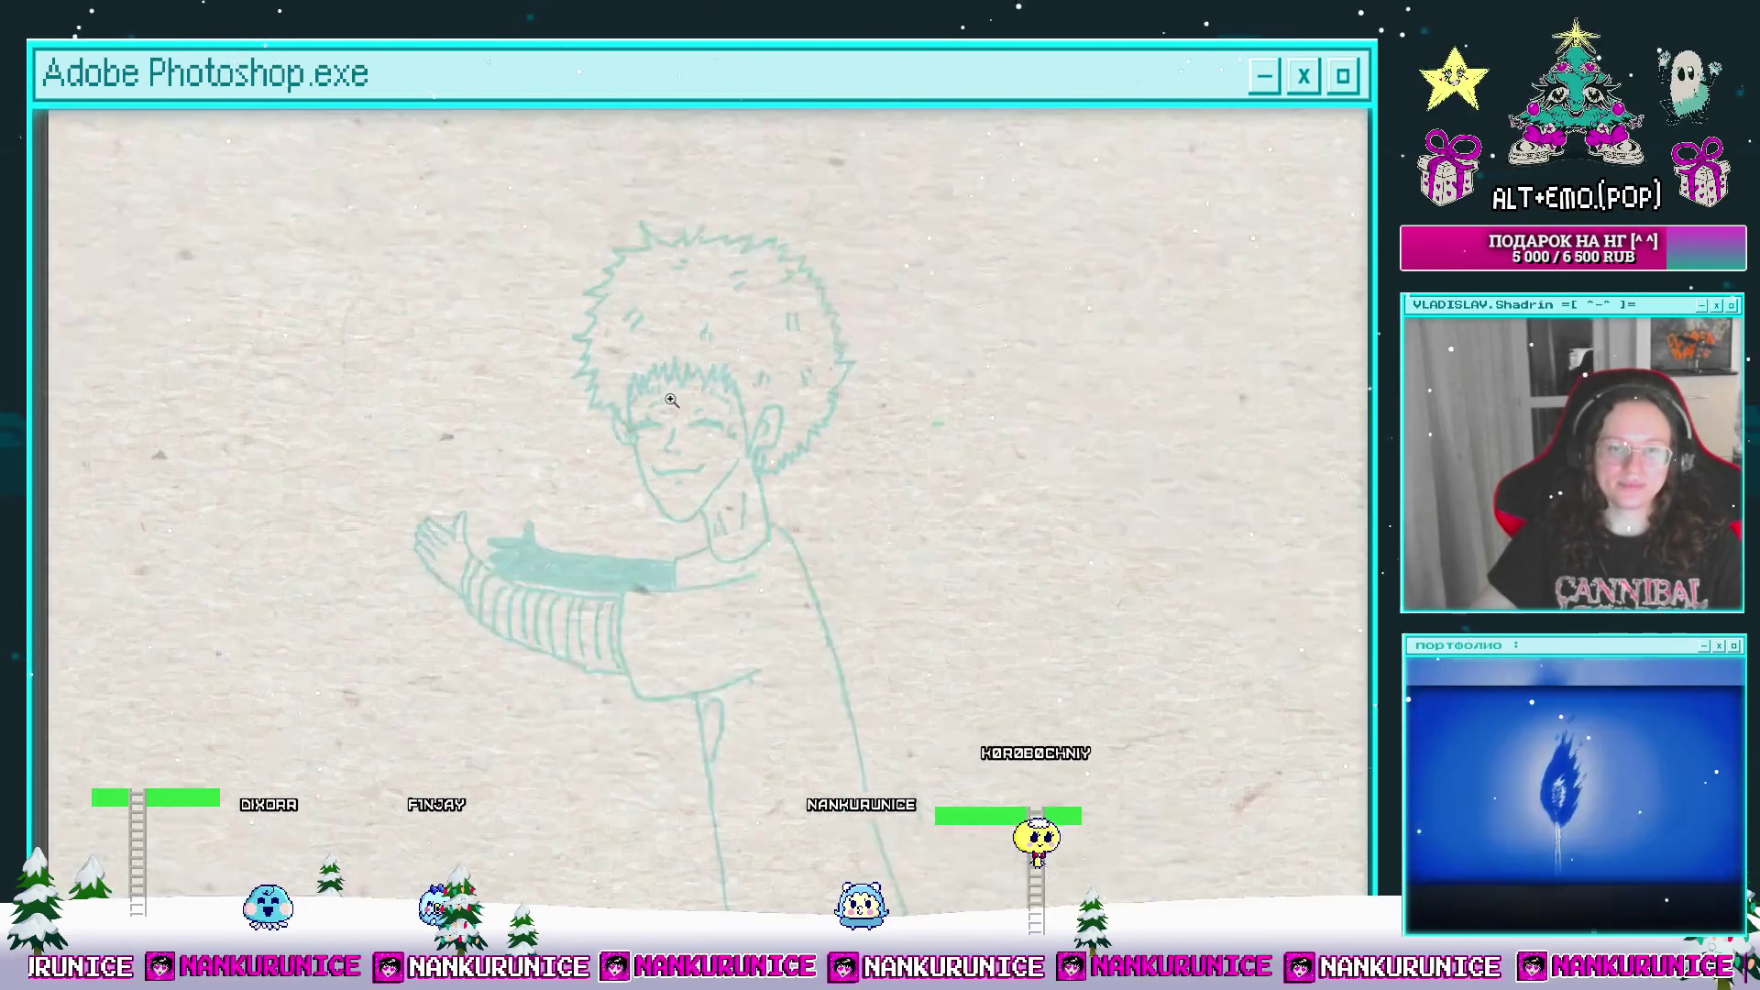
Step: Ink the zigzag hair outline in dark teal across the top of the boy's head
scroll(706, 463, "up", 3)
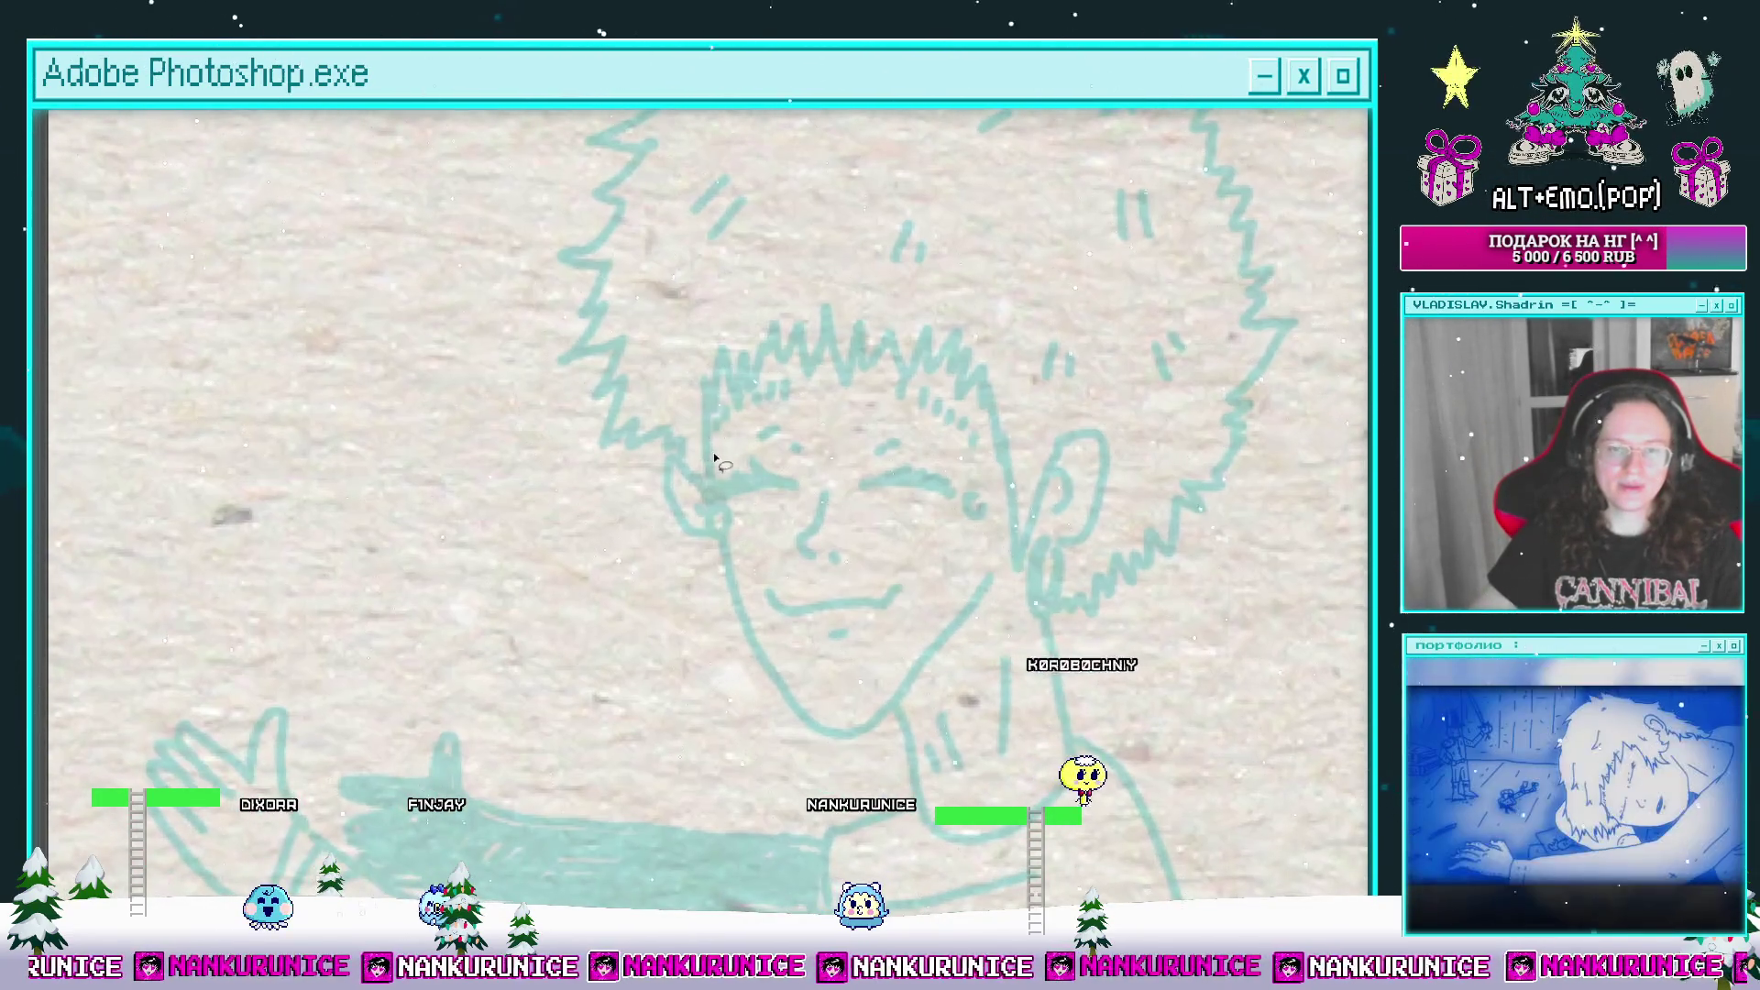
mouse_move(694, 410)
left_mouse_down()
mouse_move(695, 552)
mouse_move(720, 612)
mouse_move(629, 579)
mouse_move(644, 648)
left_mouse_up()
scroll(685, 608, "up", 3)
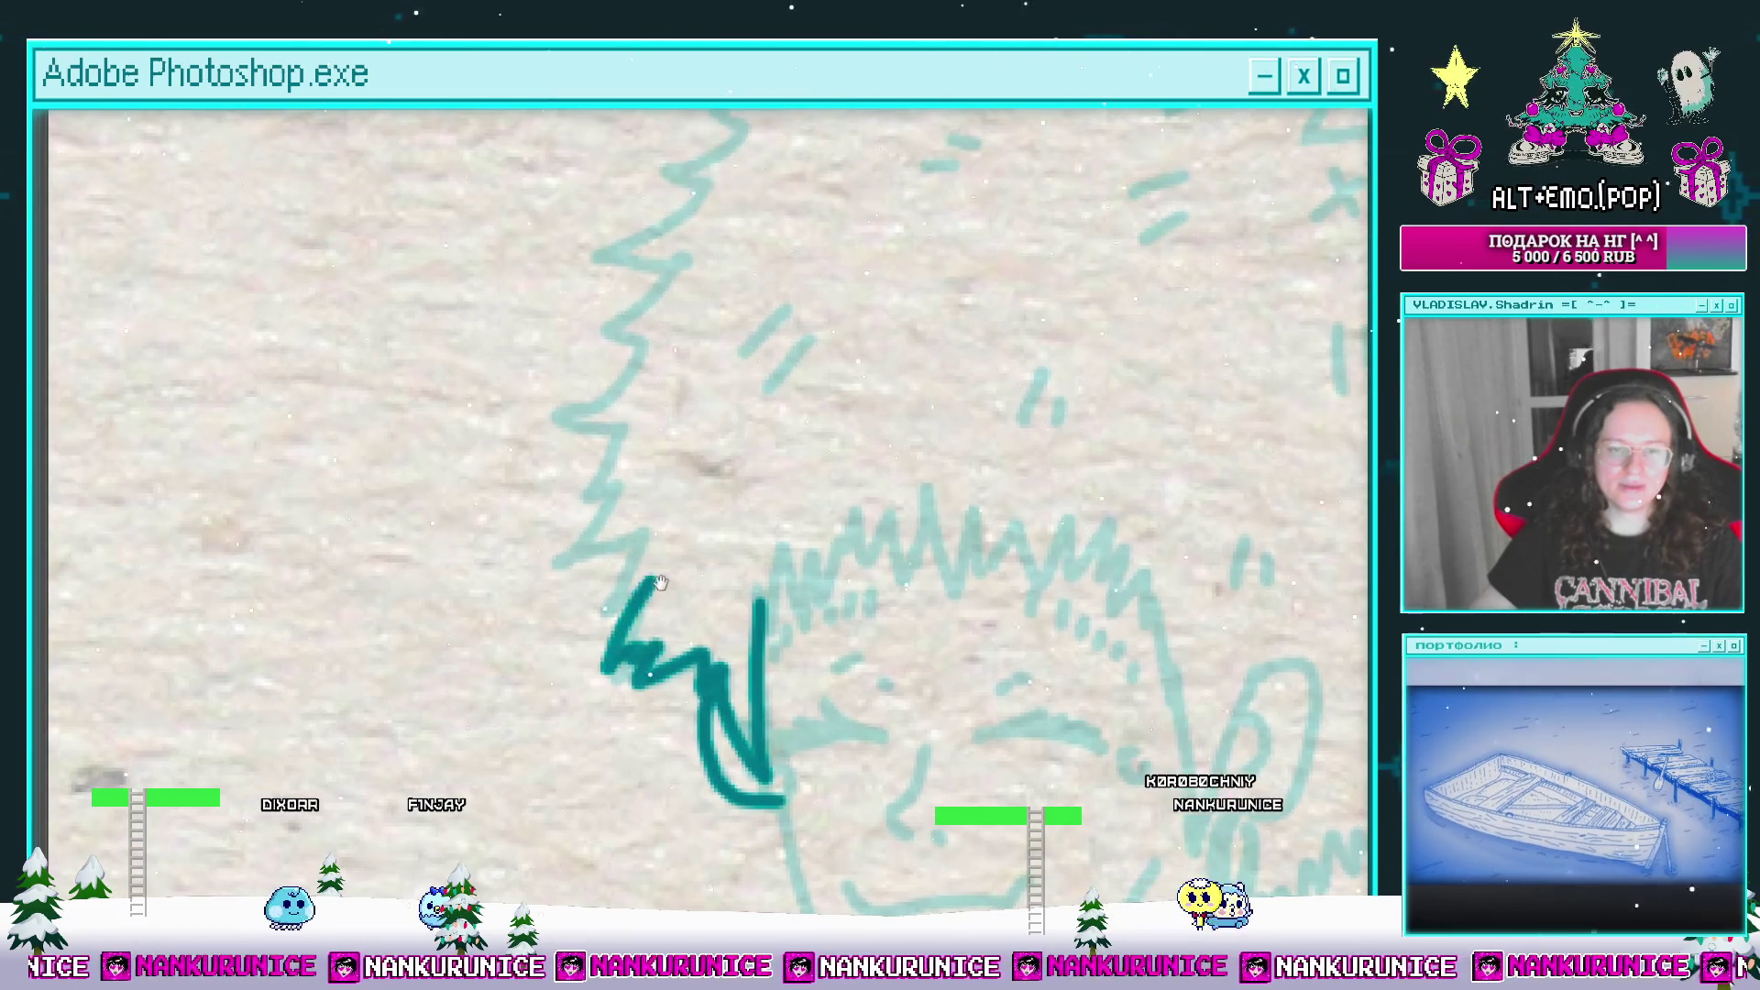
mouse_move(660, 583)
left_mouse_down()
mouse_move(674, 684)
mouse_move(586, 609)
mouse_move(577, 705)
mouse_move(612, 634)
mouse_move(541, 586)
mouse_move(637, 518)
left_mouse_up()
left_click_drag(589, 509, 543, 608)
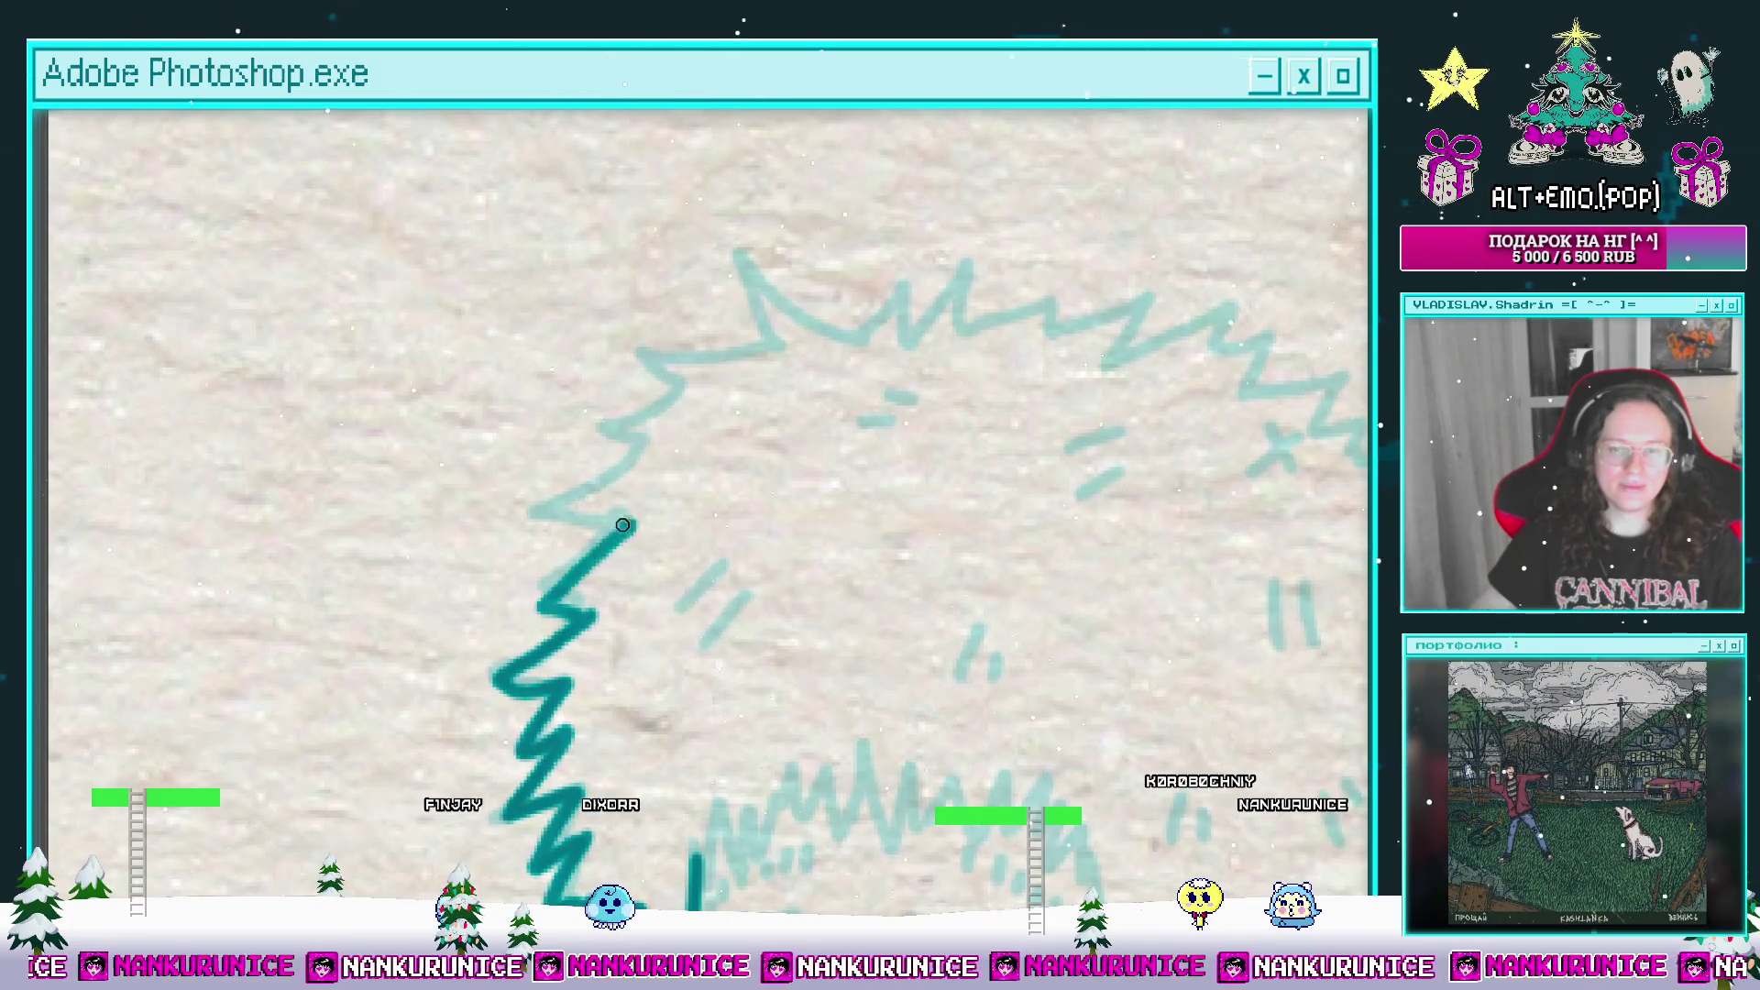
left_click_drag(623, 525, 590, 605)
mouse_move(711, 432)
left_mouse_down()
mouse_move(789, 388)
mouse_move(720, 314)
mouse_move(779, 363)
left_mouse_up()
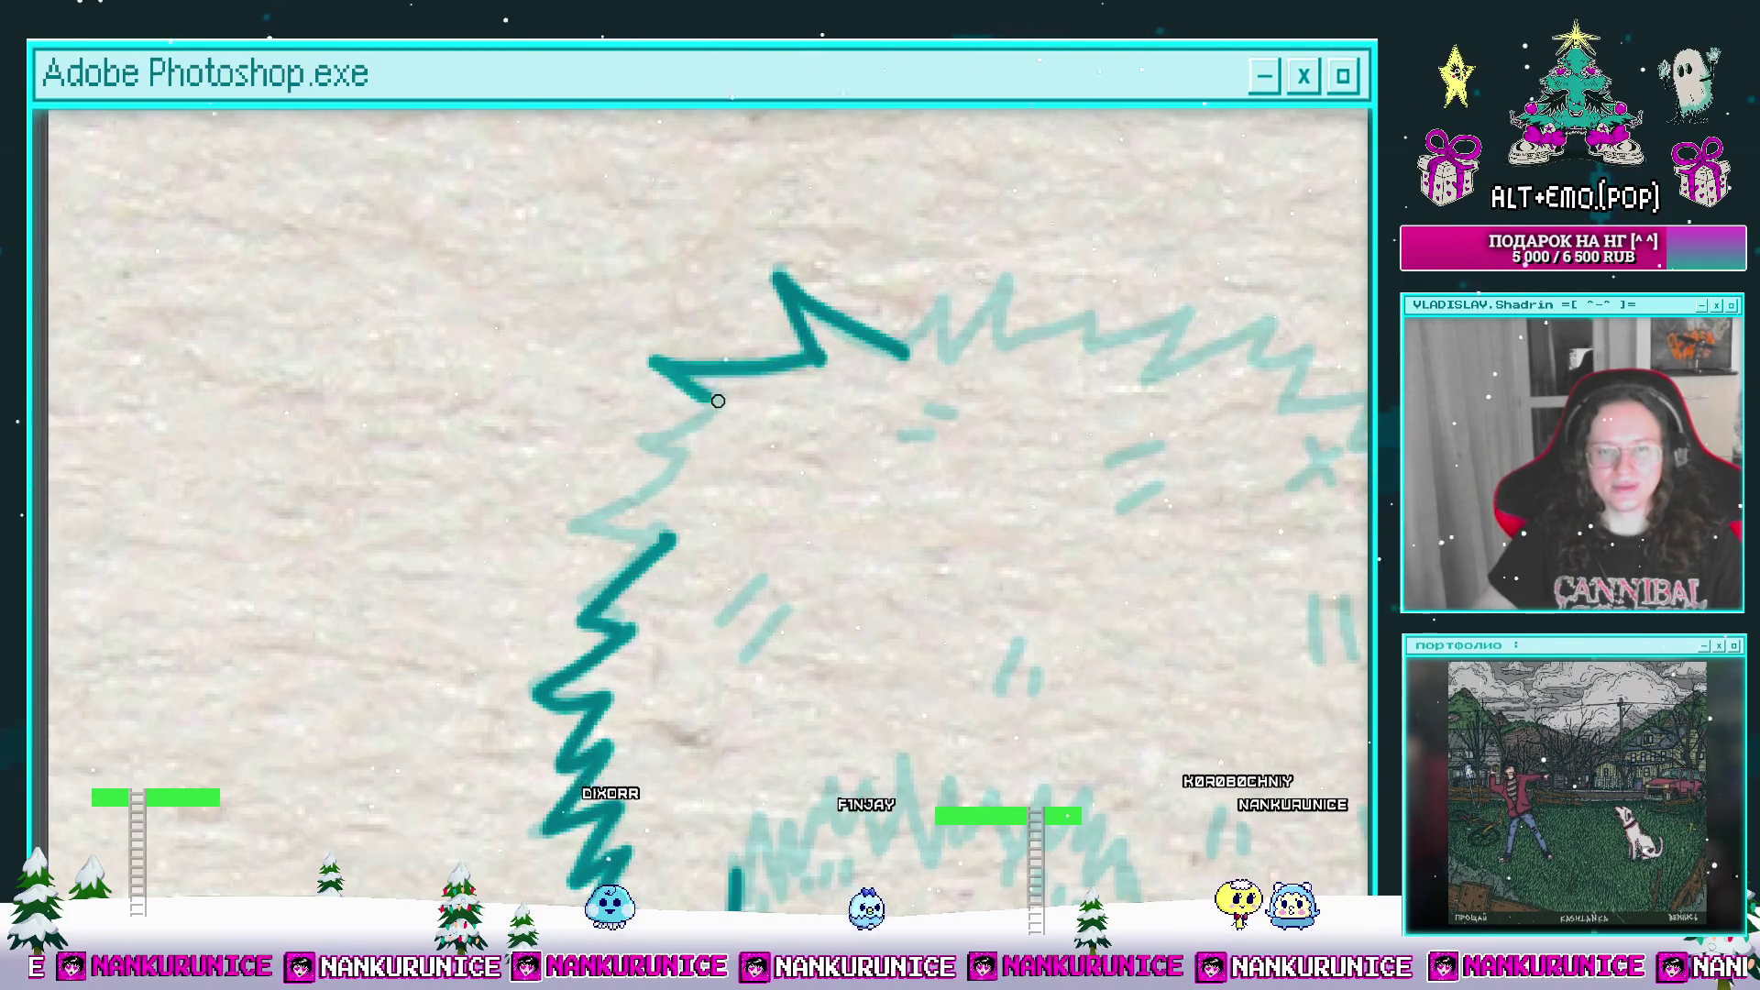
mouse_move(573, 514)
left_mouse_down()
mouse_move(674, 540)
mouse_move(615, 439)
left_mouse_up()
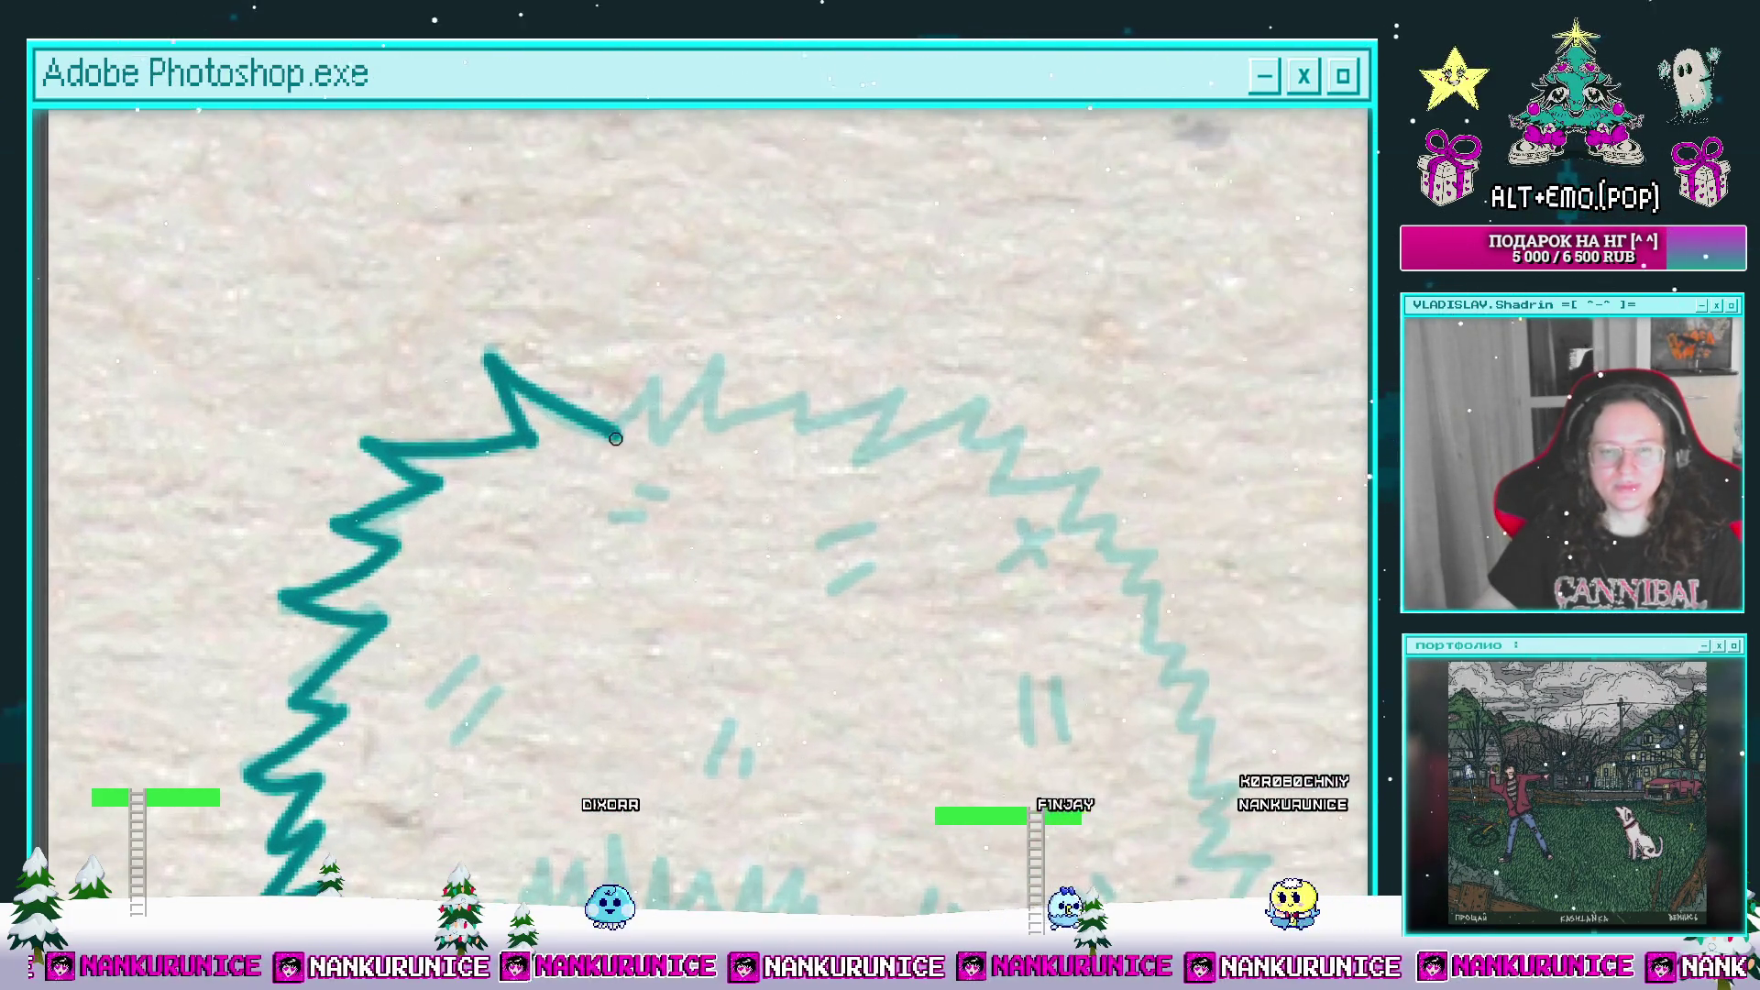
mouse_move(706, 397)
left_mouse_down()
mouse_move(598, 406)
mouse_move(715, 393)
mouse_move(878, 413)
left_mouse_up()
mouse_move(873, 443)
left_mouse_down()
mouse_move(745, 374)
mouse_move(763, 435)
left_mouse_up()
left_click_drag(793, 427, 754, 326)
left_click_drag(666, 447, 831, 263)
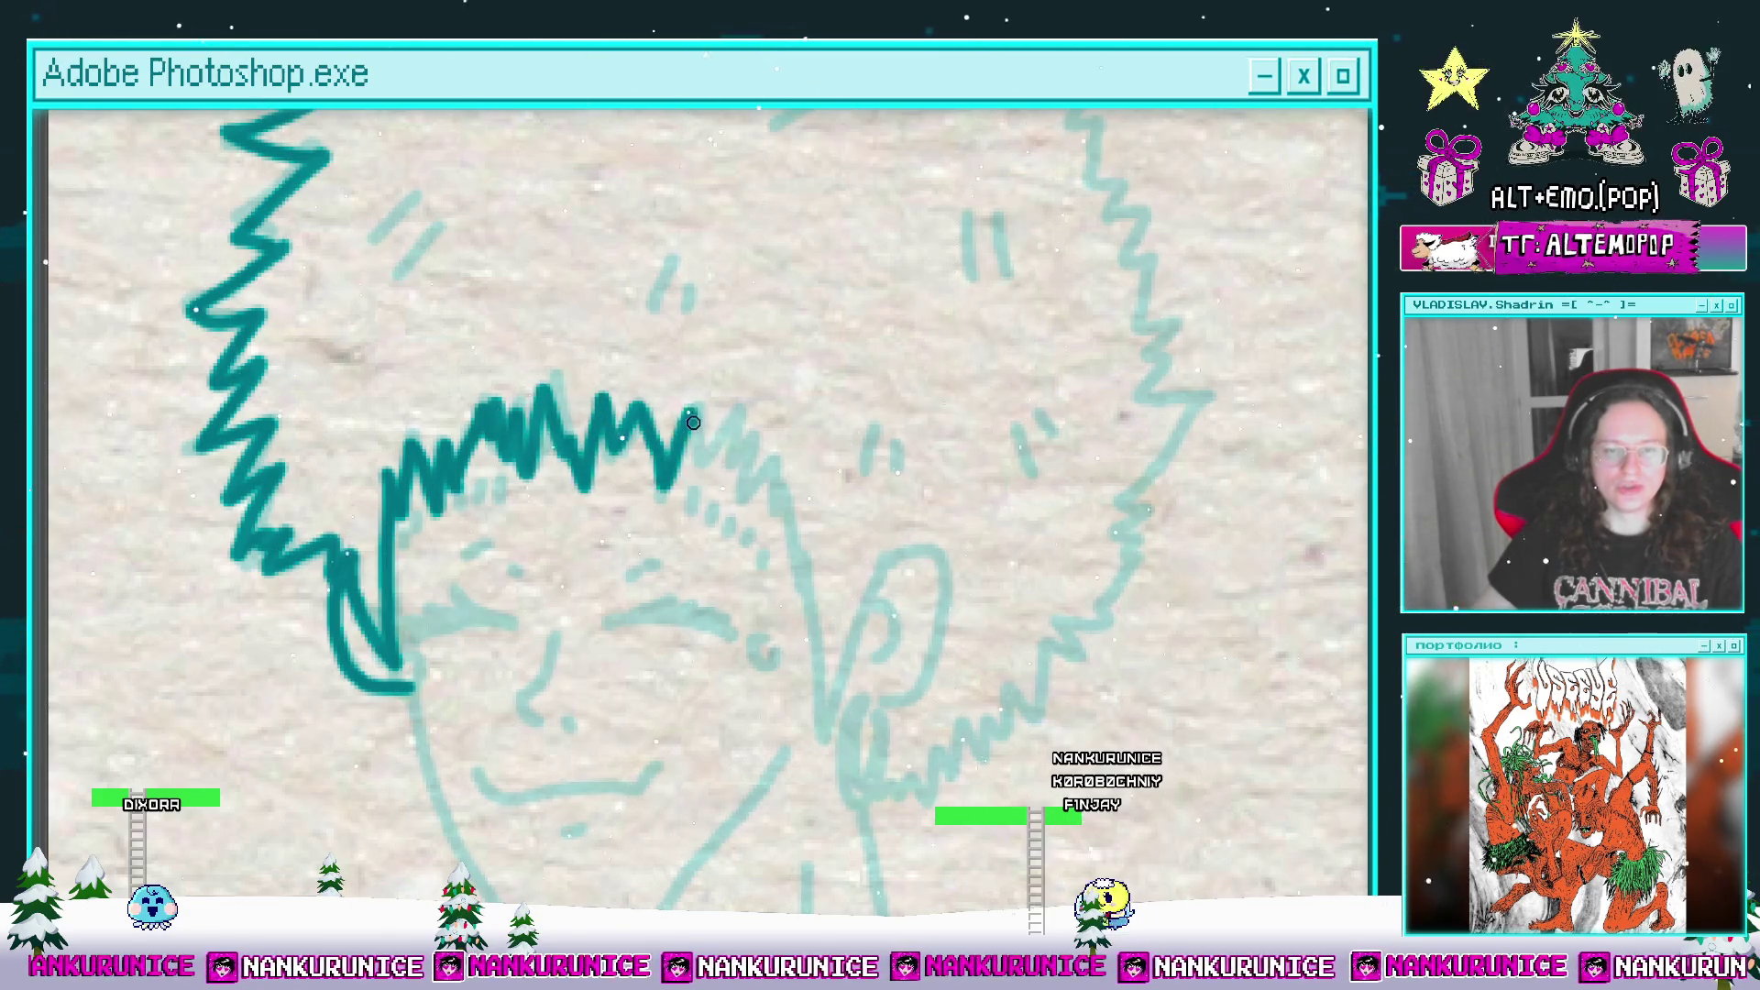
Step: Darken the upper-right hair spikes and extend the right hair outline down toward the ear
mouse_move(769, 469)
left_mouse_down()
mouse_move(713, 360)
mouse_move(726, 579)
mouse_move(778, 464)
mouse_move(856, 404)
mouse_move(786, 541)
mouse_move(789, 432)
mouse_move(894, 568)
left_mouse_up()
left_click_drag(779, 344, 766, 568)
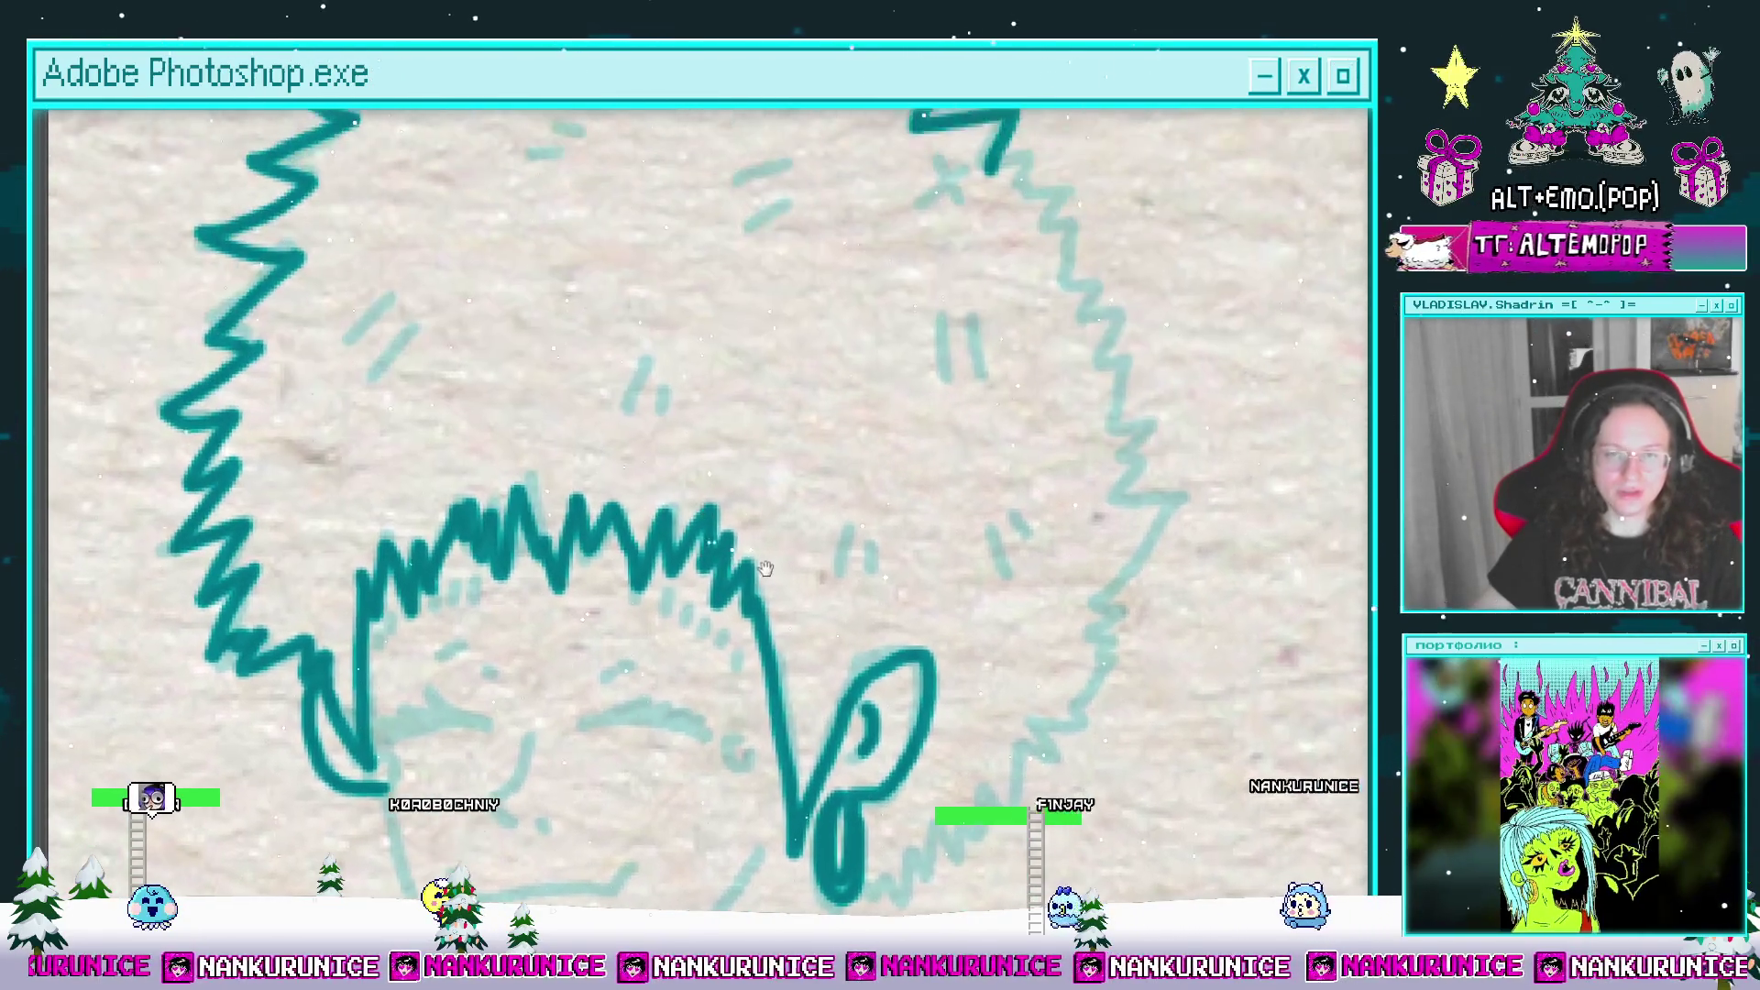
scroll(766, 568, "down", 3)
scroll(778, 342, "up", 3)
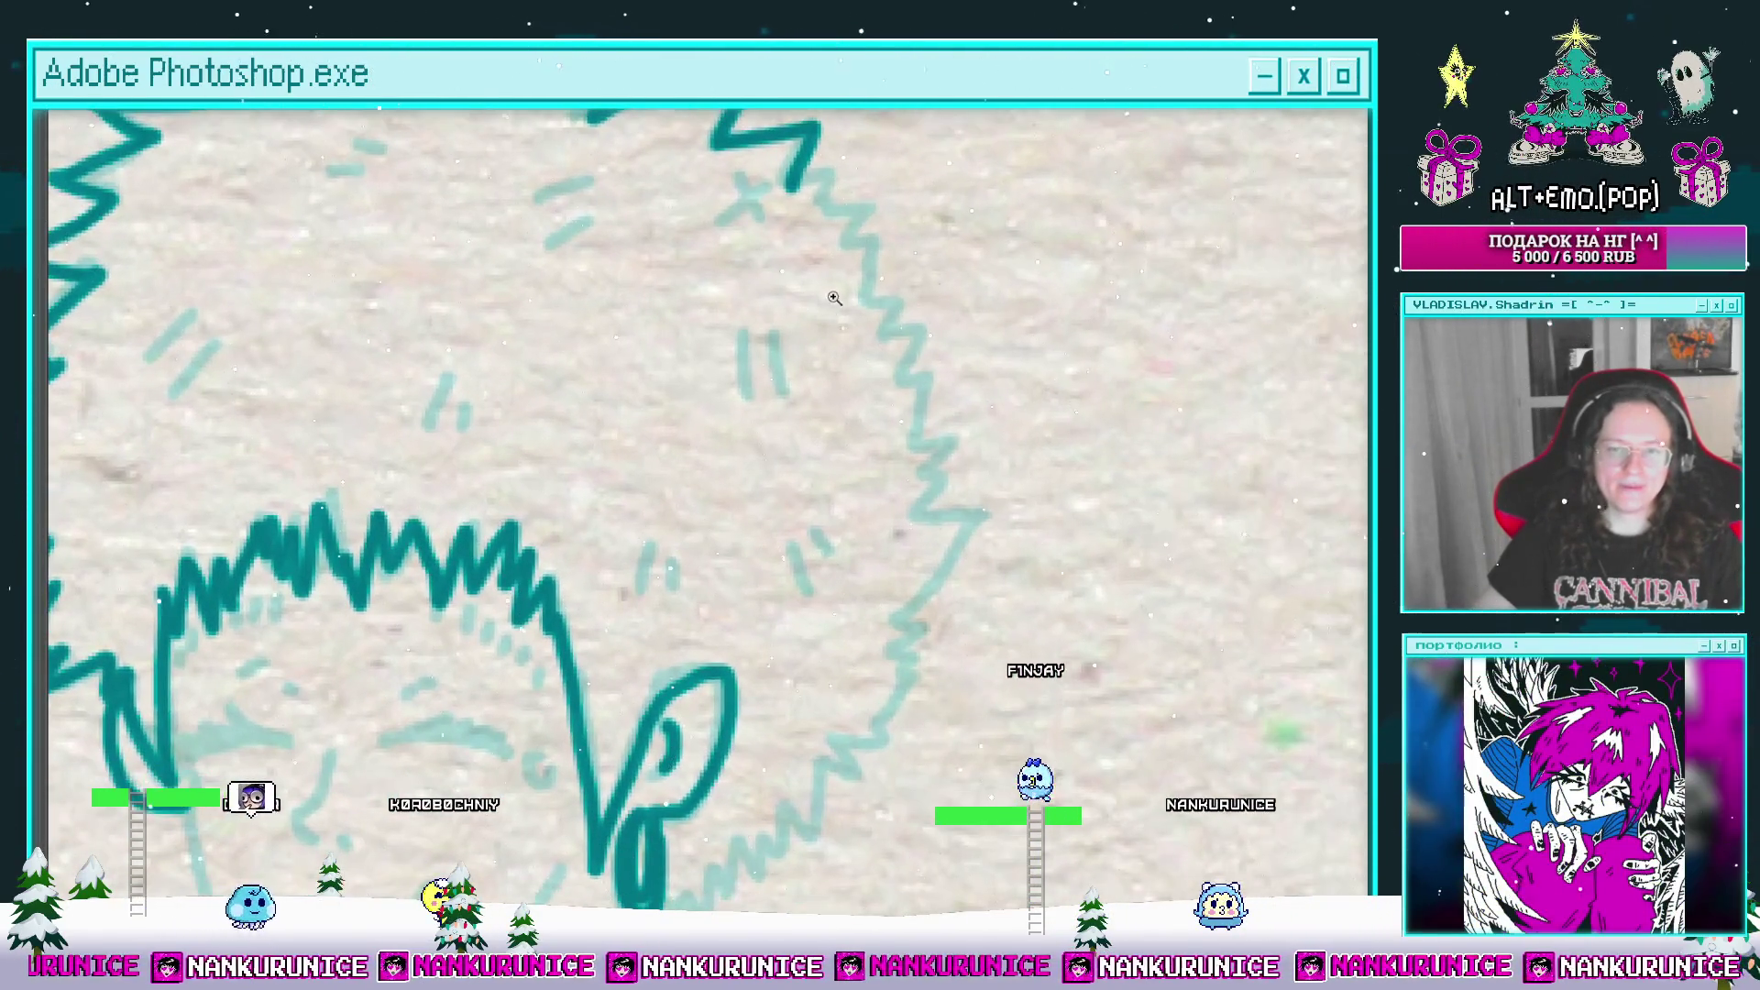
scroll(834, 298, "down", 2)
scroll(834, 298, "up", 1)
mouse_move(790, 240)
left_mouse_down()
mouse_move(839, 295)
mouse_move(821, 248)
mouse_move(809, 258)
left_mouse_up()
left_click_drag(809, 259, 828, 200)
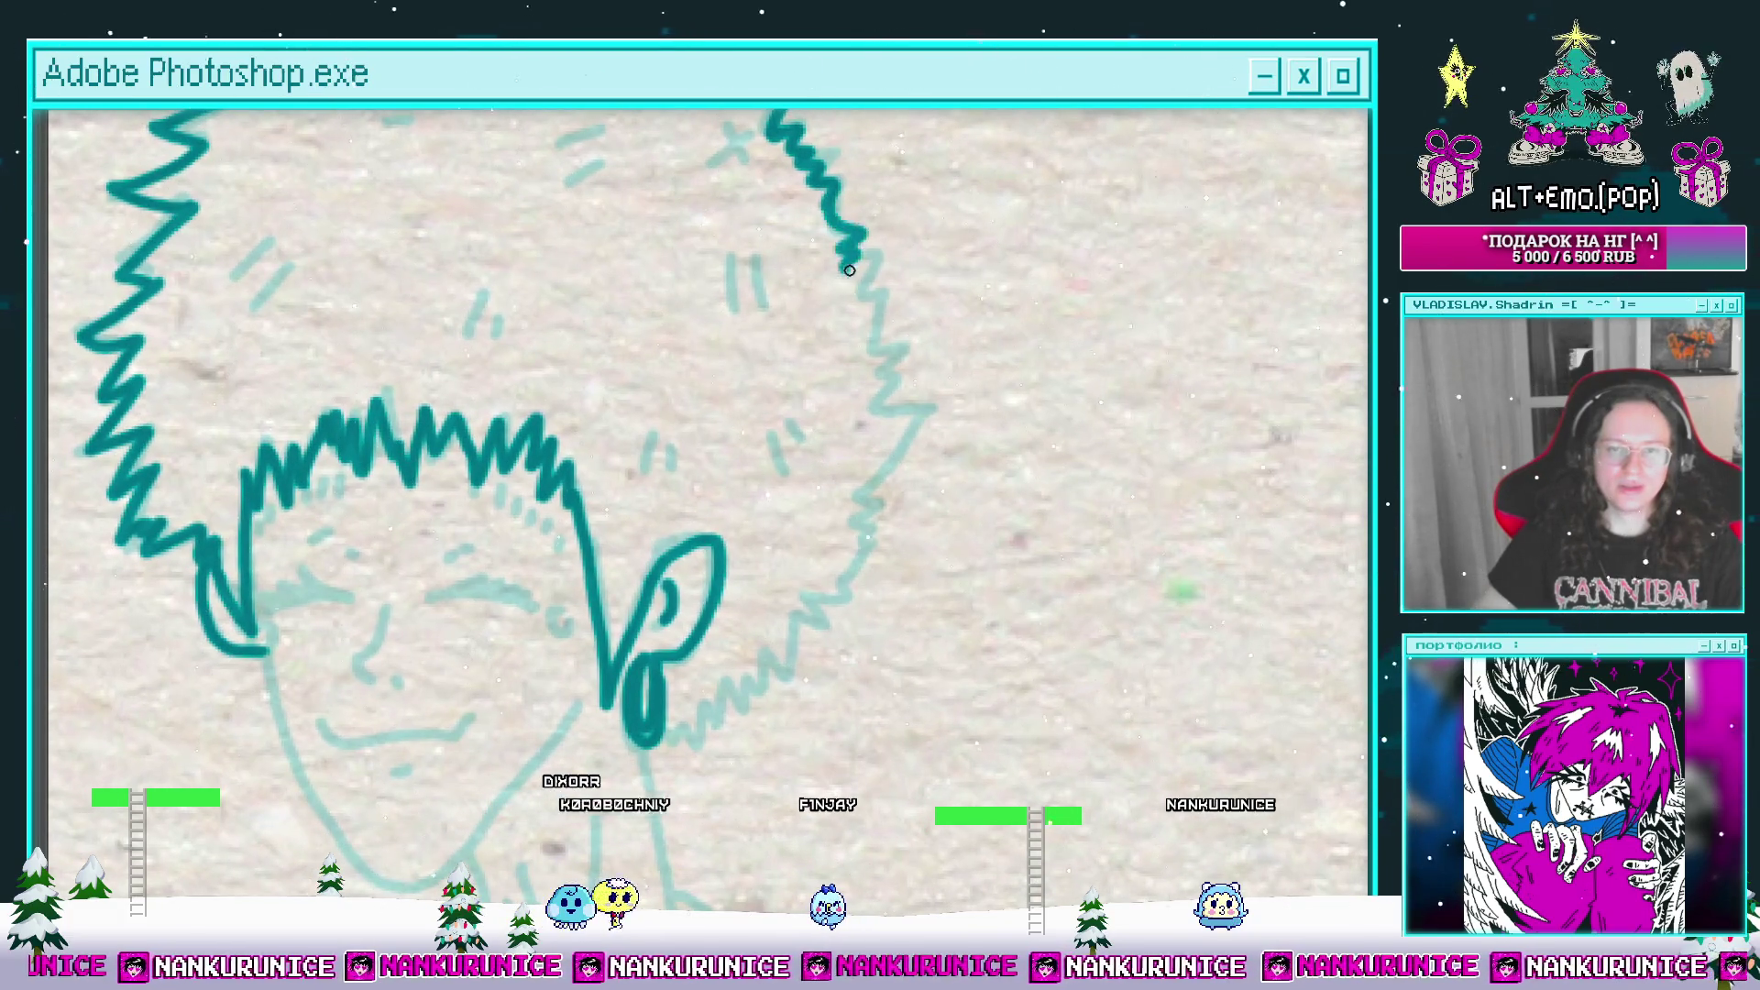
mouse_move(849, 271)
left_mouse_down()
mouse_move(879, 326)
mouse_move(886, 268)
left_mouse_up()
left_click_drag(875, 347, 884, 376)
left_click_drag(884, 376, 884, 316)
left_click_drag(884, 316, 879, 345)
left_click_drag(882, 407, 914, 324)
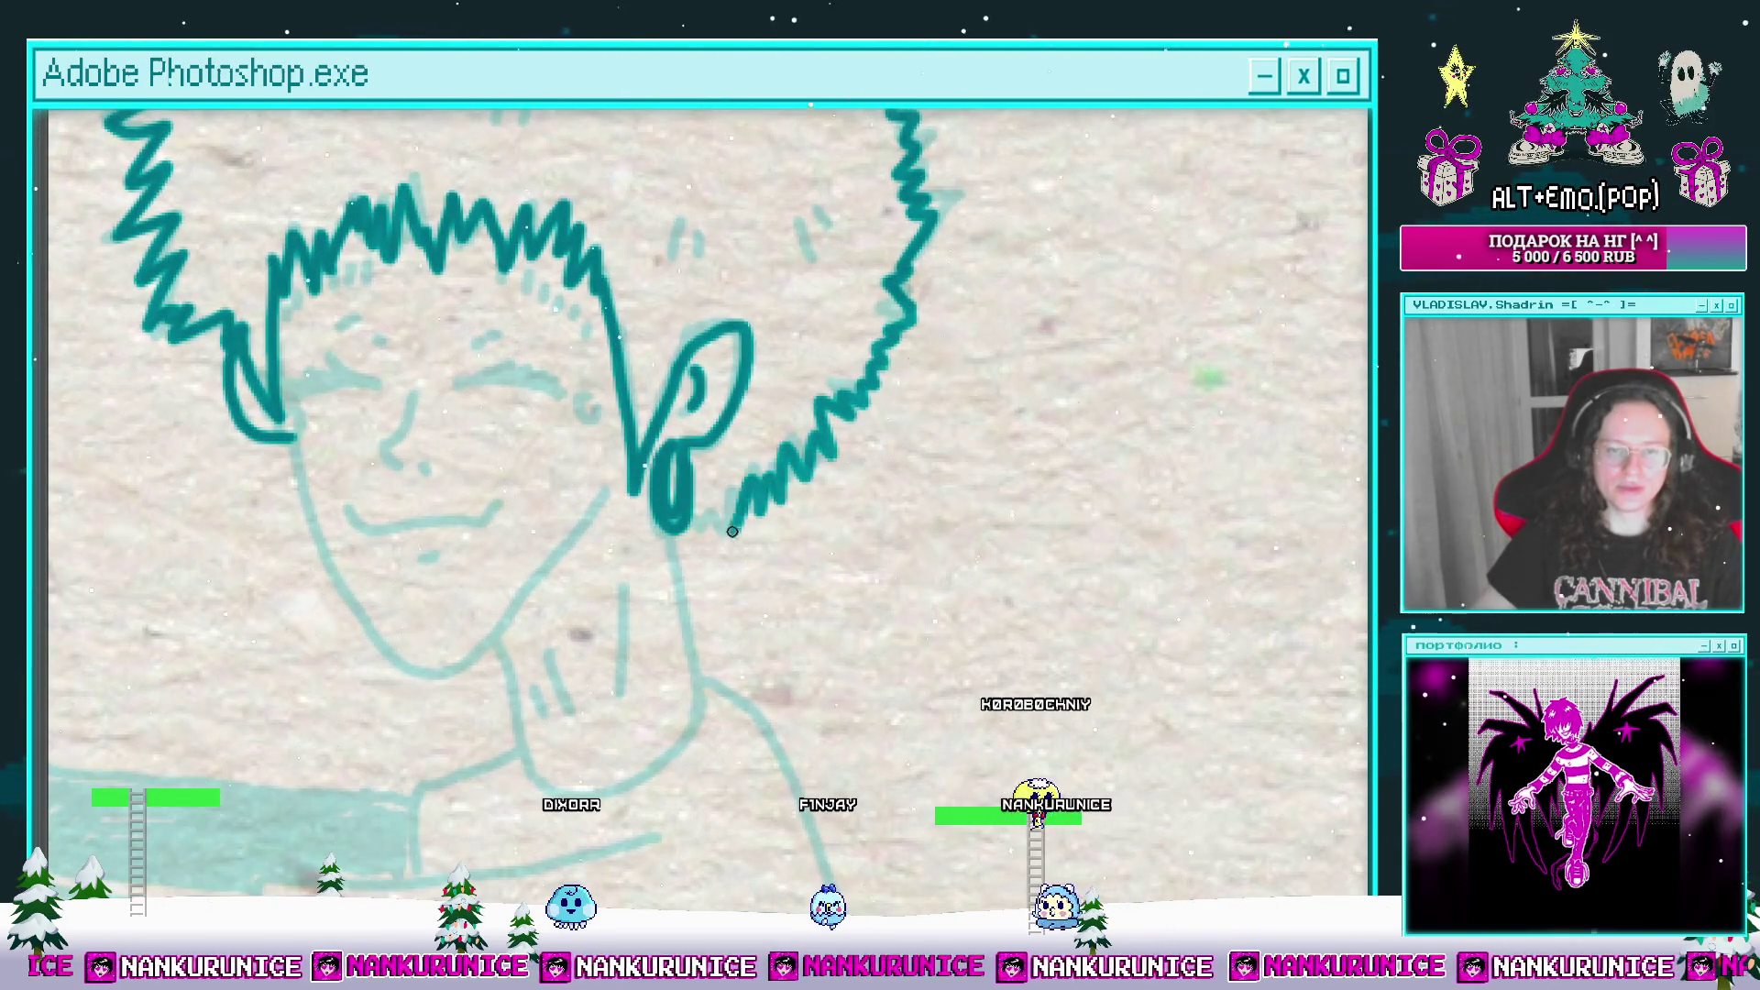
left_click_drag(660, 197, 715, 353)
left_click_drag(663, 158, 708, 355)
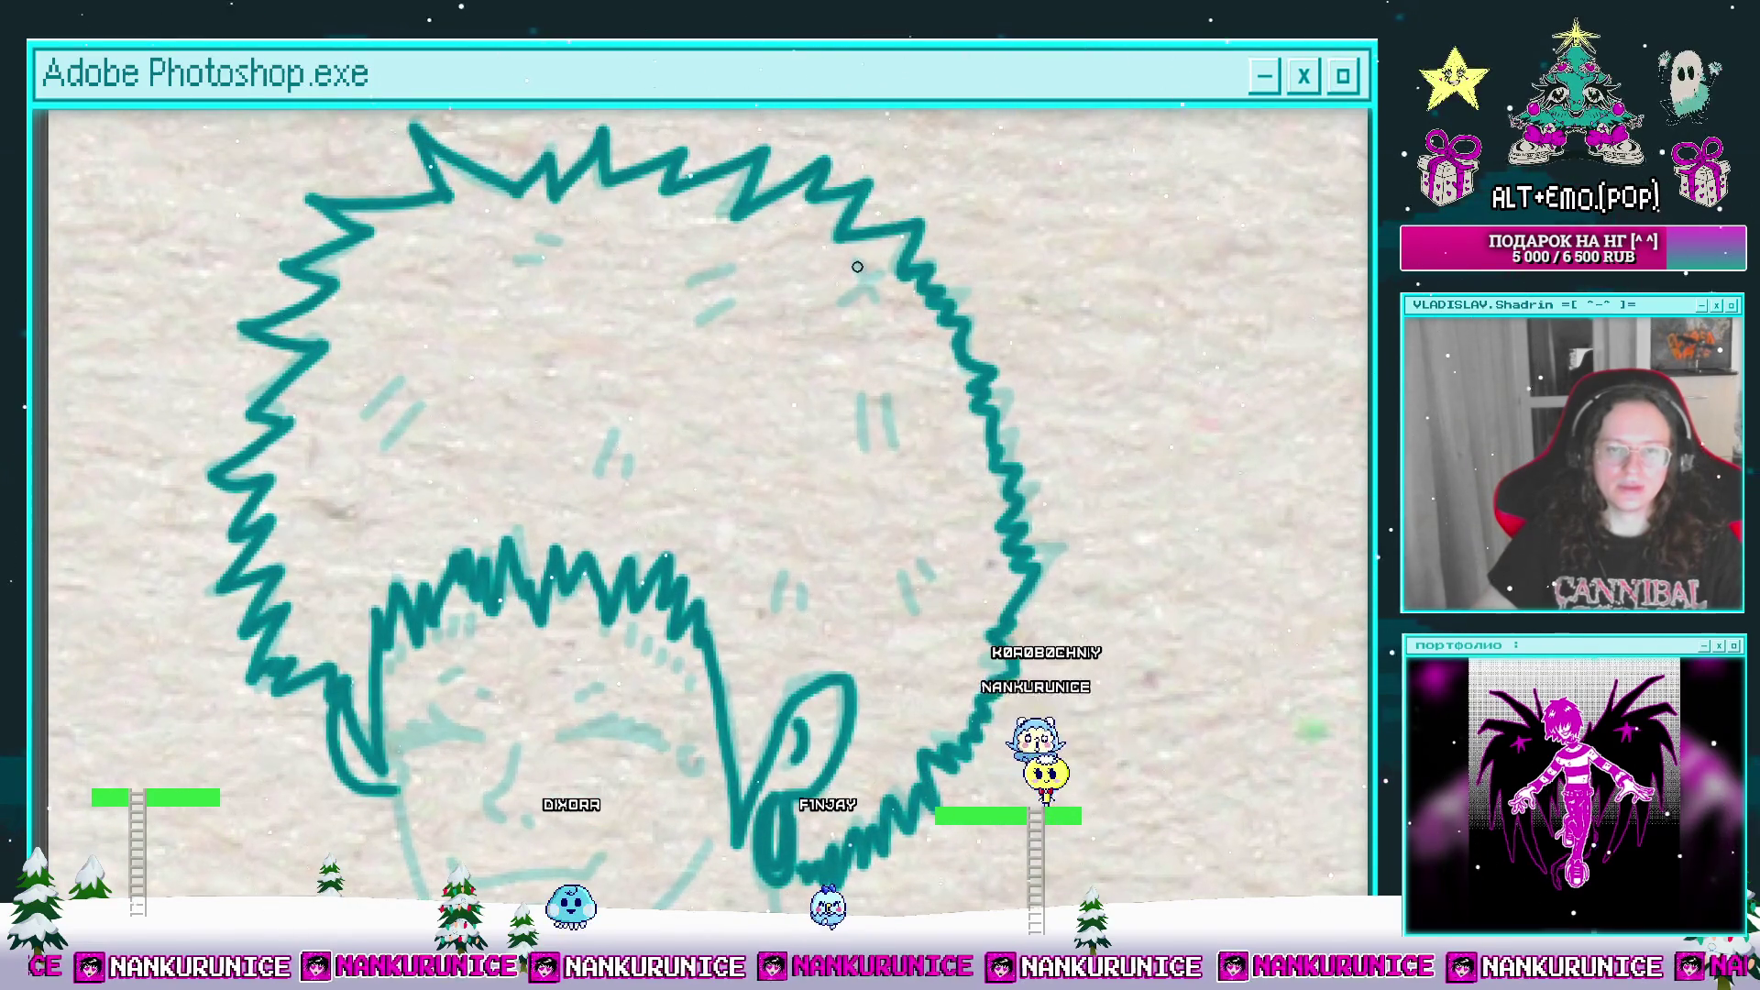
Step: Ink the X, = and slash marks in the hair, plus a small circle over the eye
left_click_drag(857, 267, 871, 312)
left_click_drag(834, 302, 884, 275)
left_click_drag(709, 308, 856, 299)
left_click_drag(674, 240, 711, 254)
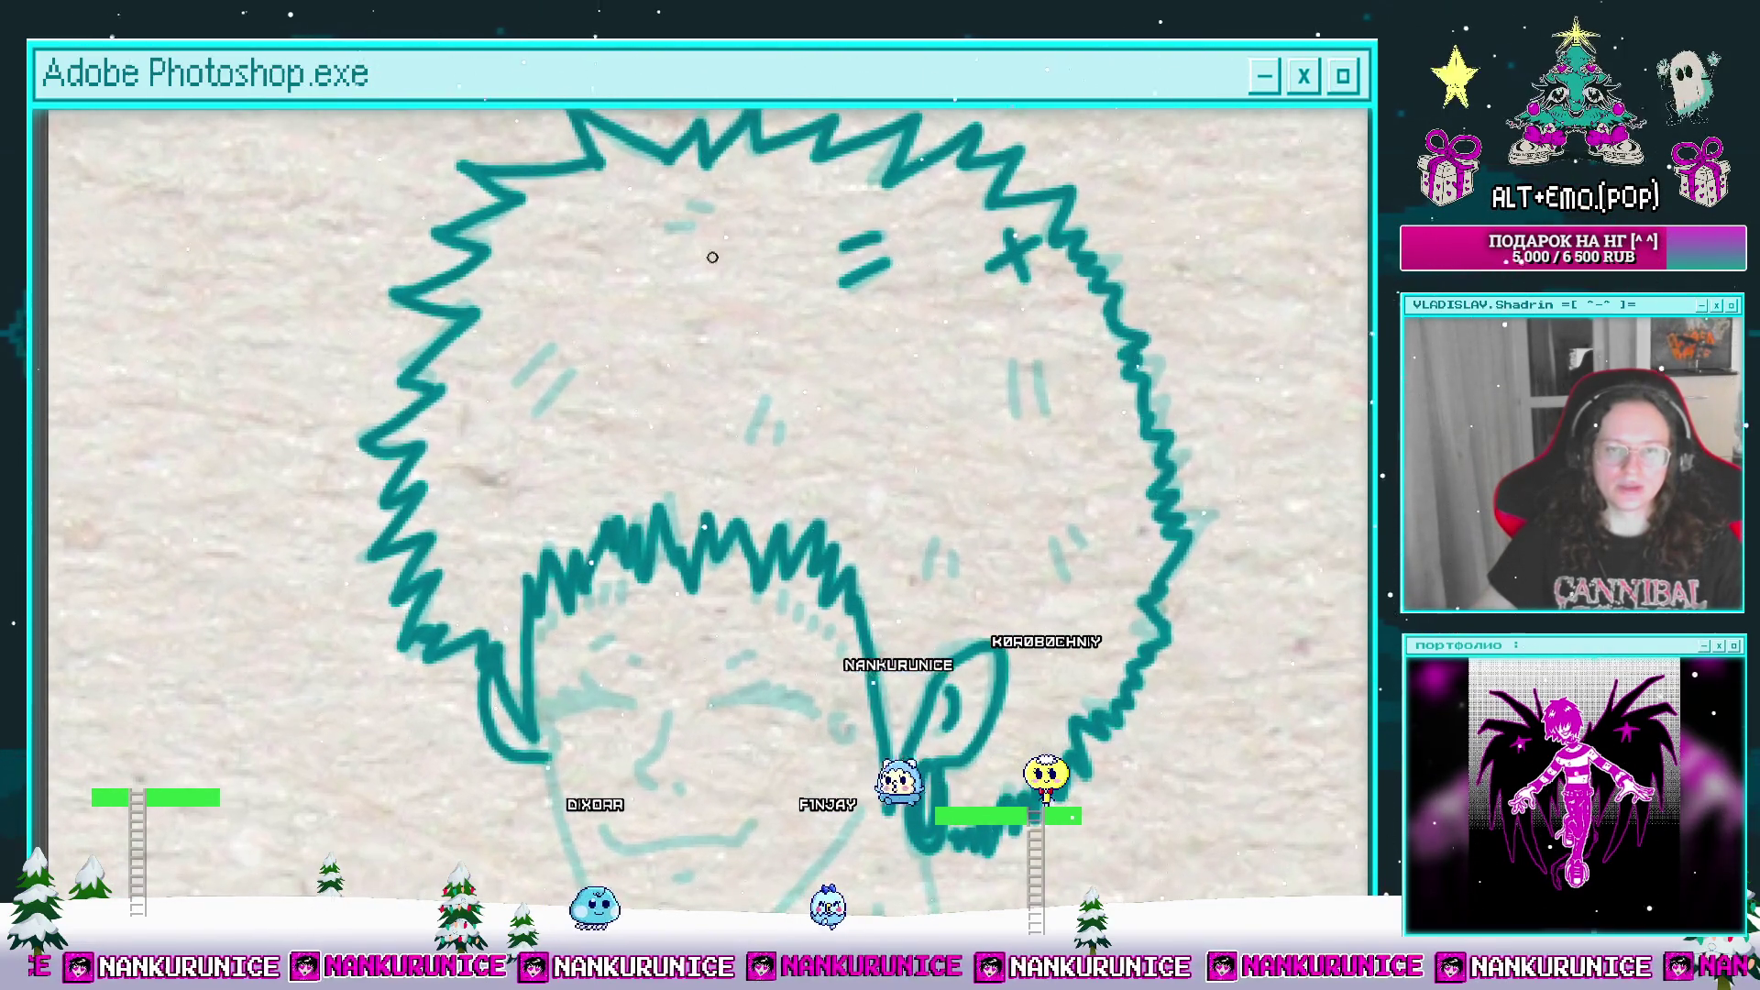
mouse_move(539, 357)
left_mouse_down()
mouse_move(609, 314)
mouse_move(589, 339)
left_mouse_up()
mouse_move(641, 329)
left_mouse_down()
mouse_move(613, 368)
mouse_move(558, 332)
left_mouse_up()
mouse_move(743, 332)
left_mouse_down()
mouse_move(727, 374)
mouse_move(689, 359)
left_mouse_up()
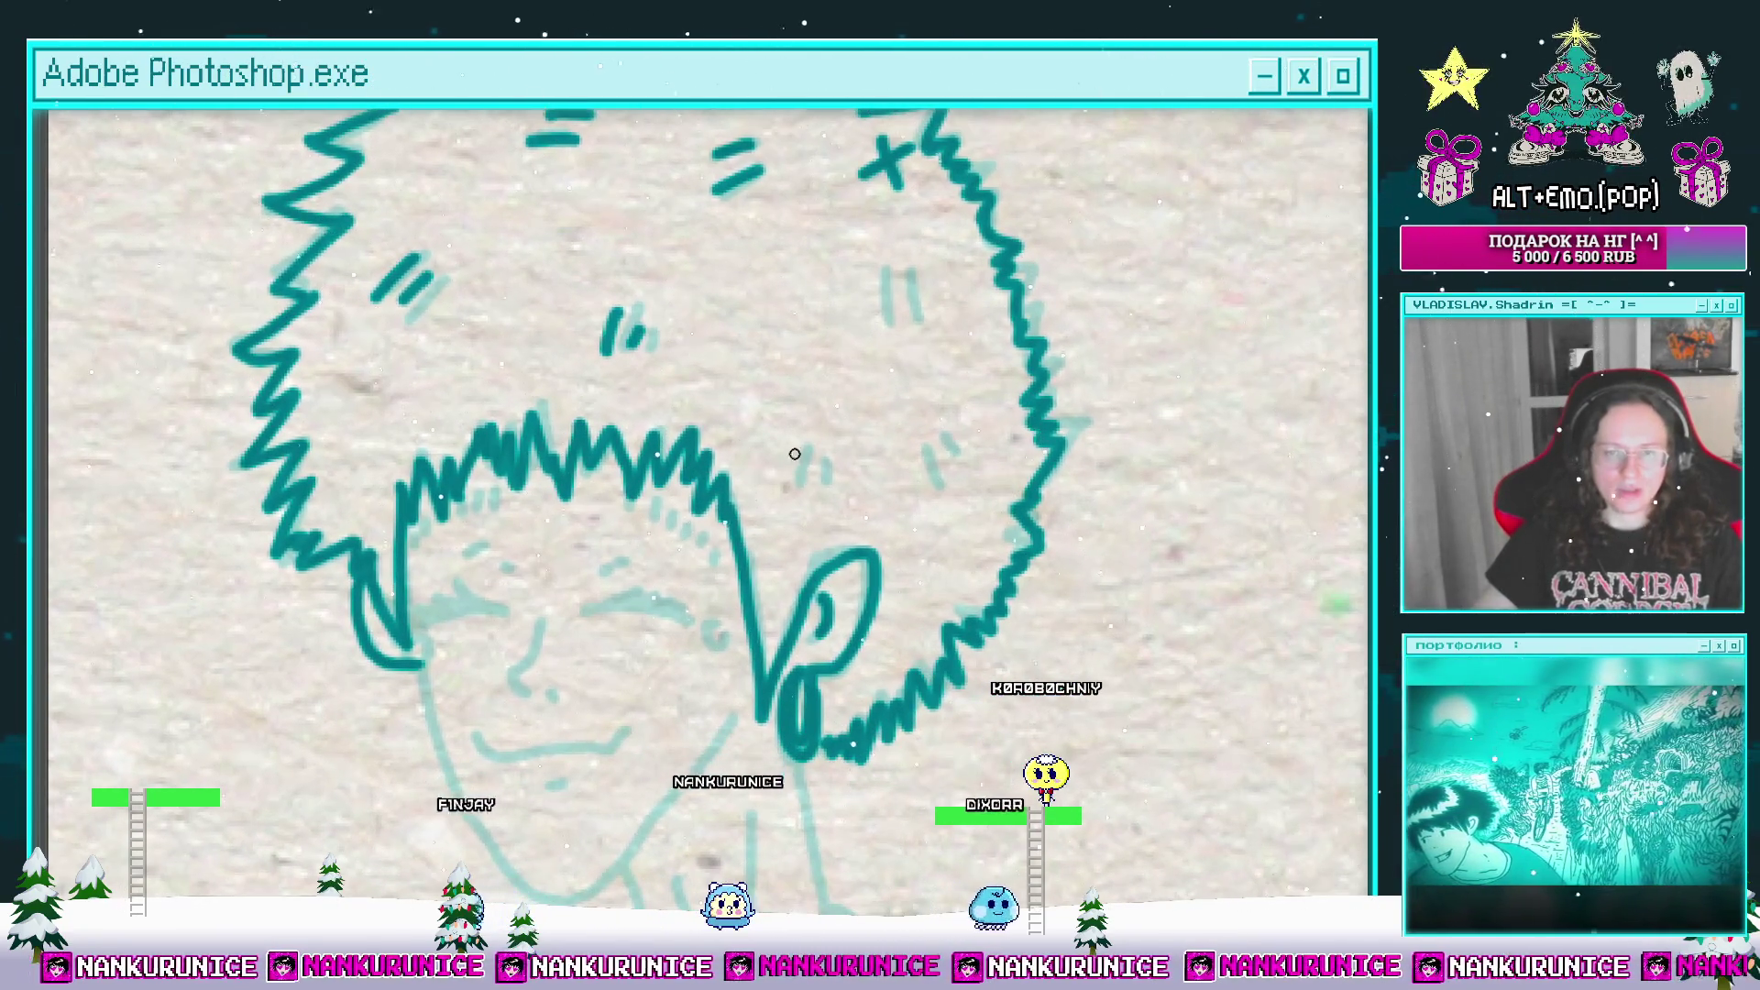
left_click_drag(809, 483, 805, 510)
left_click_drag(923, 469, 882, 528)
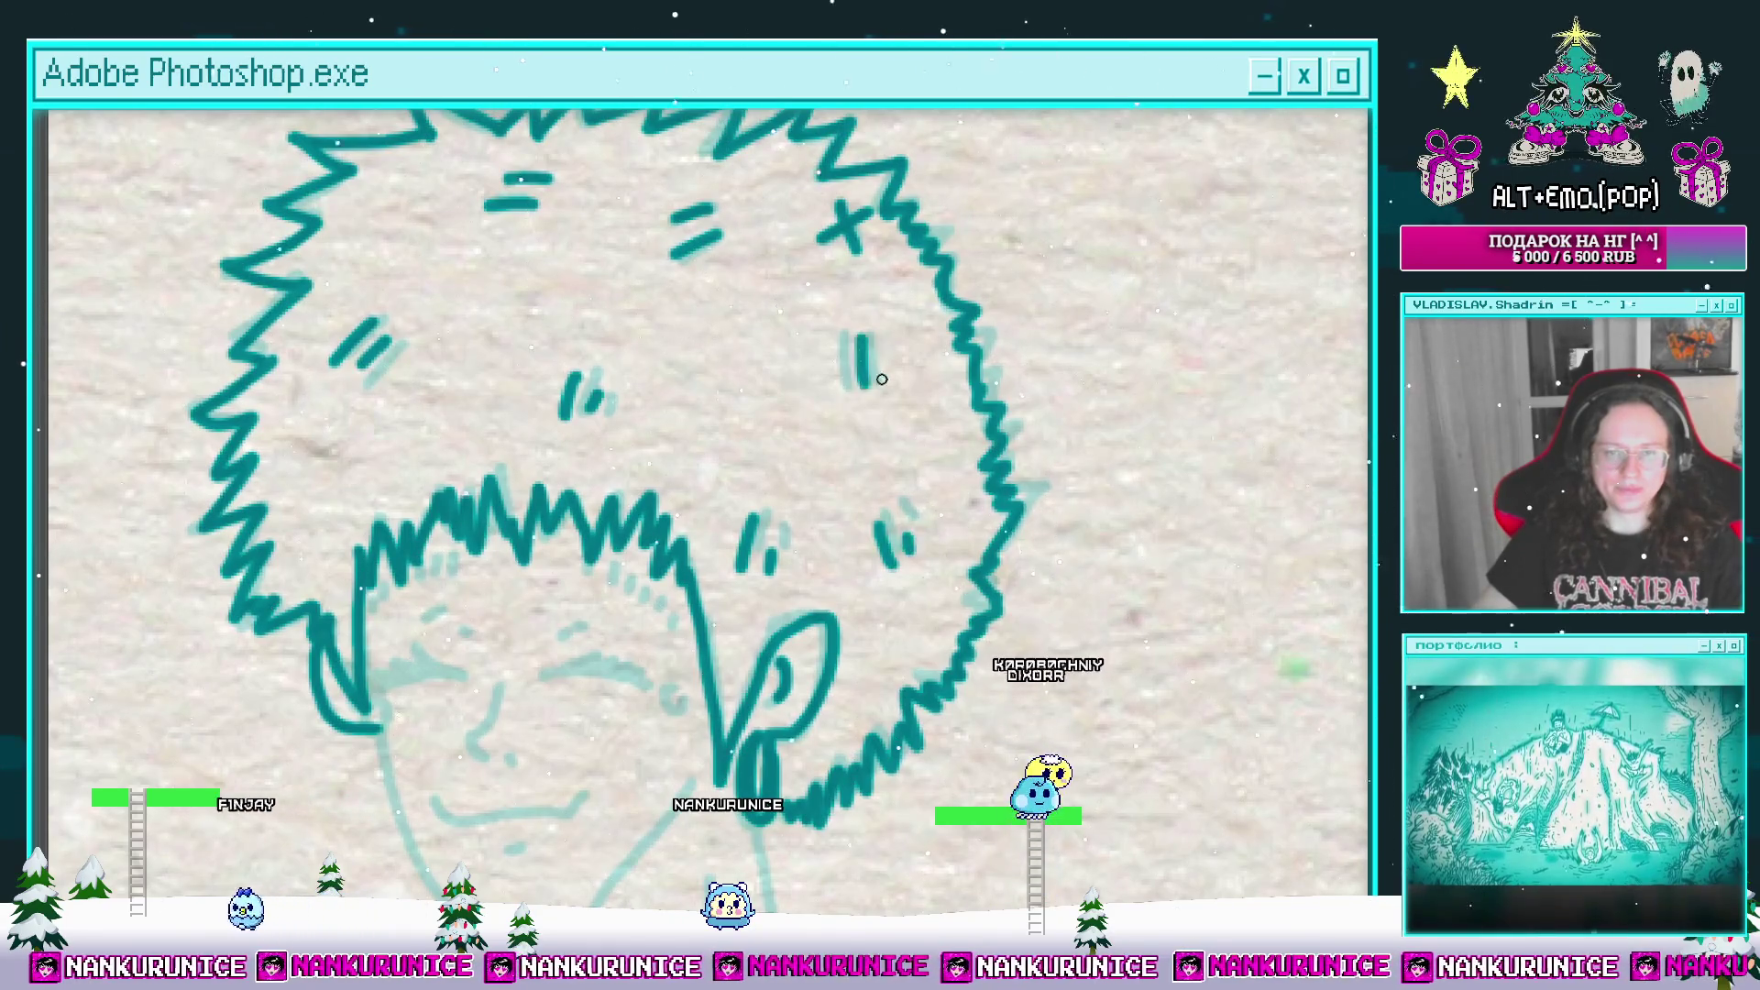
mouse_move(402, 691)
left_mouse_down()
mouse_move(461, 386)
mouse_move(607, 393)
mouse_move(573, 410)
left_mouse_up()
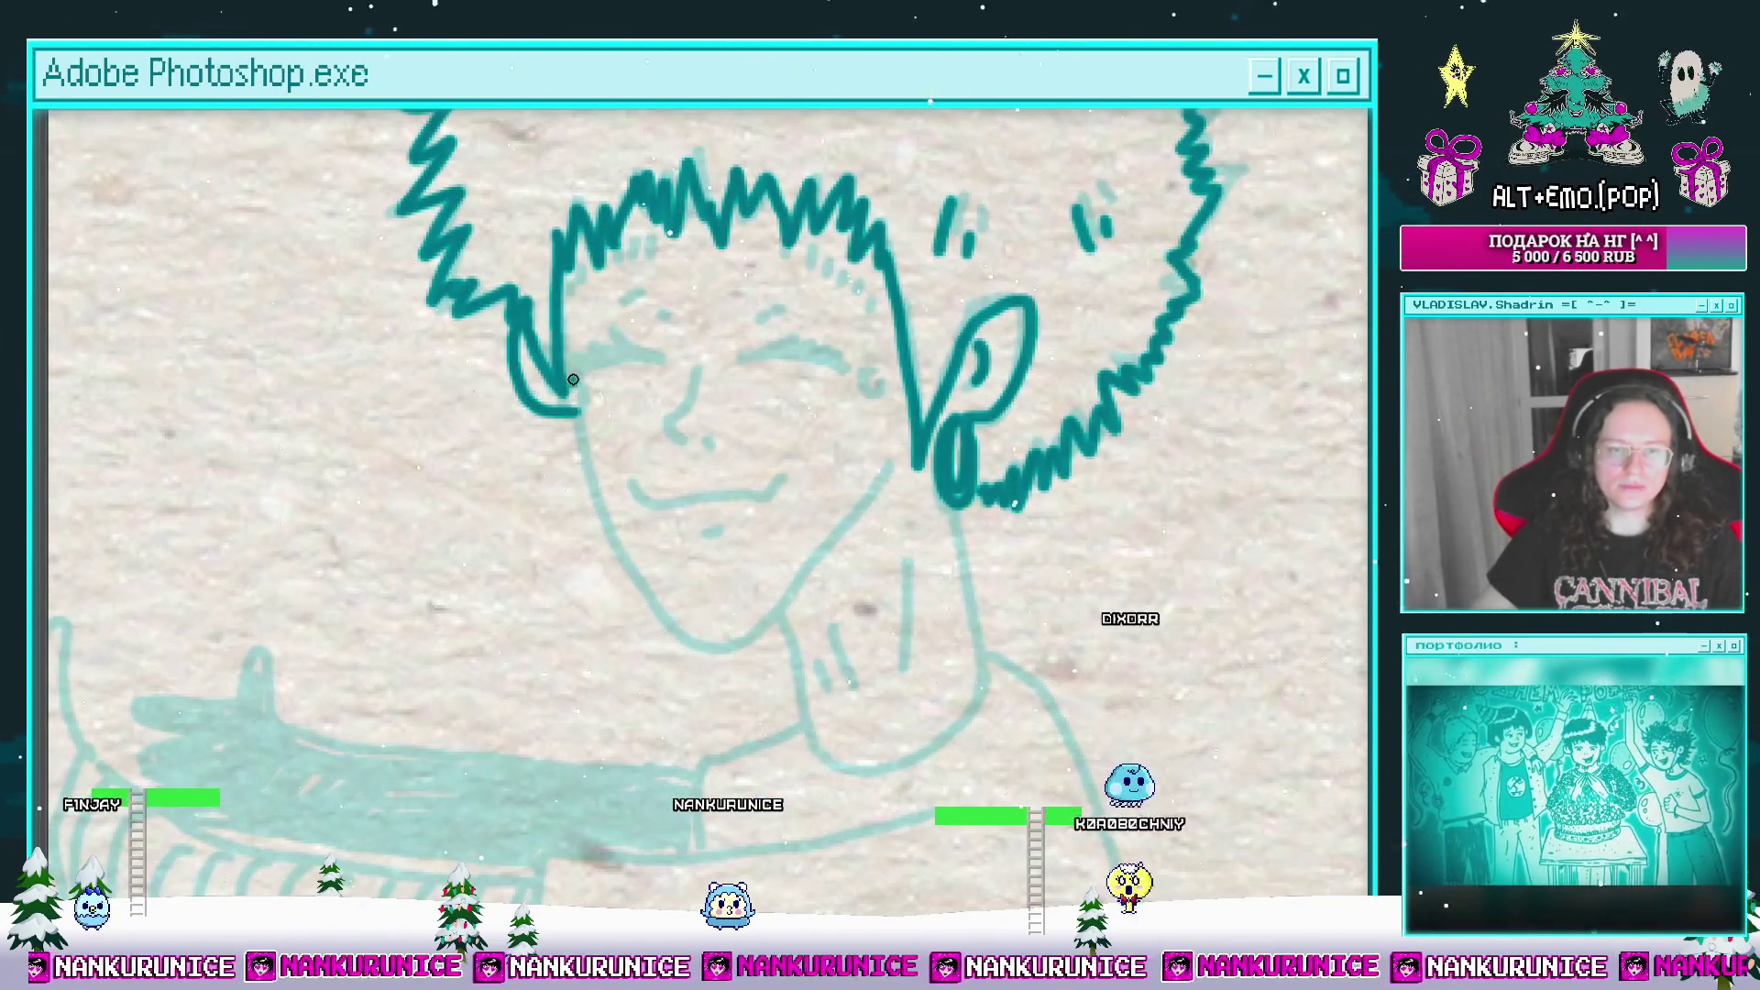
left_click_drag(858, 371, 863, 369)
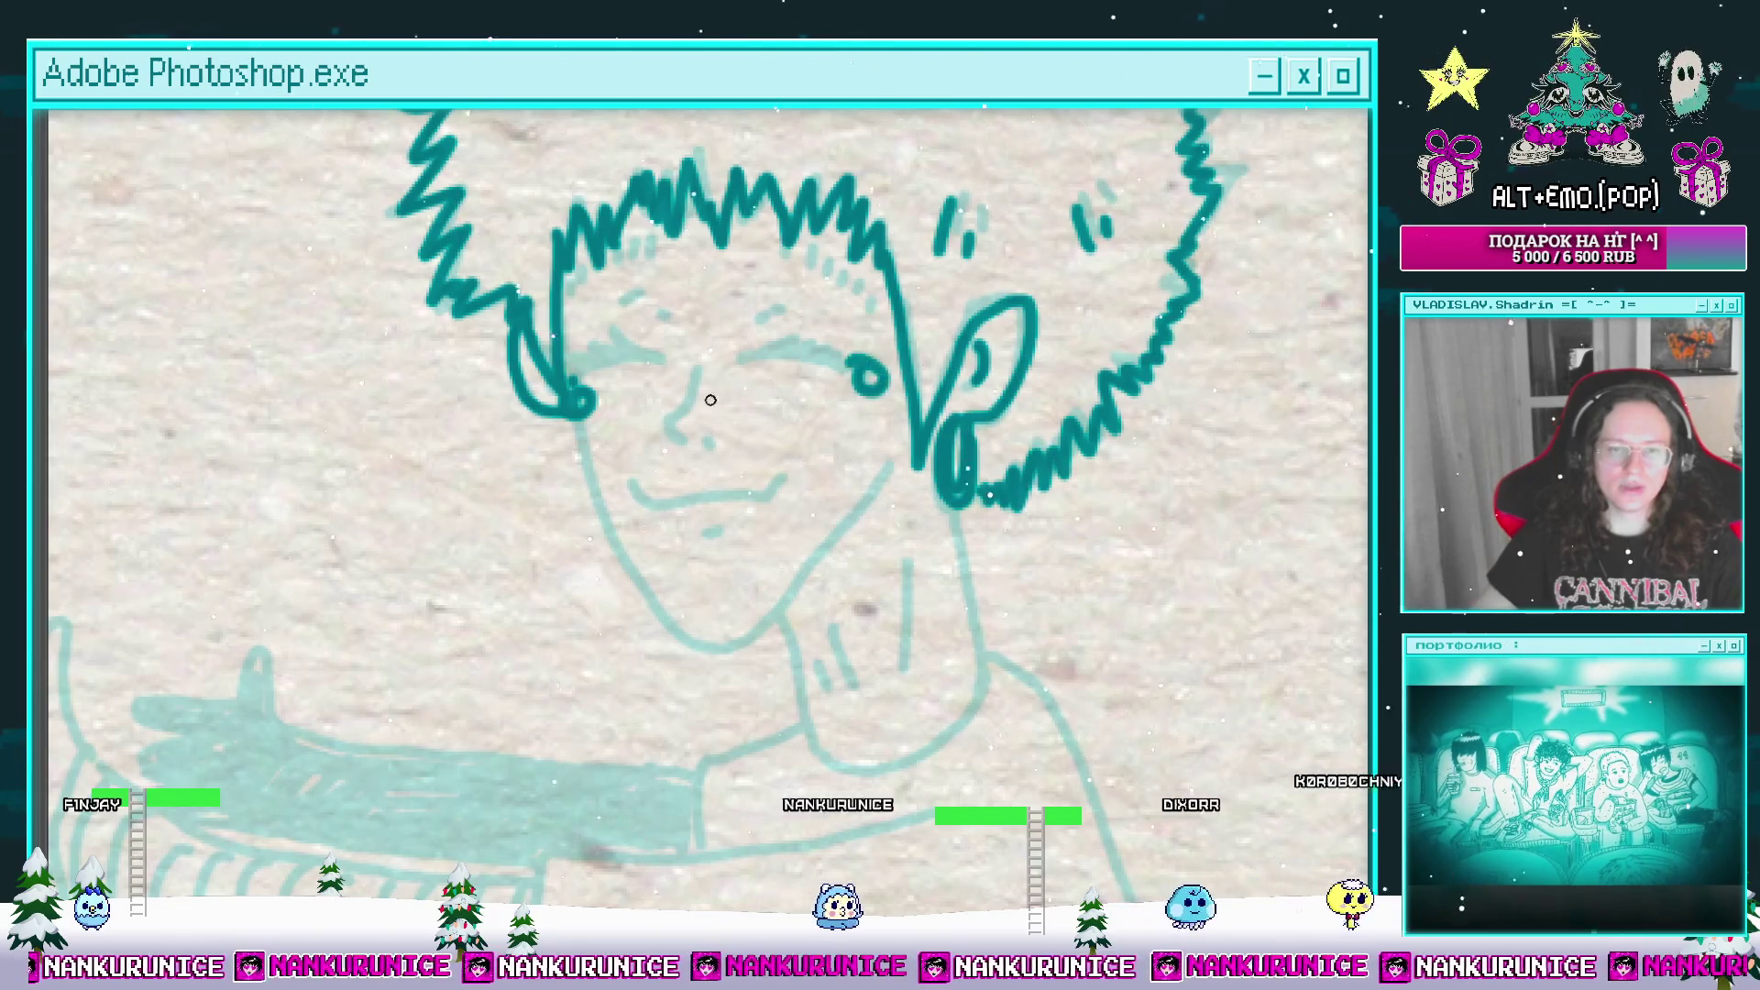
Step: Ink the small loop at the ear's end, undoing the trial eyebrow strokes
scroll(608, 405, "up", 2)
left_click_drag(571, 417, 579, 418)
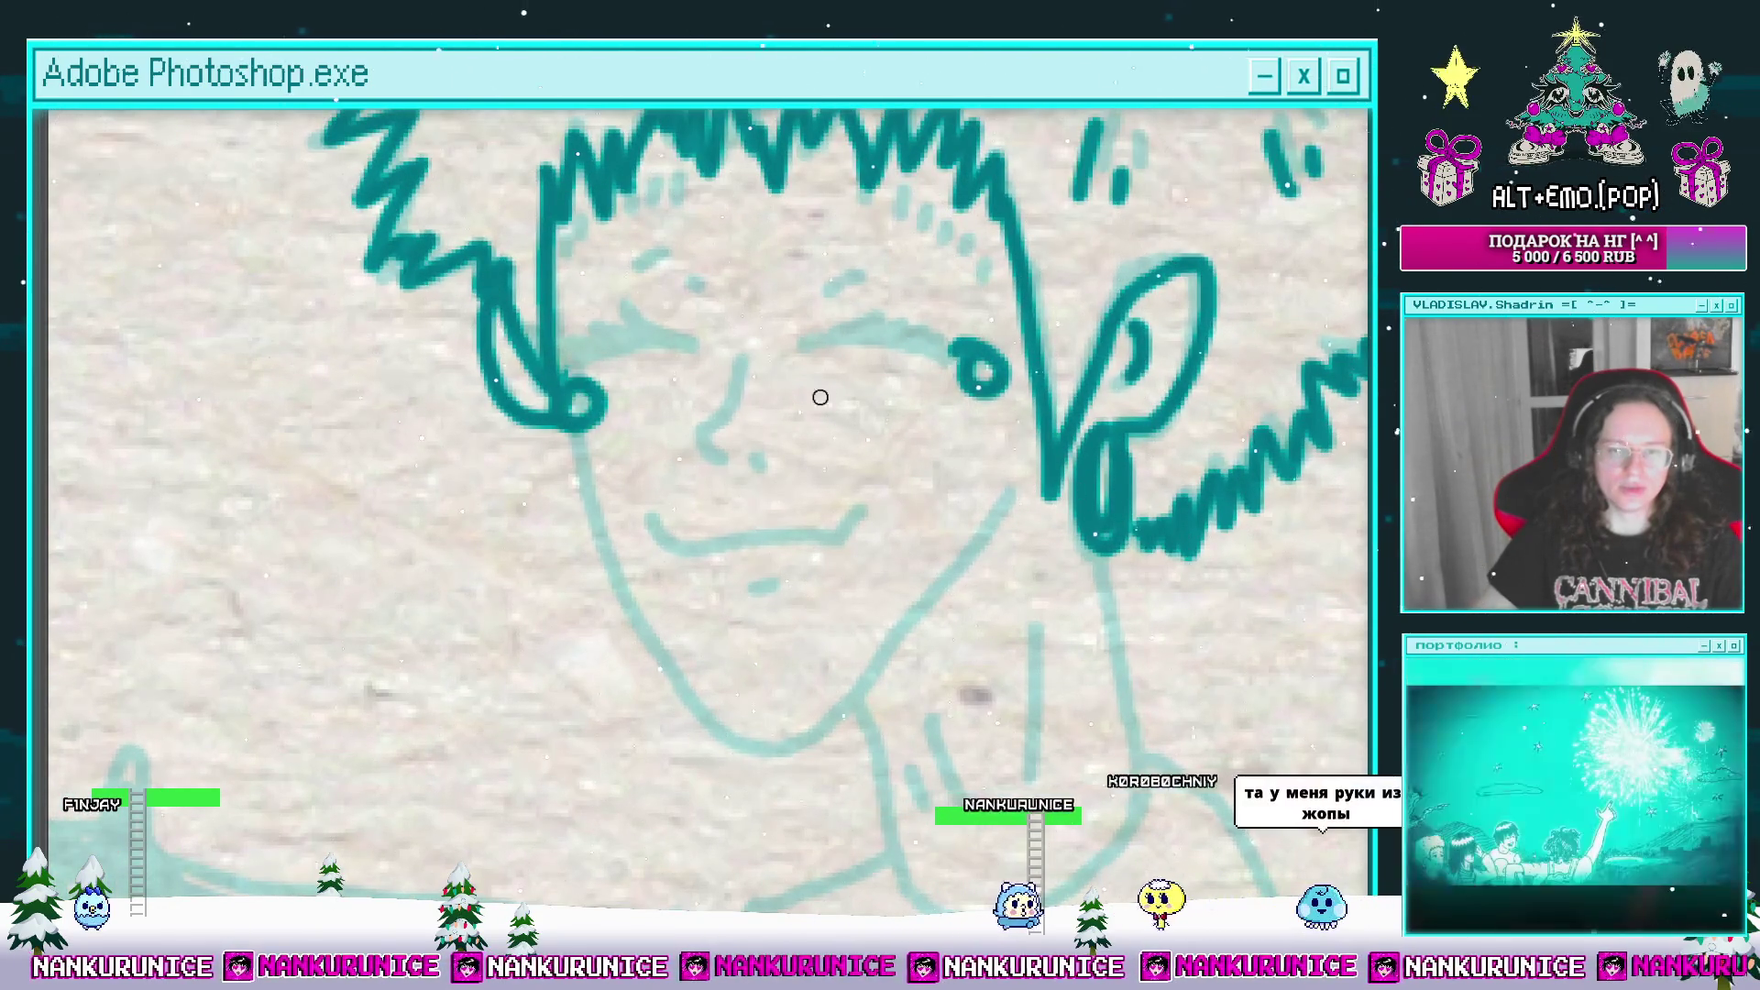
left_click_drag(957, 376, 900, 482)
mouse_move(750, 449)
left_mouse_down()
mouse_move(880, 454)
mouse_move(835, 421)
left_mouse_up()
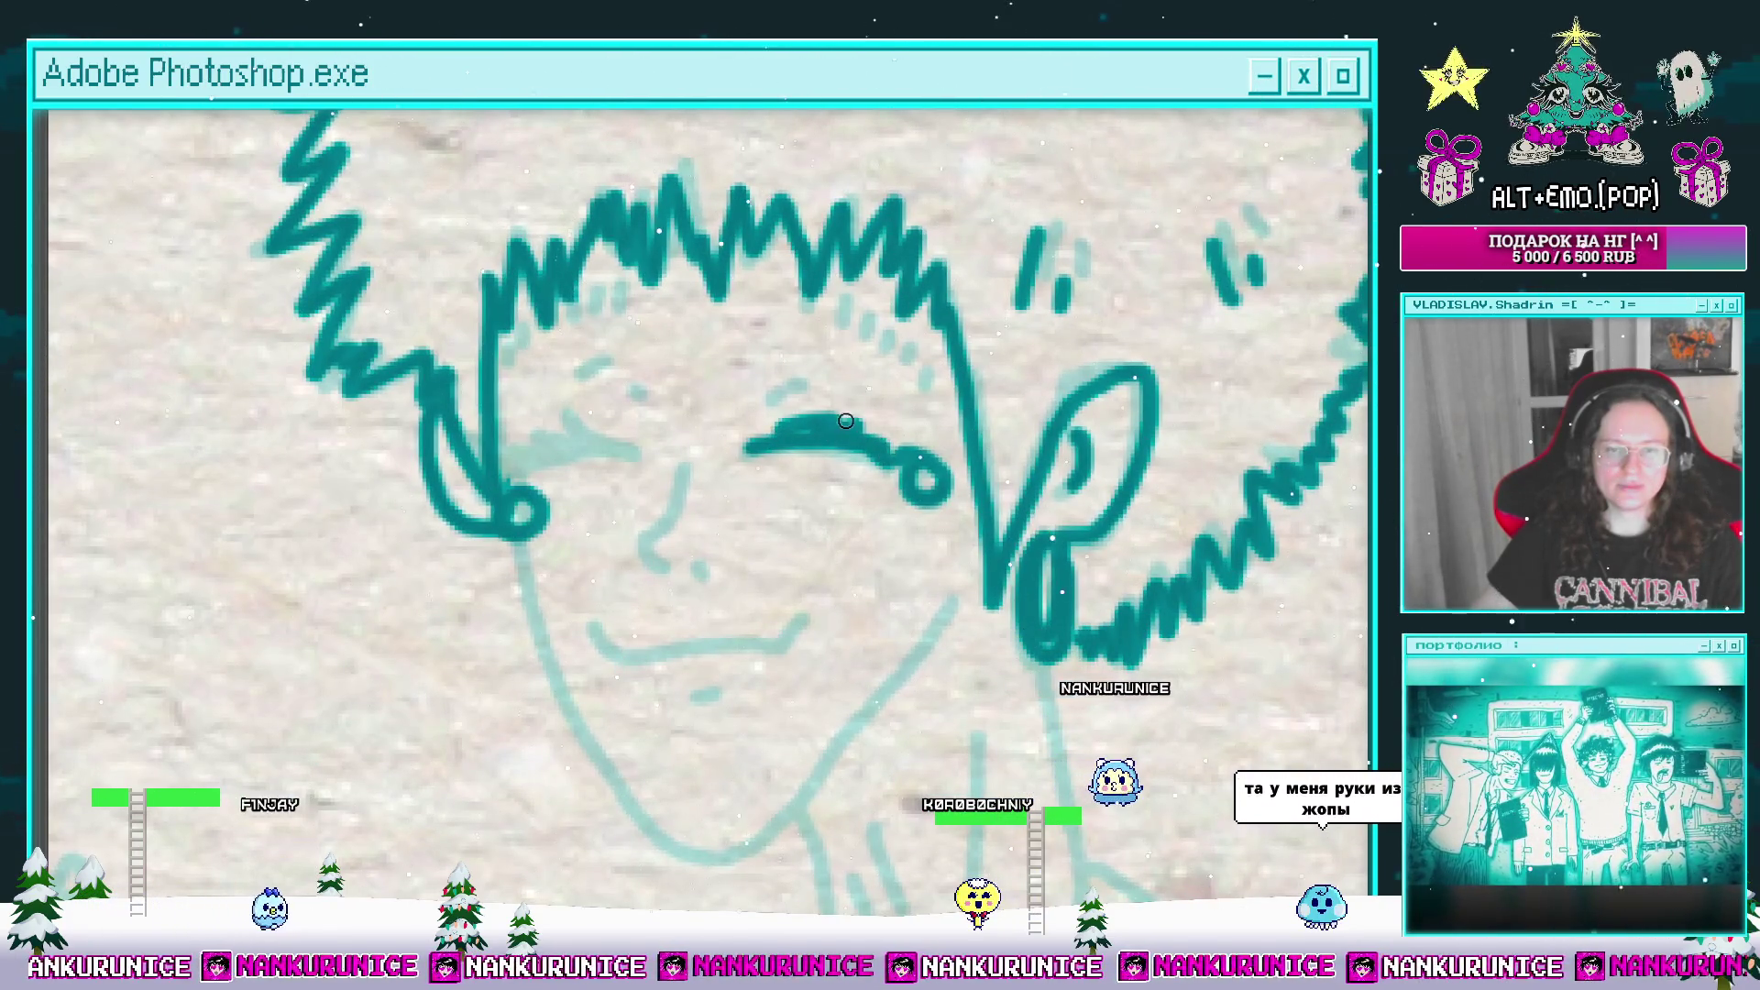
key("ctrl+z")
key("ctrl+z")
key("ctrl+z")
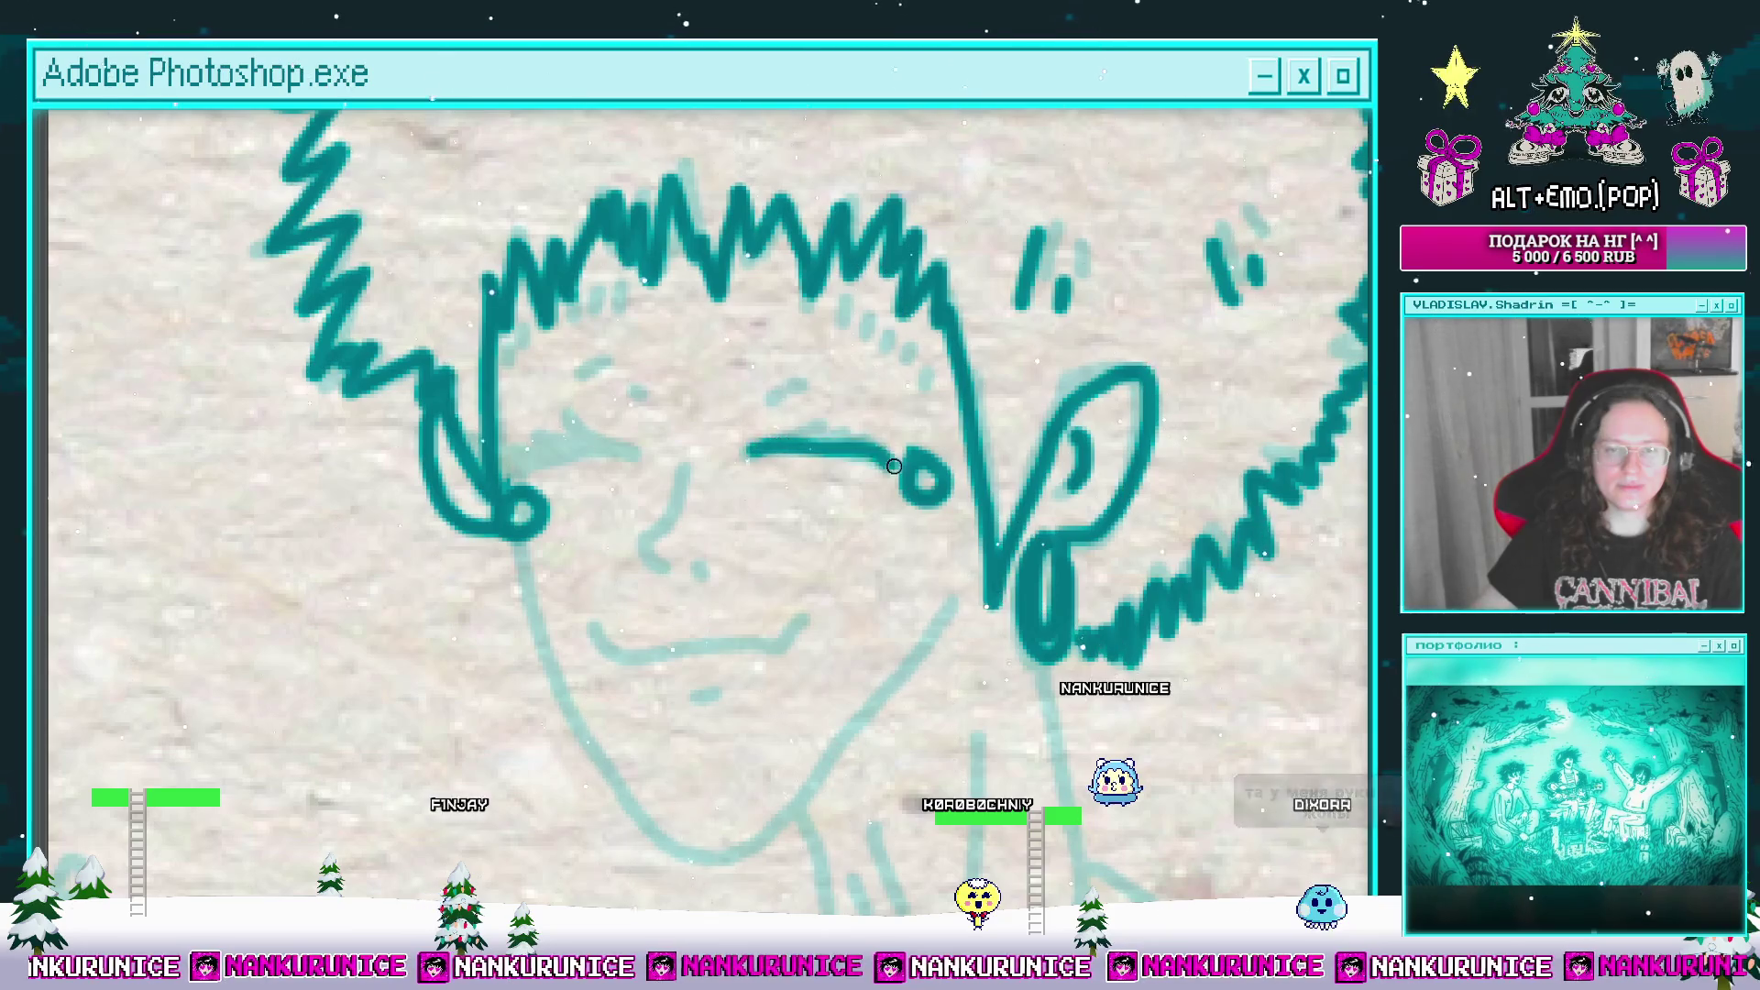
left_click_drag(653, 436, 749, 441)
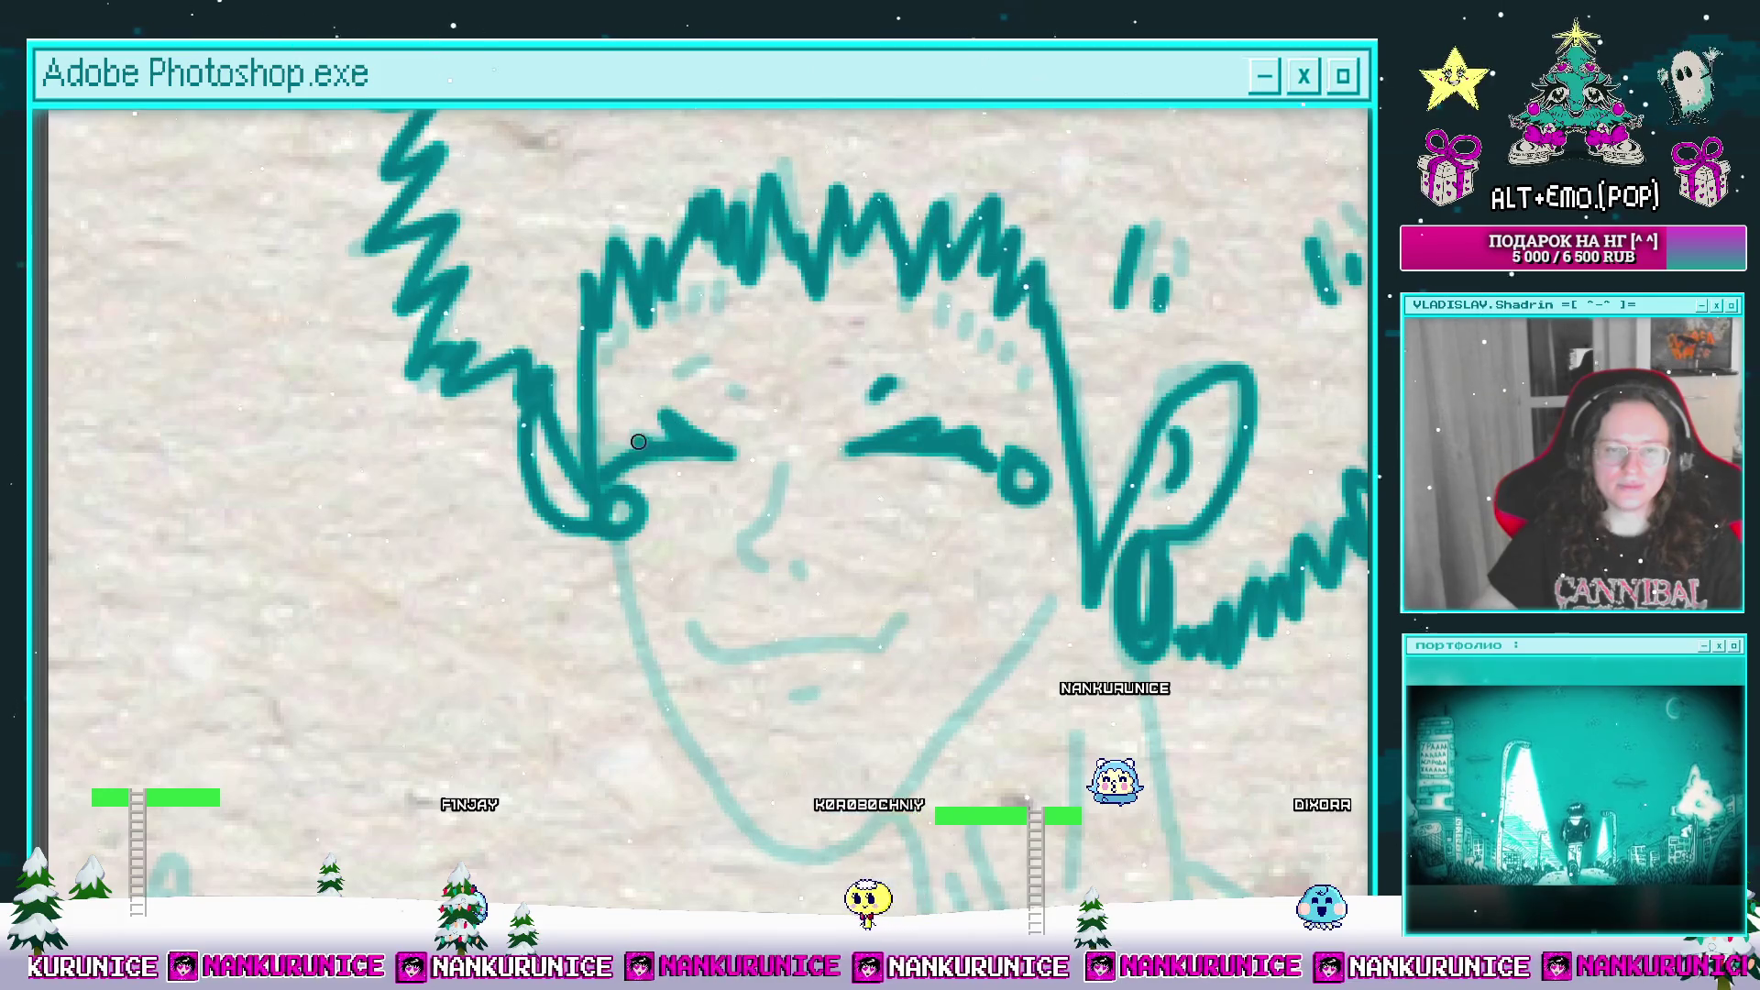
scroll(639, 441, "up", 1)
scroll(639, 442, "right", 1)
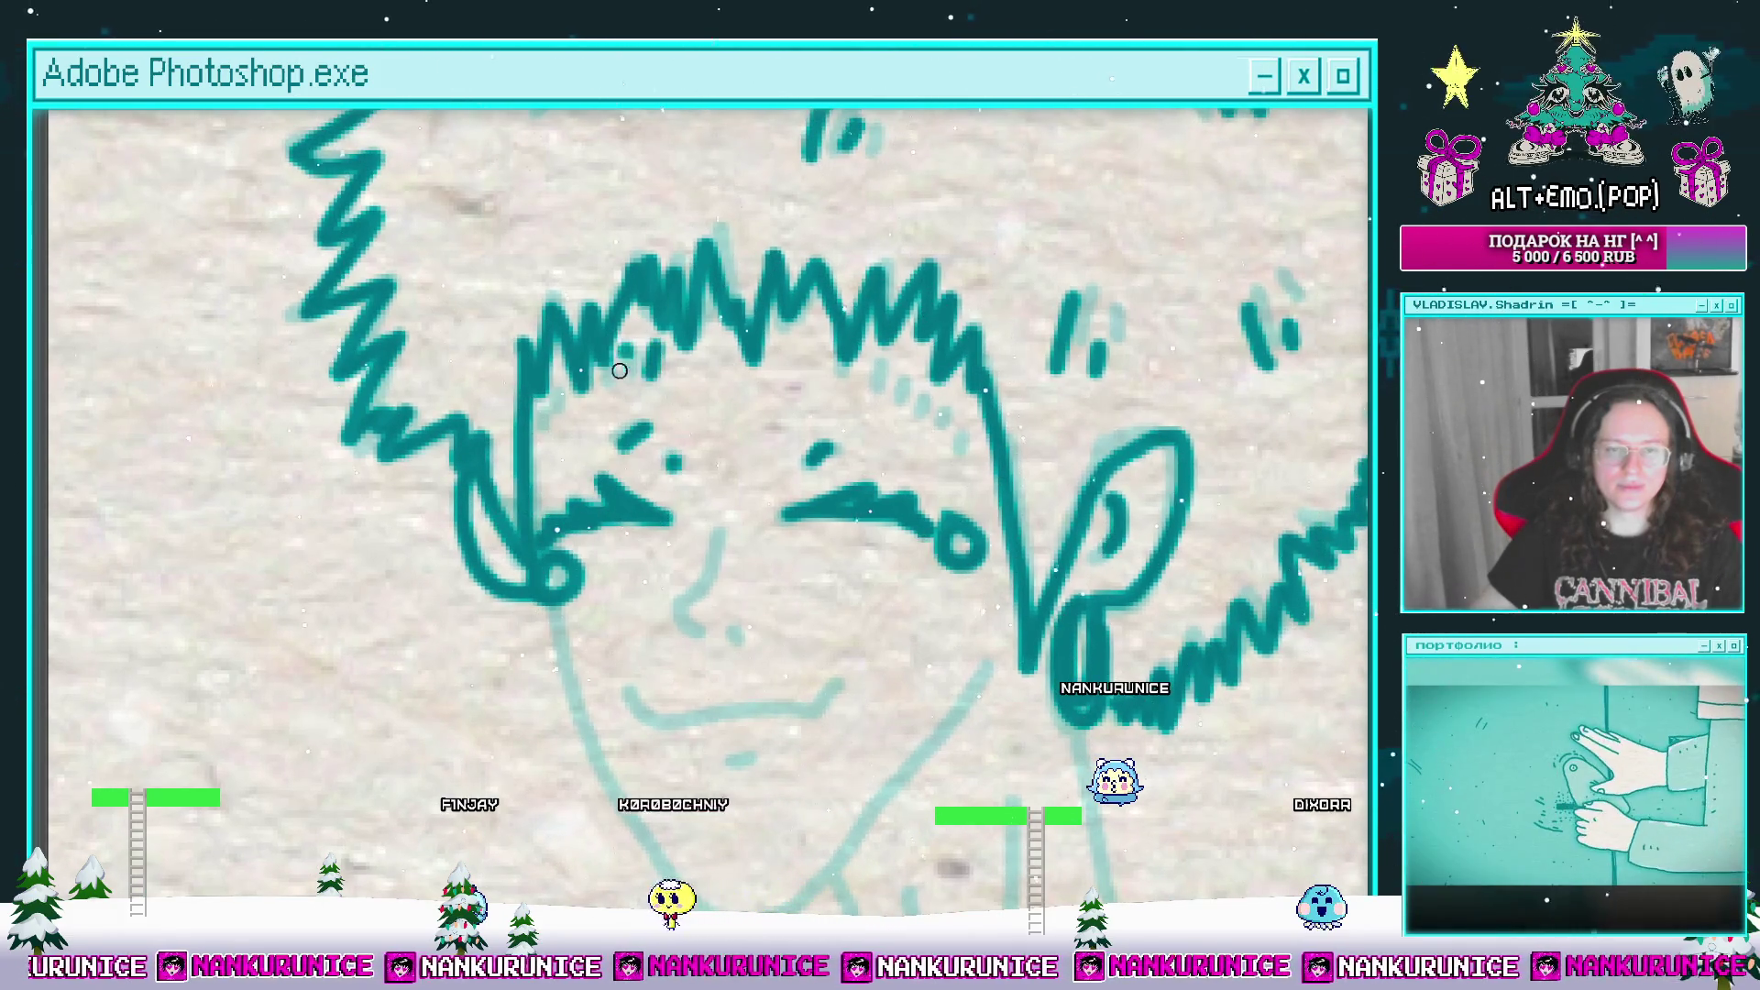
left_click_drag(631, 402, 532, 378)
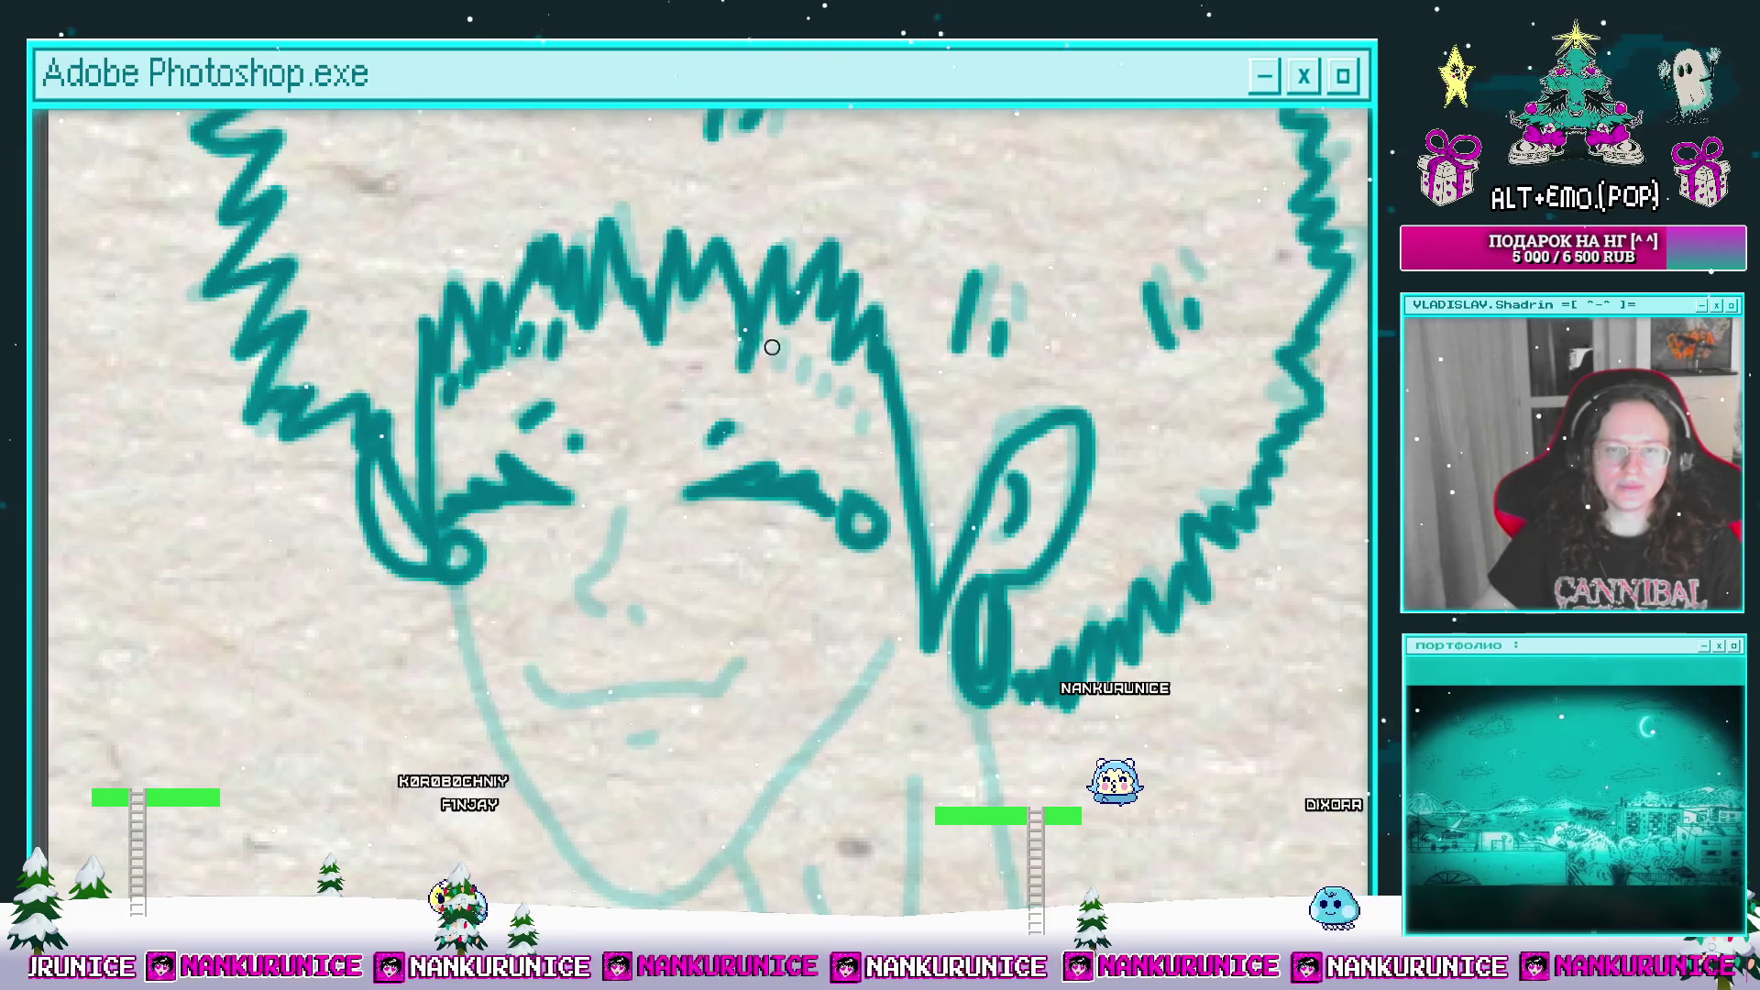
mouse_move(848, 433)
left_mouse_down()
mouse_move(807, 298)
mouse_move(820, 328)
left_mouse_up()
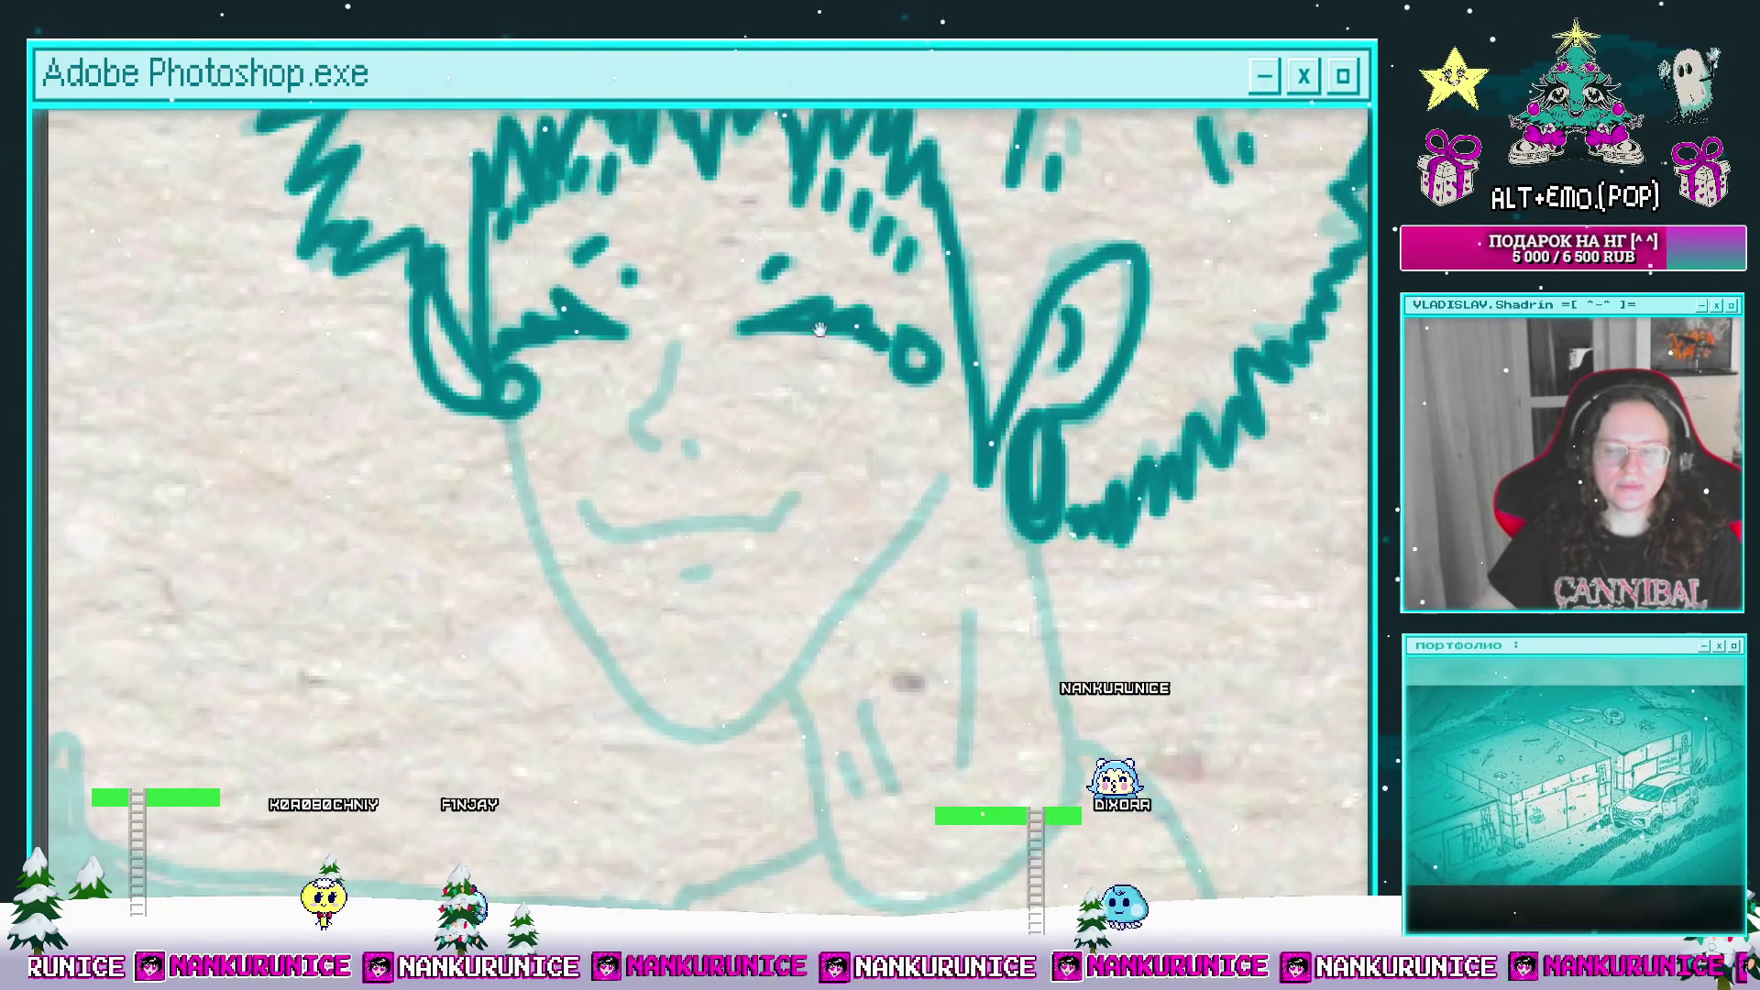
scroll(730, 409, "down", 1)
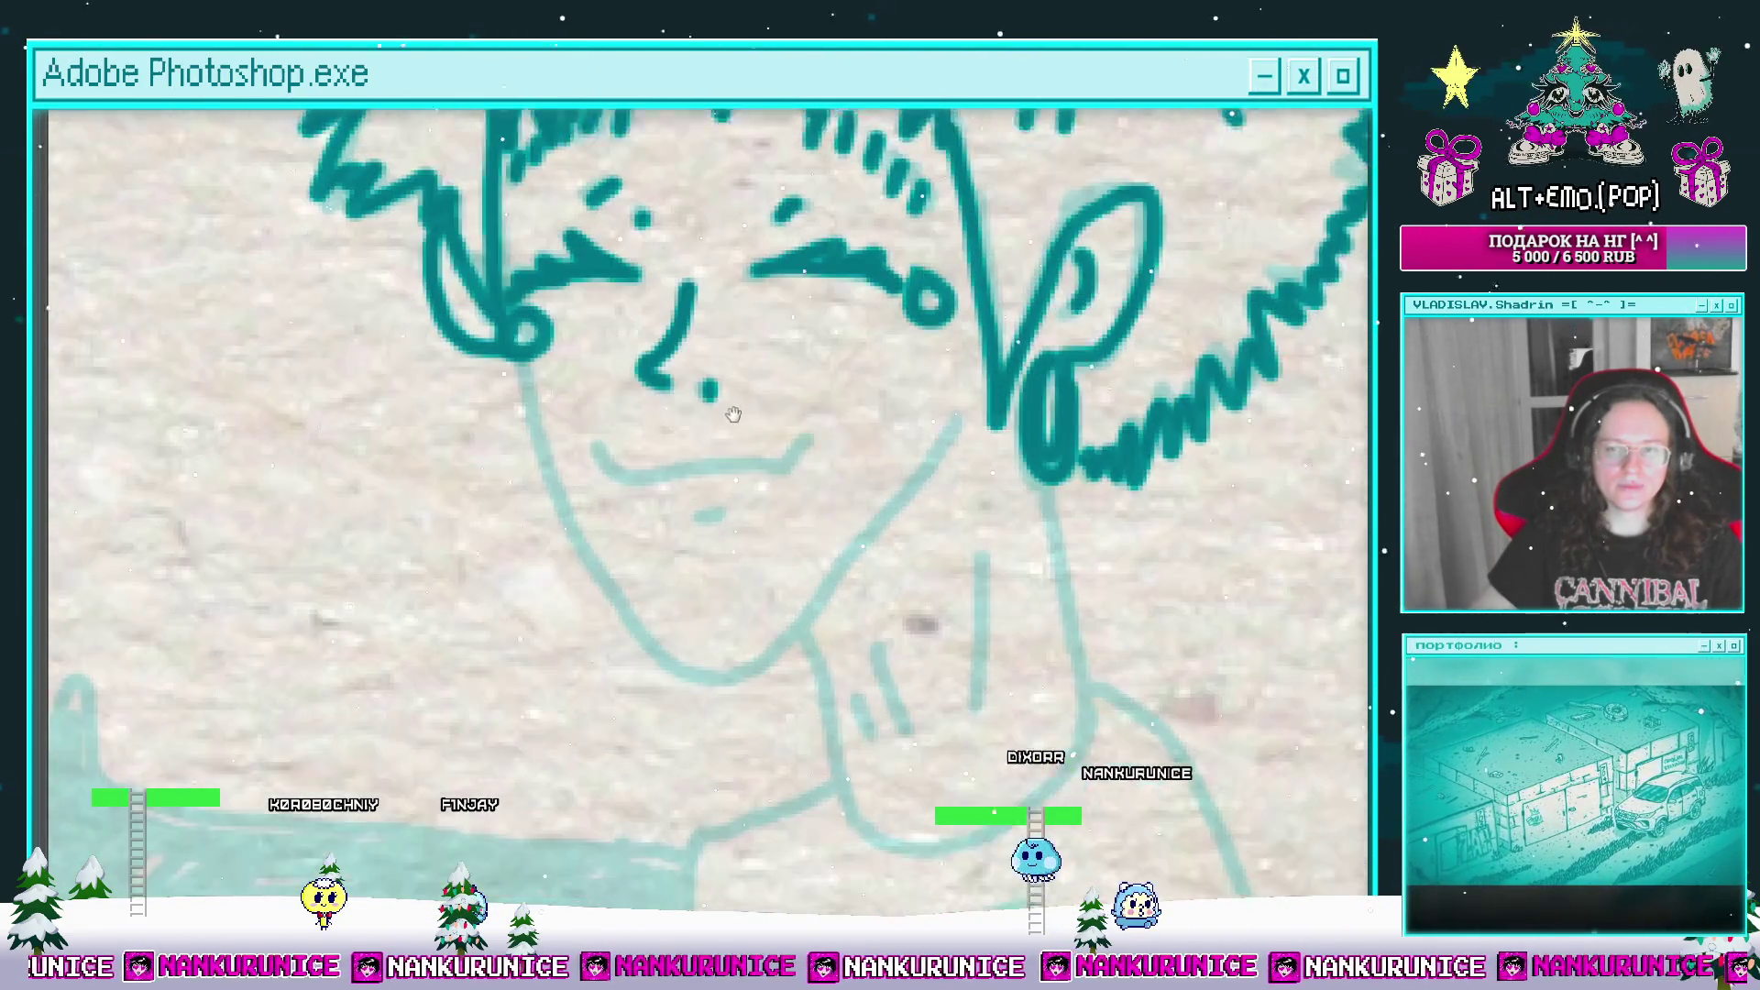
Step: Ink the smiling mouth, the jaw line with chin dash, and the neck line to the collar
left_click_drag(600, 418, 806, 422)
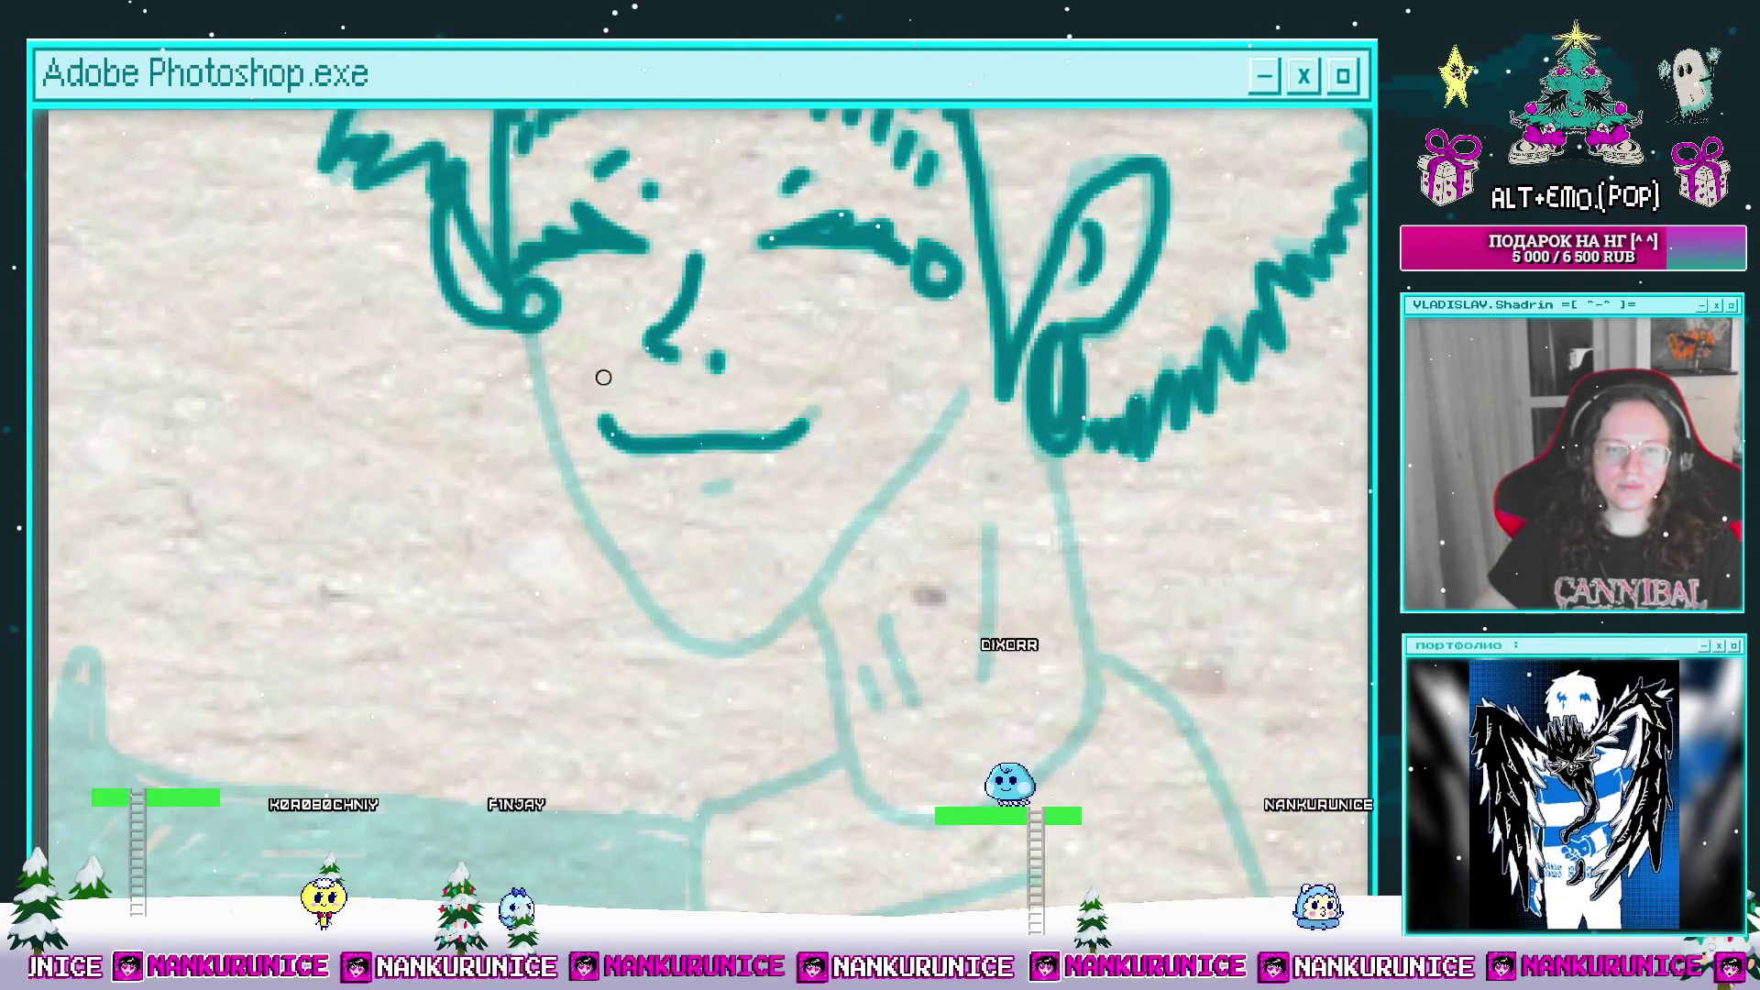
mouse_move(527, 334)
left_mouse_down()
mouse_move(574, 487)
mouse_move(644, 604)
left_mouse_up()
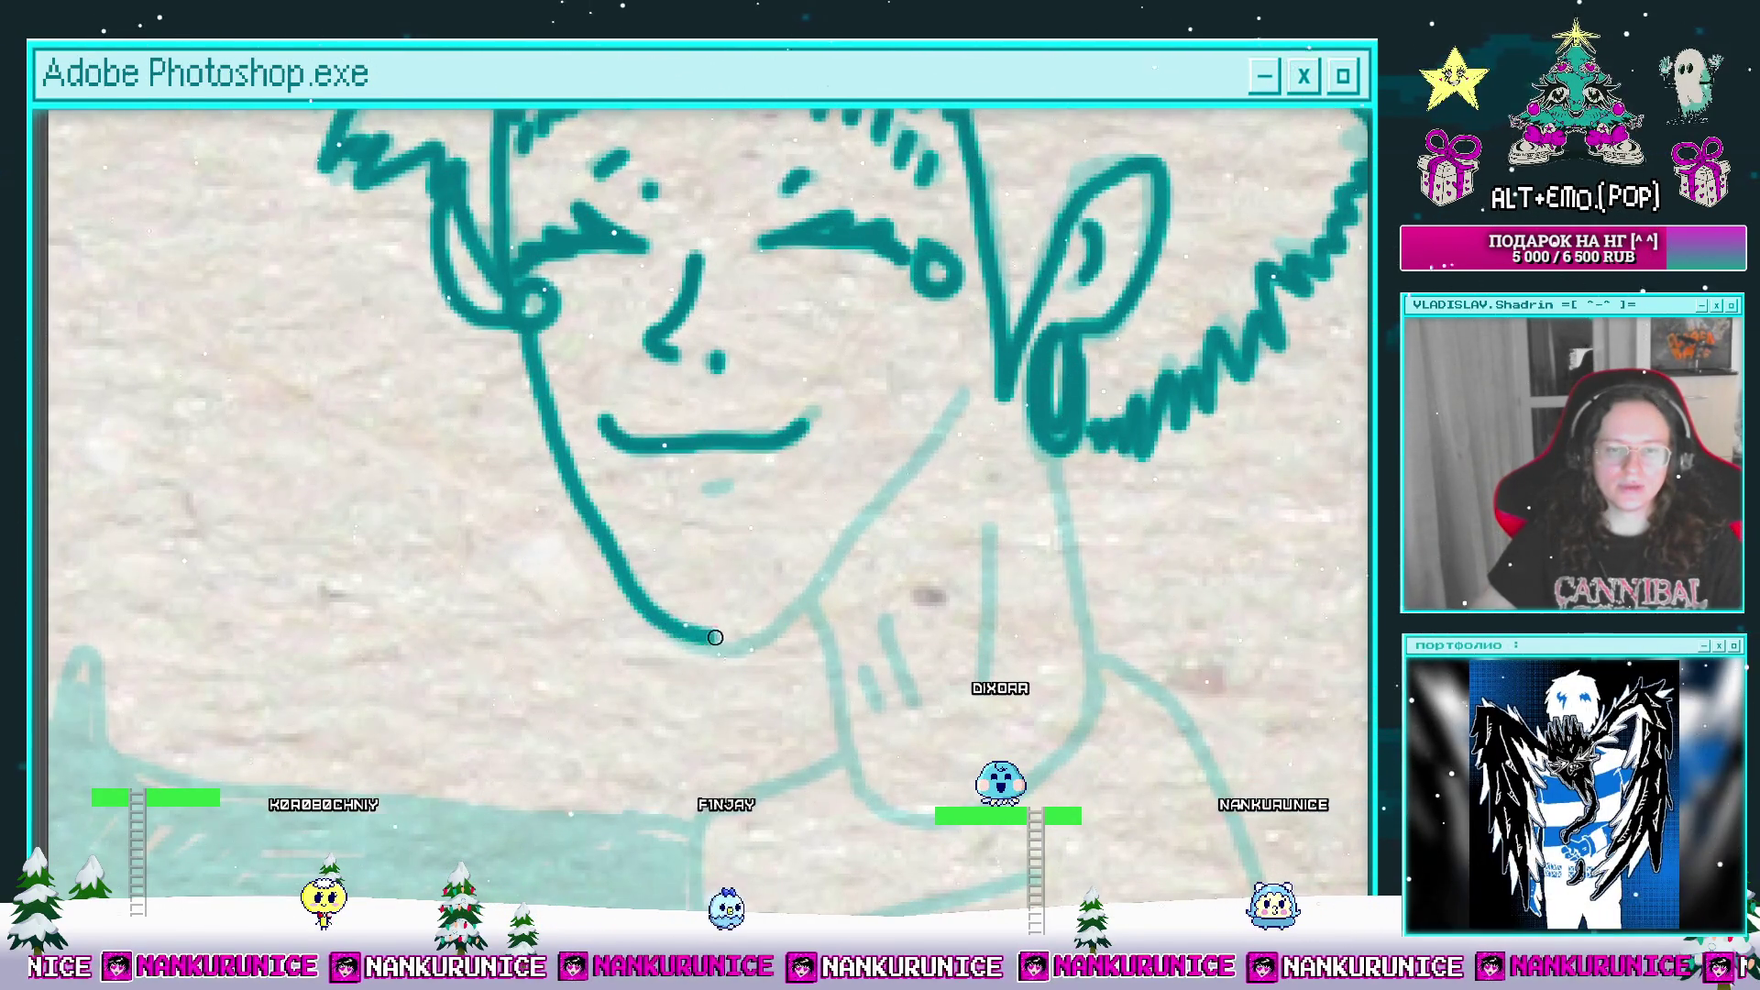
left_click_drag(960, 419, 972, 394)
scroll(718, 397, "down", 3)
mouse_move(704, 493)
left_mouse_down()
mouse_move(733, 486)
mouse_move(738, 588)
left_mouse_up()
mouse_move(974, 343)
left_mouse_down()
mouse_move(974, 491)
mouse_move(930, 647)
mouse_move(793, 683)
mouse_move(740, 644)
left_mouse_up()
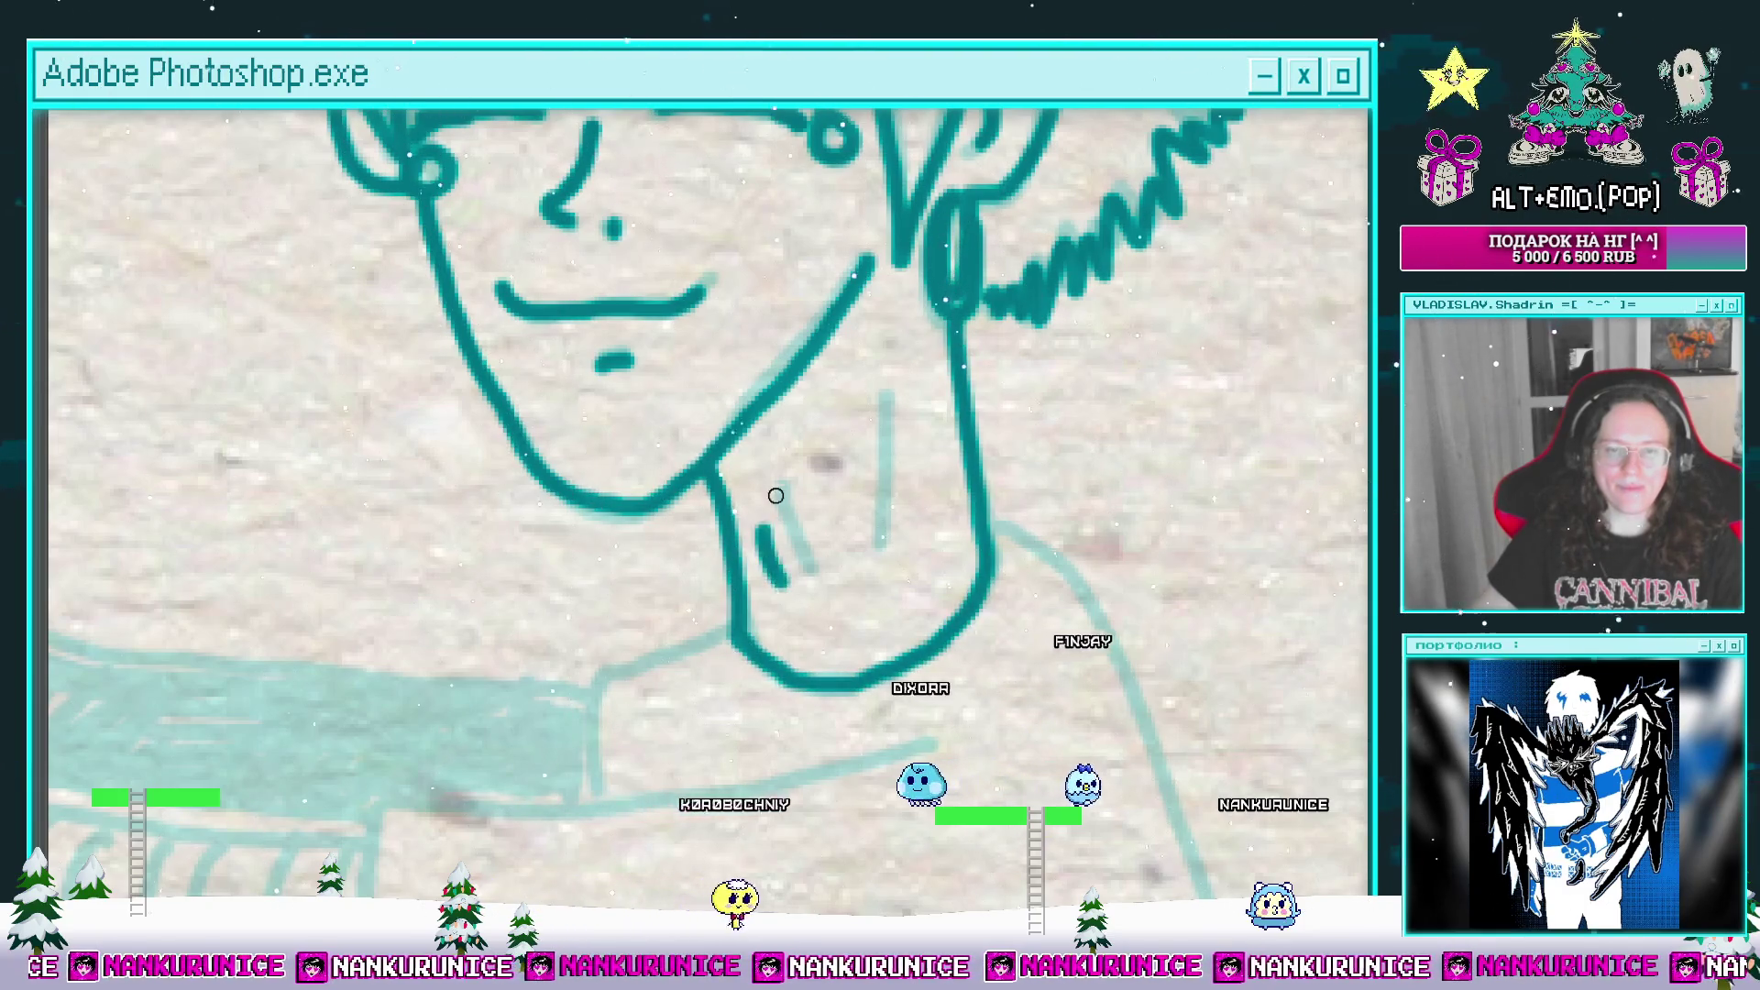
scroll(872, 511, "down", 3)
left_click_drag(872, 512, 879, 348)
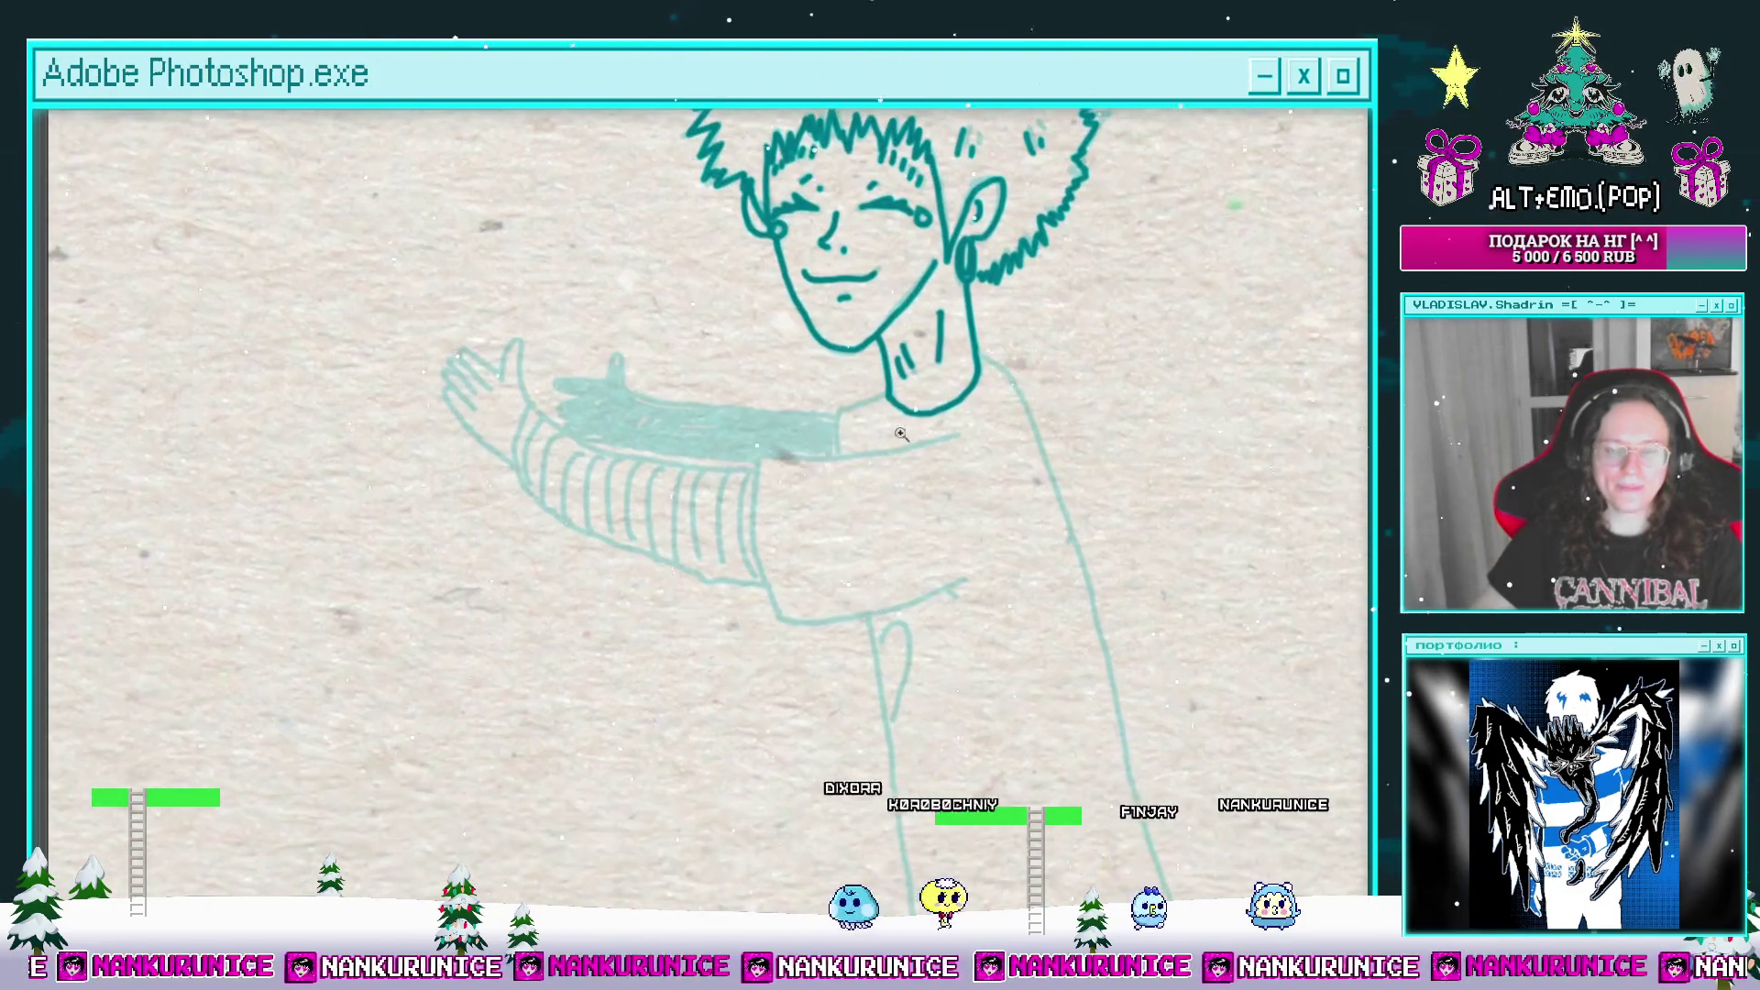
scroll(952, 432, "up", 2)
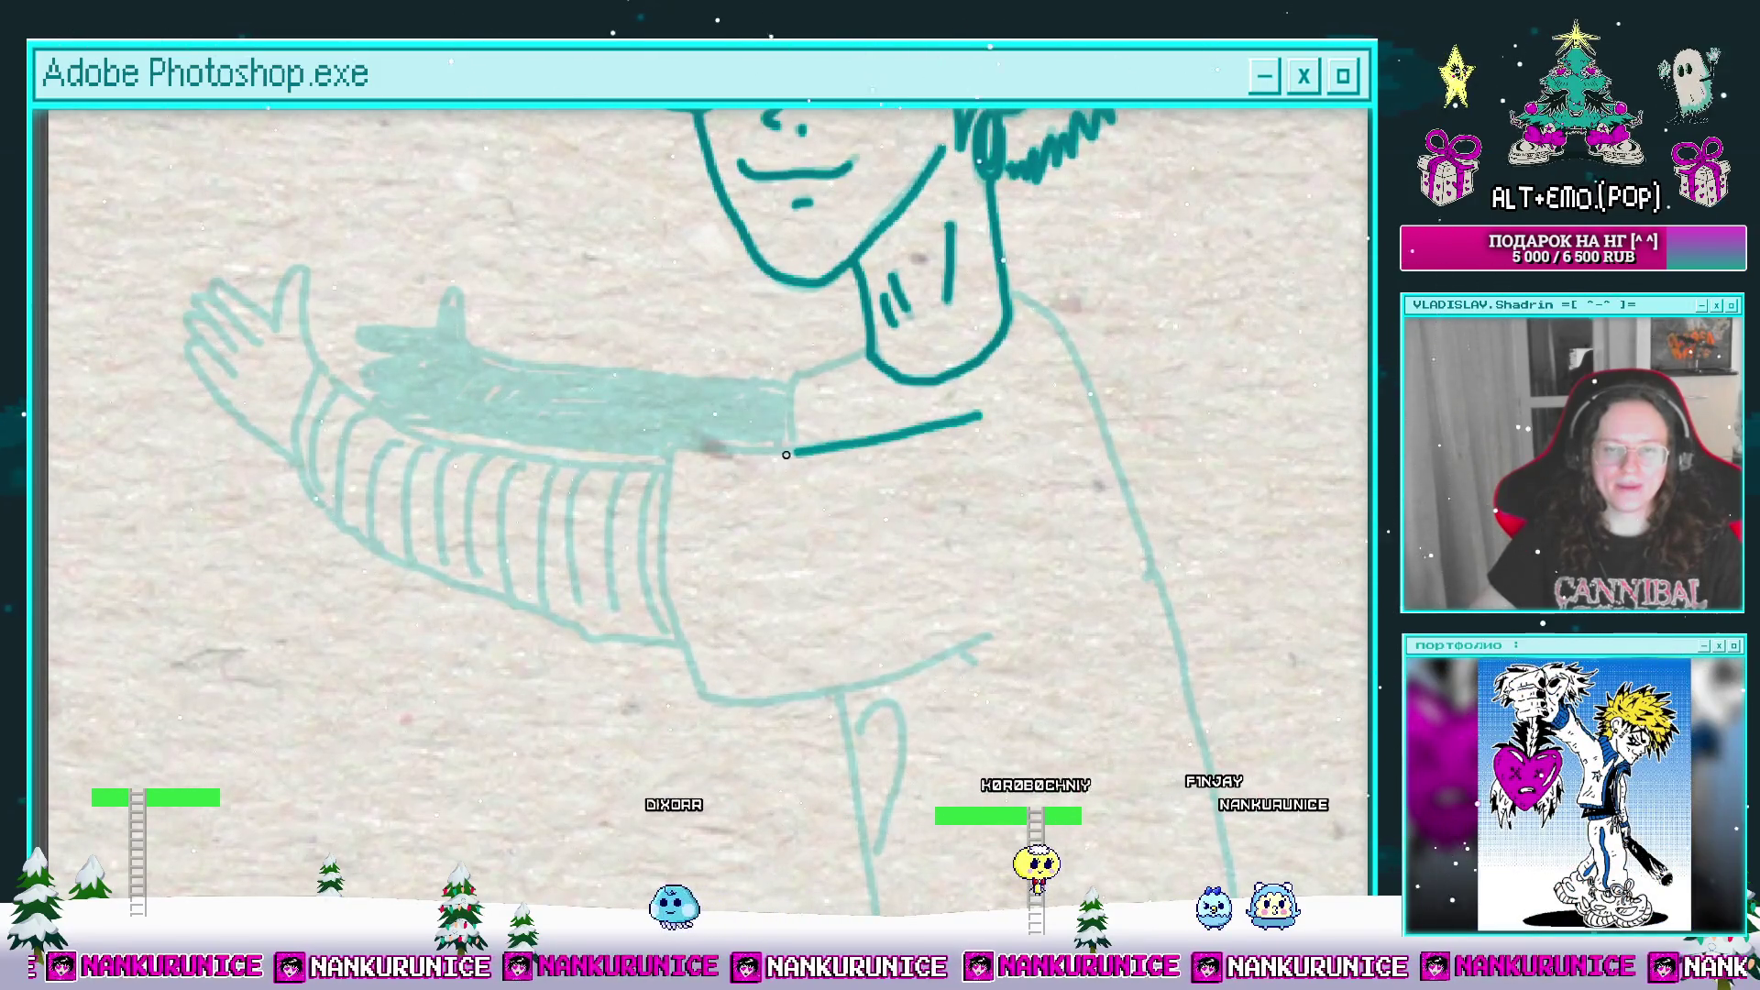
Step: Ink the sleeve outline, then bring the panels back and jump to another Timeline frame
left_click_drag(678, 650, 751, 698)
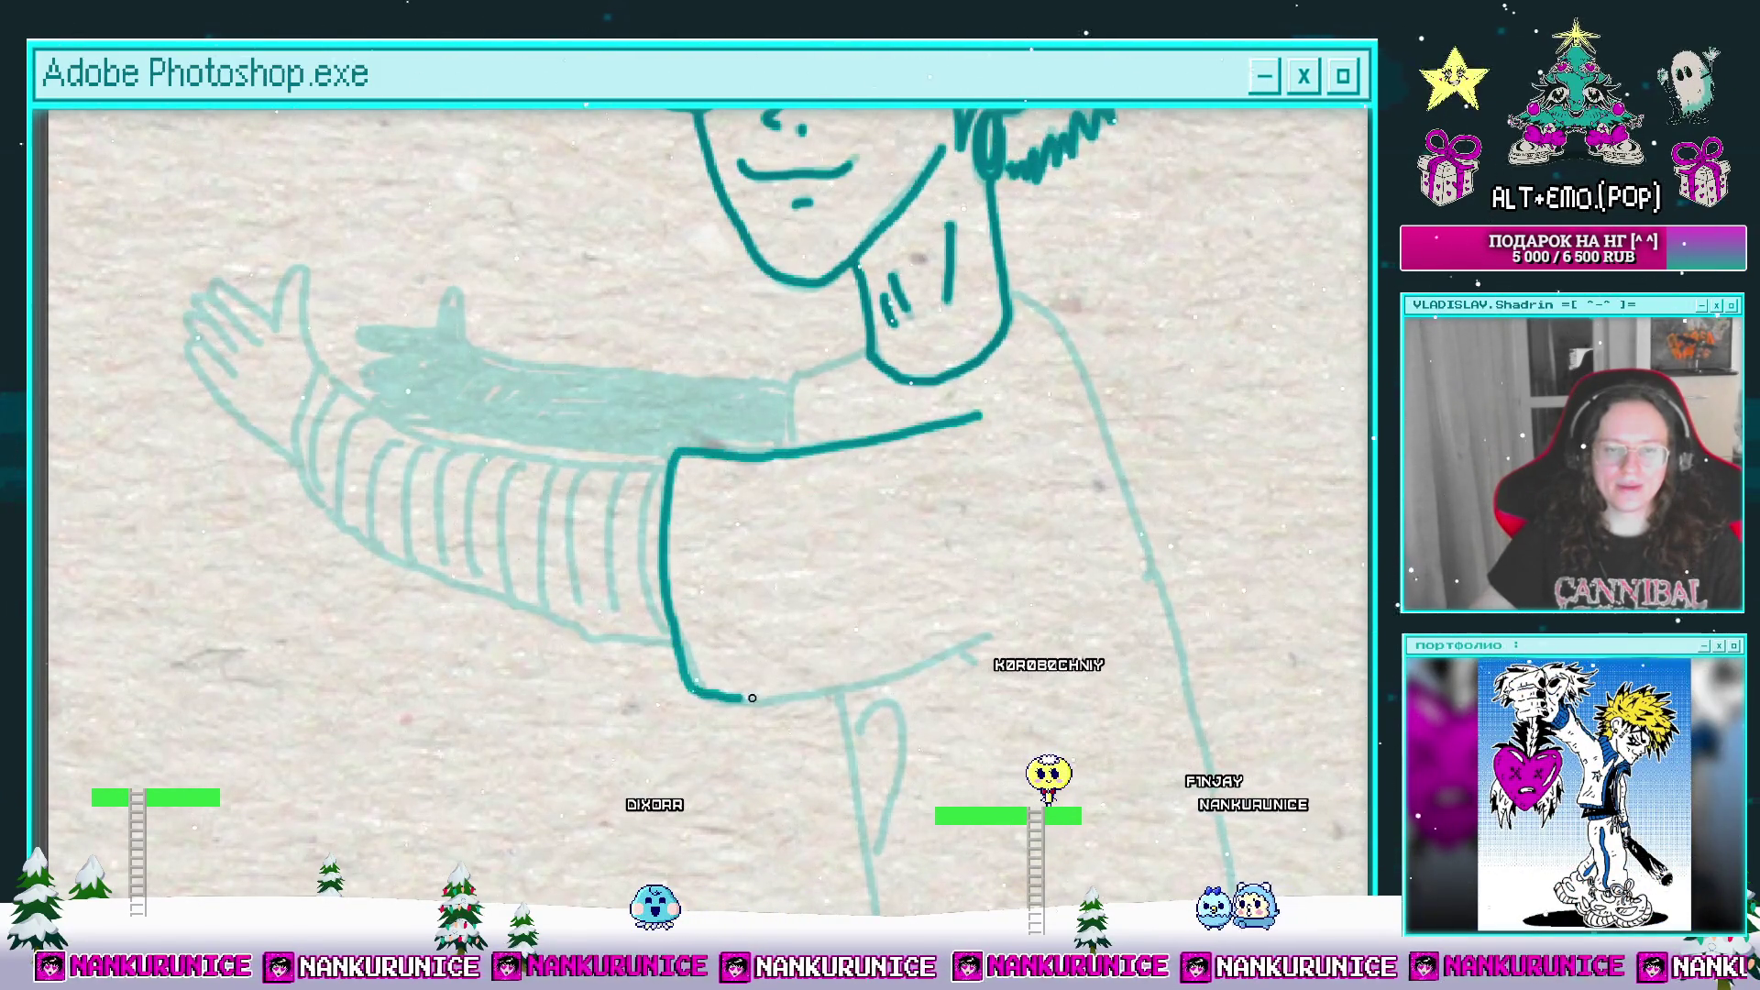
left_click_drag(622, 373, 832, 446)
left_click(987, 469)
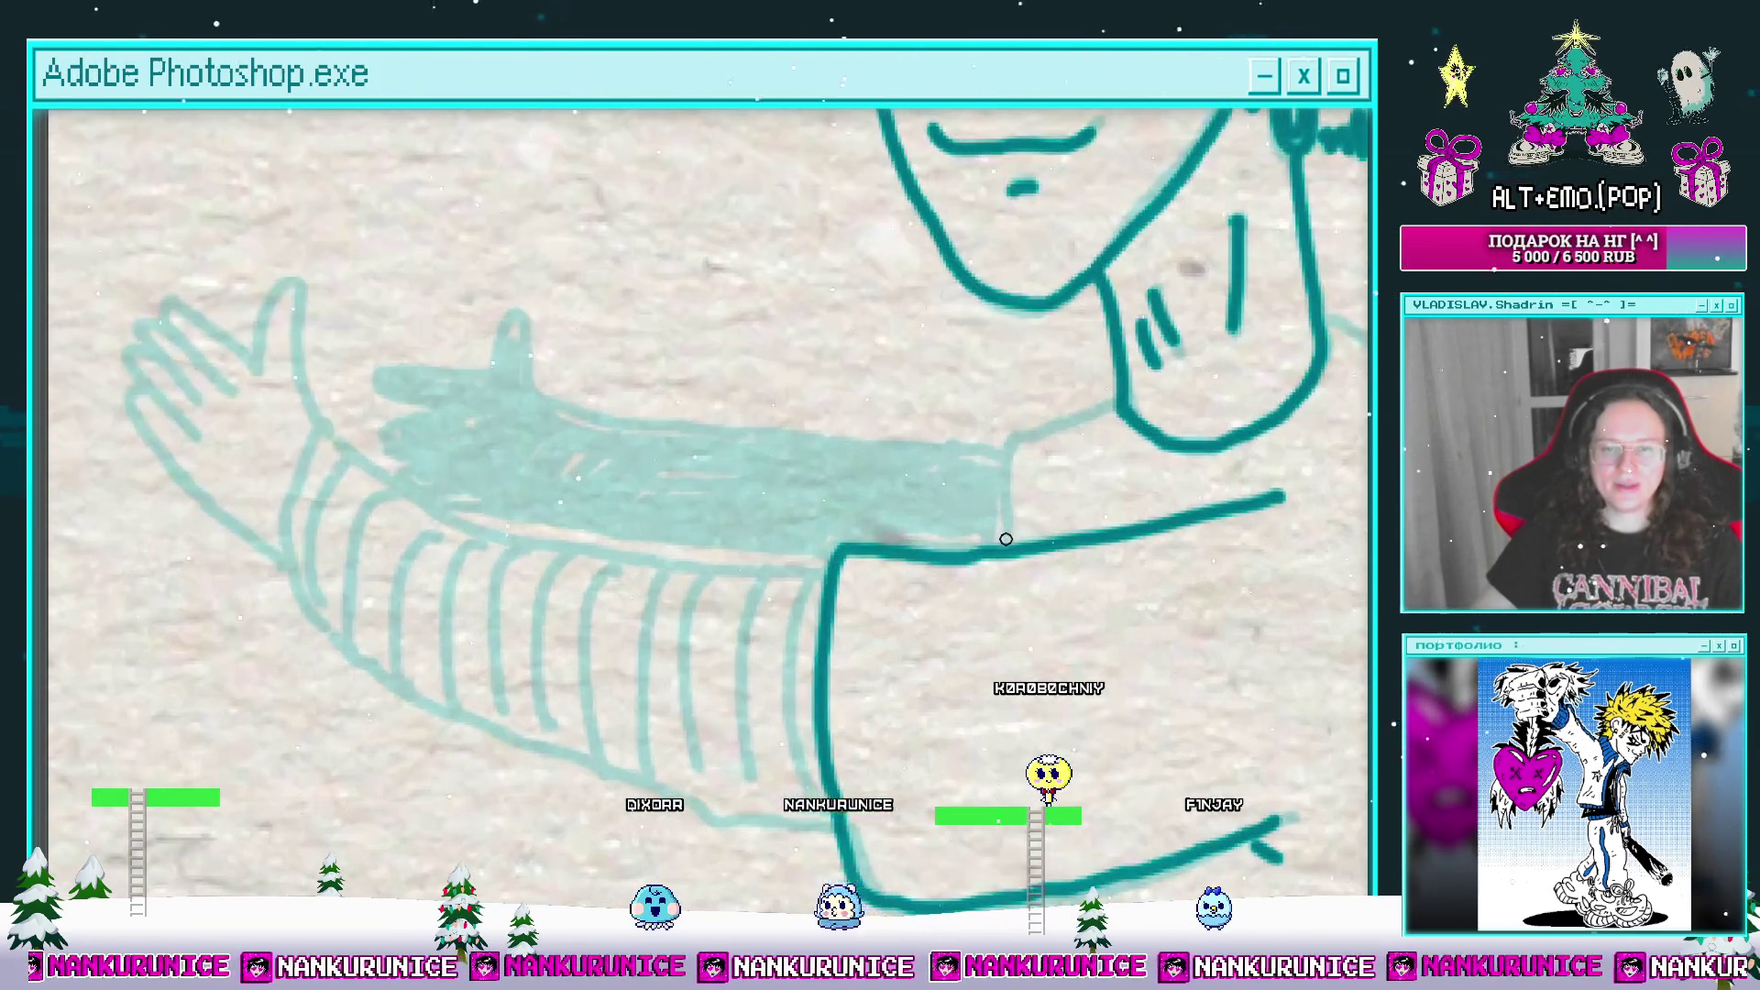
mouse_move(1085, 412)
left_mouse_down()
mouse_move(877, 519)
mouse_move(971, 510)
mouse_move(953, 524)
left_mouse_up()
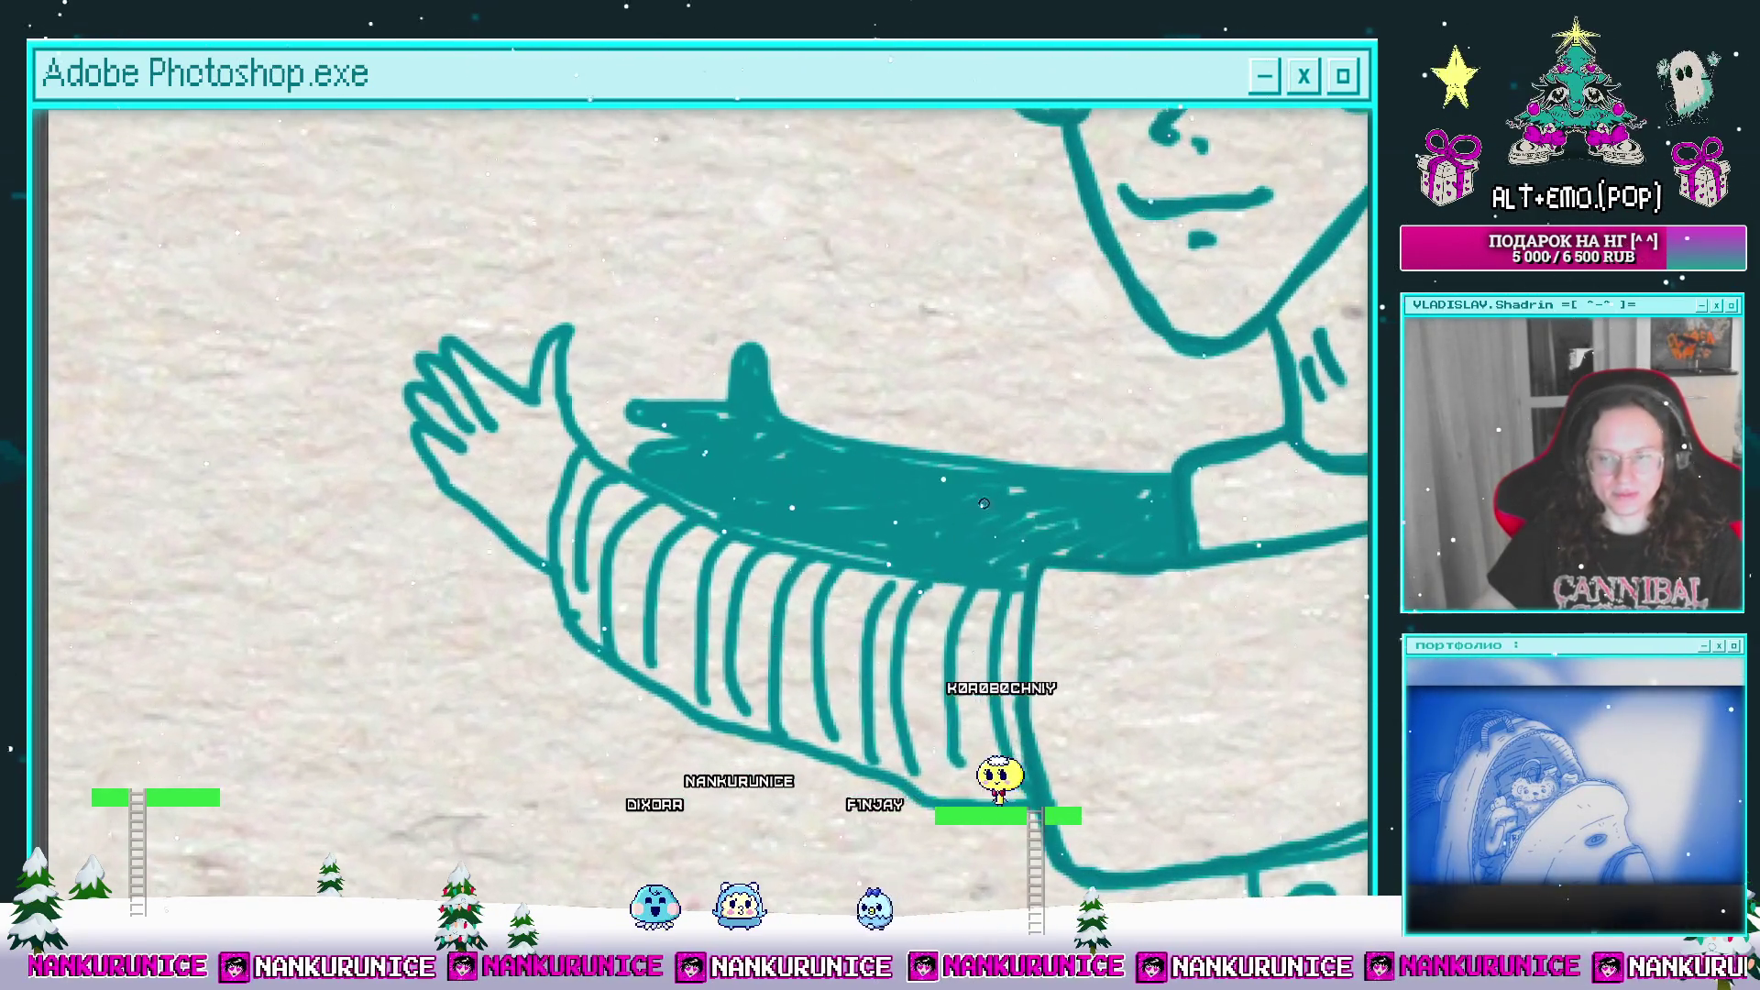
key("Tab")
left_click(672, 779)
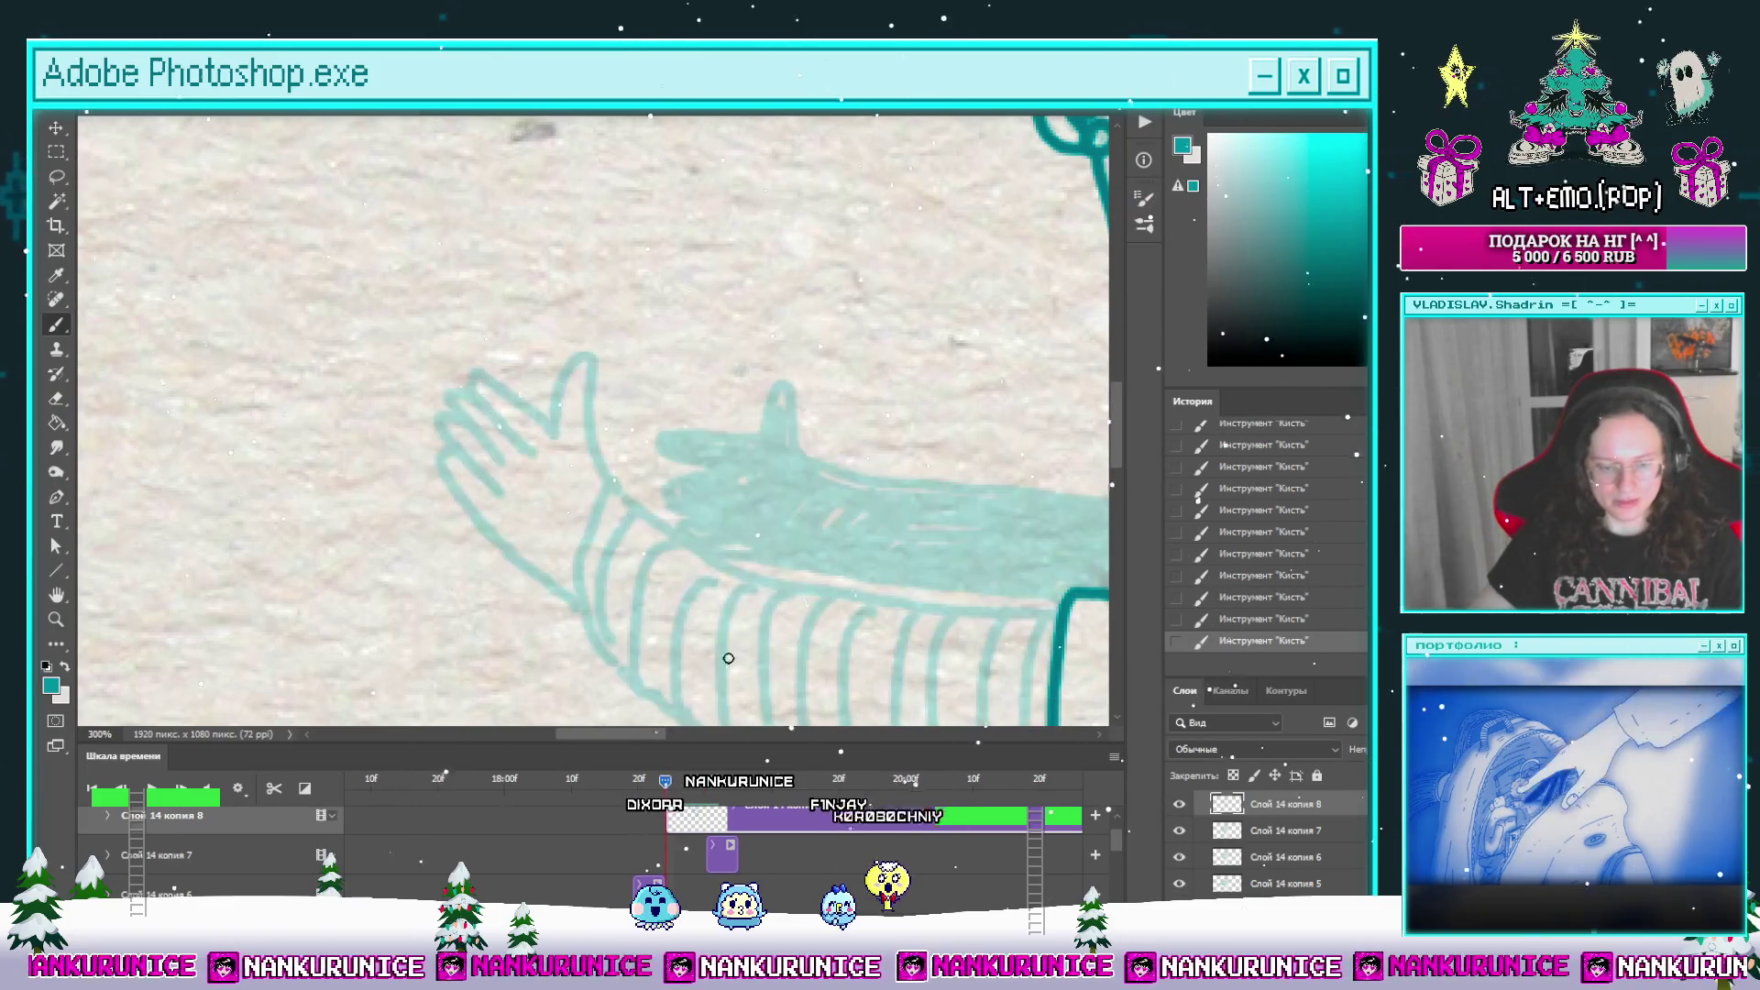
Step: With panels hidden and a larger brush, ink the sleeve's top and left edges
key("Tab")
mouse_move(816, 590)
left_mouse_down()
mouse_move(888, 608)
mouse_move(837, 581)
mouse_move(793, 591)
left_mouse_up()
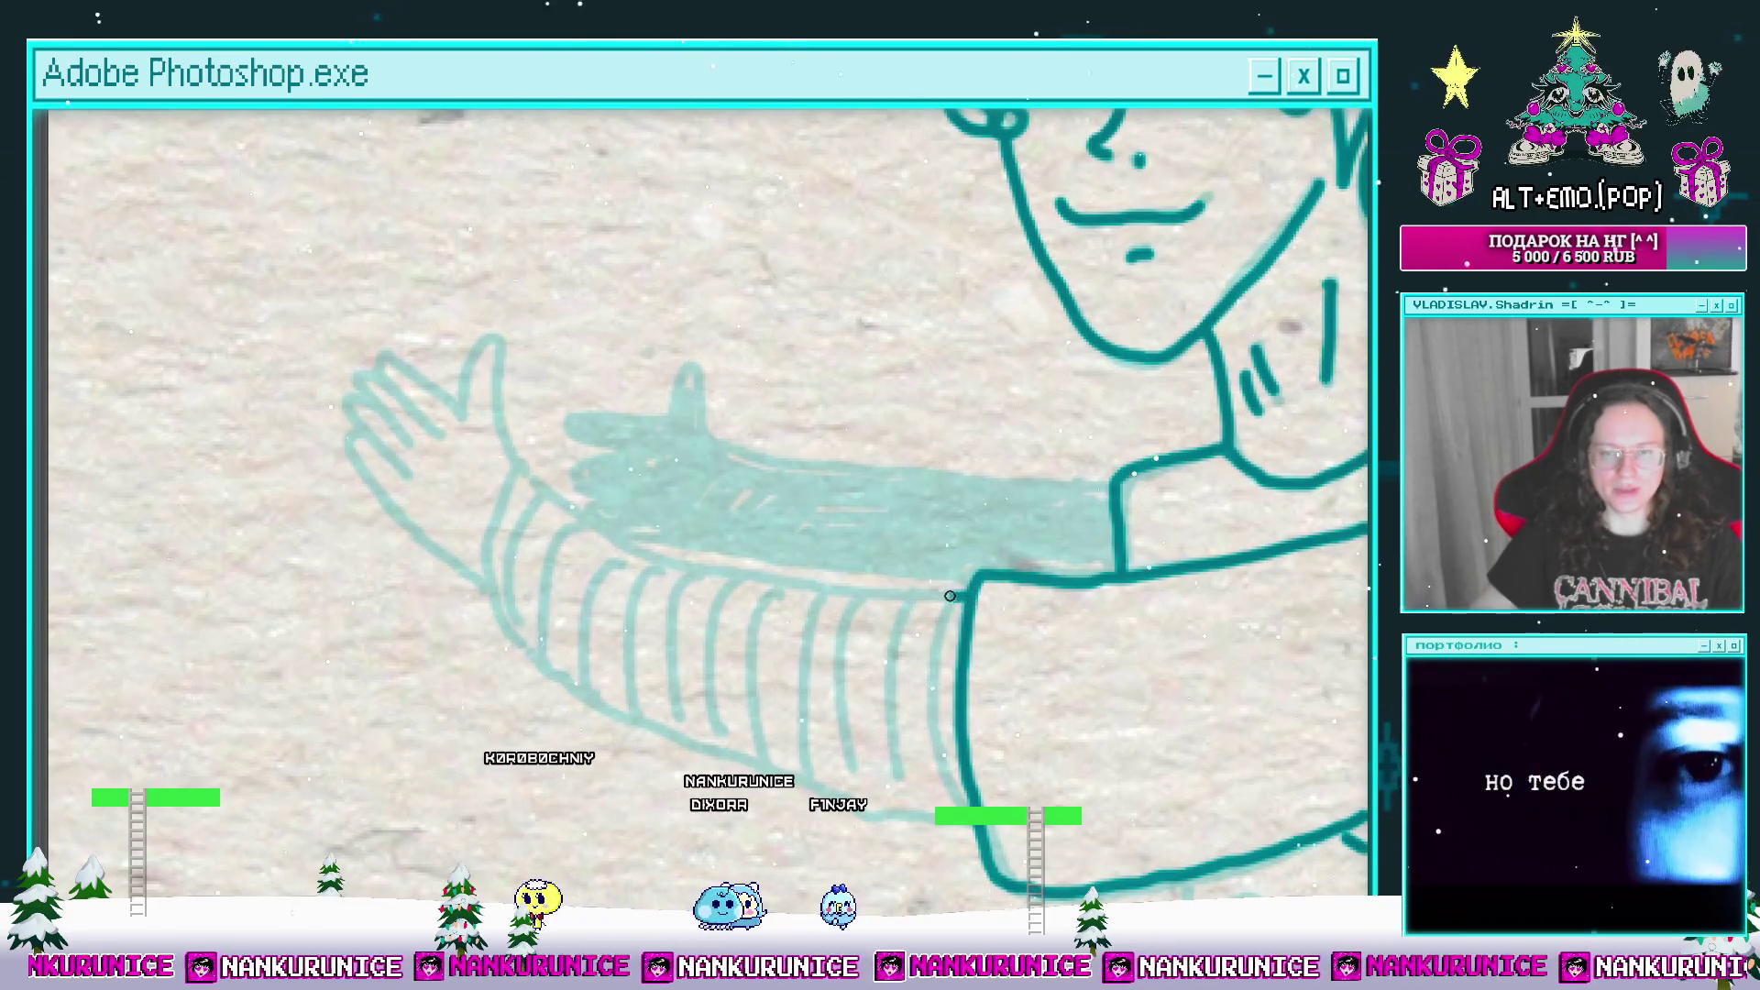
left_click_drag(950, 596, 825, 583)
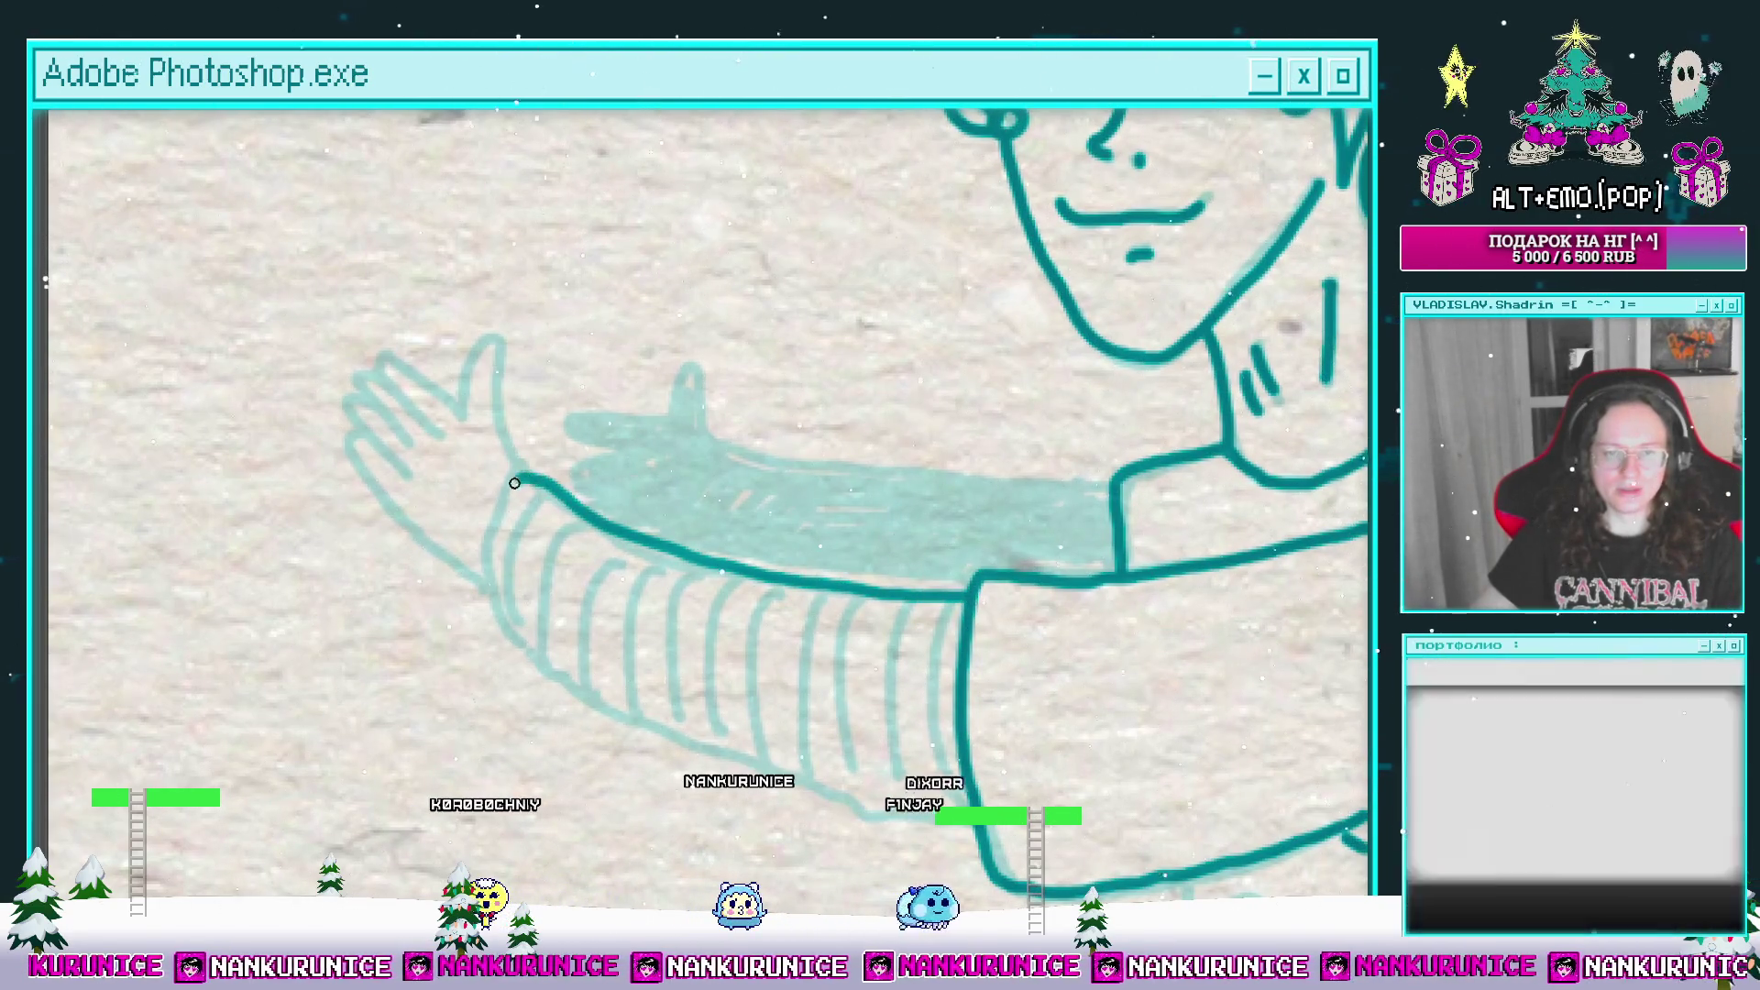
left_click_drag(514, 483, 496, 506)
scroll(504, 440, "down", 3)
key("bracketright")
key("bracketright")
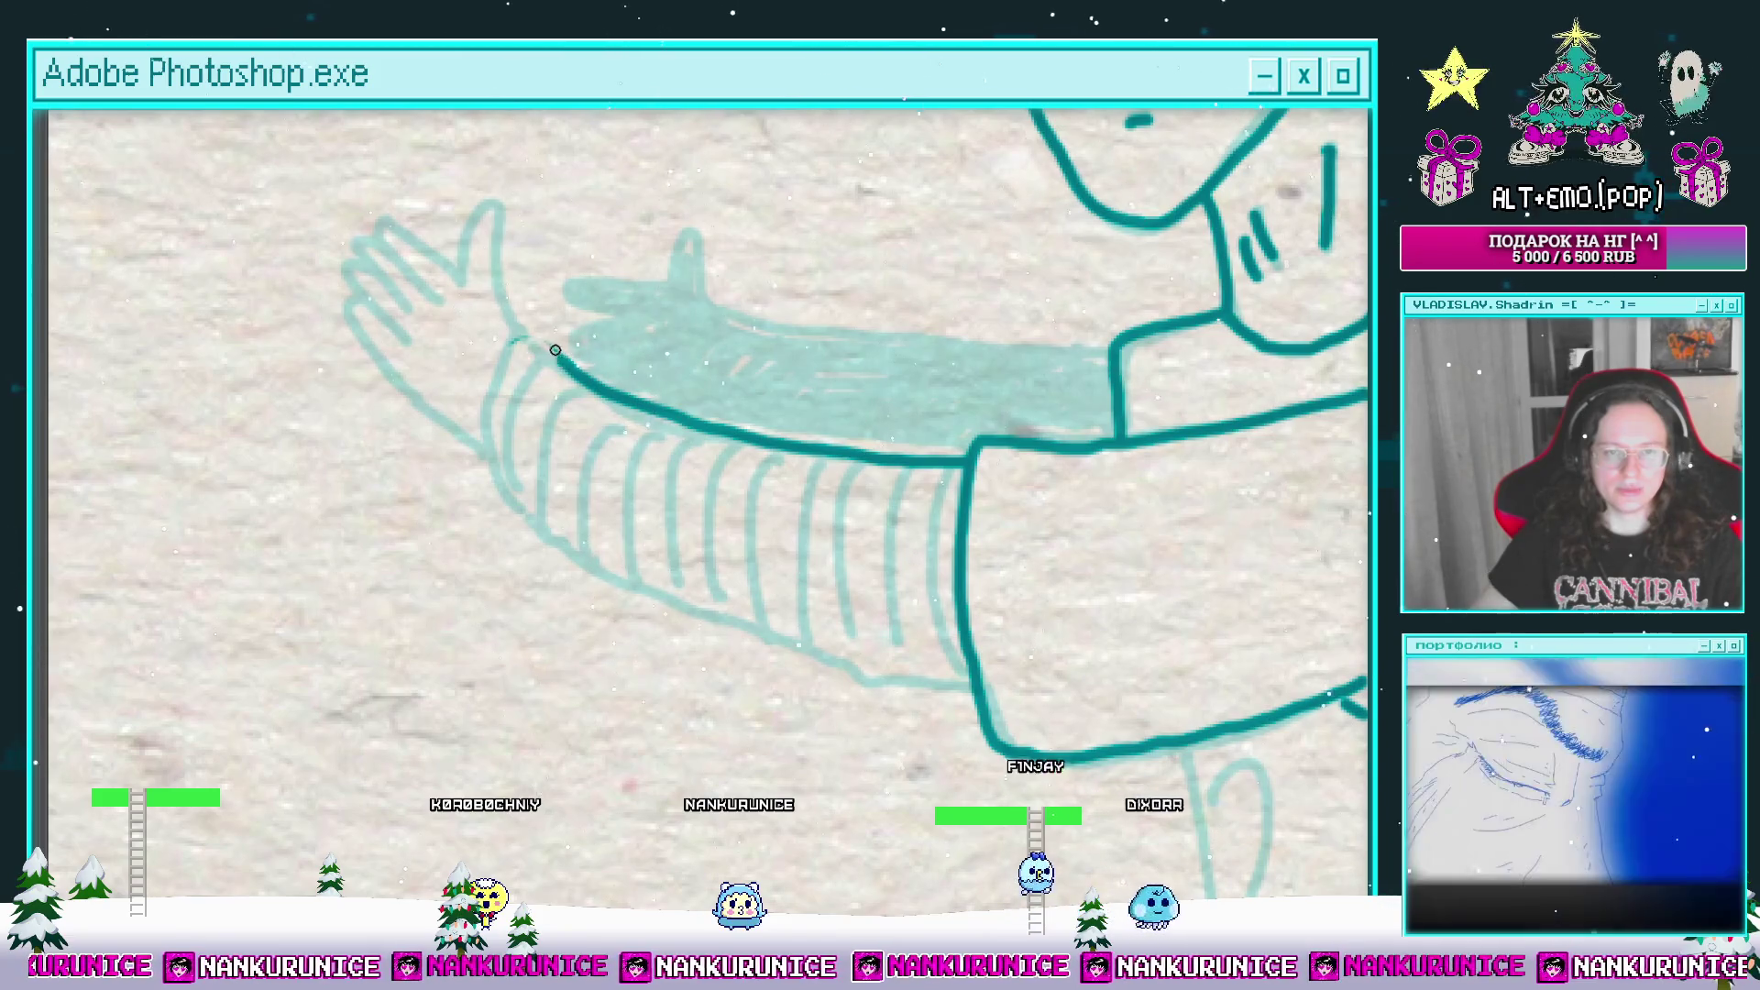
mouse_move(517, 331)
left_mouse_down()
mouse_move(504, 492)
mouse_move(494, 417)
mouse_move(538, 459)
mouse_move(824, 573)
mouse_move(925, 584)
left_mouse_up()
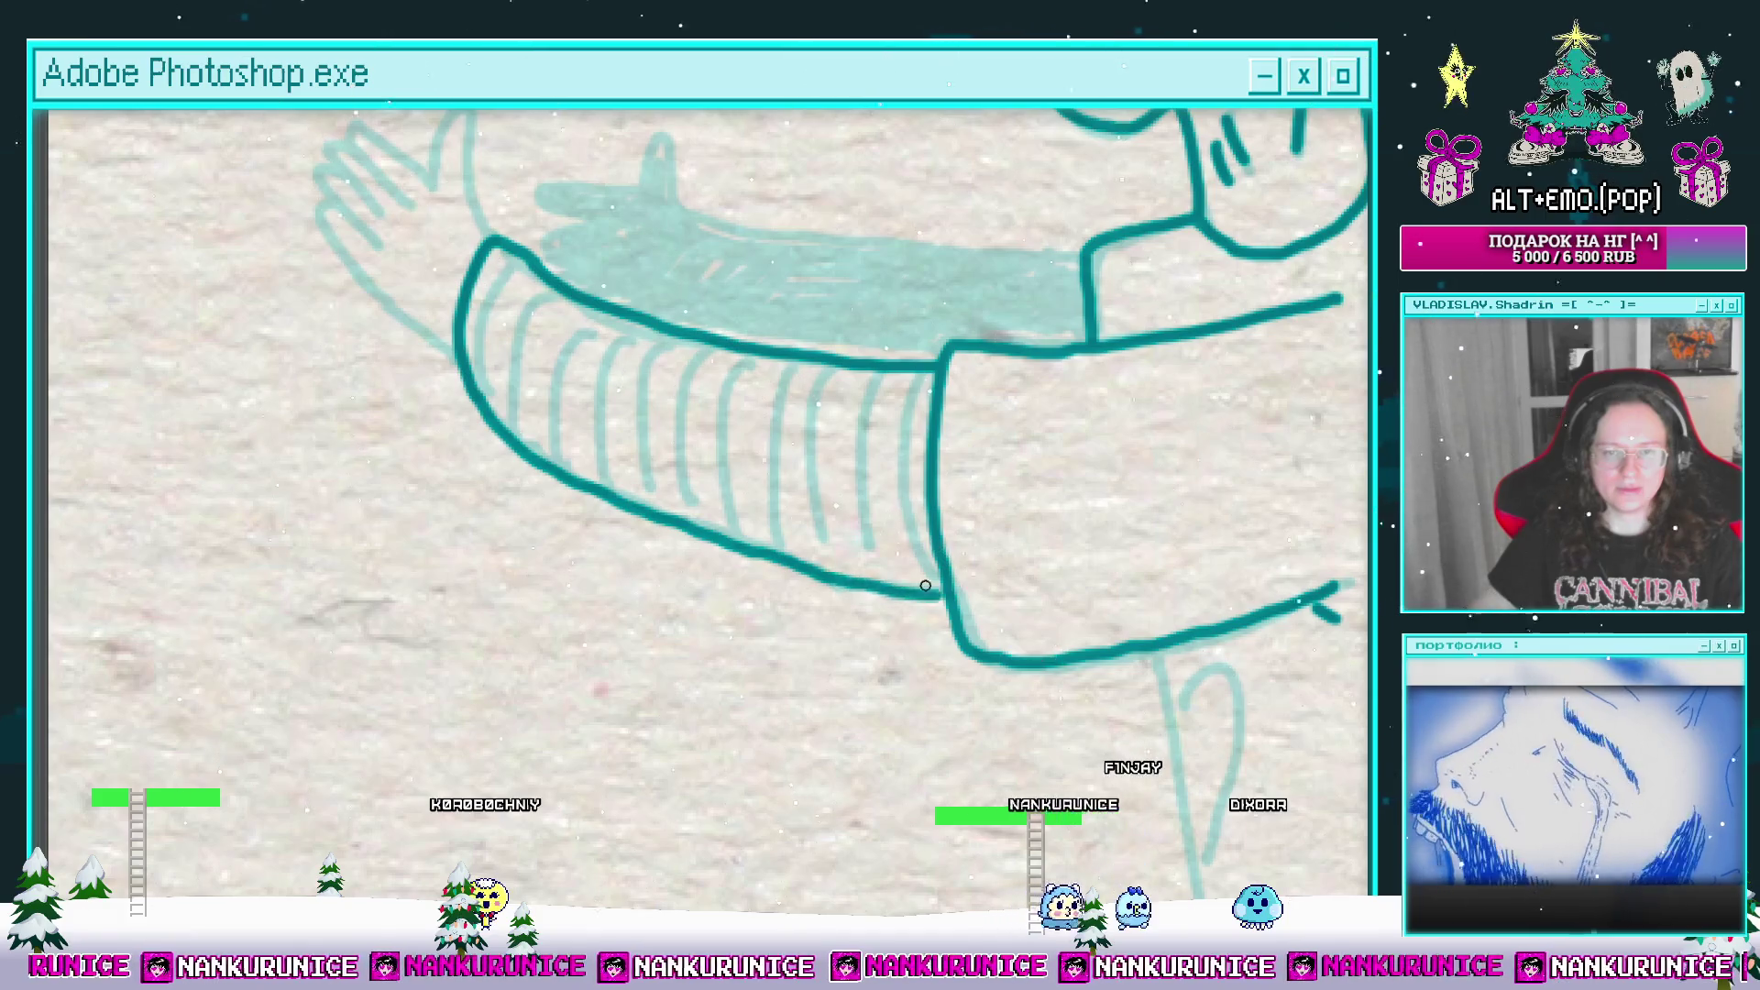
Step: Ink the cuff's curved left edge and its rib lines
left_click_drag(892, 502, 864, 576)
left_click_drag(879, 445, 896, 652)
left_click_drag(847, 508, 890, 558)
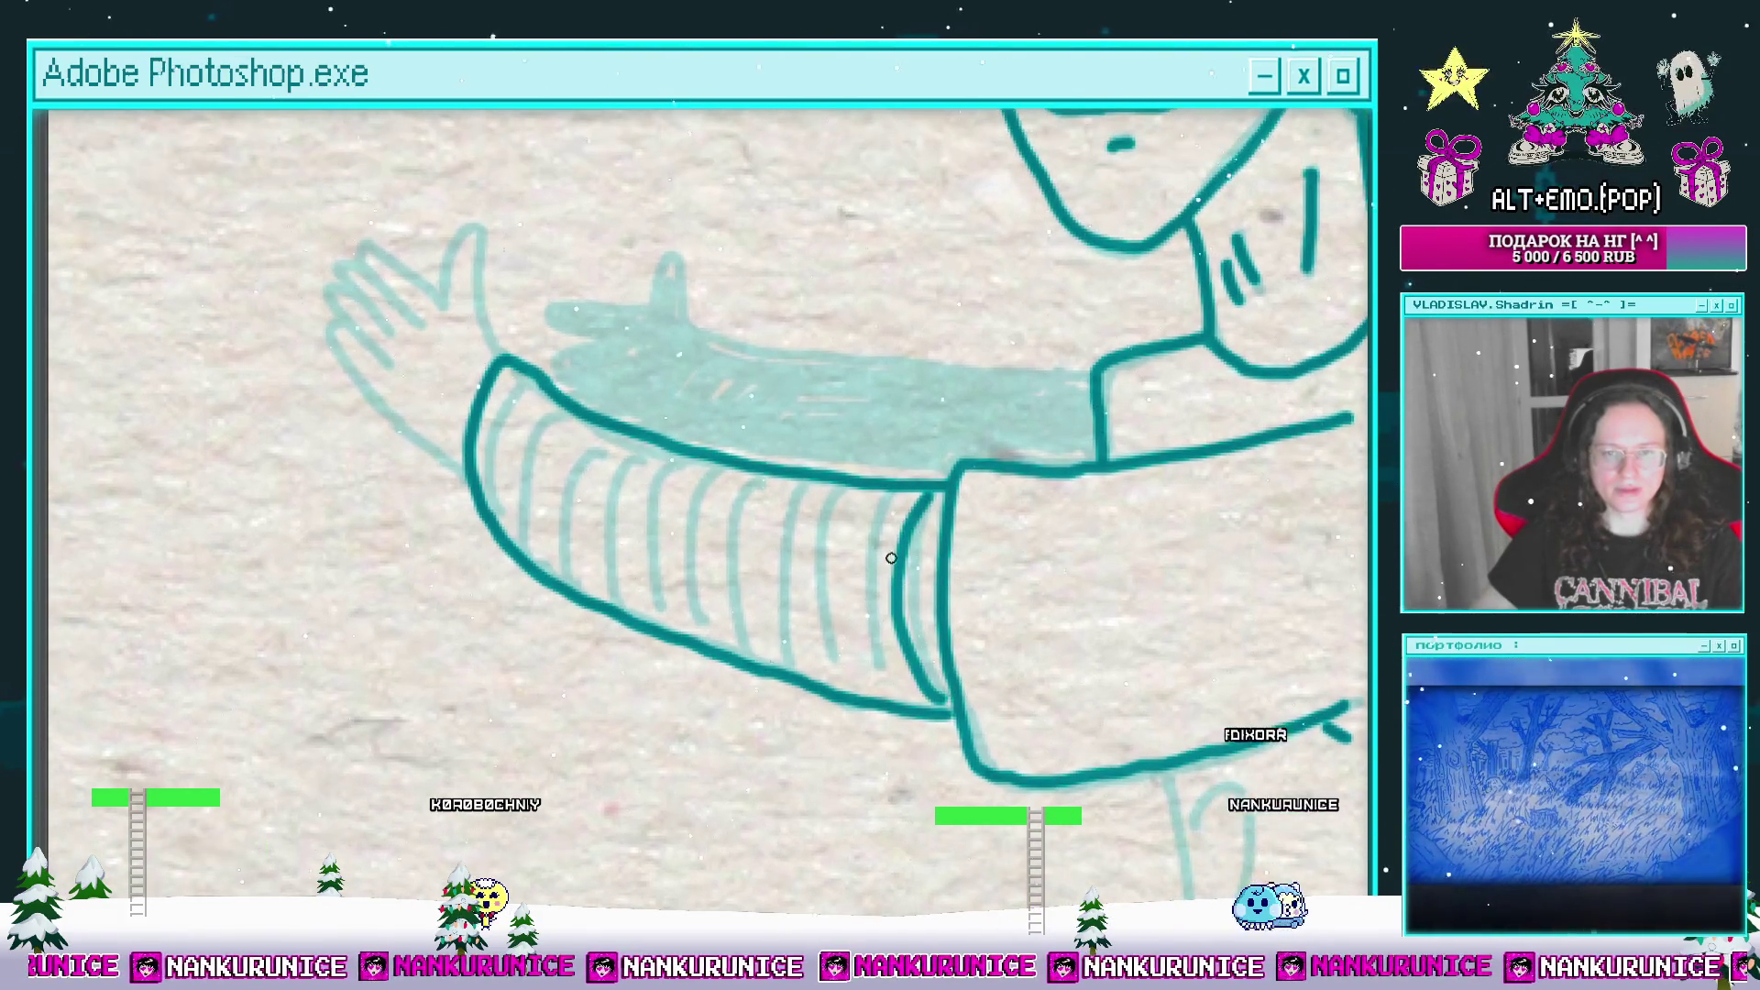
mouse_move(851, 488)
left_mouse_down()
mouse_move(836, 642)
mouse_move(863, 422)
mouse_move(804, 532)
left_mouse_up()
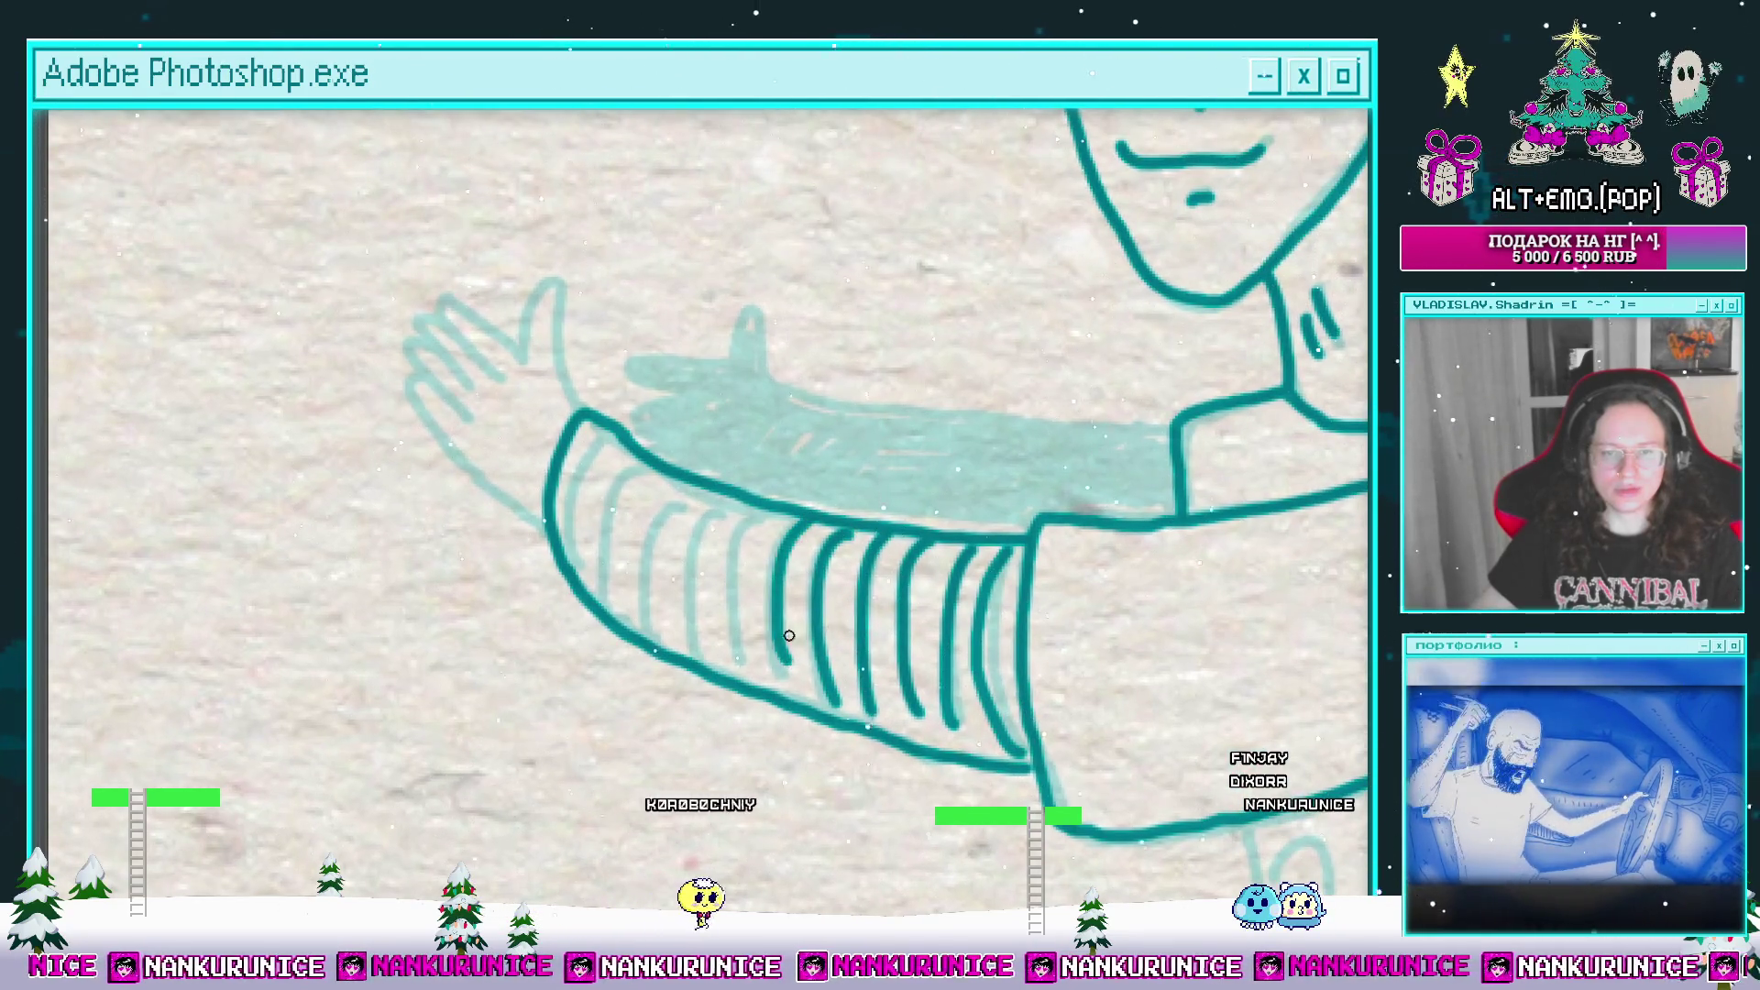
left_click_drag(725, 581, 826, 561)
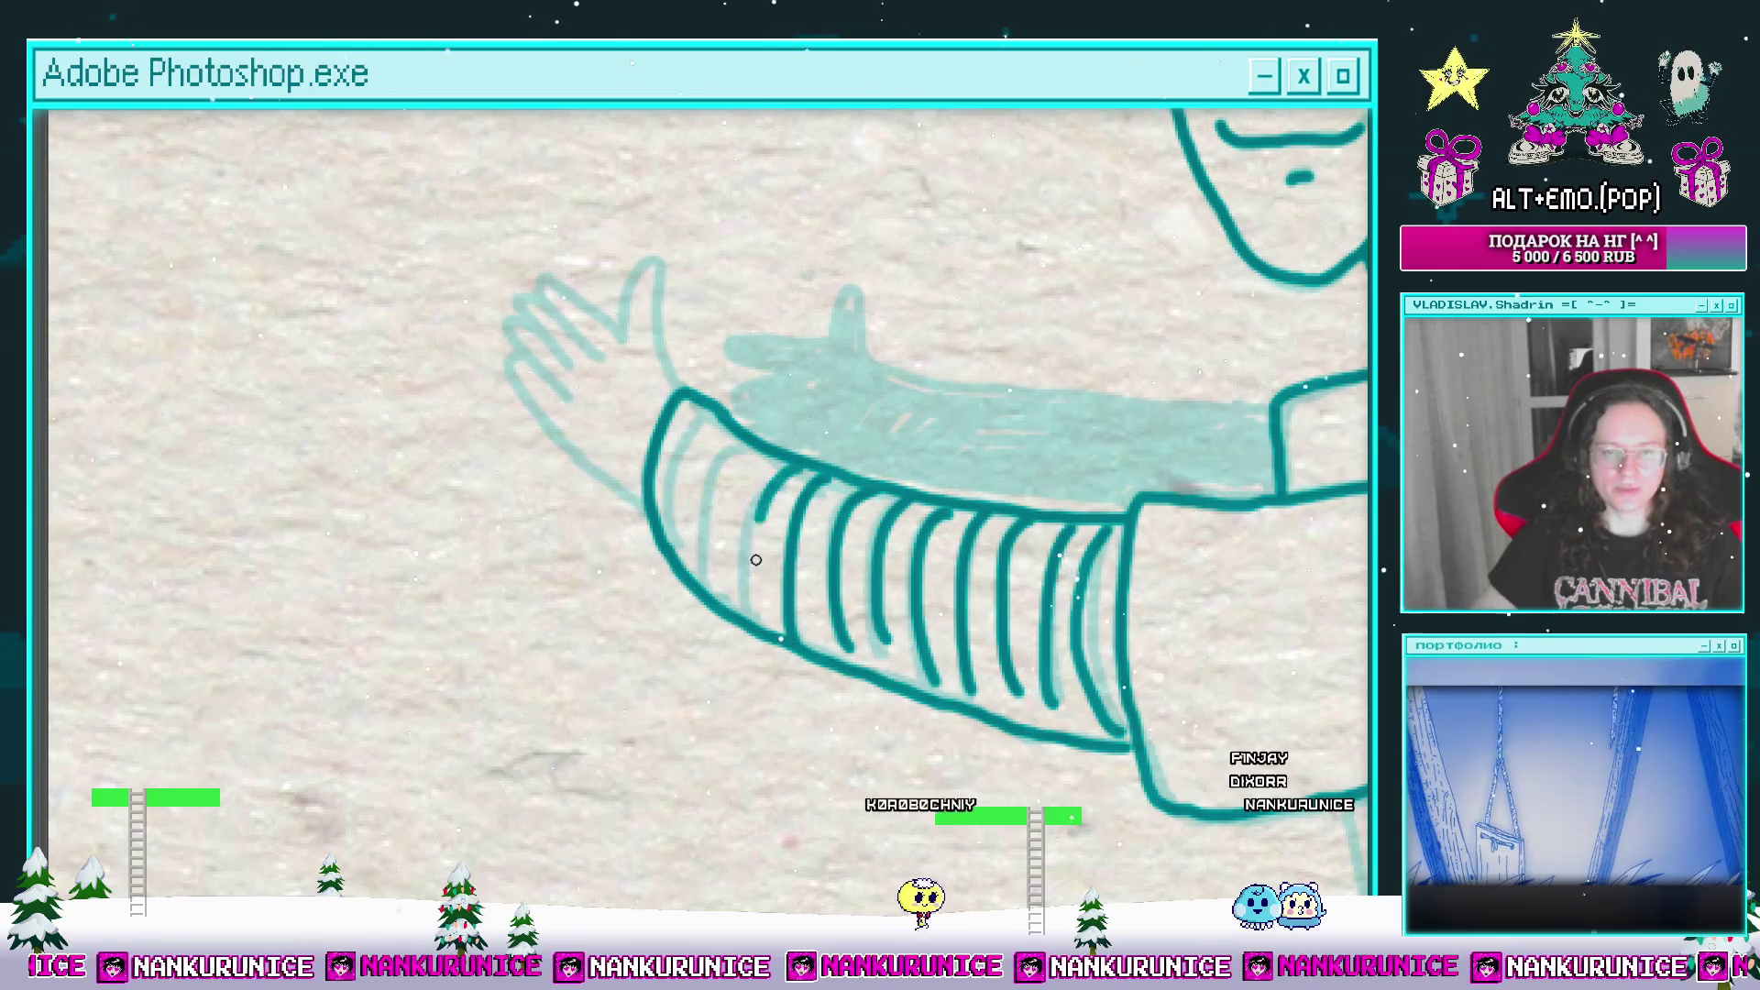
left_click_drag(769, 474, 761, 607)
mouse_move(758, 478)
left_mouse_down()
mouse_move(785, 552)
mouse_move(707, 523)
left_mouse_up()
mouse_move(721, 458)
left_mouse_down()
mouse_move(781, 572)
mouse_move(820, 563)
left_mouse_up()
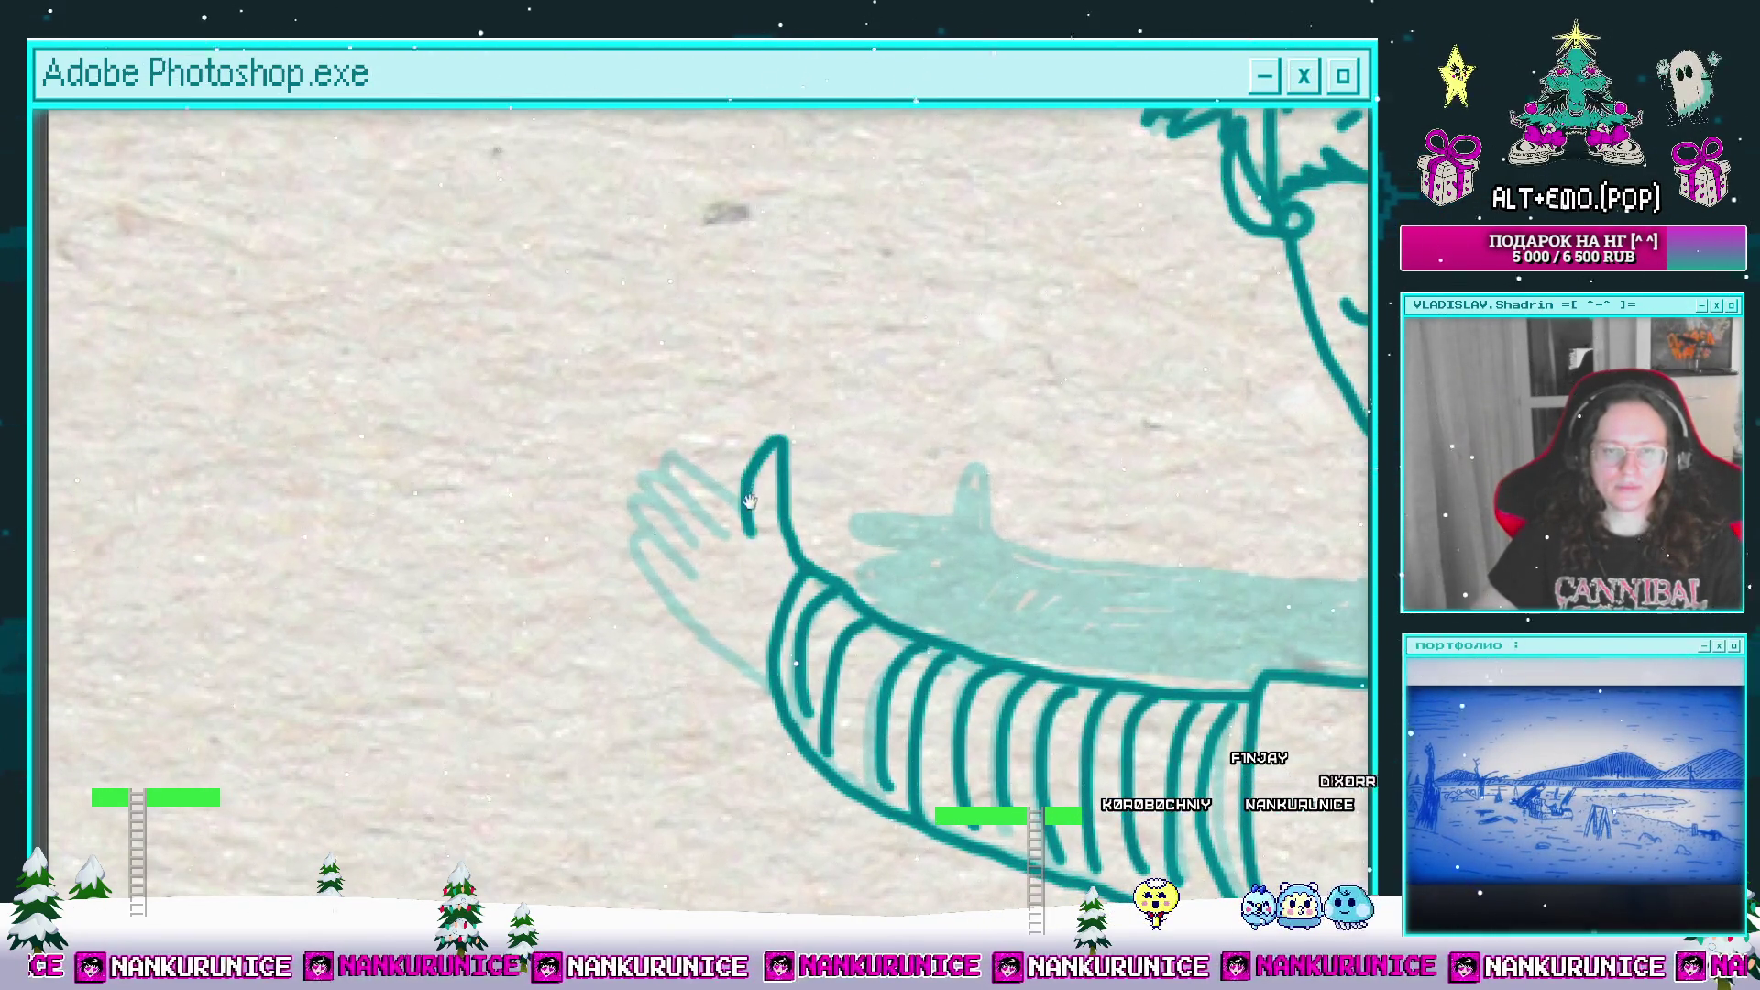
Step: Paint dark teal over the ear and head of the animal on the forearm
left_click_drag(748, 500, 807, 477)
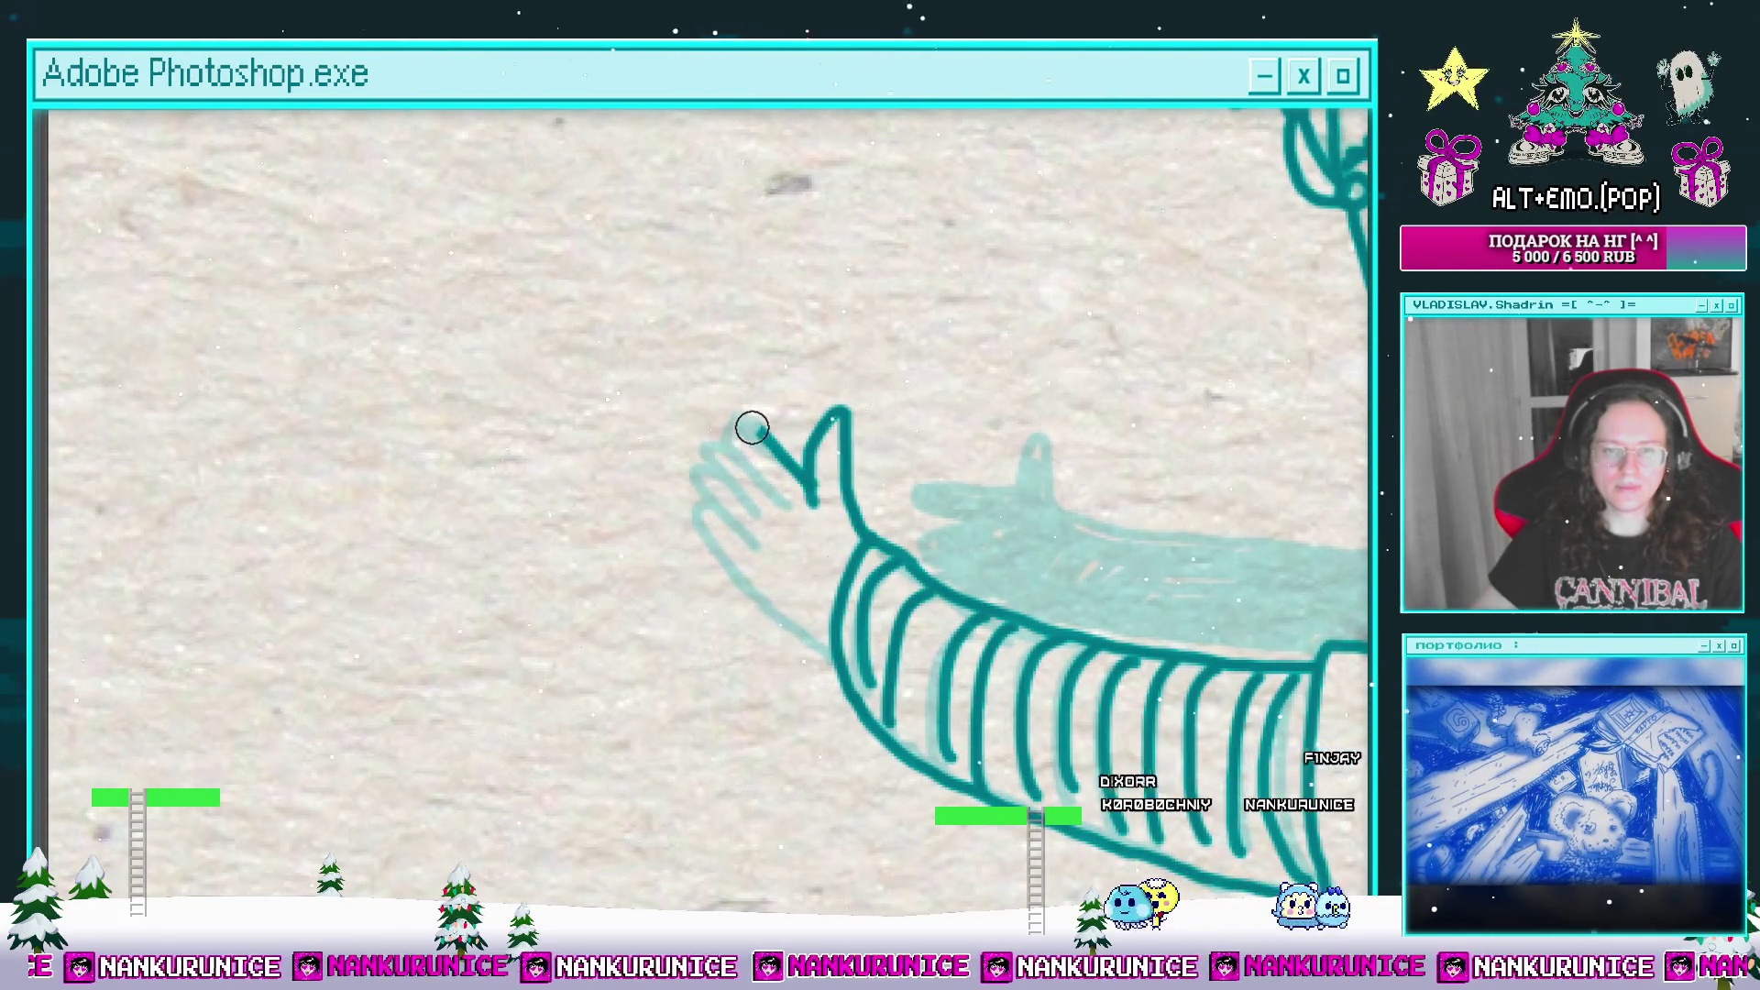
mouse_move(748, 439)
left_mouse_down()
mouse_move(774, 416)
mouse_move(784, 576)
left_mouse_up()
mouse_move(1199, 522)
left_mouse_down()
mouse_move(723, 486)
mouse_move(770, 491)
mouse_move(856, 550)
mouse_move(1017, 565)
mouse_move(647, 488)
left_mouse_up()
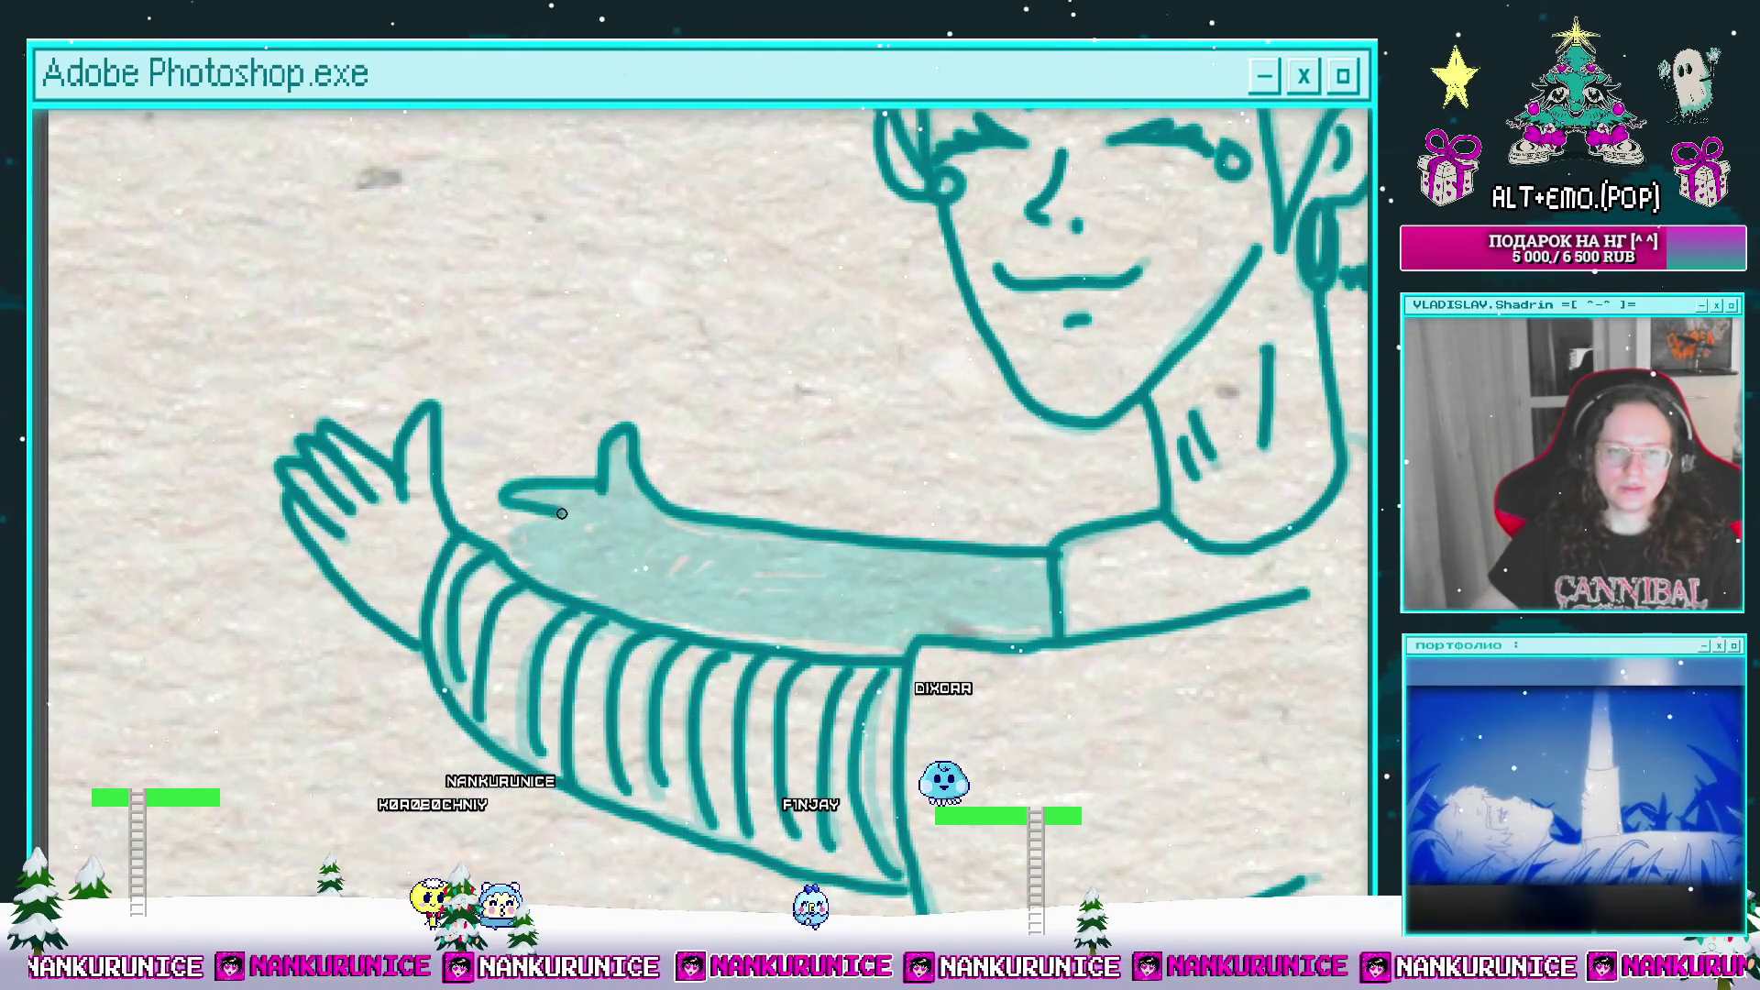
mouse_move(511, 543)
left_mouse_down()
mouse_move(538, 499)
mouse_move(707, 503)
mouse_move(834, 542)
mouse_move(788, 555)
left_mouse_up()
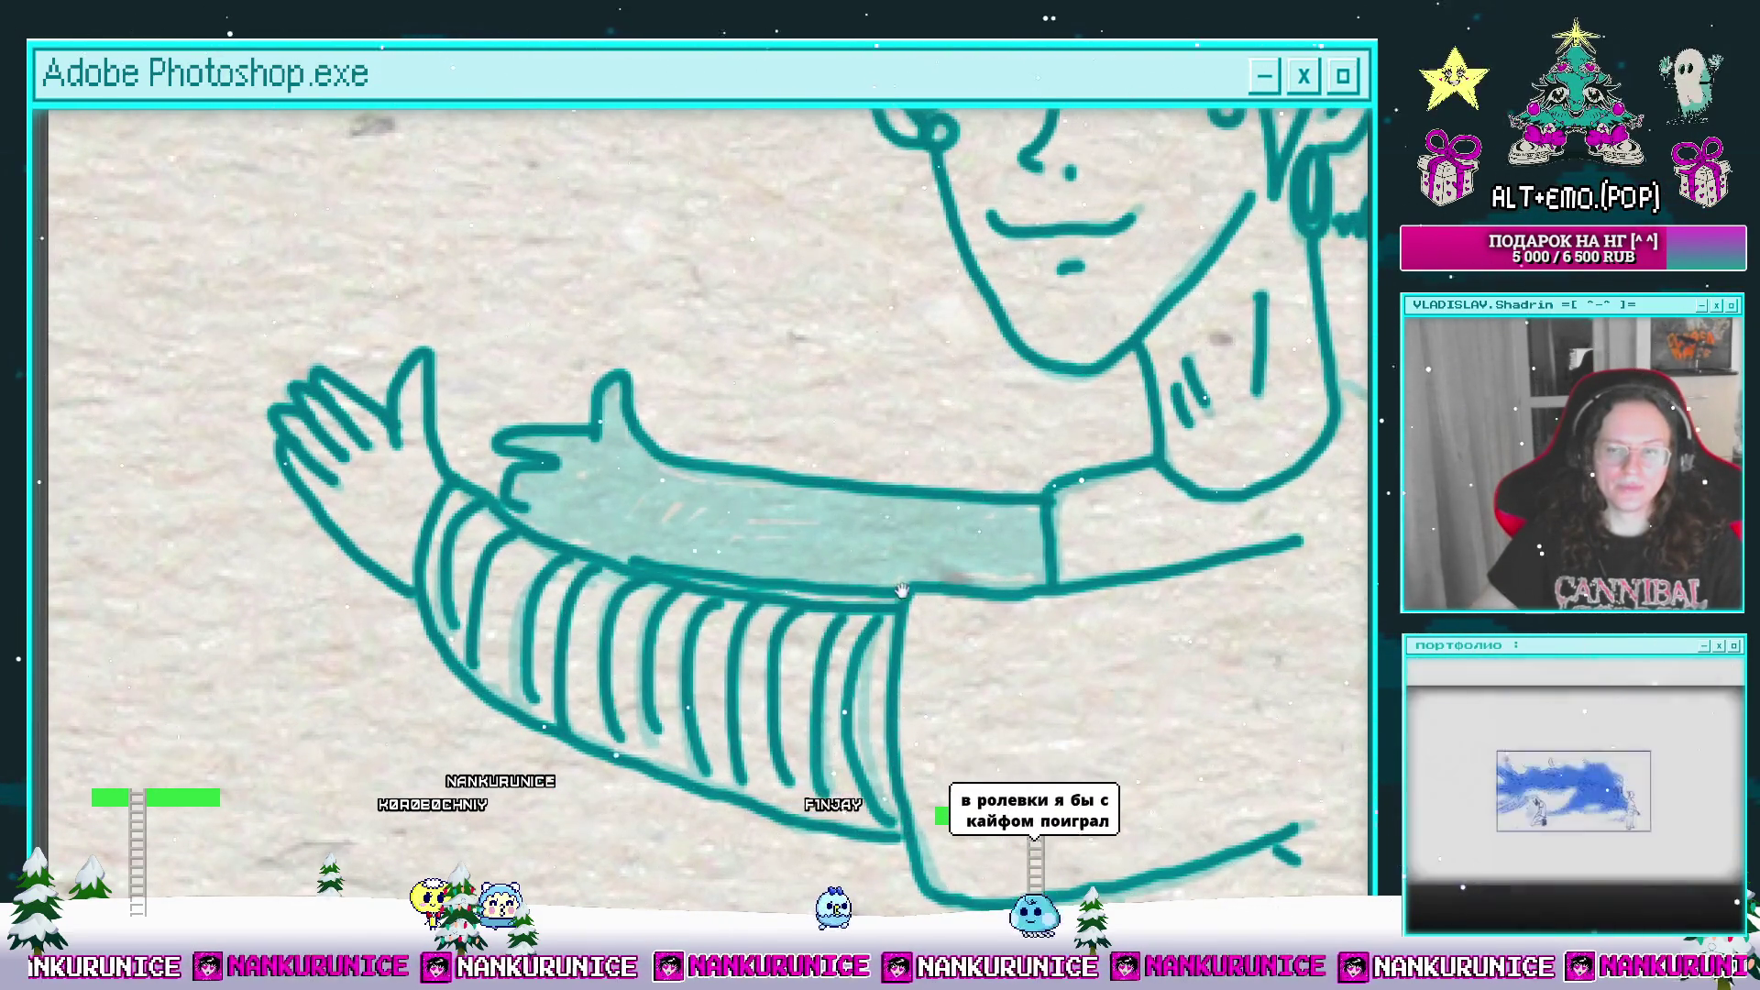
left_click_drag(922, 580, 940, 569)
left_click_drag(739, 522, 813, 542)
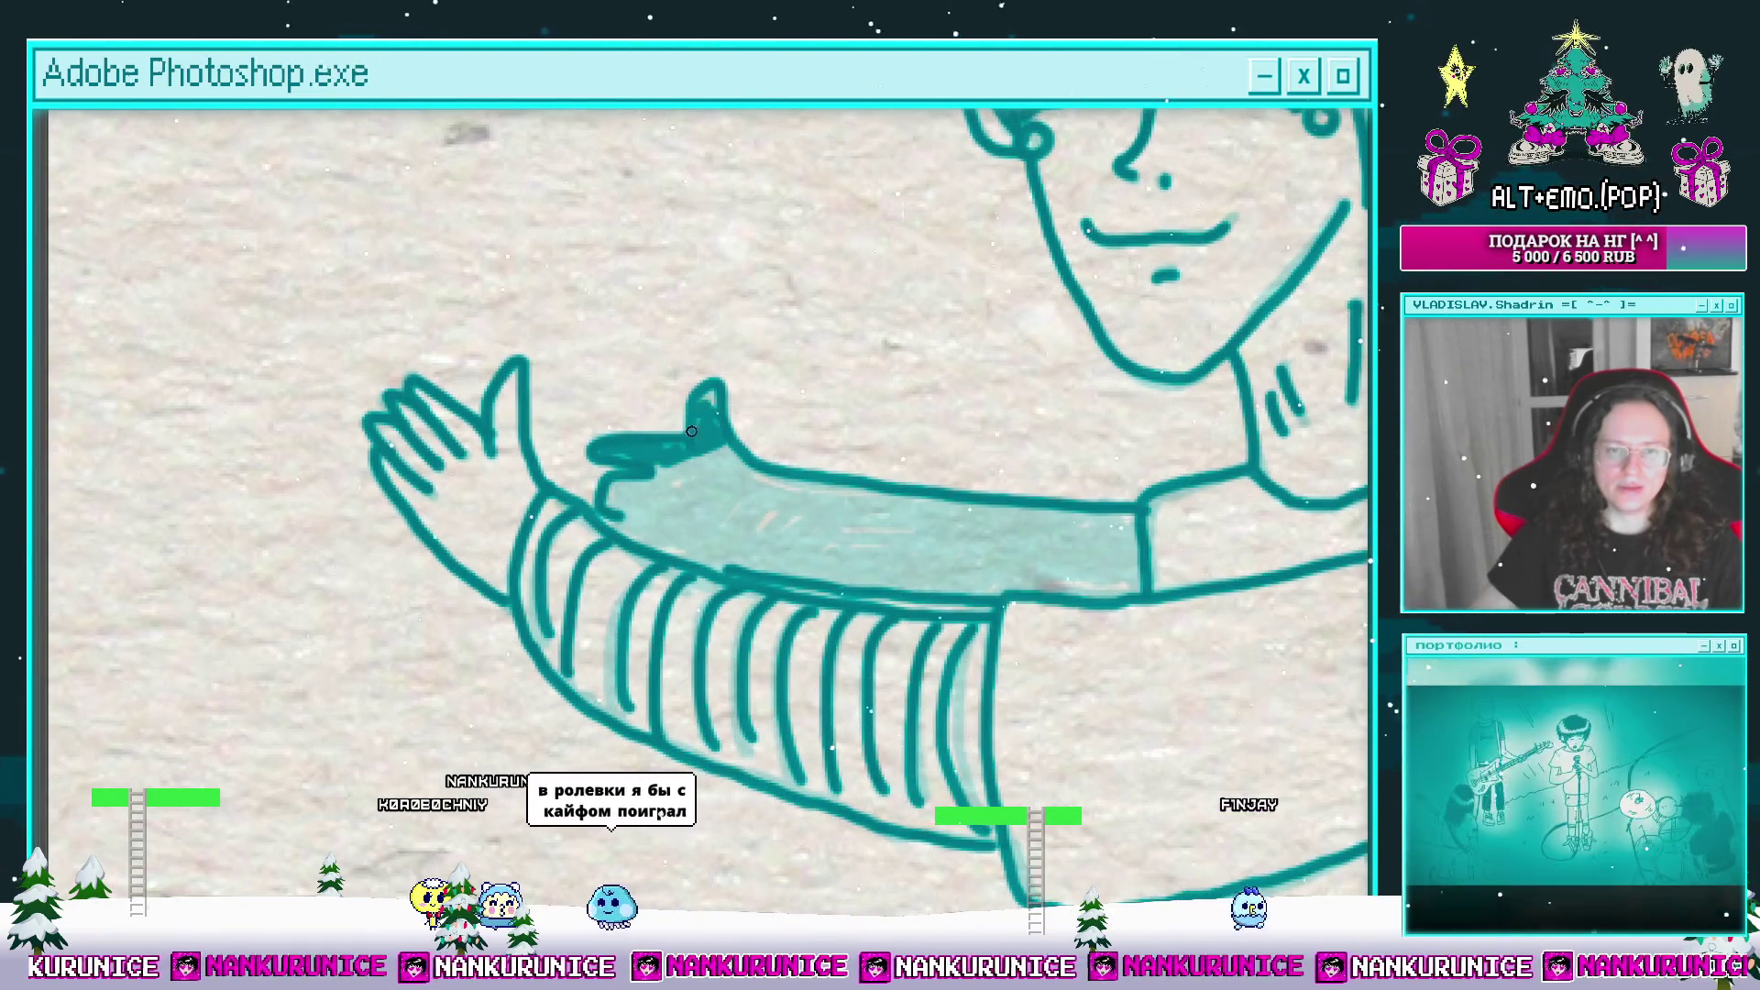
mouse_move(701, 405)
left_mouse_down()
mouse_move(626, 493)
mouse_move(678, 485)
left_mouse_up()
mouse_move(686, 491)
left_mouse_down()
mouse_move(648, 439)
mouse_move(687, 454)
mouse_move(642, 413)
left_mouse_up()
mouse_move(718, 459)
left_mouse_down()
mouse_move(638, 381)
mouse_move(632, 406)
mouse_move(733, 451)
left_mouse_up()
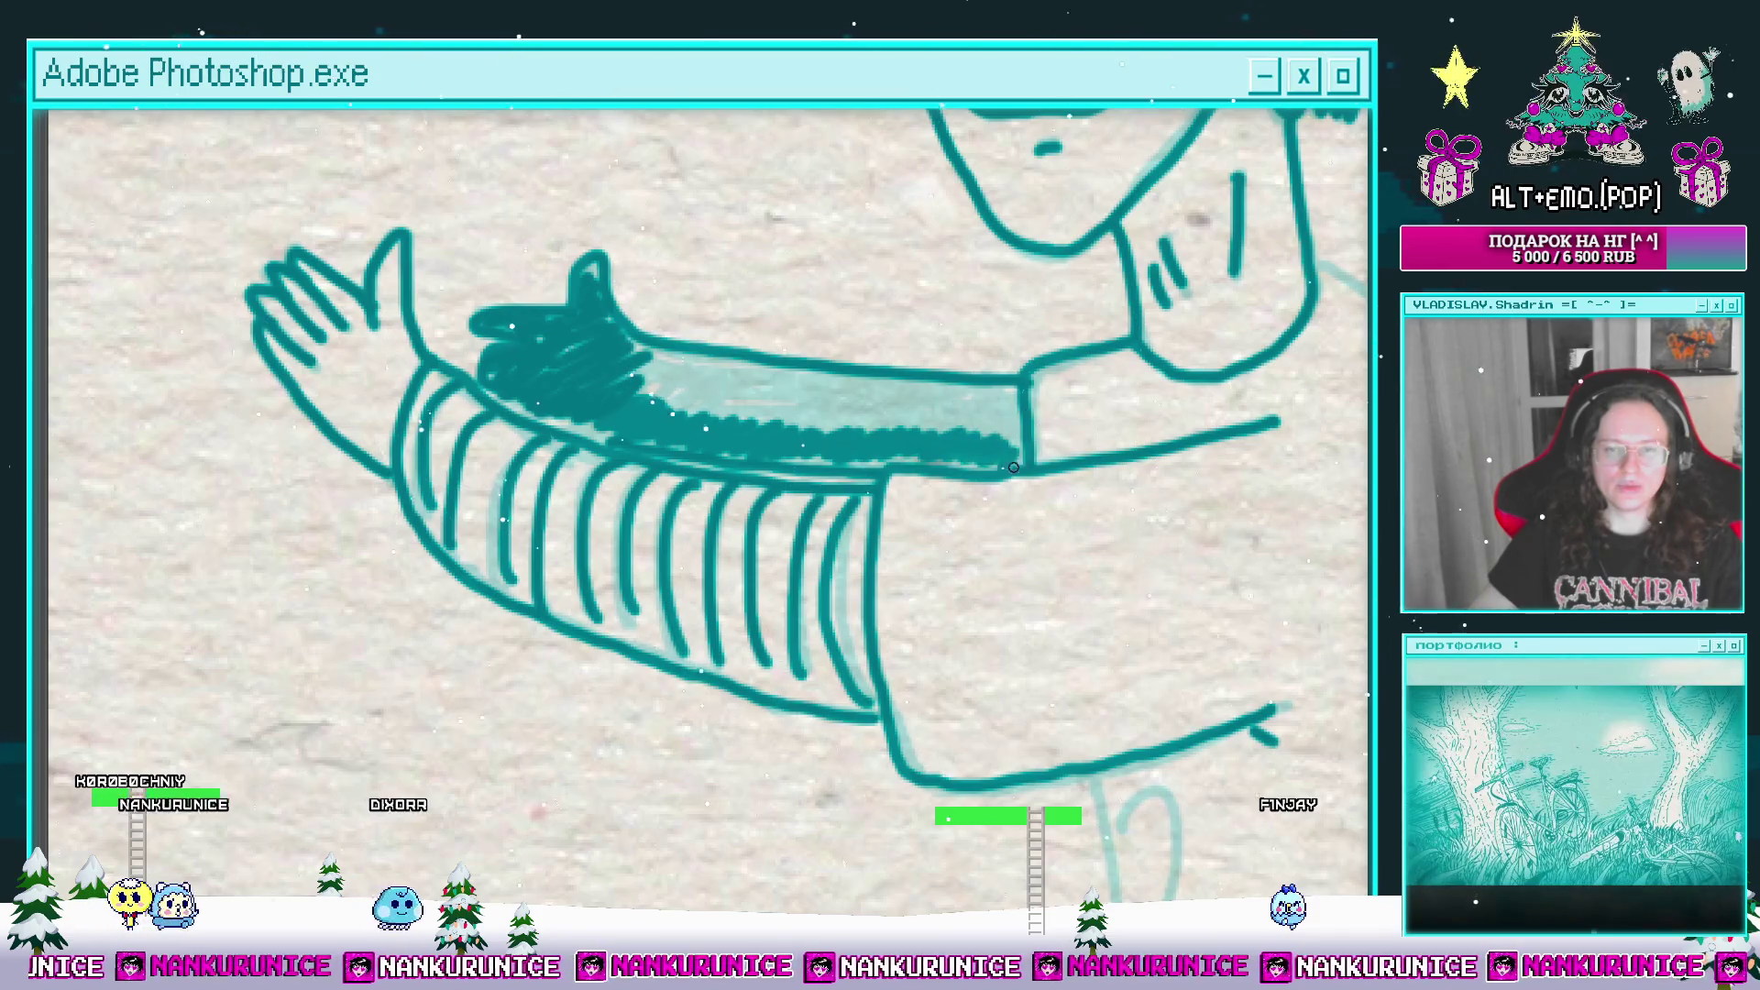
Step: Hatch dark teal across the animal on the sleeve until it is filled
left_click_drag(1014, 467, 998, 490)
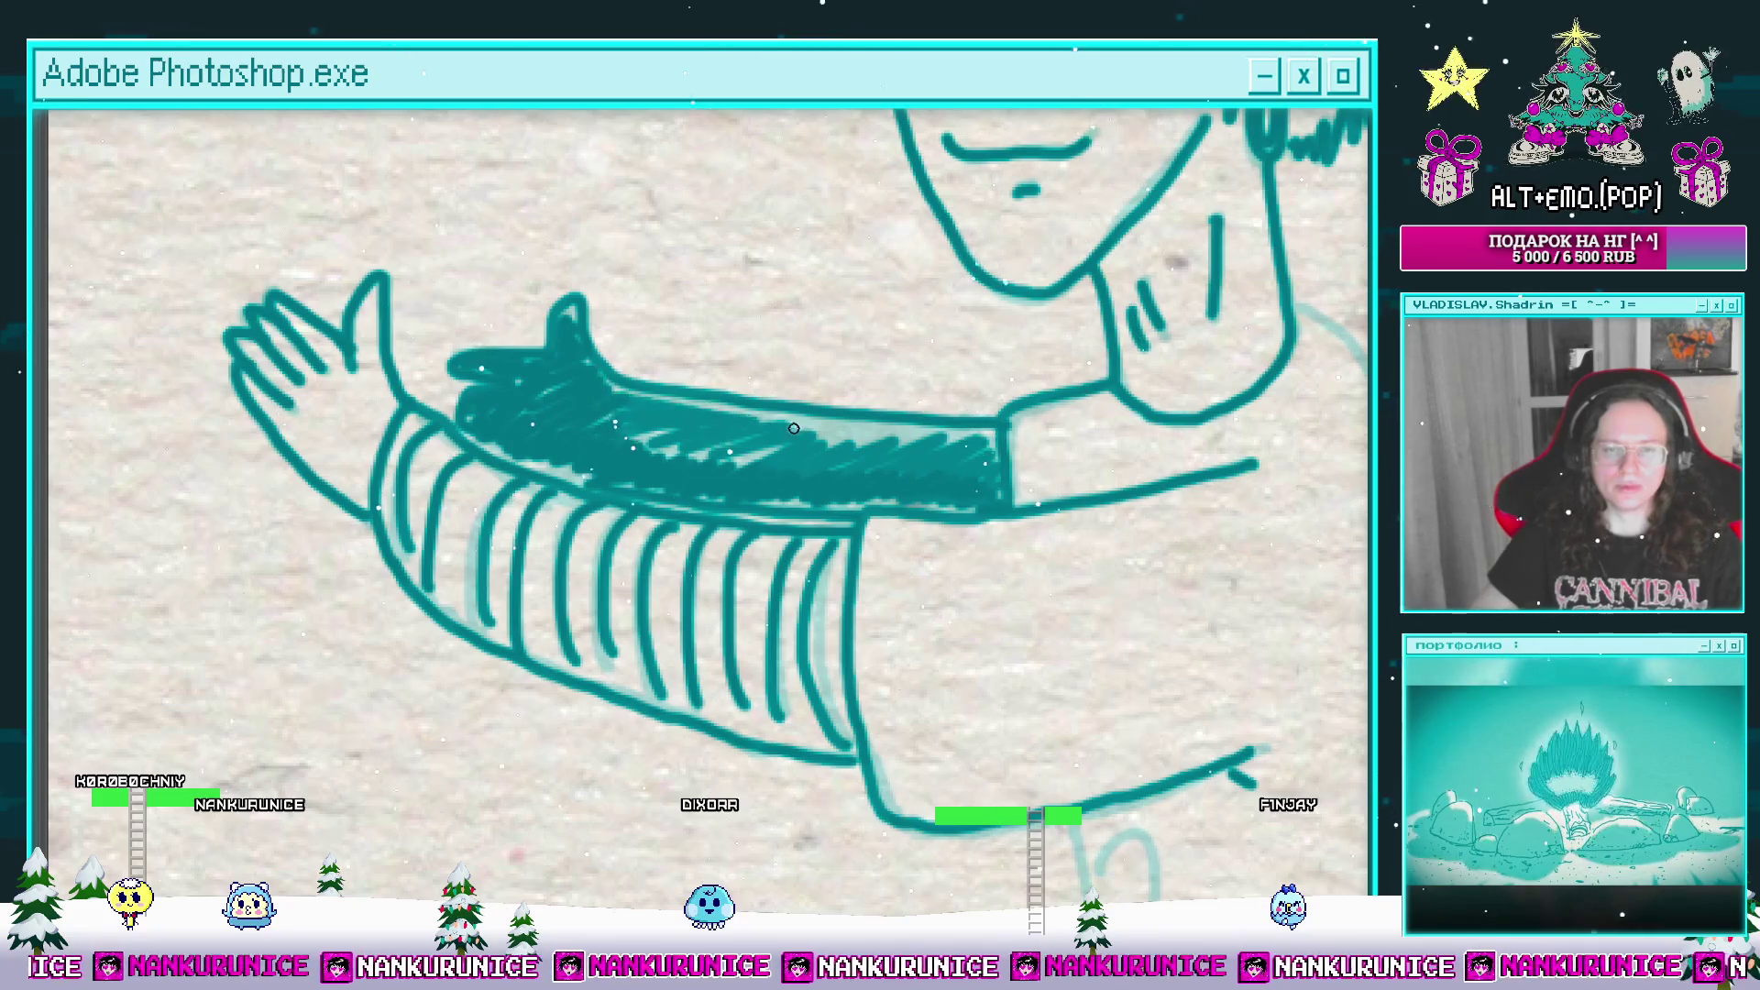
mouse_move(794, 428)
left_mouse_down()
mouse_move(830, 441)
mouse_move(697, 454)
left_mouse_up()
mouse_move(867, 455)
left_mouse_down()
mouse_move(876, 487)
mouse_move(976, 460)
left_mouse_up()
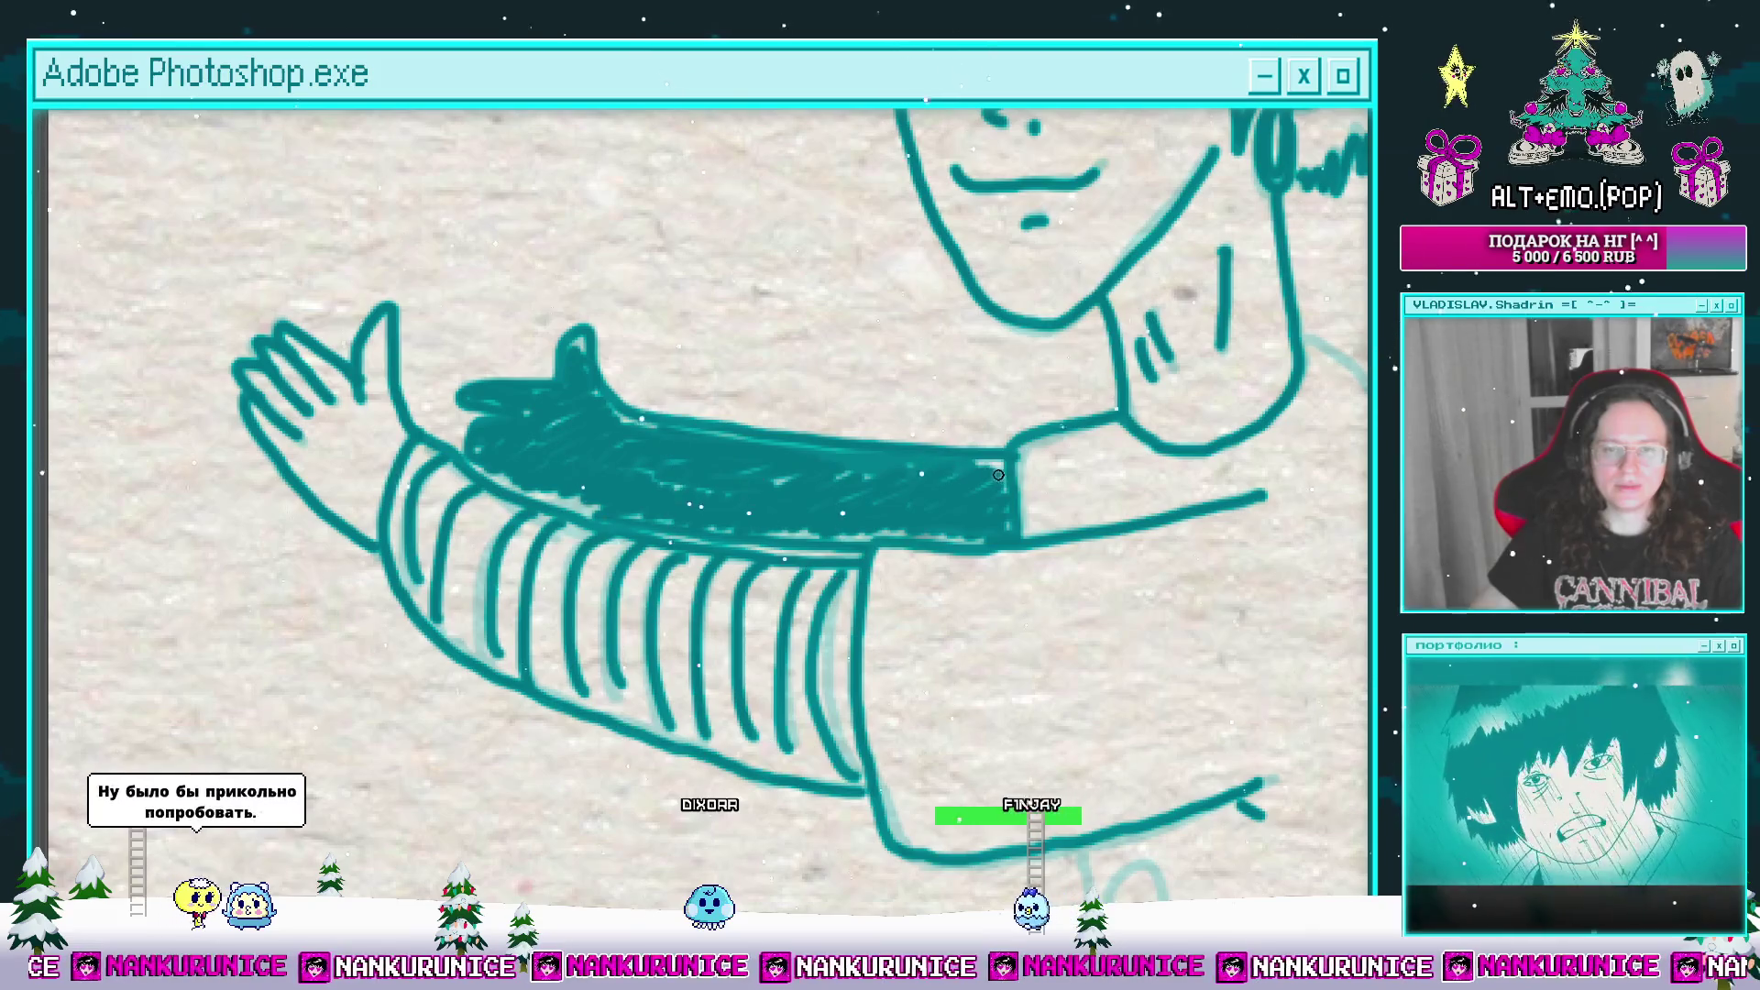
scroll(877, 479, "down", 3)
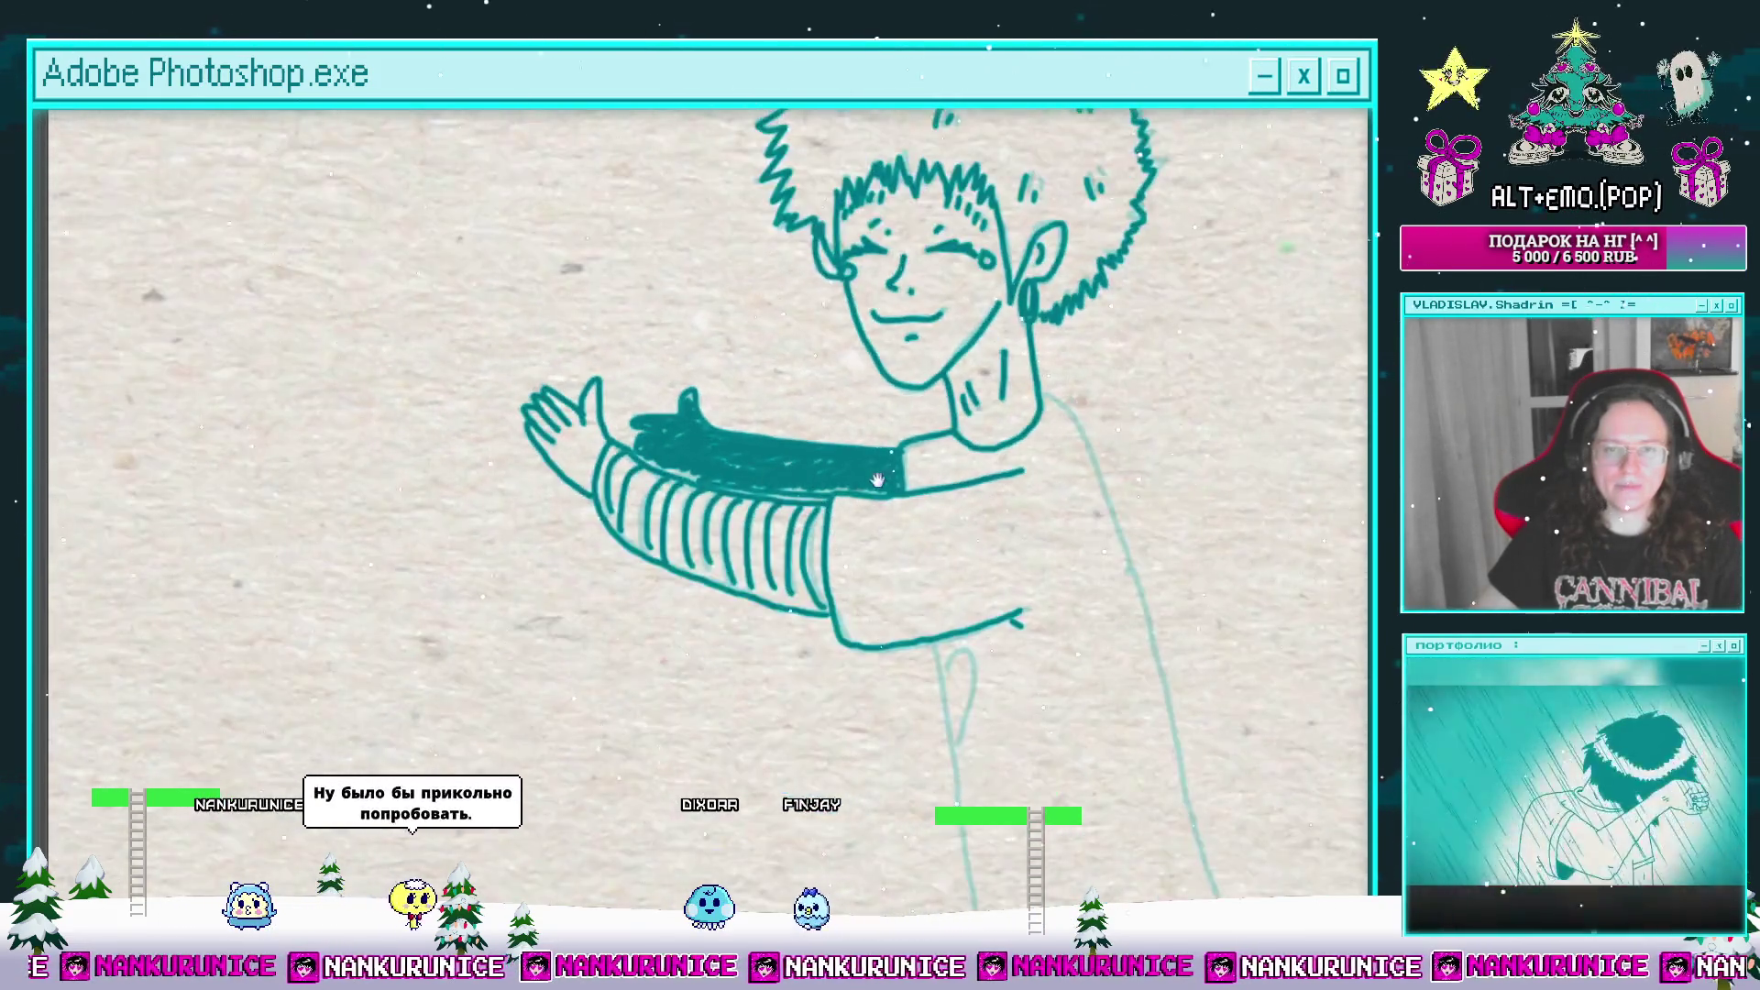
scroll(877, 479, "down", 5)
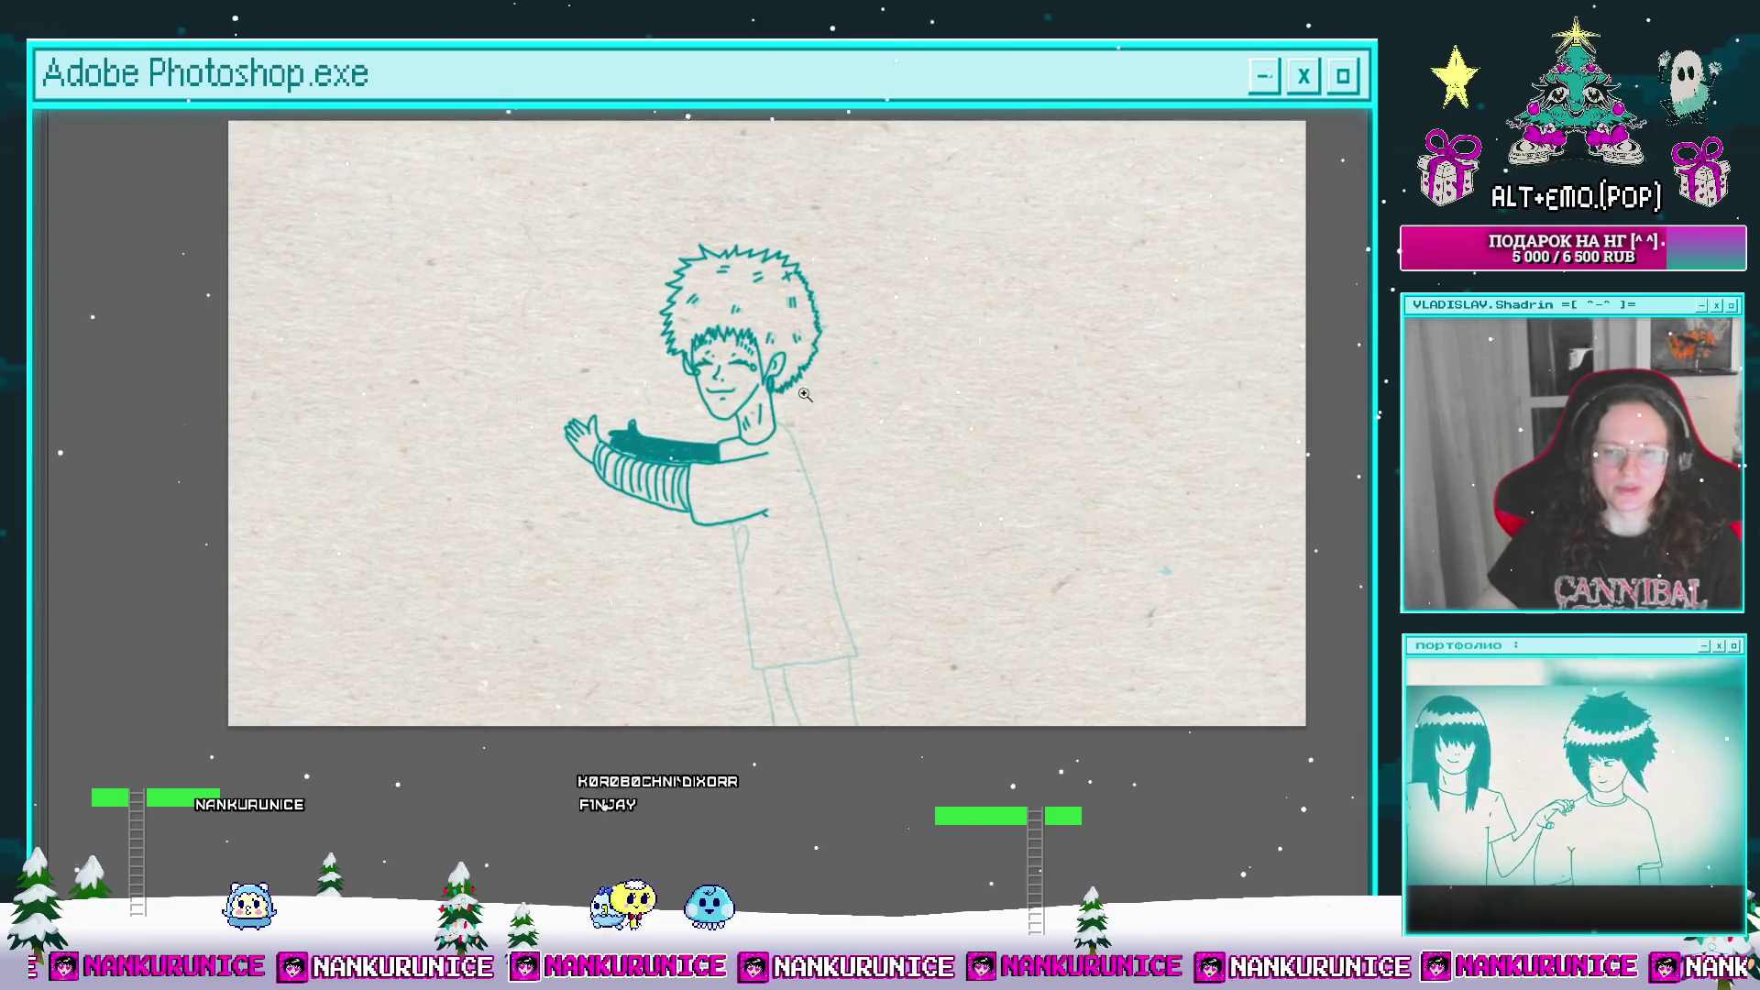
scroll(805, 394, "up", 4)
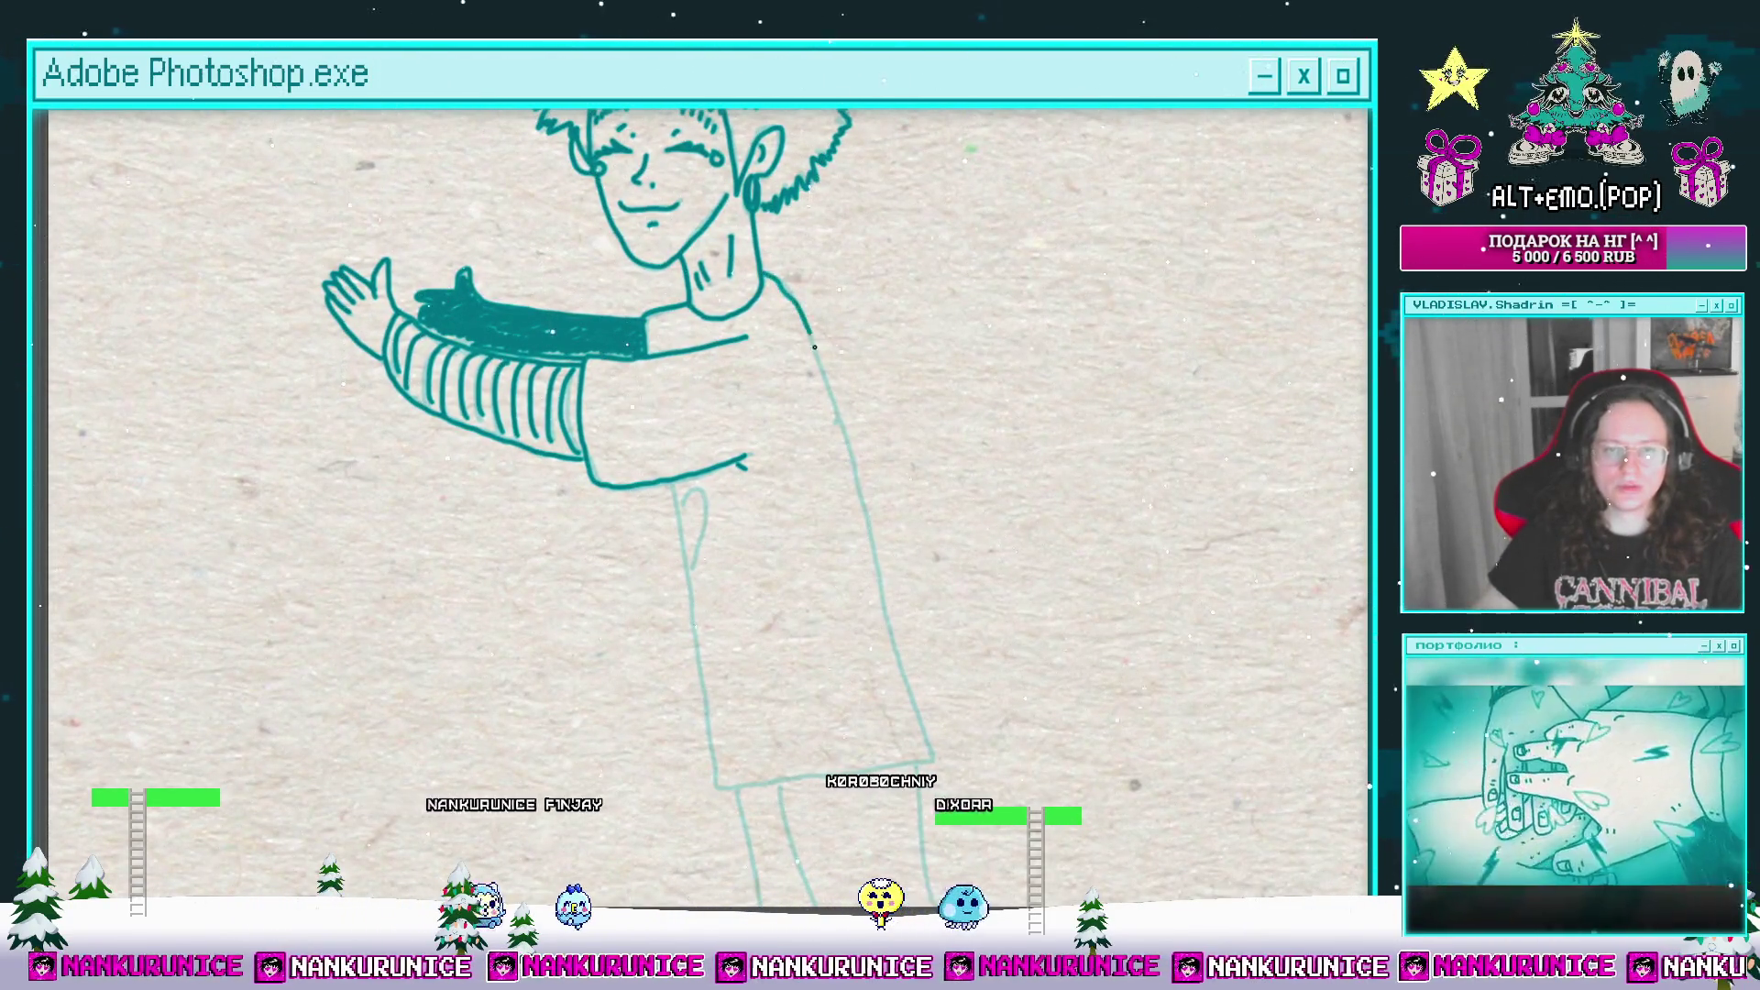
Step: Ink the shirt's edges, bottom hem and left leg line, then show panels and fit the page
left_click_drag(857, 523, 880, 362)
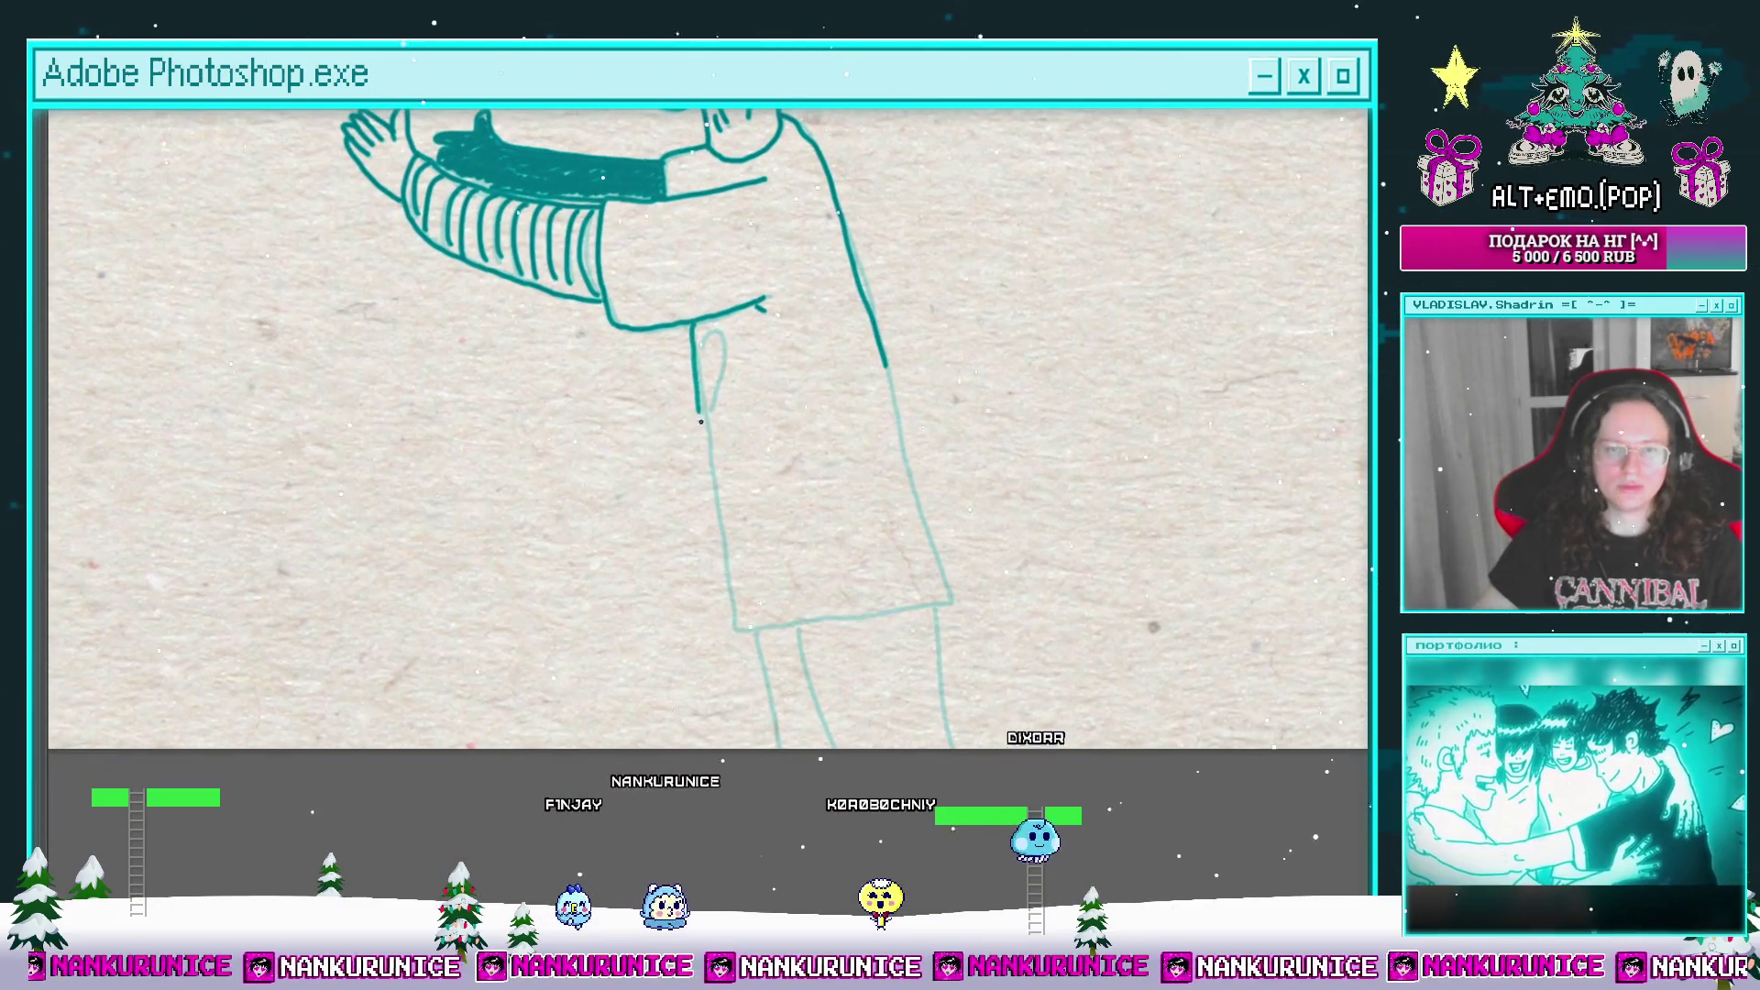
left_click_drag(726, 580, 790, 623)
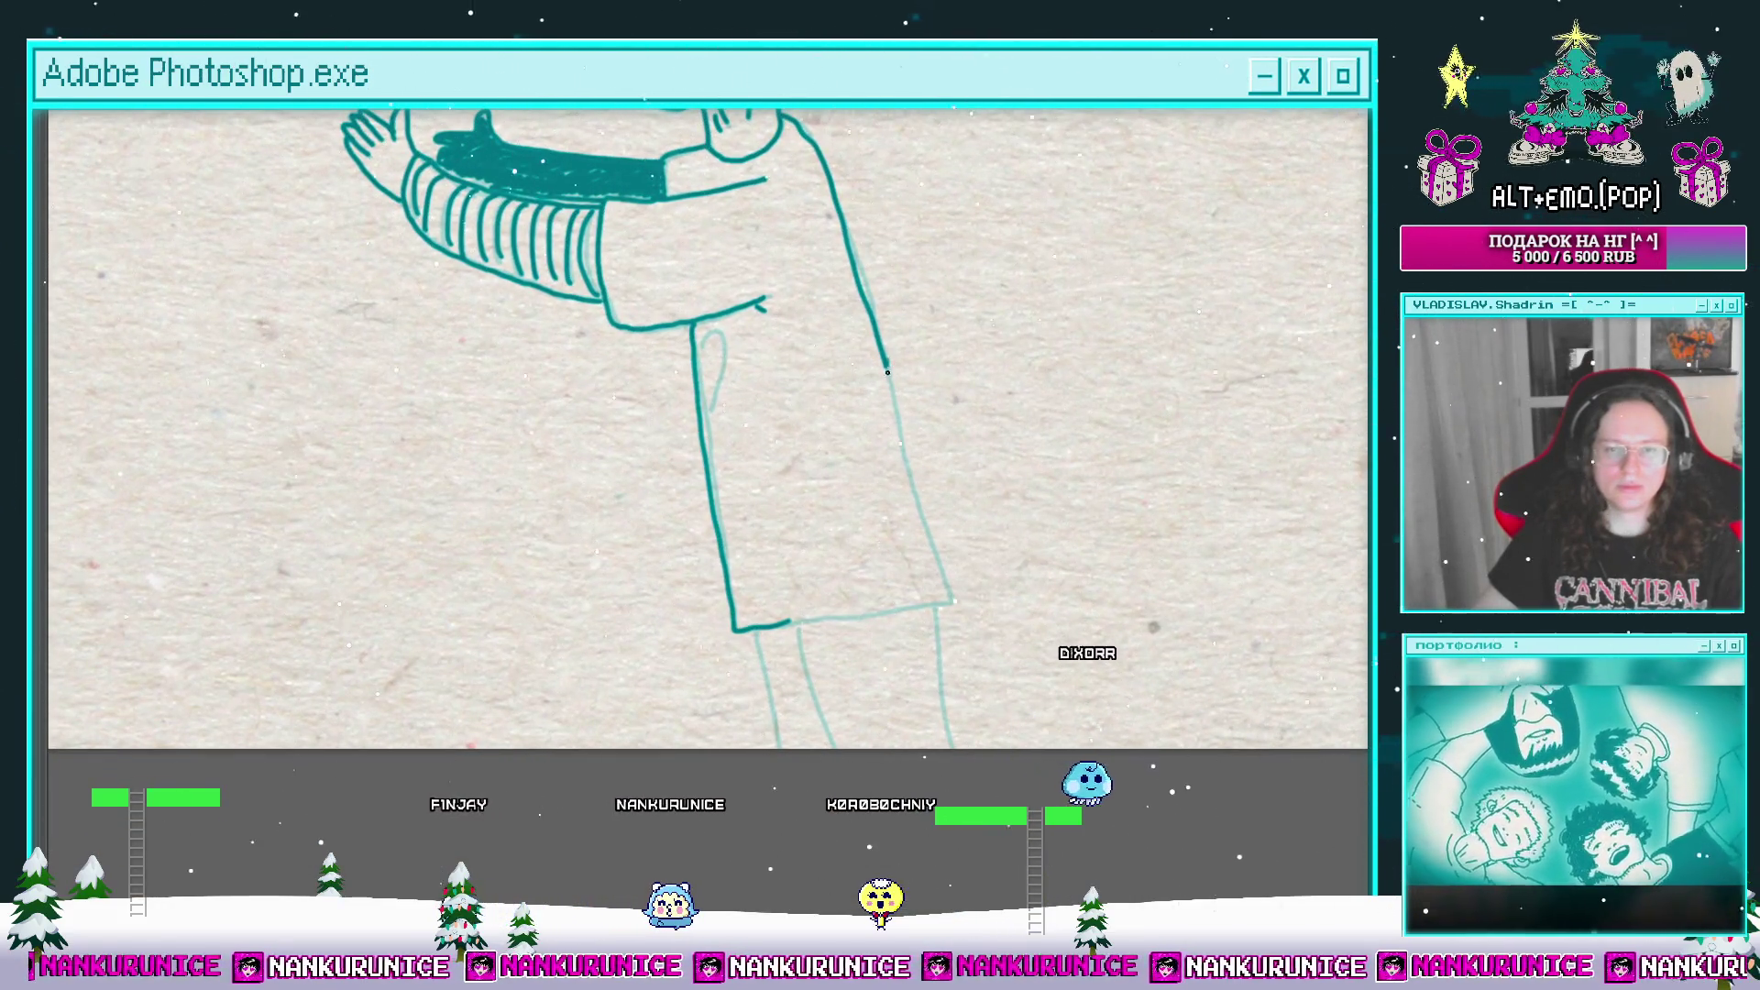
mouse_move(888, 371)
left_mouse_down()
mouse_move(944, 600)
mouse_move(833, 614)
left_mouse_up()
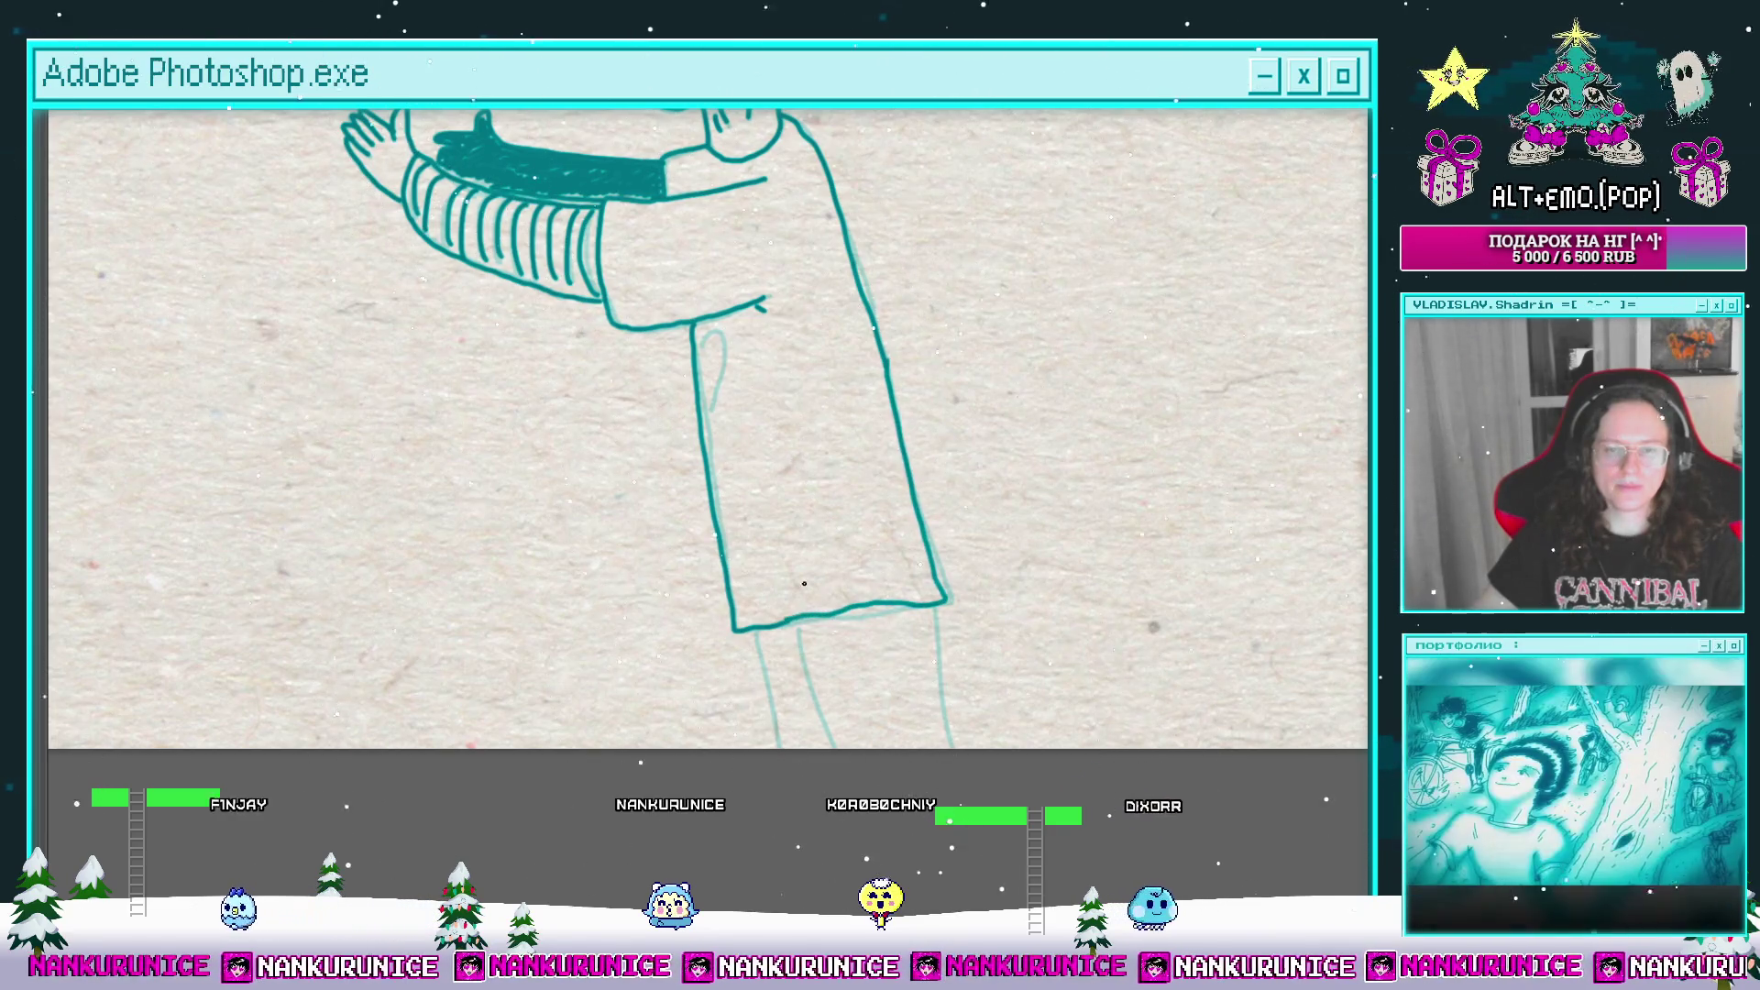
left_click(702, 336)
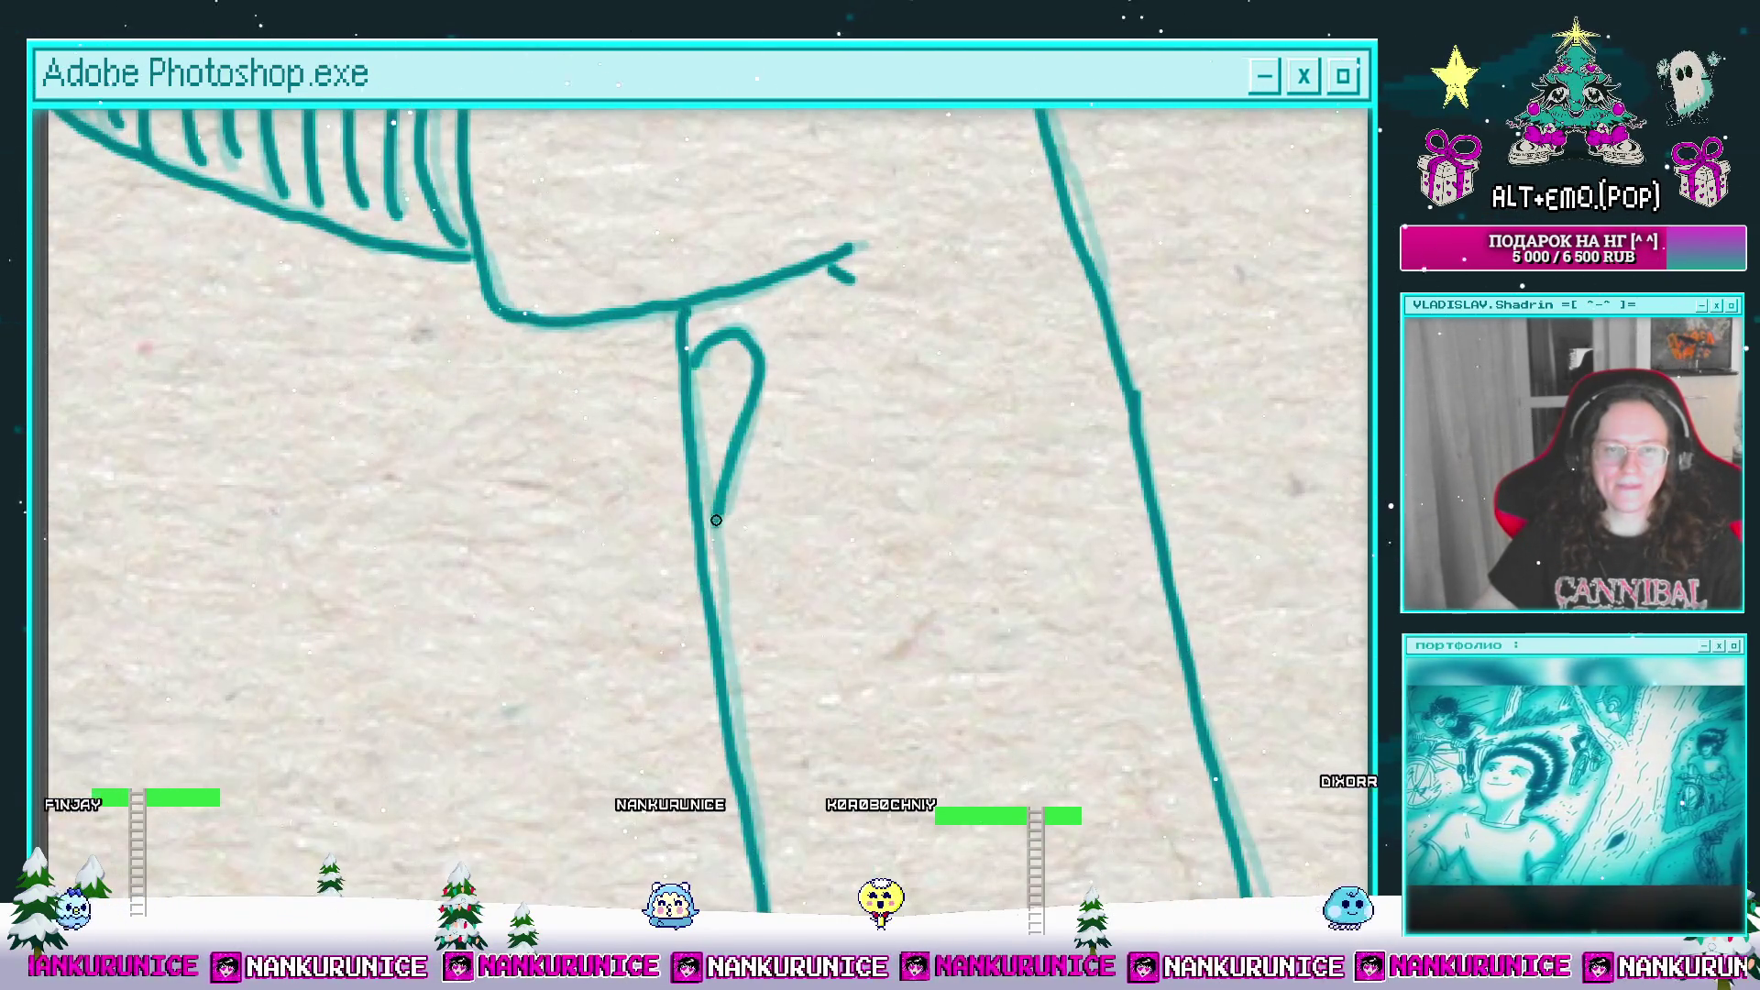
left_click(716, 520, "alt")
scroll(746, 333, "down", 5)
left_click(832, 426)
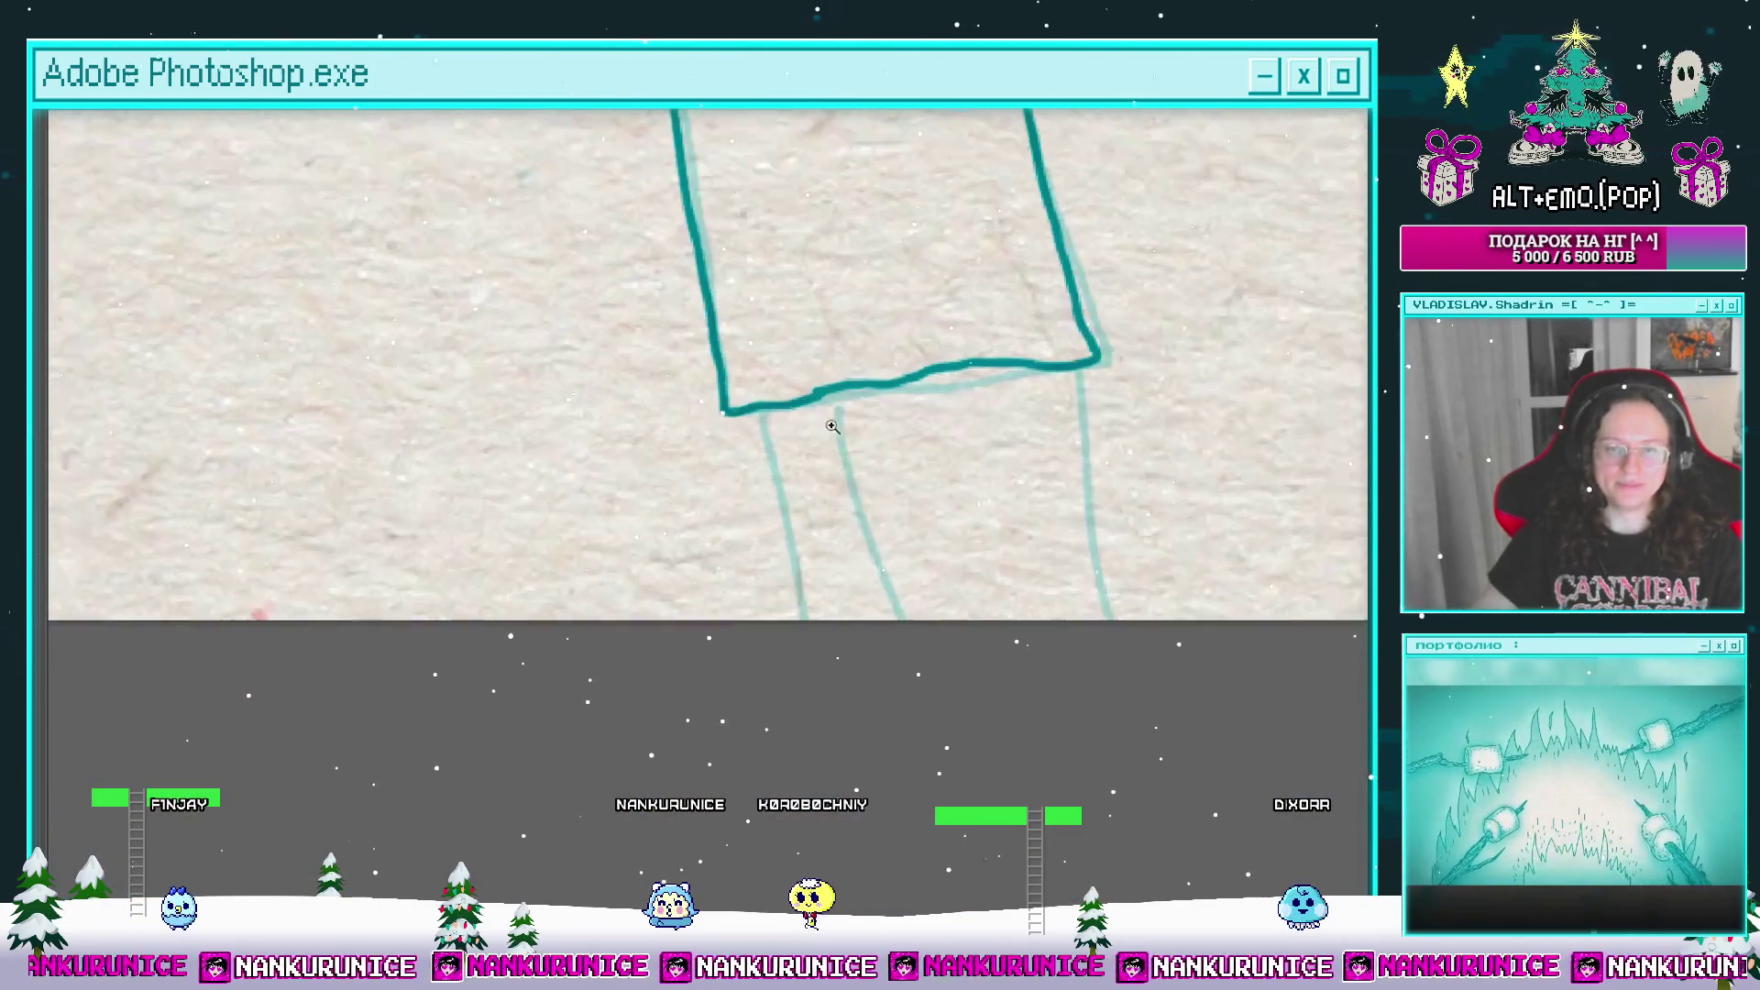
left_click_drag(768, 417, 809, 633)
mouse_move(912, 508)
left_mouse_down()
mouse_move(731, 468)
mouse_move(832, 512)
left_mouse_up()
scroll(911, 473, "down", 6)
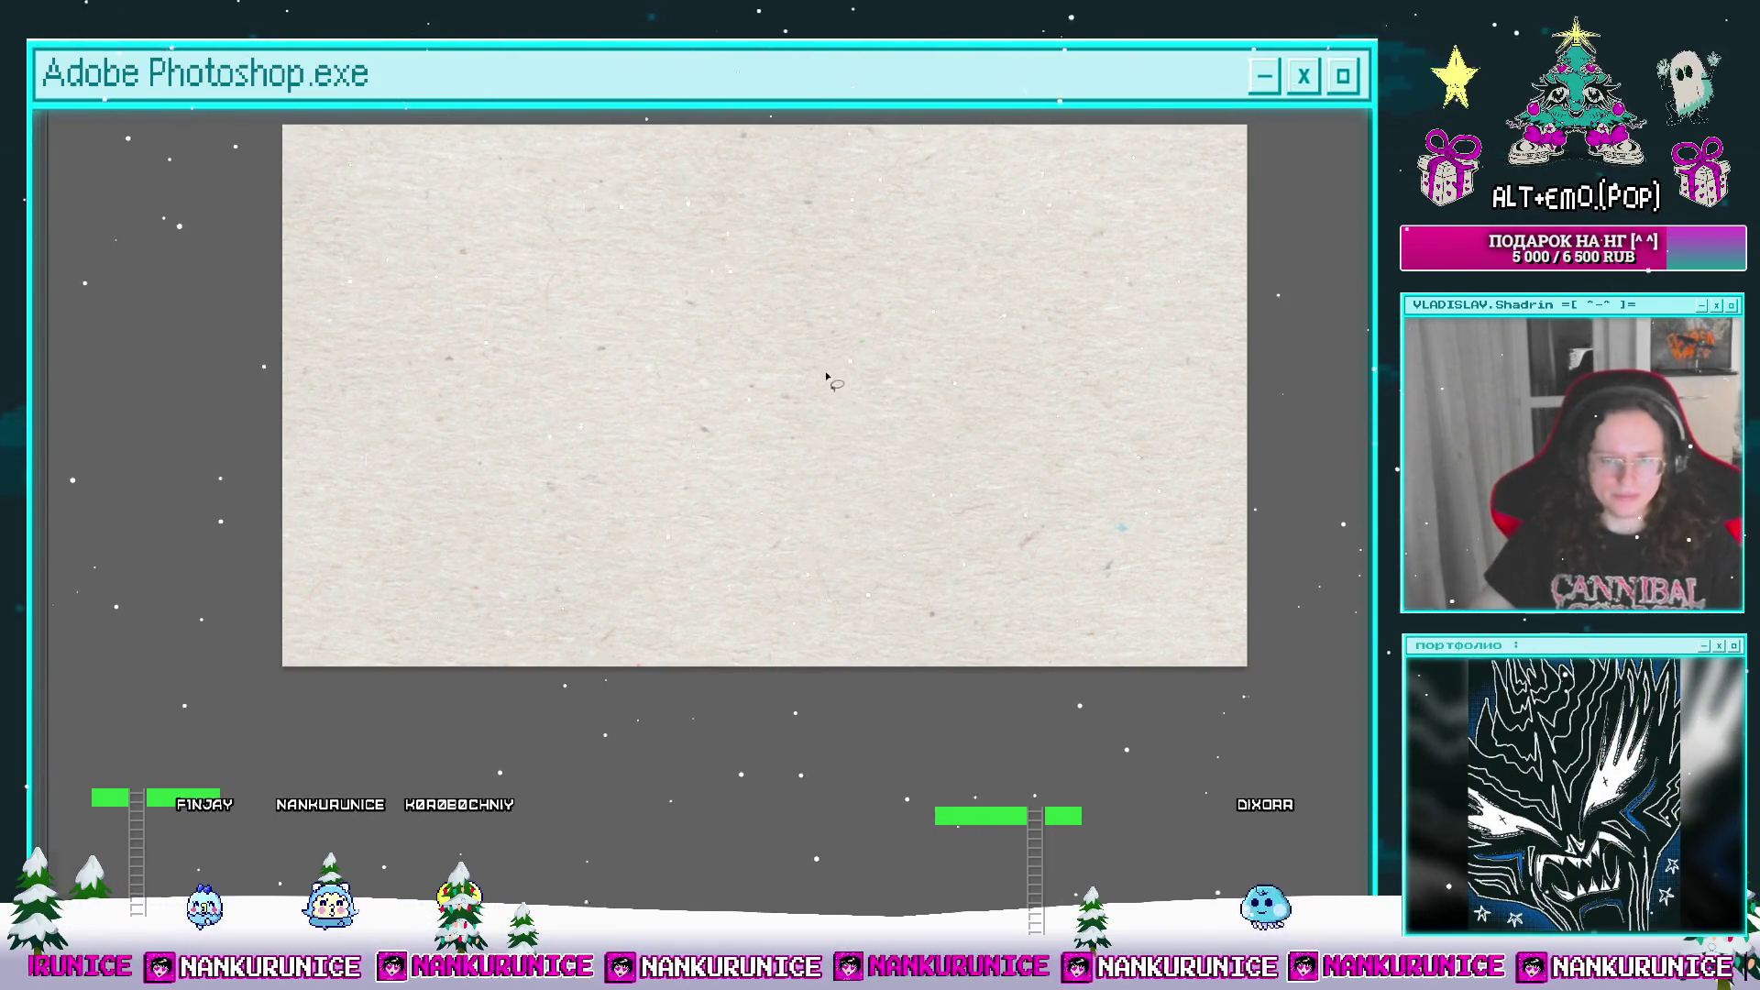
key("Tab")
key("ctrl+minus")
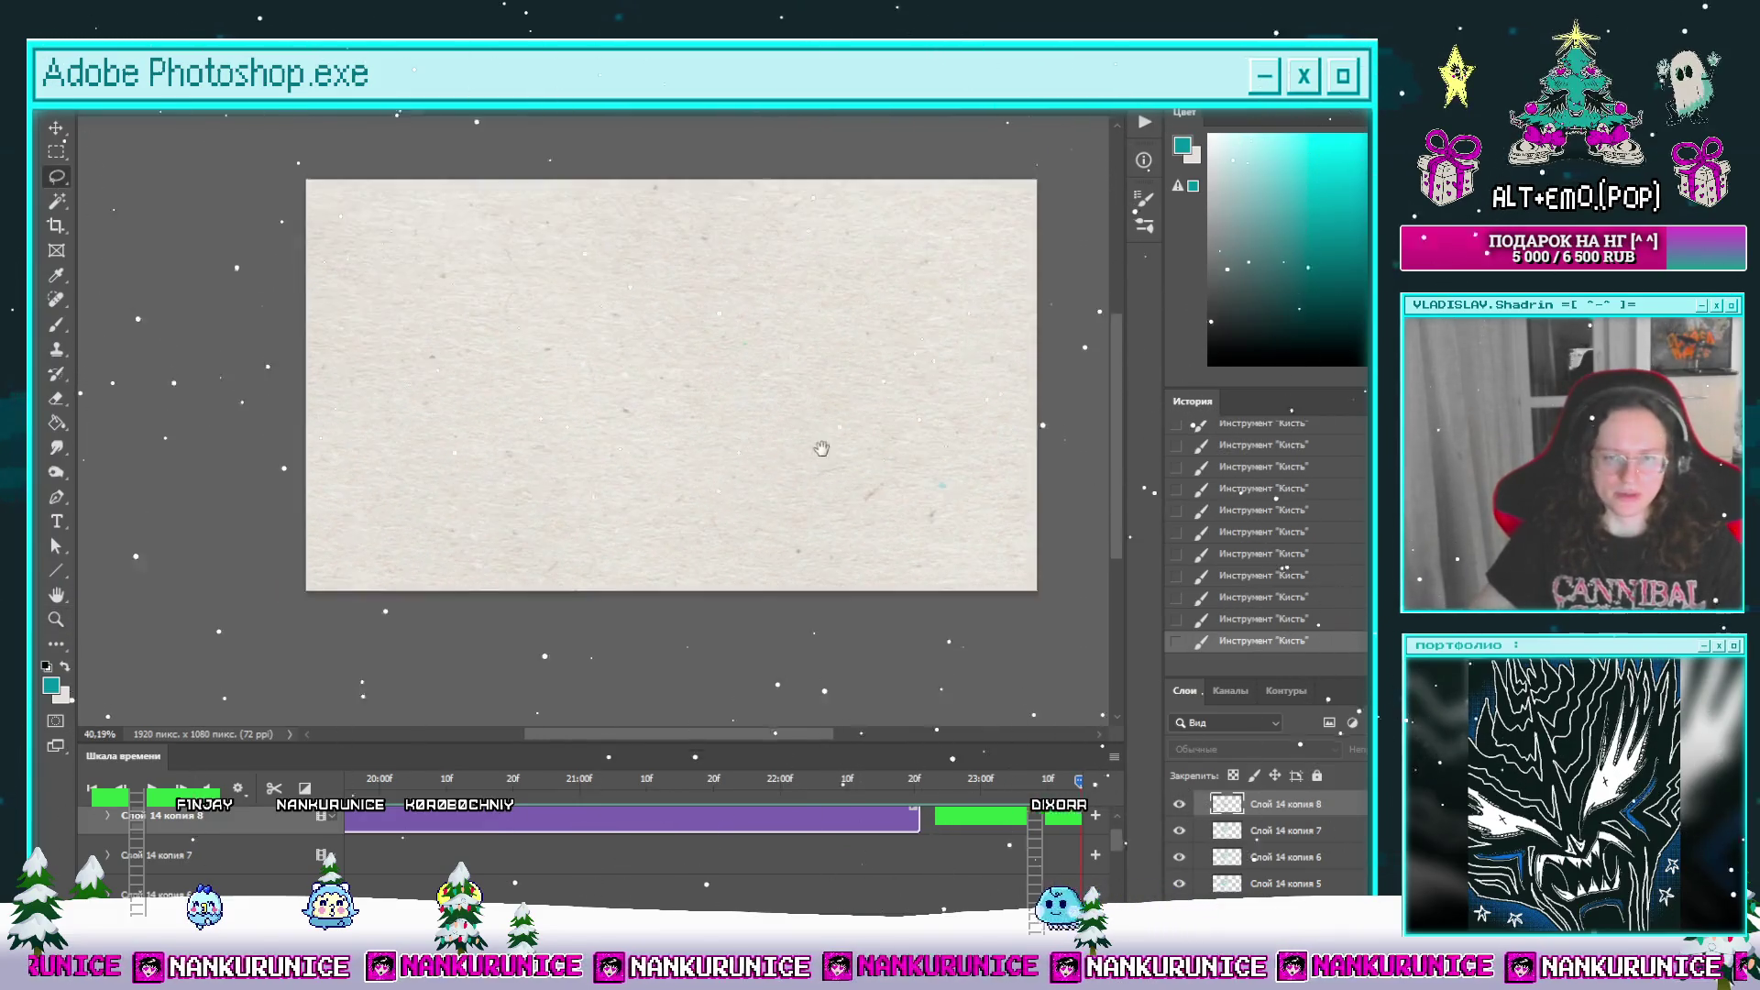
Step: Retime the Слой 14 копия 7 and копия 8 clips, splitting копия 8, and delete копия 9
key("l")
mouse_move(474, 781)
left_mouse_down()
mouse_move(358, 780)
mouse_move(591, 782)
left_mouse_up()
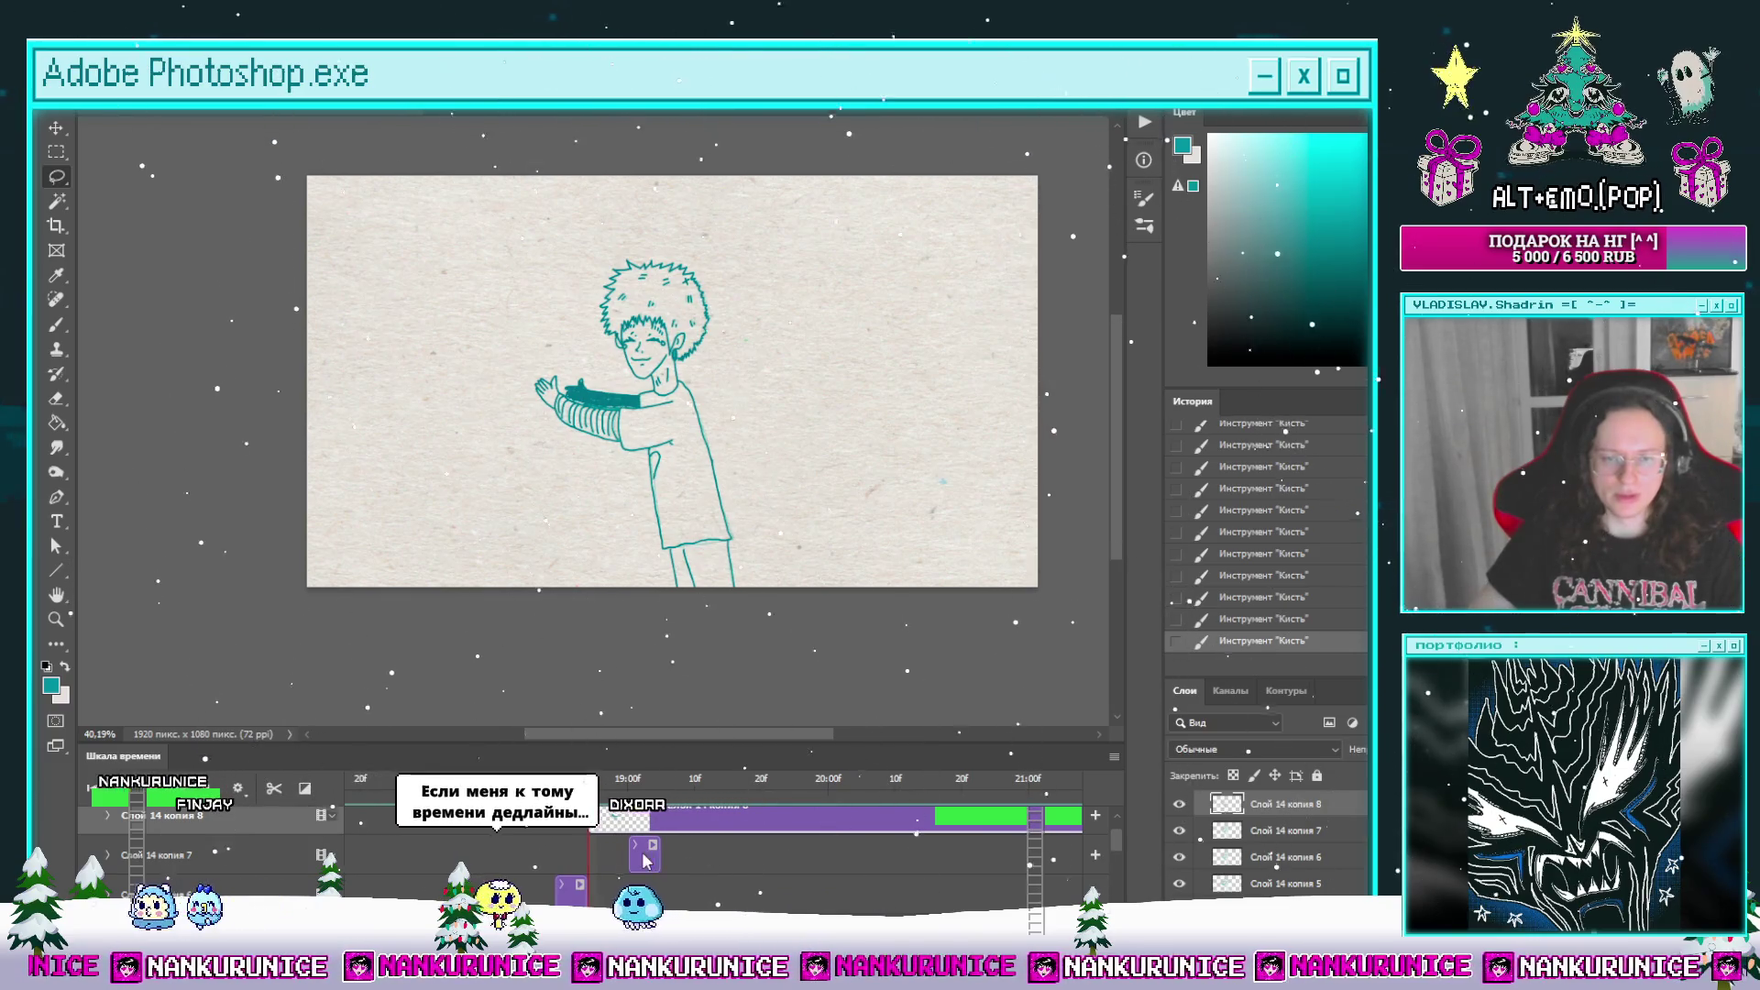
left_click_drag(644, 853, 604, 853)
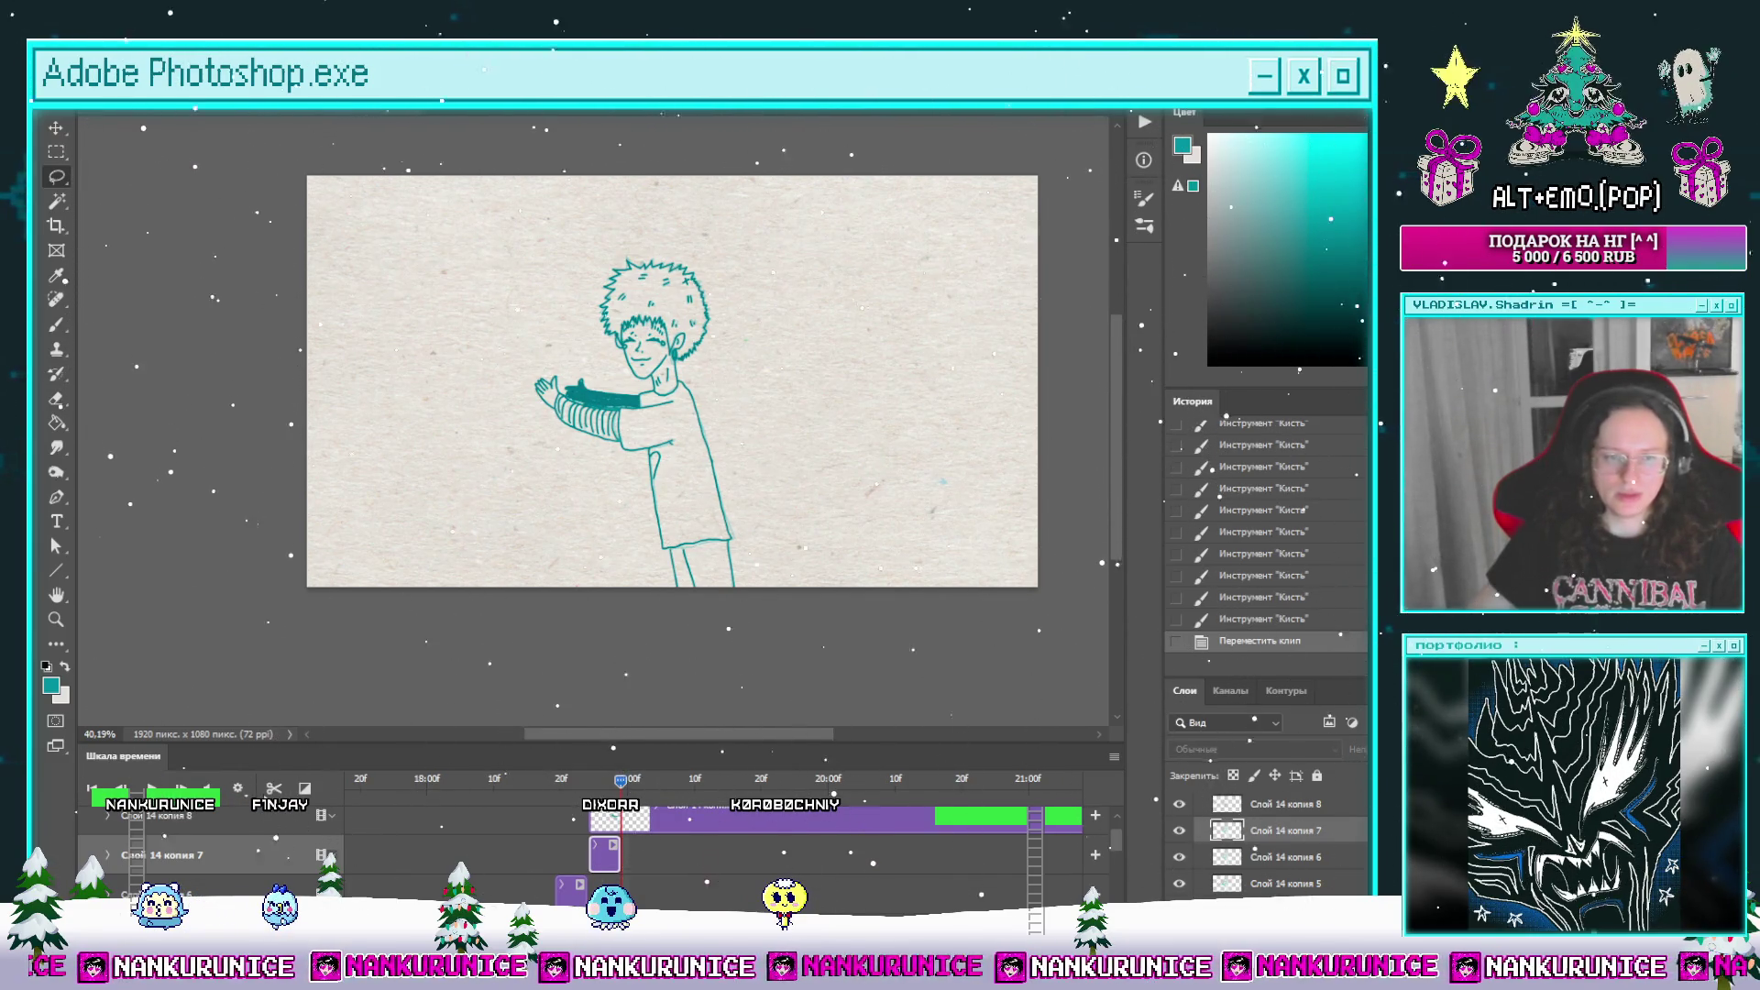
left_click(275, 818)
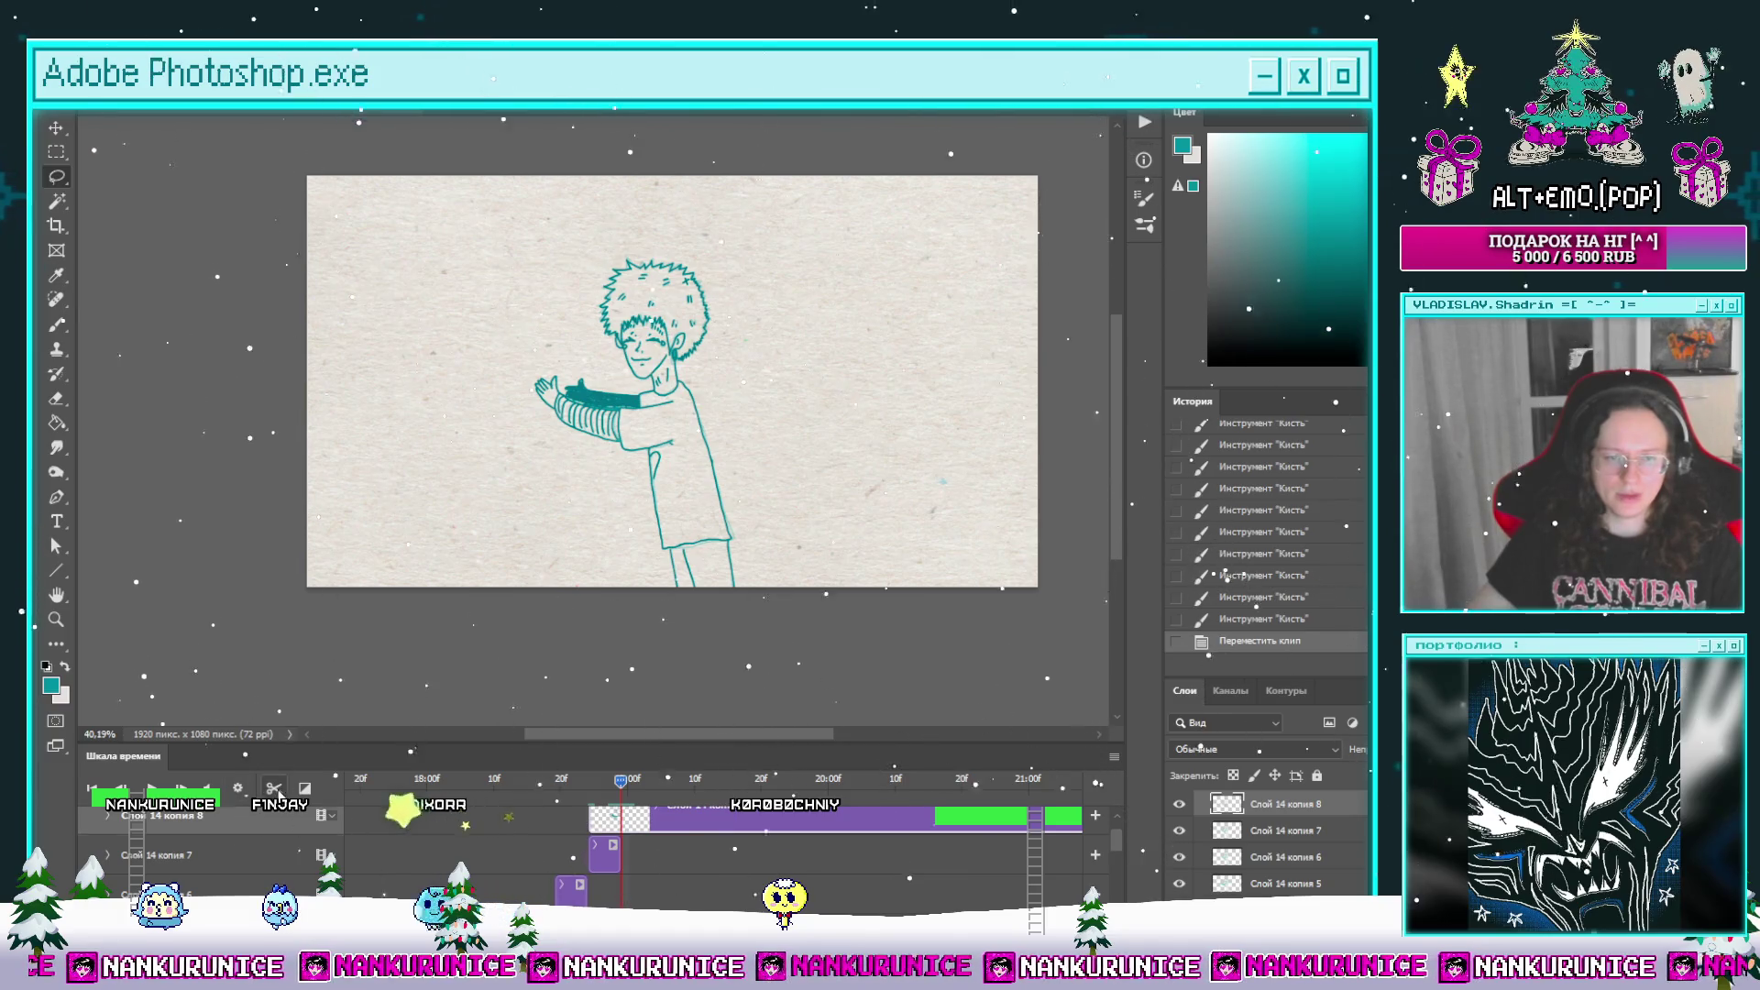
left_click(275, 790)
left_click_drag(605, 854, 640, 854)
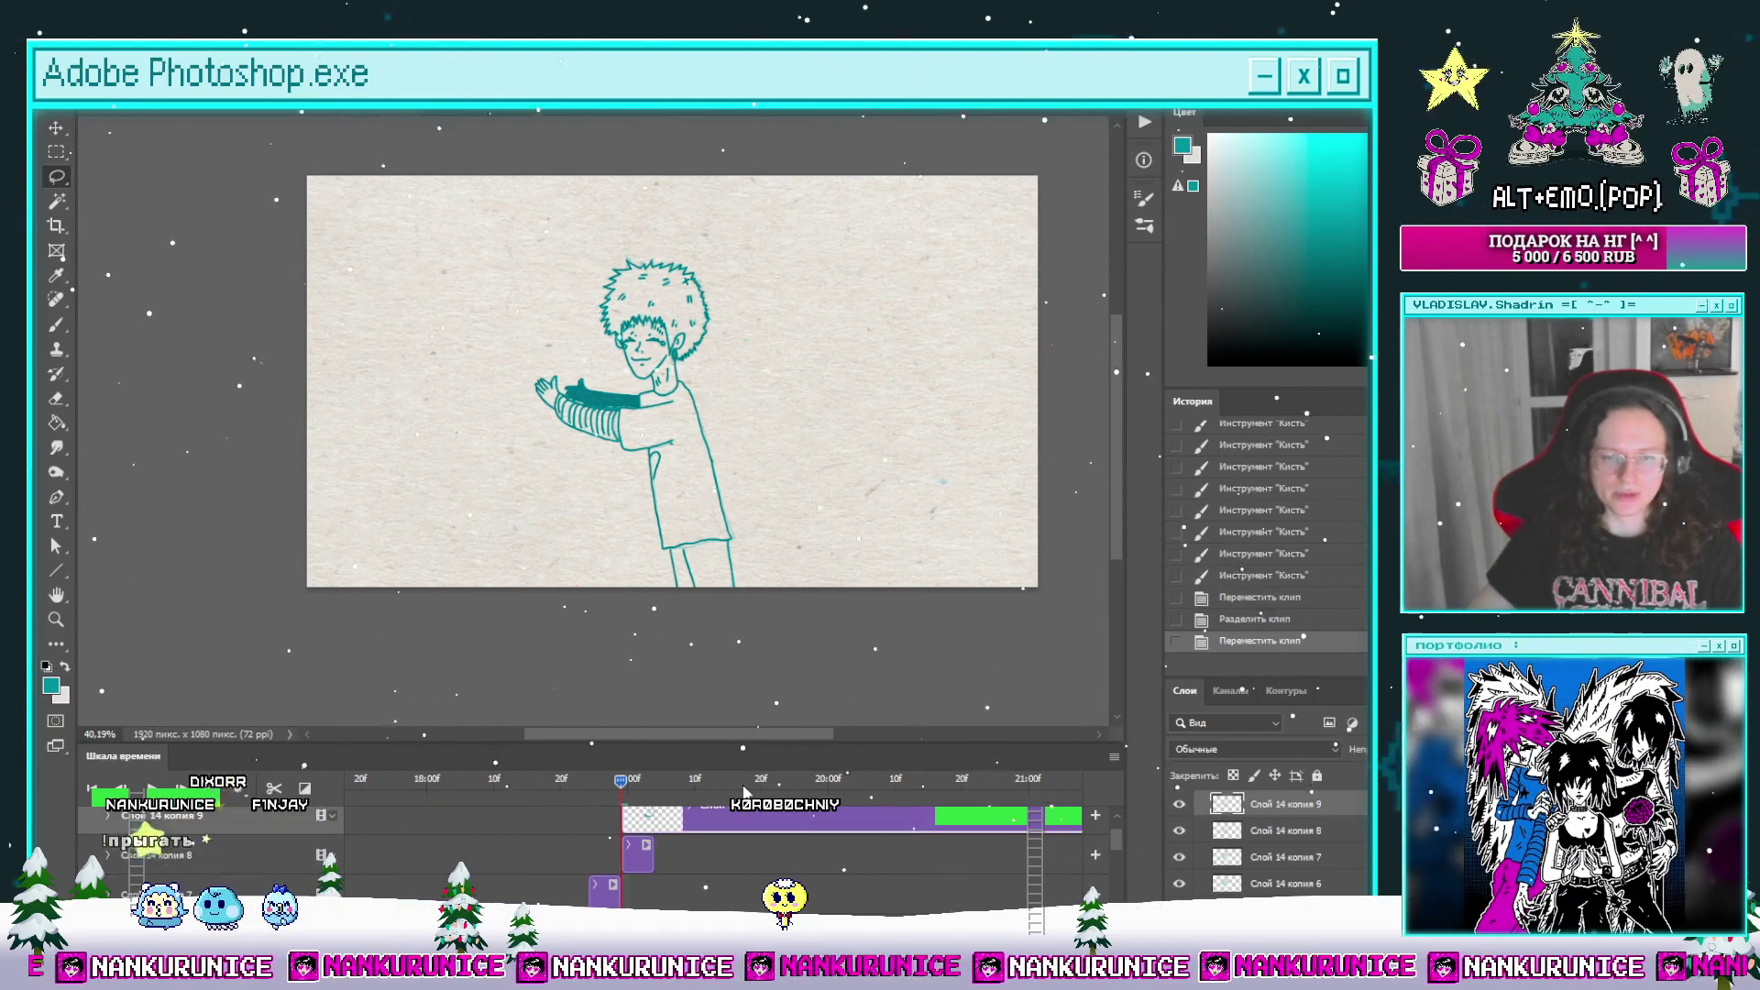
key("Delete")
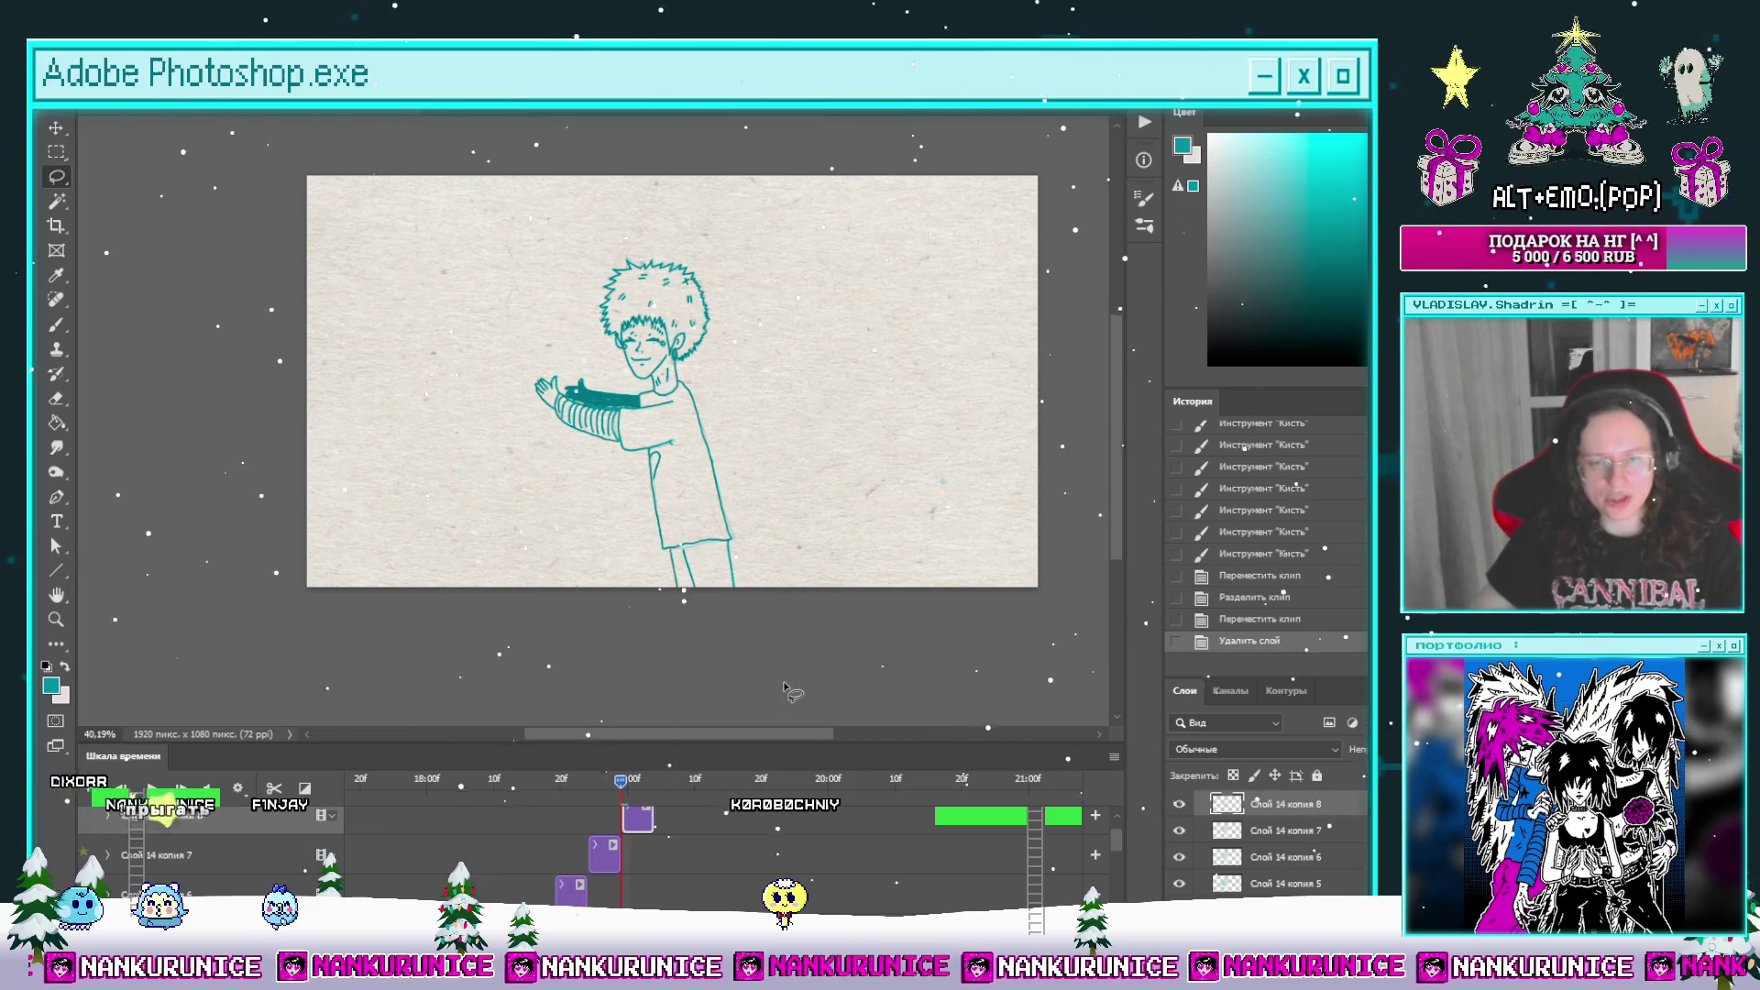
Step: Zoom the canvas to about 35%, preview a later frame, and group the frame layers into Группа 15
scroll(692, 497, "down", 3)
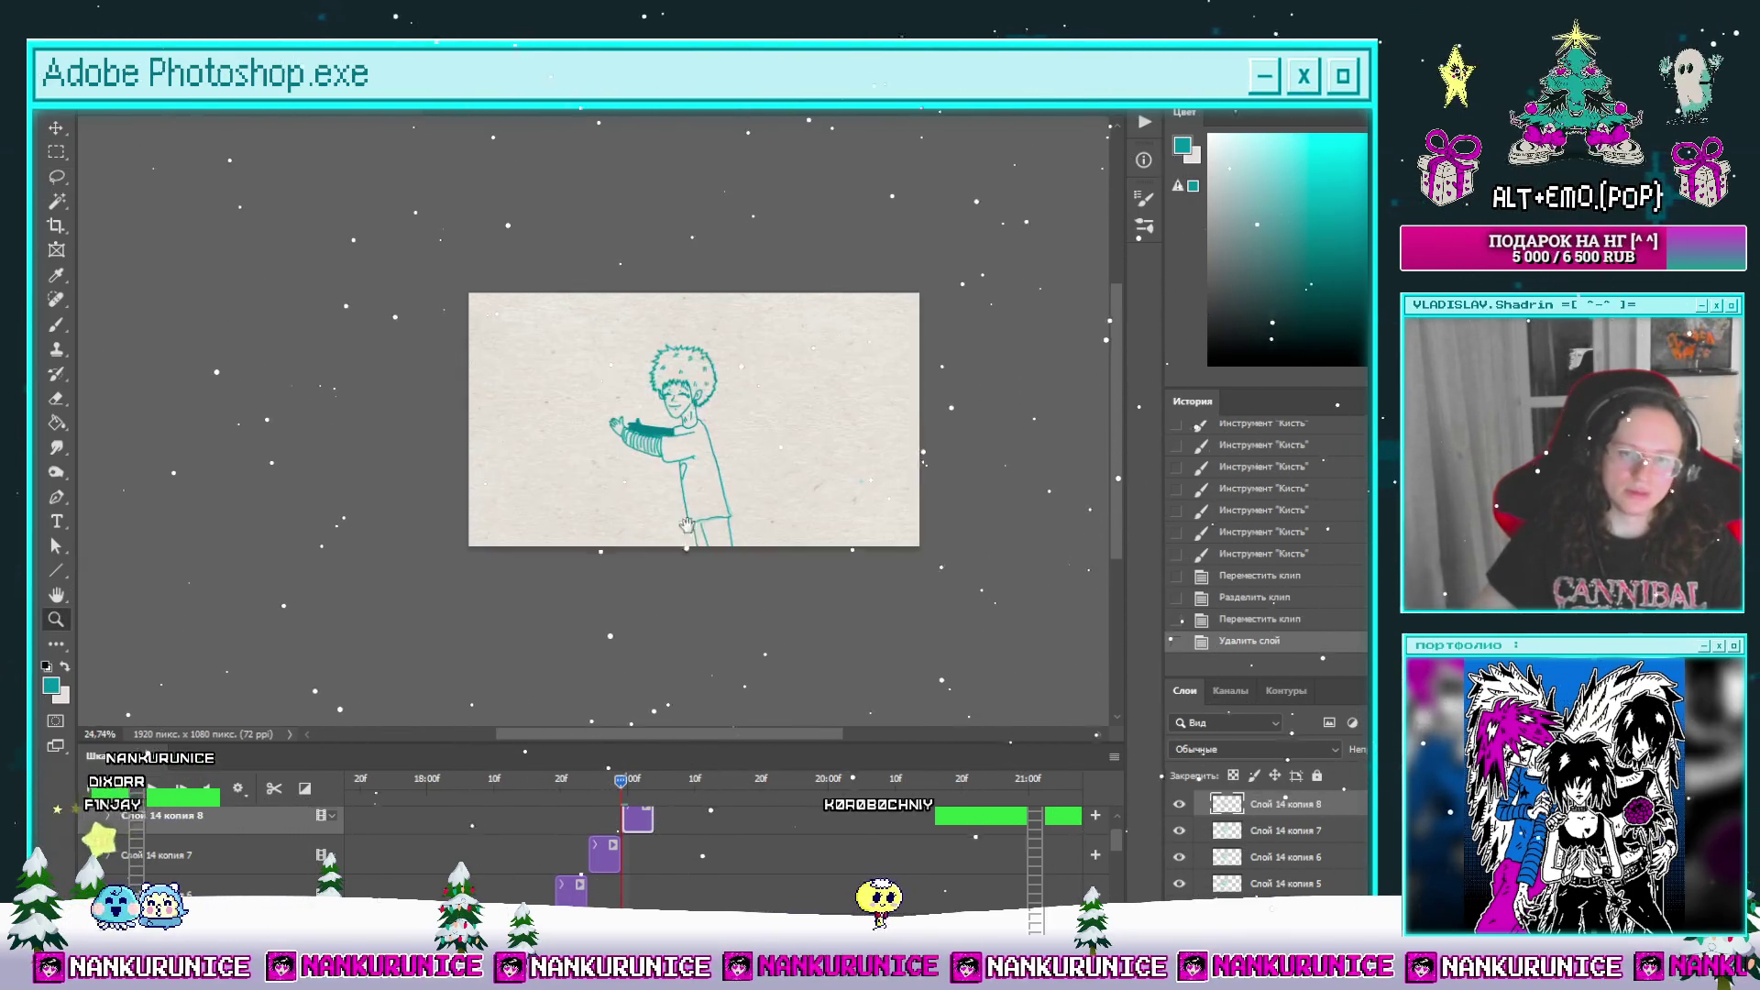
scroll(695, 531, "up", 2)
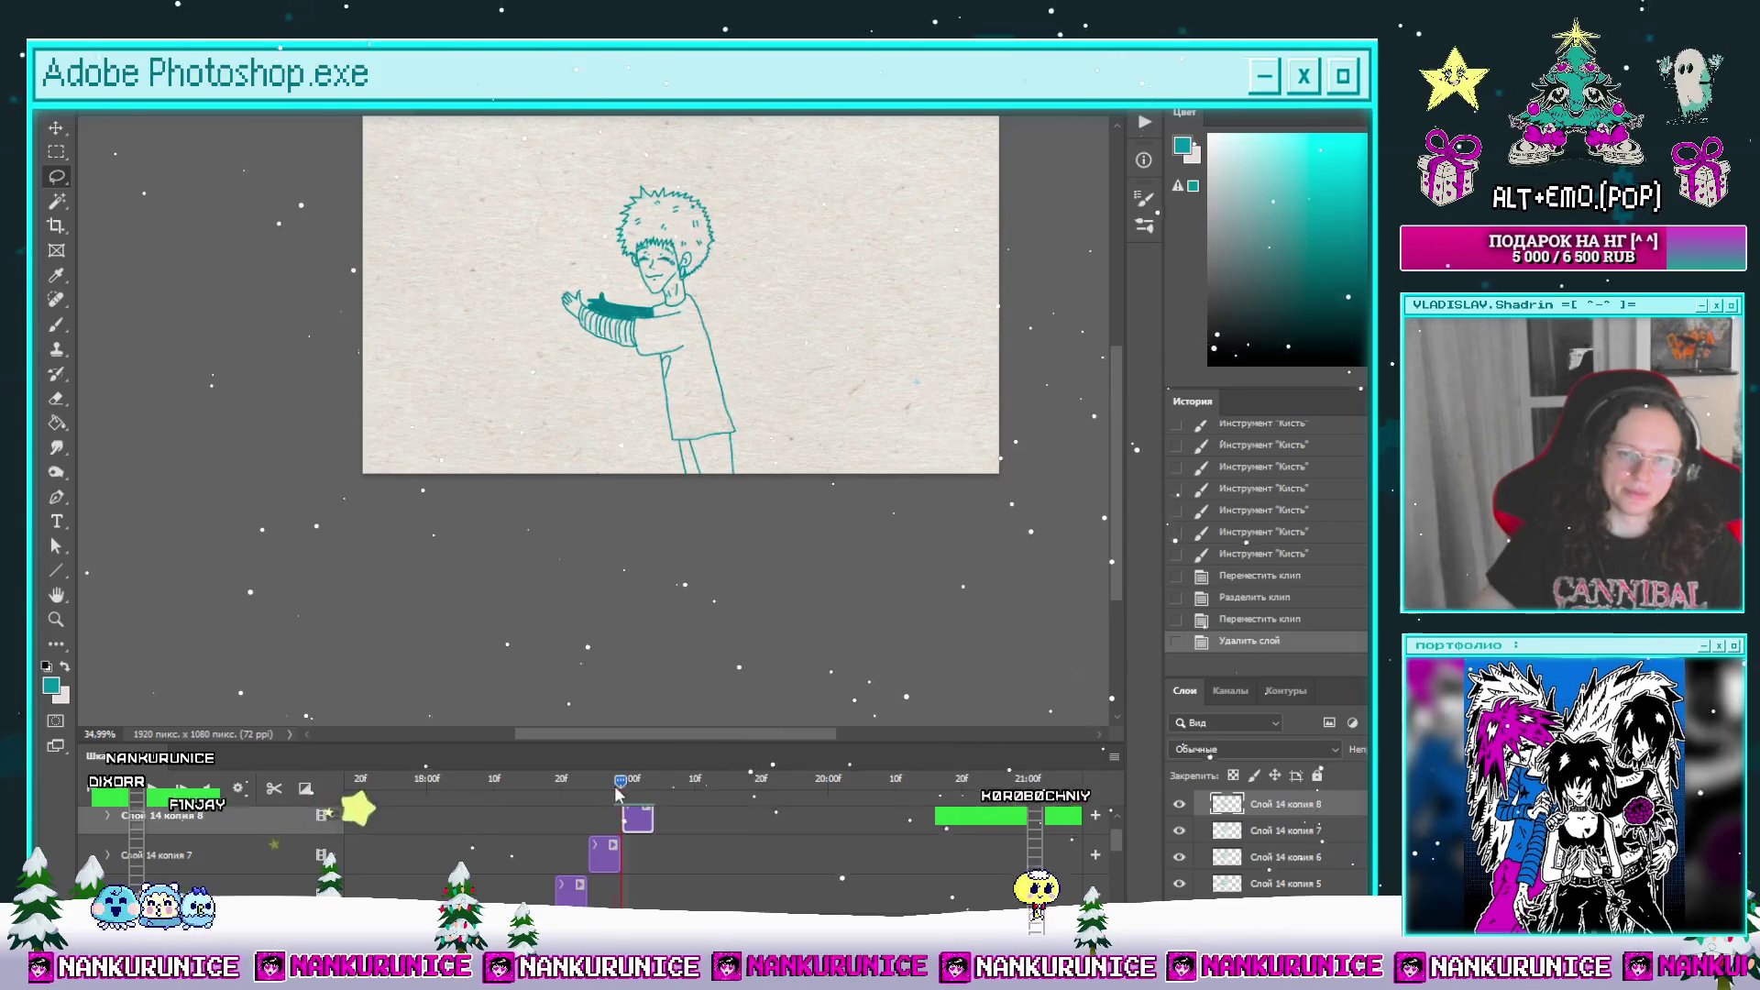
left_click(493, 809)
mouse_move(493, 808)
left_mouse_down()
mouse_move(647, 799)
mouse_move(574, 807)
left_mouse_up()
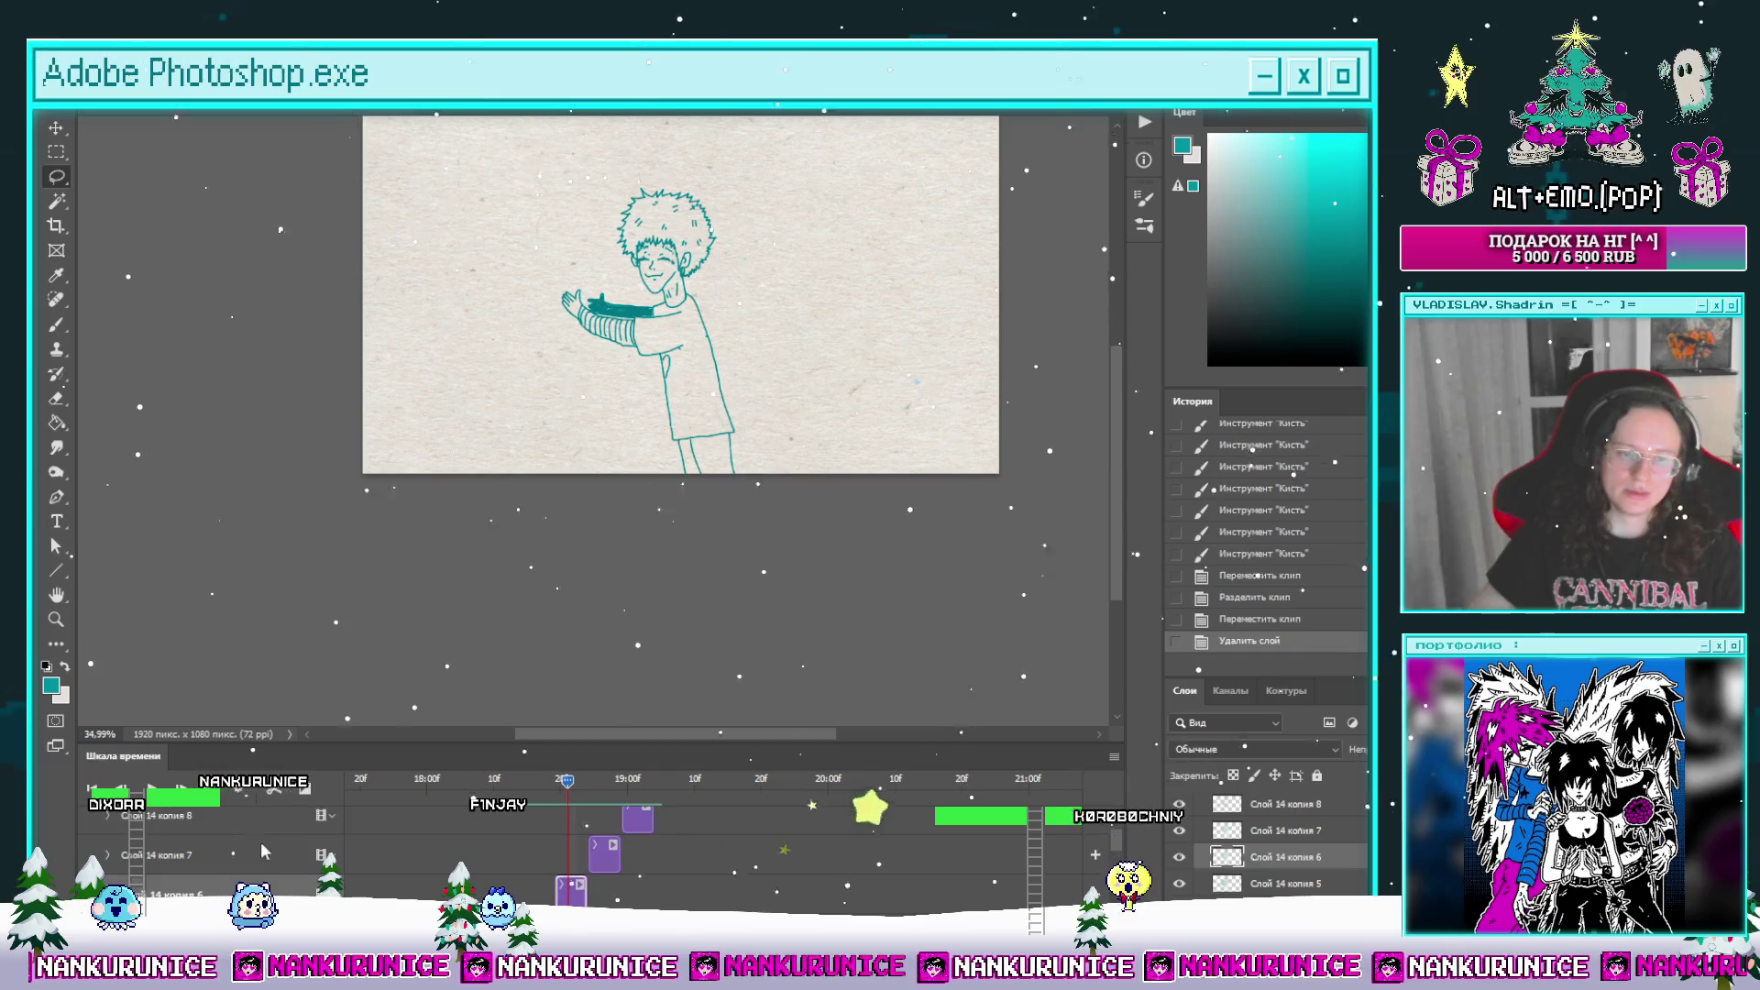
key("ctrl+g")
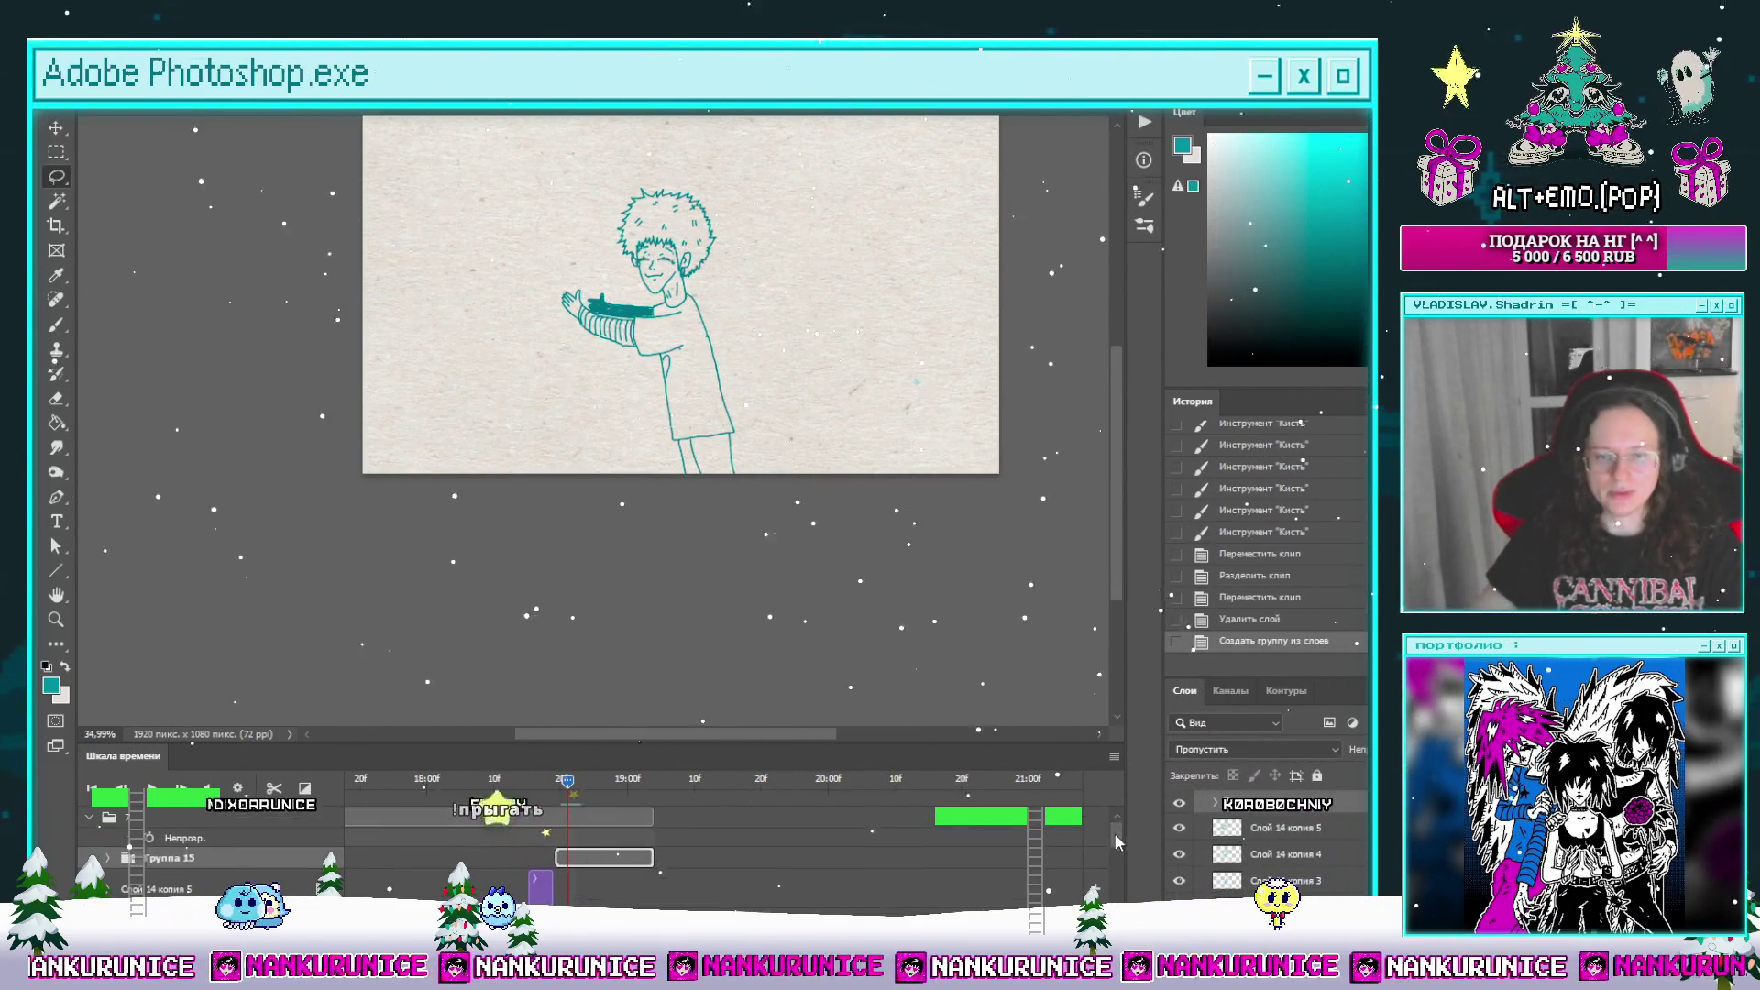
Step: Duplicate Группа 15 twice, offsetting the copies later in time, and save the document
key("ctrl+j")
left_click_drag(605, 869, 807, 868)
key("ctrl+j")
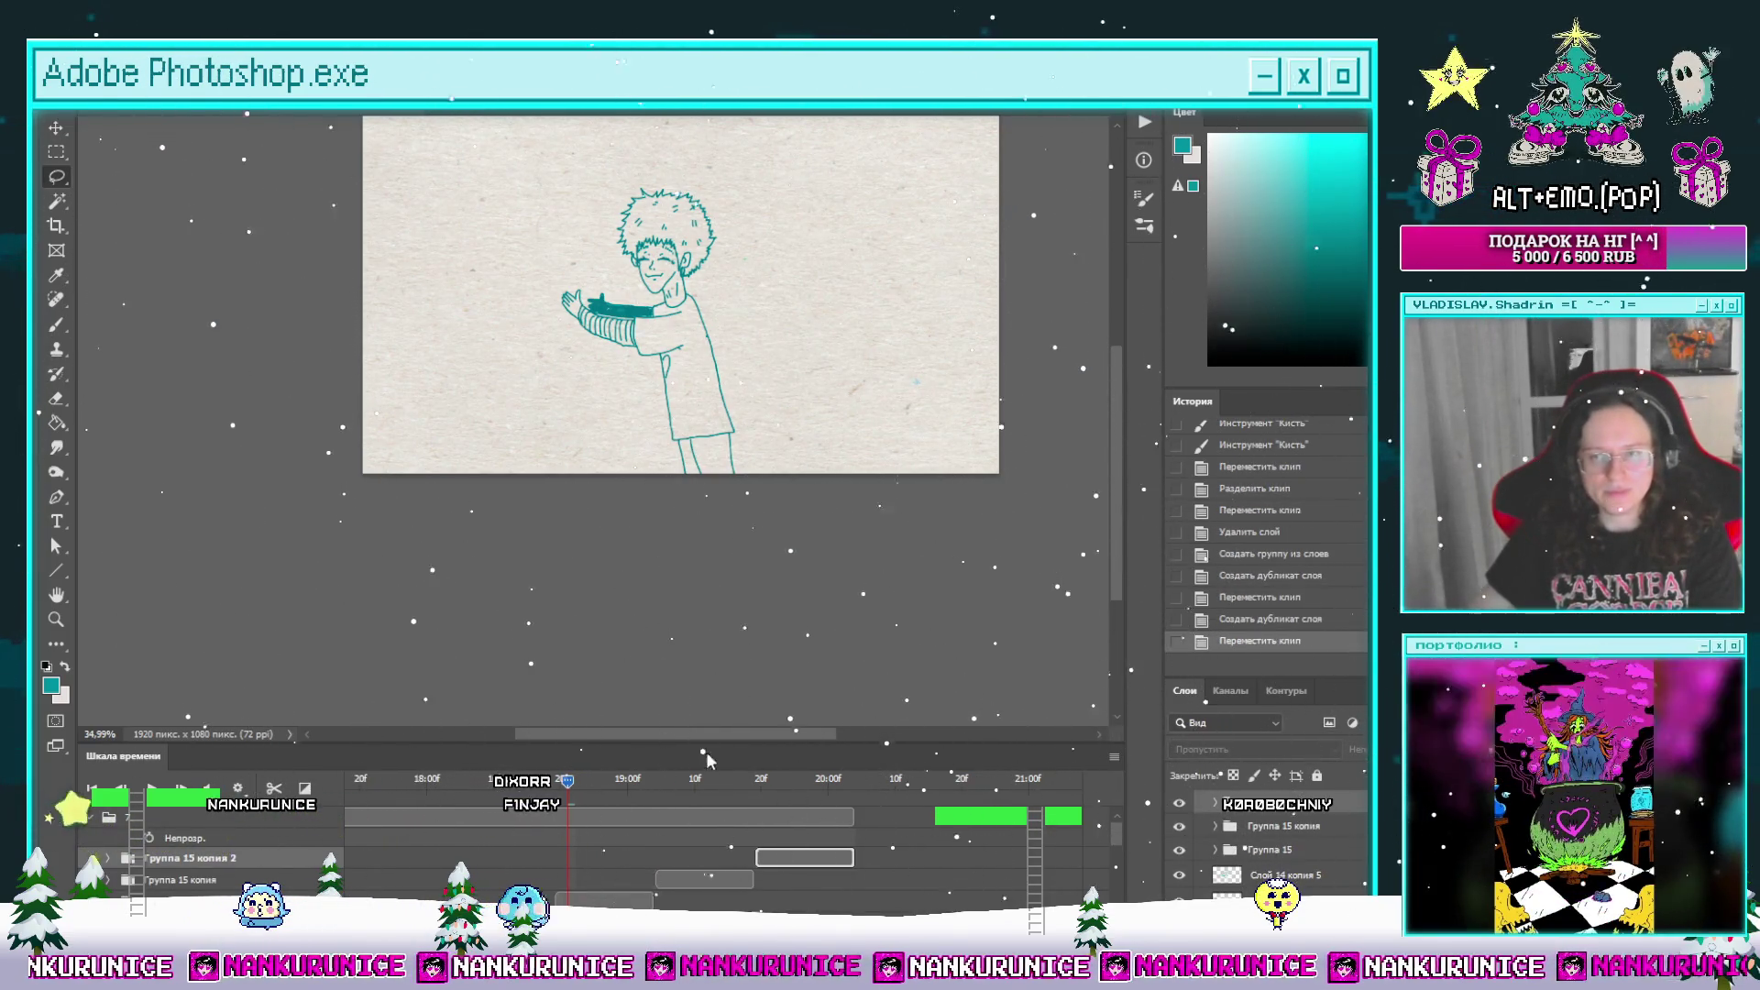
mouse_move(569, 779)
left_mouse_down()
mouse_move(749, 789)
mouse_move(575, 799)
mouse_move(759, 803)
left_mouse_up()
key("ctrl+s")
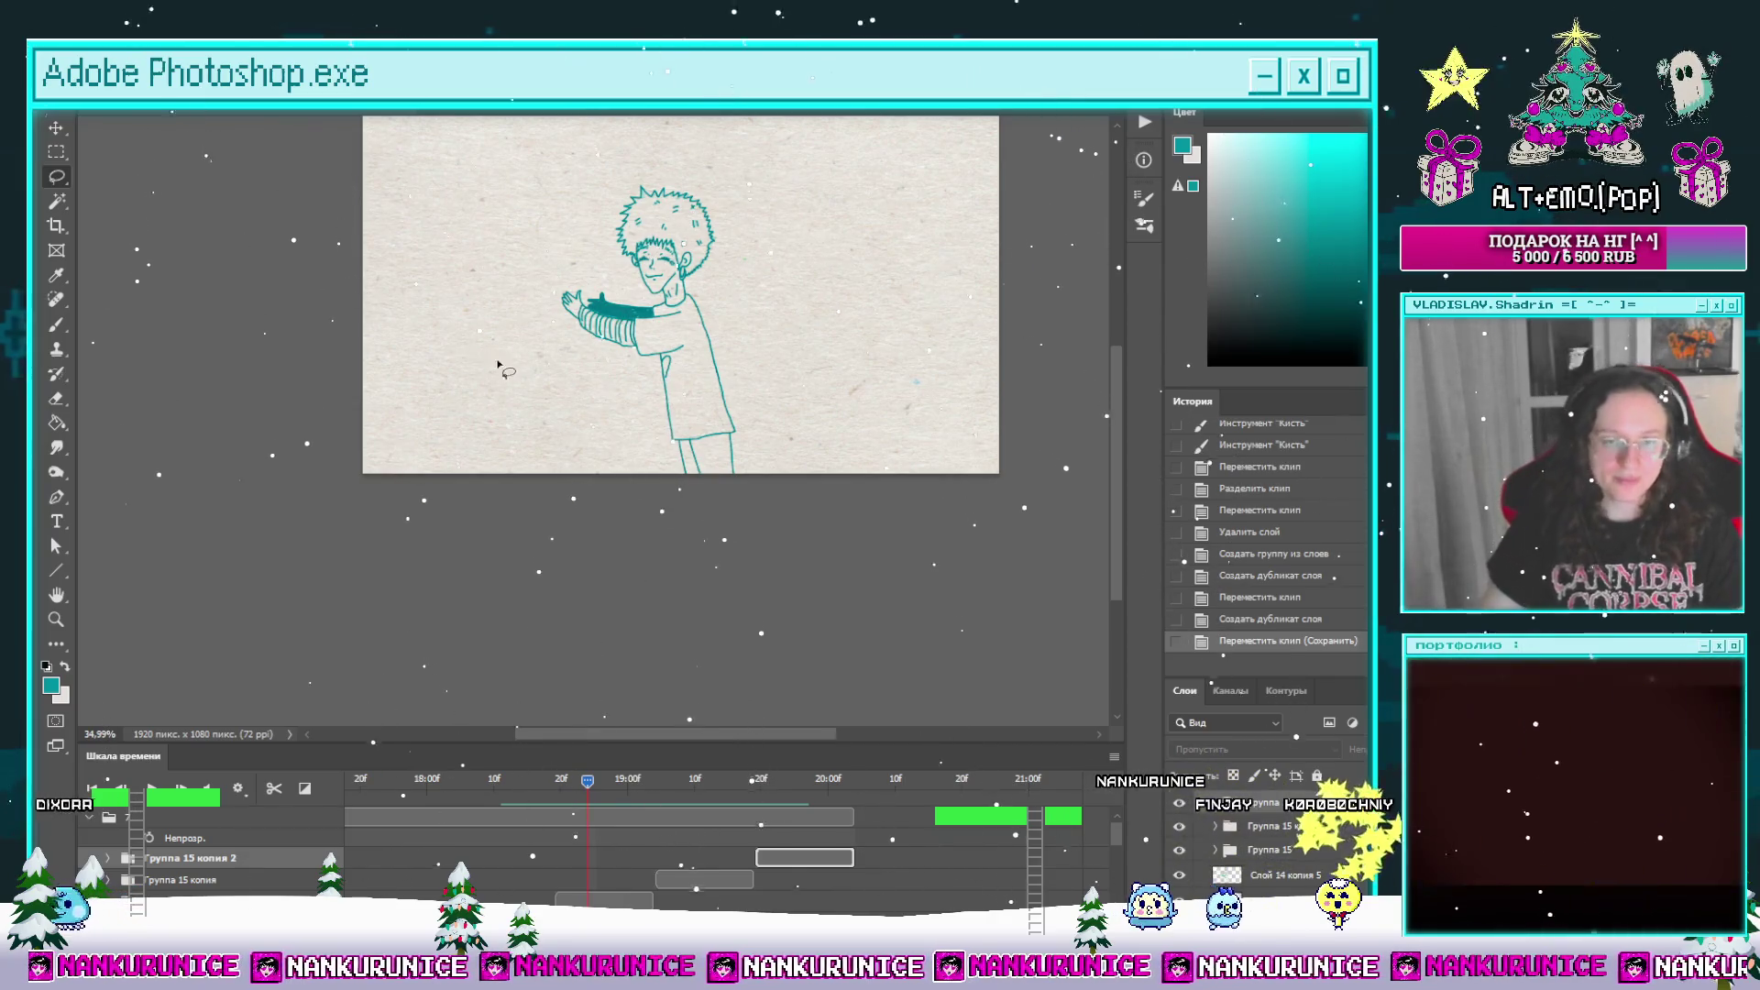
Step: Zoom the canvas to about 35%, scrub back through the poses, and play the animation forward
scroll(843, 519, "down", 2)
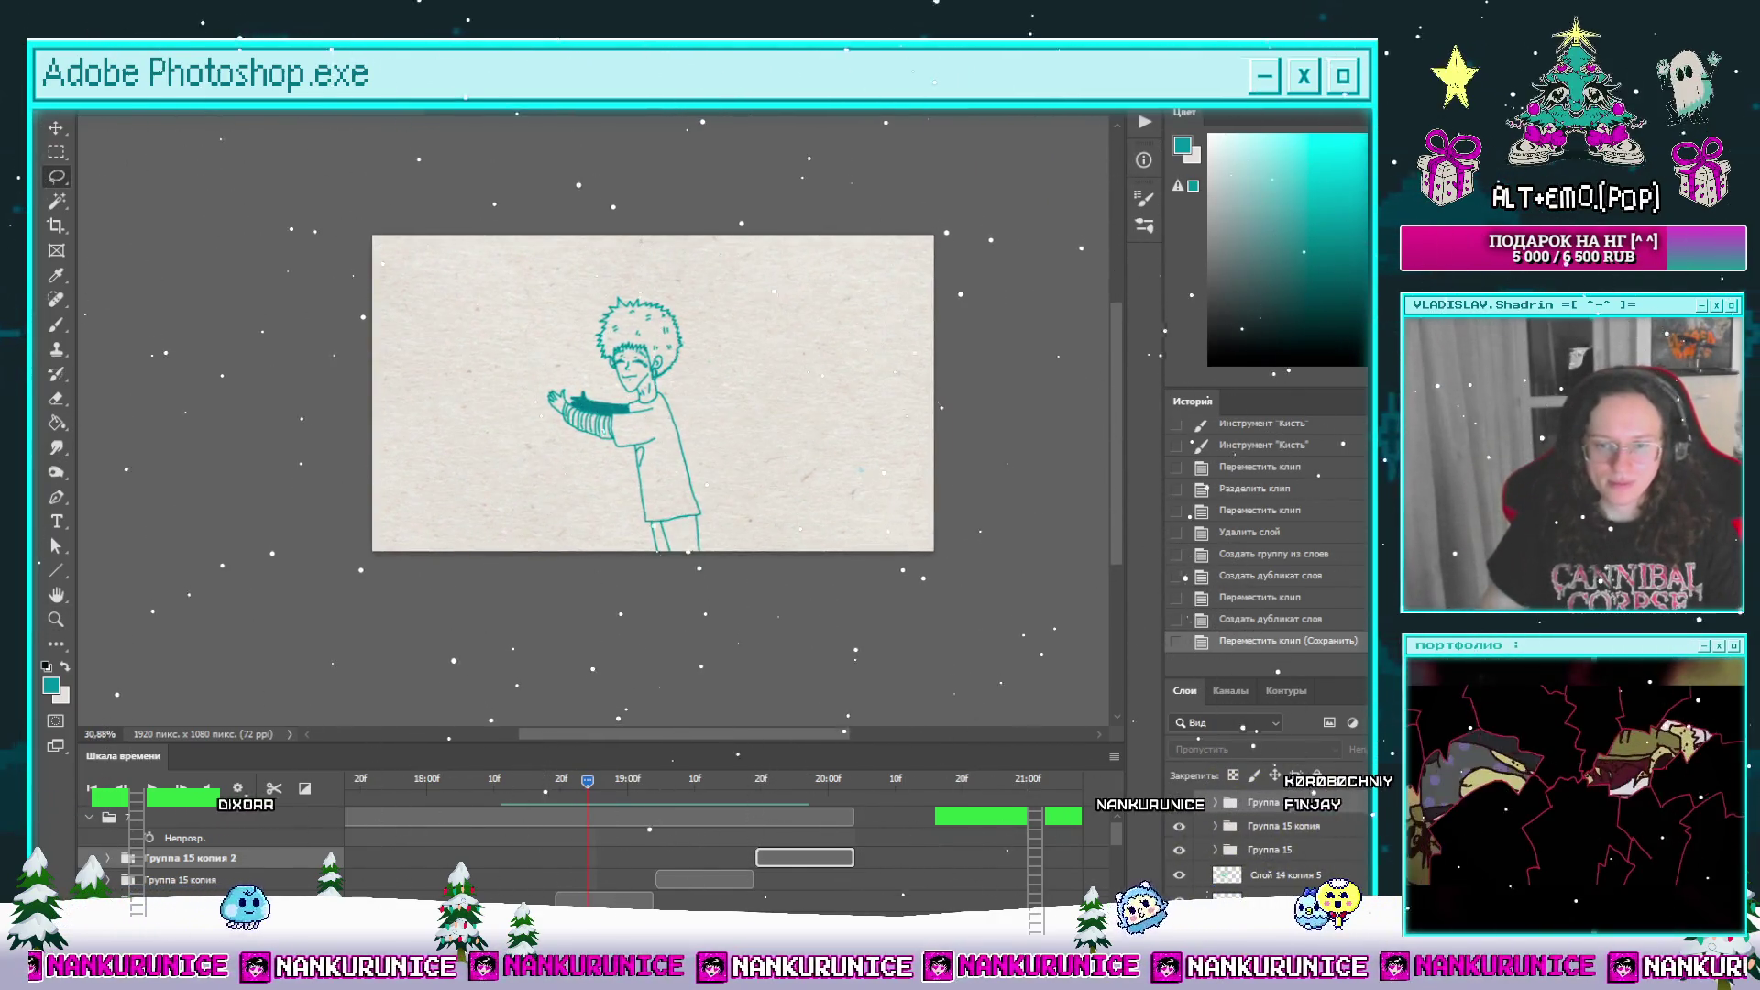
left_click_drag(739, 429, 758, 478)
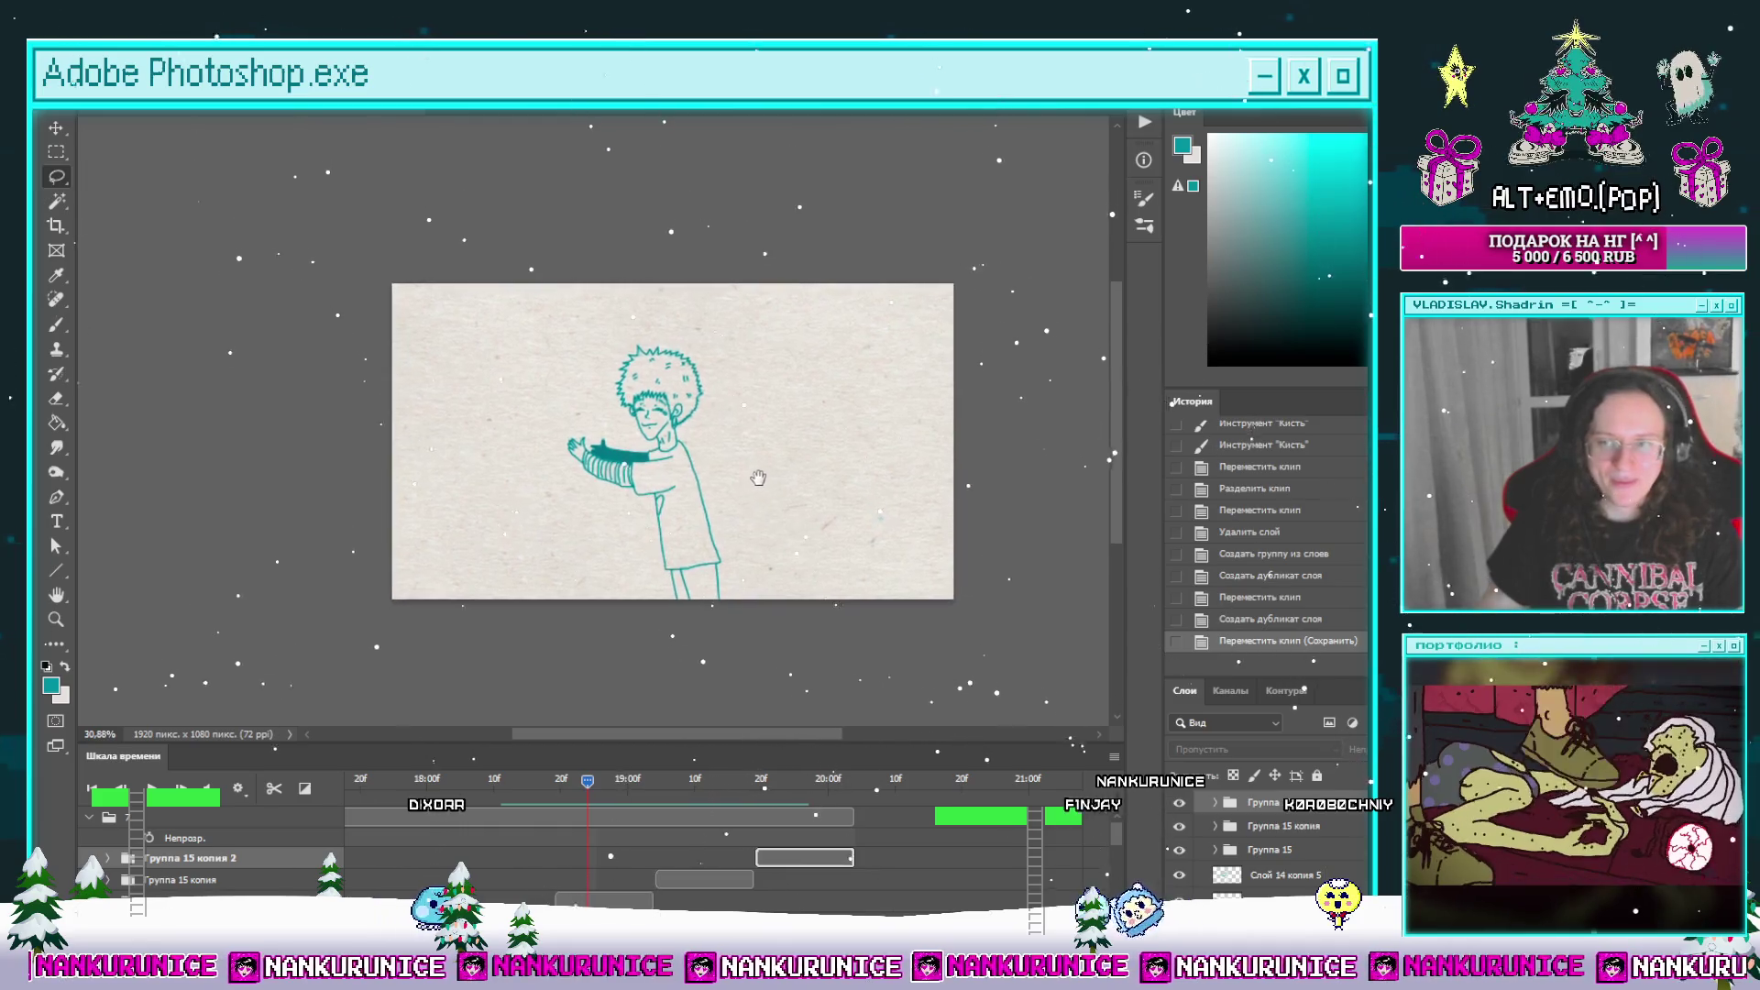
scroll(821, 422, "up", 2)
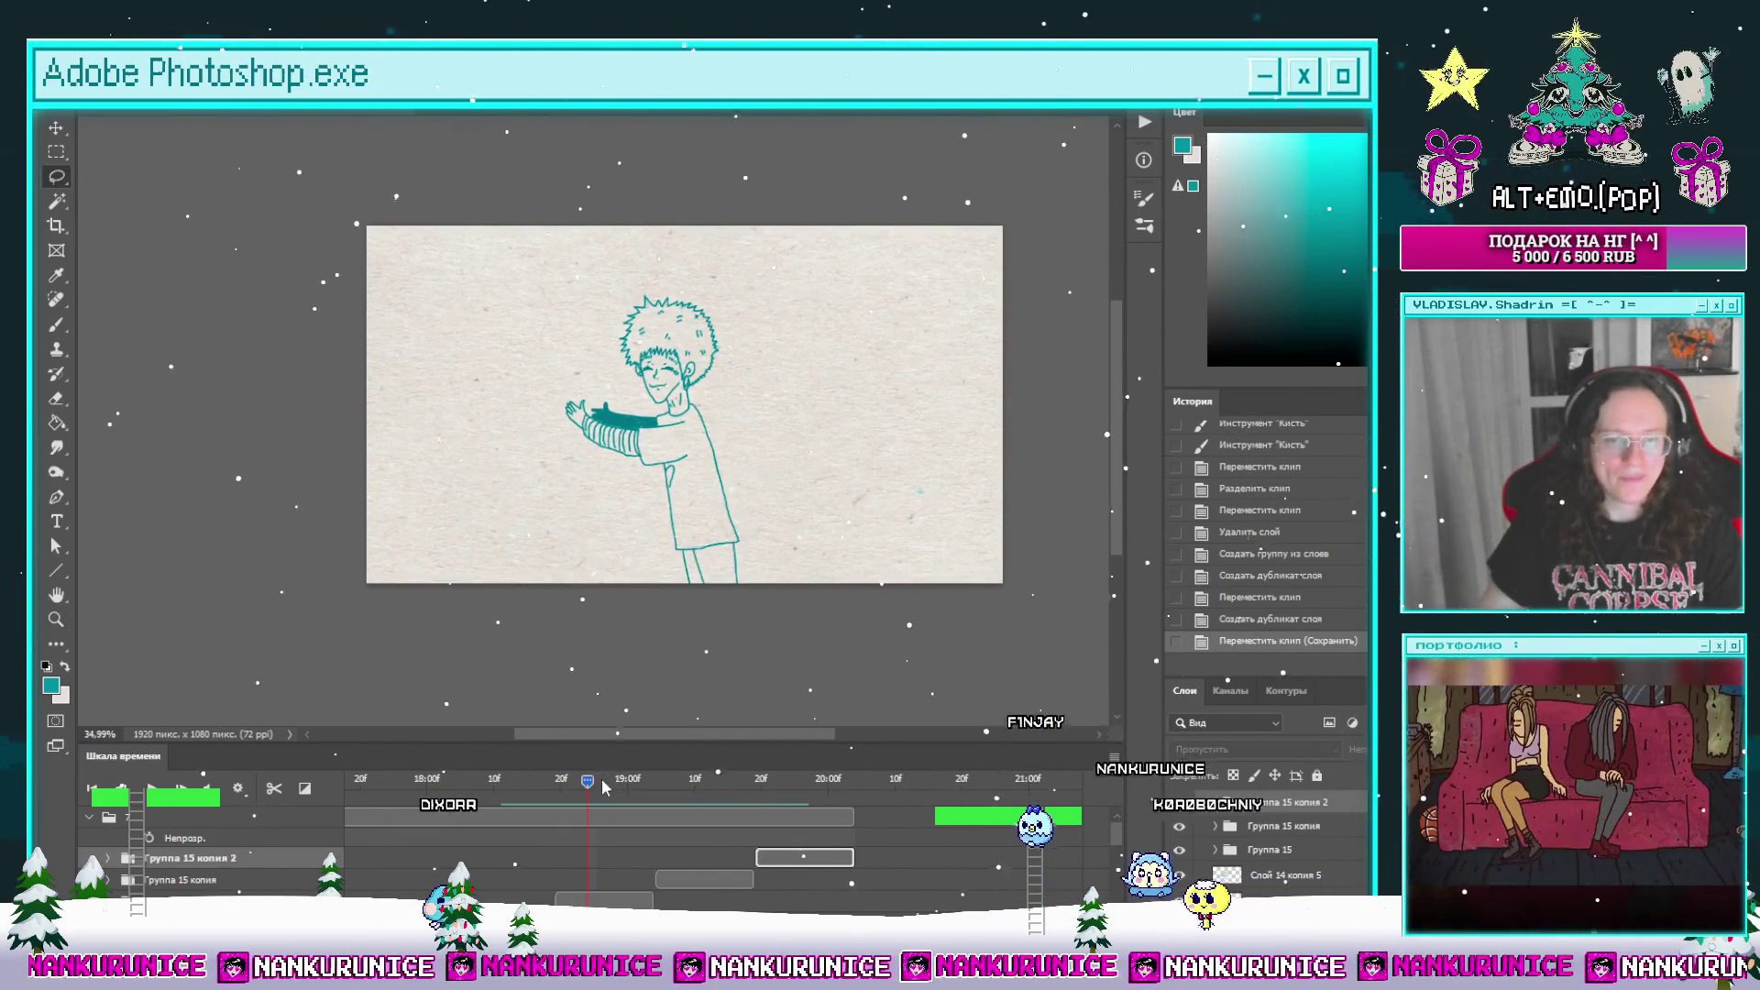
left_click(780, 780)
left_click_drag(792, 793, 506, 803)
scroll(1054, 857, "down", 5)
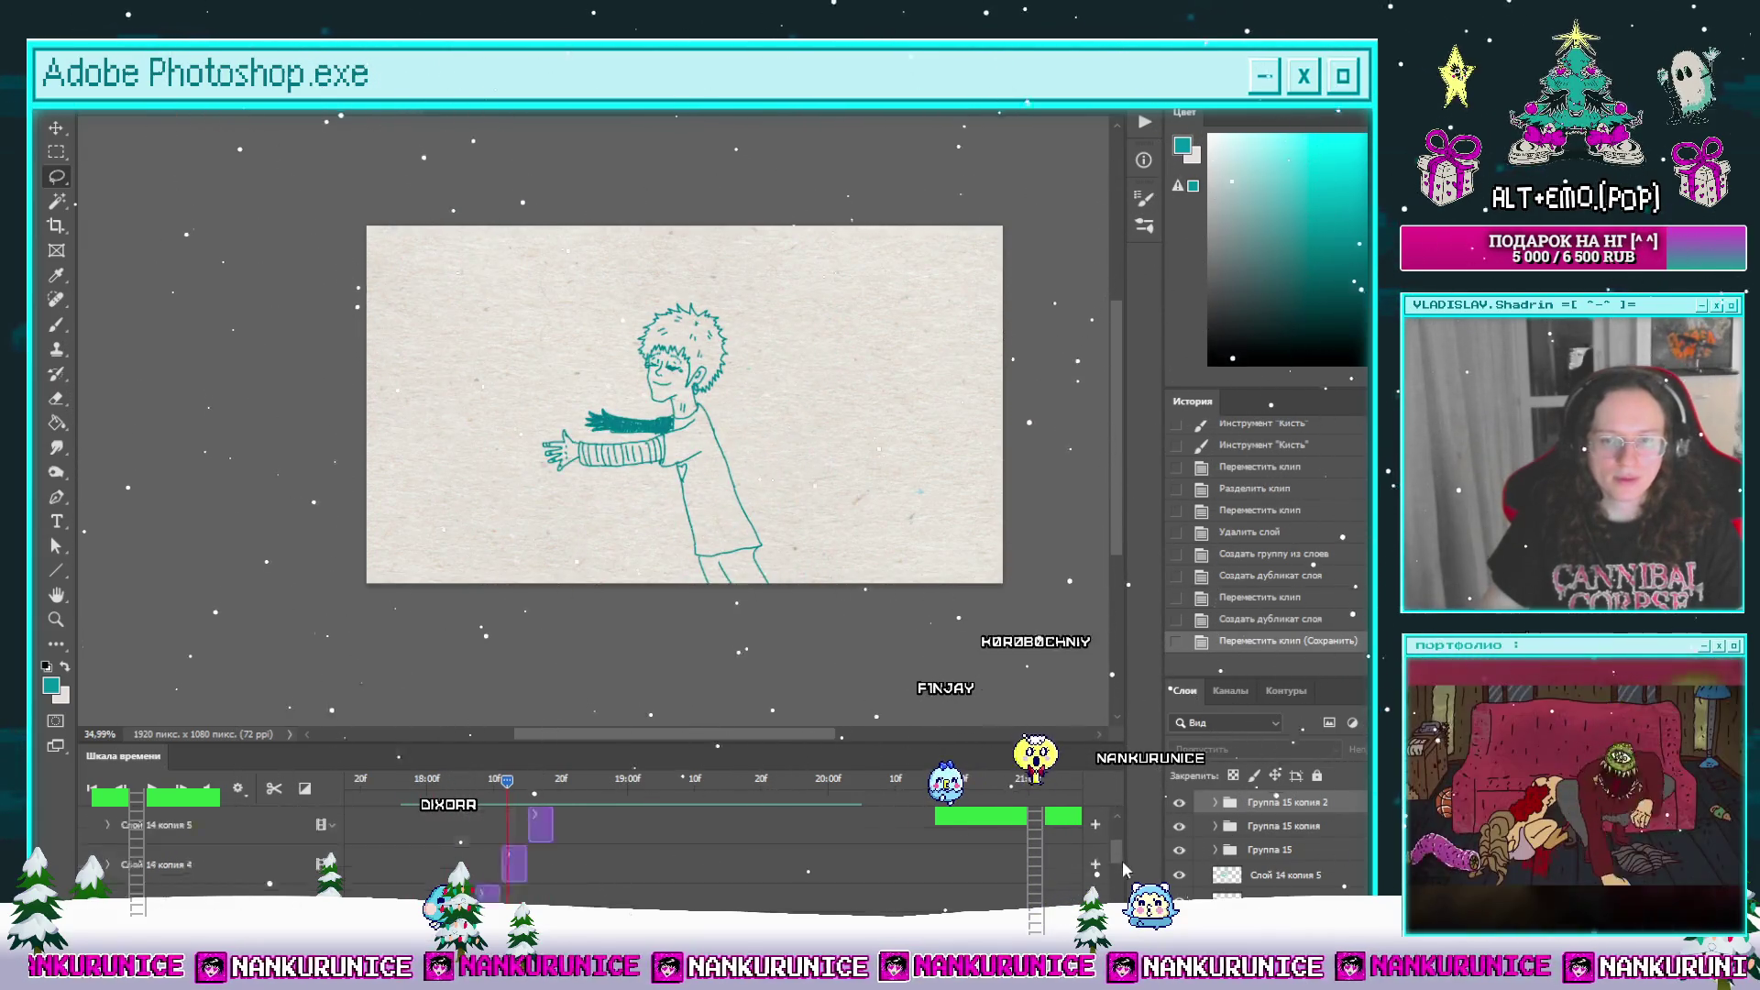
key("space")
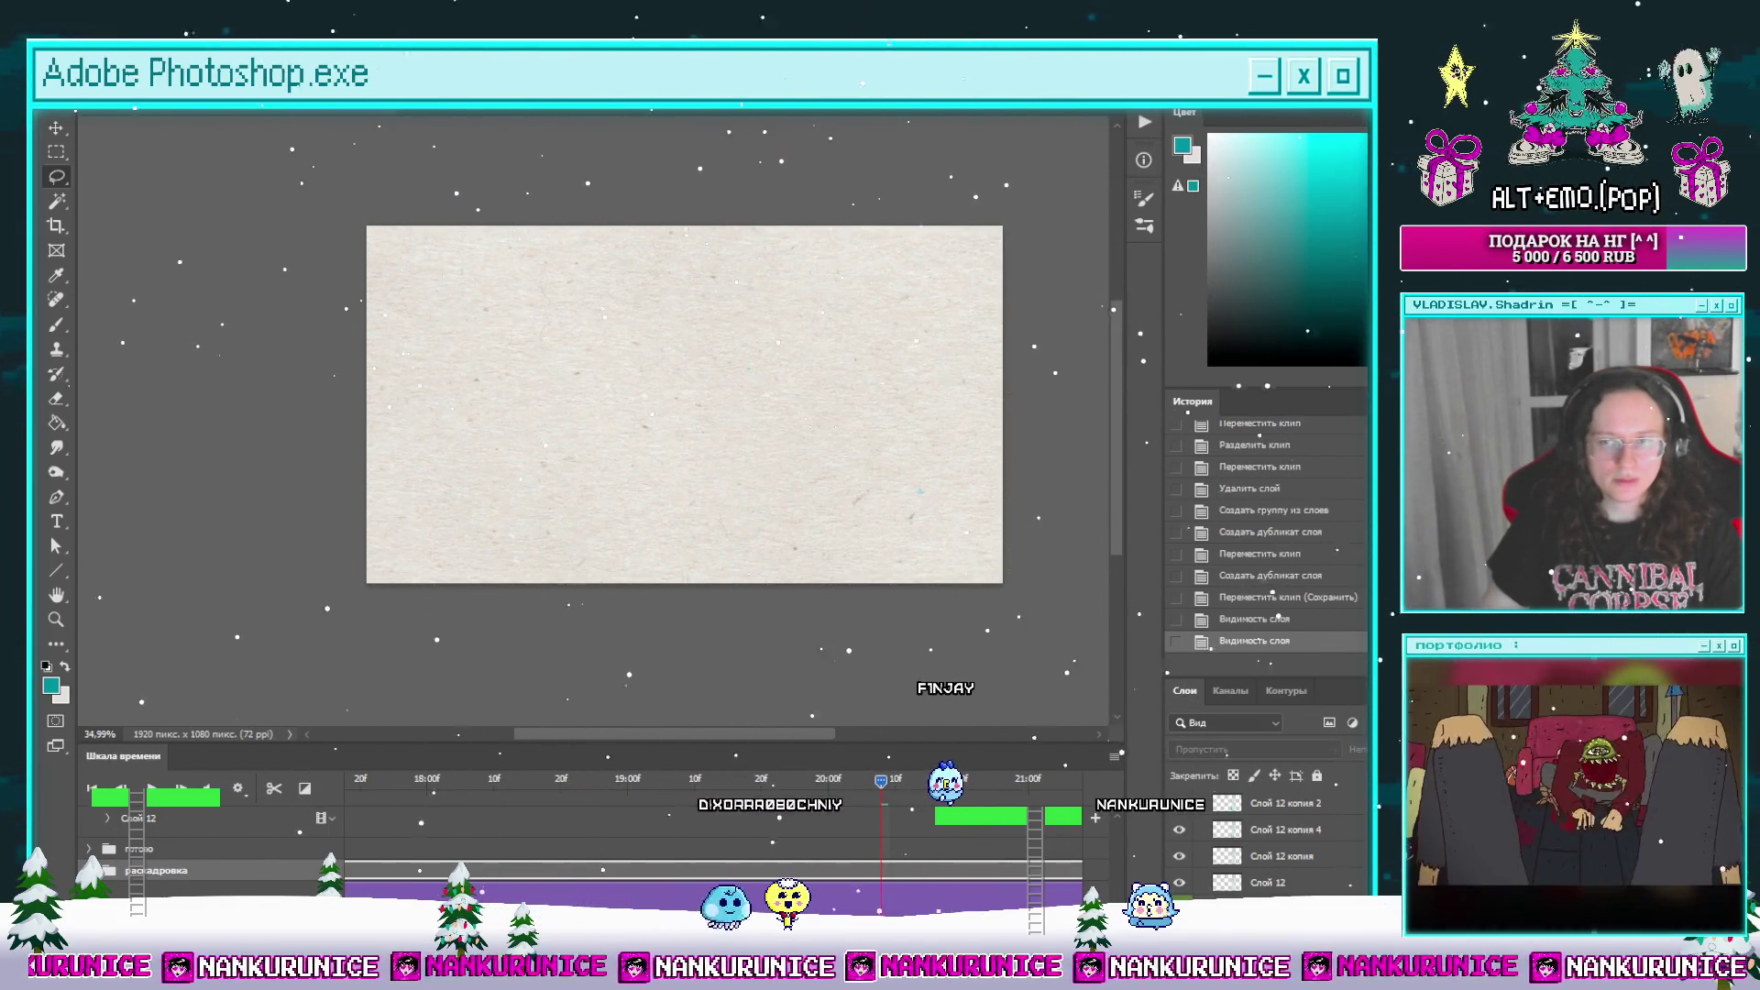
Step: Group the boy's animation layers, including Группа 15 копия 2, into a group named ян
scroll(1119, 828, "up", 3)
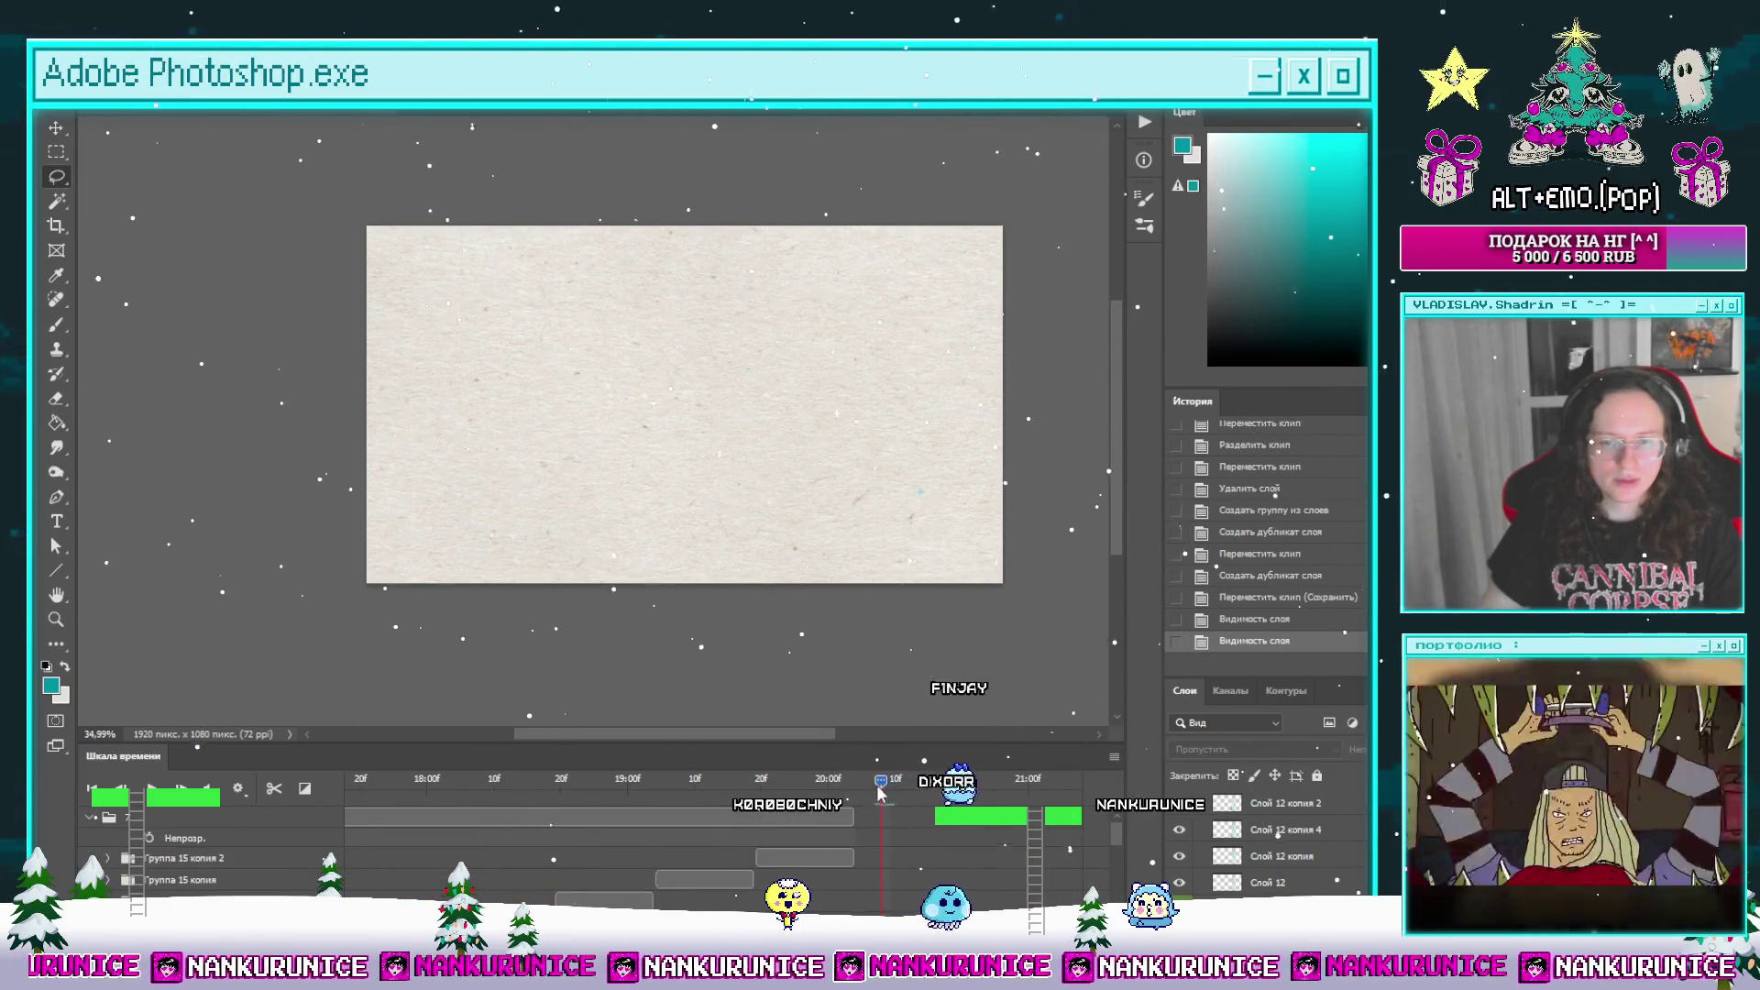
left_click_drag(878, 785, 854, 785)
left_click(203, 857)
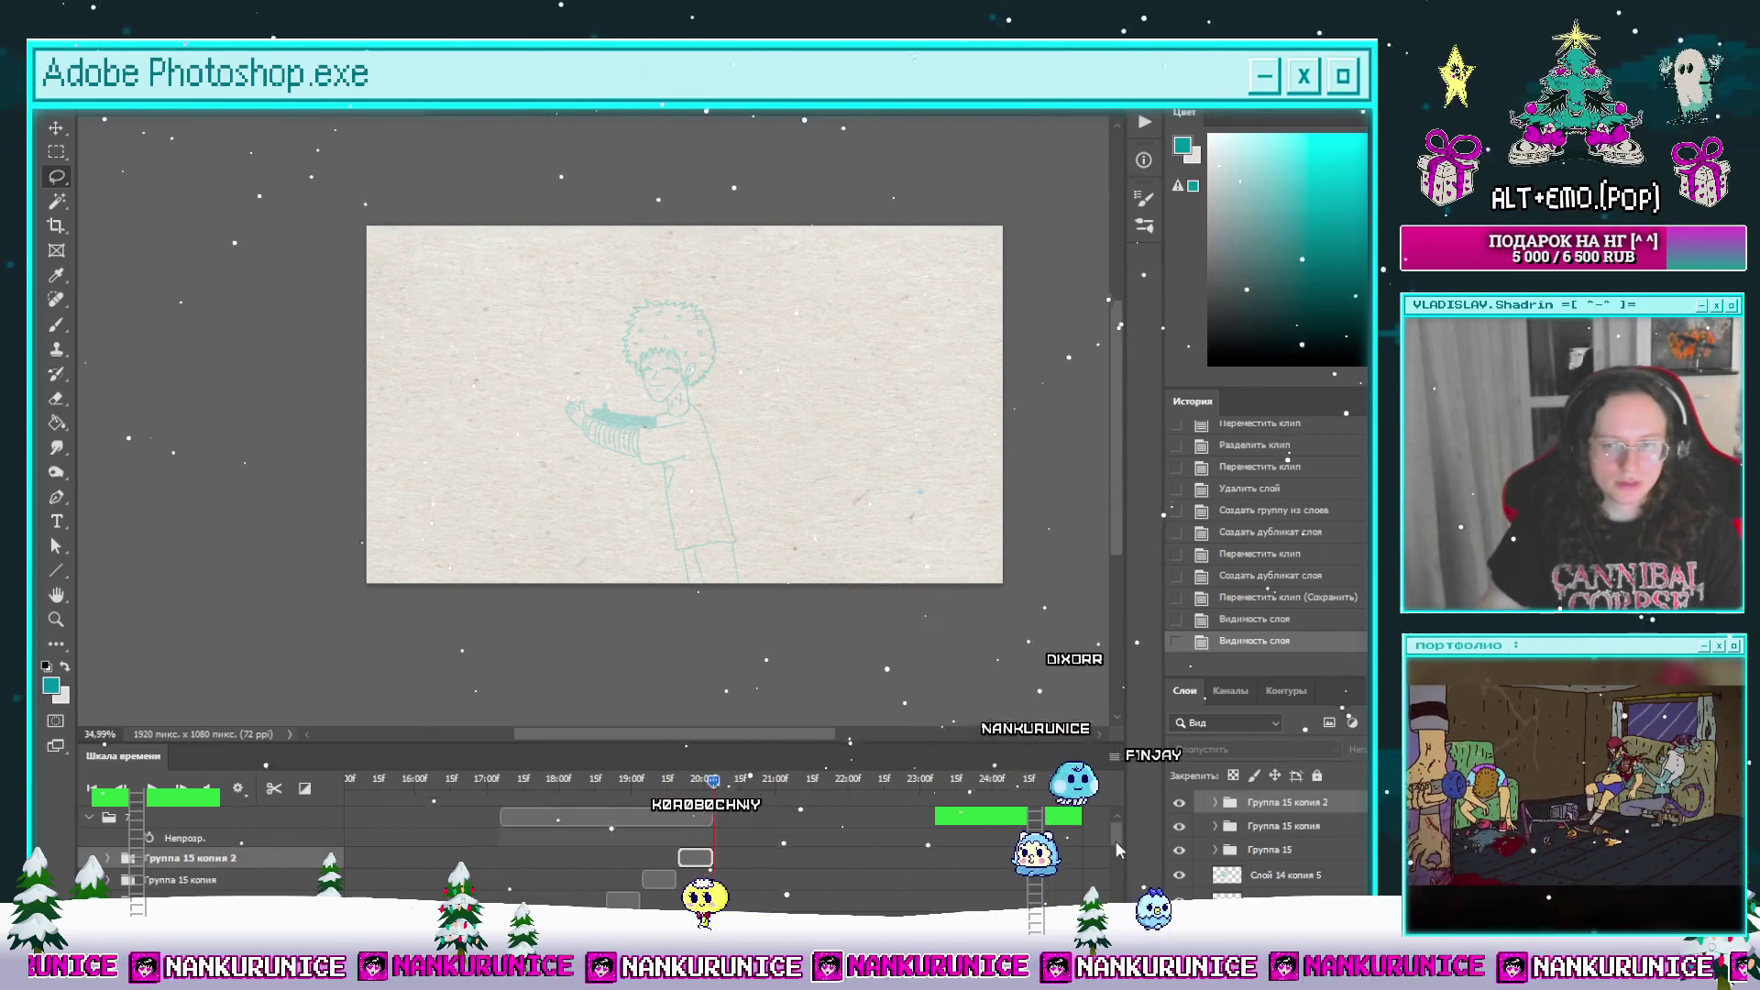
scroll(596, 843, "down", 3)
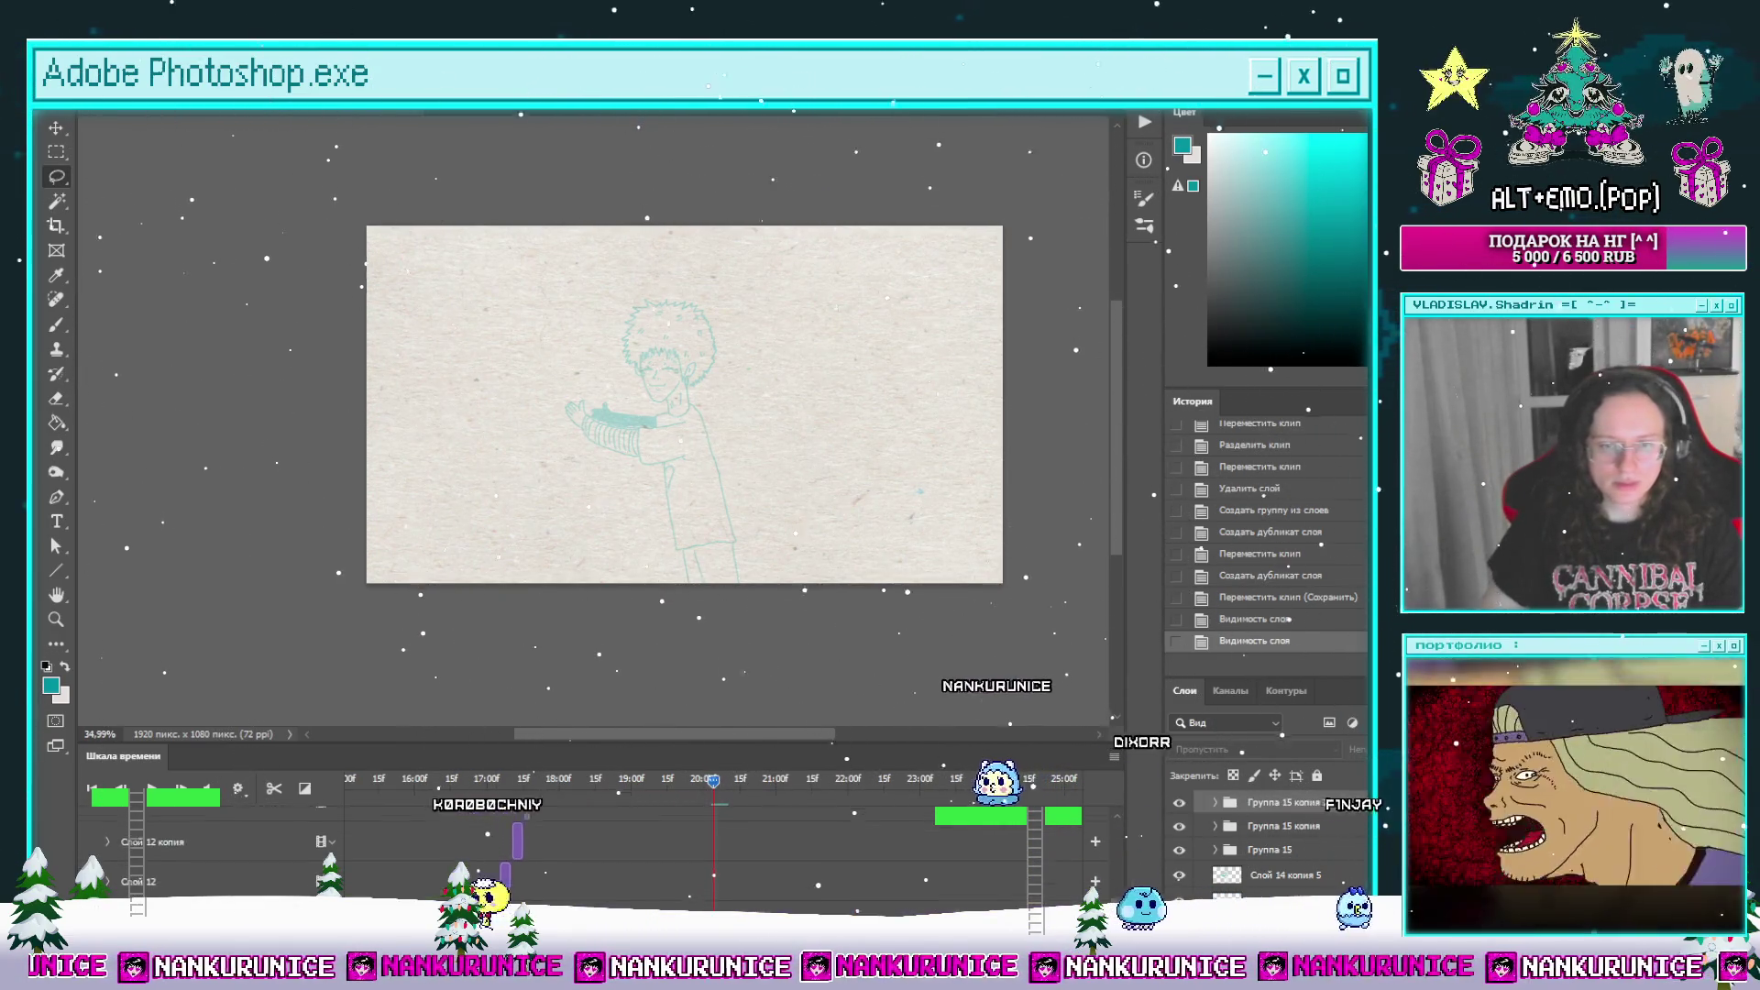
scroll(1033, 880, "down", 2)
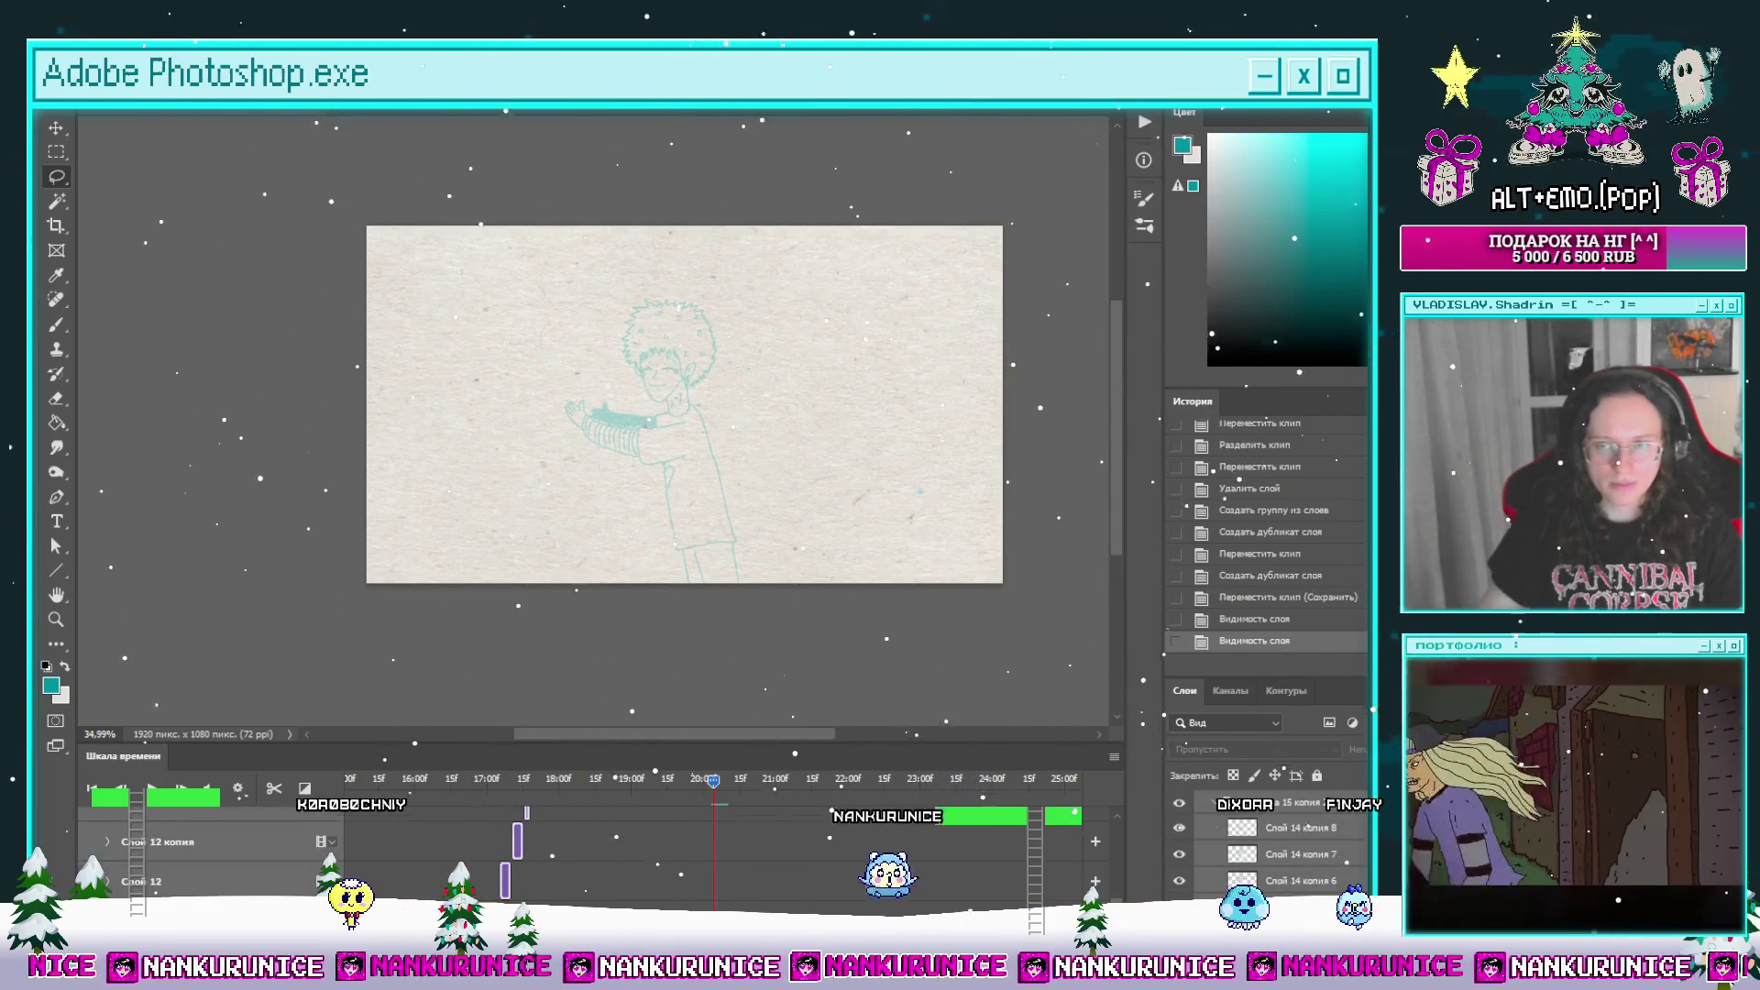
key("ctrl+g")
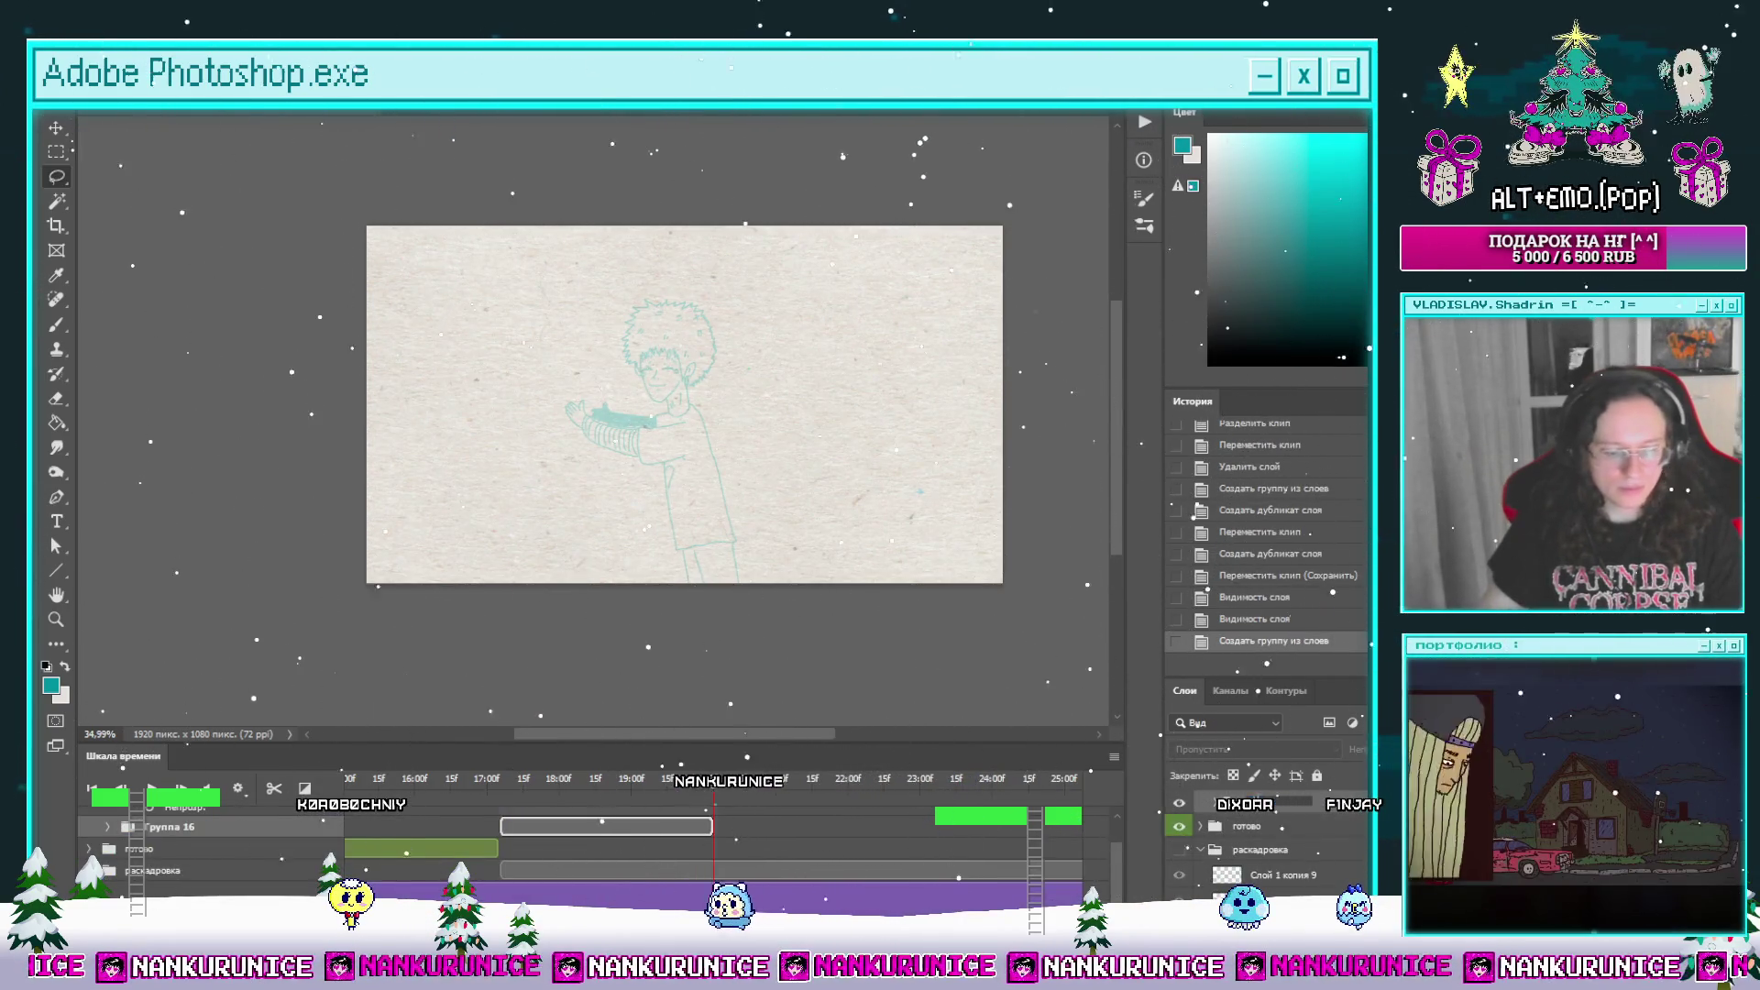
left_click(505, 782)
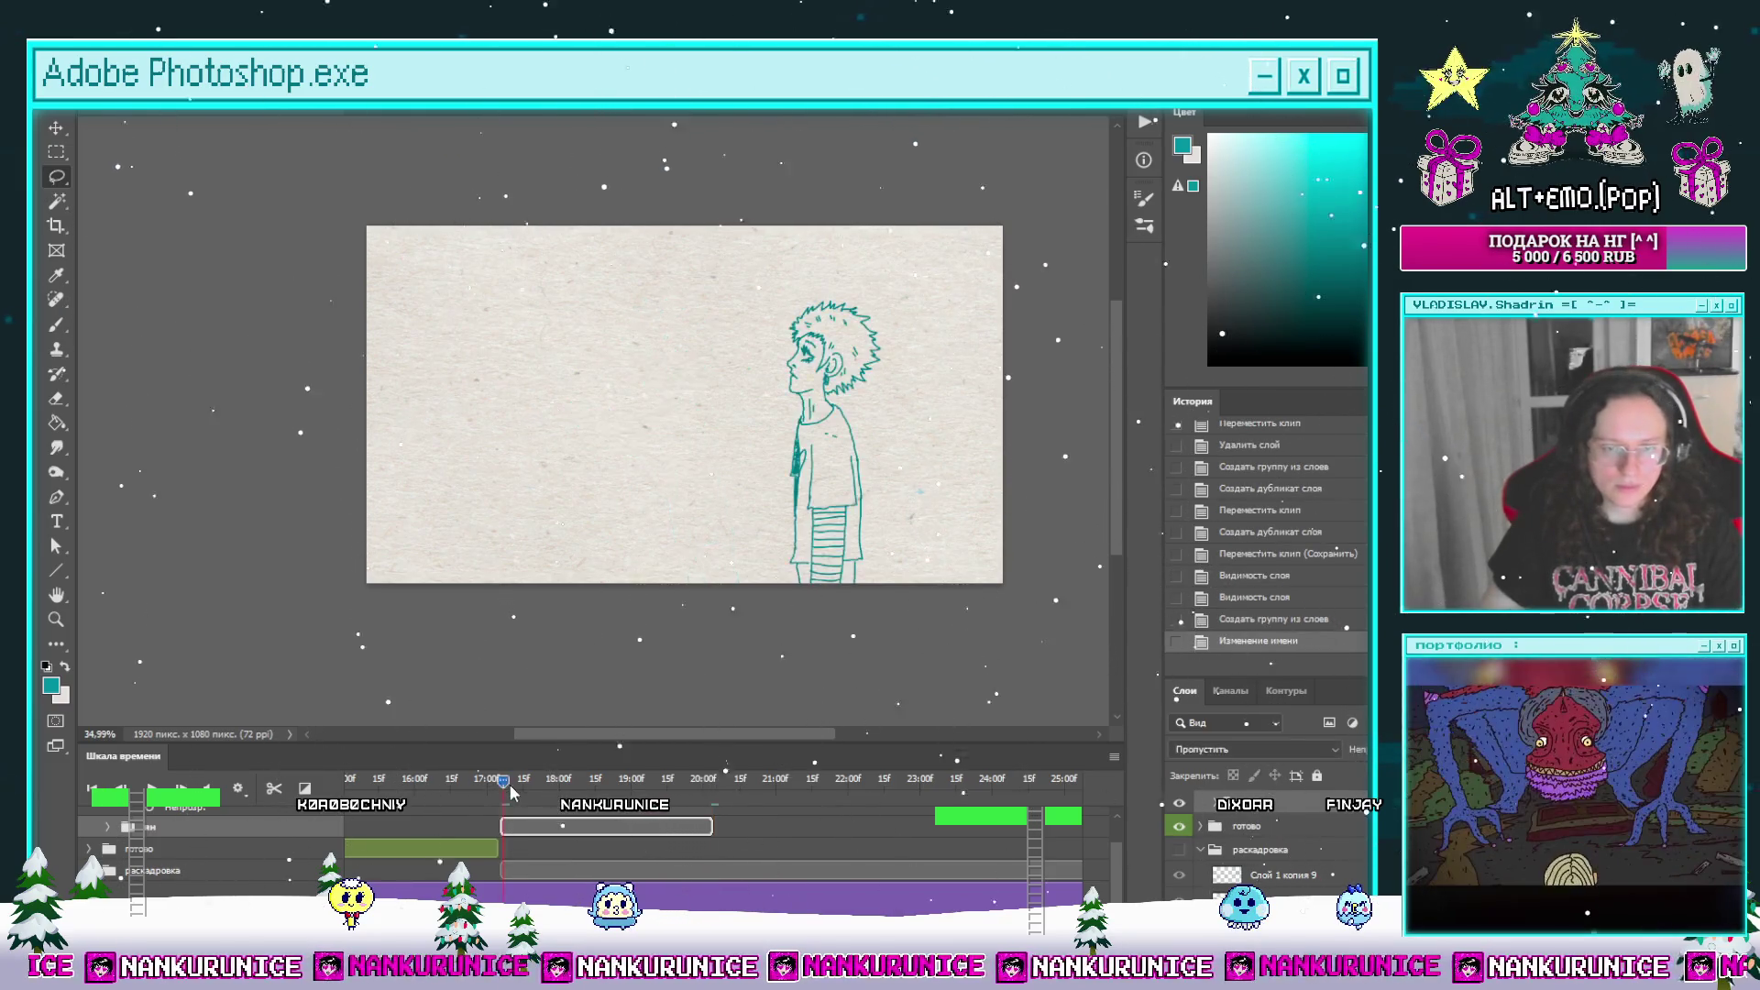
Step: Add a new group named его мама holding an empty Слой 15, and select that layer
left_click_drag(502, 788, 499, 788)
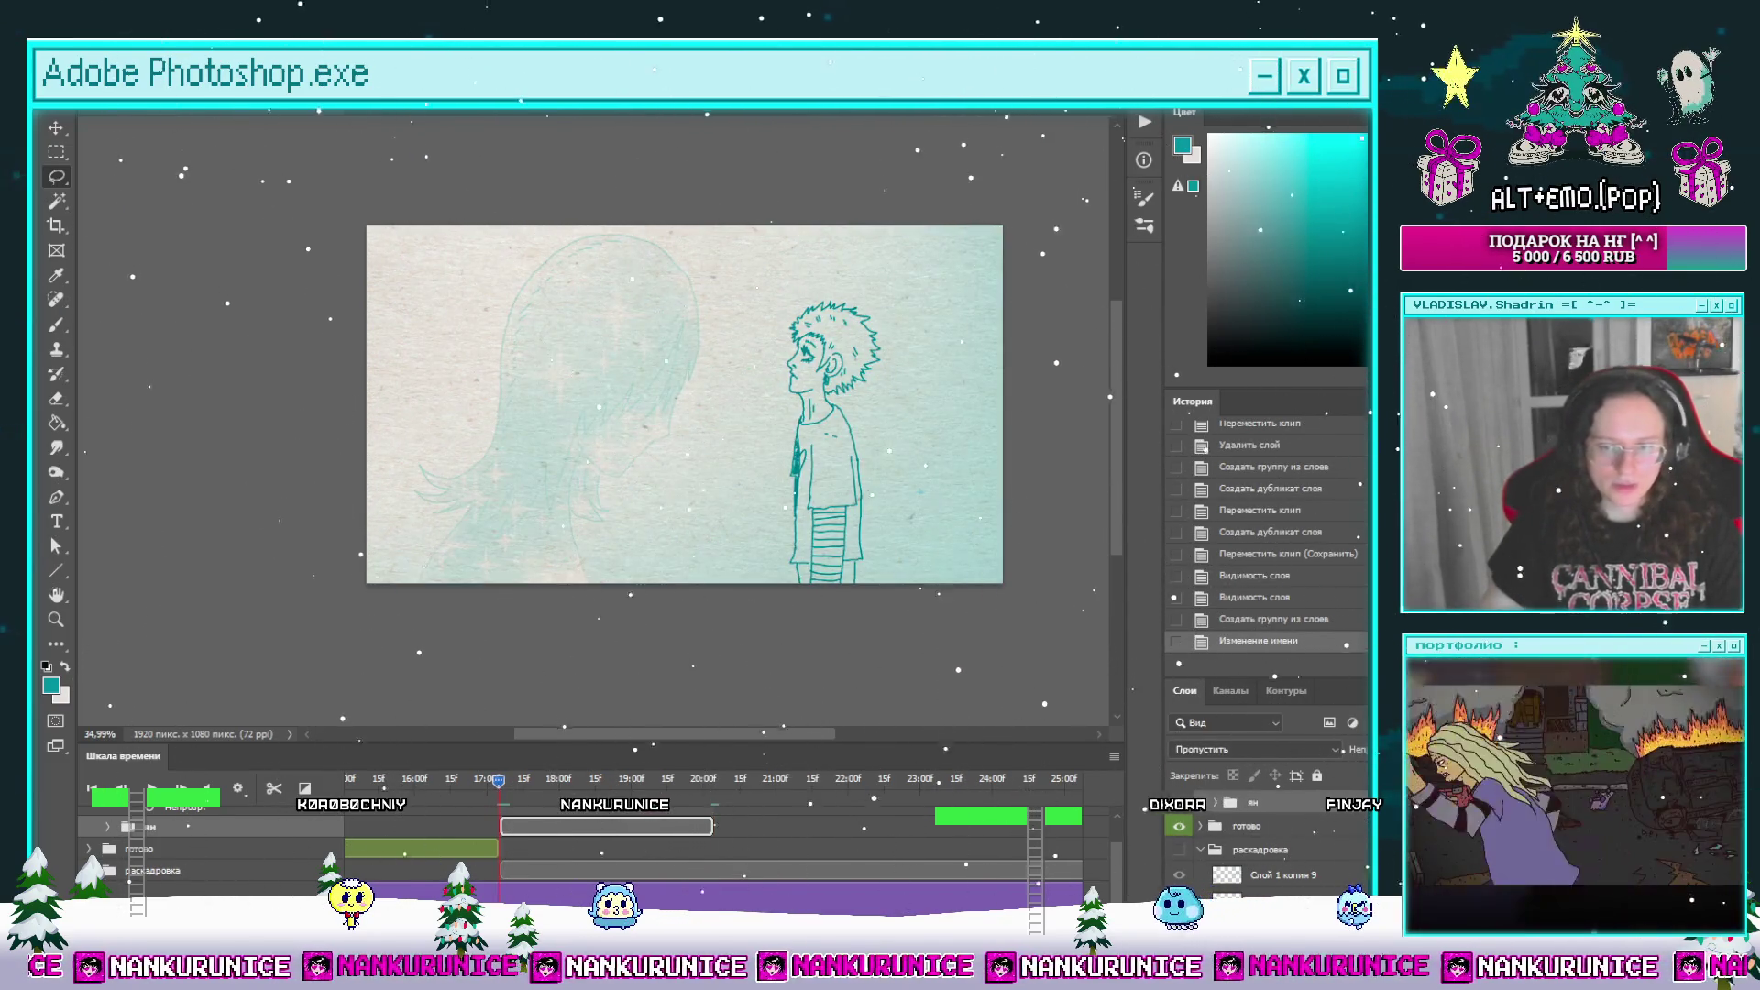
key("ctrl+shift+alt+n")
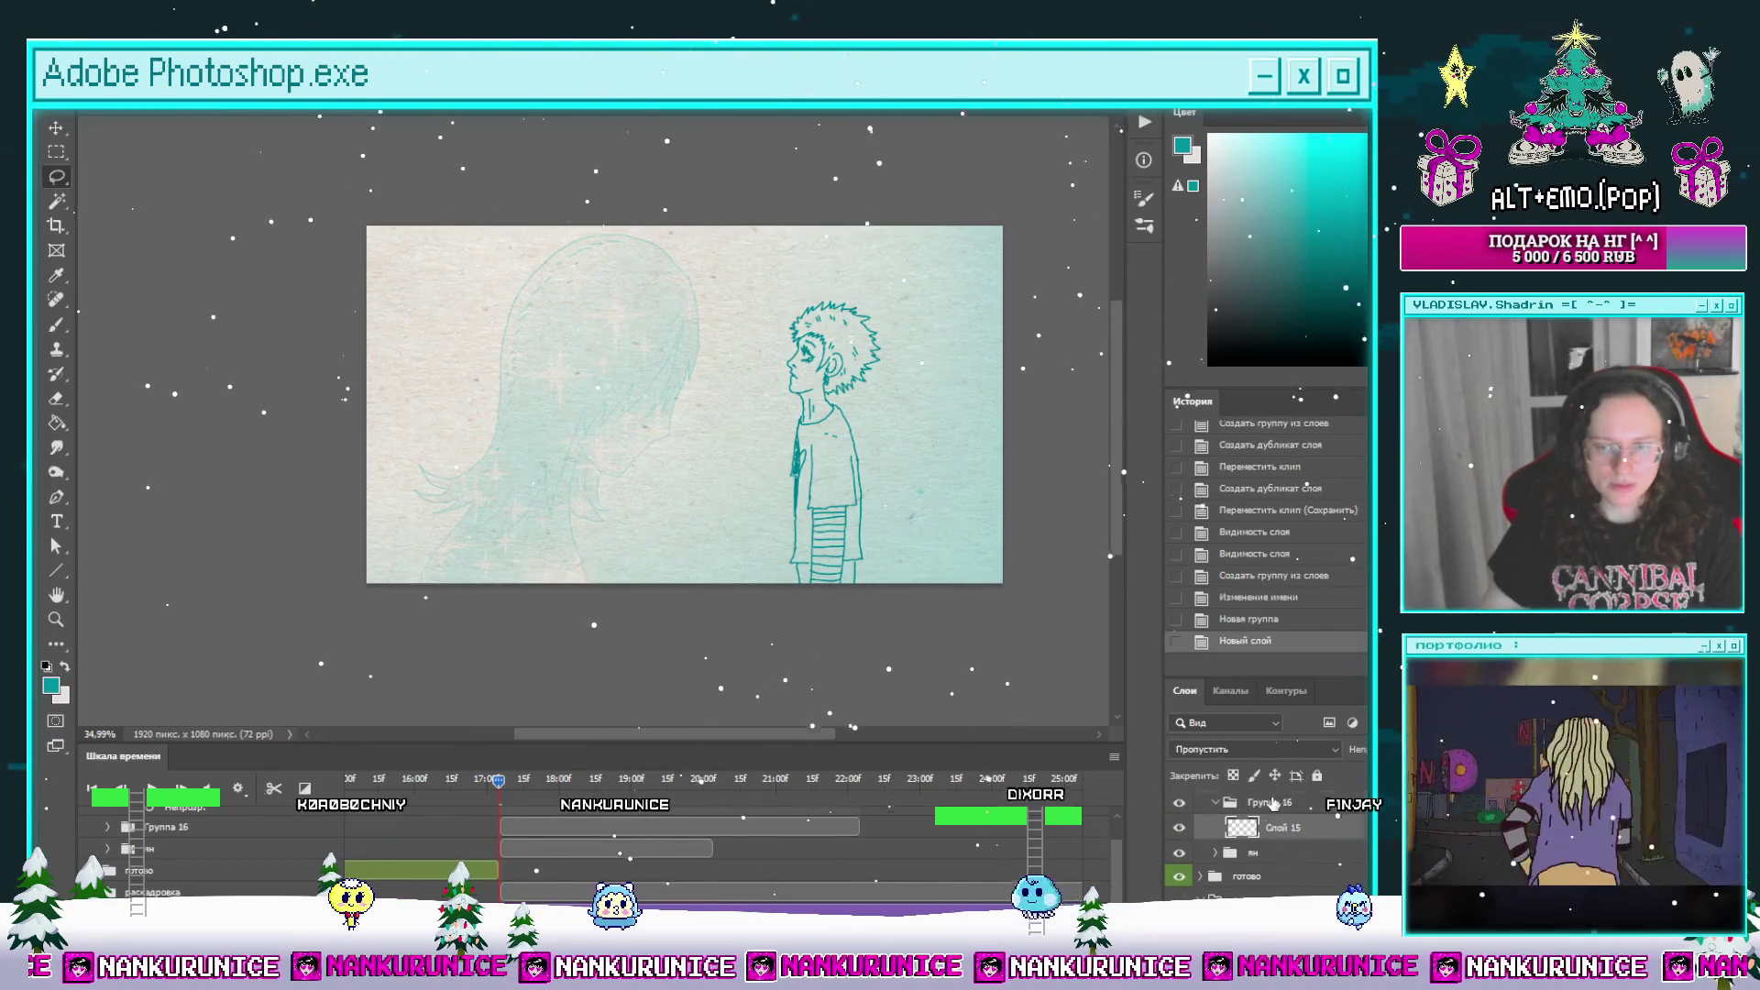
left_click(1272, 803)
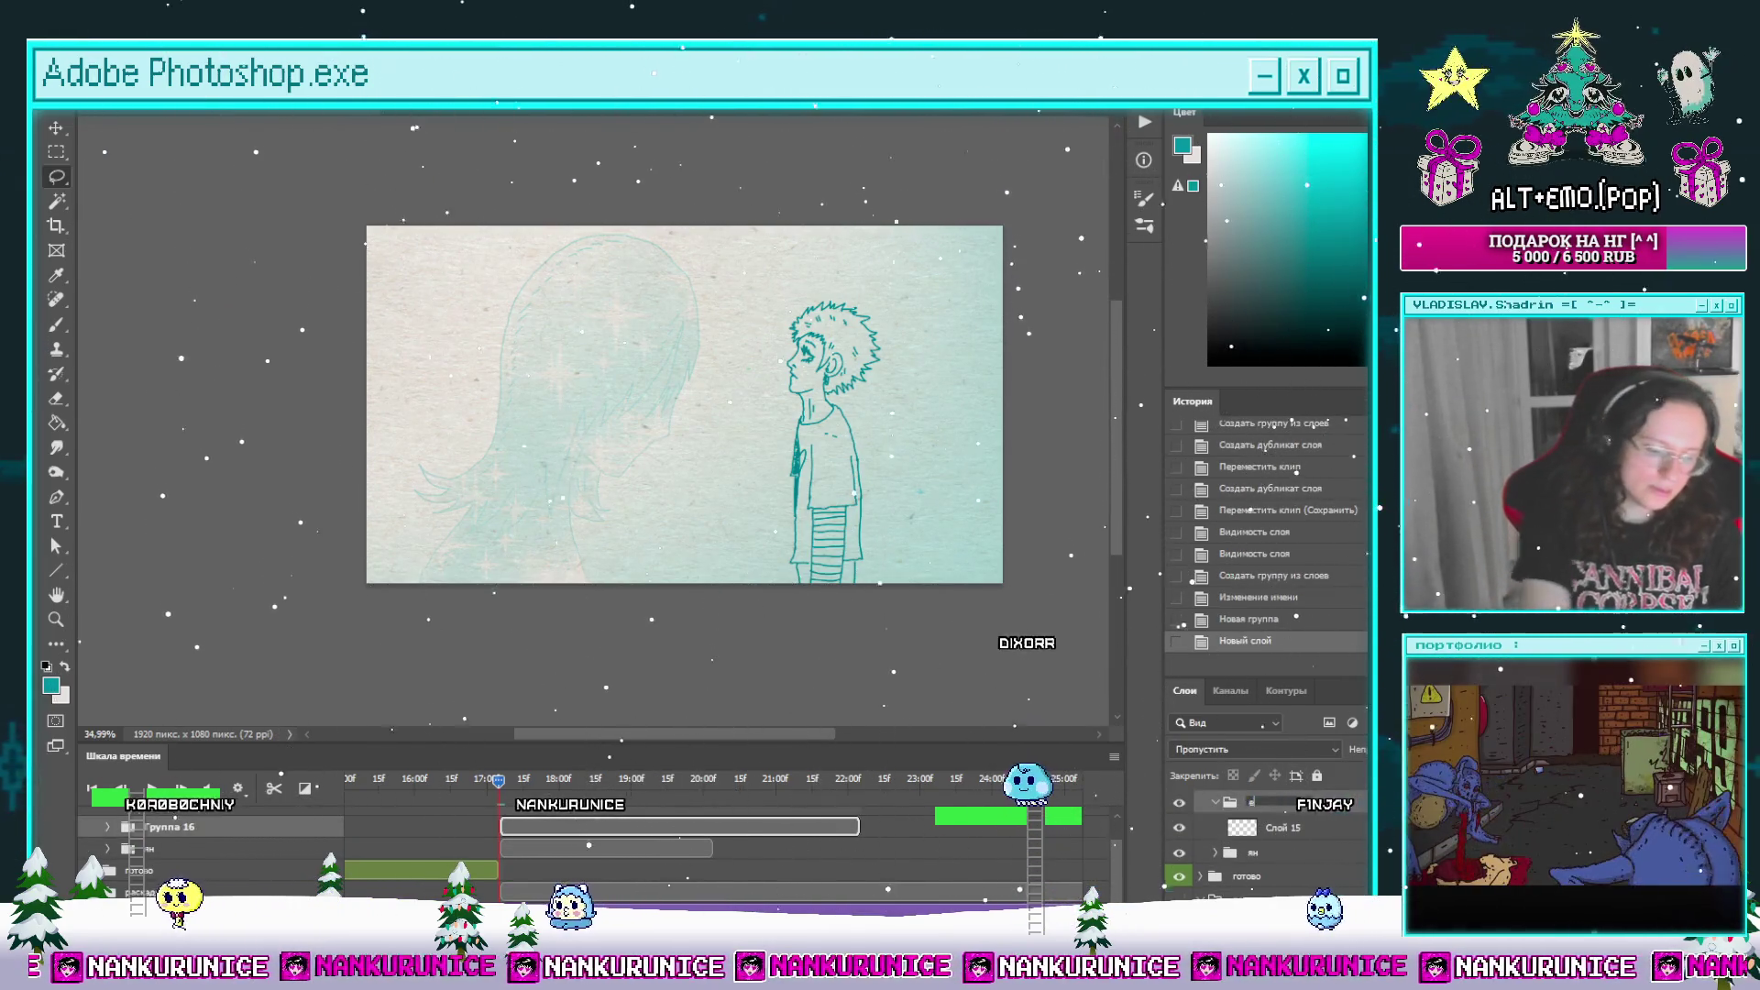
type("го мама")
key("Return")
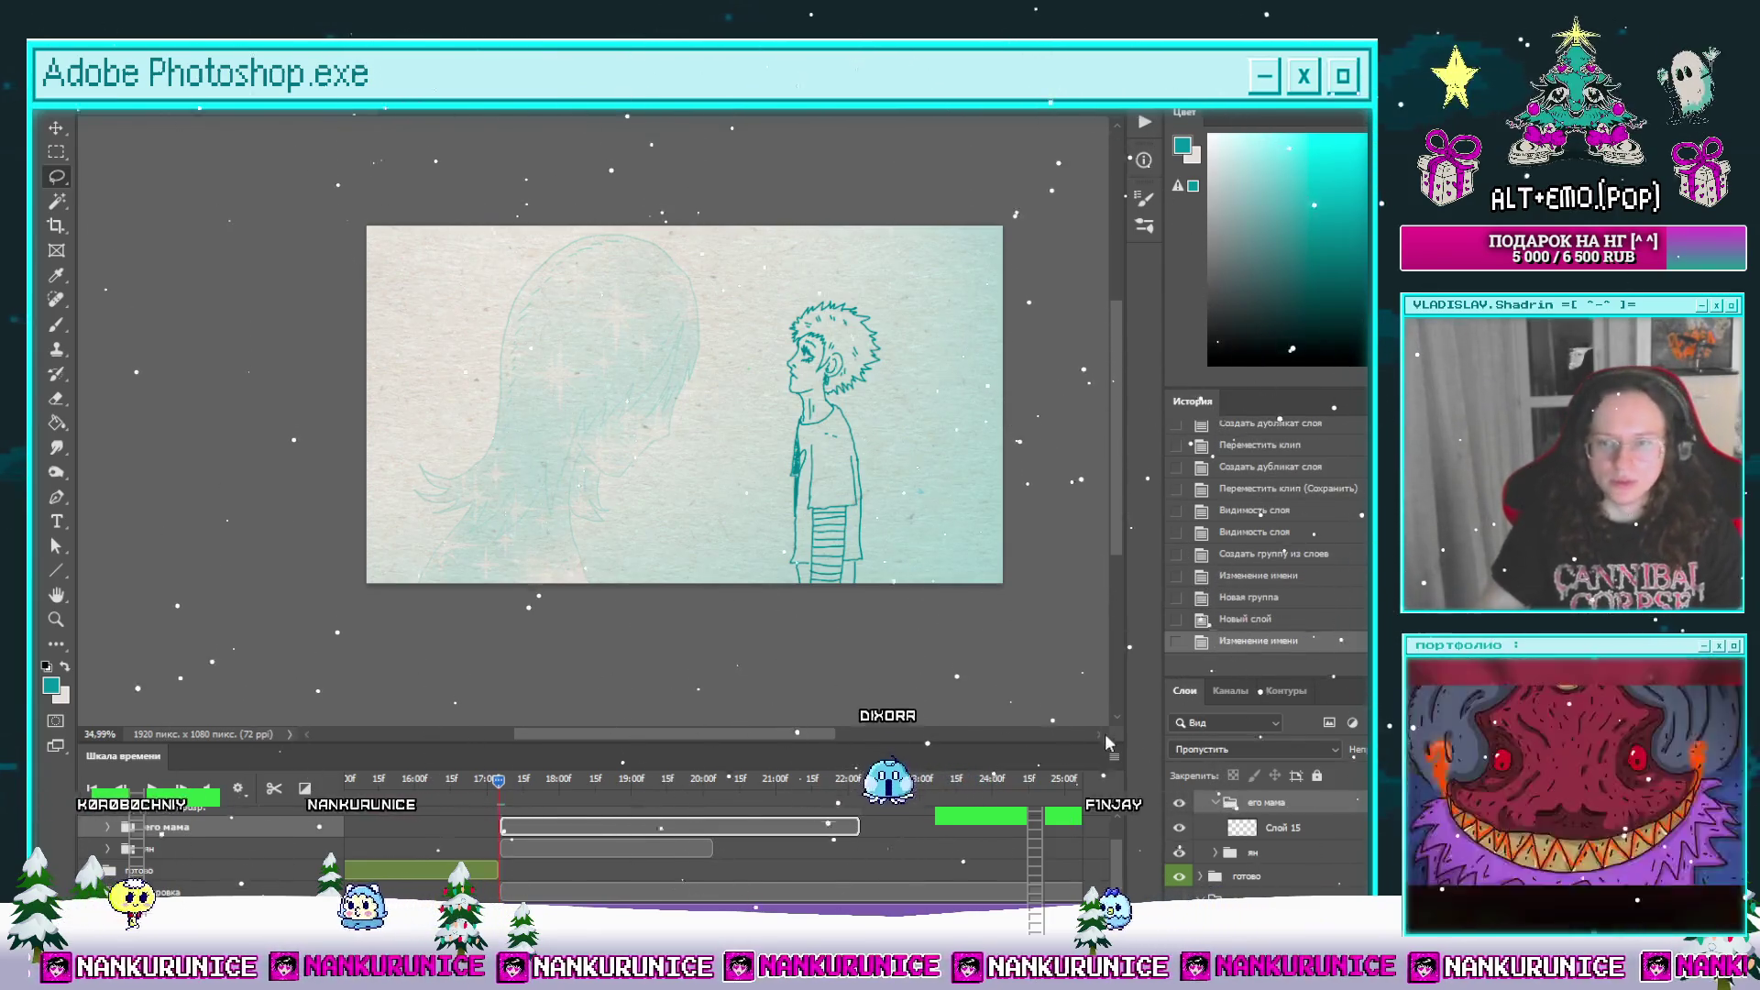
key("alt+bracketleft")
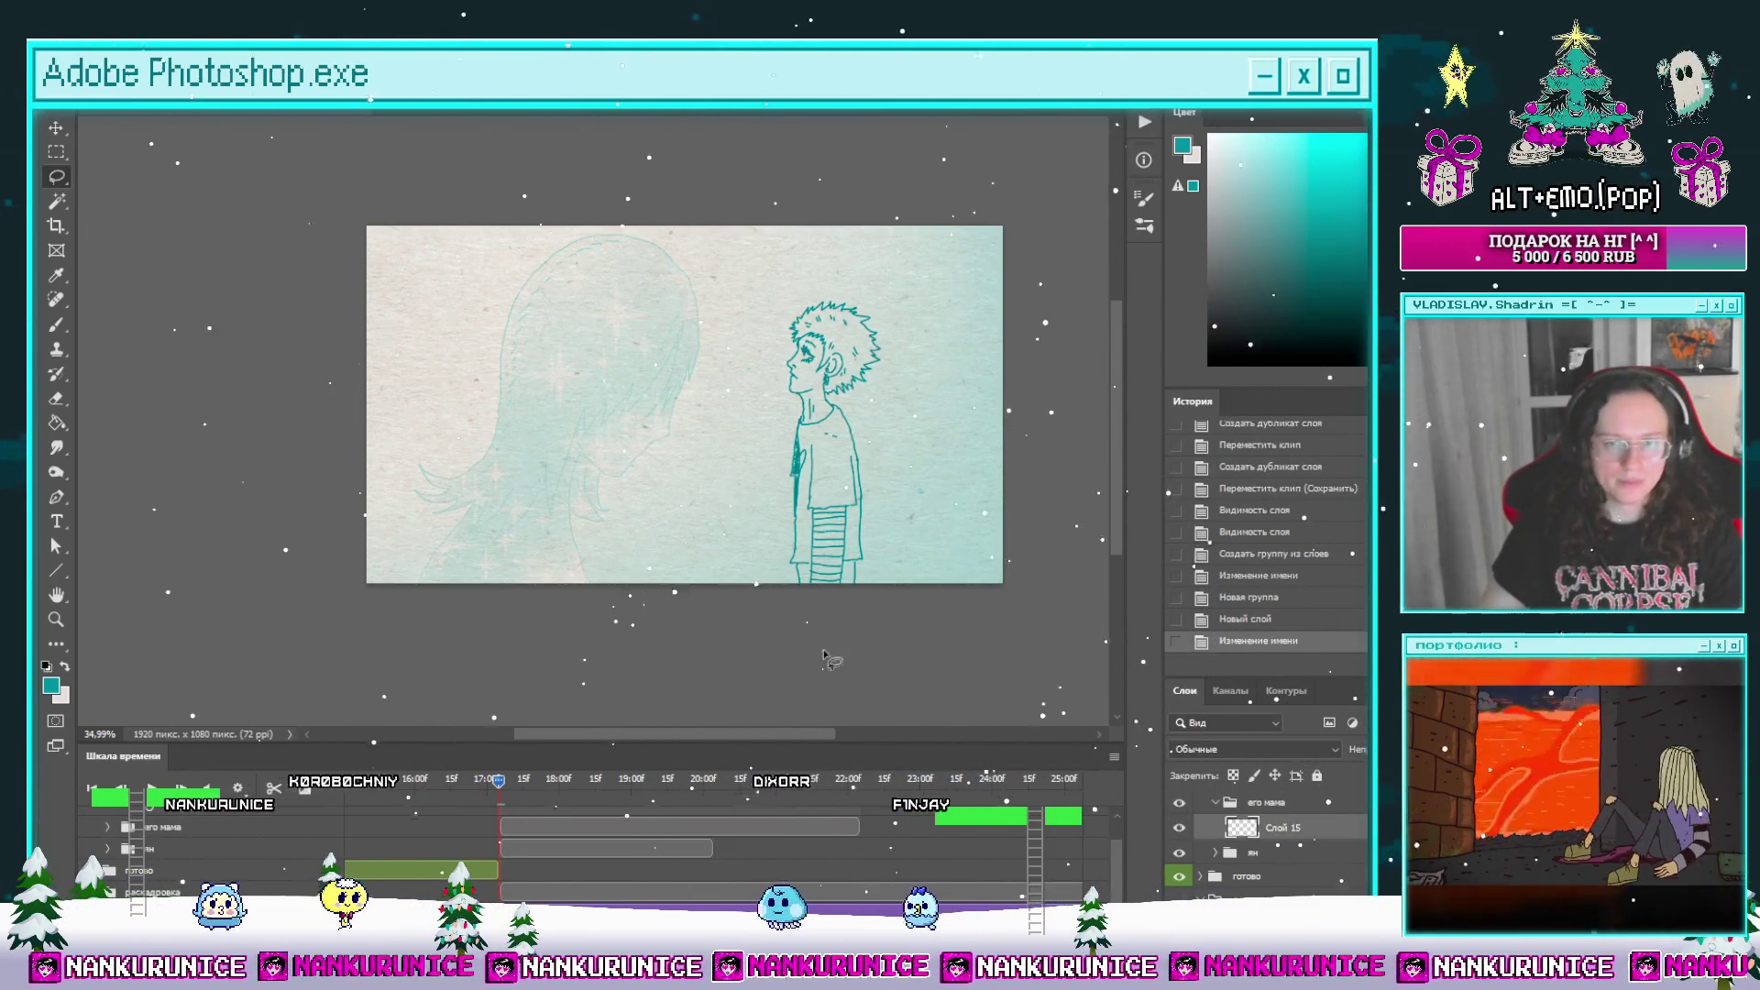
left_click_drag(506, 794, 610, 786)
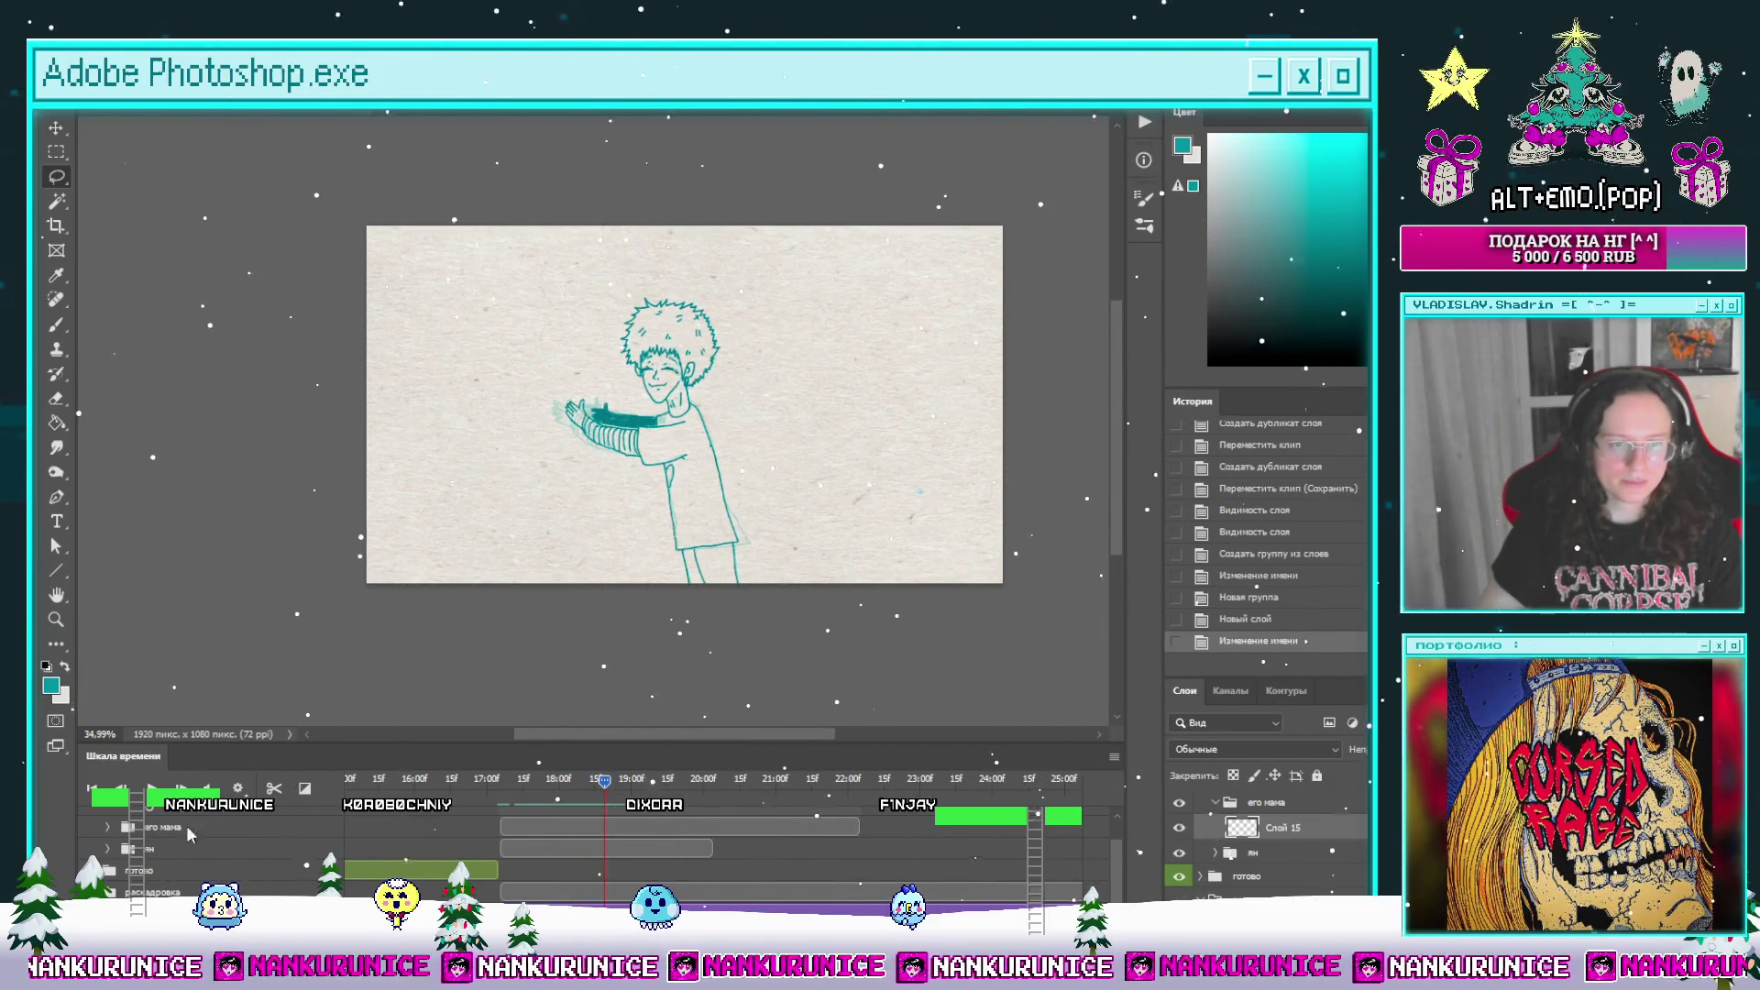
Step: Expand the его мама timeline track and drag that group below ян in the Layers panel
left_click(108, 828)
scroll(579, 797, "up", 5)
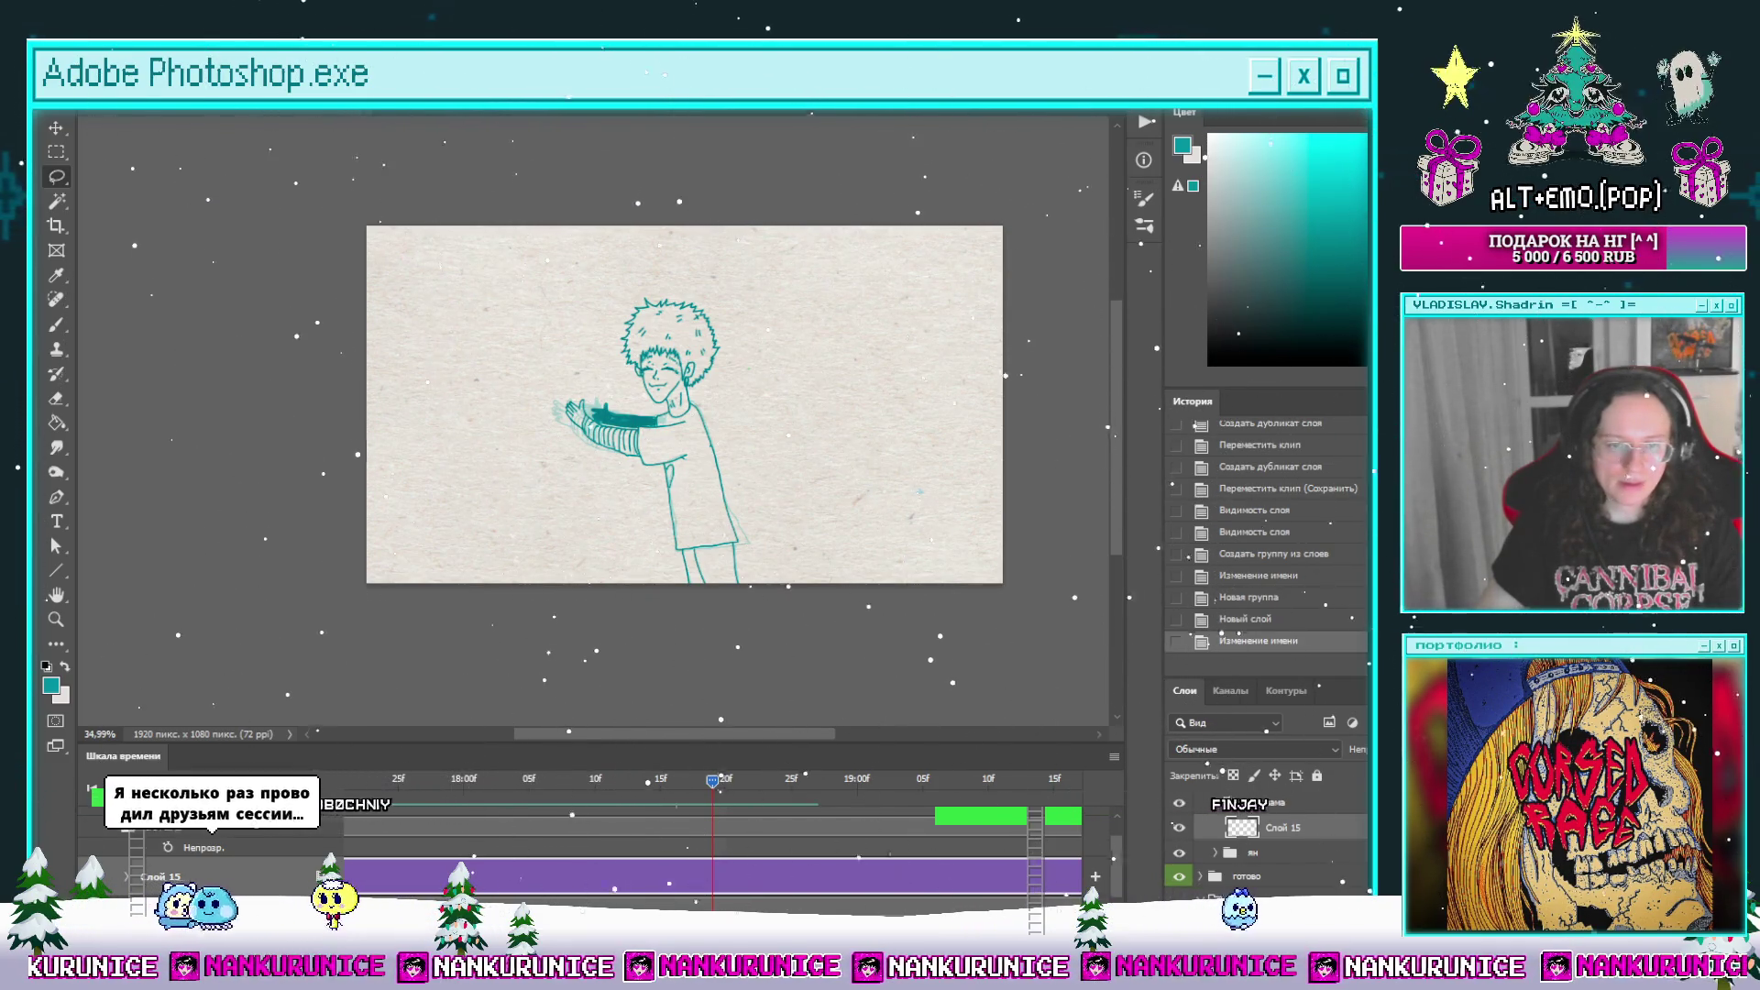
scroll(715, 825, "down", 5)
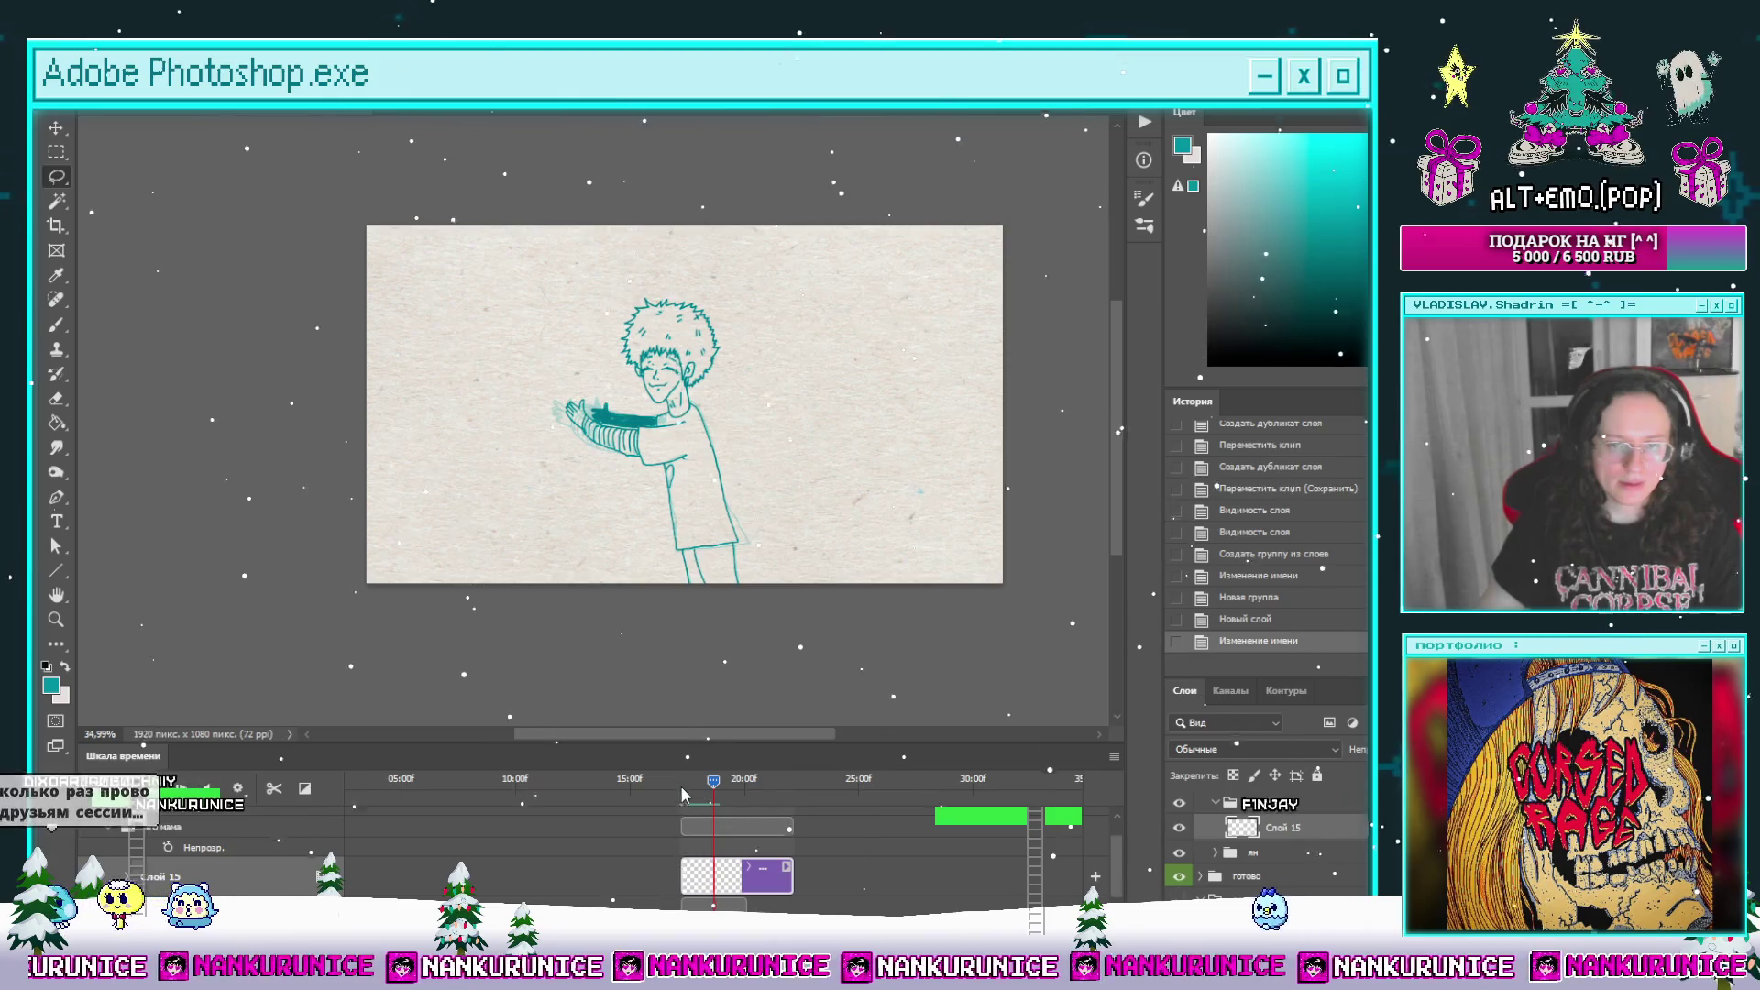
left_click(680, 780)
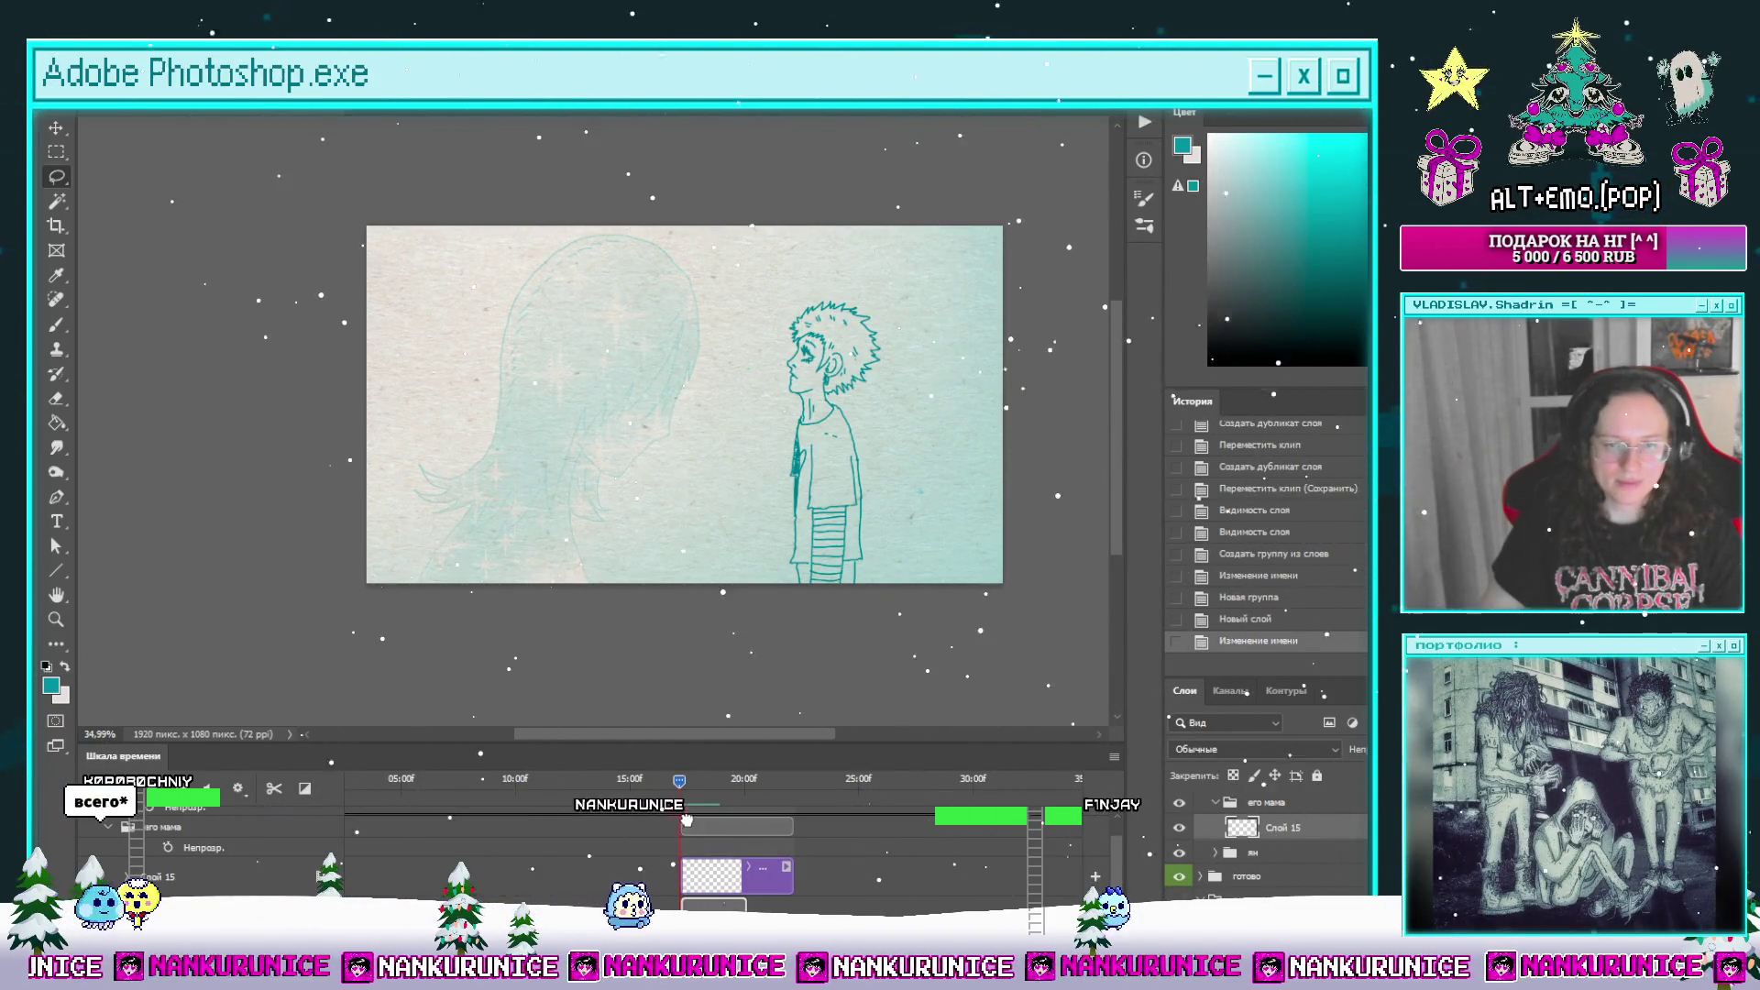
left_click_drag(687, 818, 707, 858)
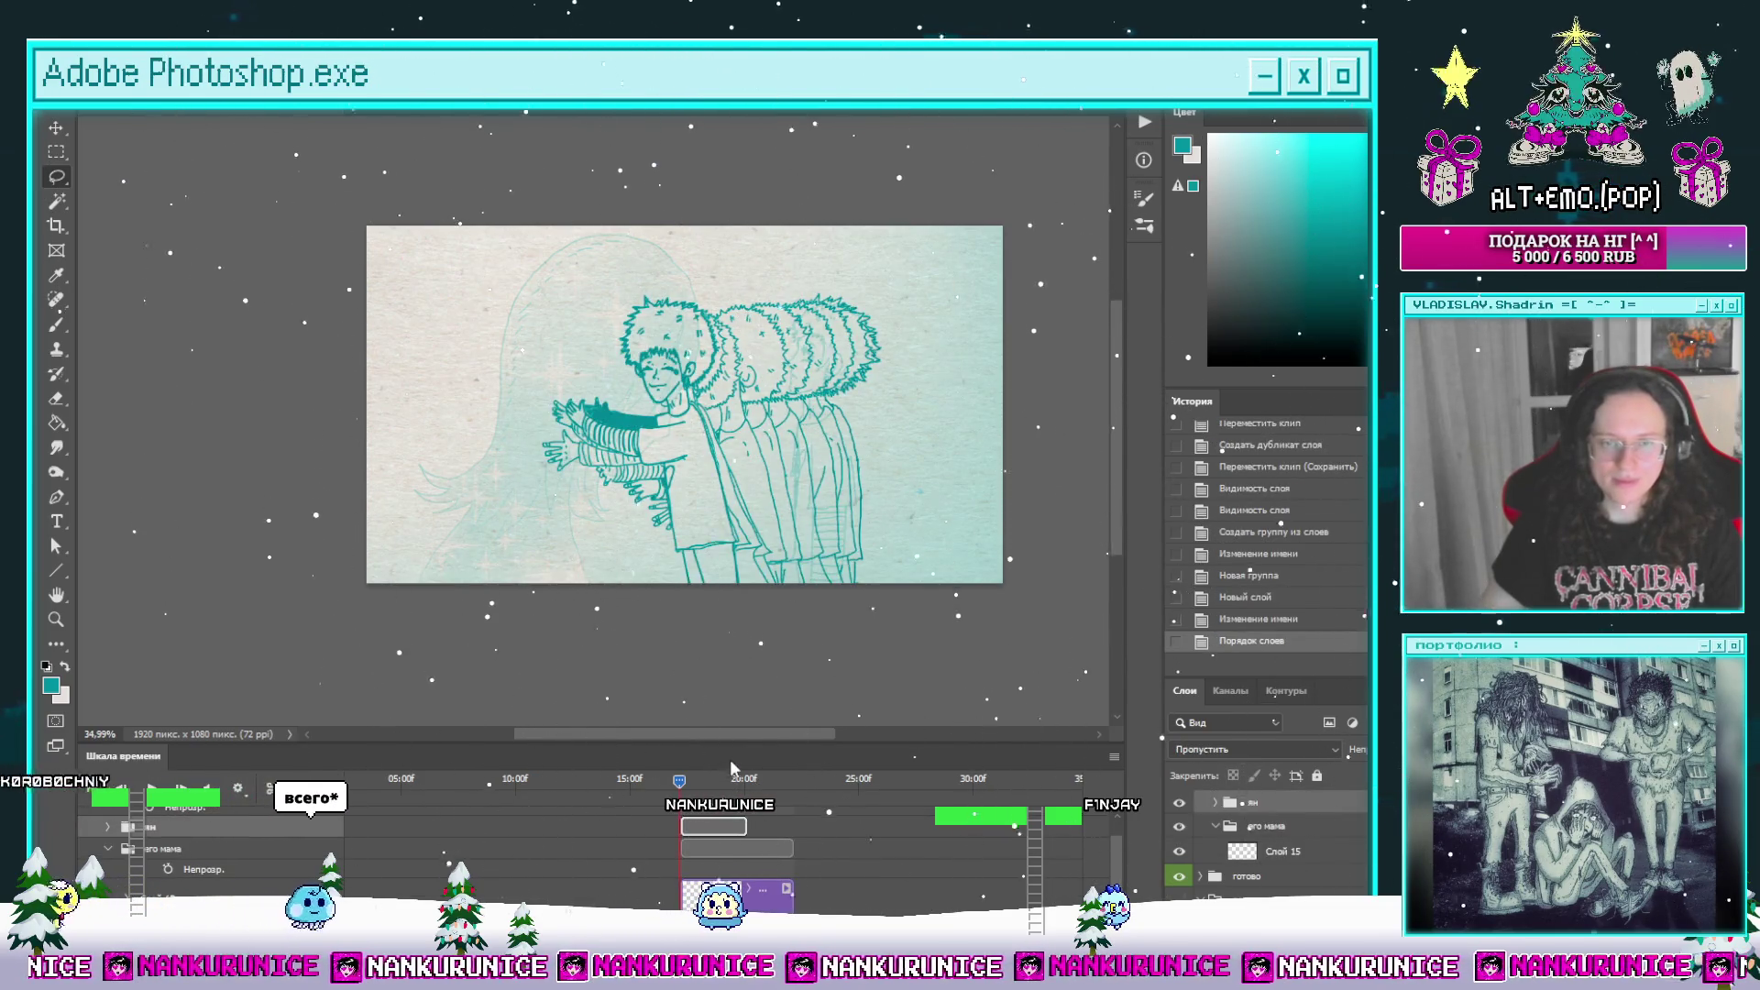
left_click(708, 781)
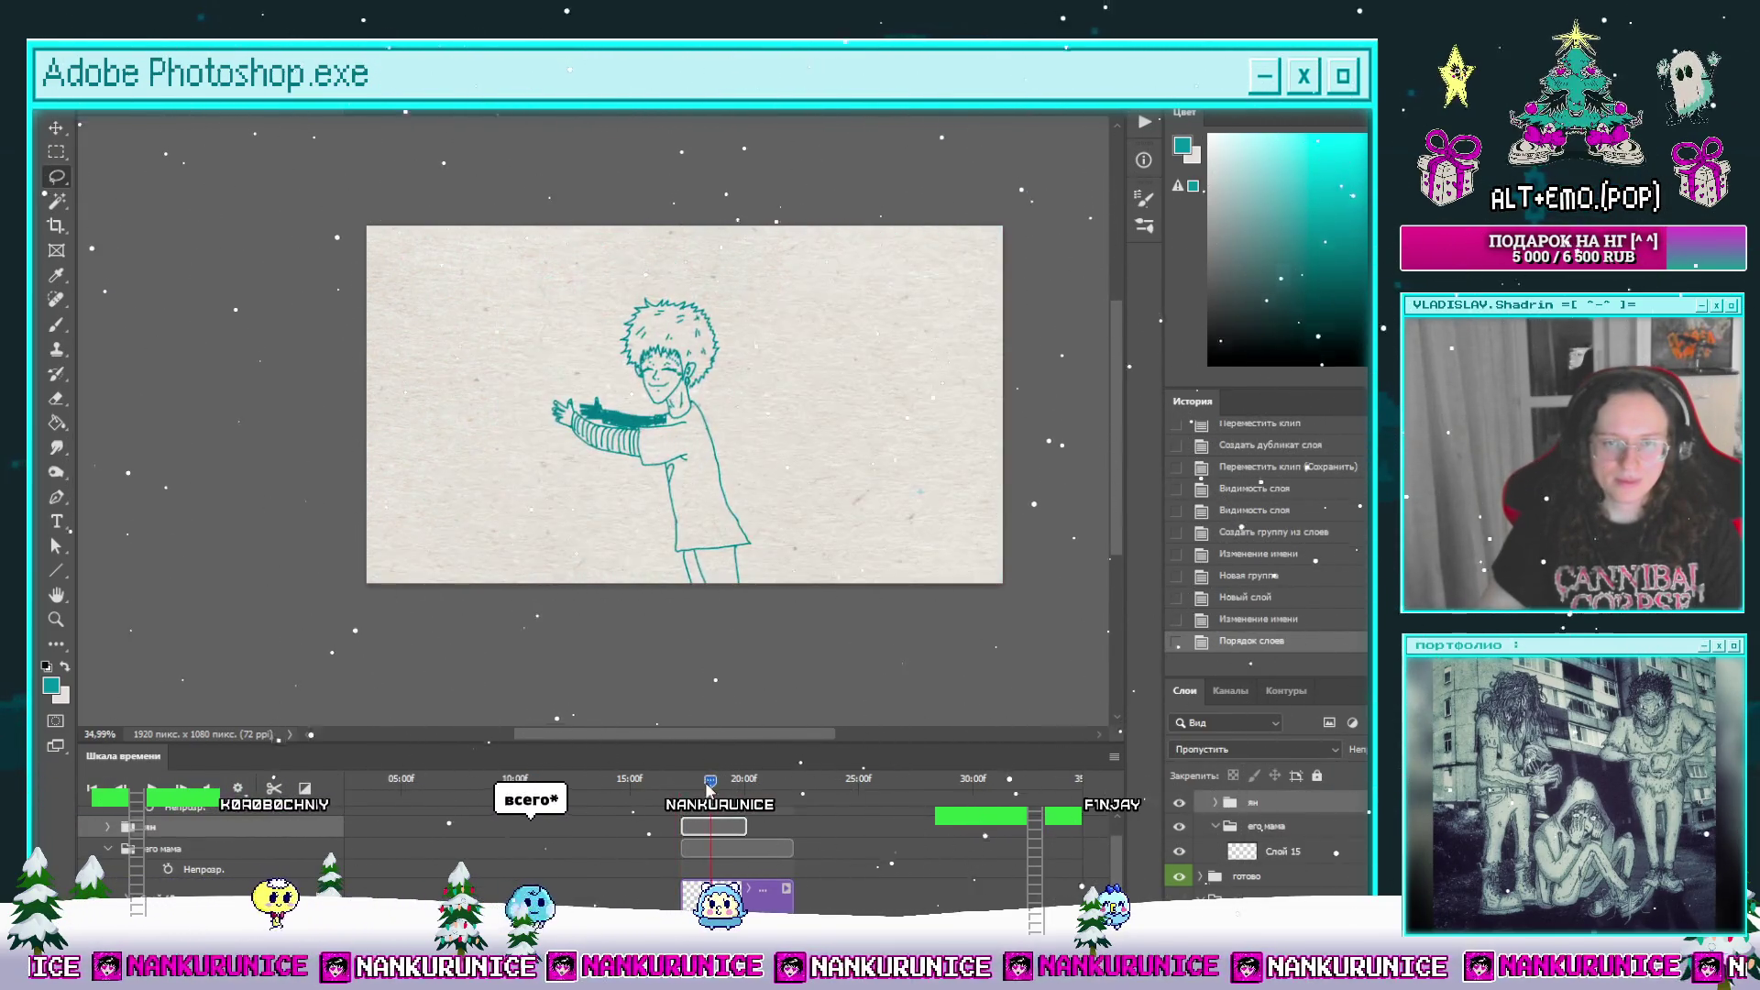
left_click(678, 779)
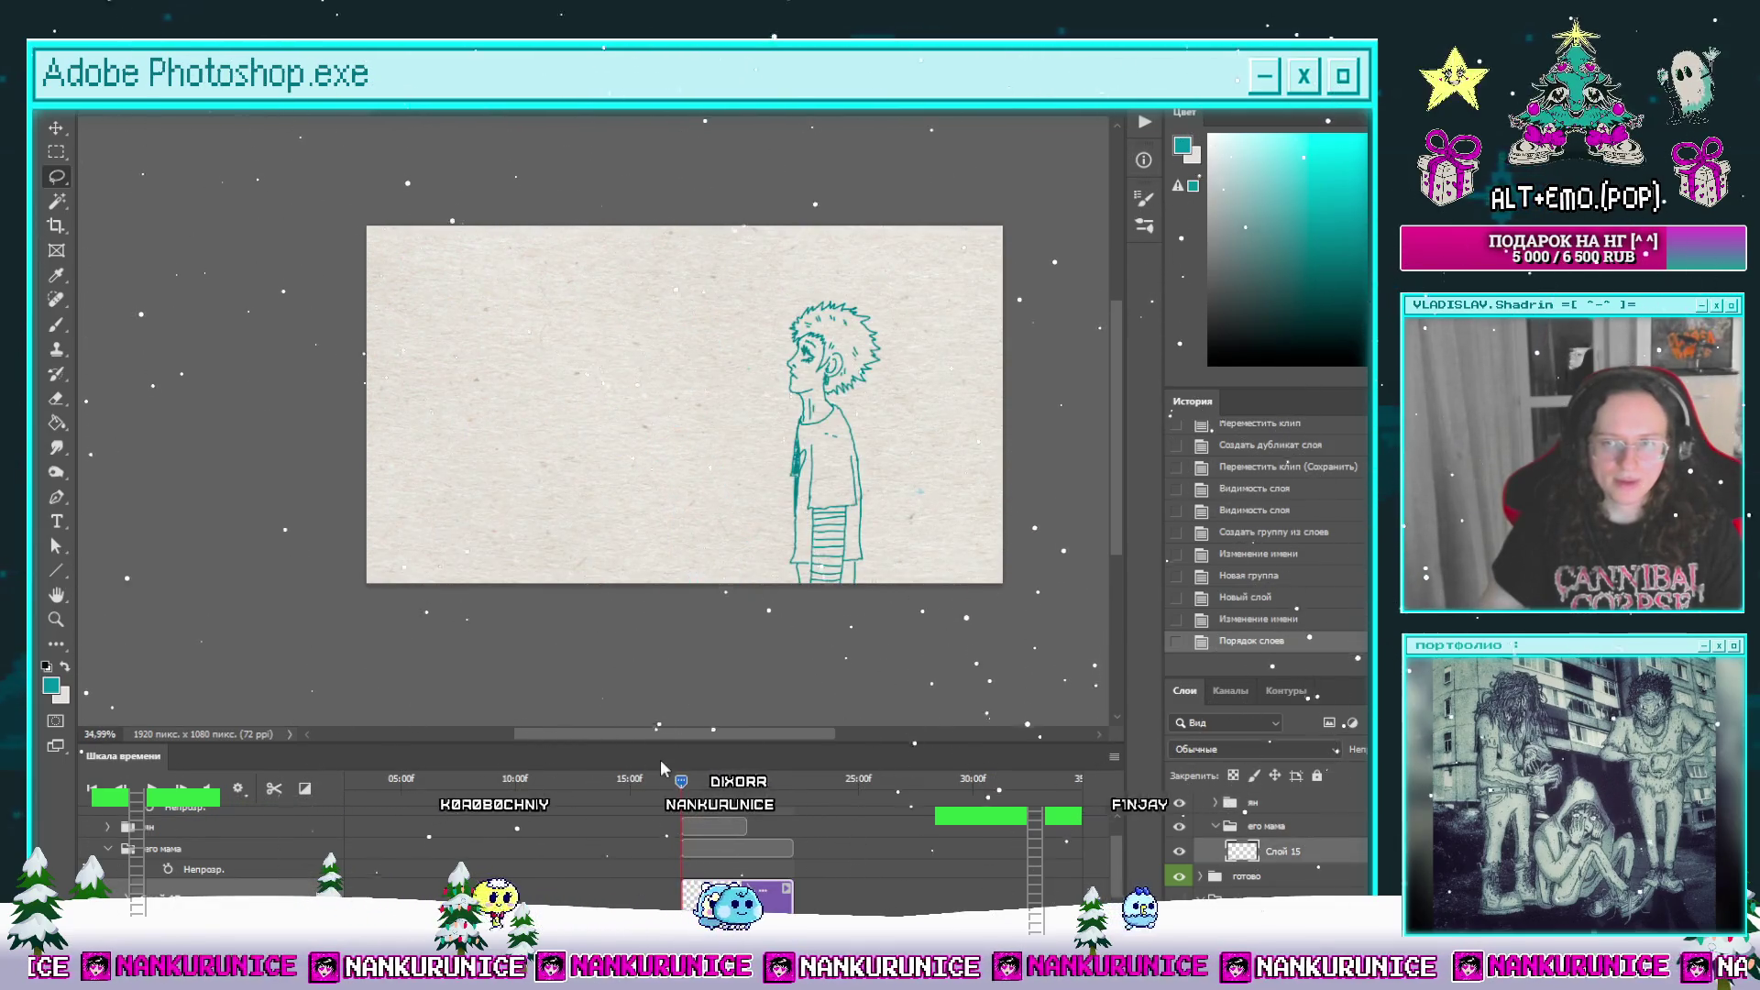
Step: Scrub through the boy's frames, zooming in, to reach the outstretched-arms pose
scroll(641, 586, "up", 2)
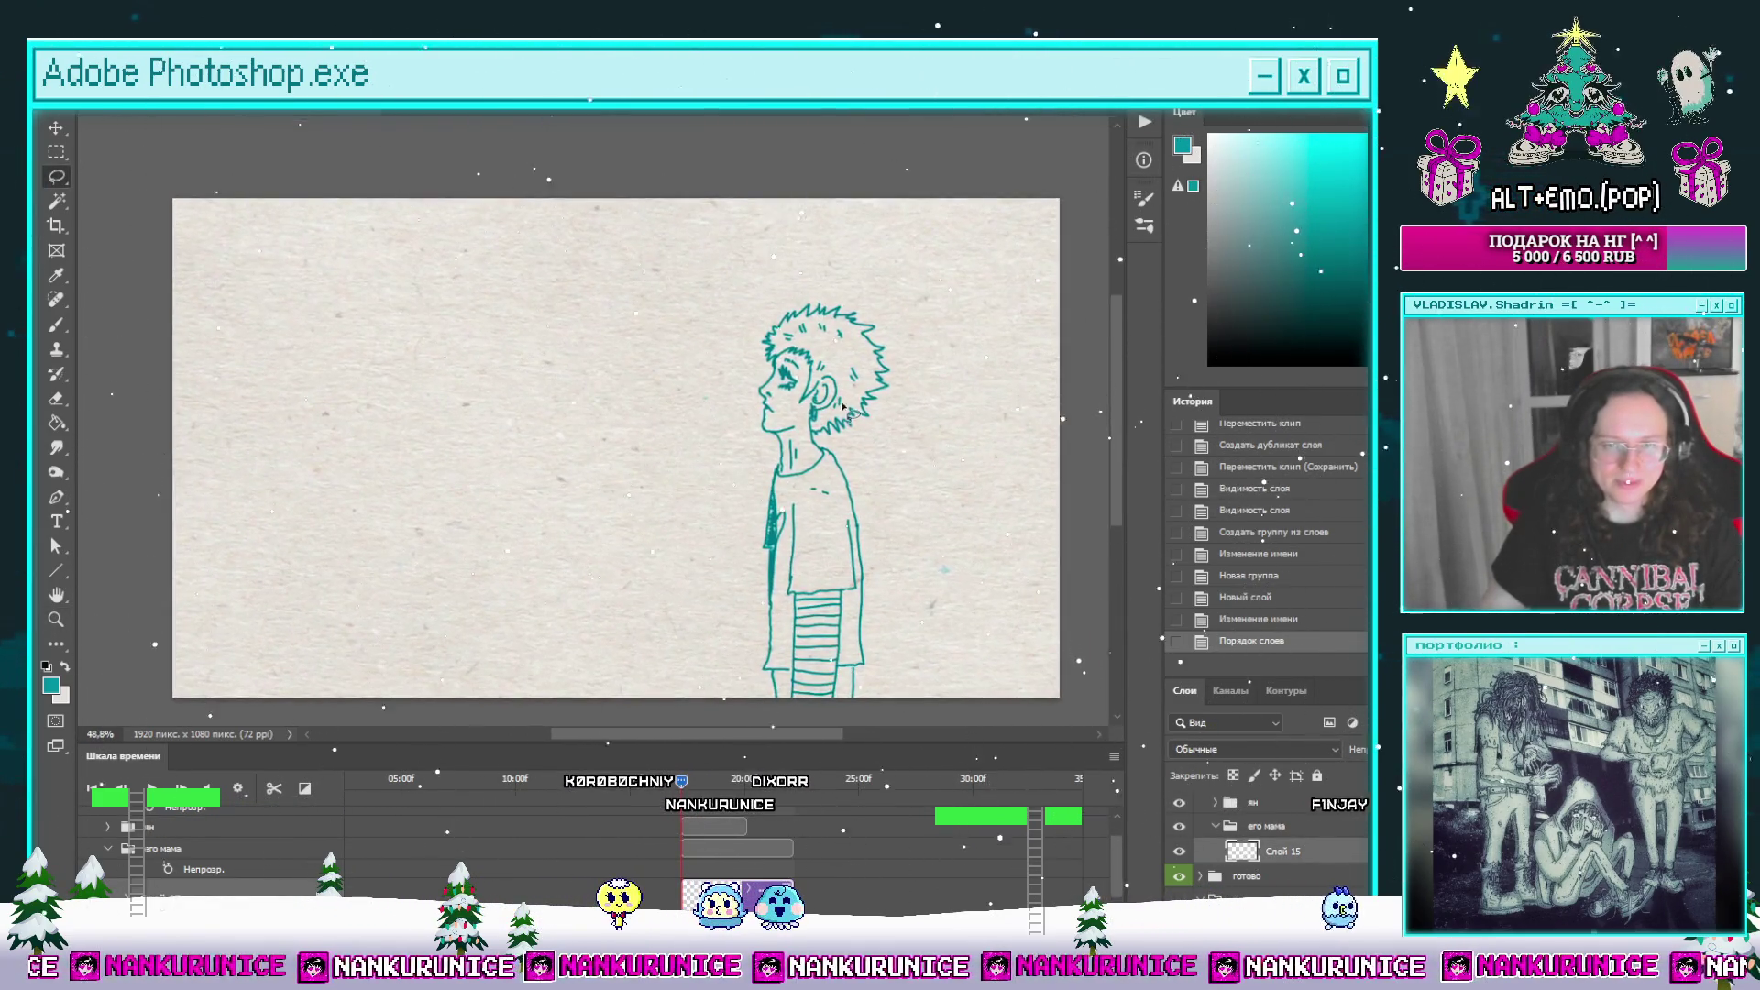
left_click(699, 782)
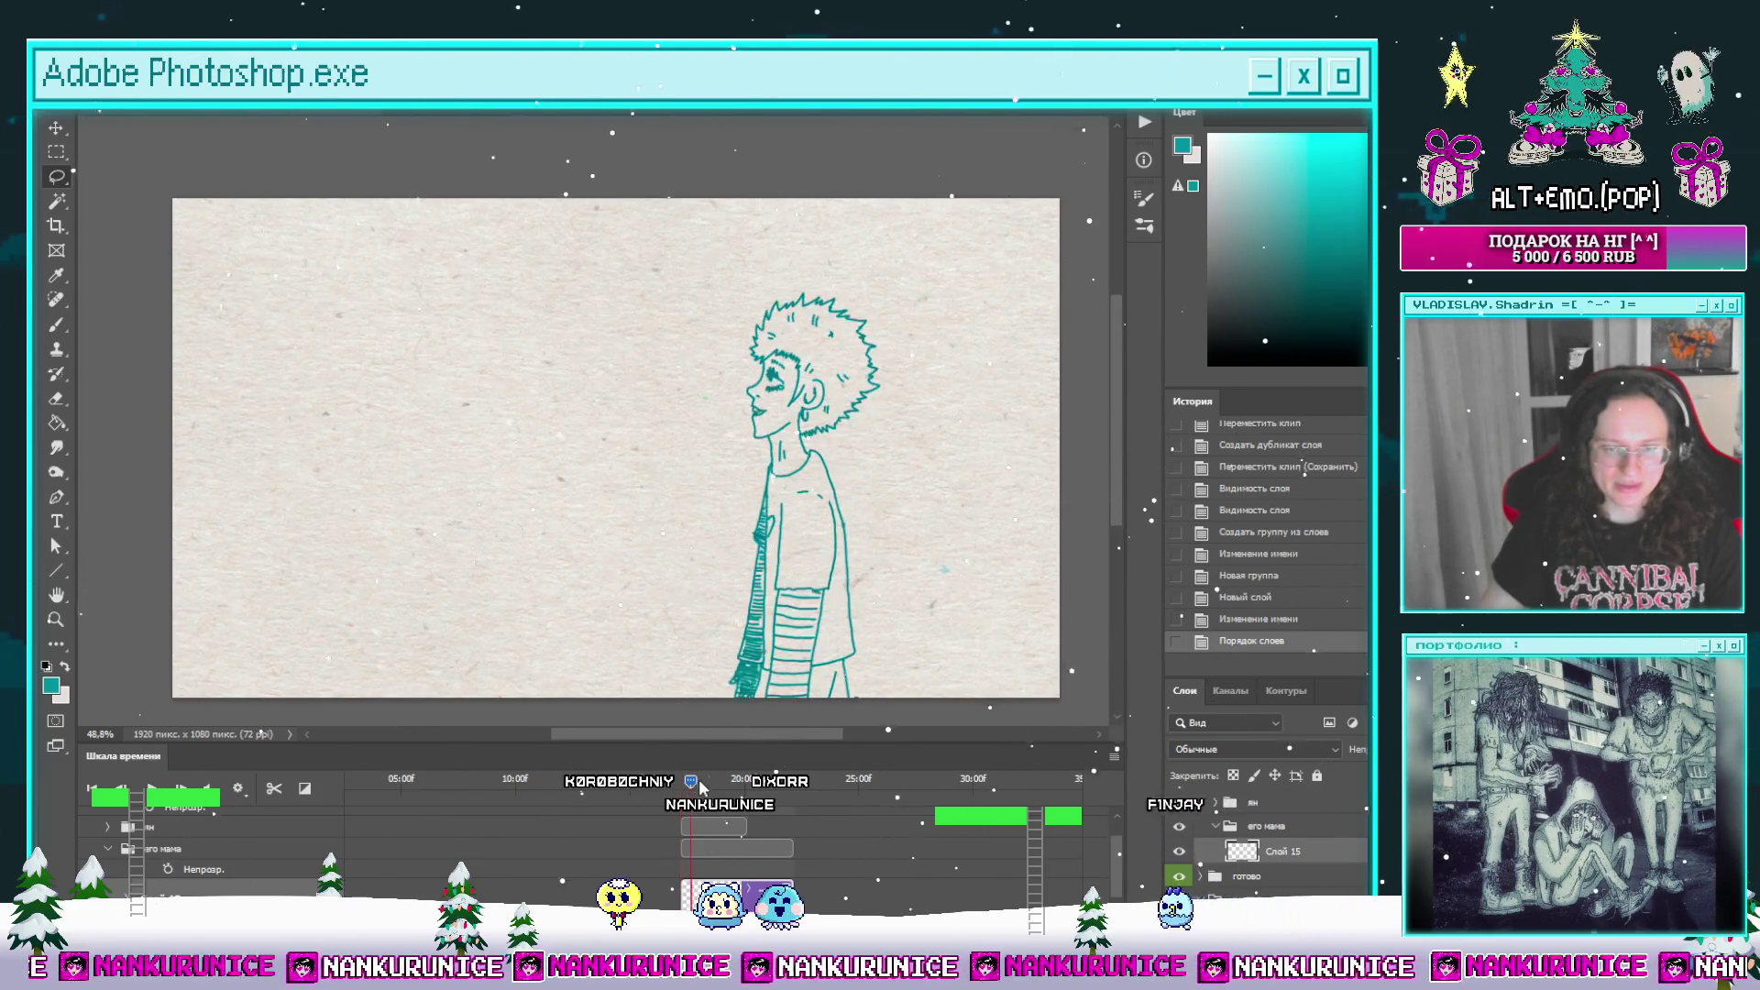
mouse_move(694, 794)
left_mouse_down()
mouse_move(673, 794)
mouse_move(714, 794)
mouse_move(699, 794)
left_mouse_up()
key("z")
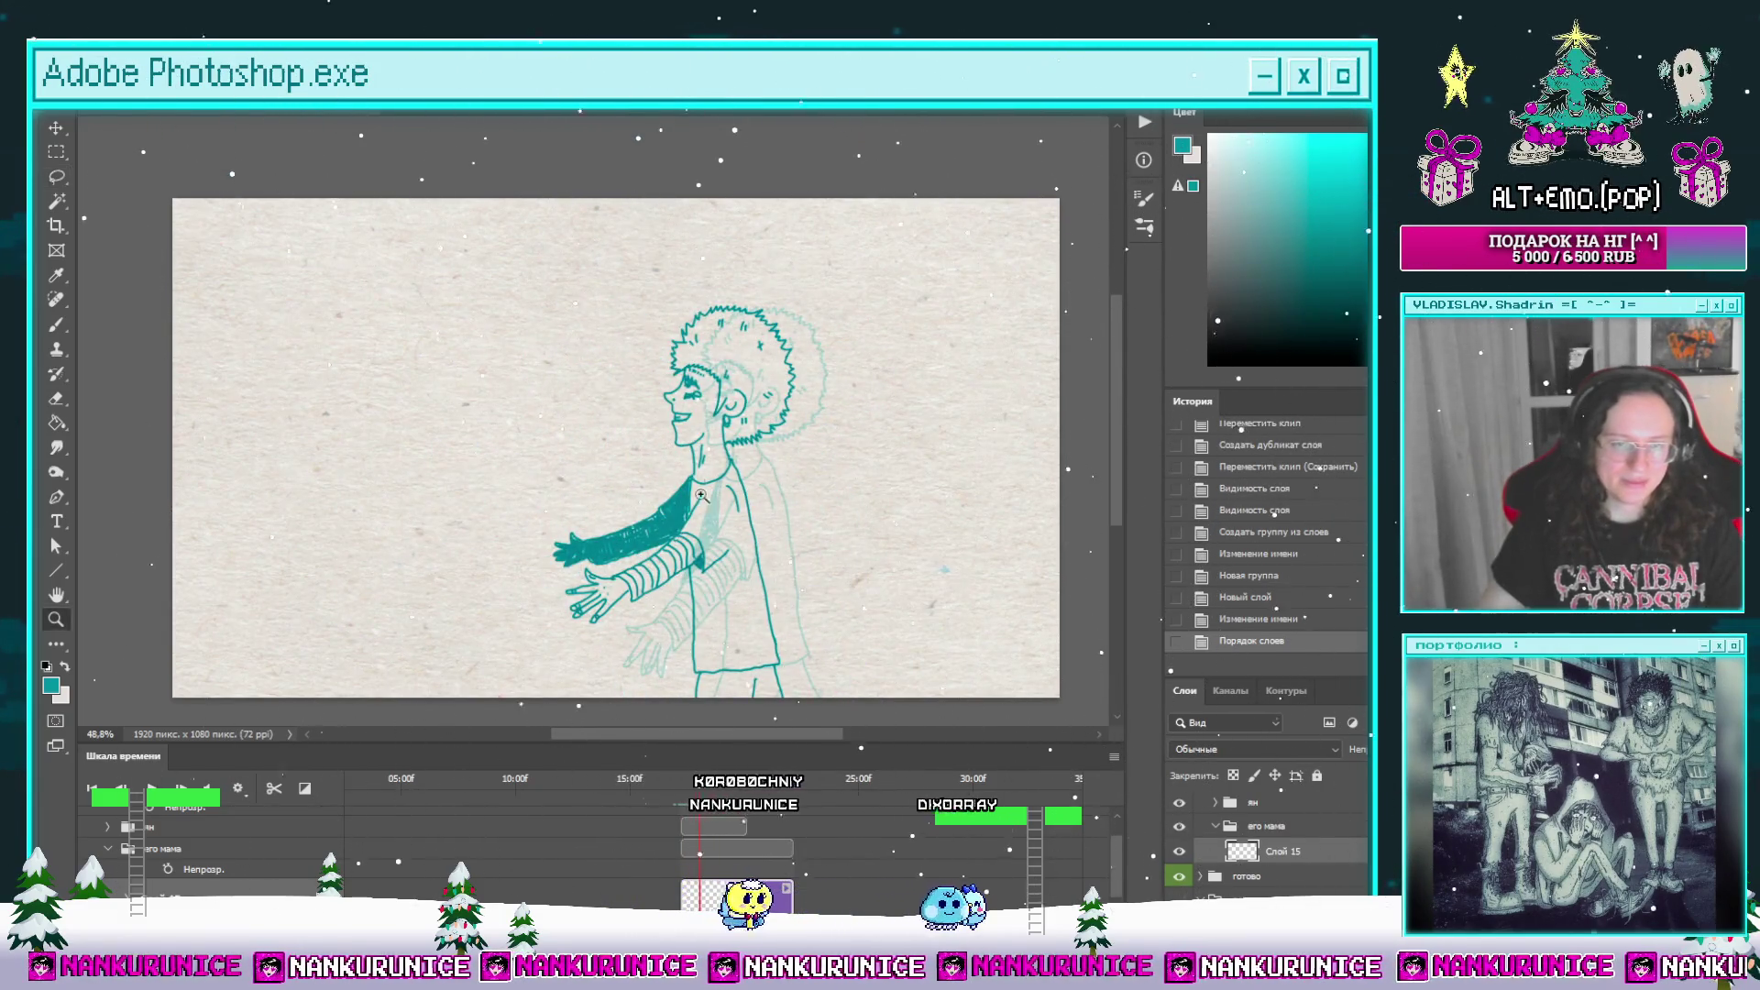
left_click_drag(700, 495, 754, 464)
key("l")
left_click_drag(699, 807, 679, 782)
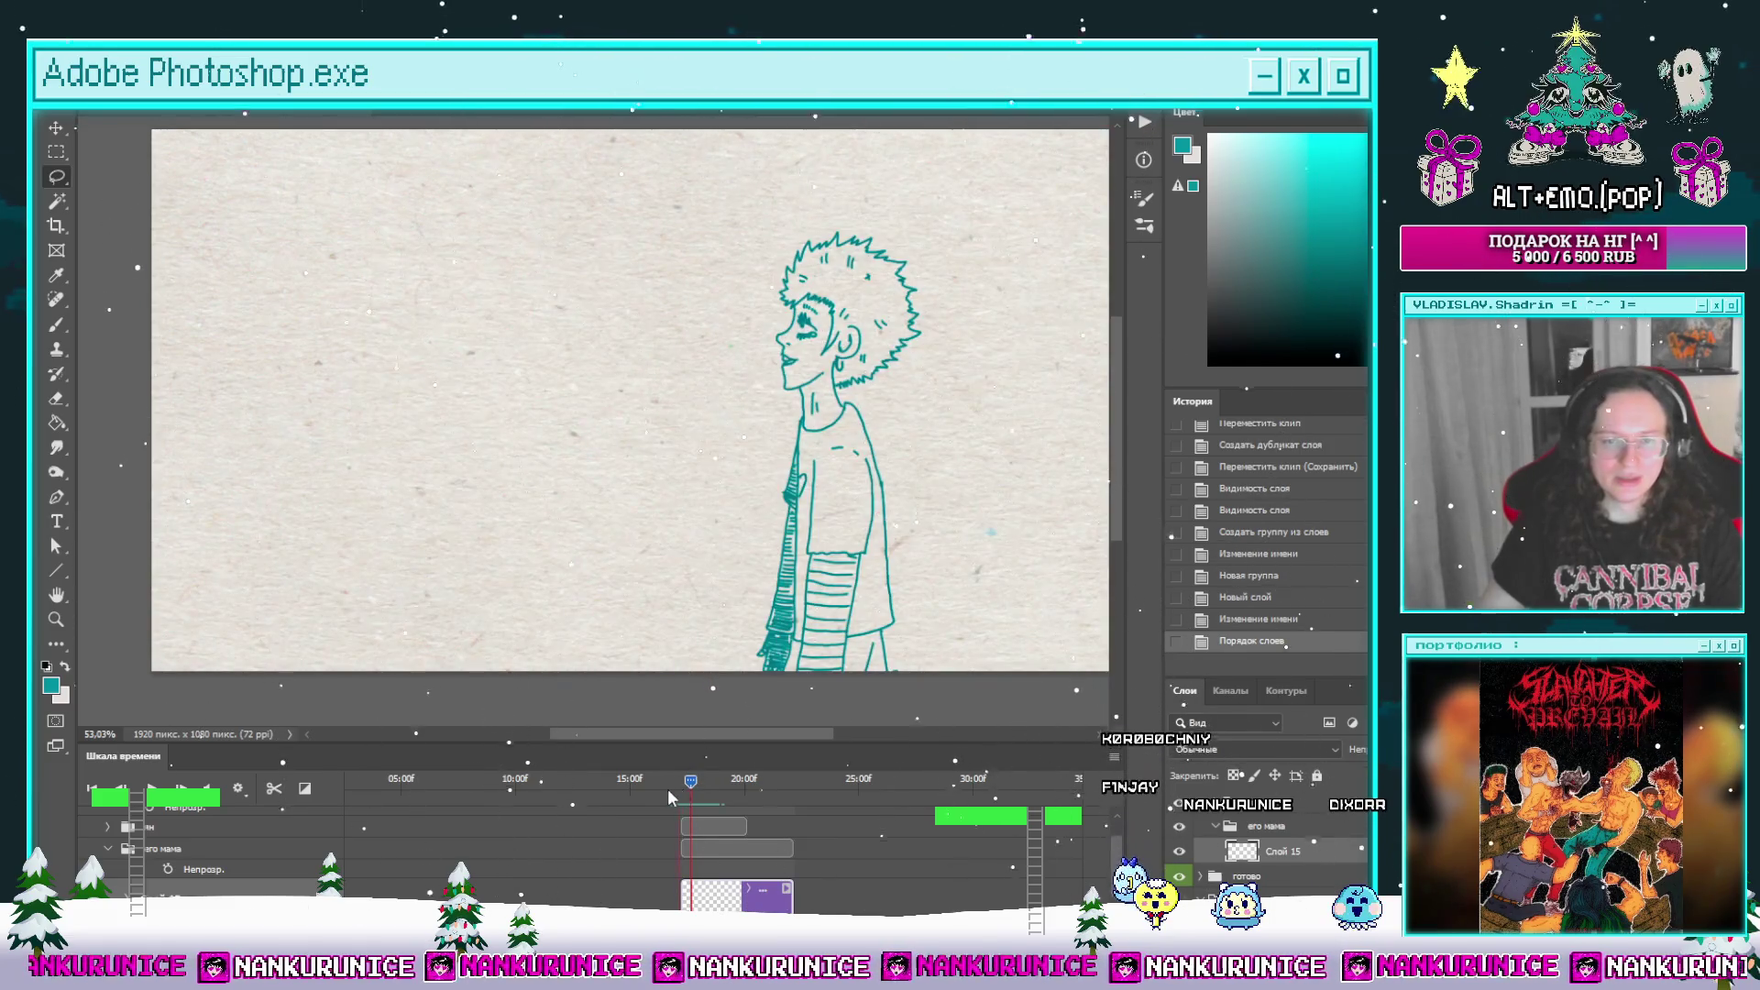
left_click_drag(668, 786, 683, 784)
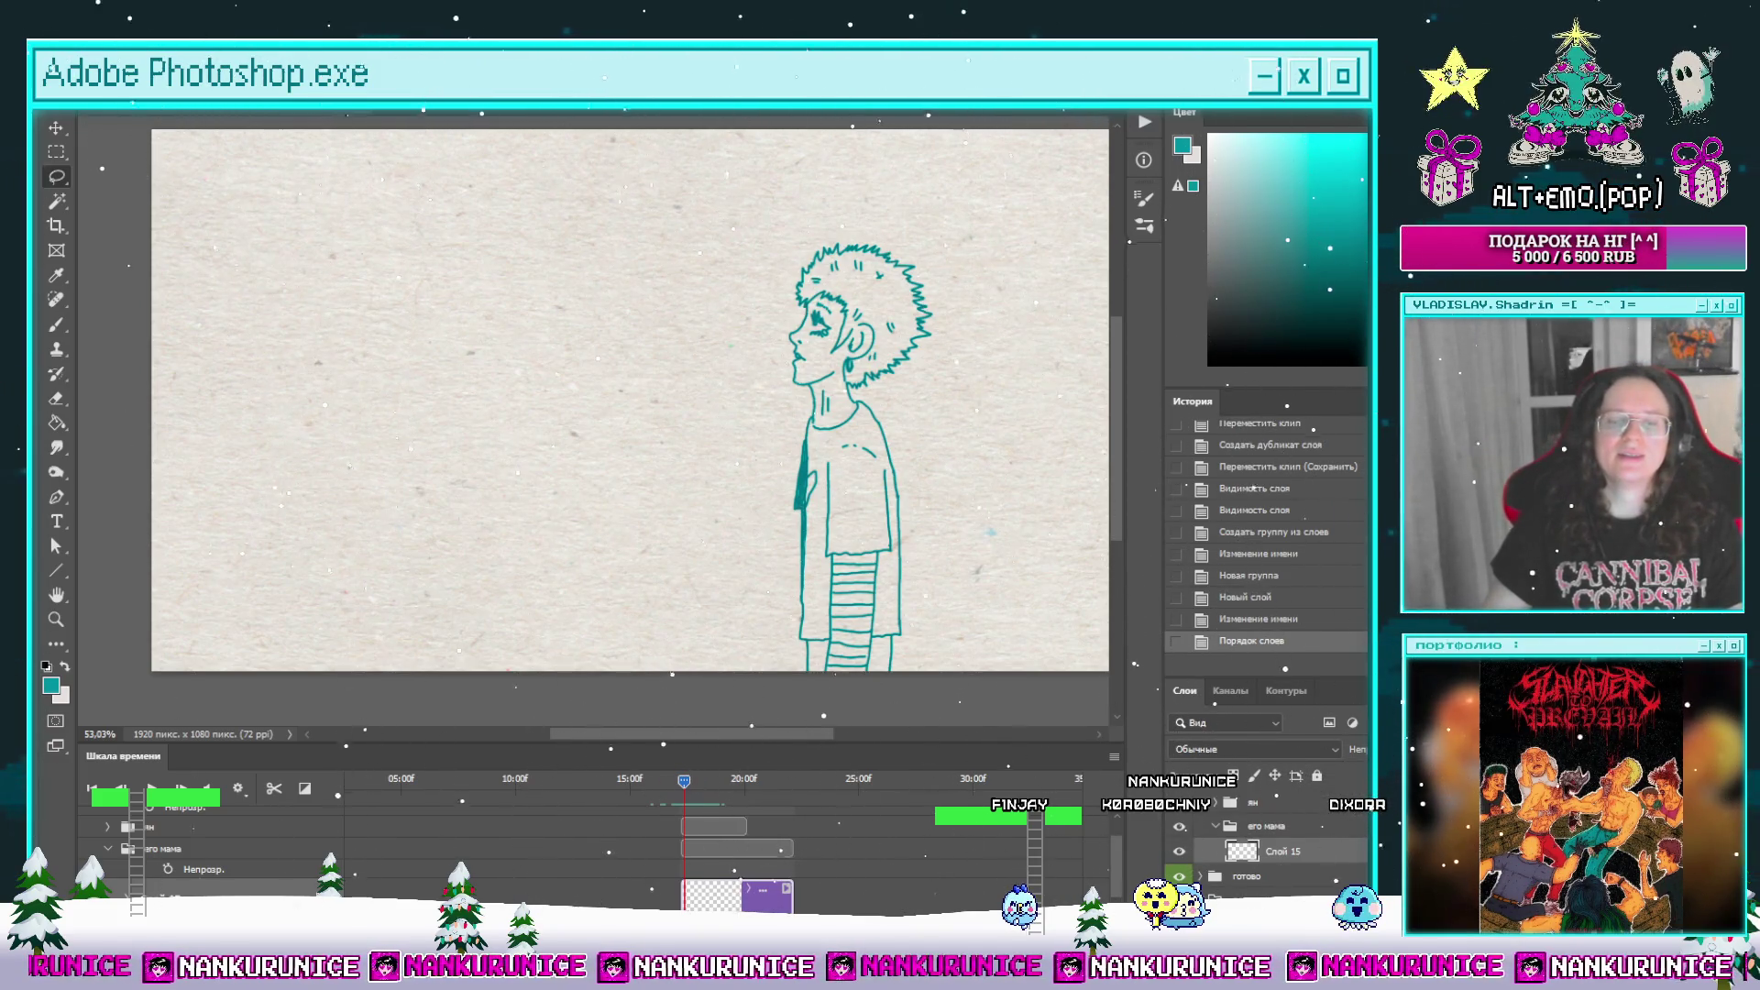
scroll(708, 790, "up", 5)
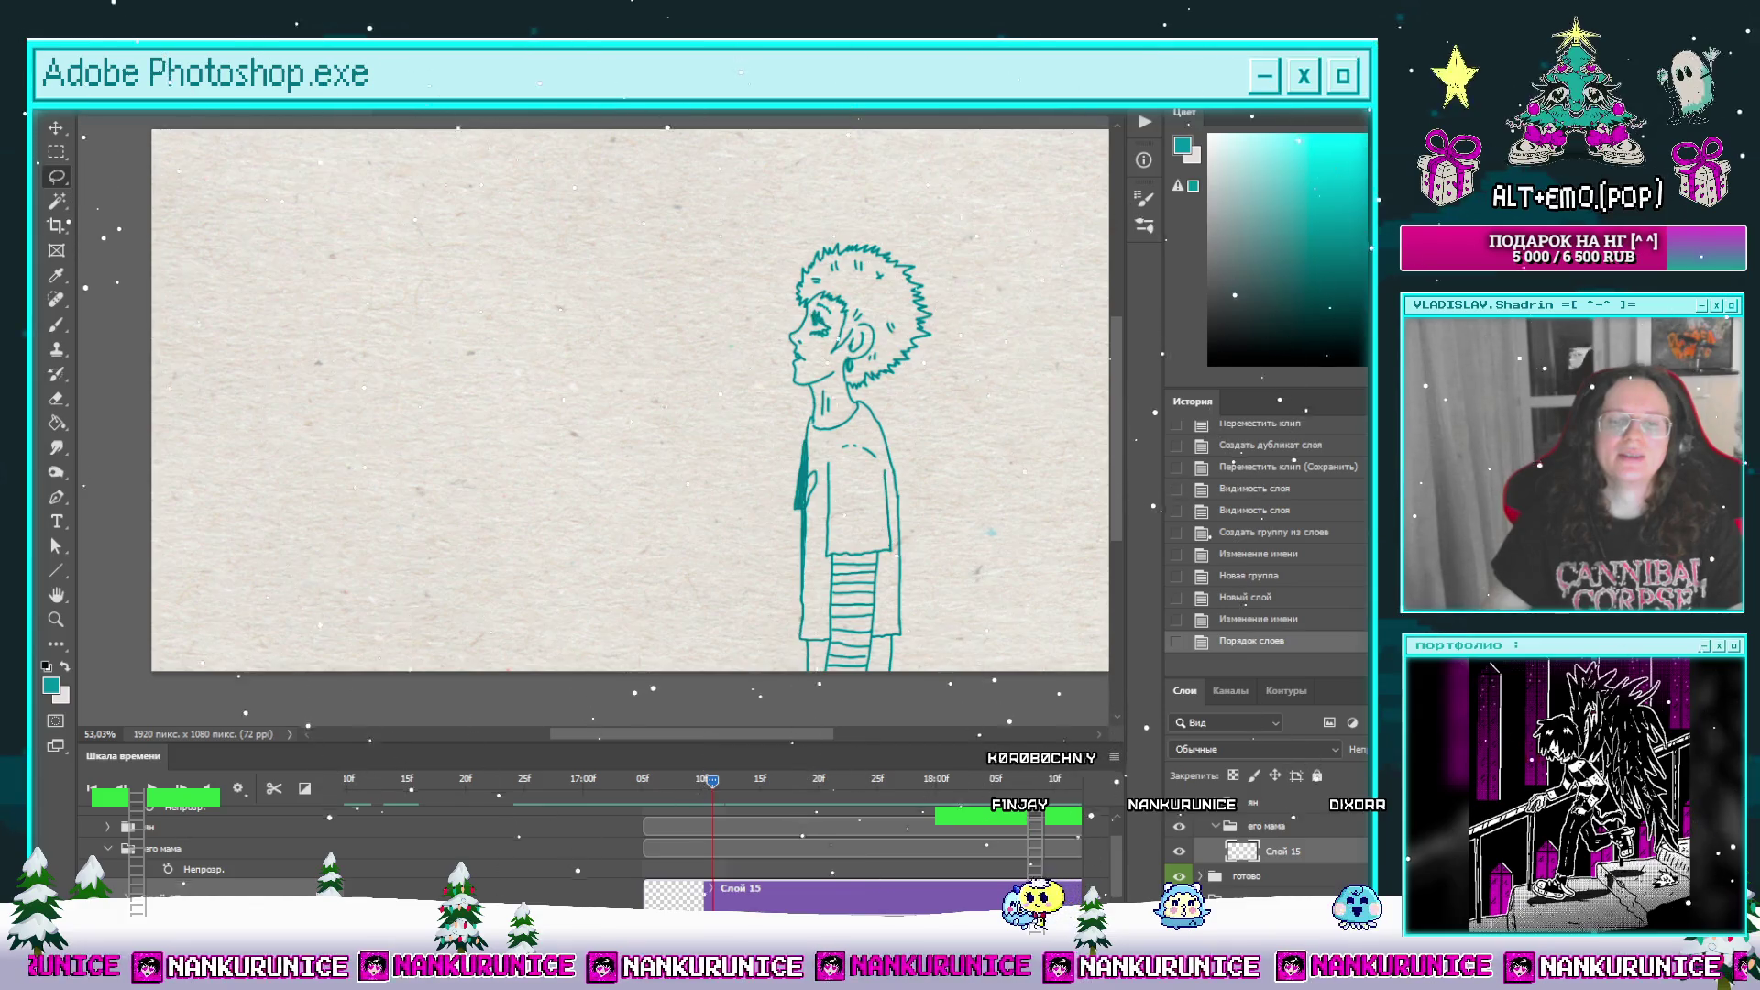
scroll(708, 807, "down", 3)
scroll(660, 596, "down", 3)
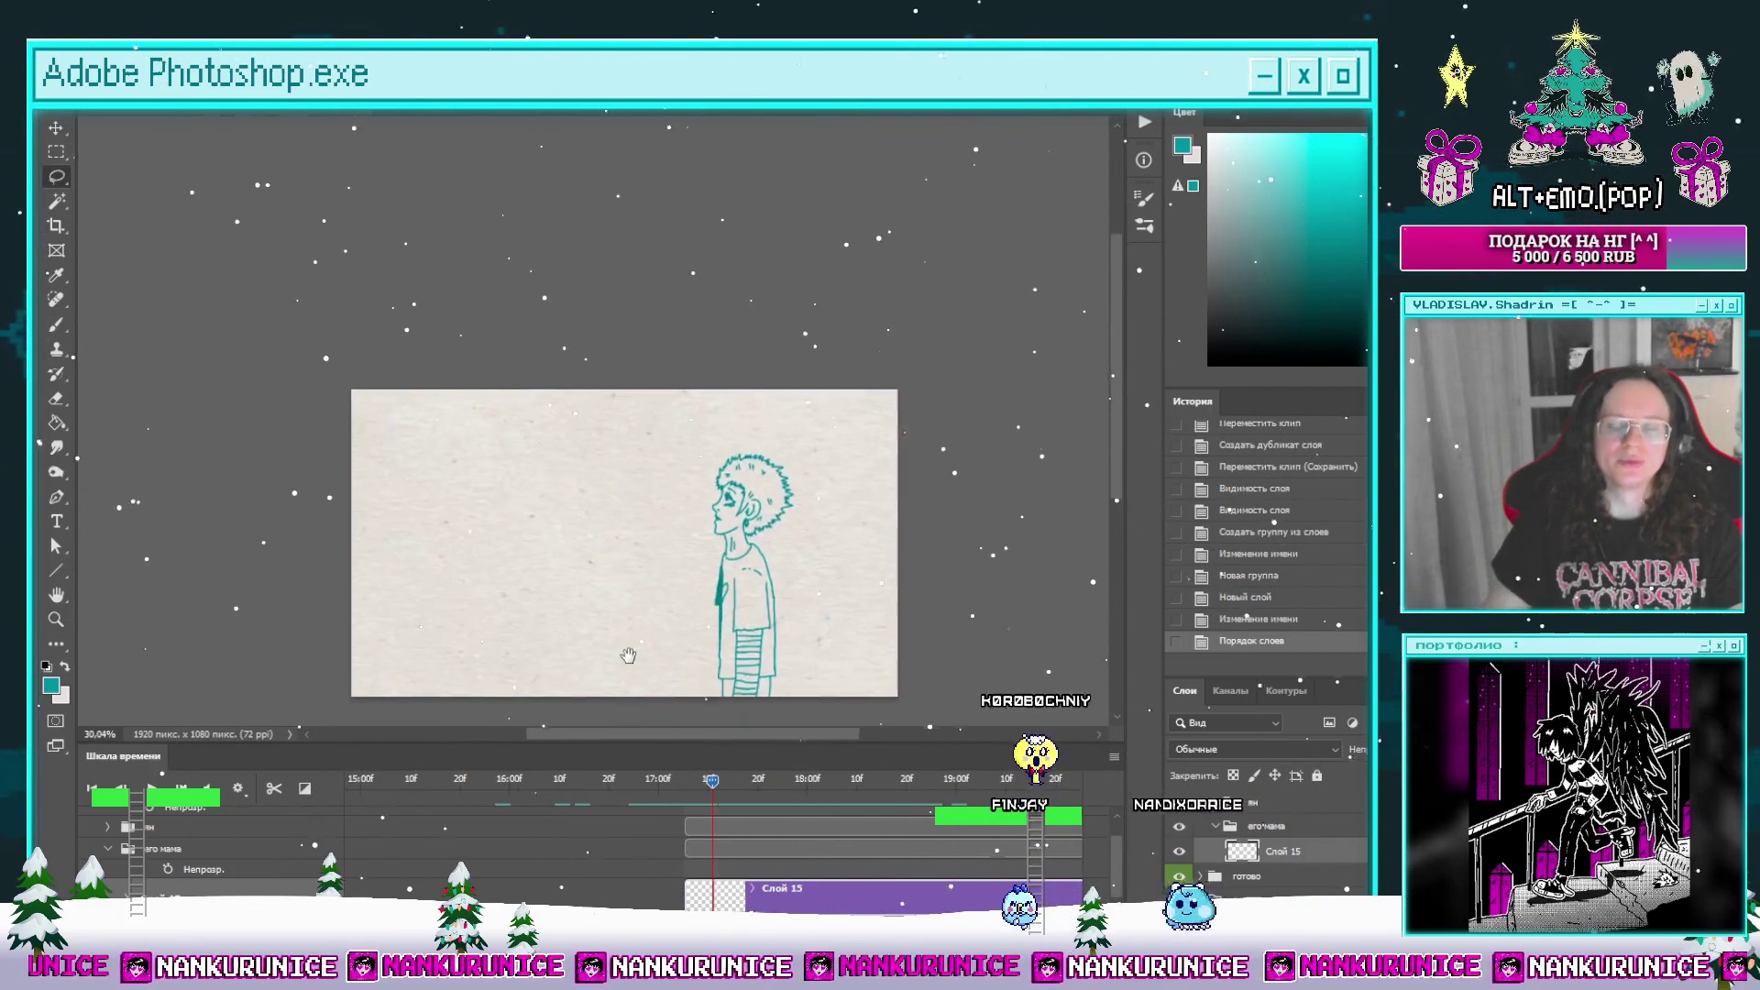
scroll(674, 591, "up", 1)
left_click(681, 784)
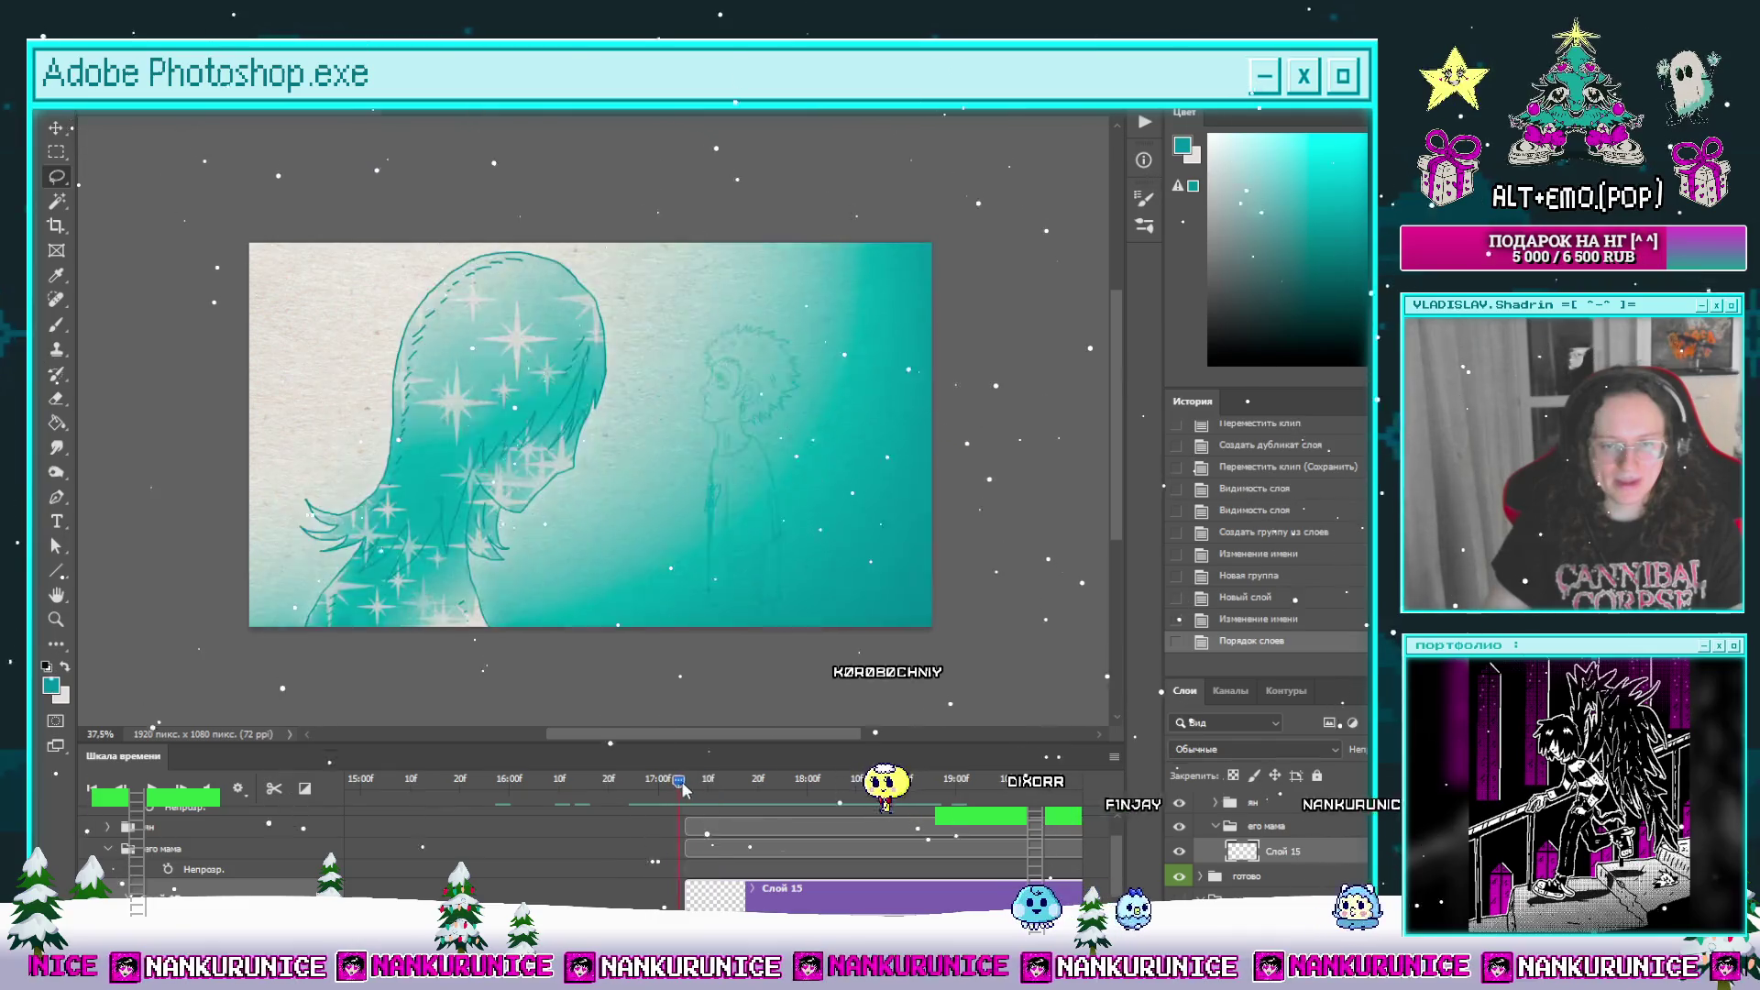
left_click_drag(681, 788, 864, 783)
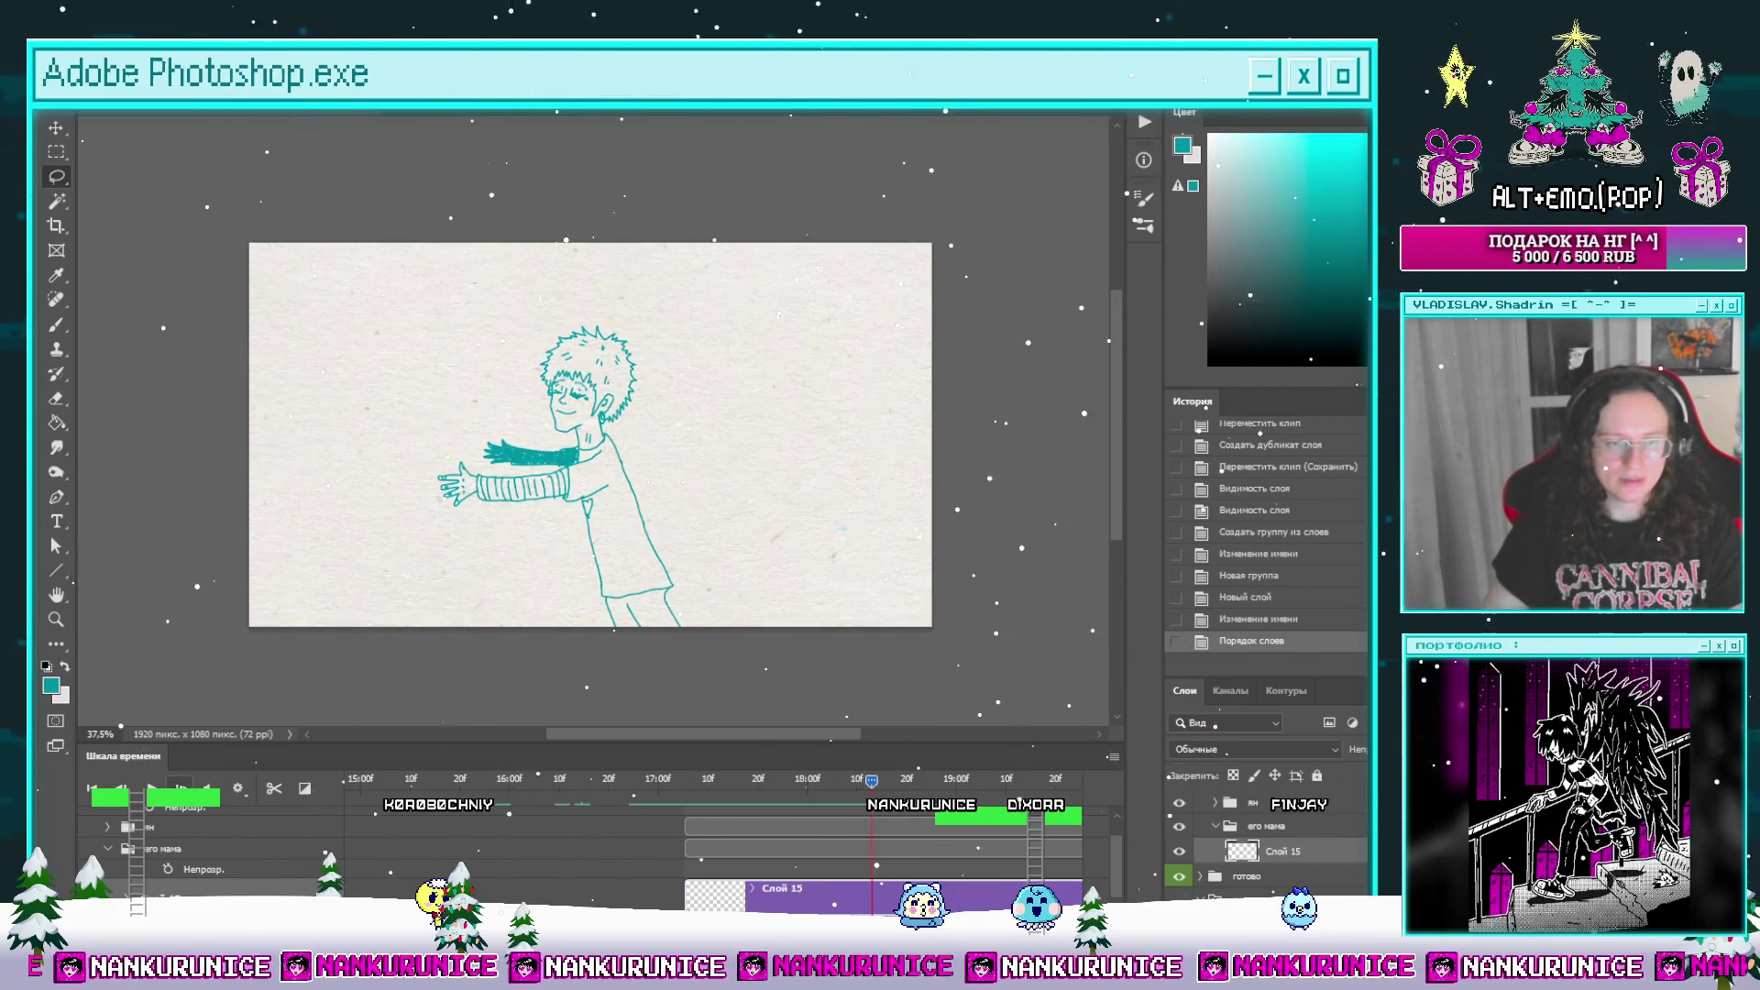
key("Right")
key("Right")
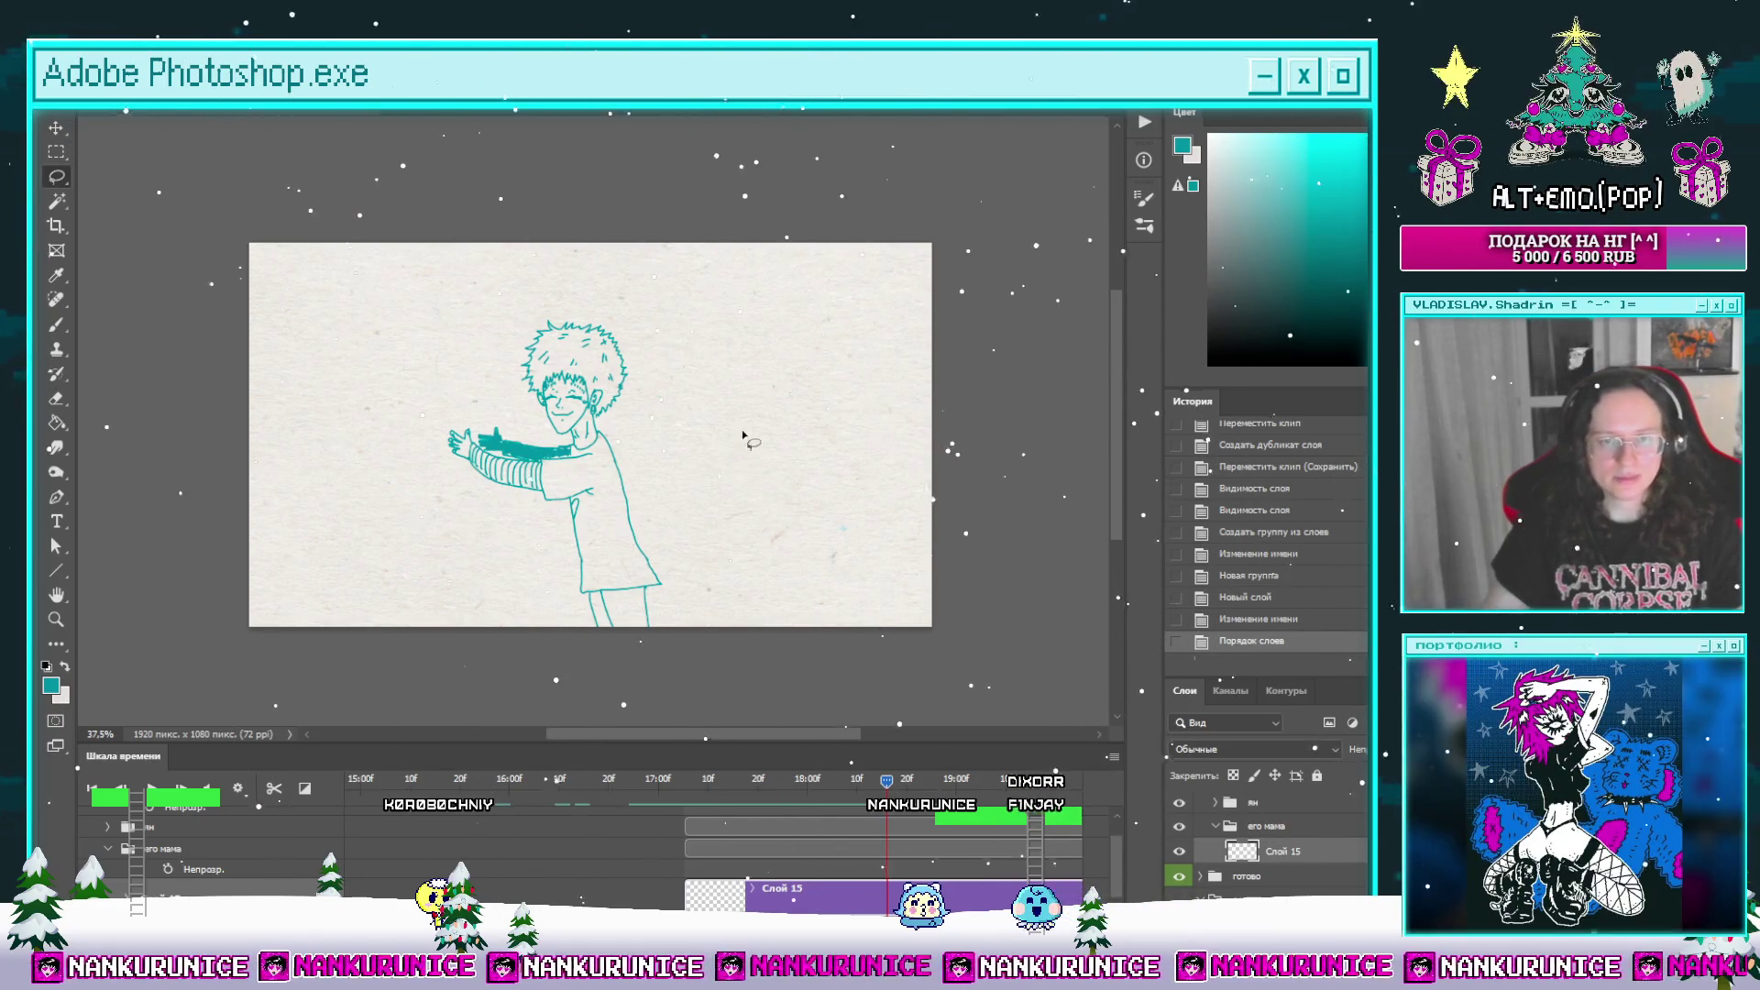
Step: Draw a long teal line curving down from the top edge, reverting to the last Brush state
left_click_drag(640, 386, 719, 403)
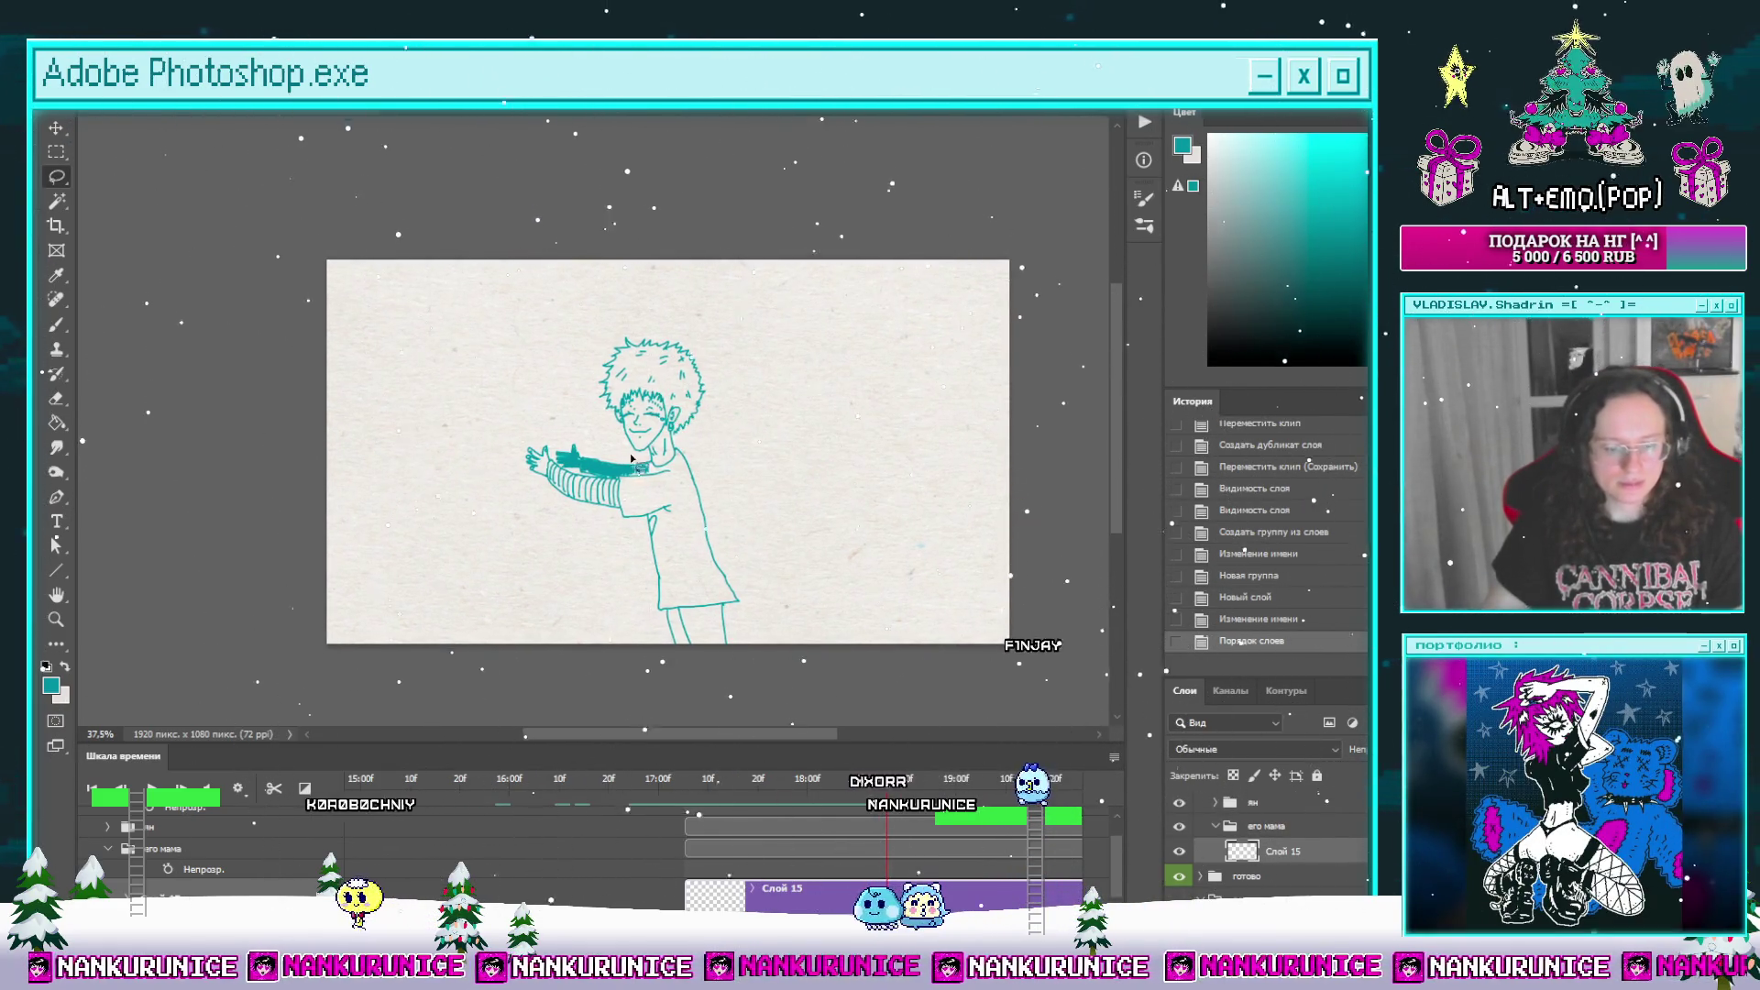
scroll(631, 459, "up", 2)
key("Tab")
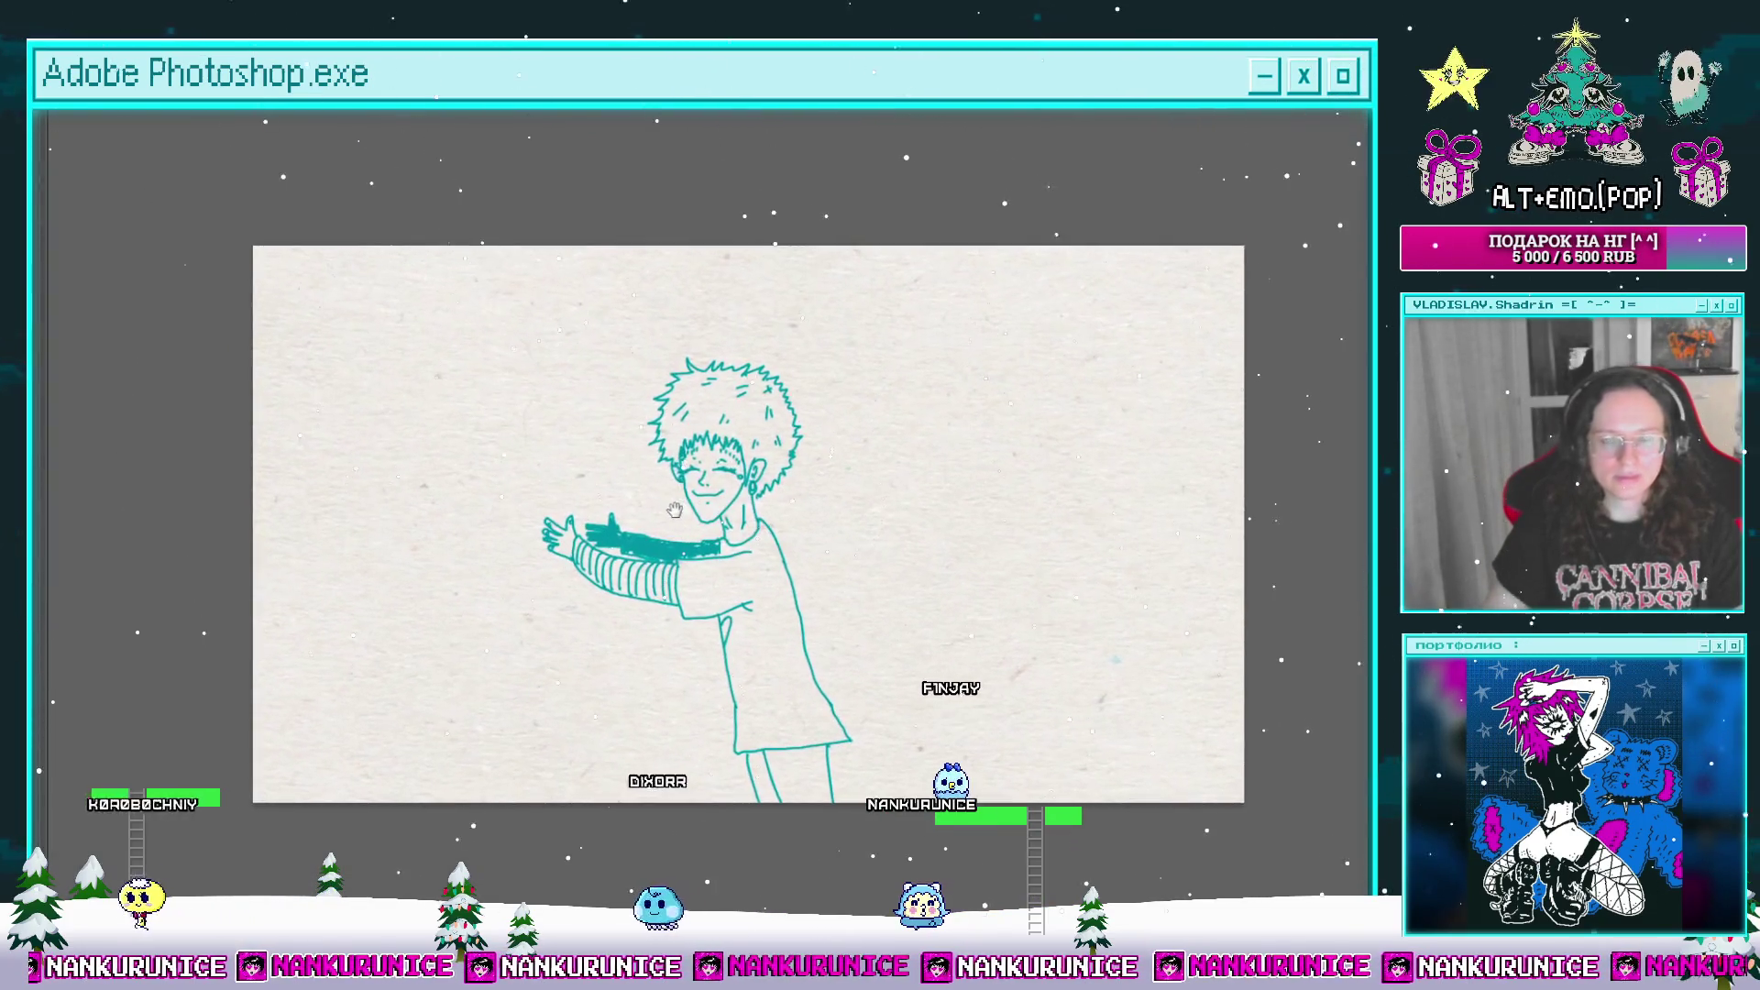
scroll(637, 433, "up", 2)
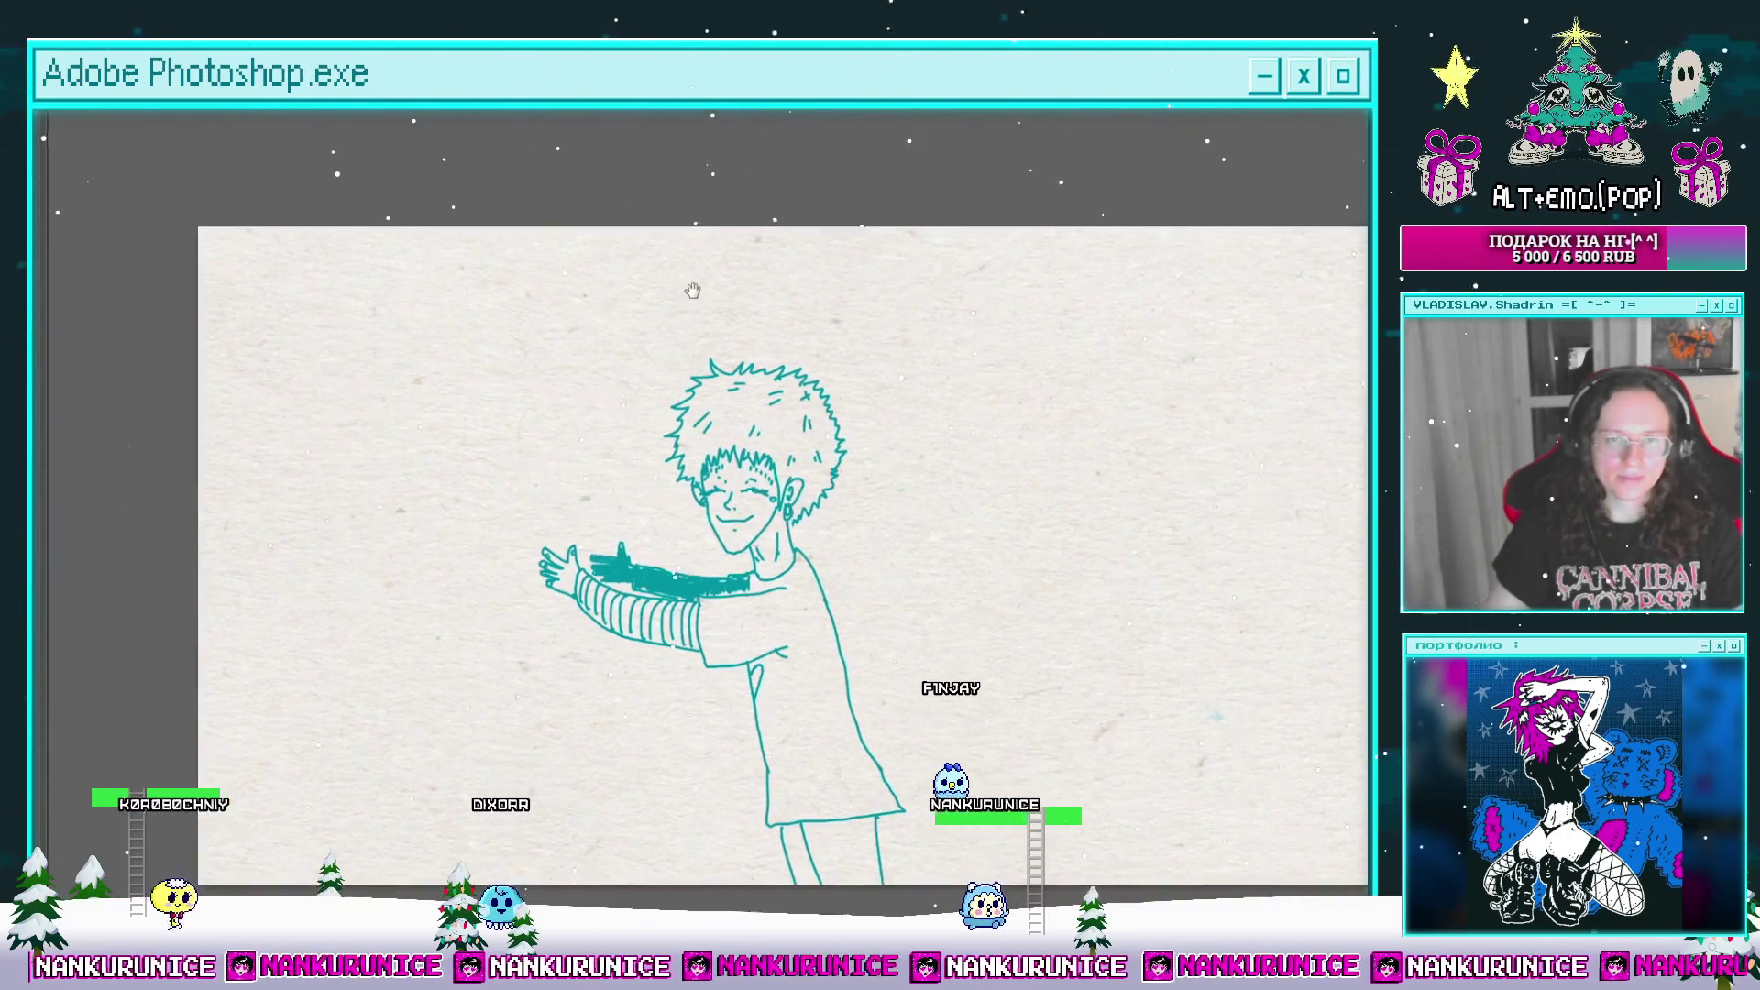
scroll(696, 295, "up", 1)
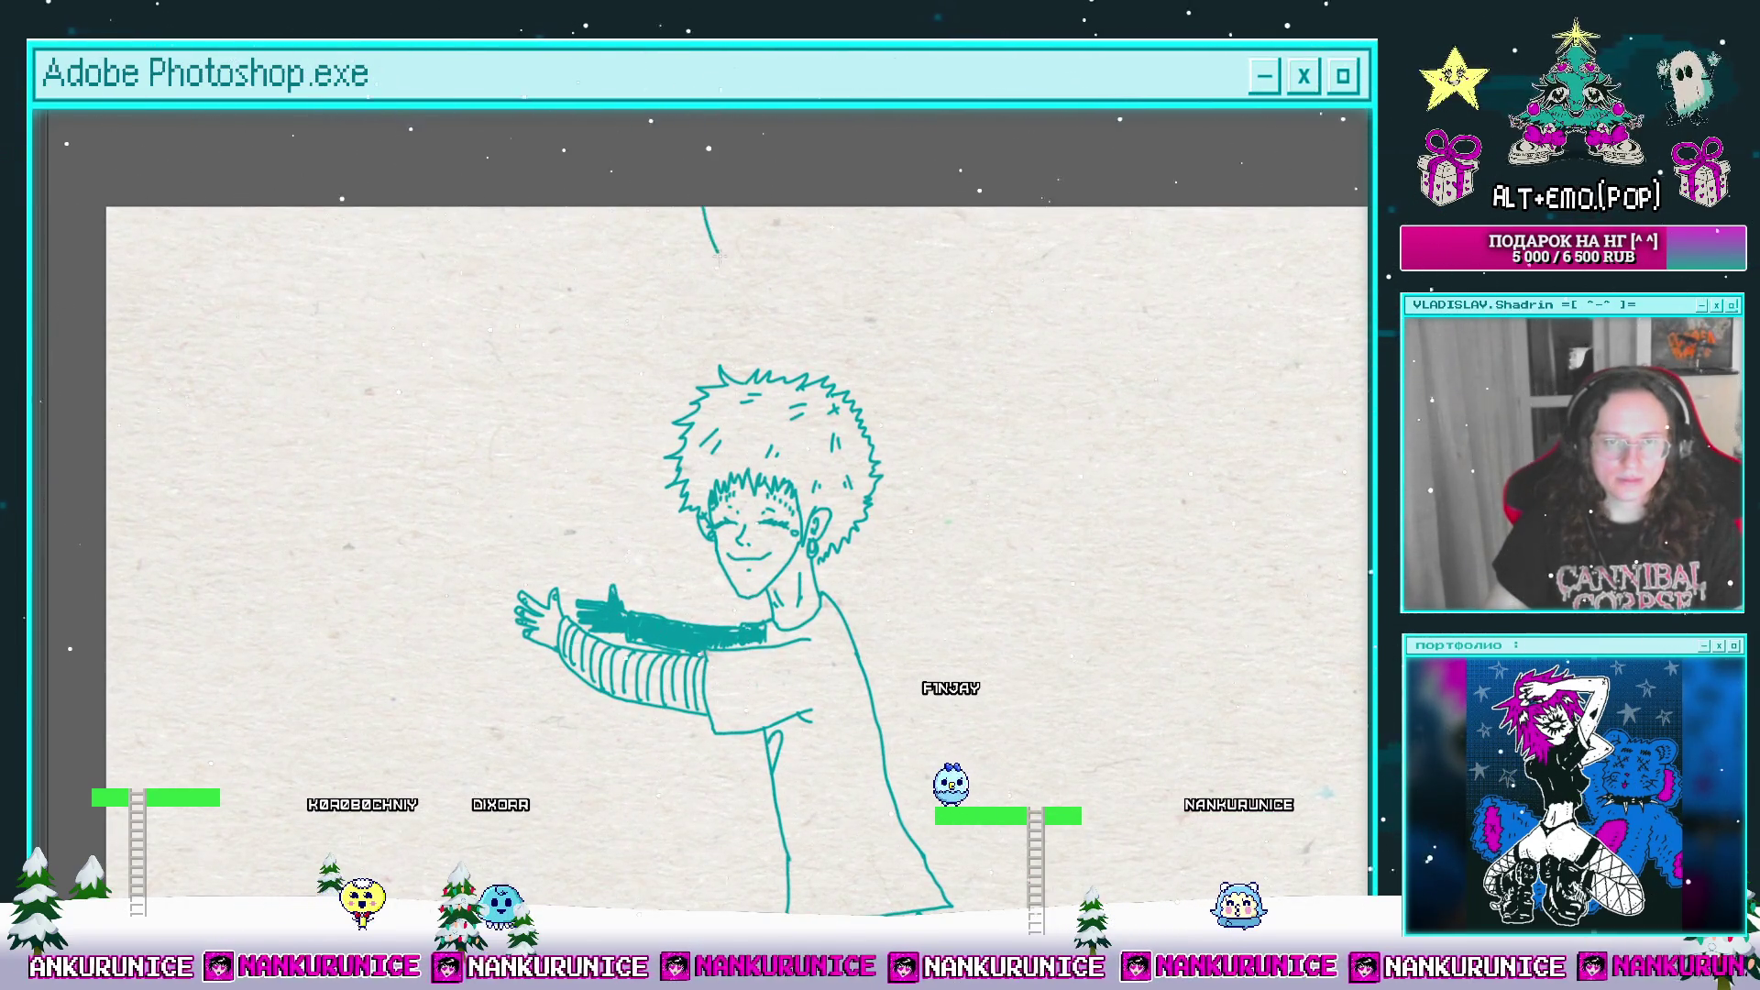
left_click_drag(686, 401, 716, 298)
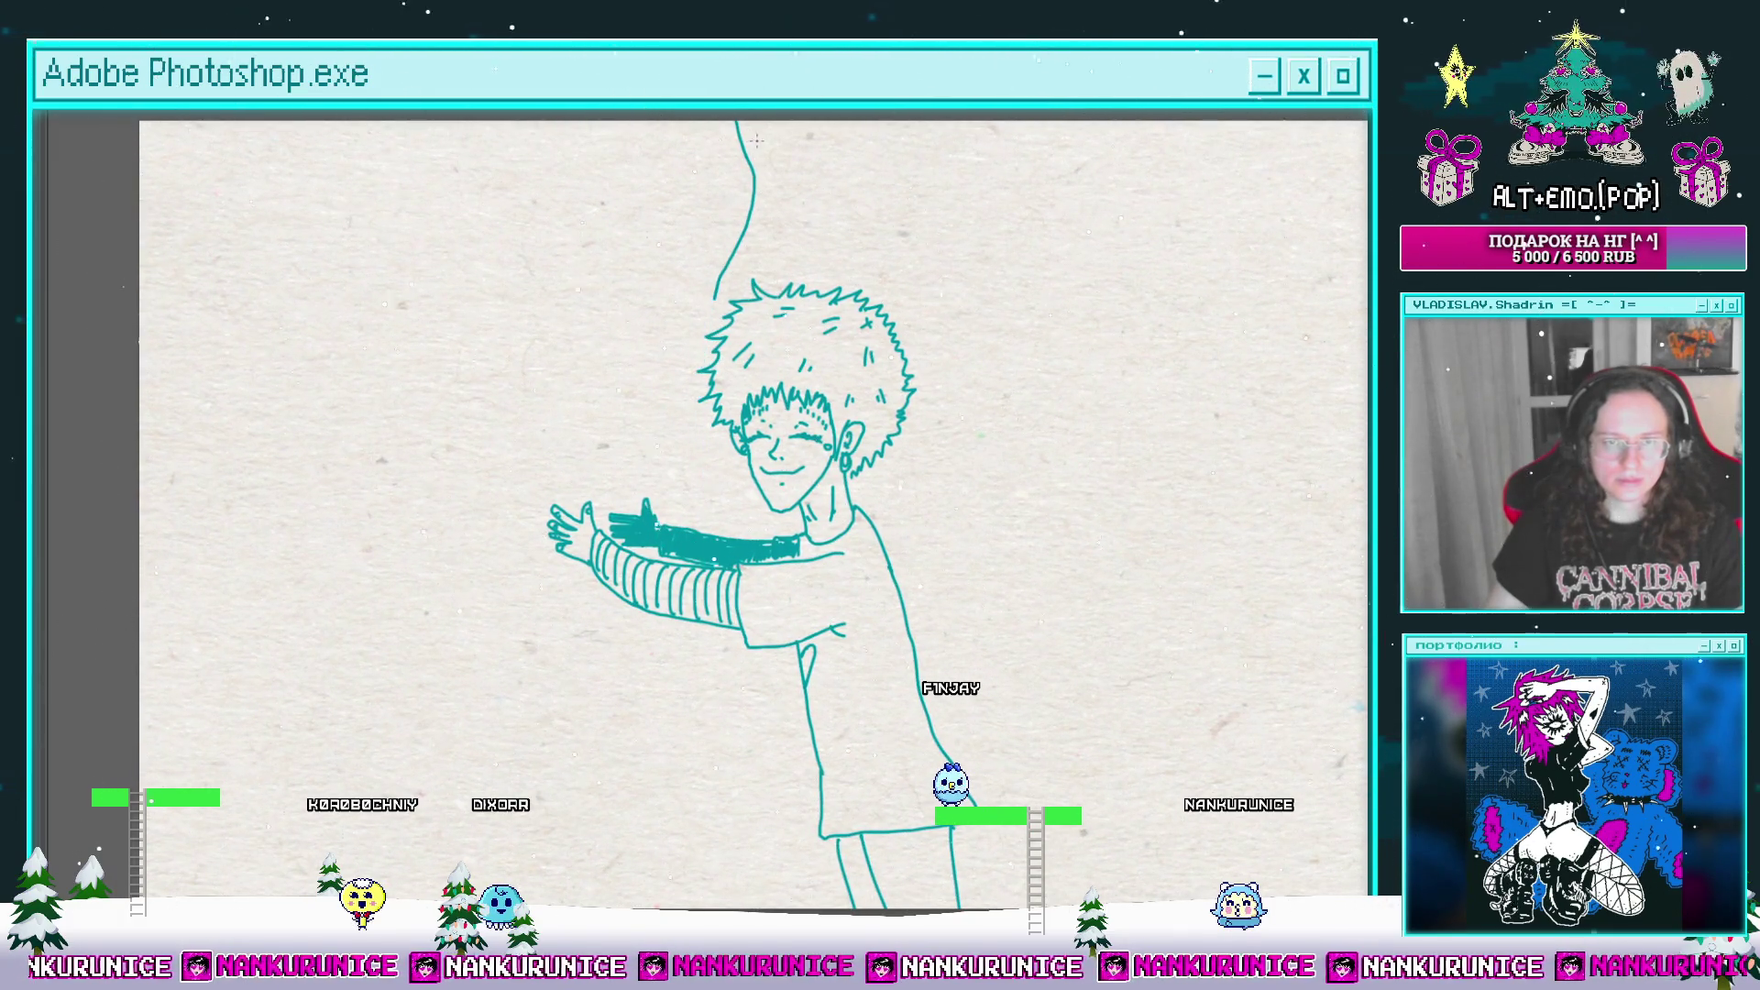
key("ctrl+z")
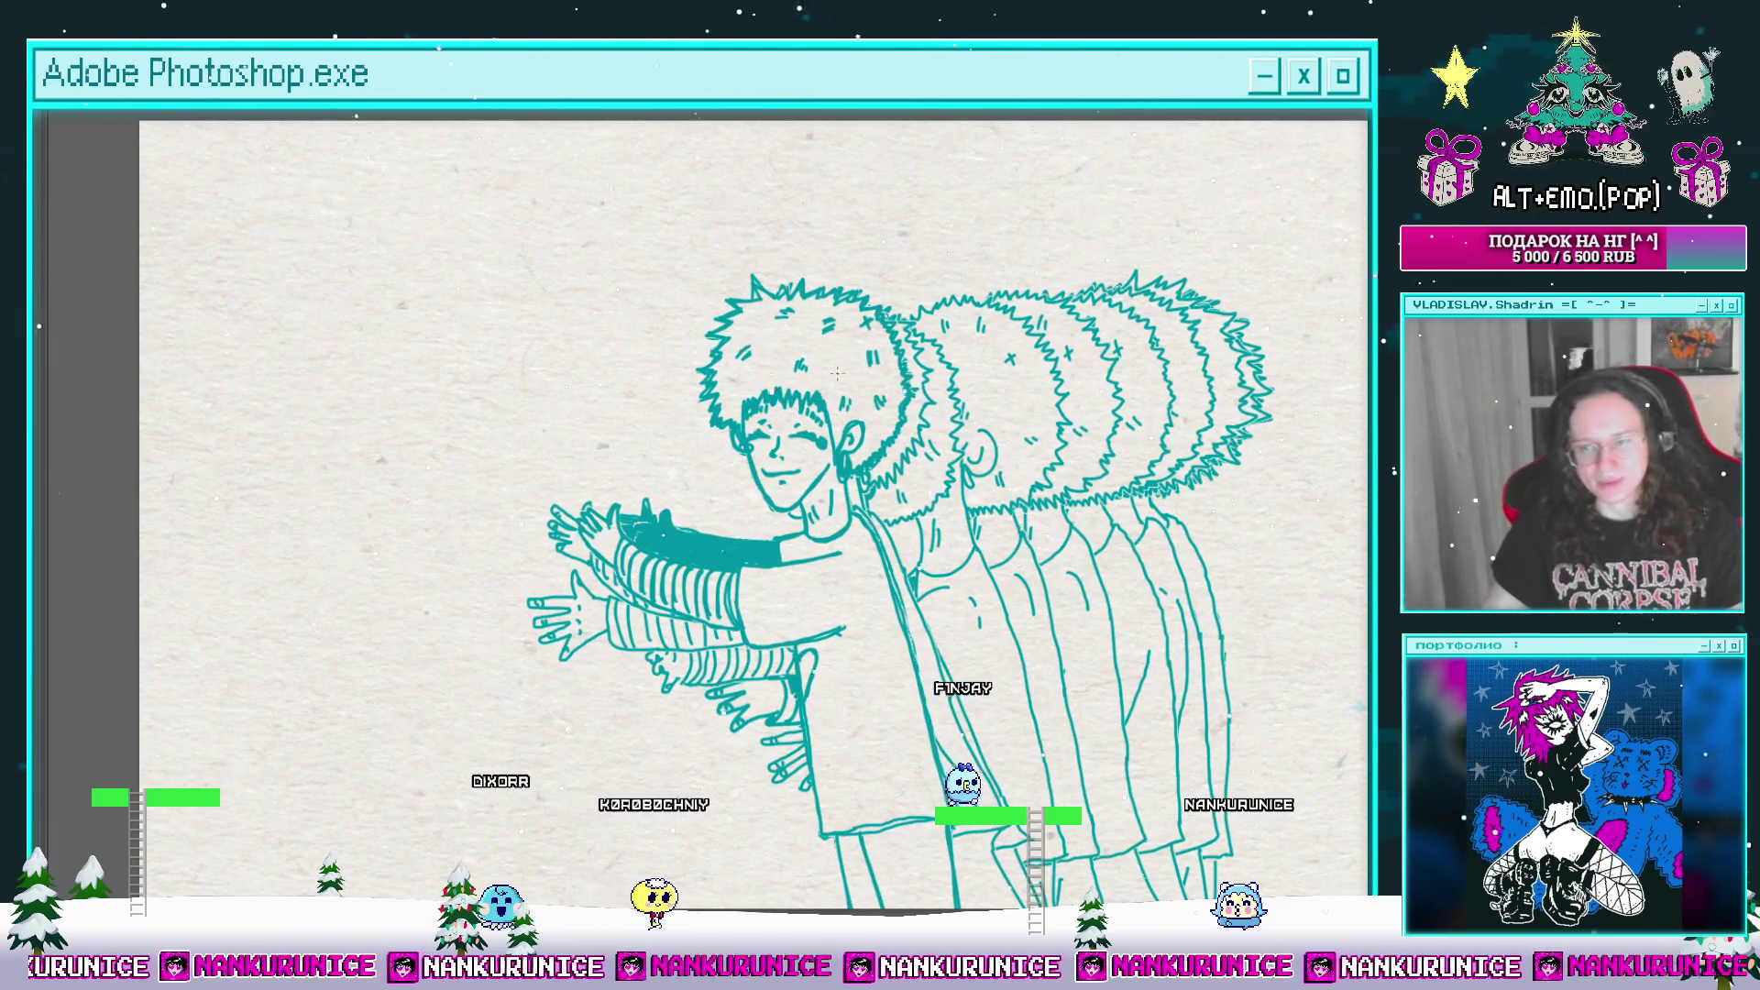
key("Tab")
left_click(1252, 620)
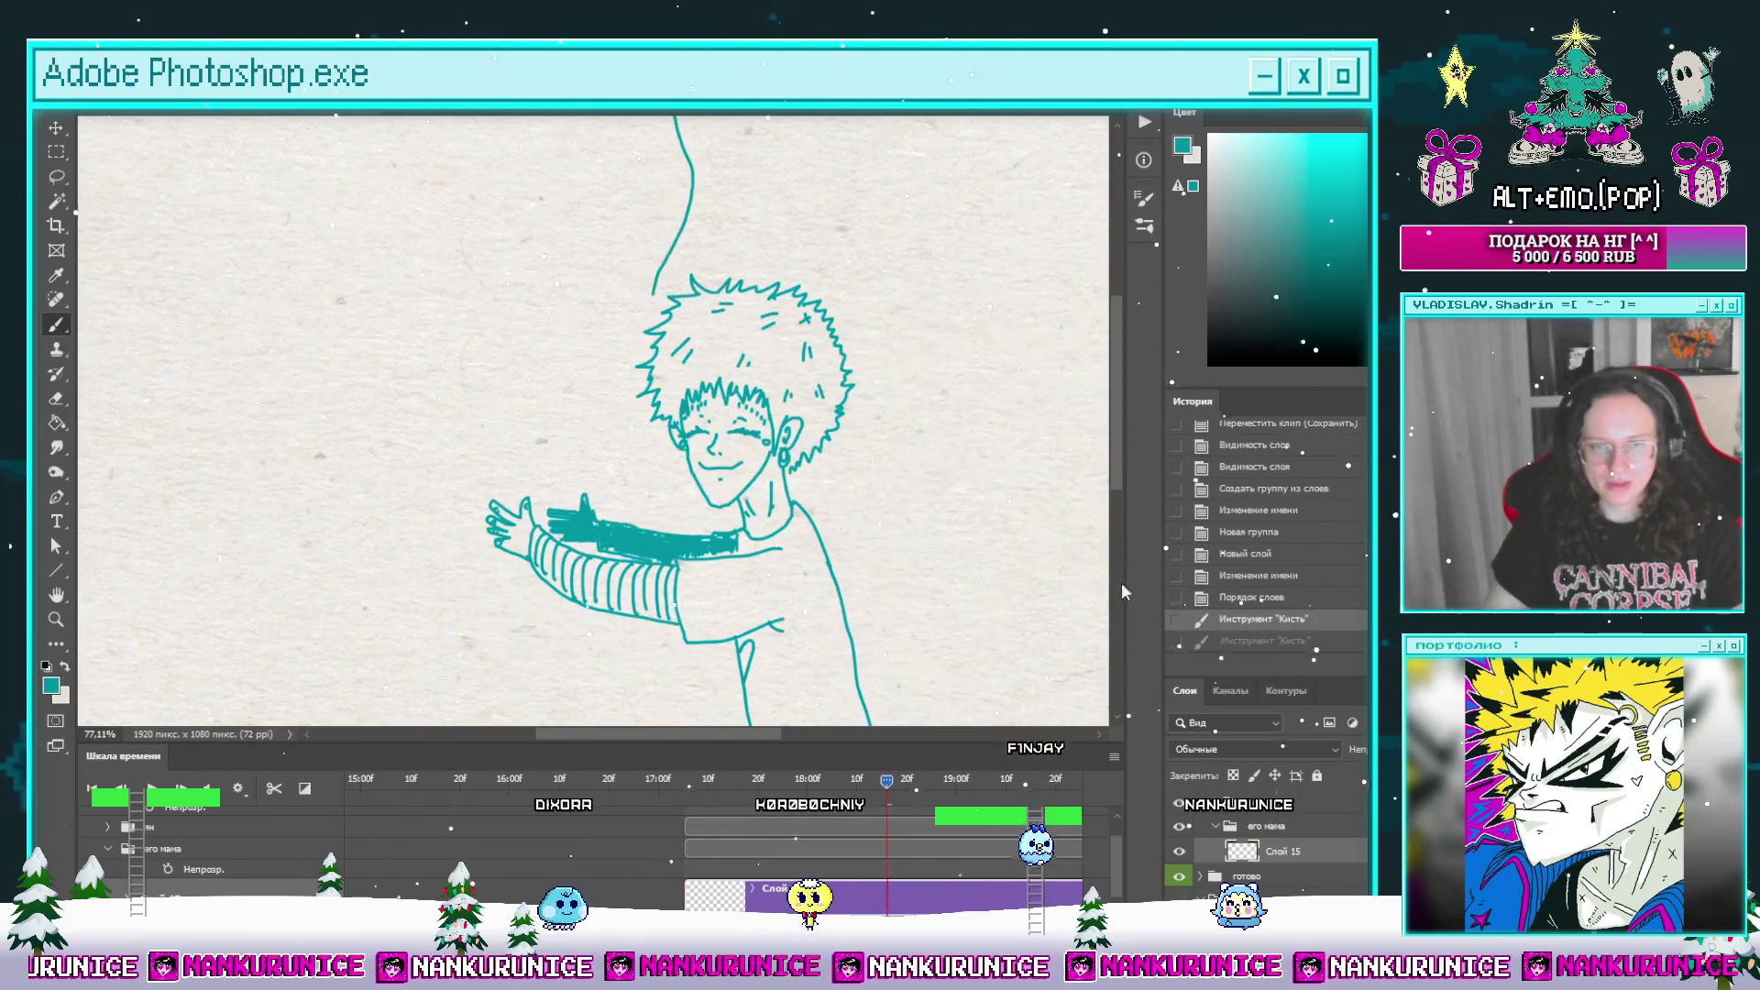
Step: Free-transform the lassoed top line slightly right and complete the mother's tall teal outline
key("Tab")
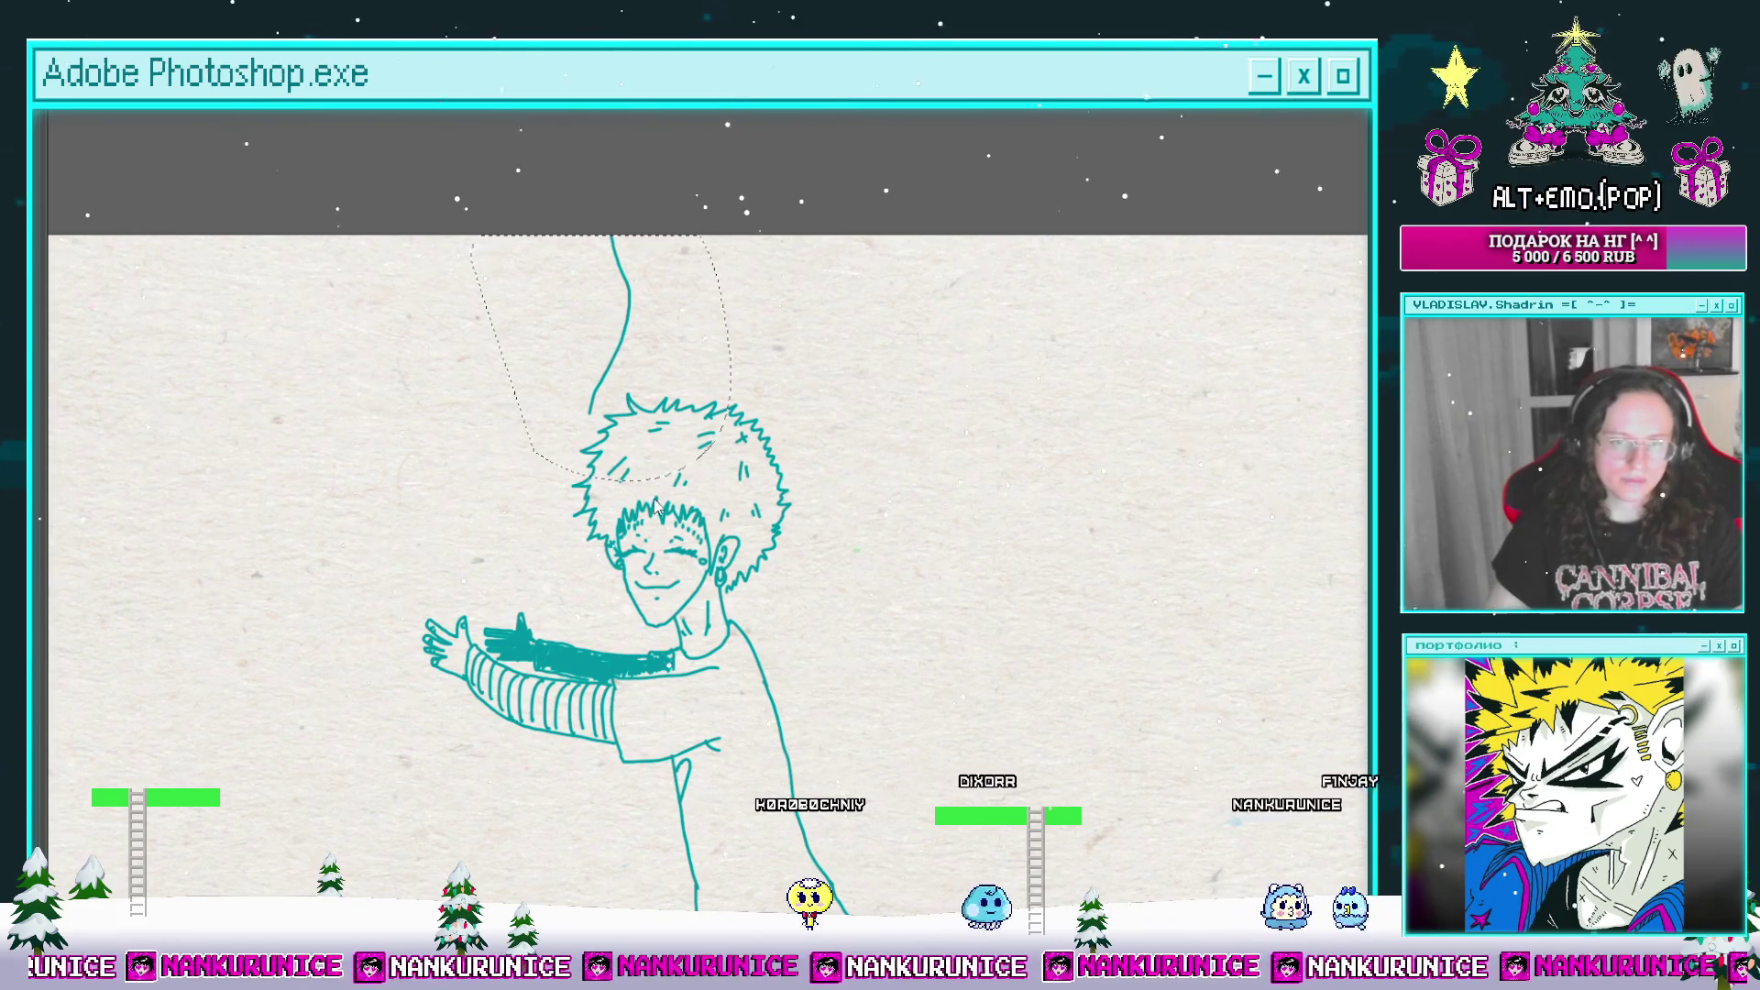
key("ctrl+t")
left_click_drag(647, 422, 751, 395)
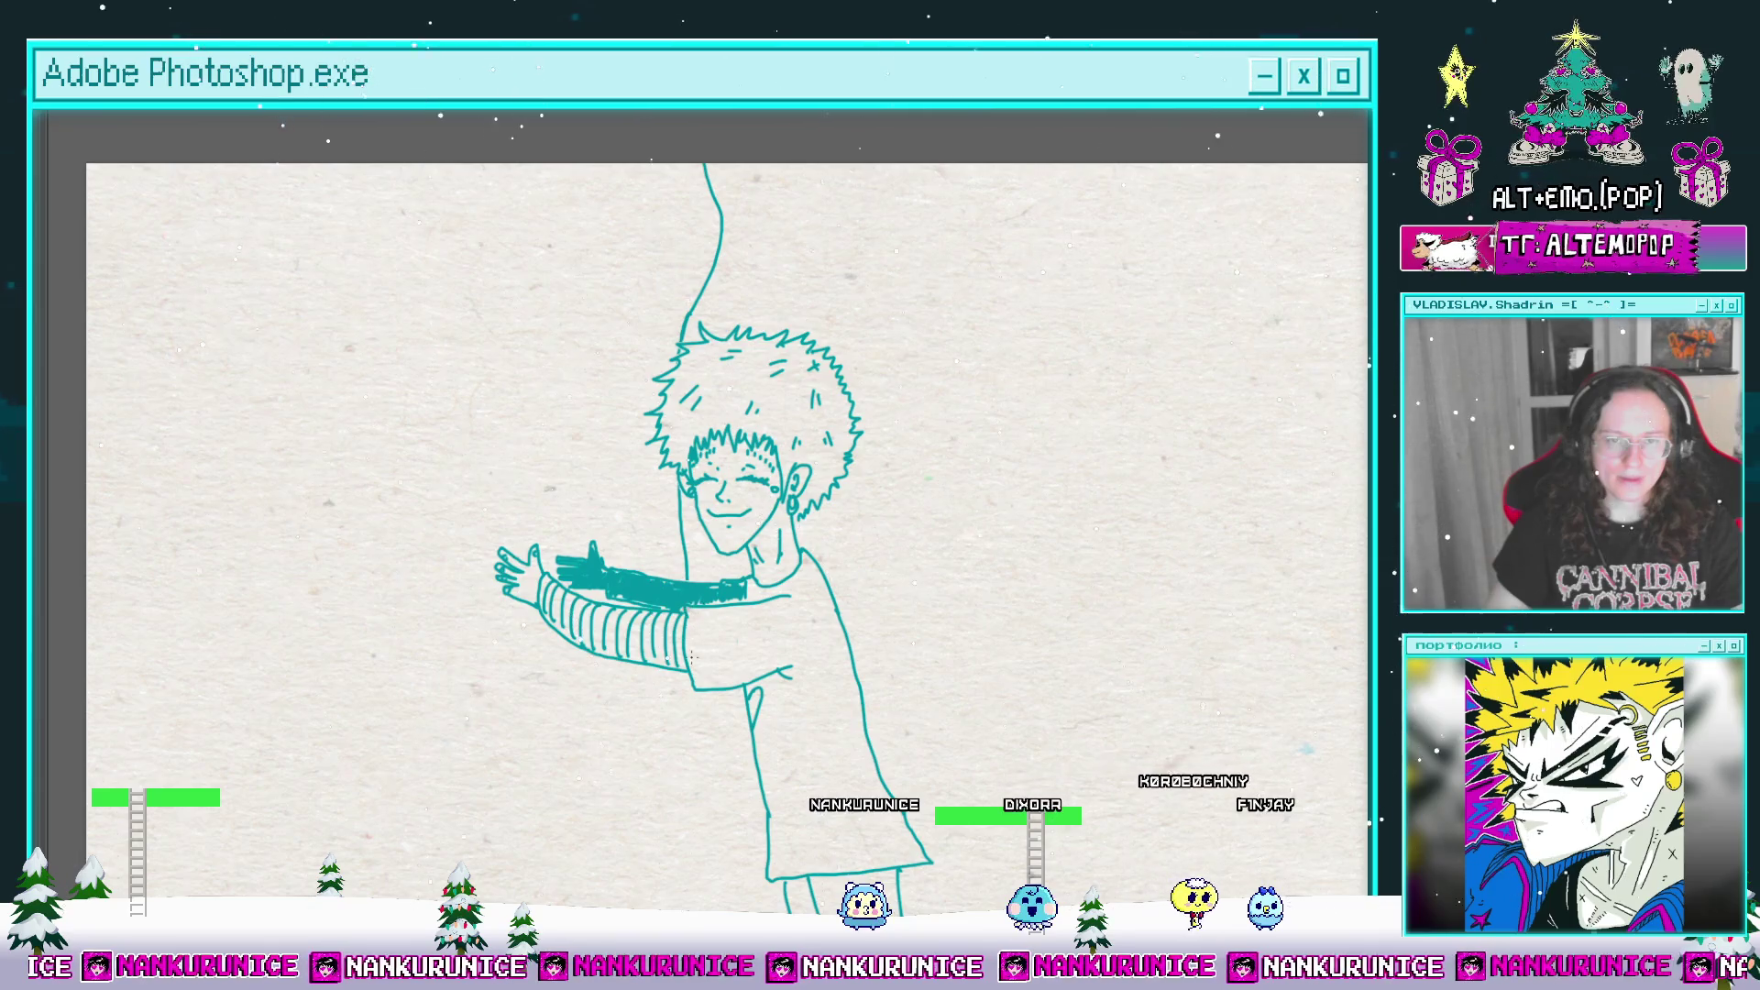
scroll(693, 762, "up", 2)
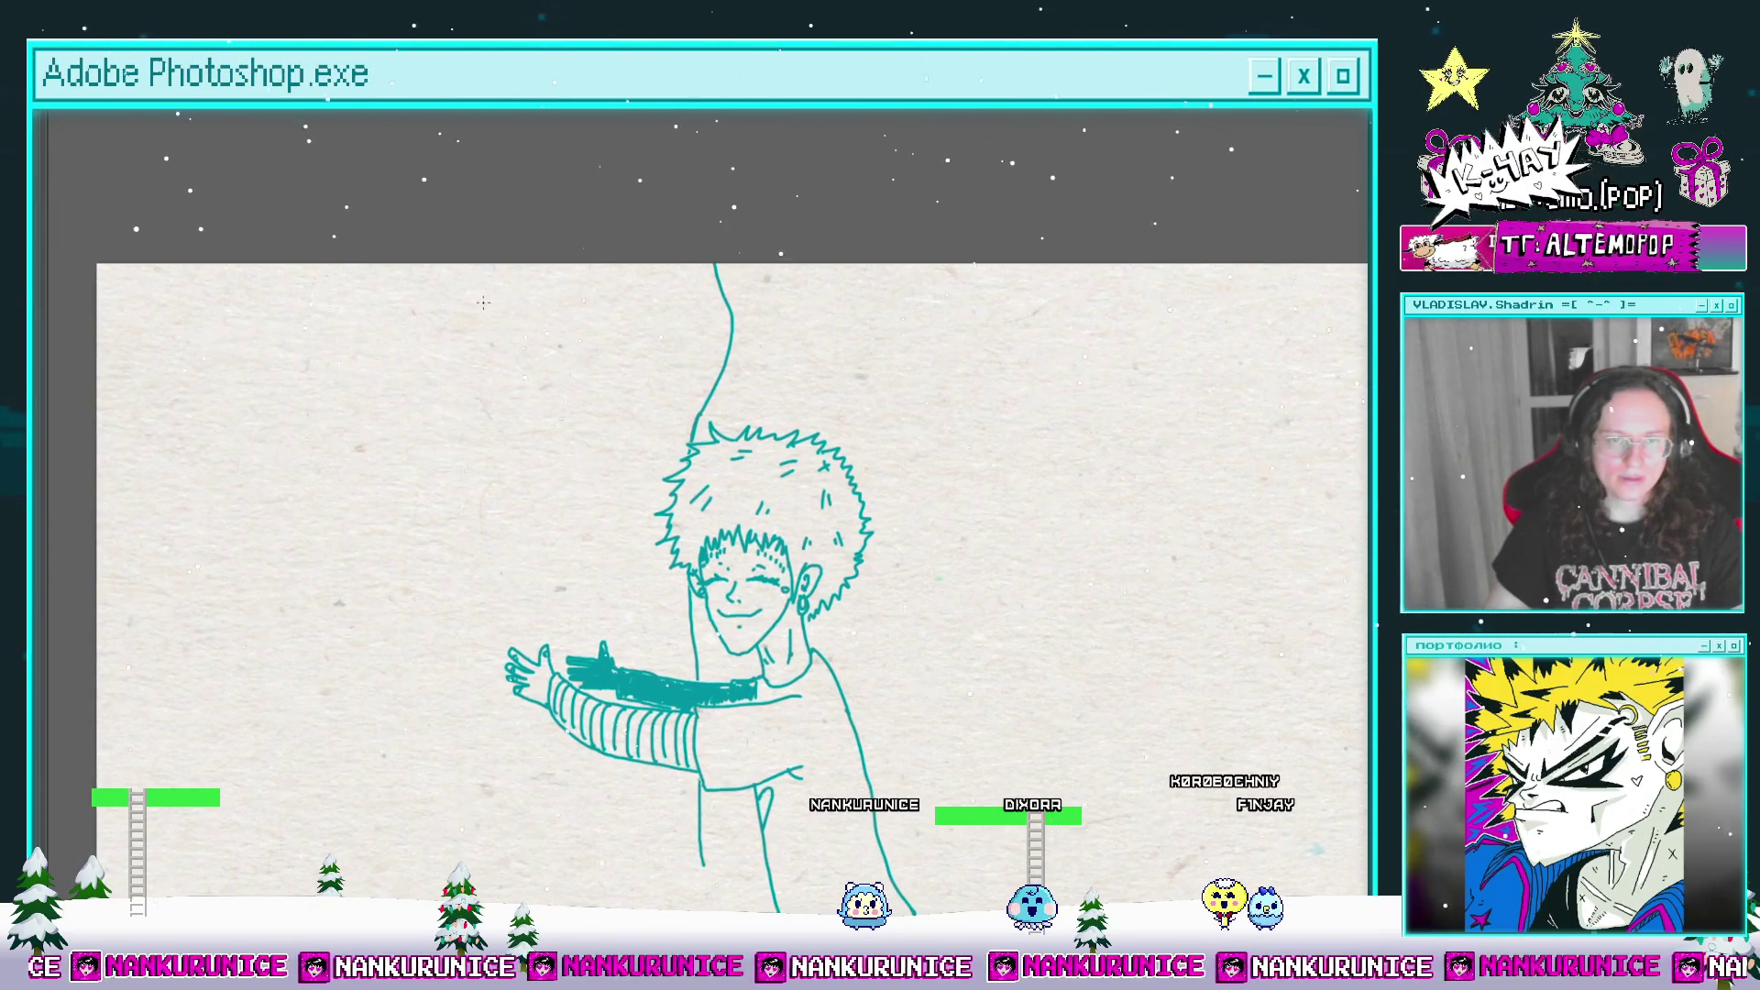
left_click_drag(528, 303, 507, 274)
scroll(629, 752, "down", 5)
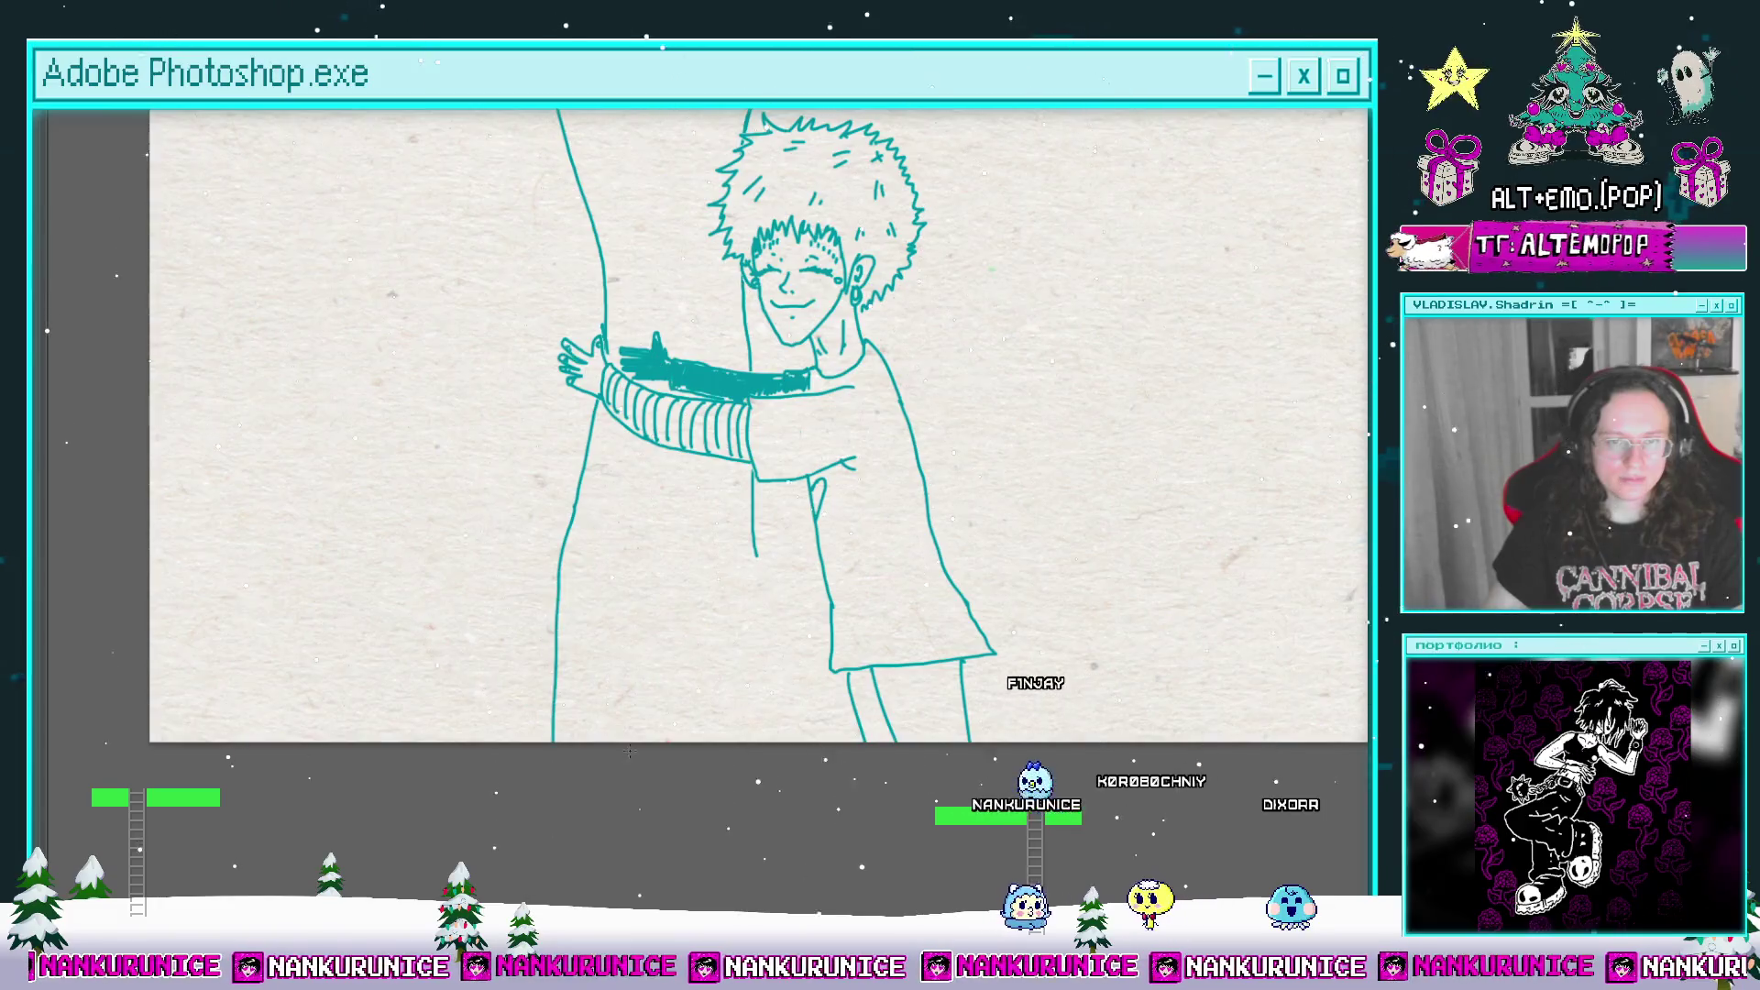
scroll(662, 504, "up", 4)
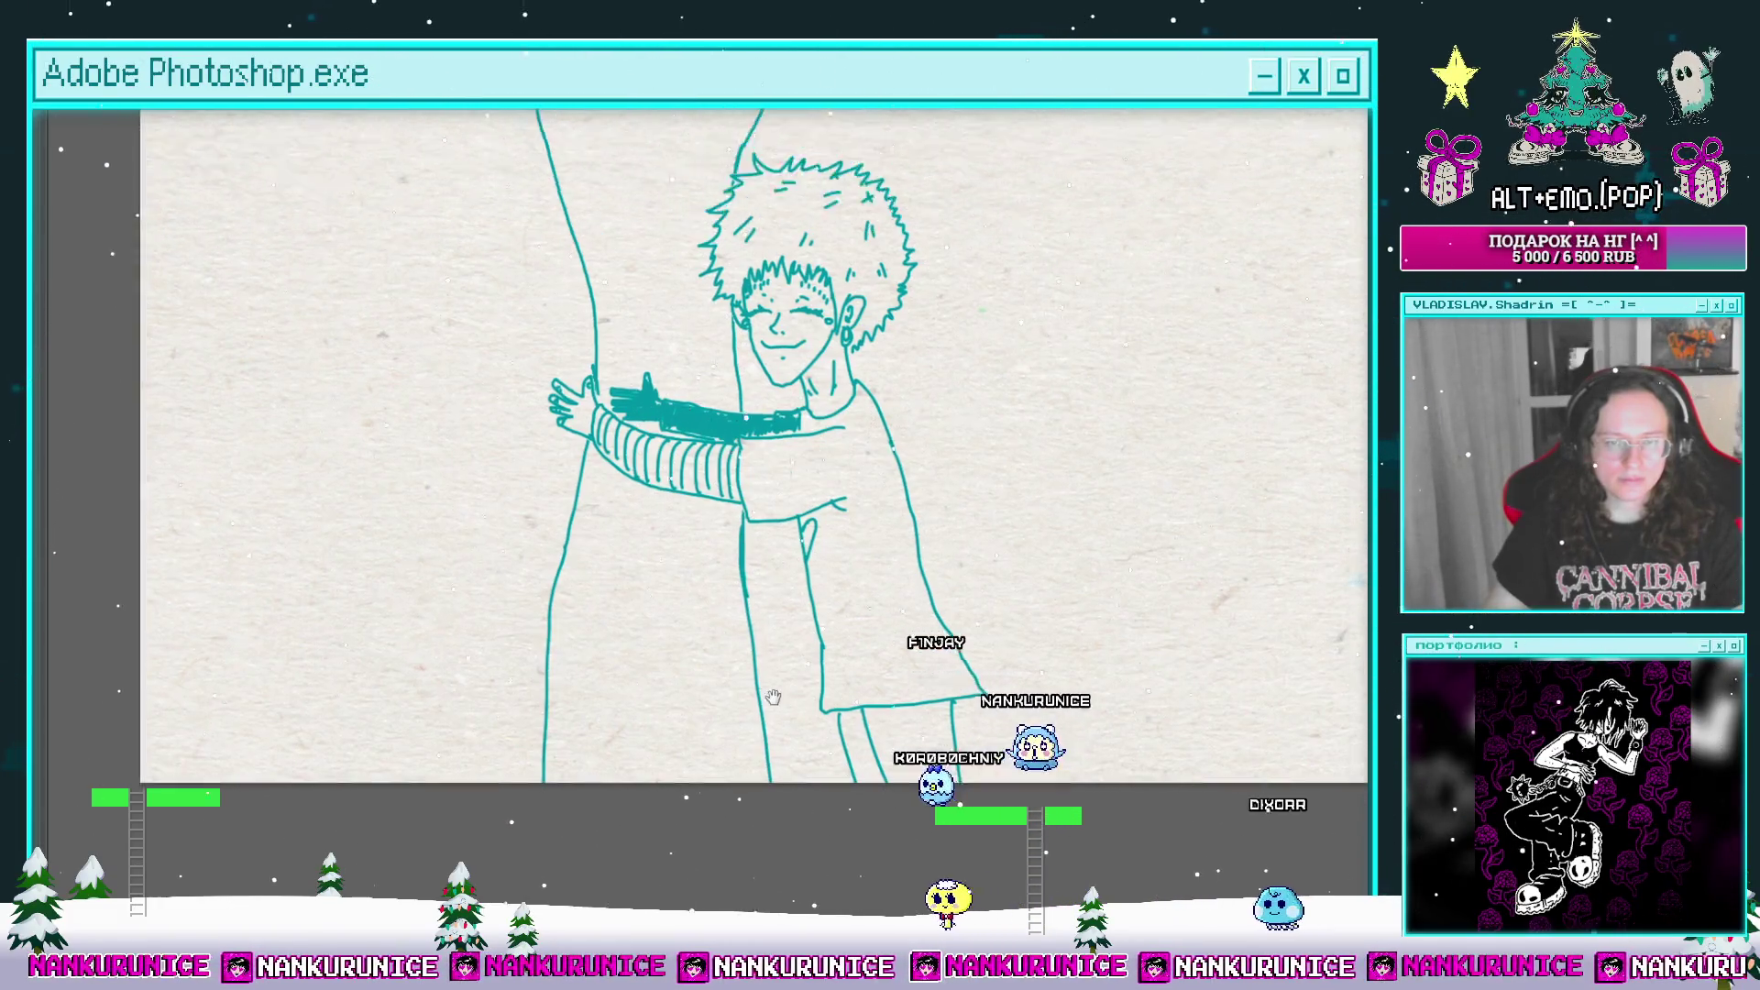
left_click(662, 504)
Step: Zoom in on the hug and fill the light gap along the mother's edge with teal
key("z")
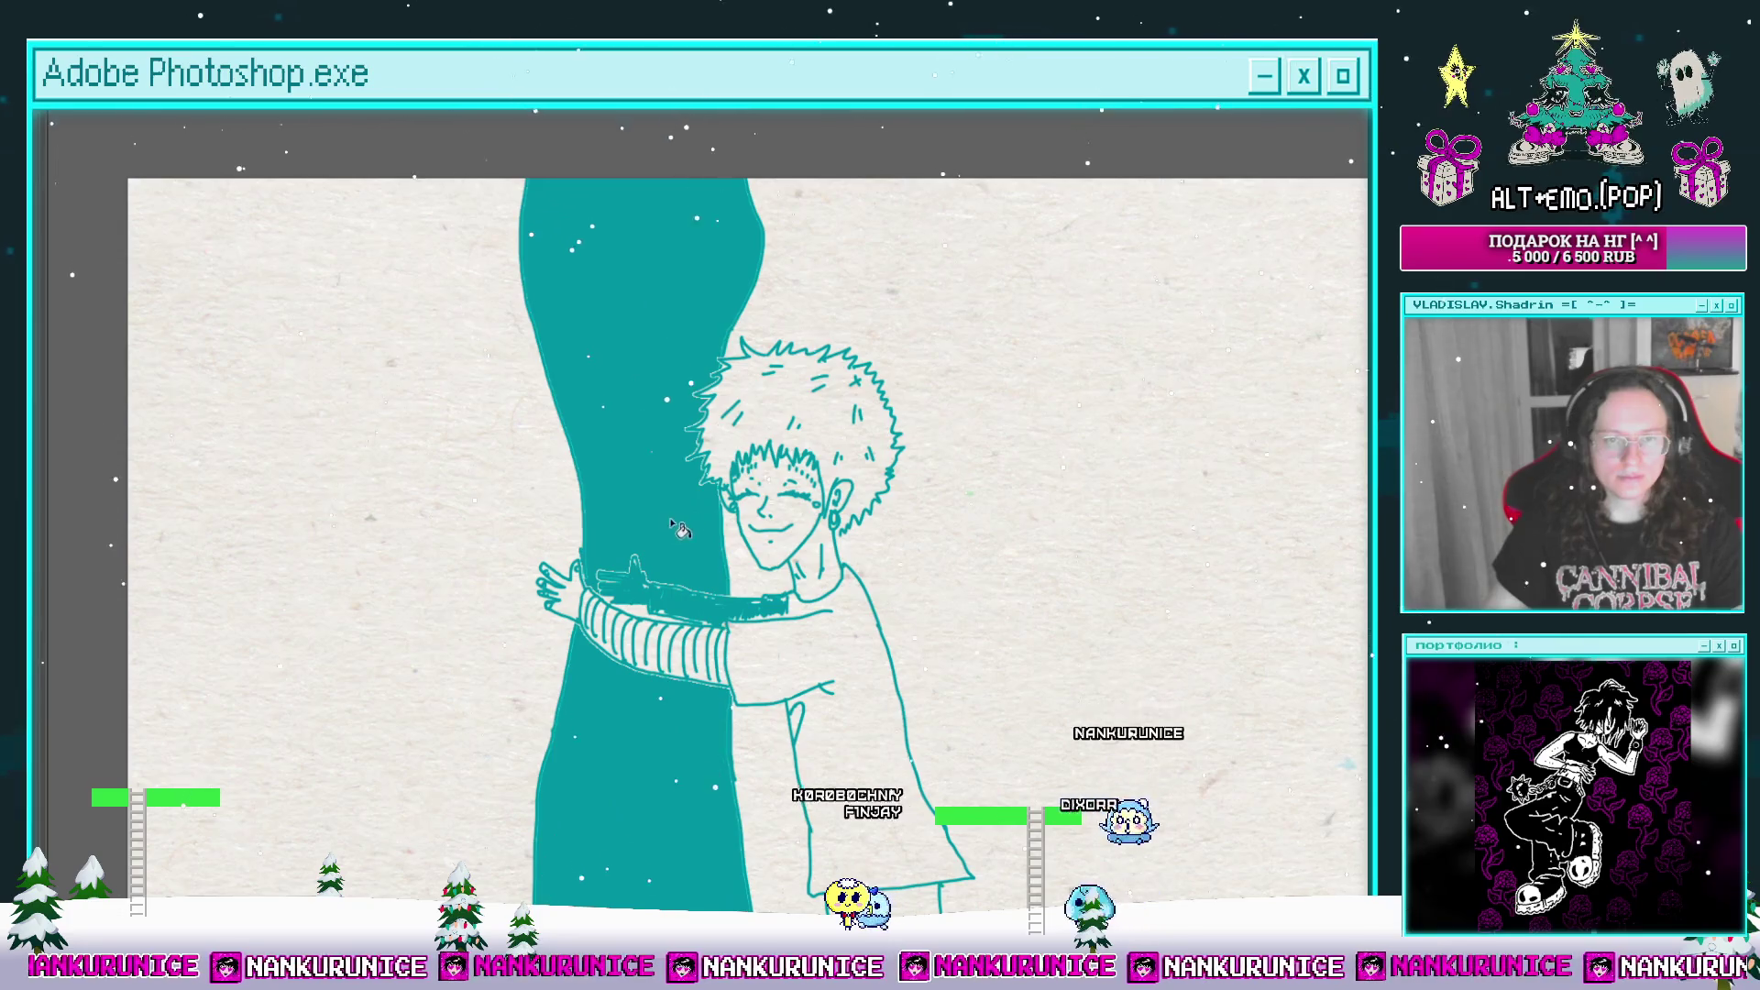
left_click_drag(692, 515, 632, 453)
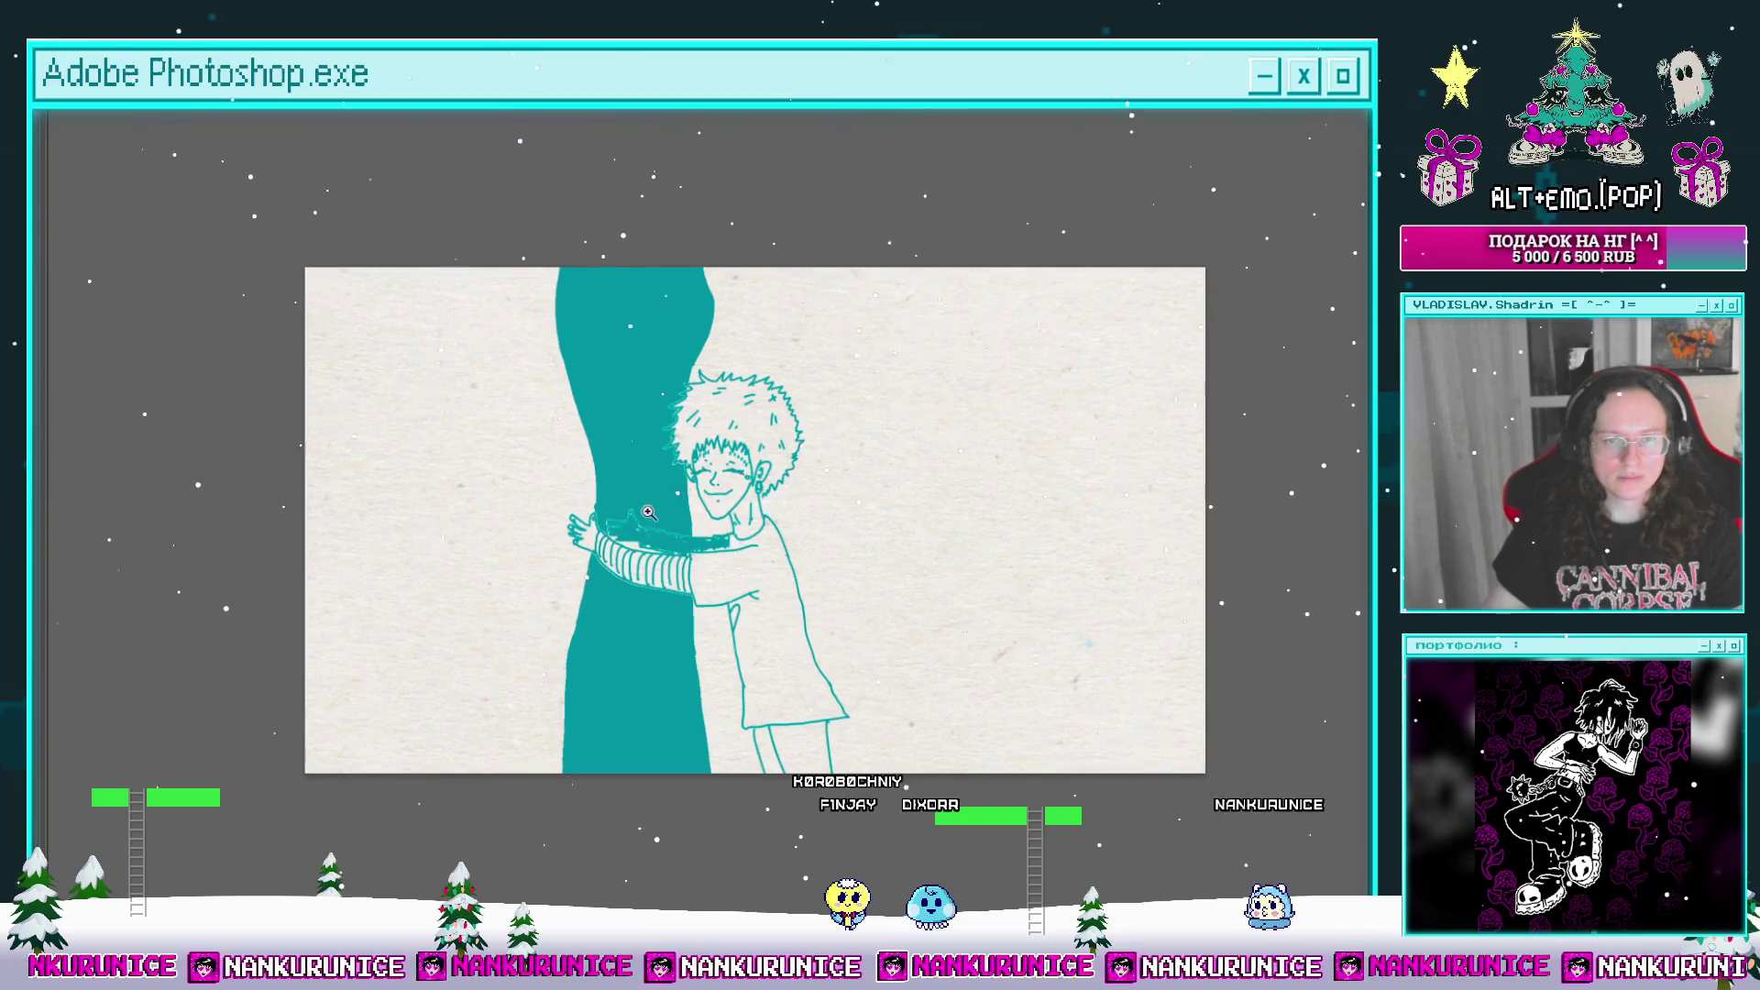
left_click(648, 512)
left_click(648, 512)
left_click(642, 504)
left_click_drag(627, 410, 608, 451)
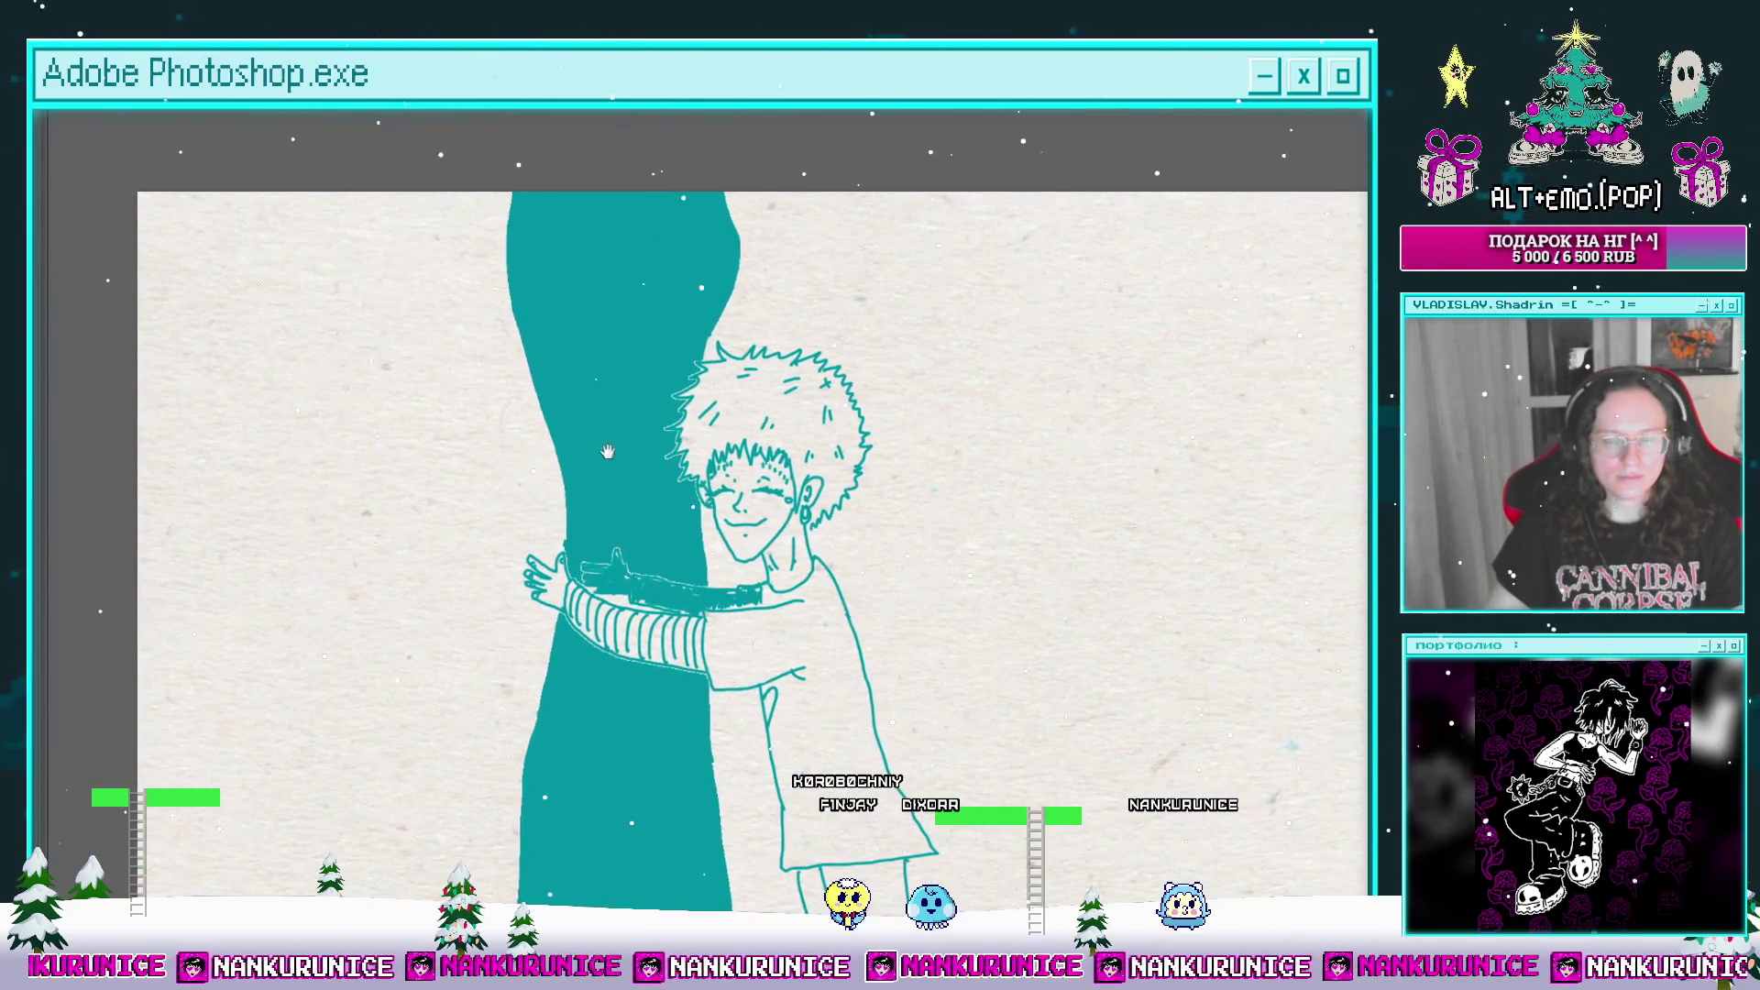
left_click_drag(587, 326, 580, 384)
left_click(495, 296)
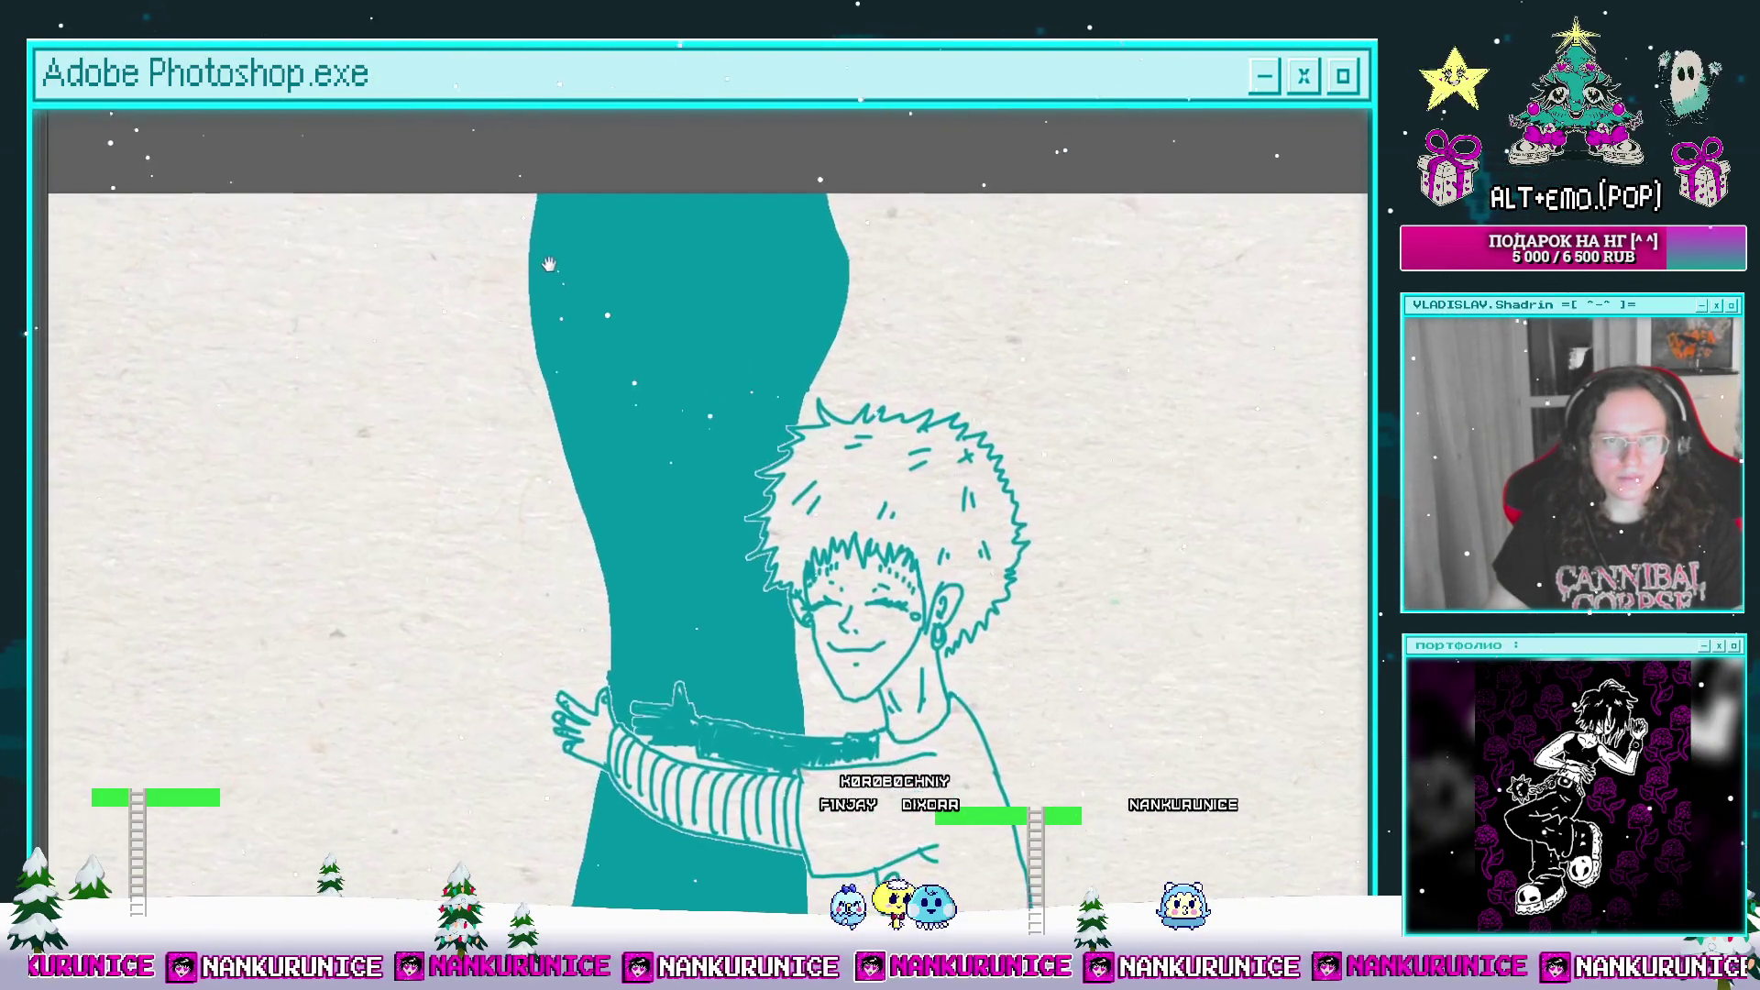
left_click(568, 225, "alt")
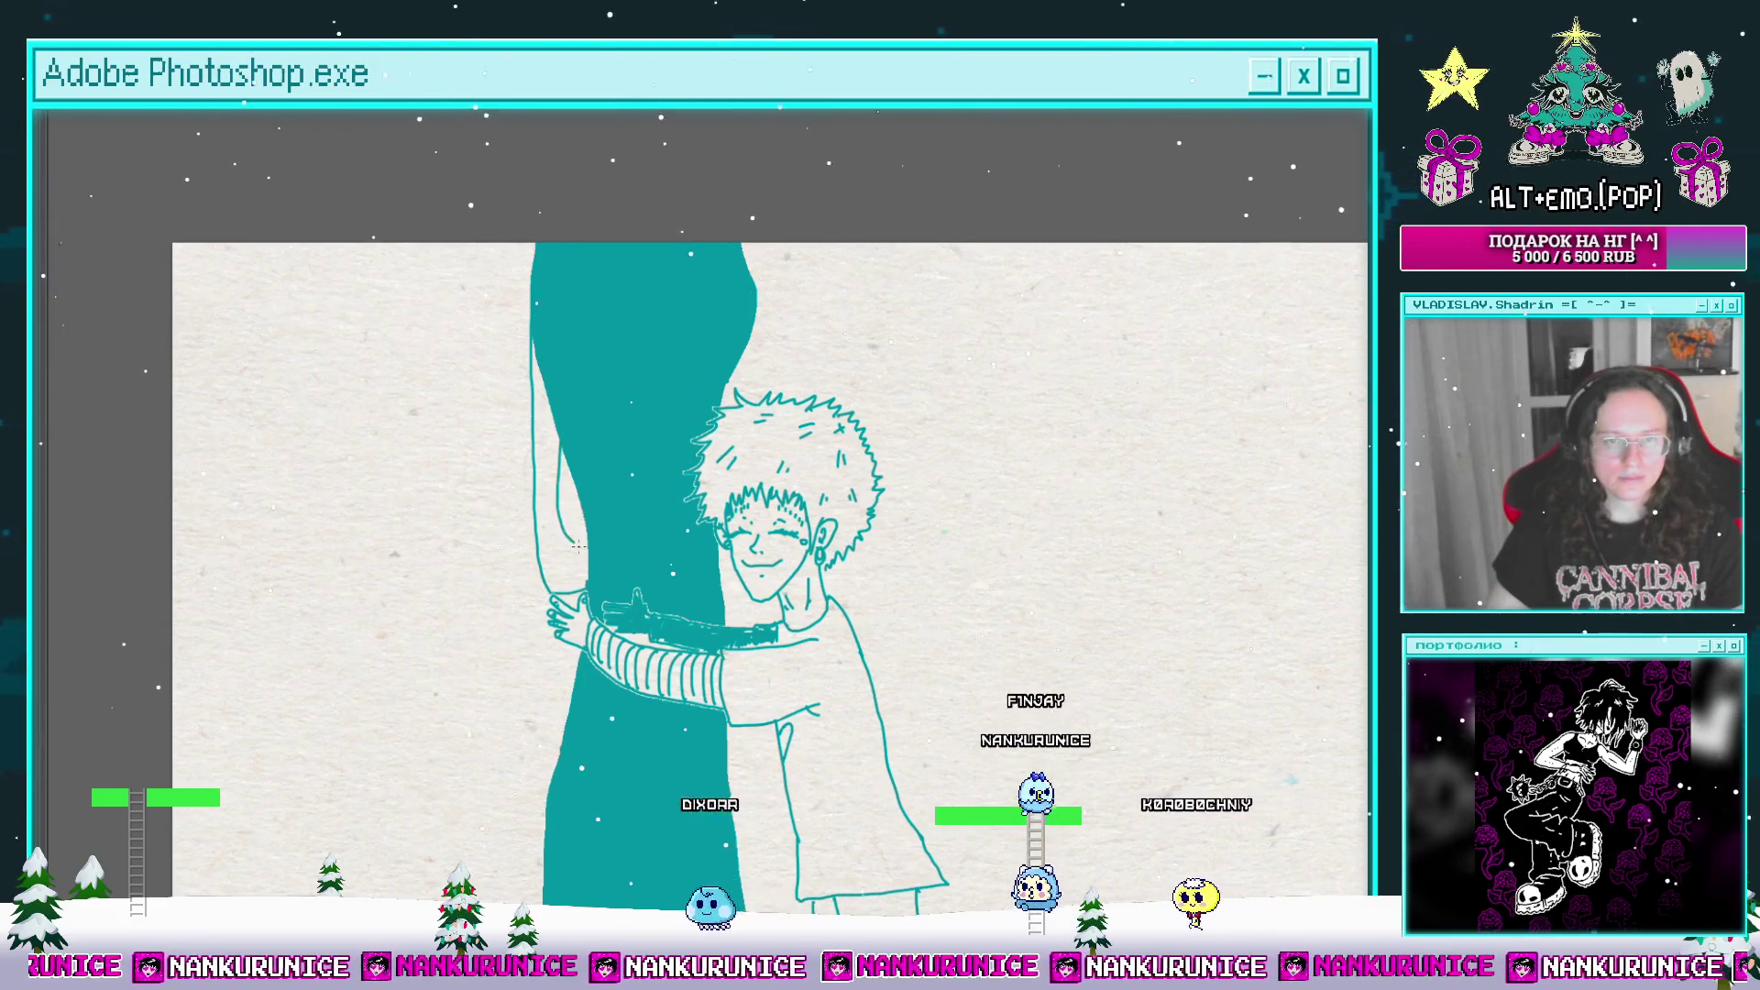
left_click(568, 575)
Step: Paint a curved teal hair strand trailing from the mother's head
scroll(632, 384, "down", 2)
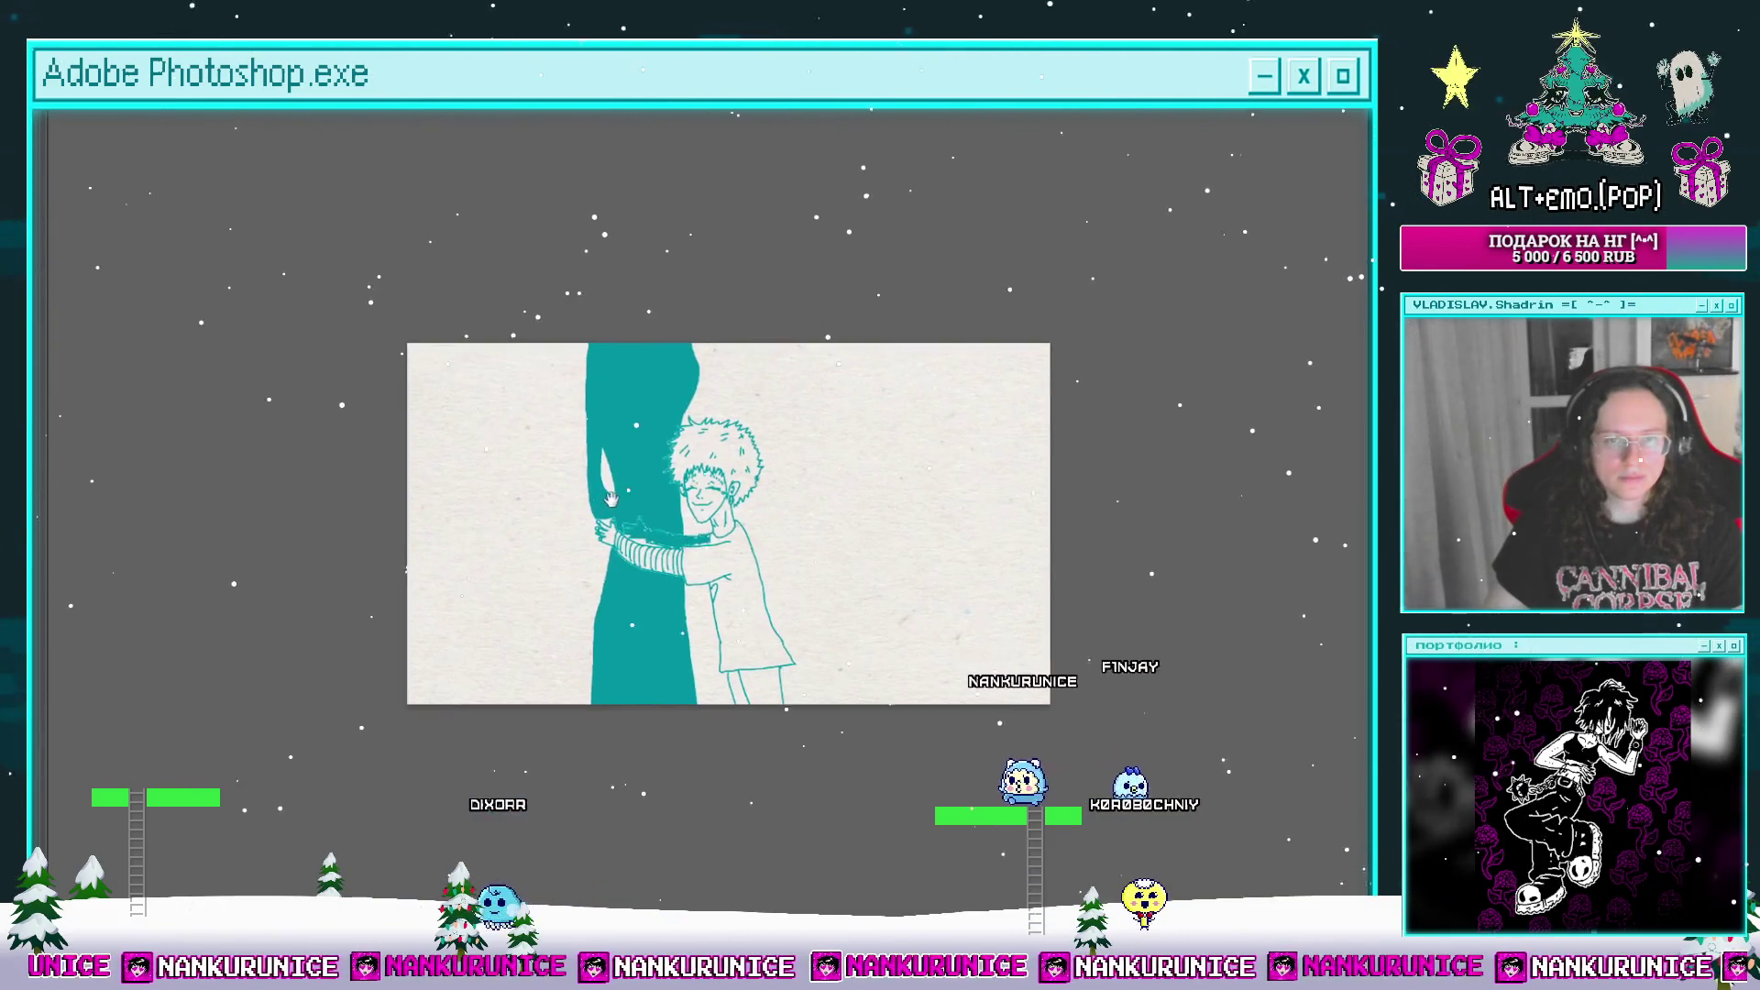
scroll(642, 348, "up", 3)
left_click_drag(619, 336, 540, 413)
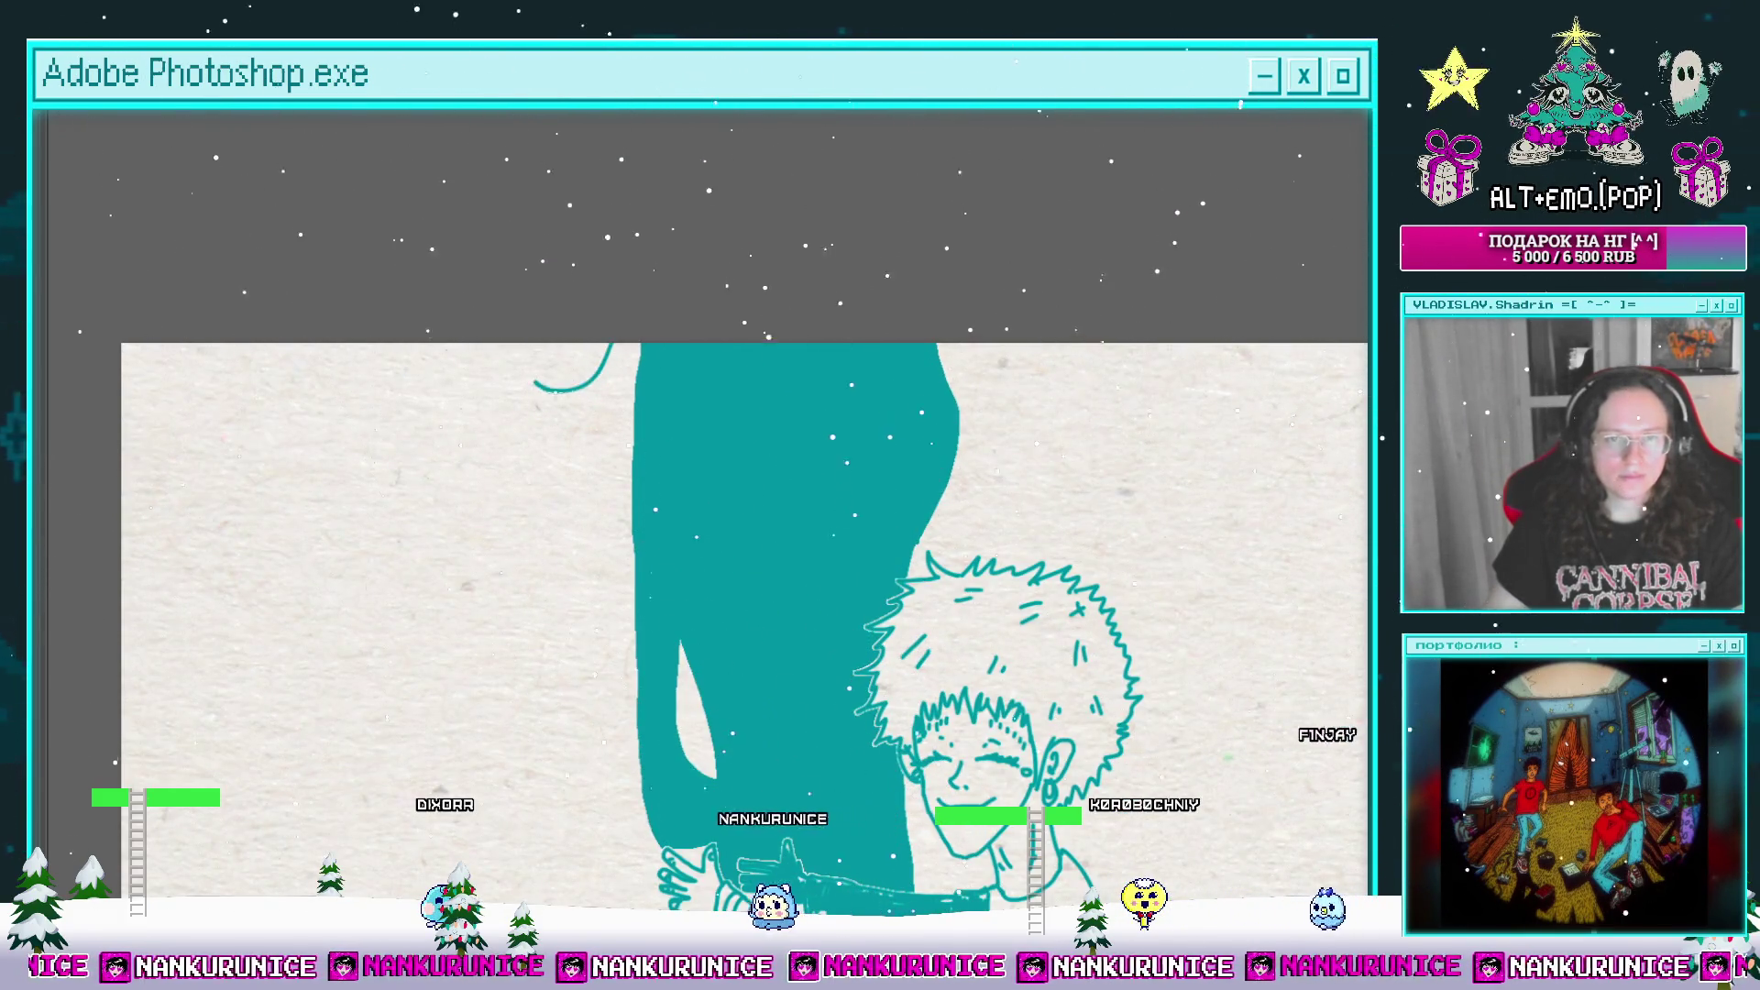
scroll(619, 462, "down", 3)
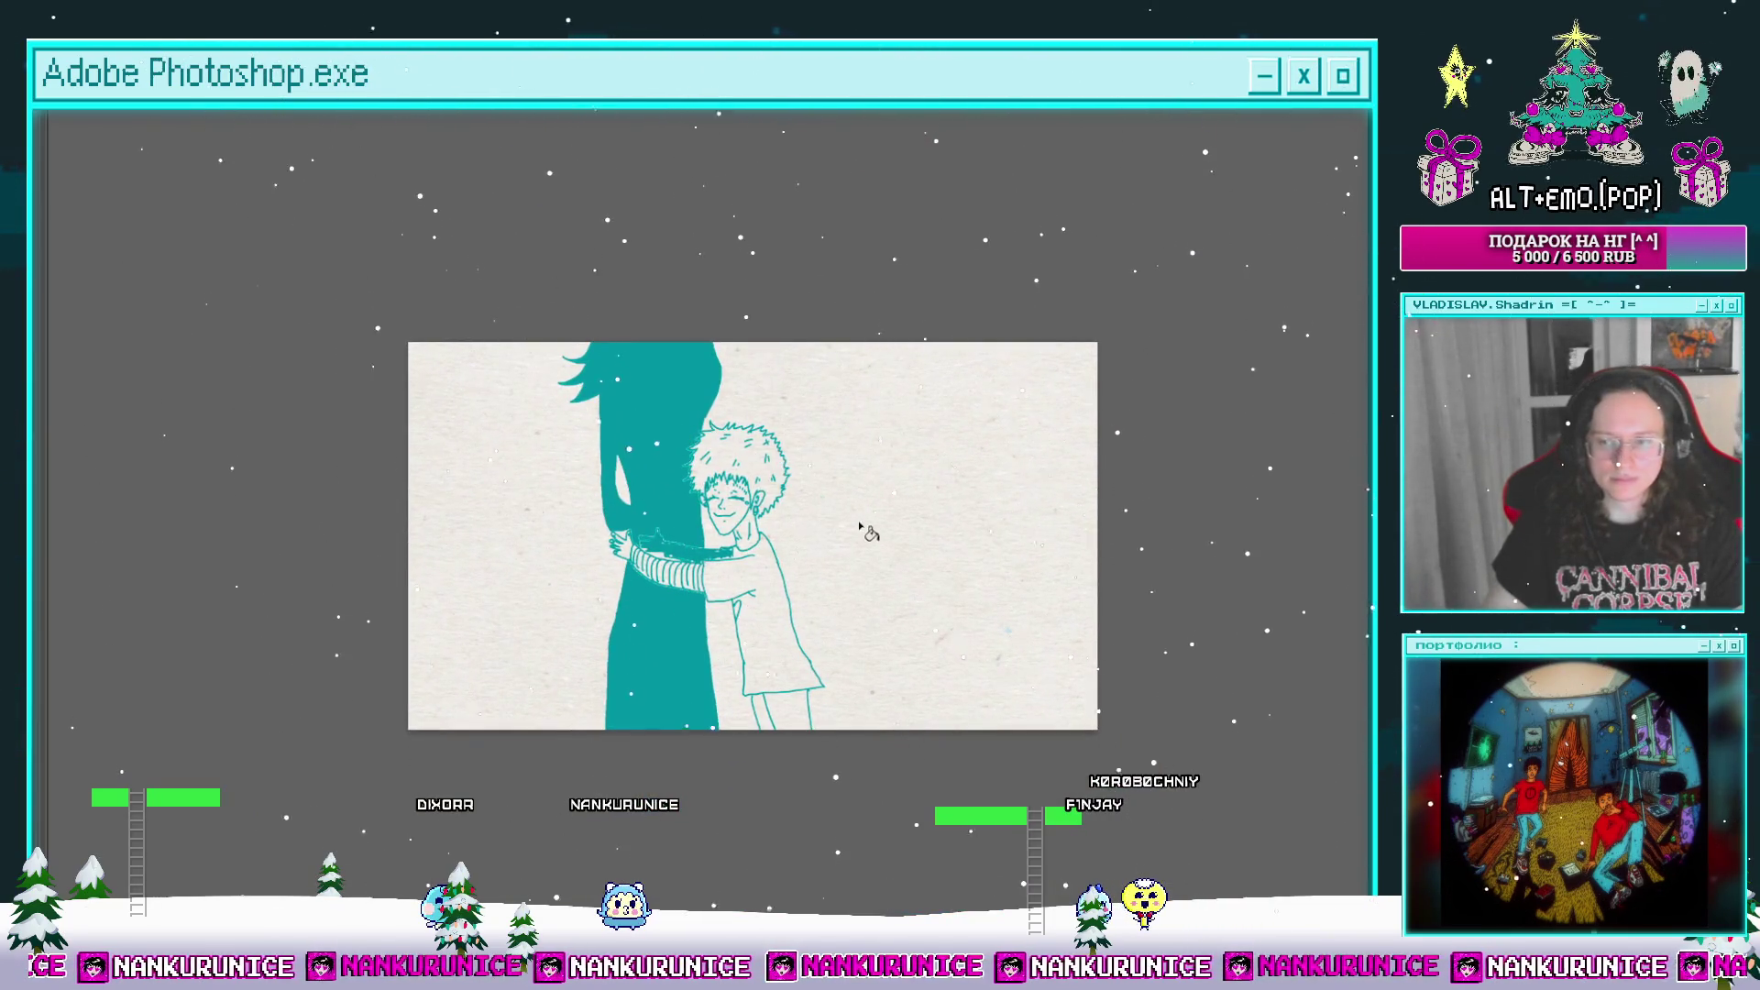
key("Tab")
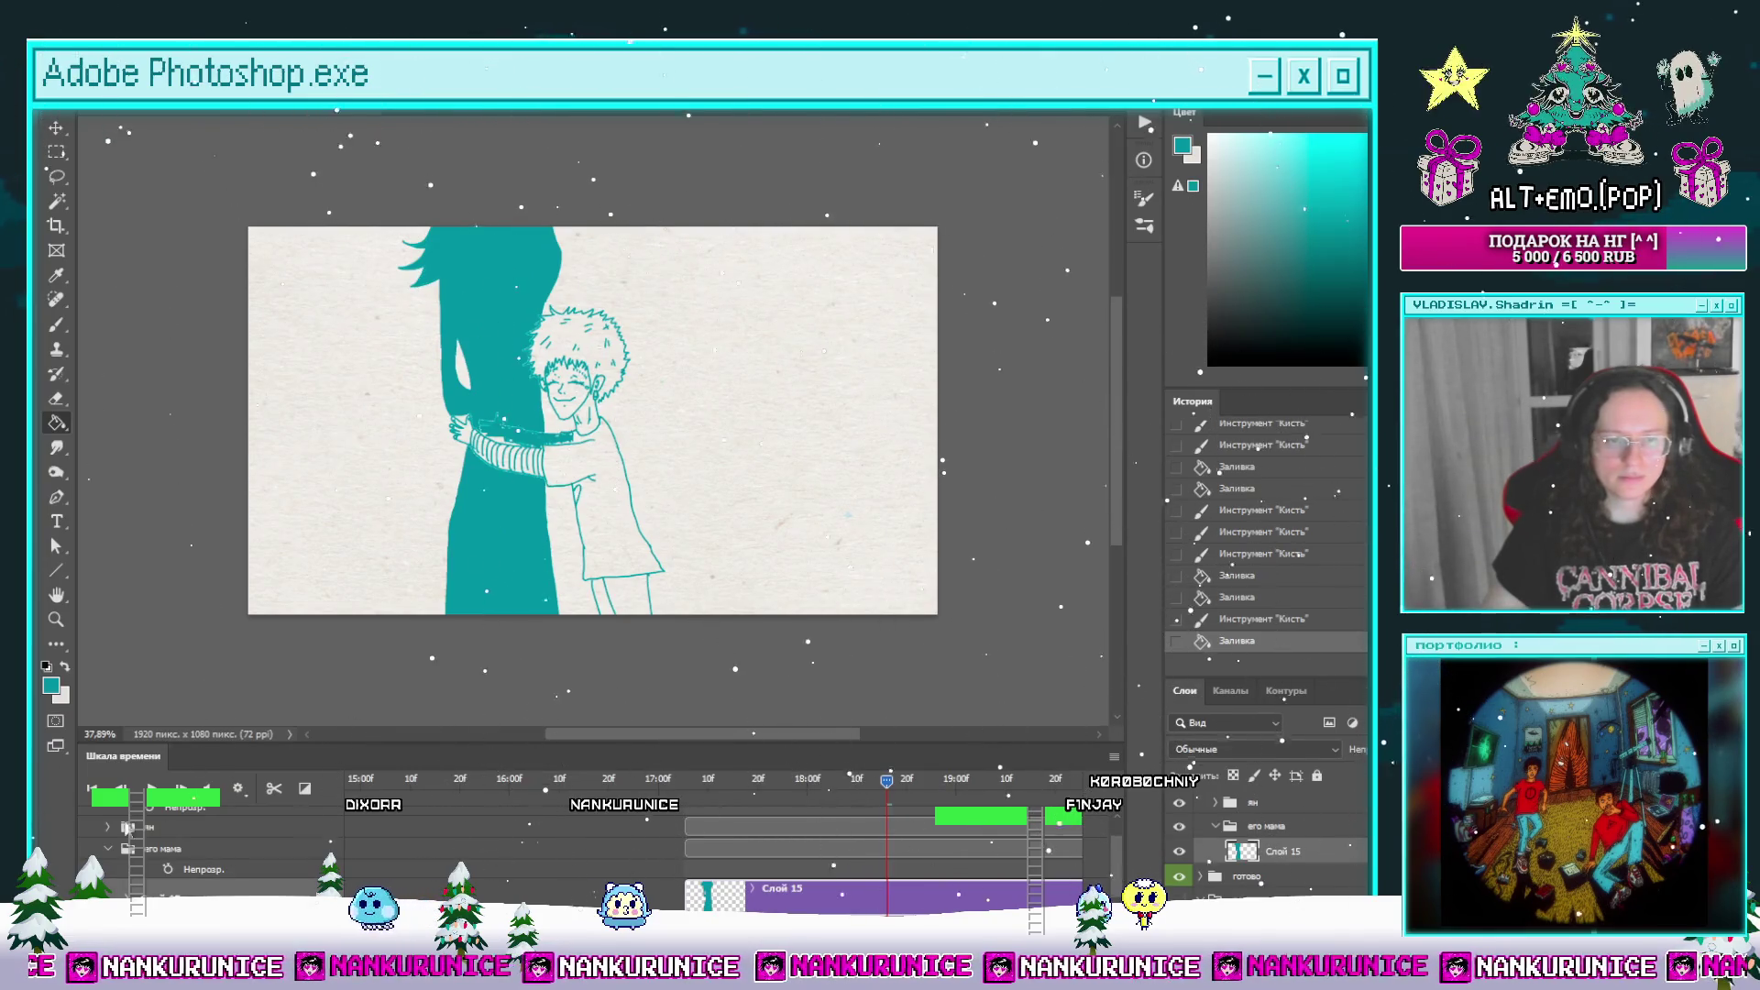
Step: Step back and forth through frames to settle on the mother's current frame
left_click(127, 790)
left_click(120, 790)
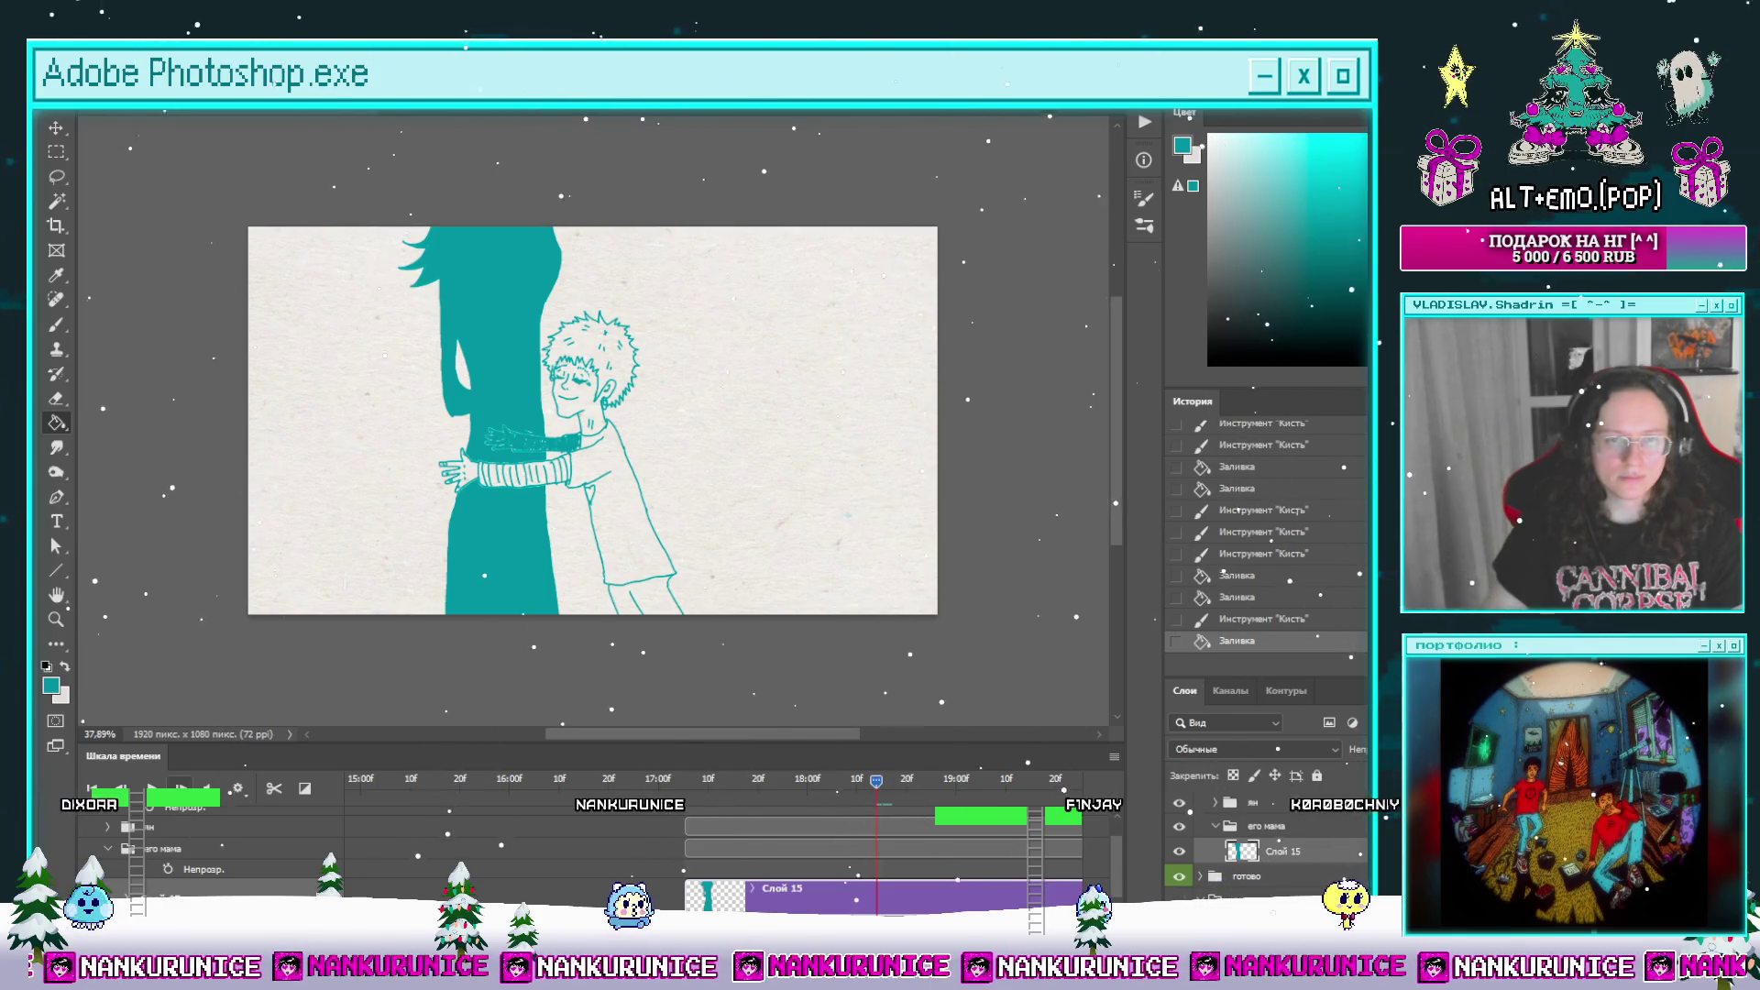
left_click(181, 790)
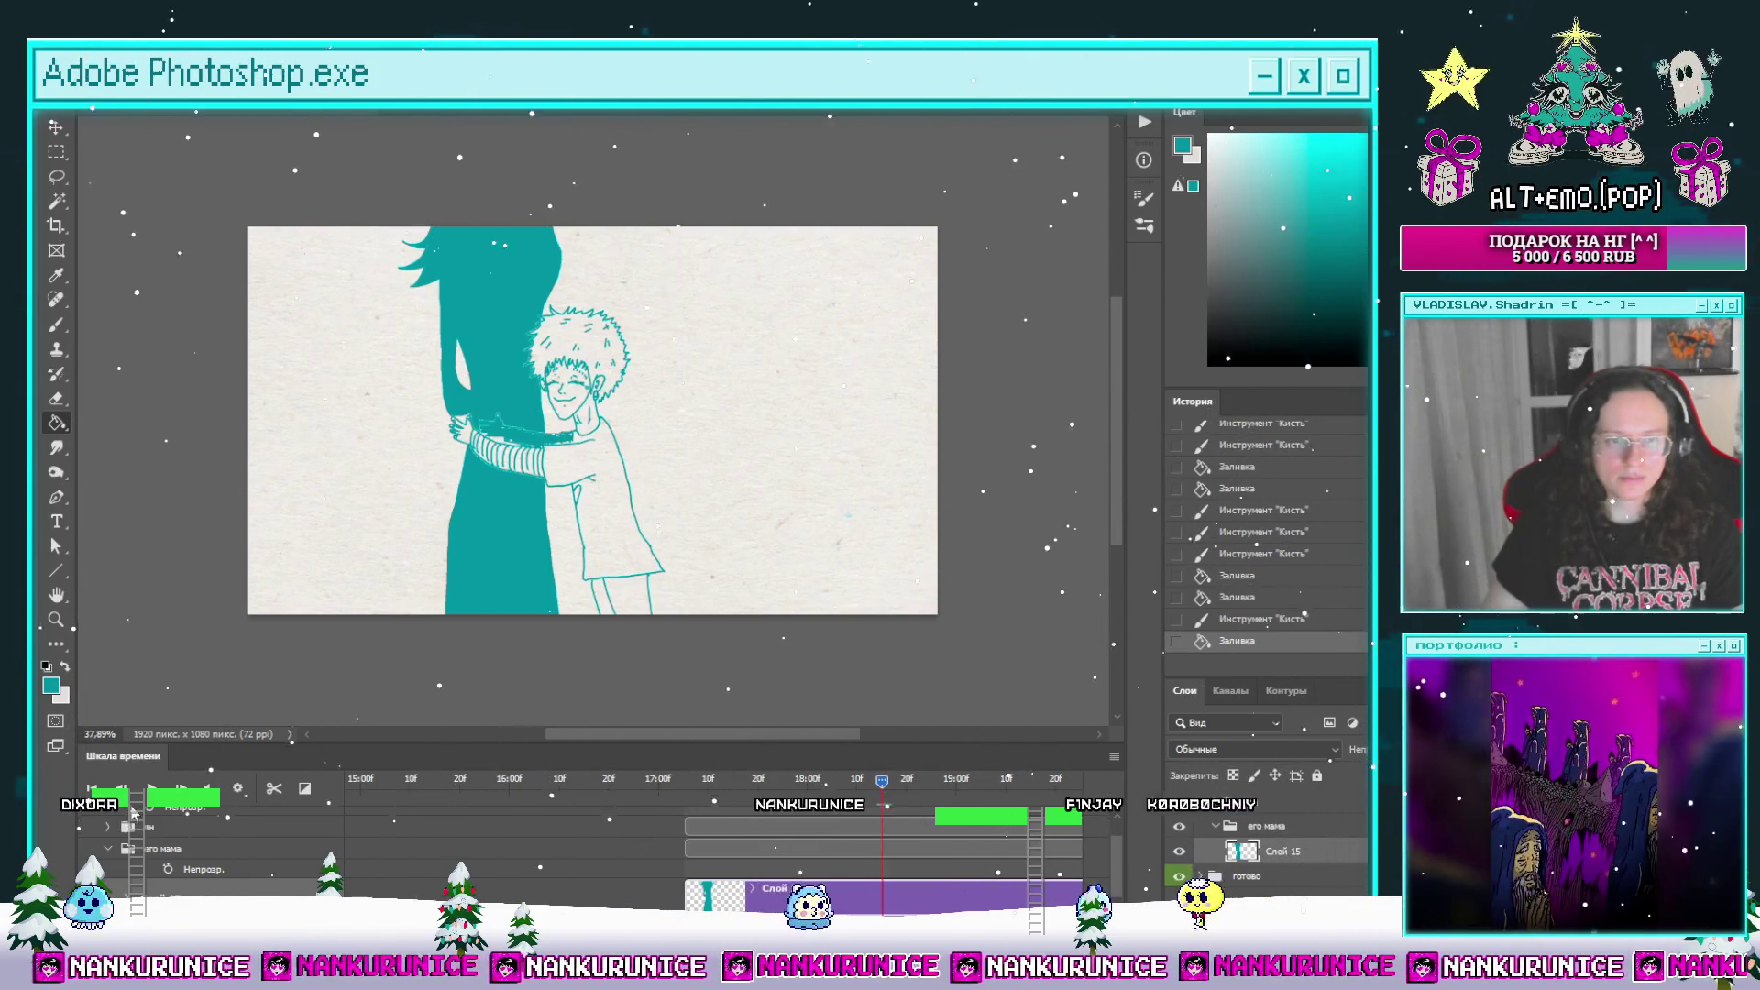
key("Left")
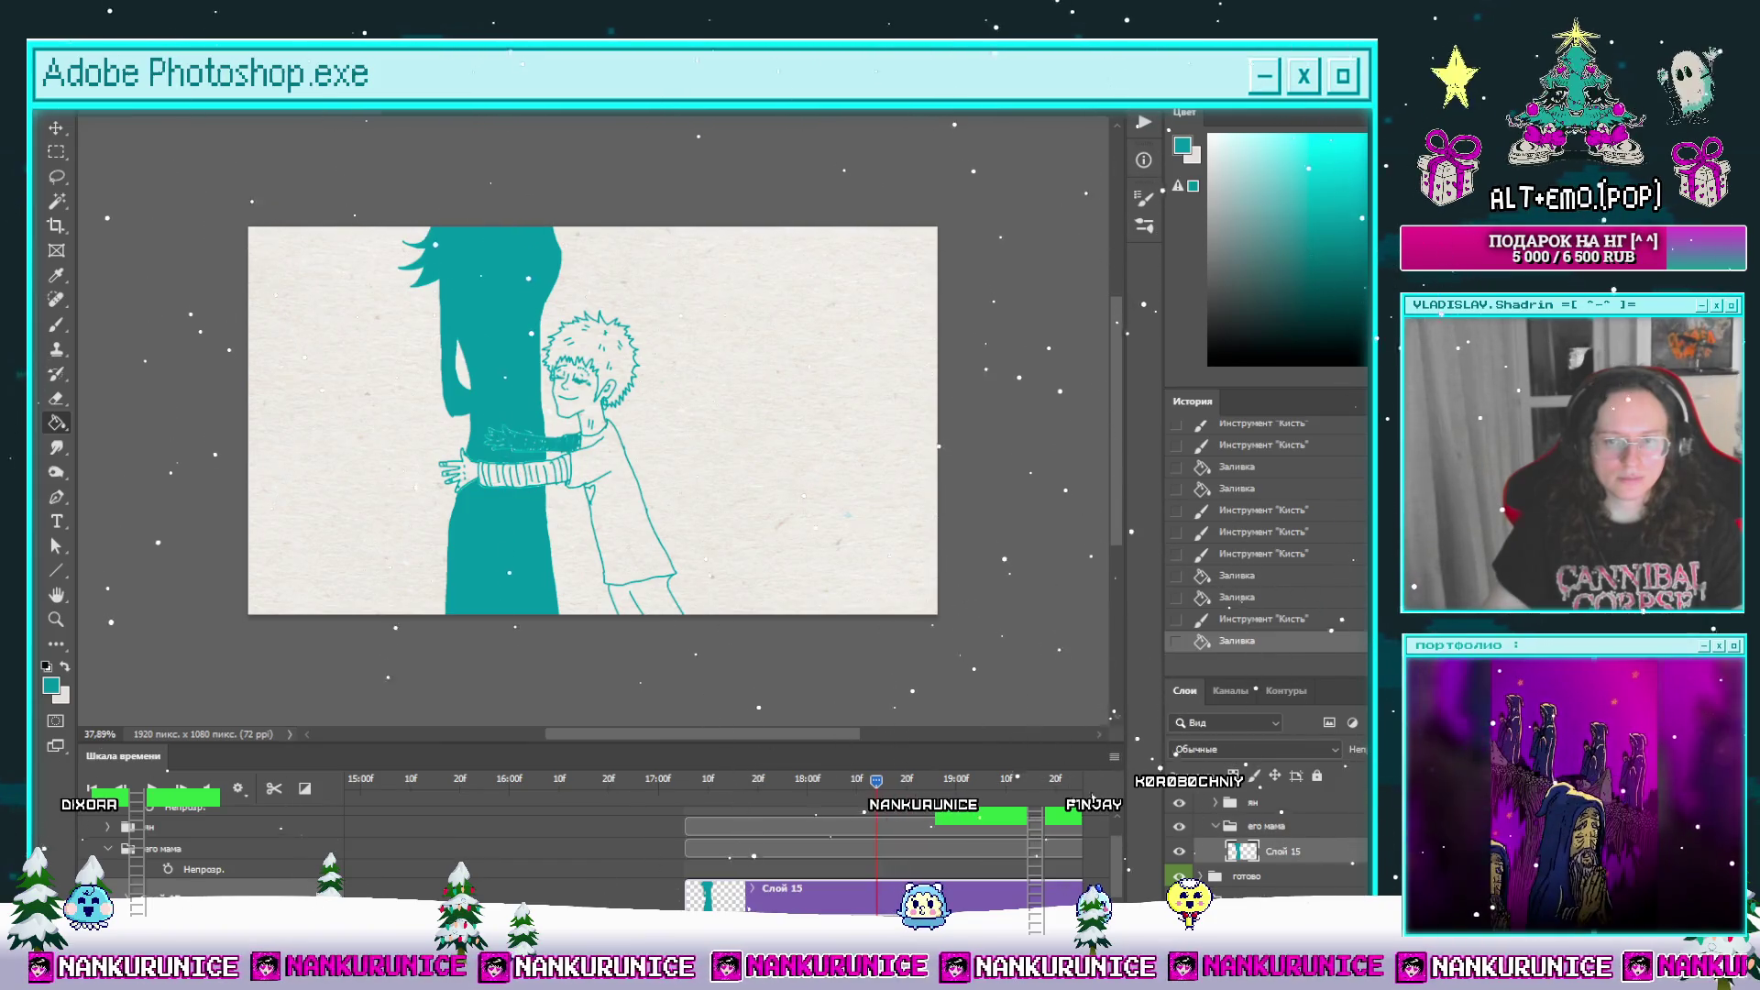
Step: Split the mother's clip at this frame, clear it, and zoom in on her faint head and hair
left_click(274, 790)
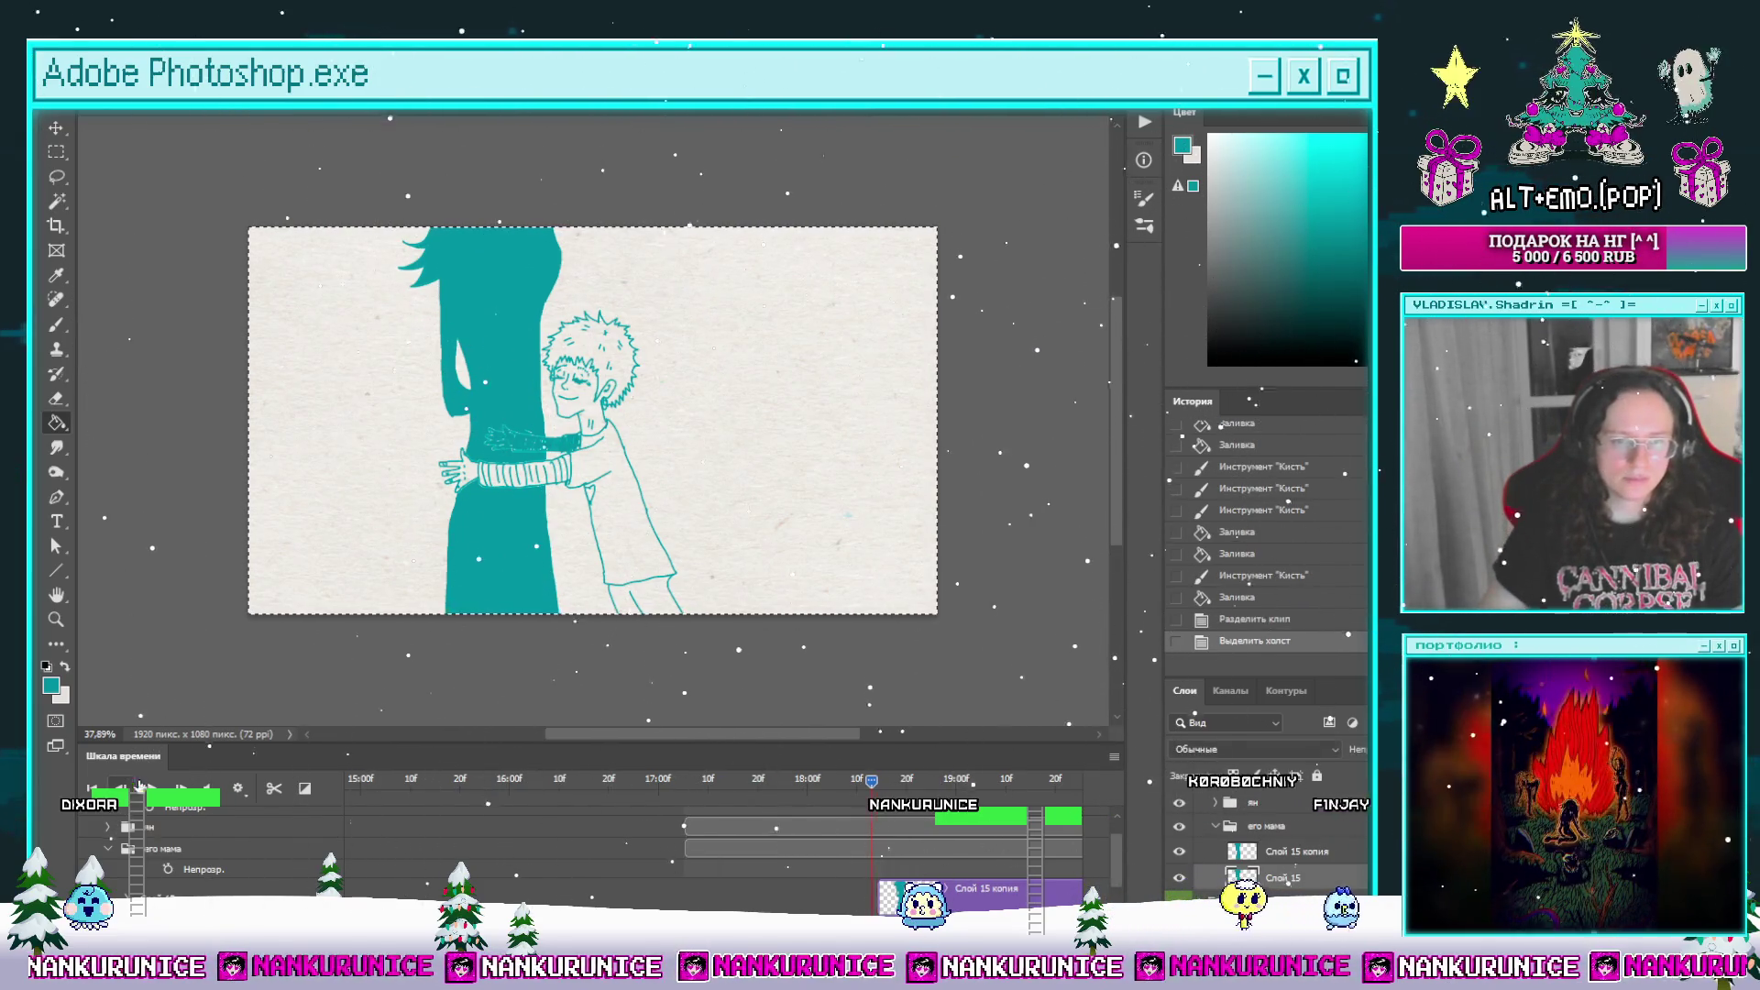
key("Delete")
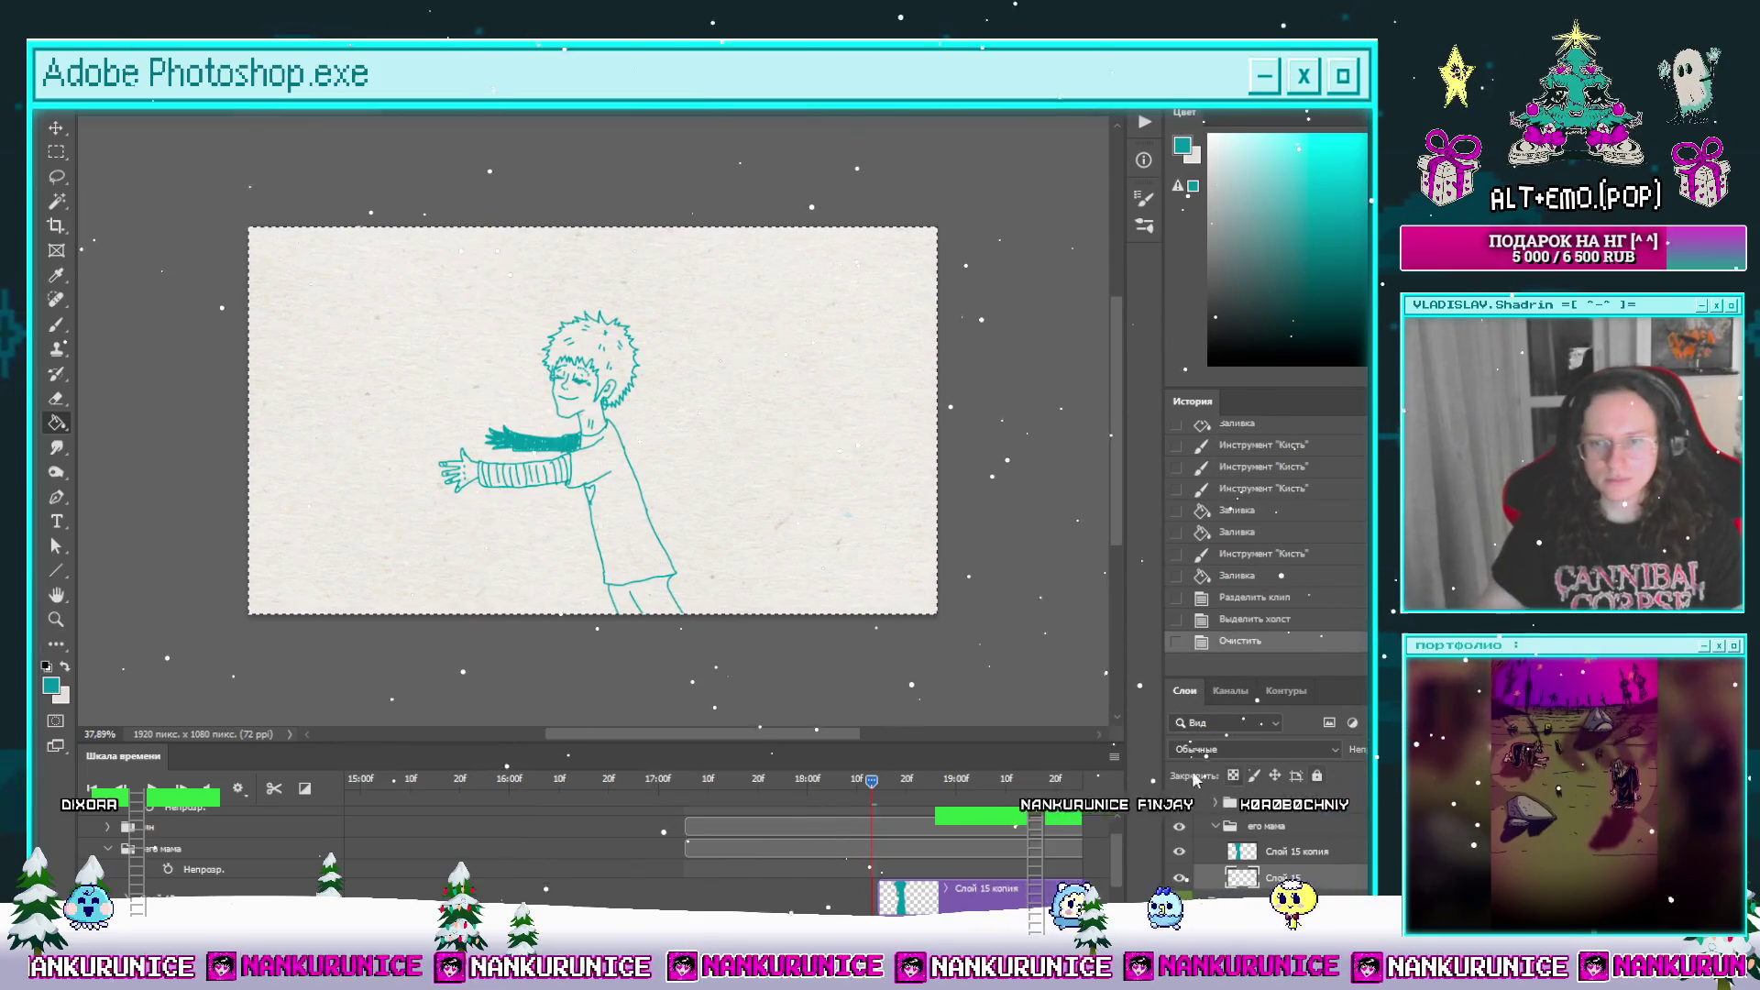
key("ctrl+z")
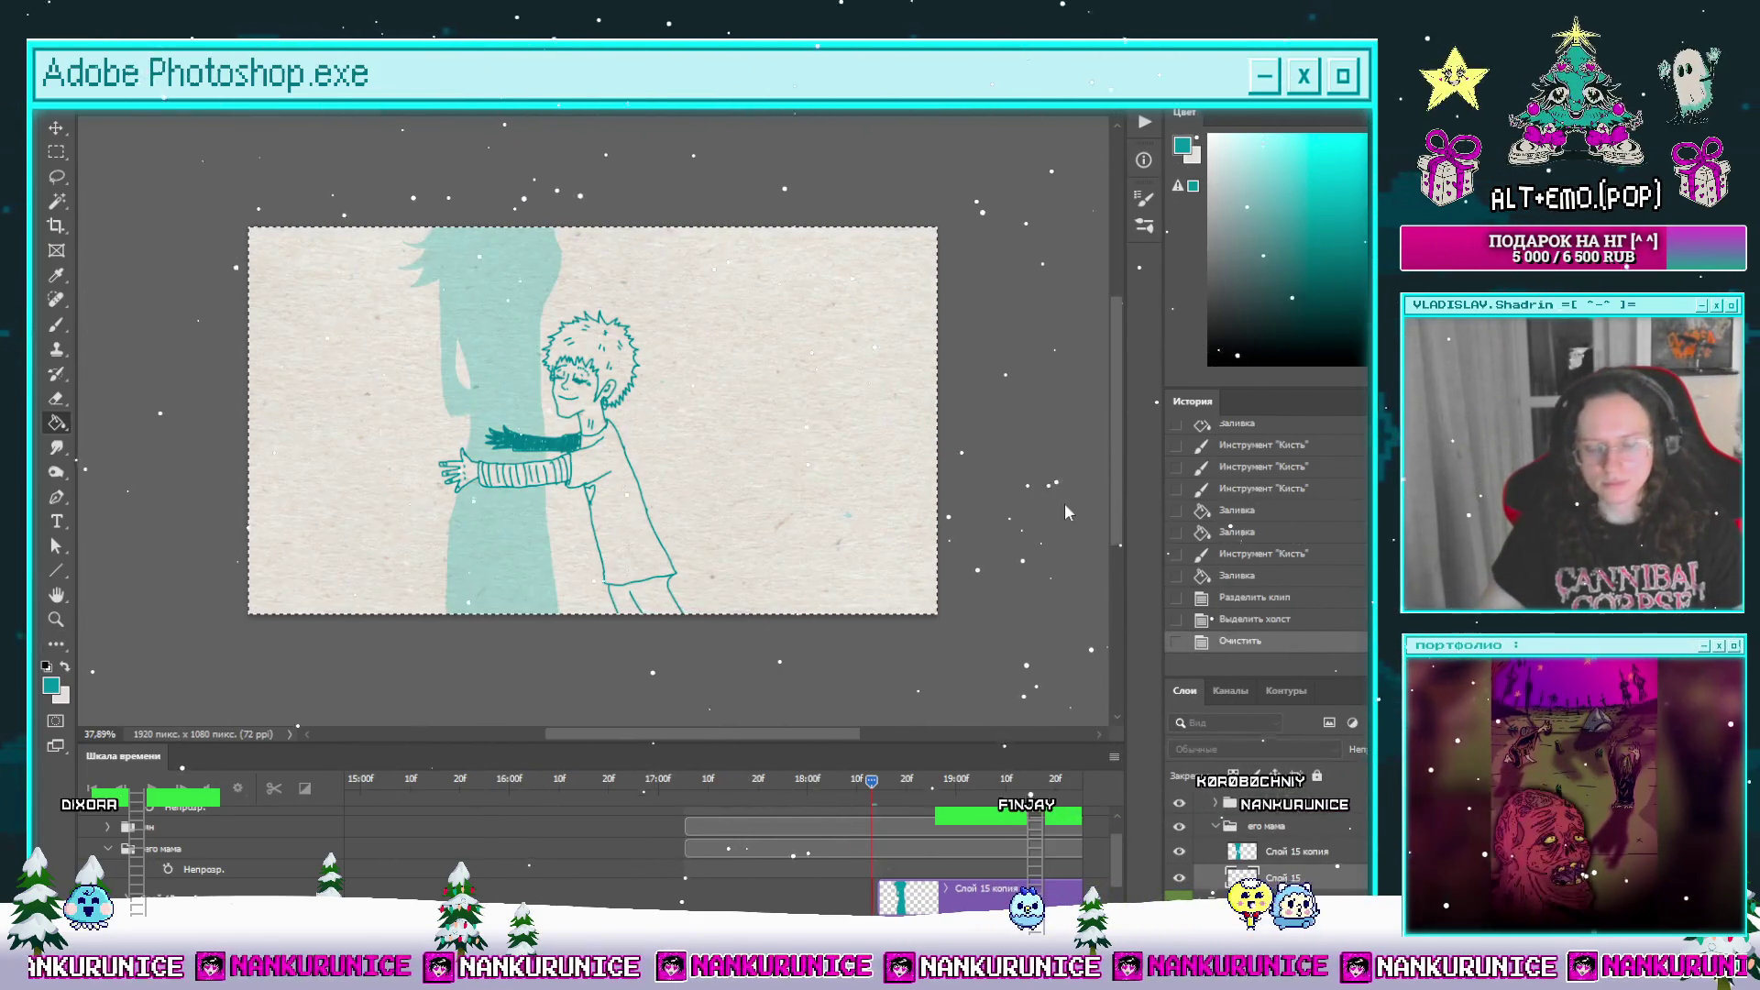
key("Tab")
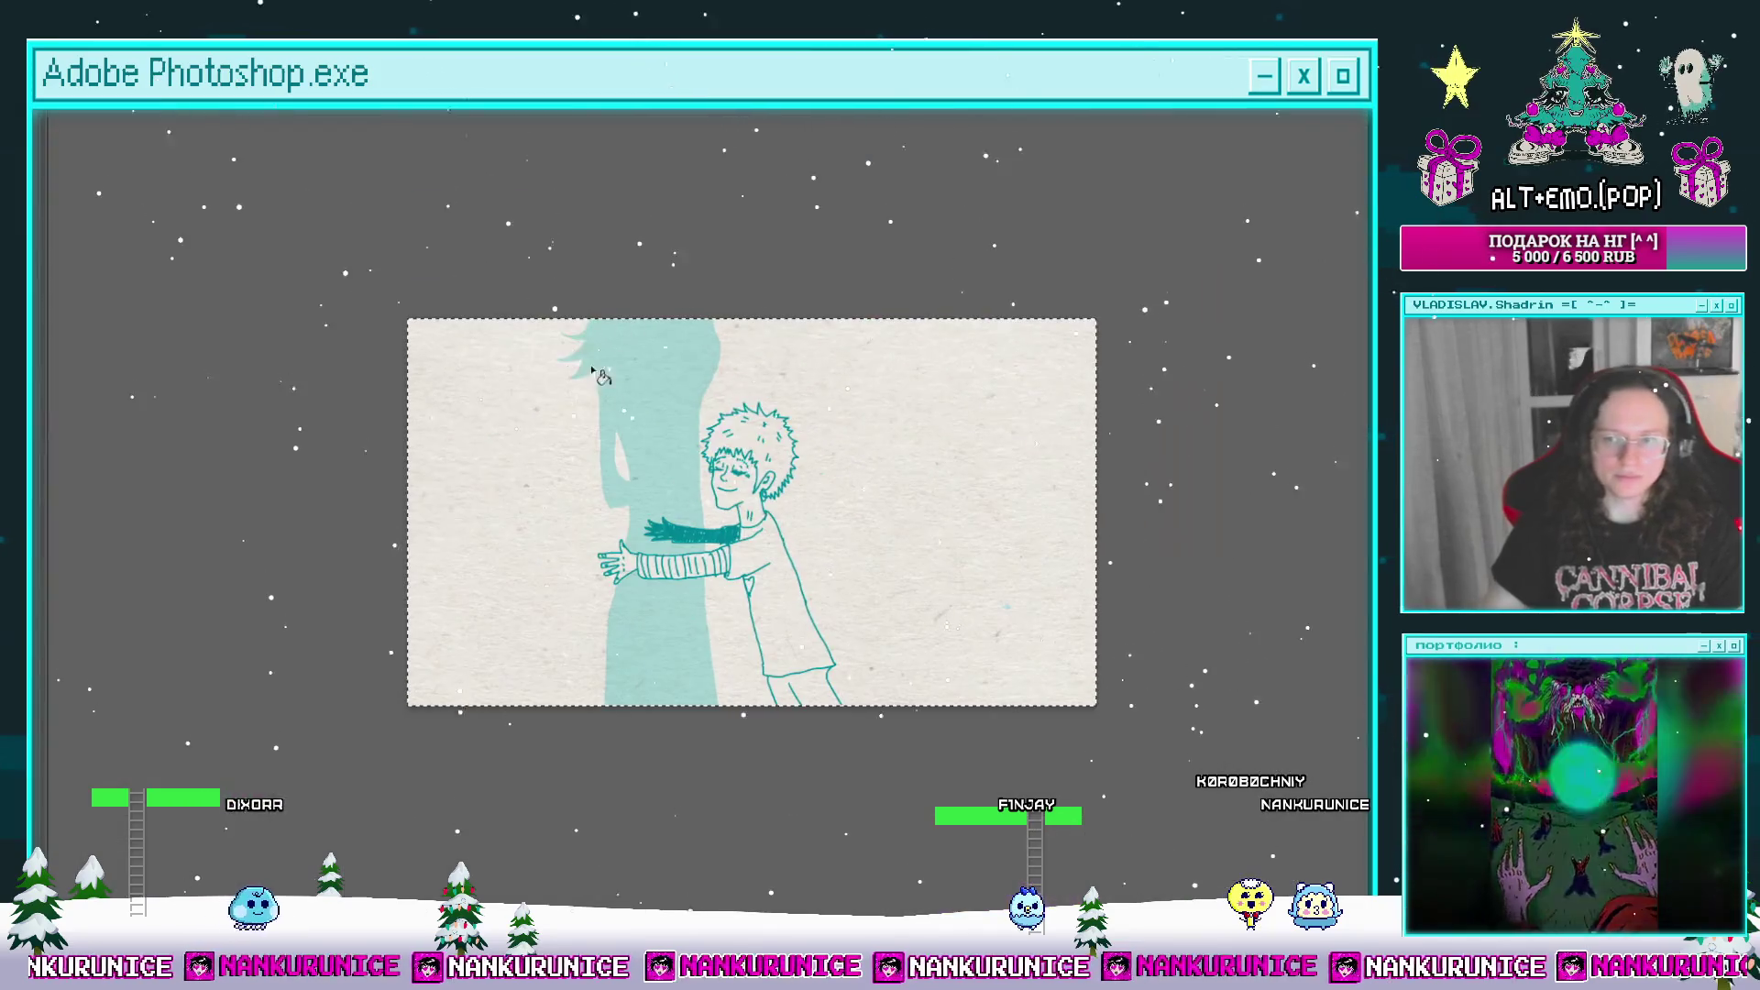
left_click(616, 428)
left_click(588, 357)
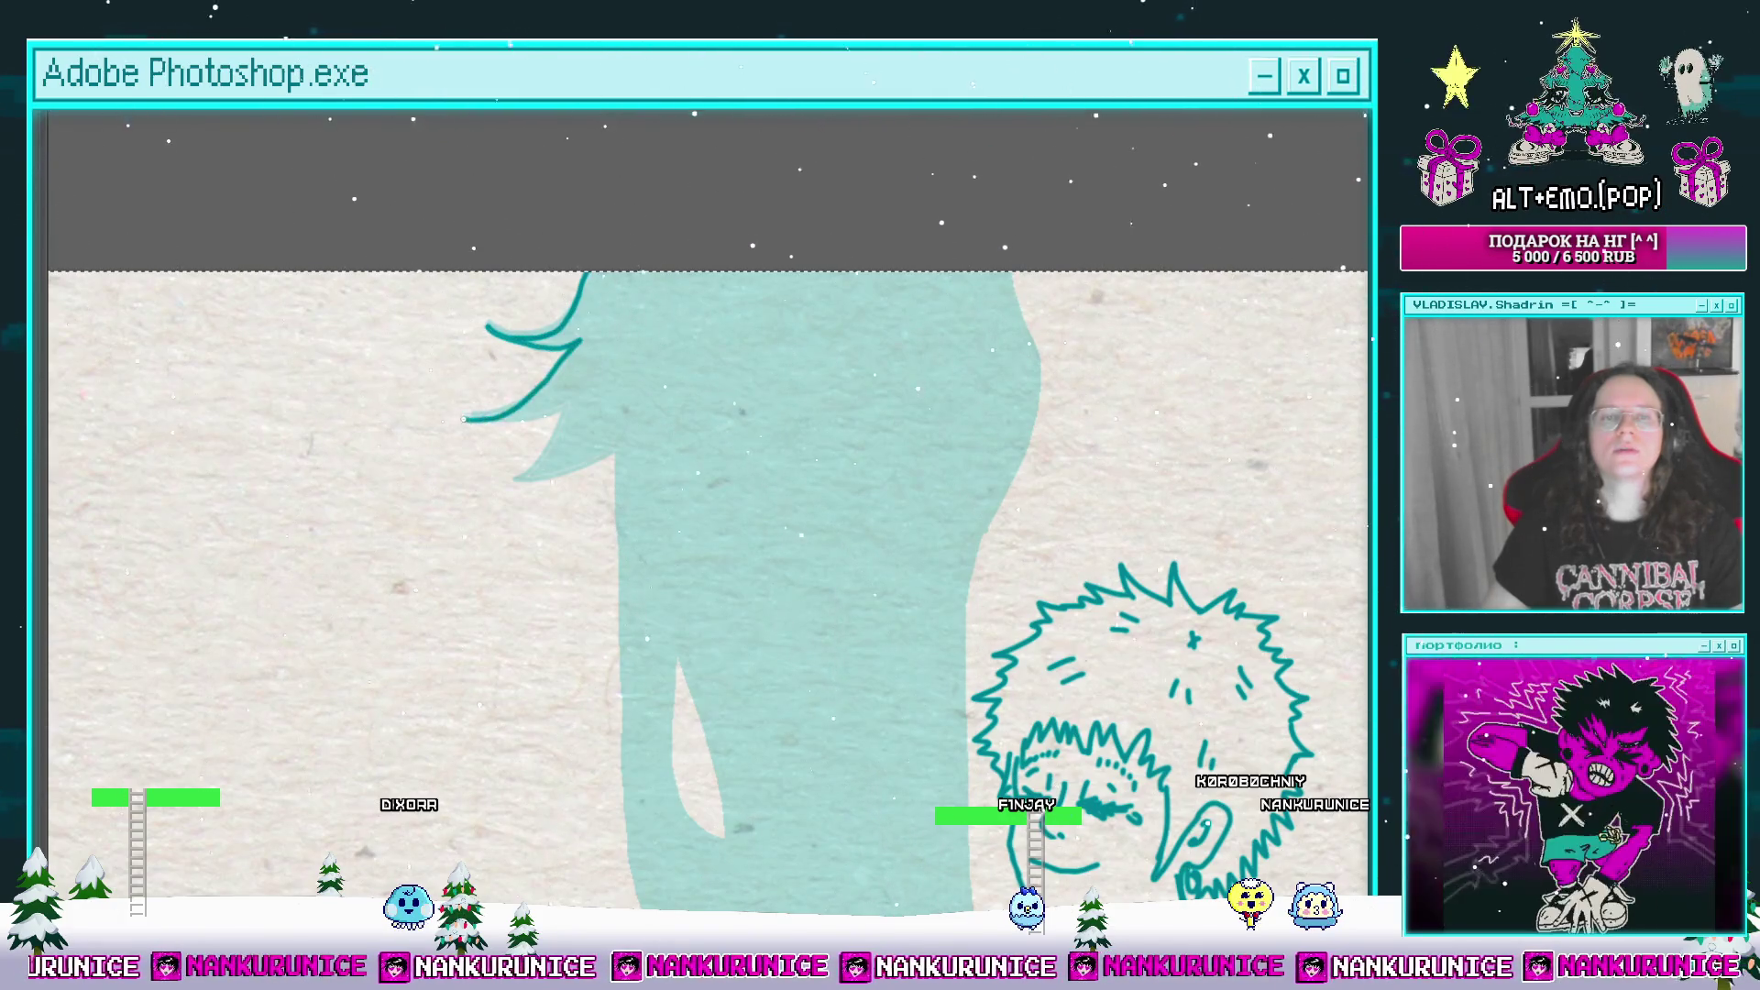
Step: Zoom in on the boy's ear and undo the stray strokes there
scroll(607, 449, "right", 3)
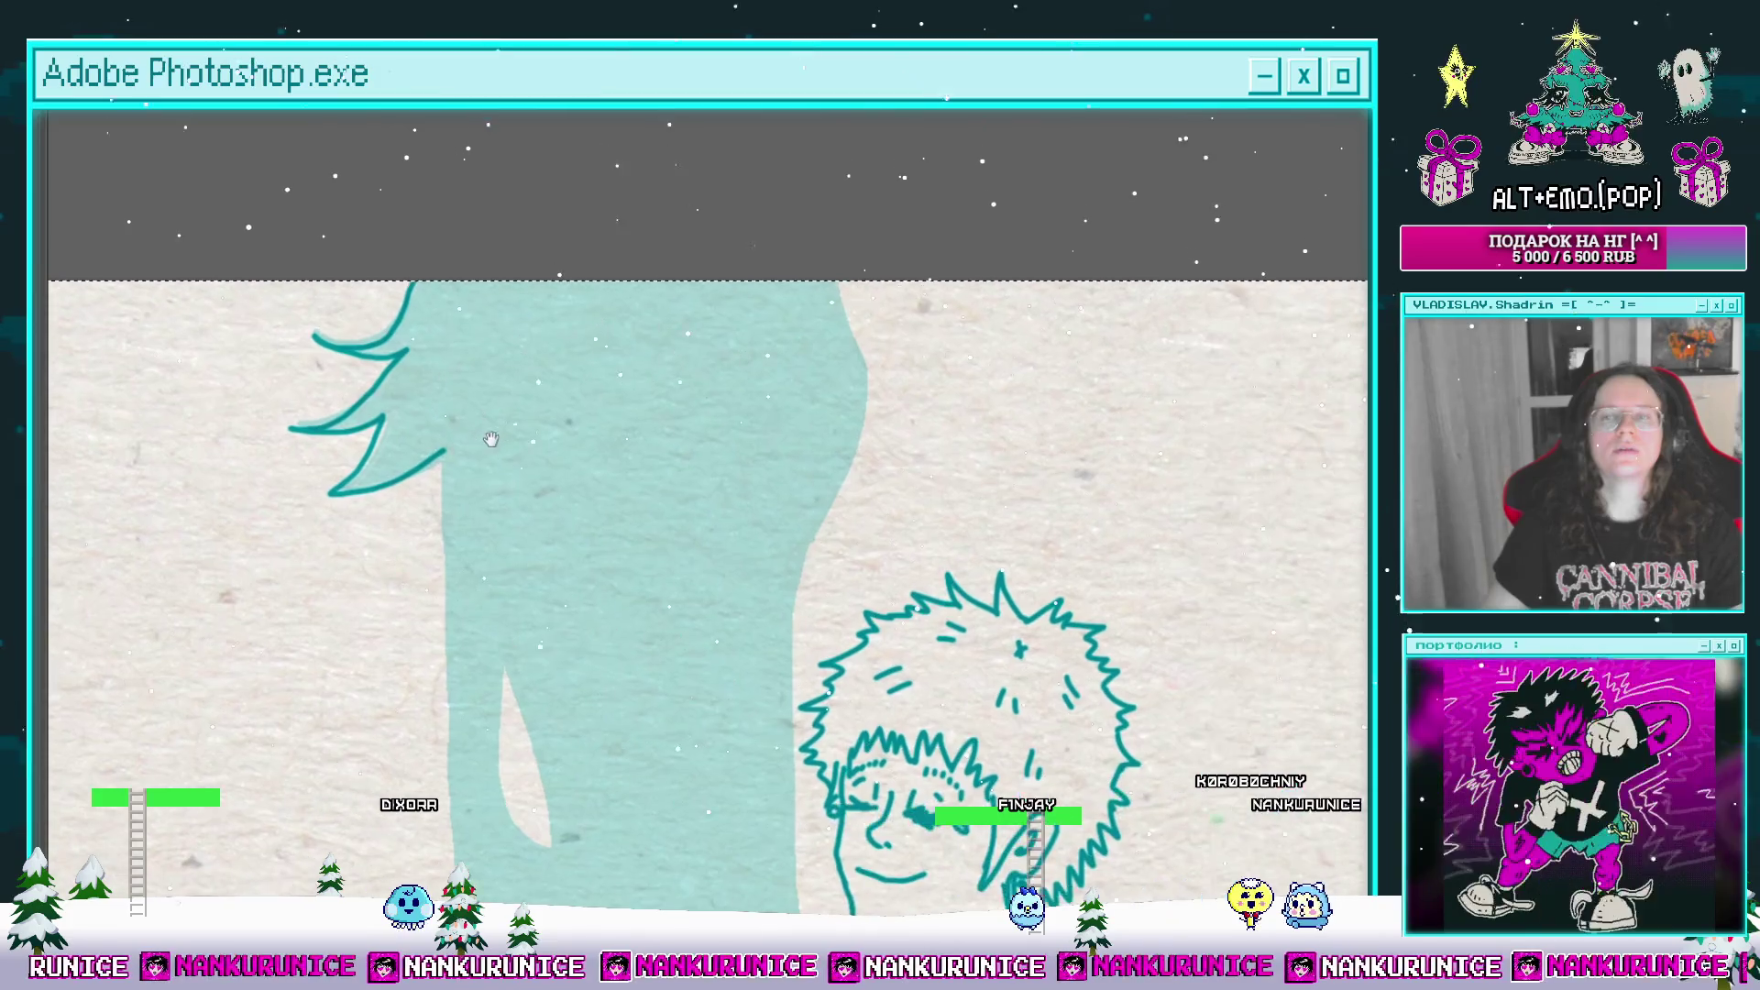
scroll(791, 266, "down", 2)
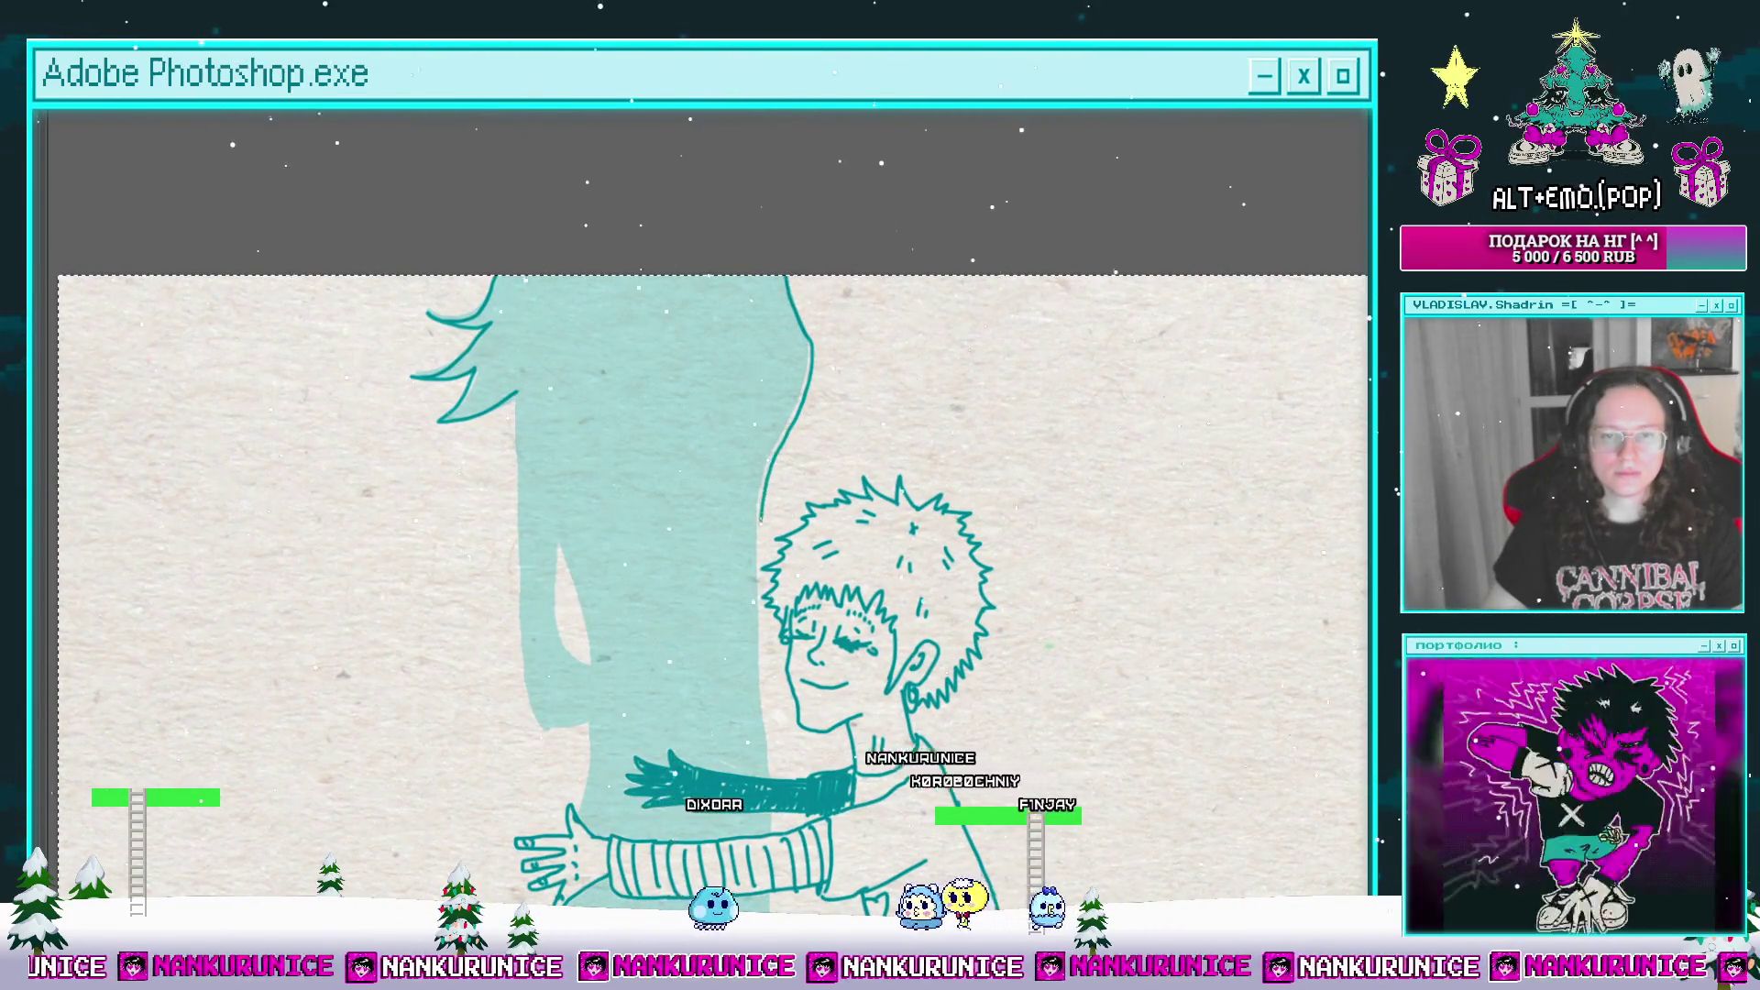
left_click_drag(549, 419, 613, 325)
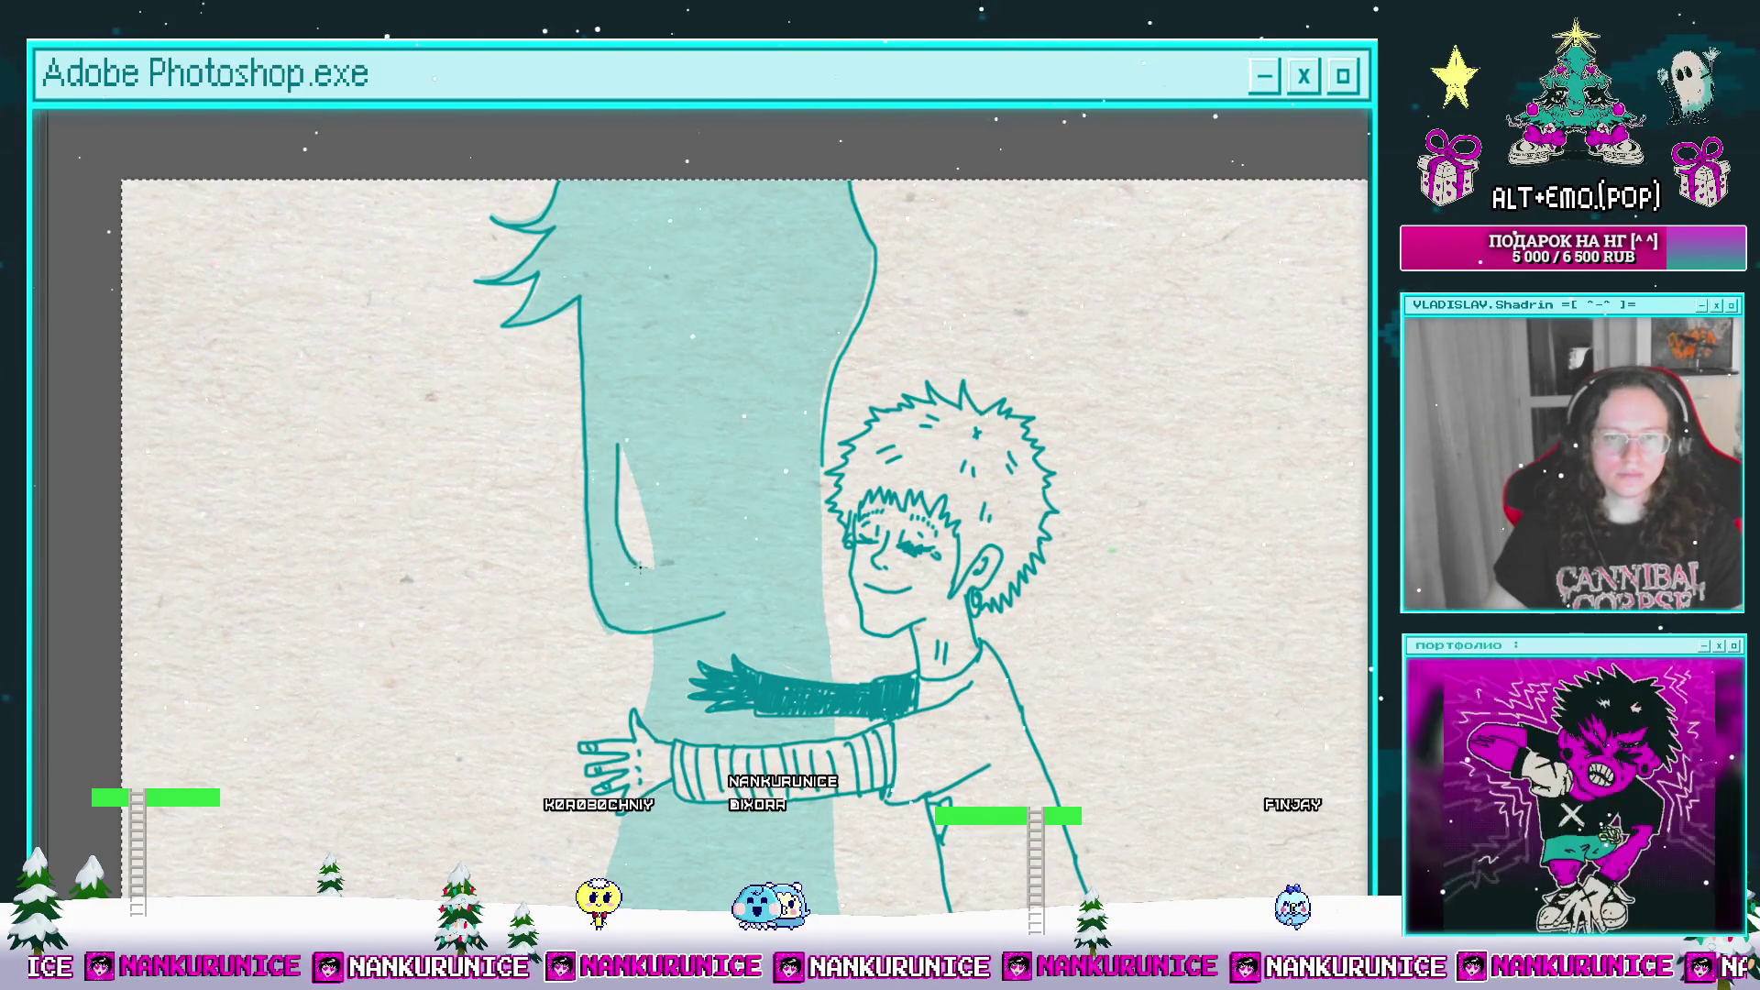
left_click_drag(621, 449, 651, 385)
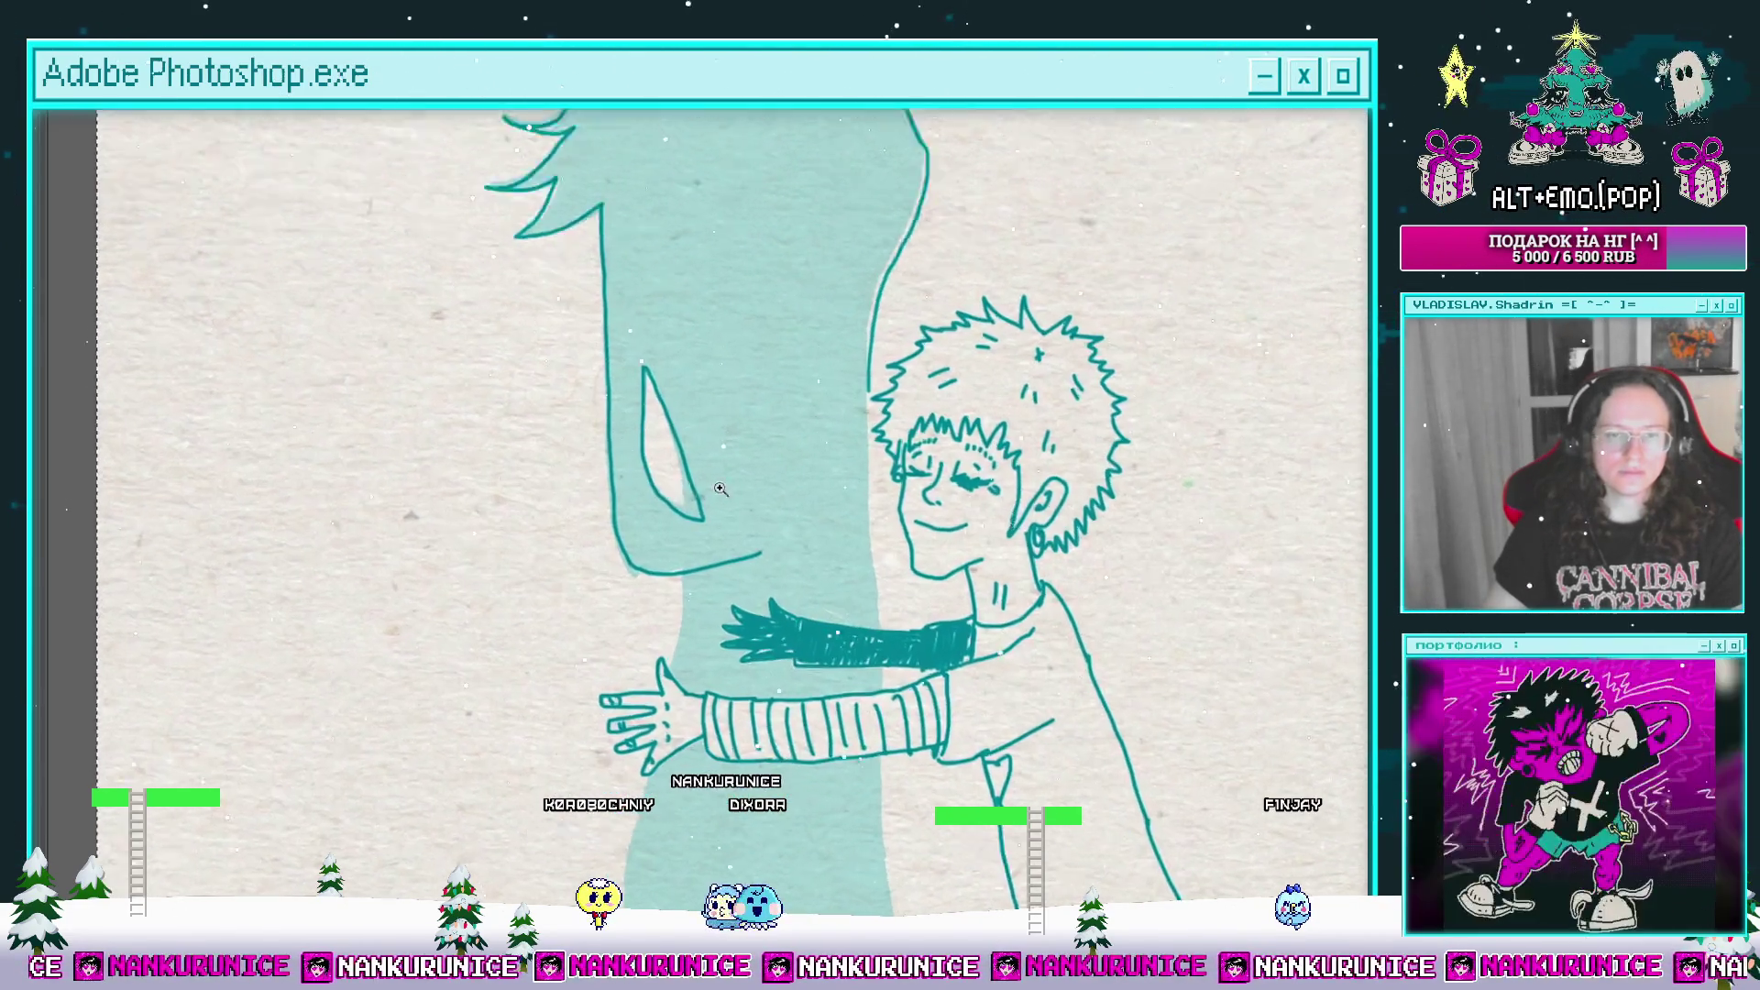
scroll(703, 548, "up", 3)
key("ctrl+z")
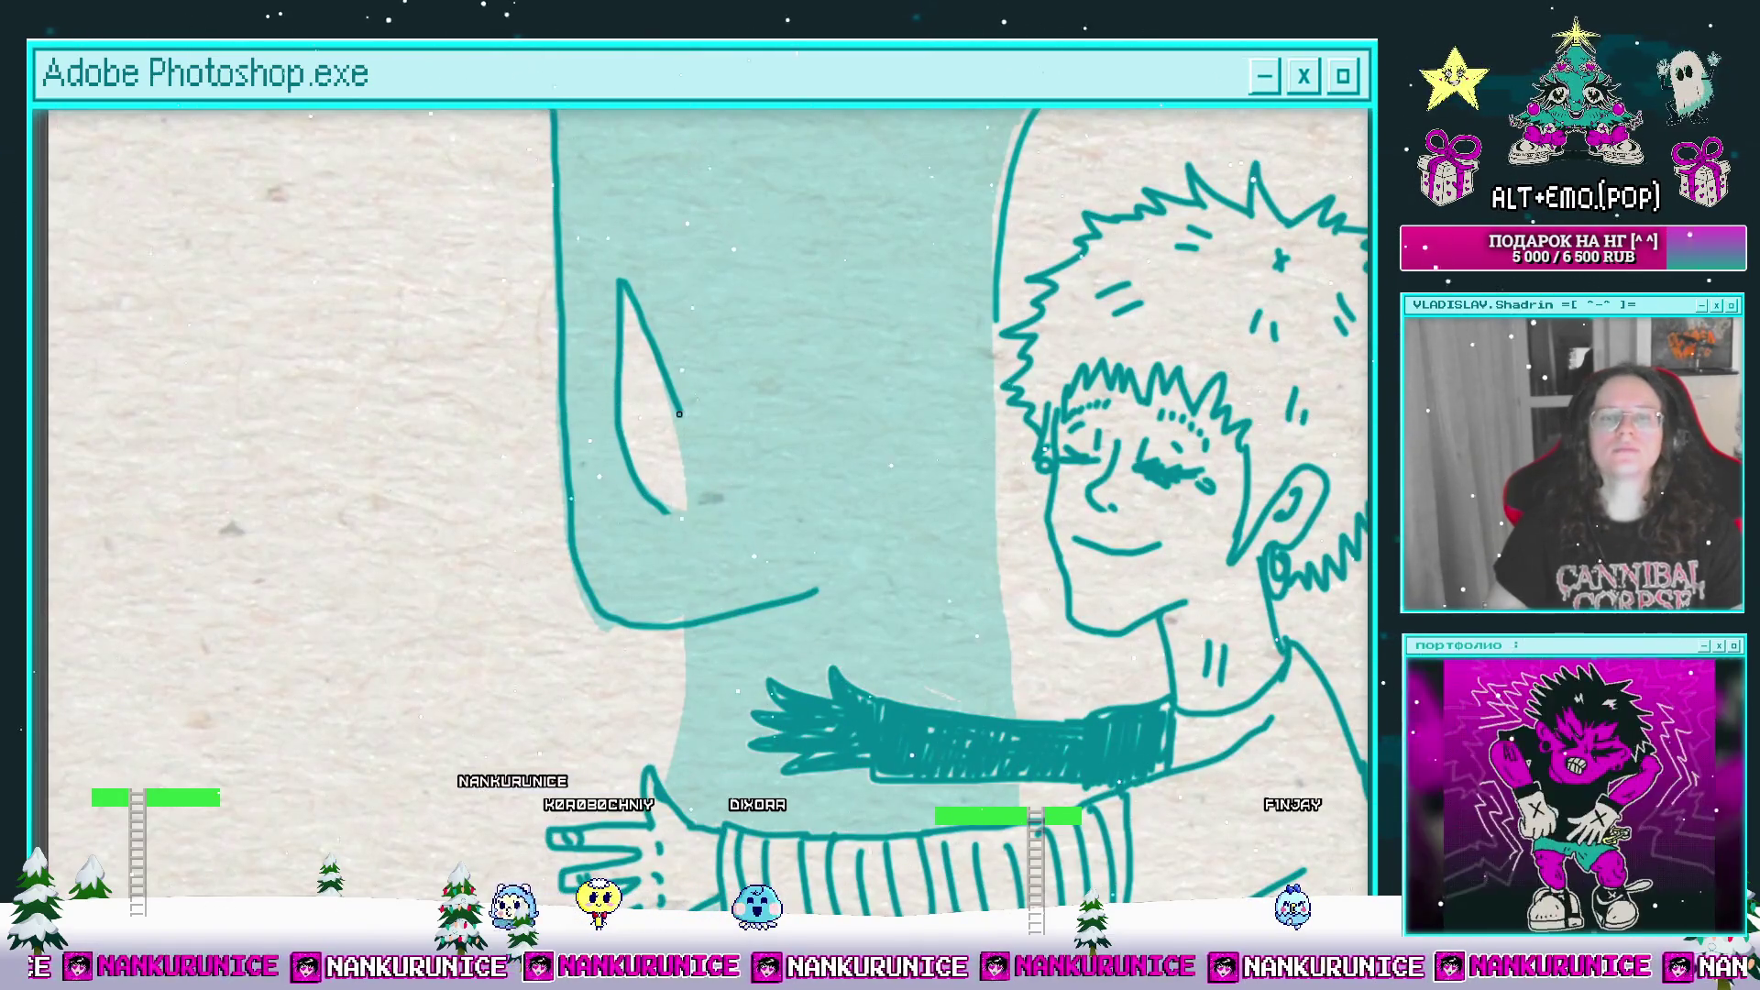
Step: Zoom out over the whole pair and fill the tall mother figure with dark teal
scroll(670, 515, "down", 2)
left_click_drag(670, 515, 679, 424)
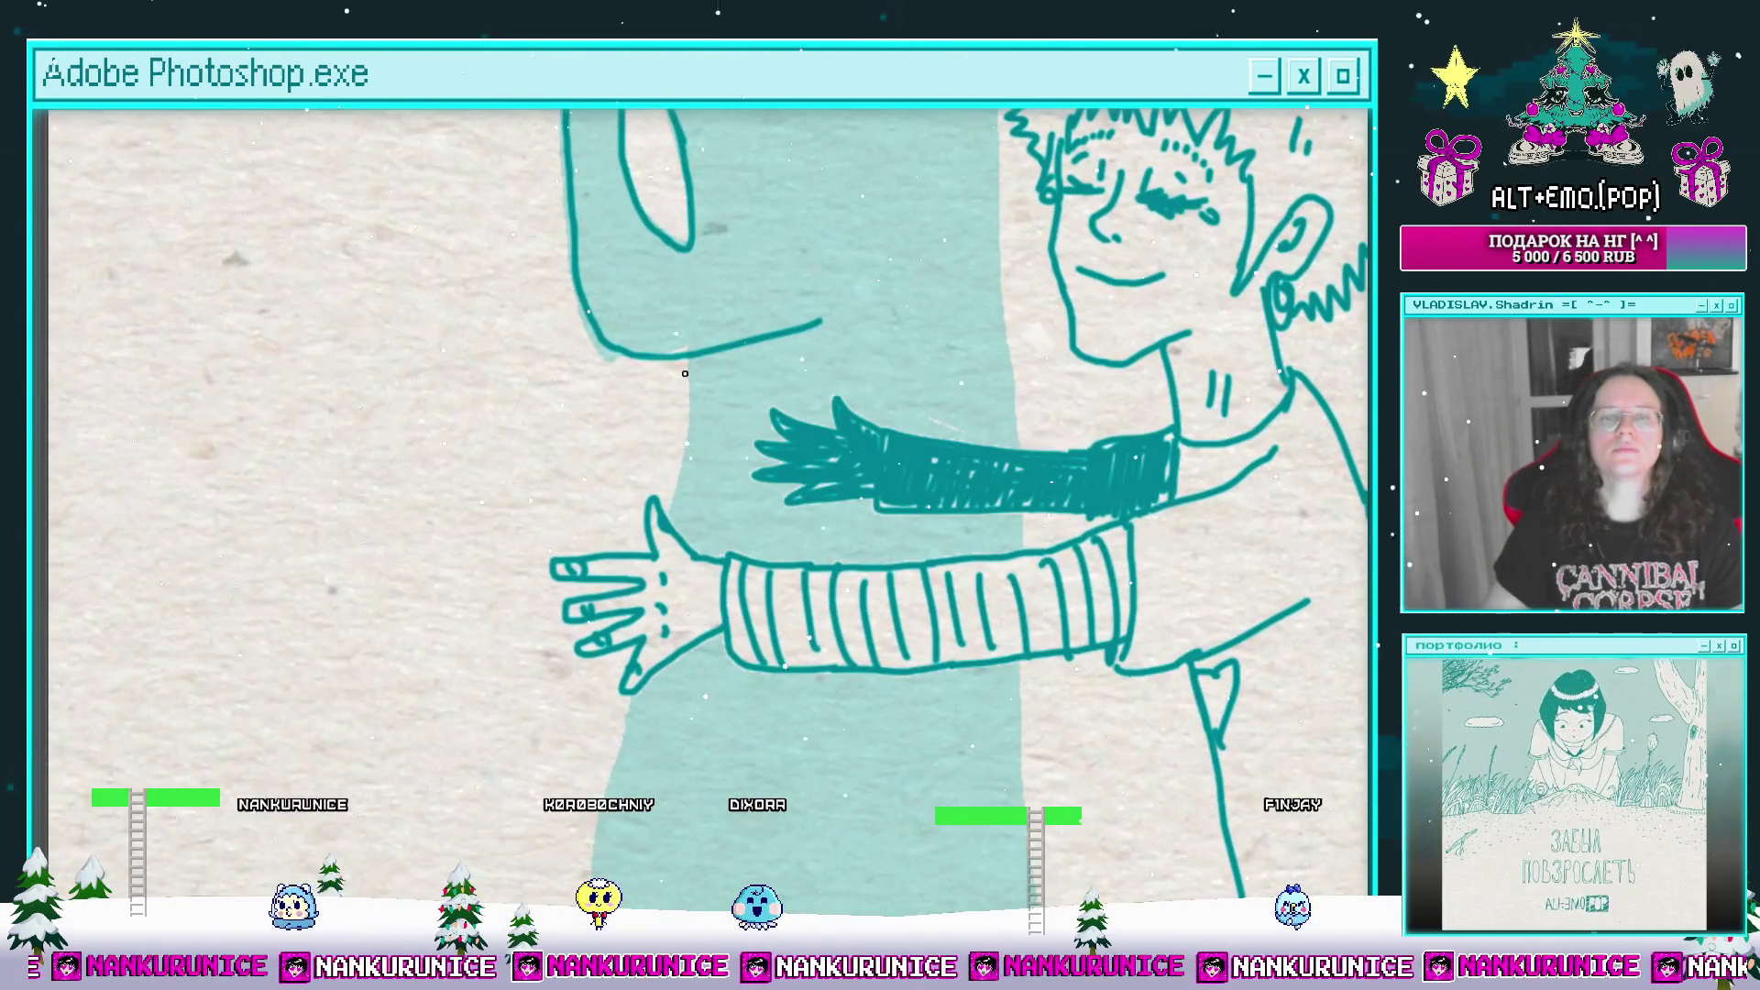
scroll(704, 337, "down", 1)
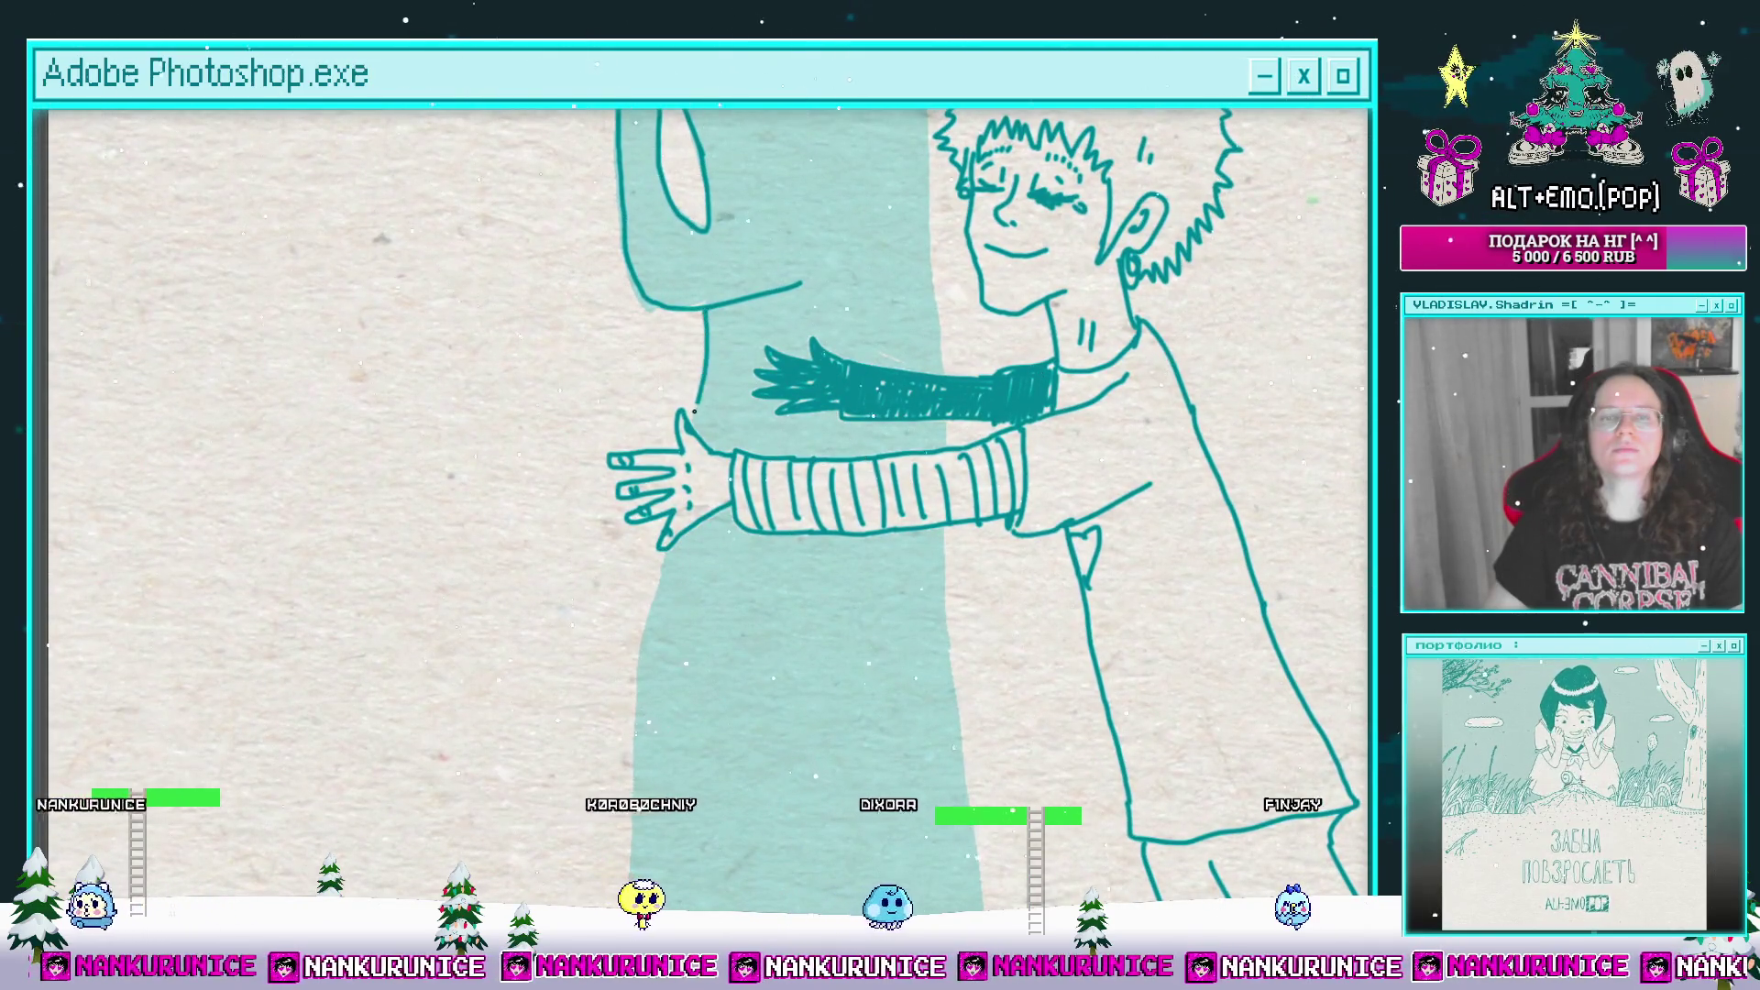
scroll(704, 336, "down", 2)
left_click_drag(693, 373, 724, 299)
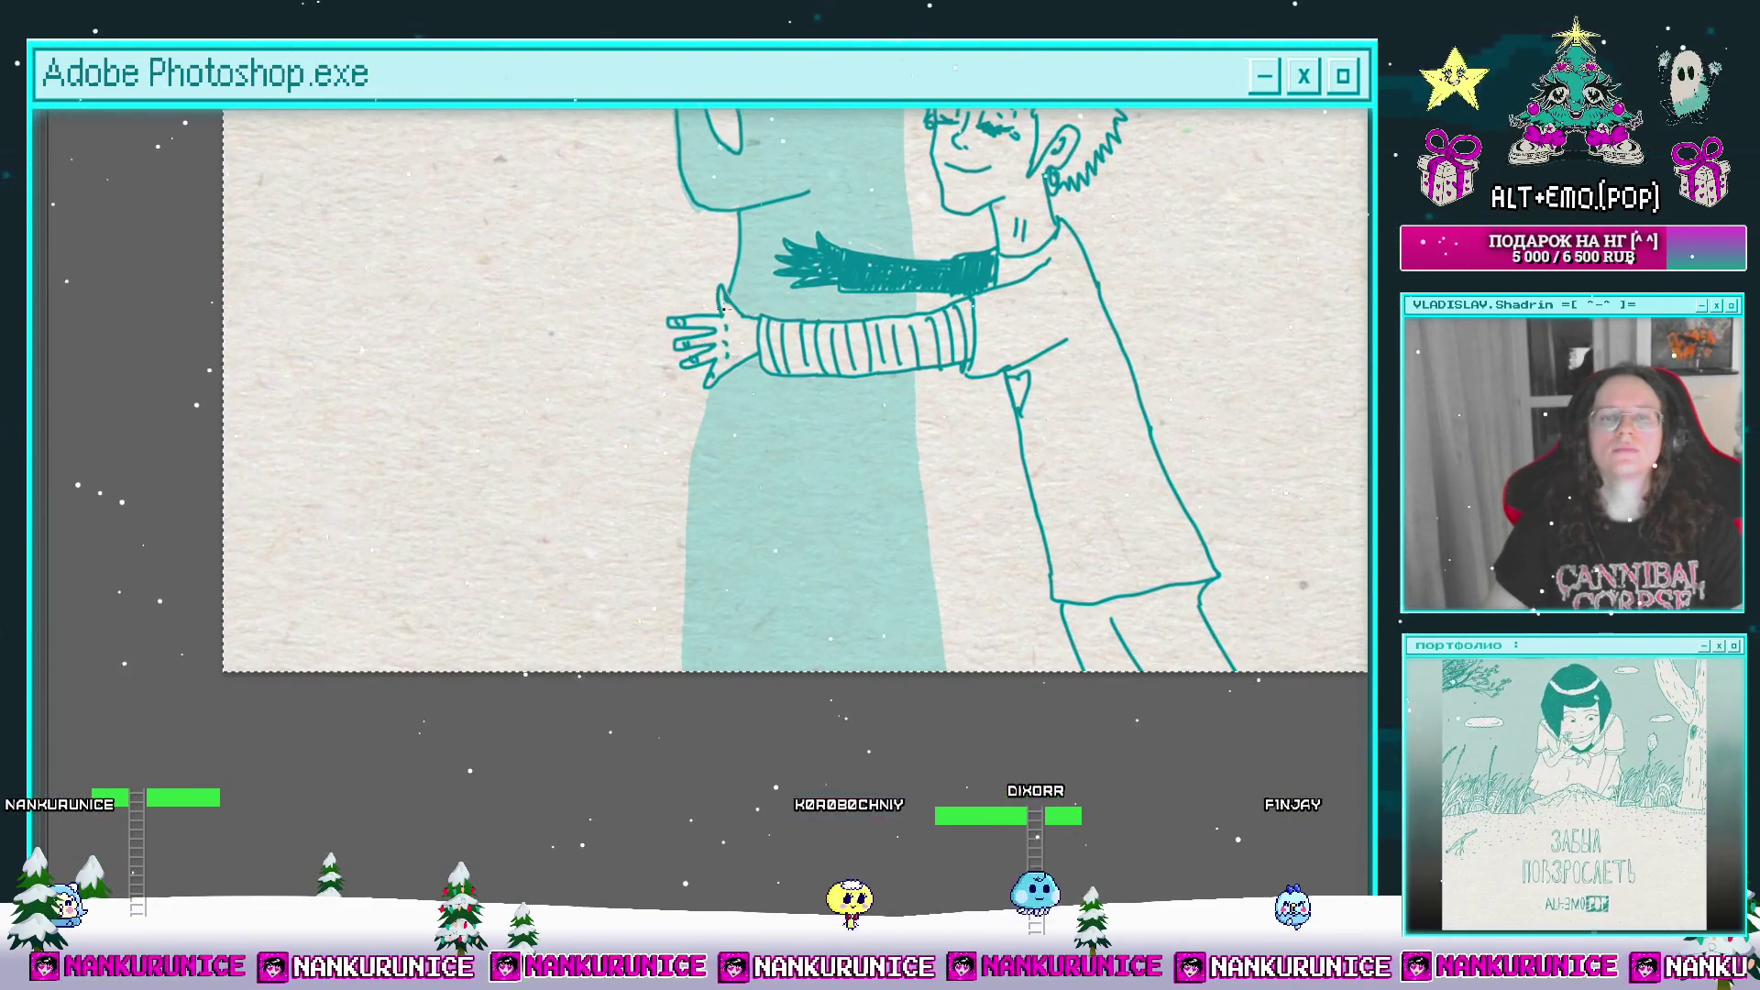
left_click_drag(767, 513, 645, 689)
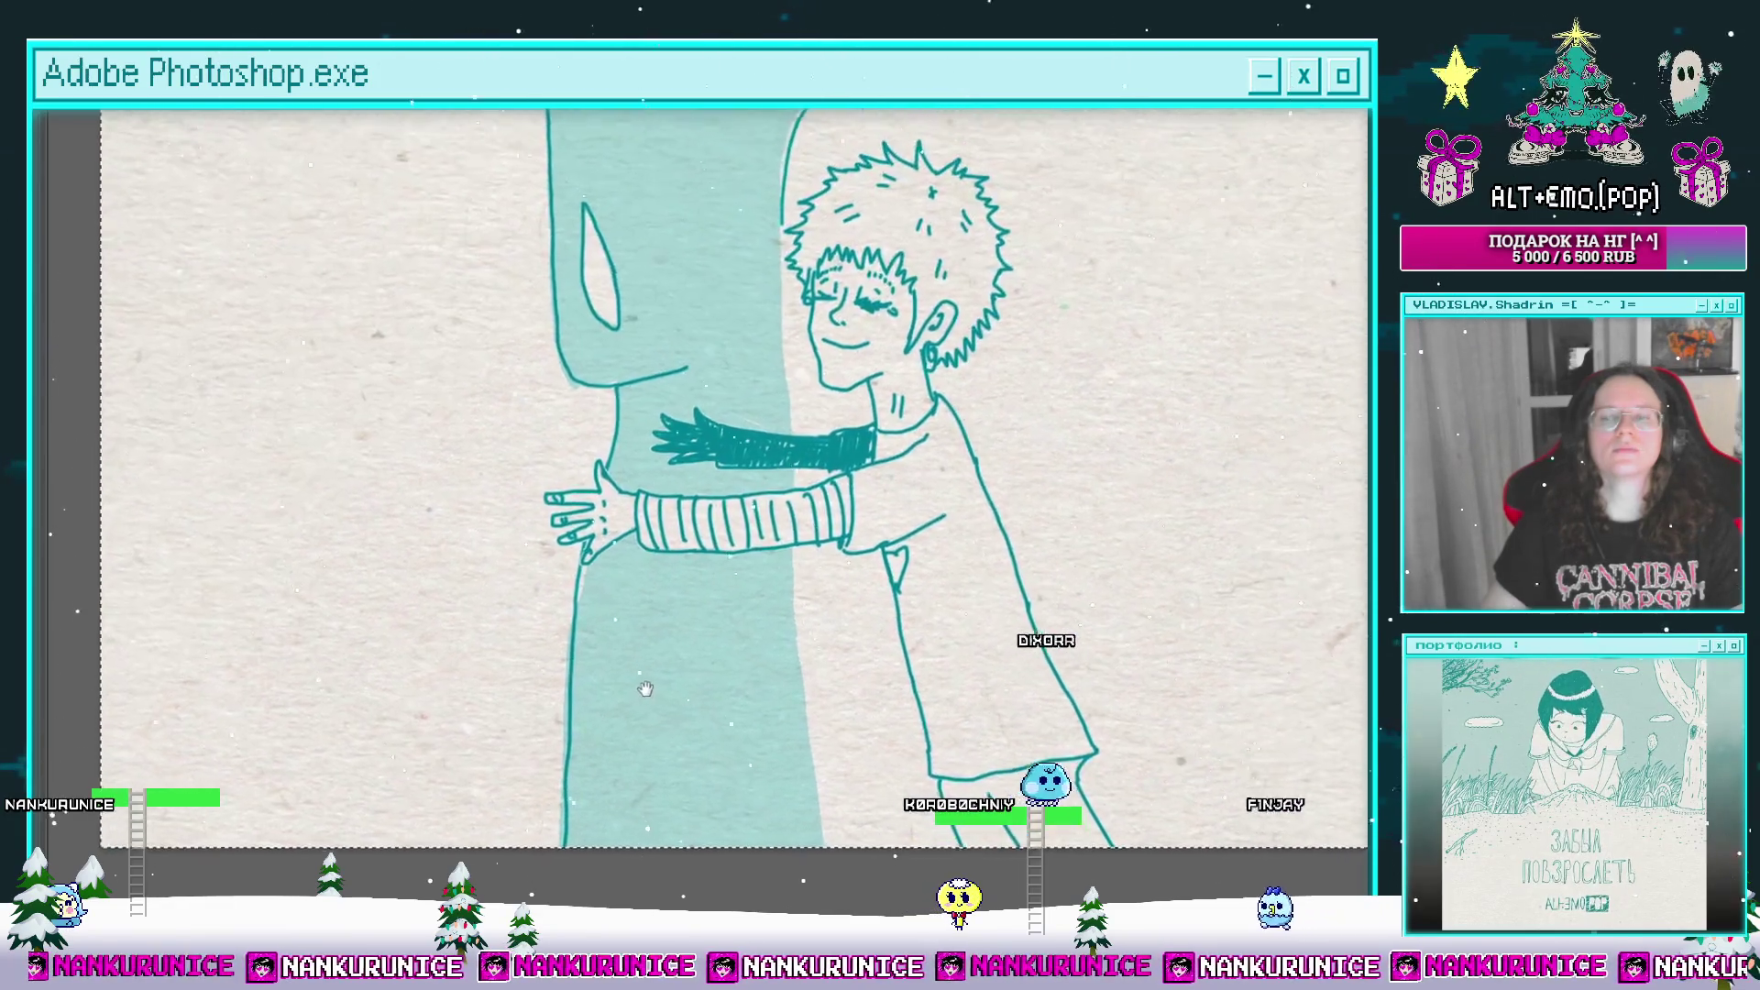
mouse_move(775, 231)
left_mouse_down()
mouse_move(724, 309)
mouse_move(739, 414)
left_mouse_up()
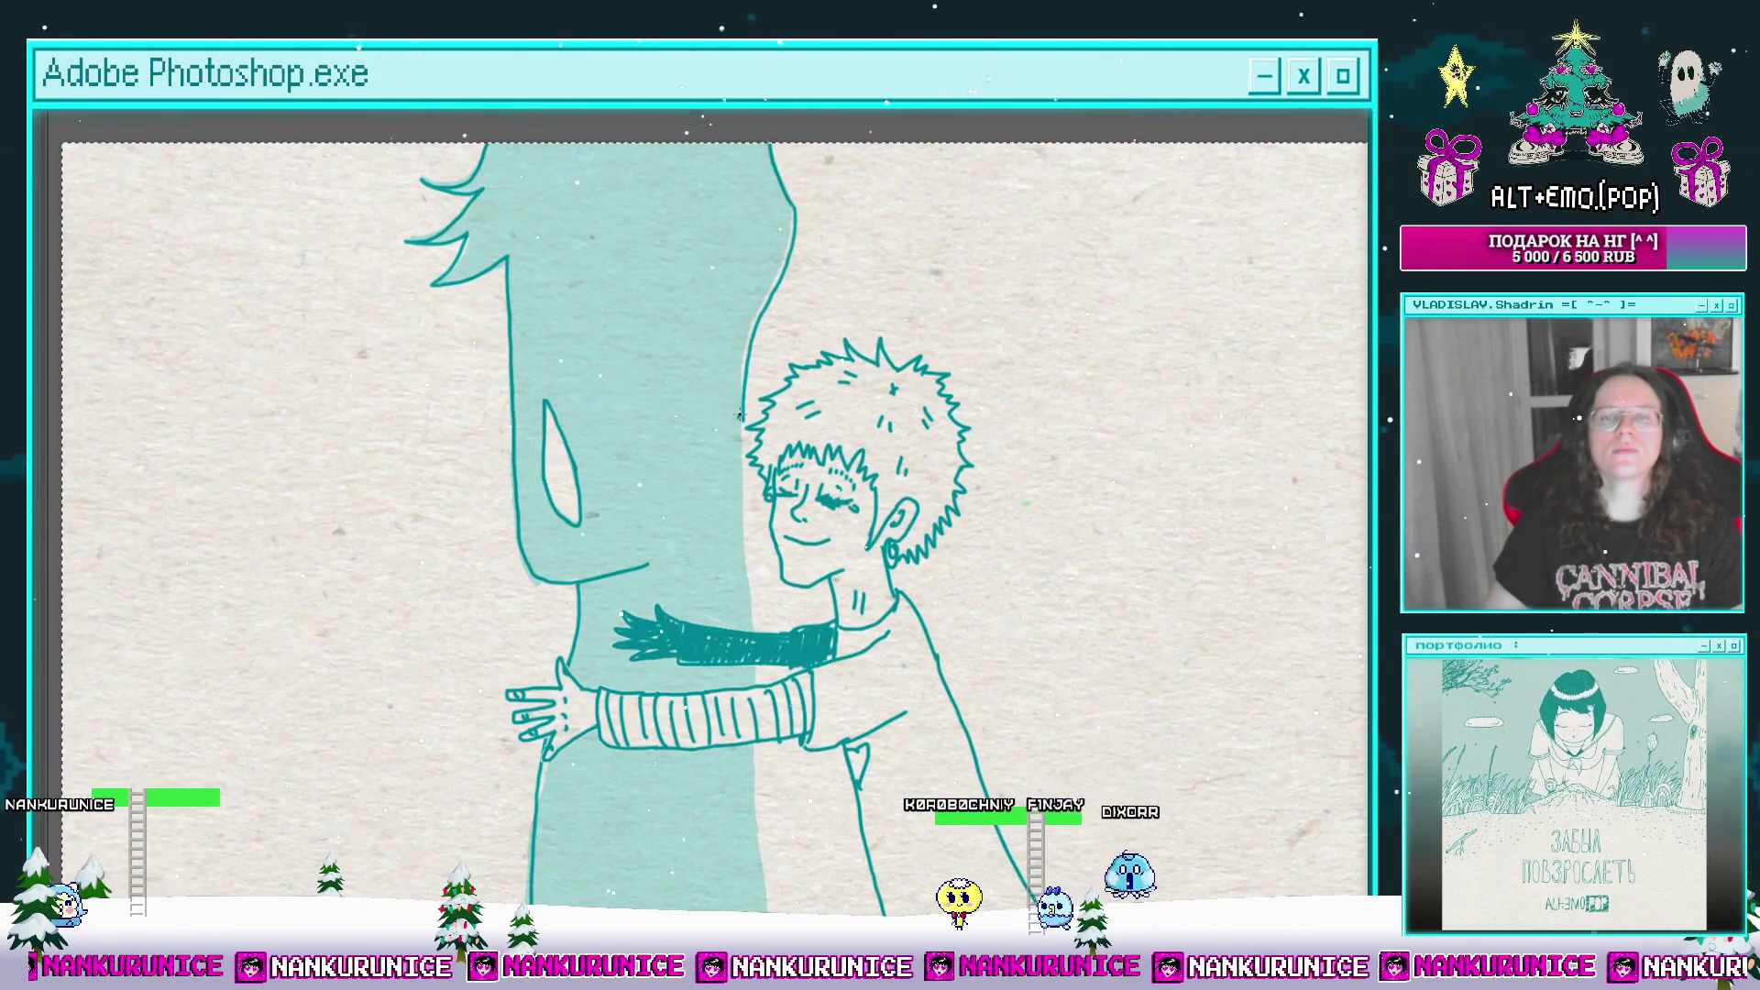
left_click_drag(759, 616, 748, 405)
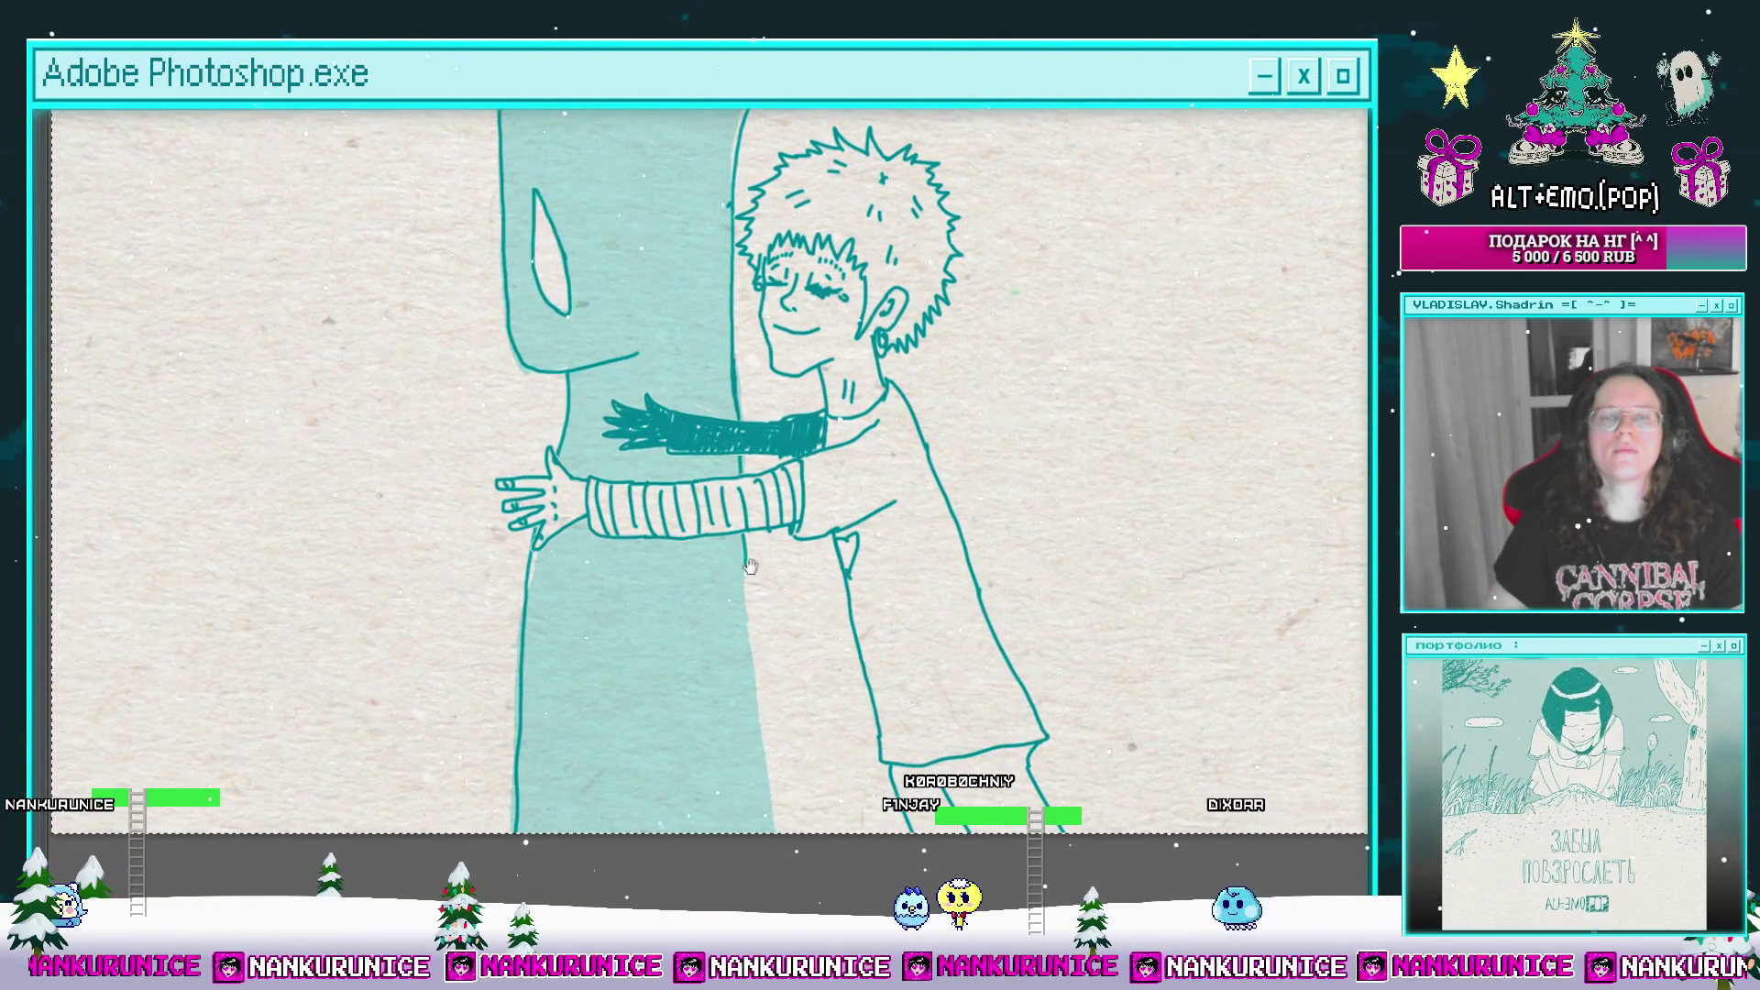
scroll(749, 566, "down", 3)
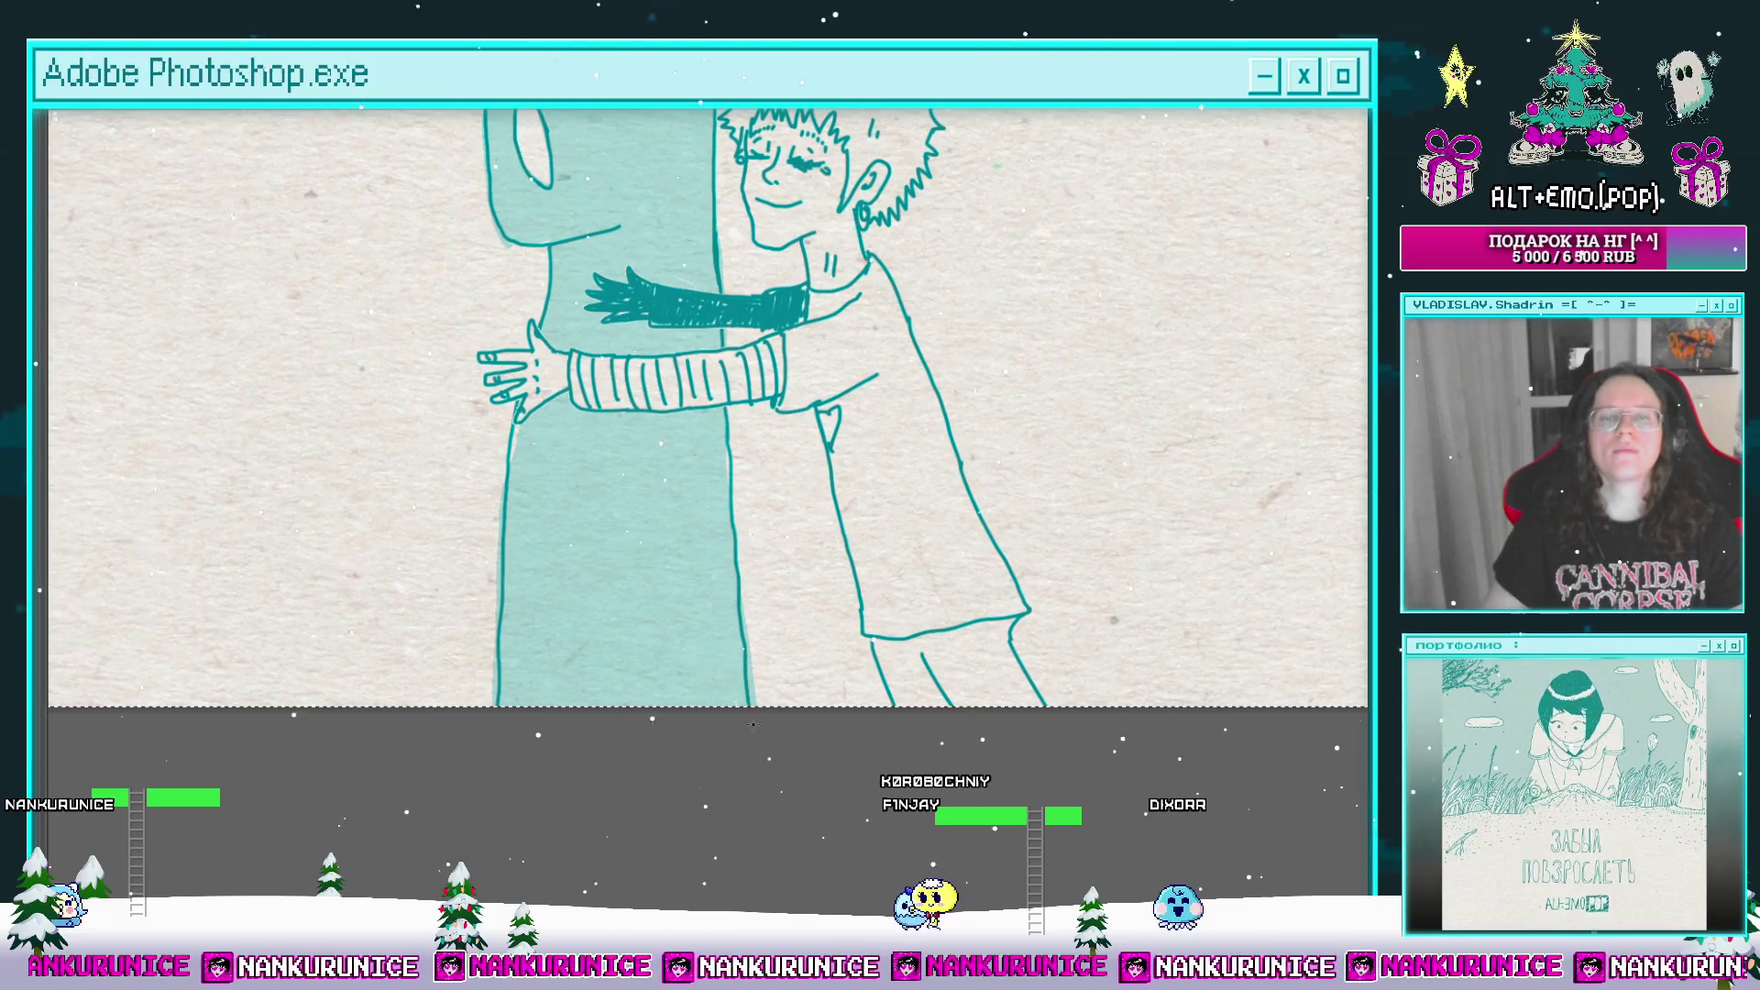
left_click(687, 581)
scroll(684, 409, "up", 7)
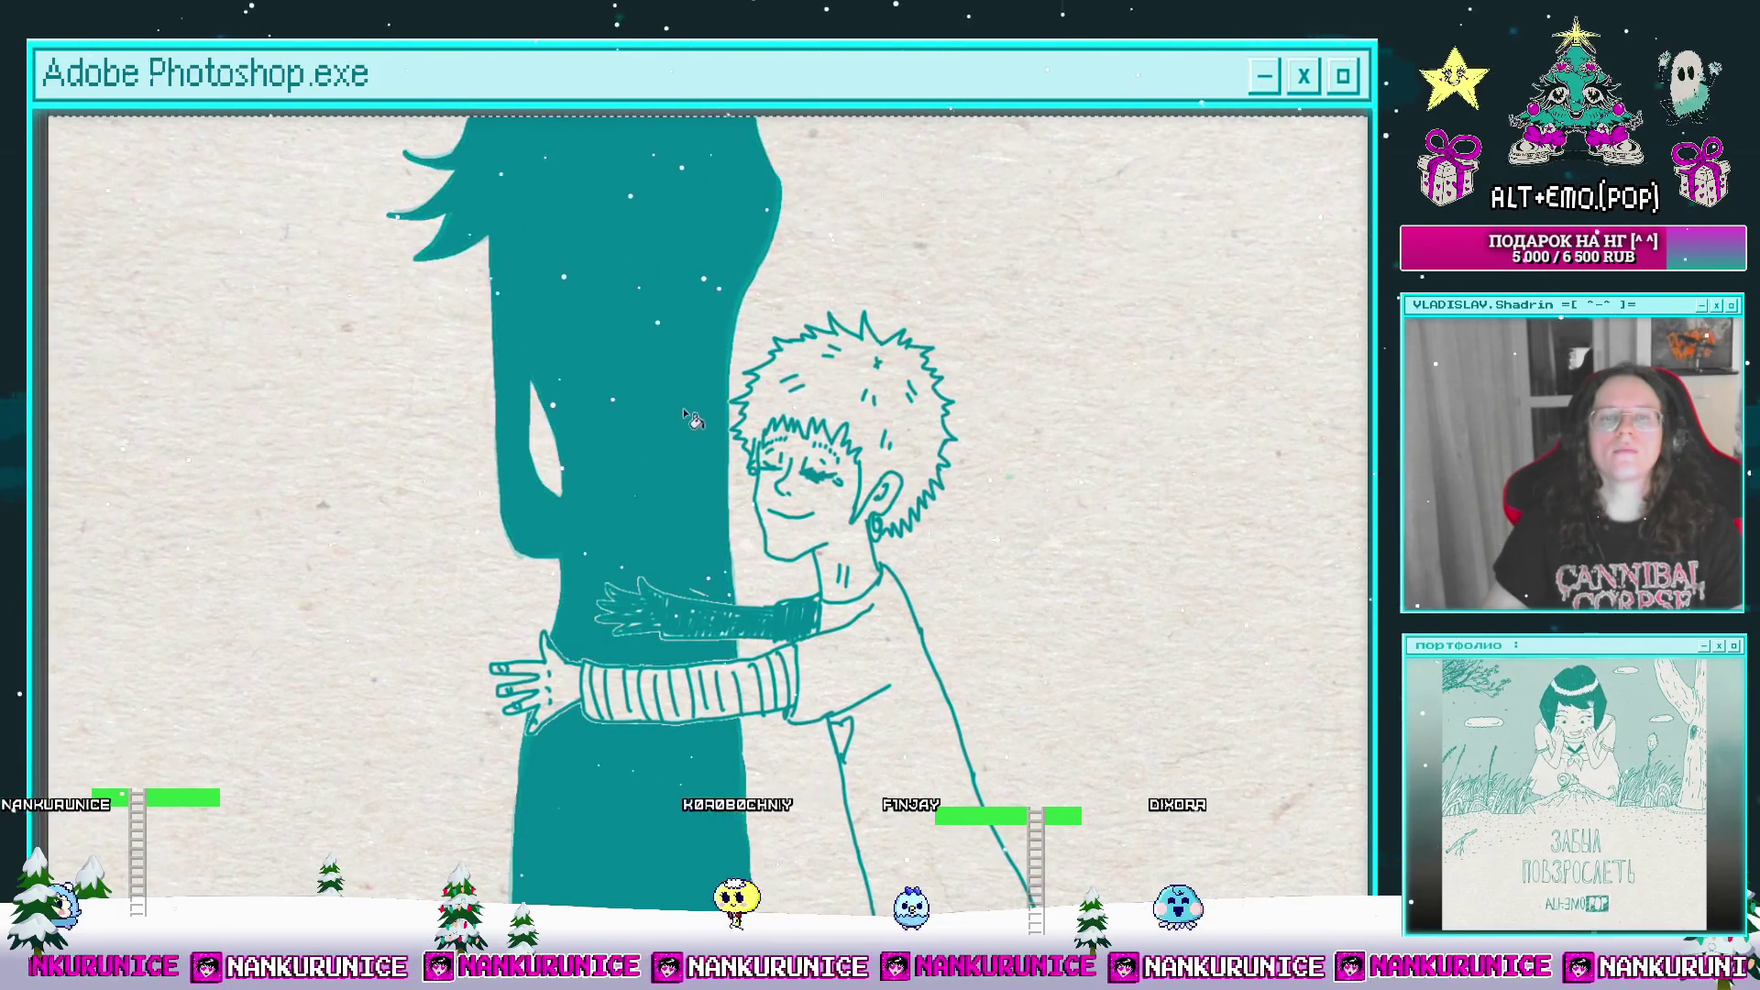
Step: Undo the extra fill, restore the panels, and step back to the boy's profile-turn frame
left_click_drag(684, 409, 717, 364)
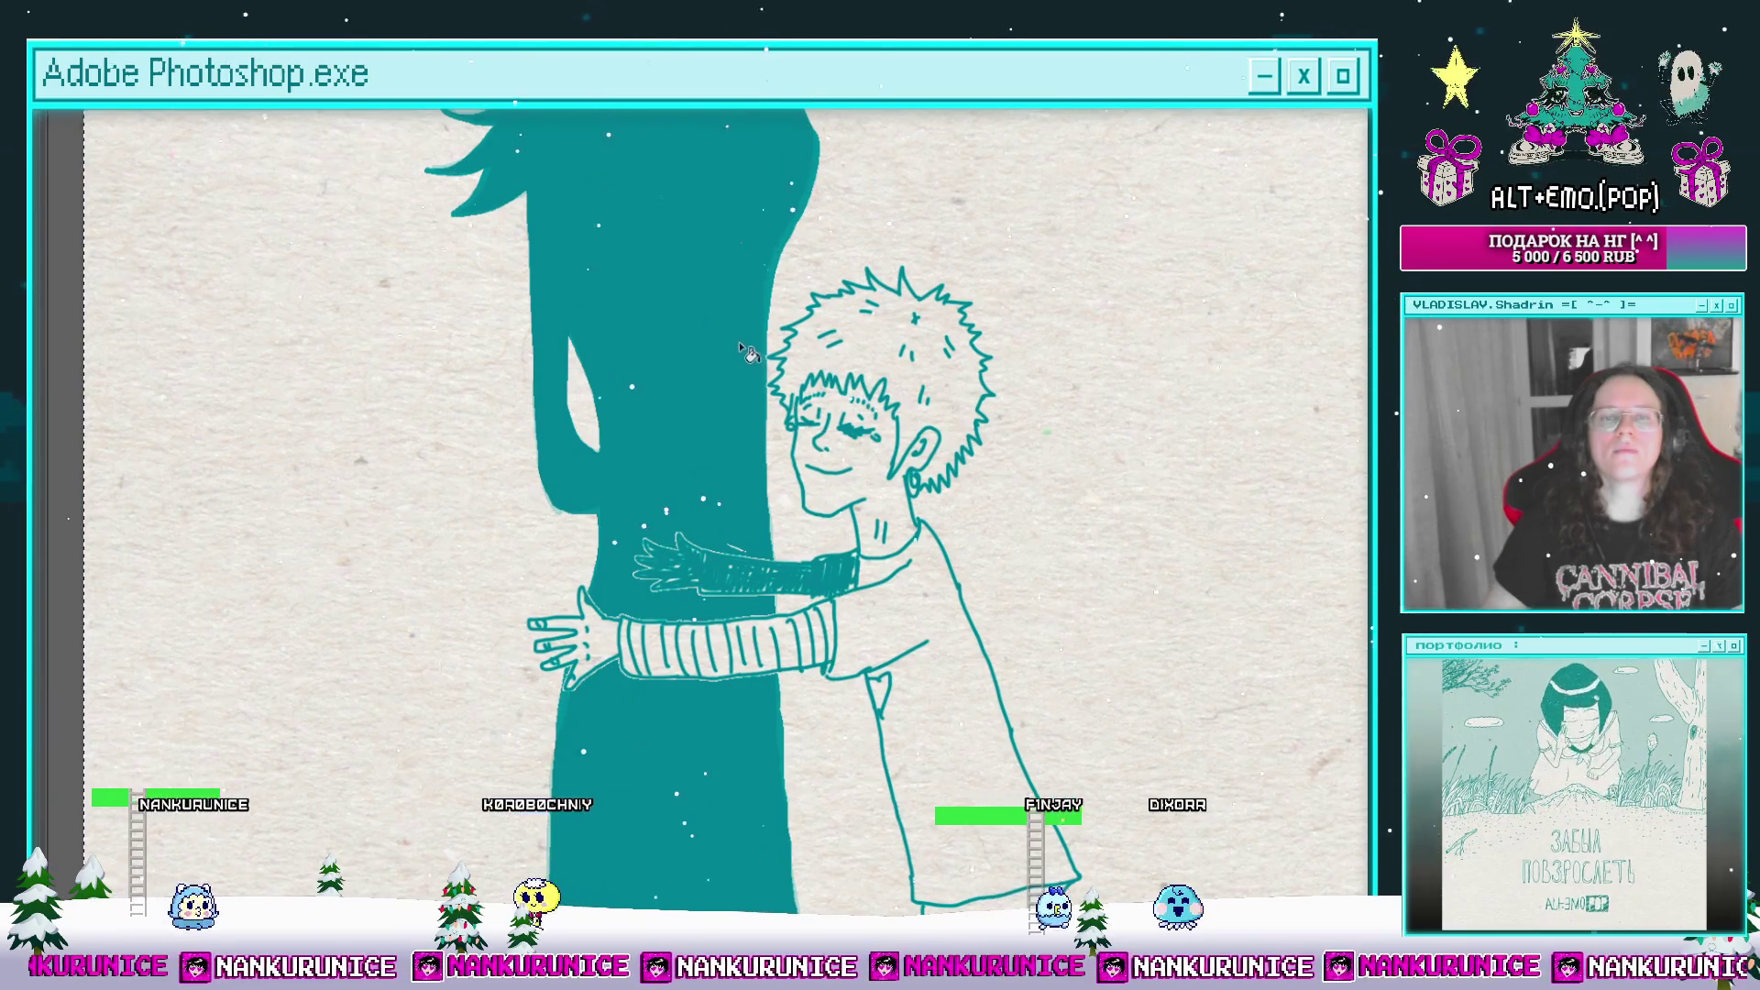
key("ctrl+z")
key("Tab")
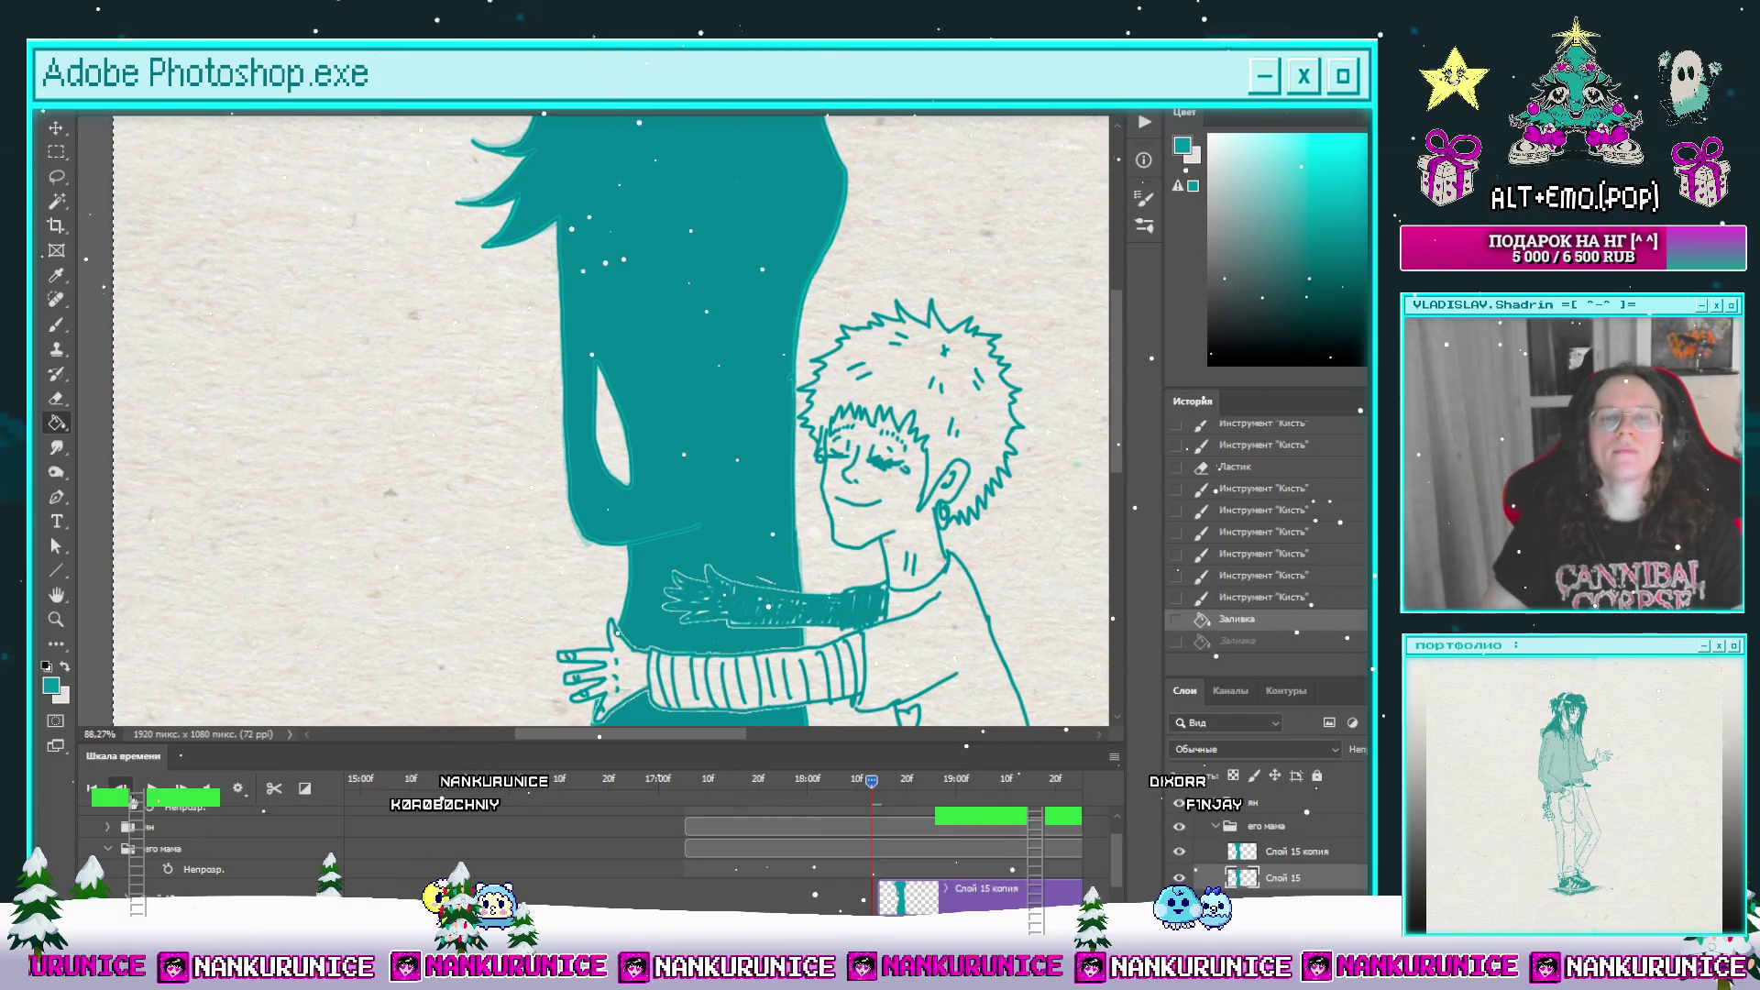
left_click(120, 789)
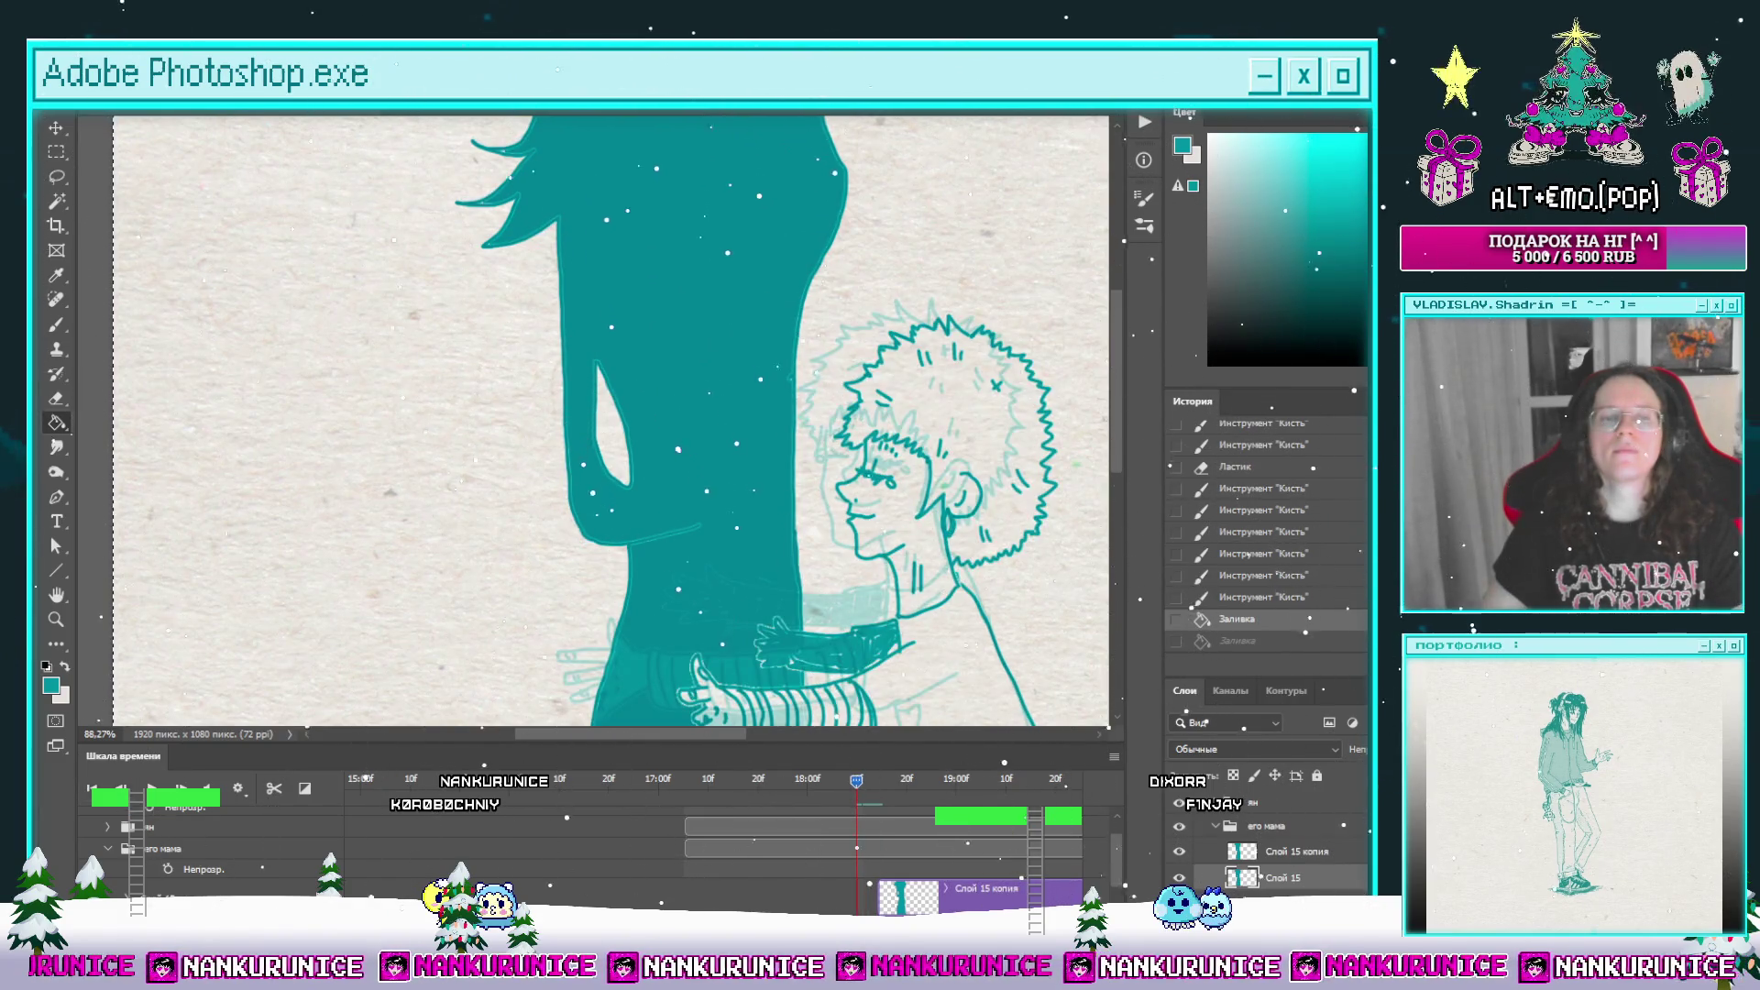
key("Right")
key("Left")
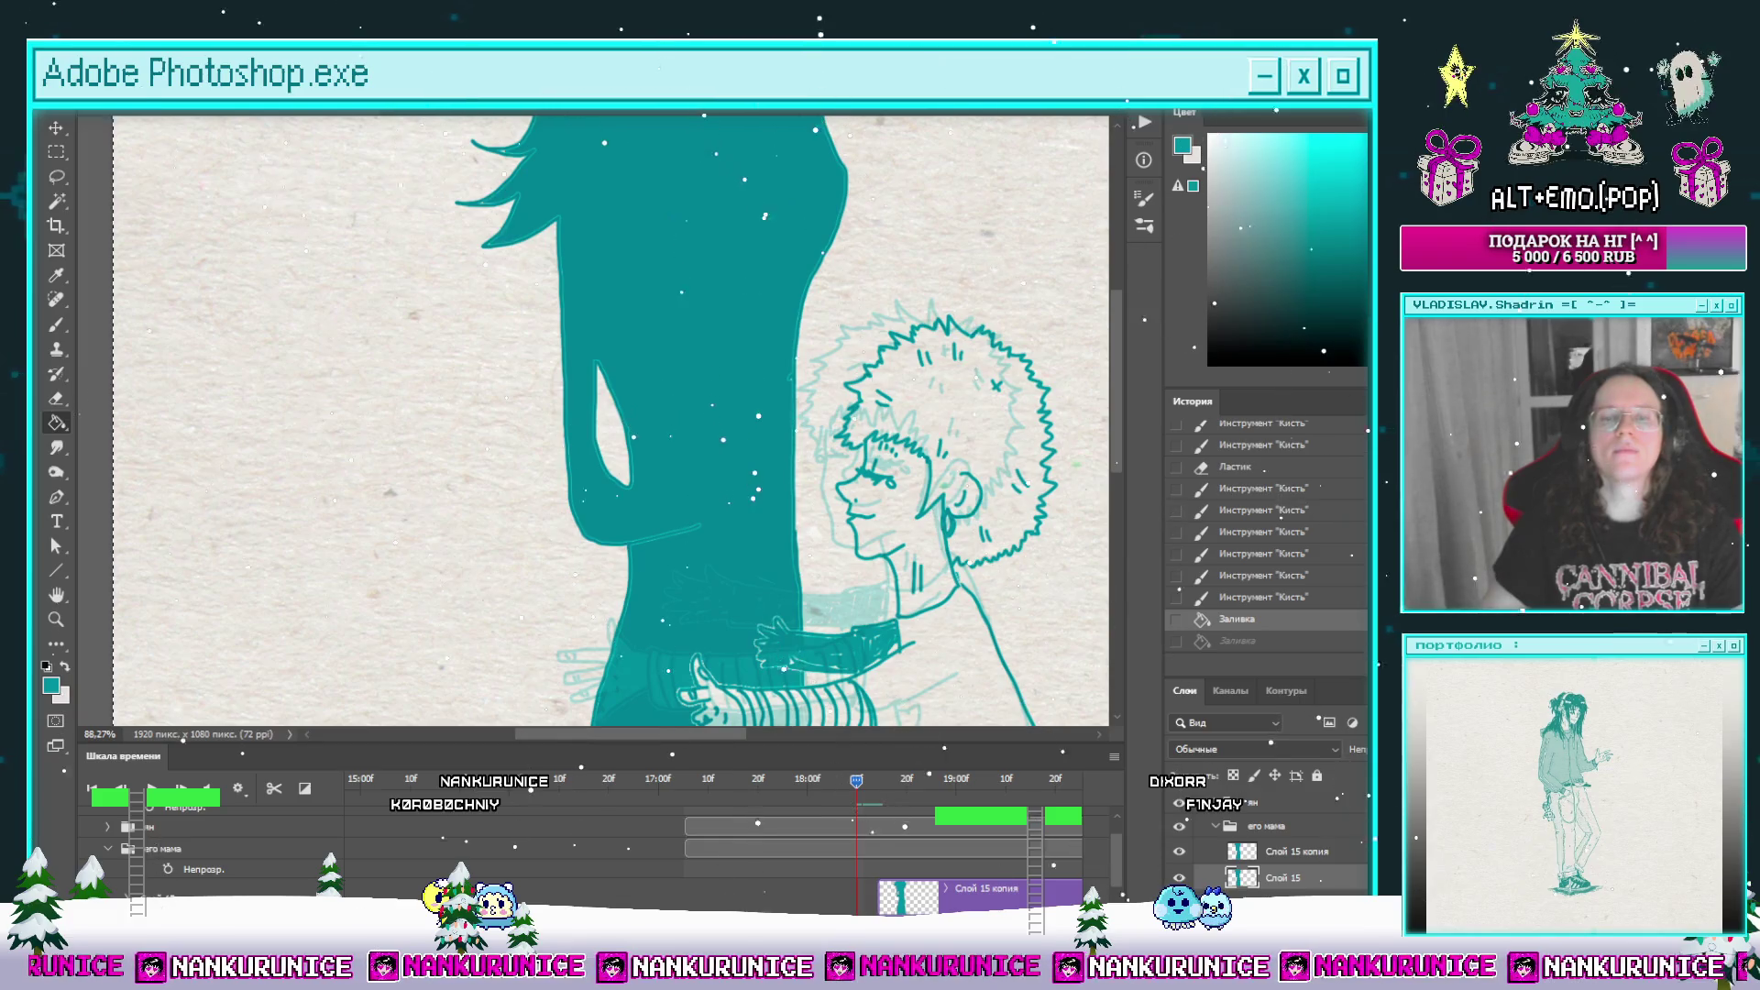
Step: Split a new frame at the playhead and clear its old sketch with Select All and Delete
left_click(273, 788)
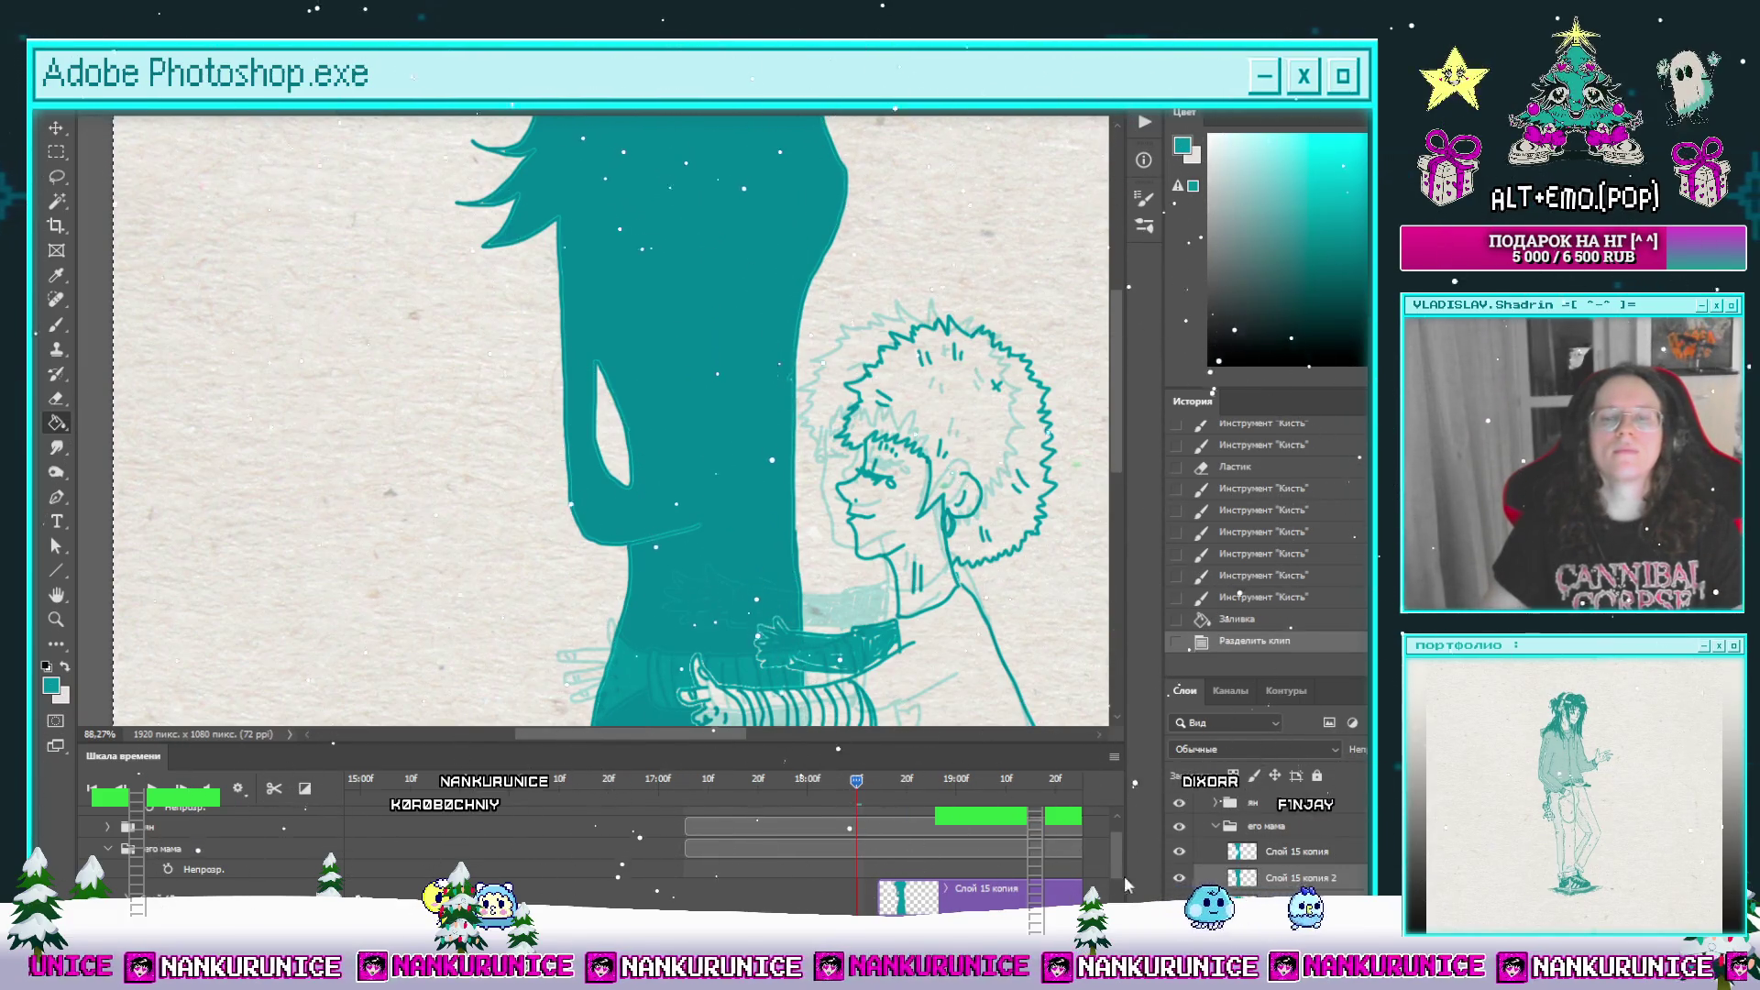
scroll(1114, 856, "down", 2)
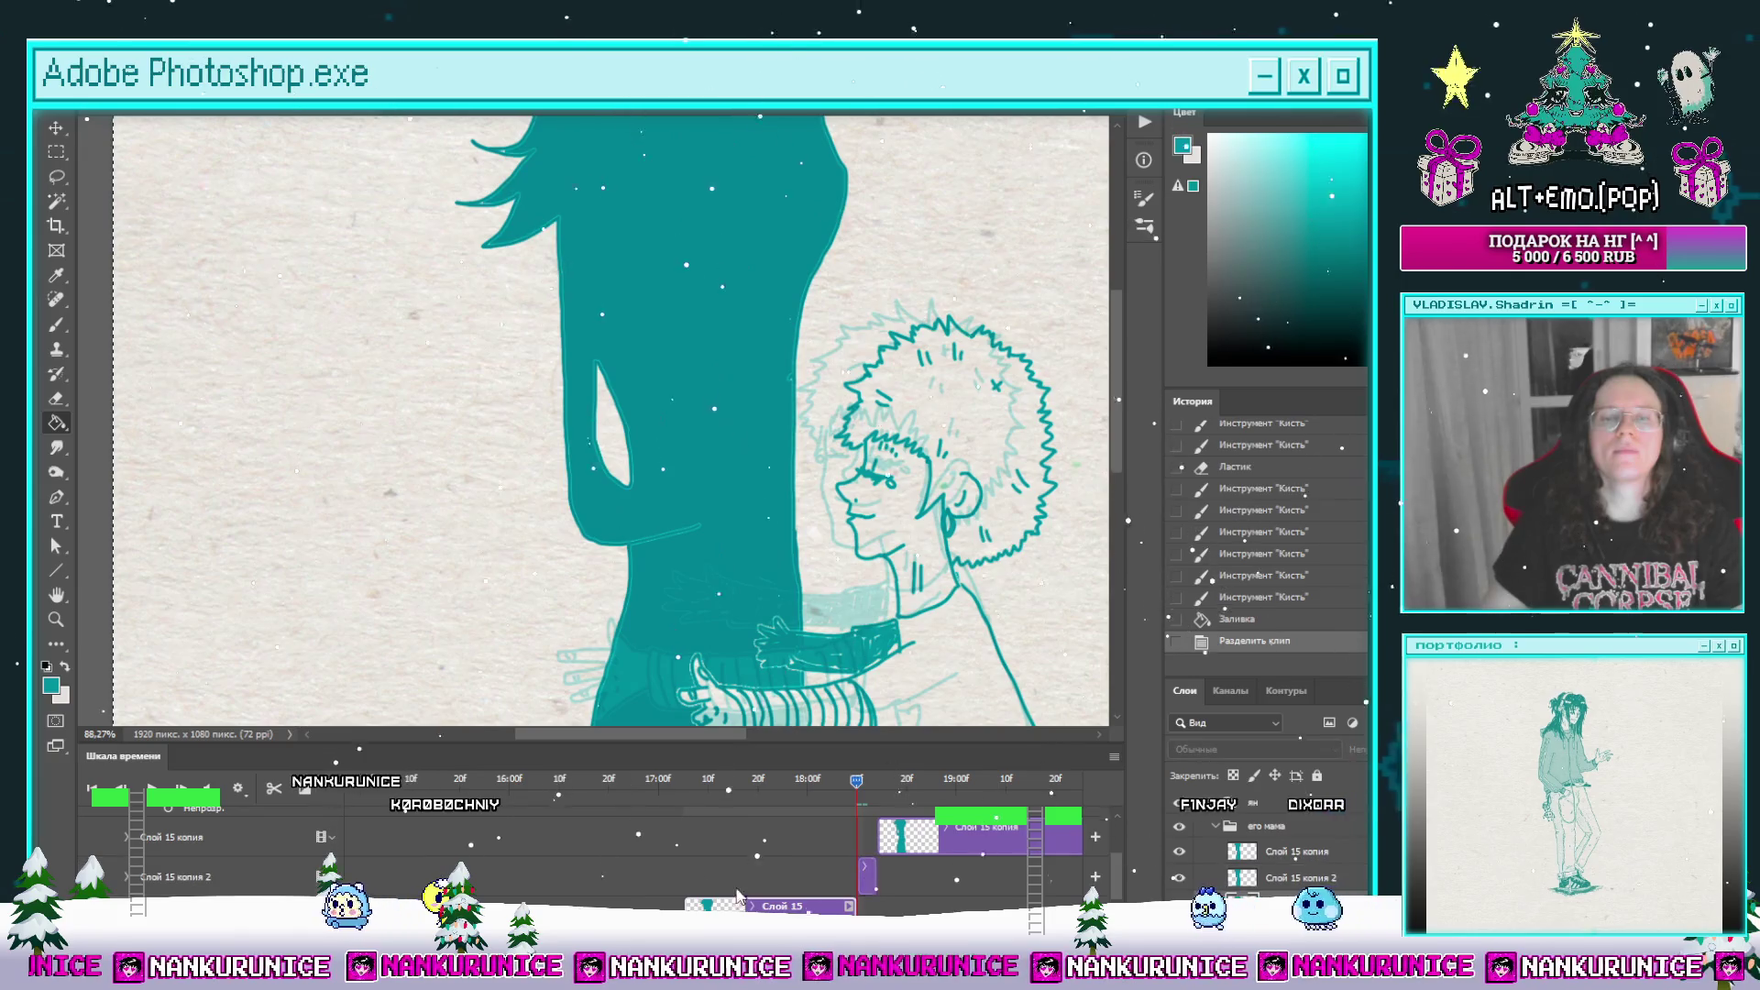
key("ctrl+a")
key("Delete")
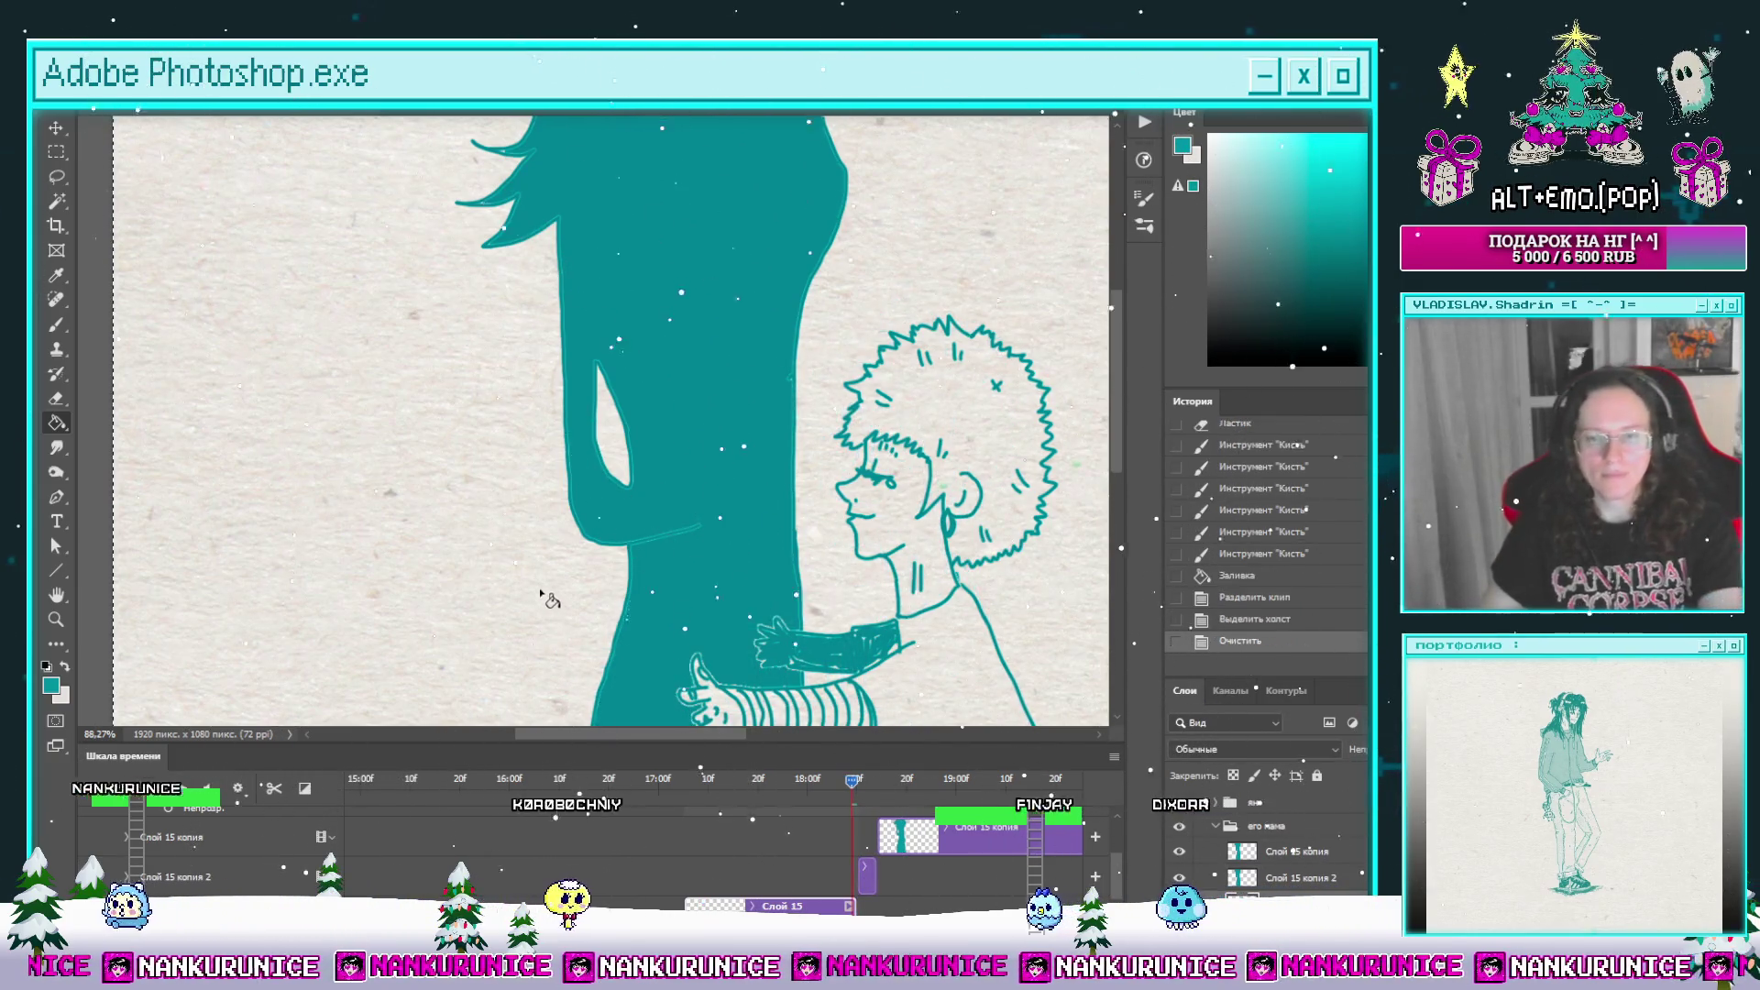
key("l")
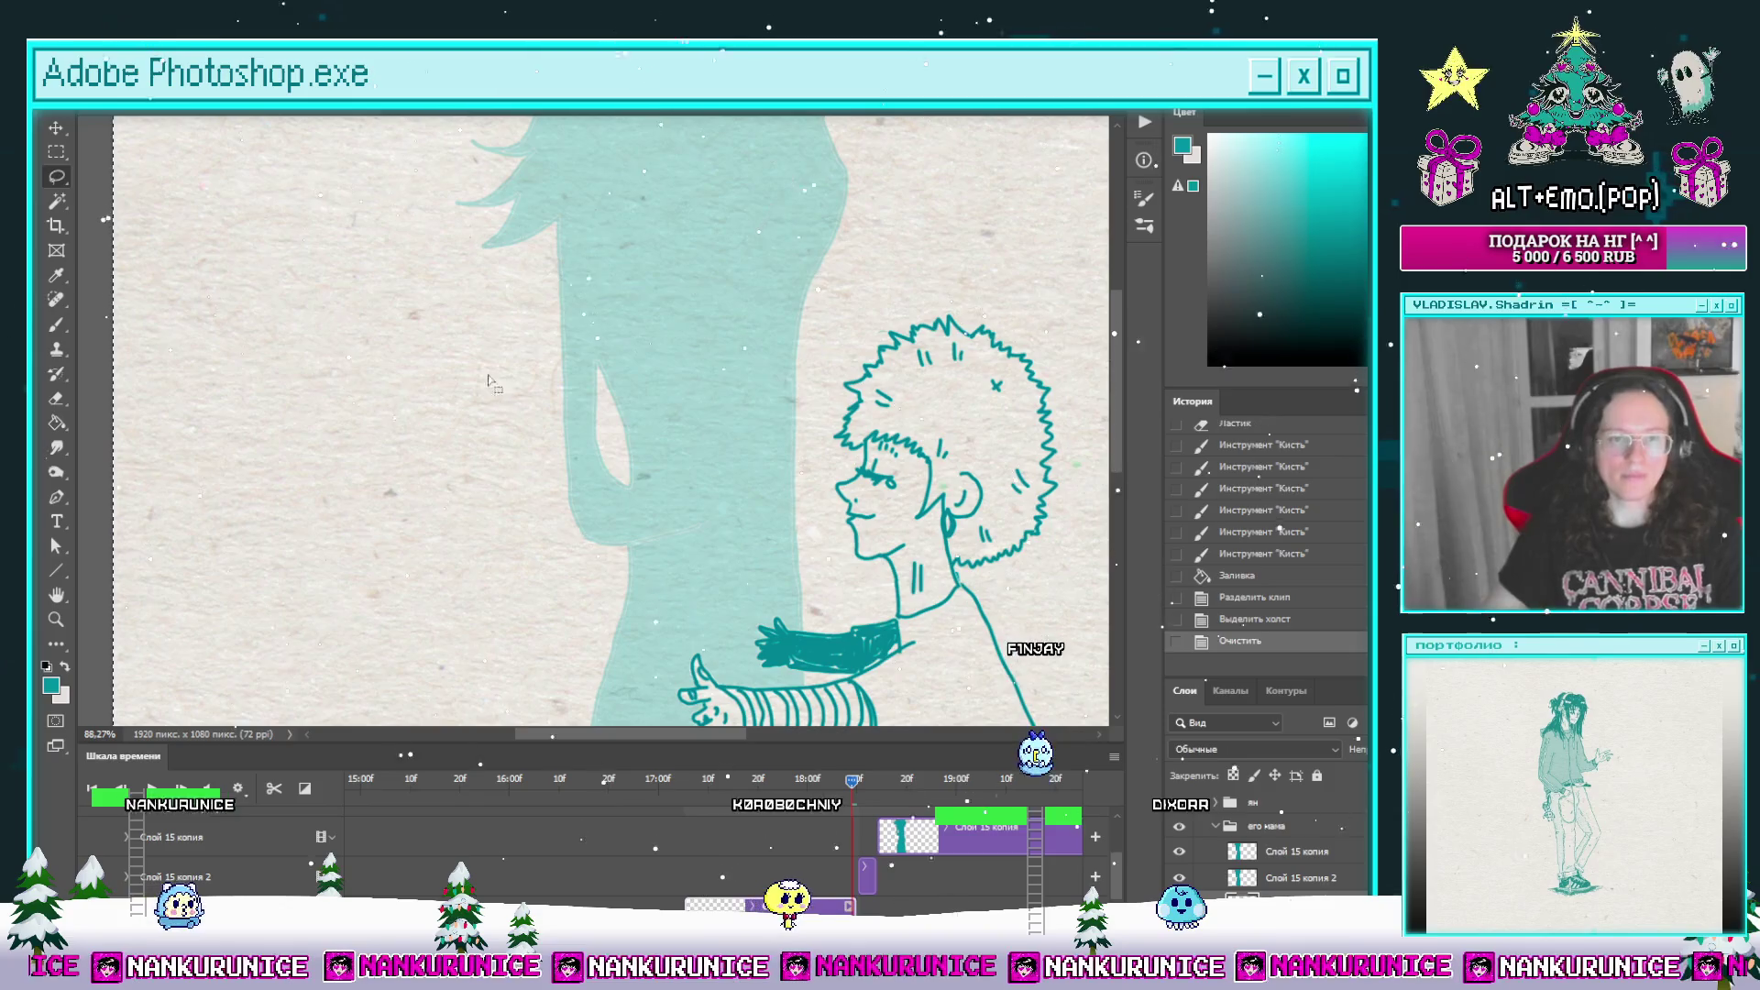
key("Tab")
Step: Trace the mother's hair strand and body outline, then fill it solid dark teal
mouse_move(724, 385)
left_mouse_down()
mouse_move(706, 312)
mouse_move(741, 321)
mouse_move(721, 341)
mouse_move(798, 372)
mouse_move(727, 342)
left_mouse_up()
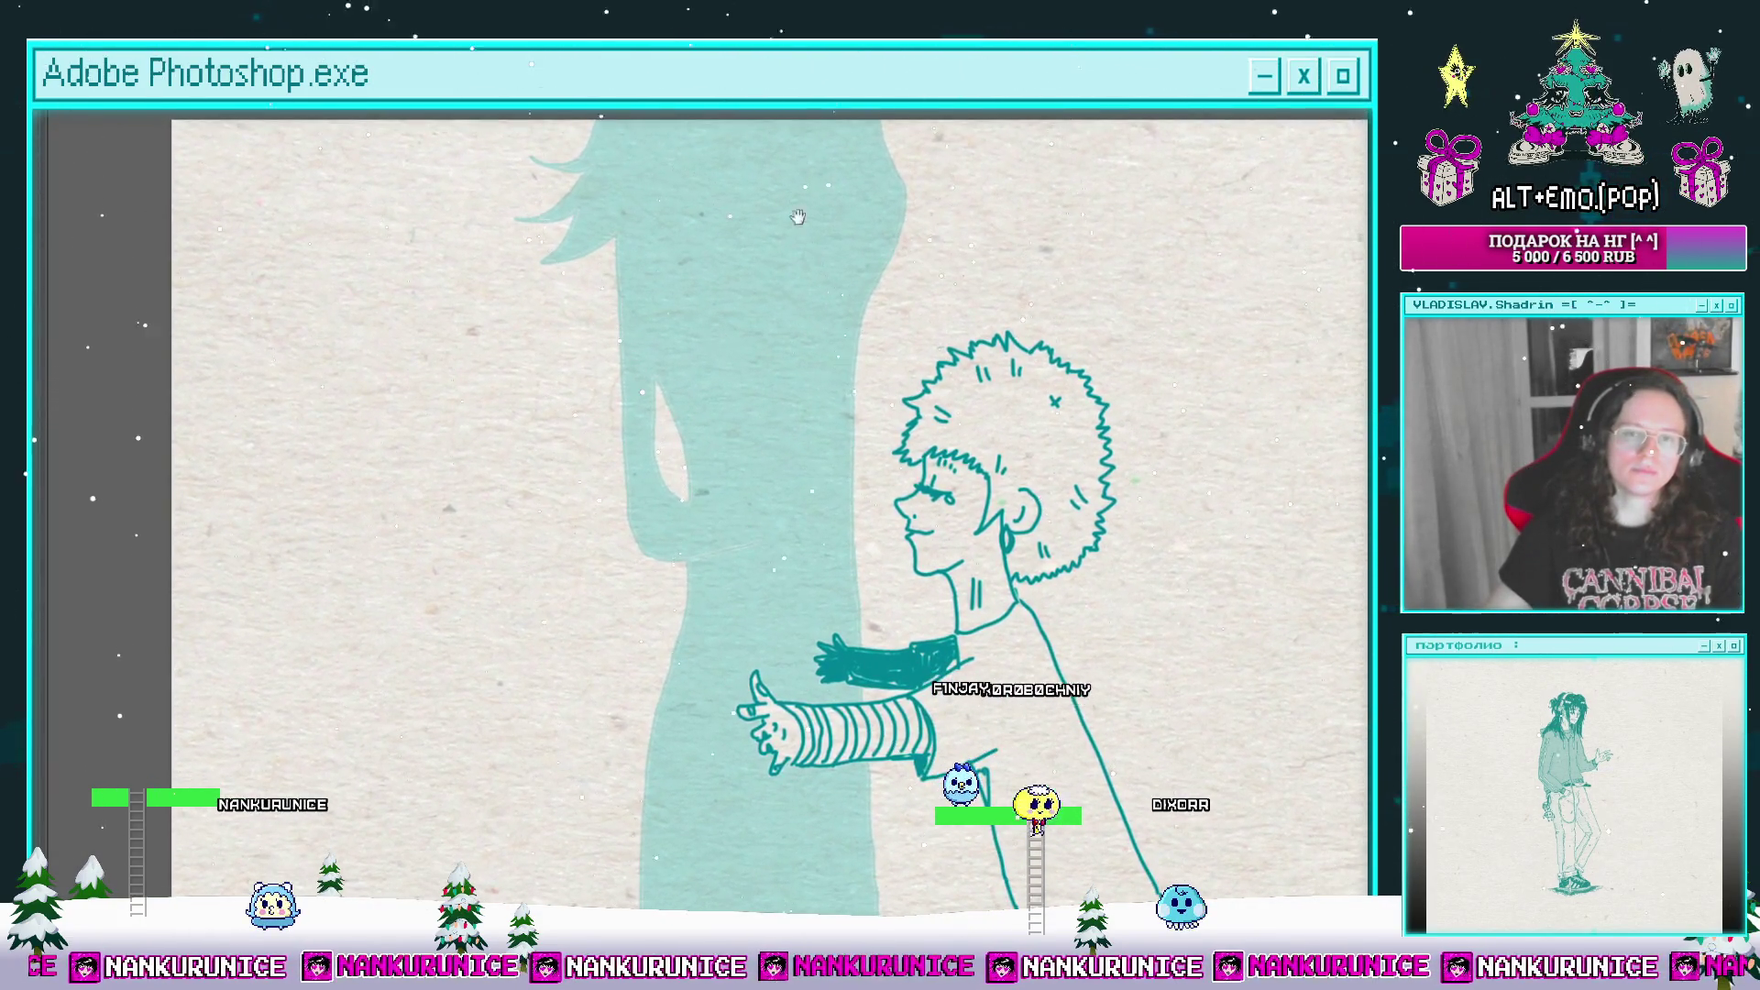
left_click_drag(797, 216, 857, 230)
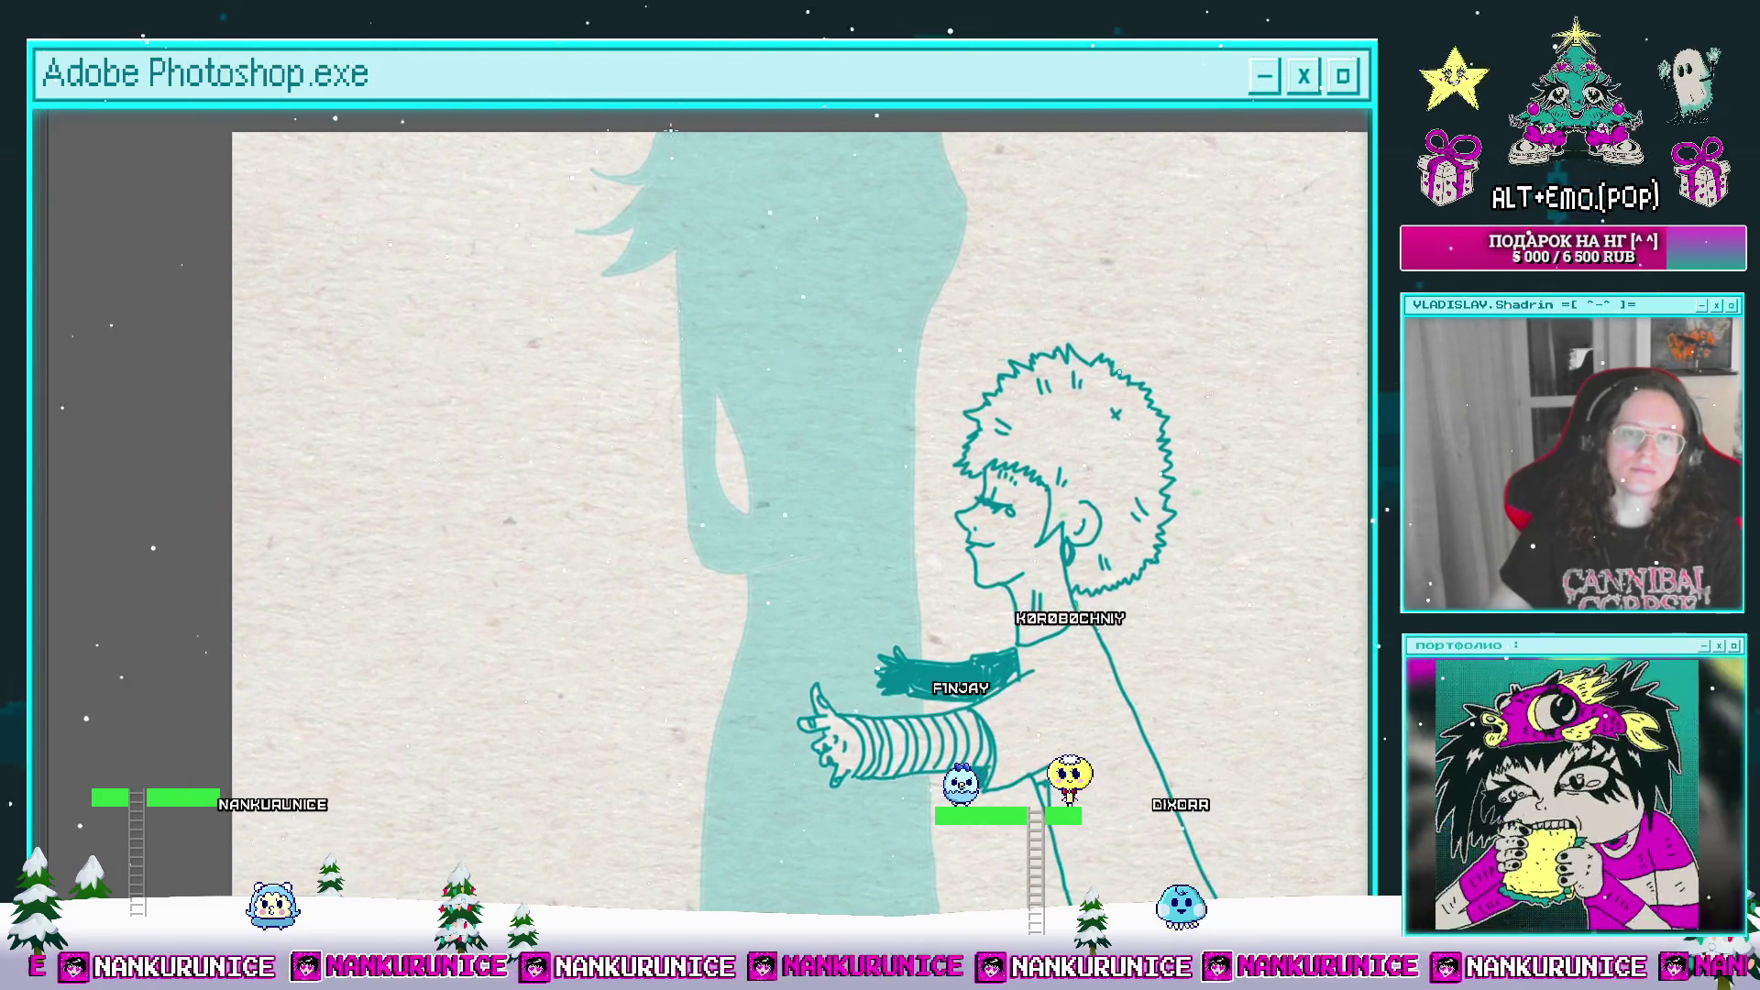
mouse_move(665, 136)
left_mouse_down()
mouse_move(584, 186)
mouse_move(571, 237)
mouse_move(587, 279)
left_mouse_up()
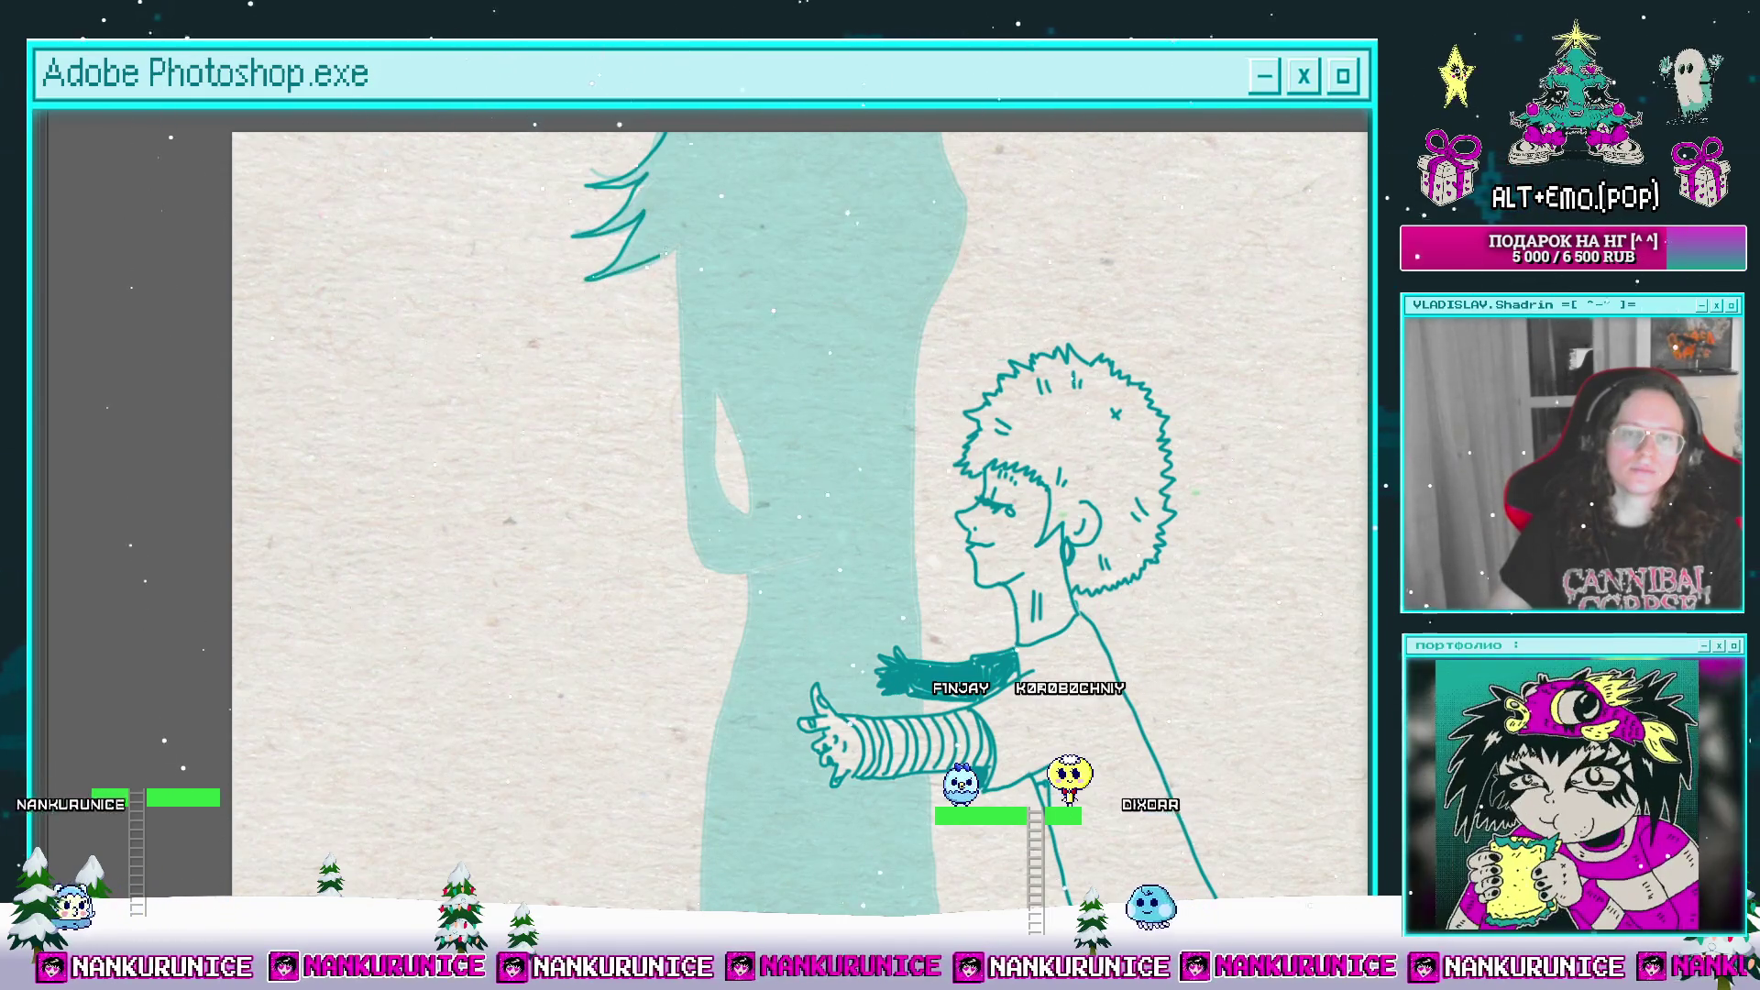
left_click_drag(702, 240, 611, 254)
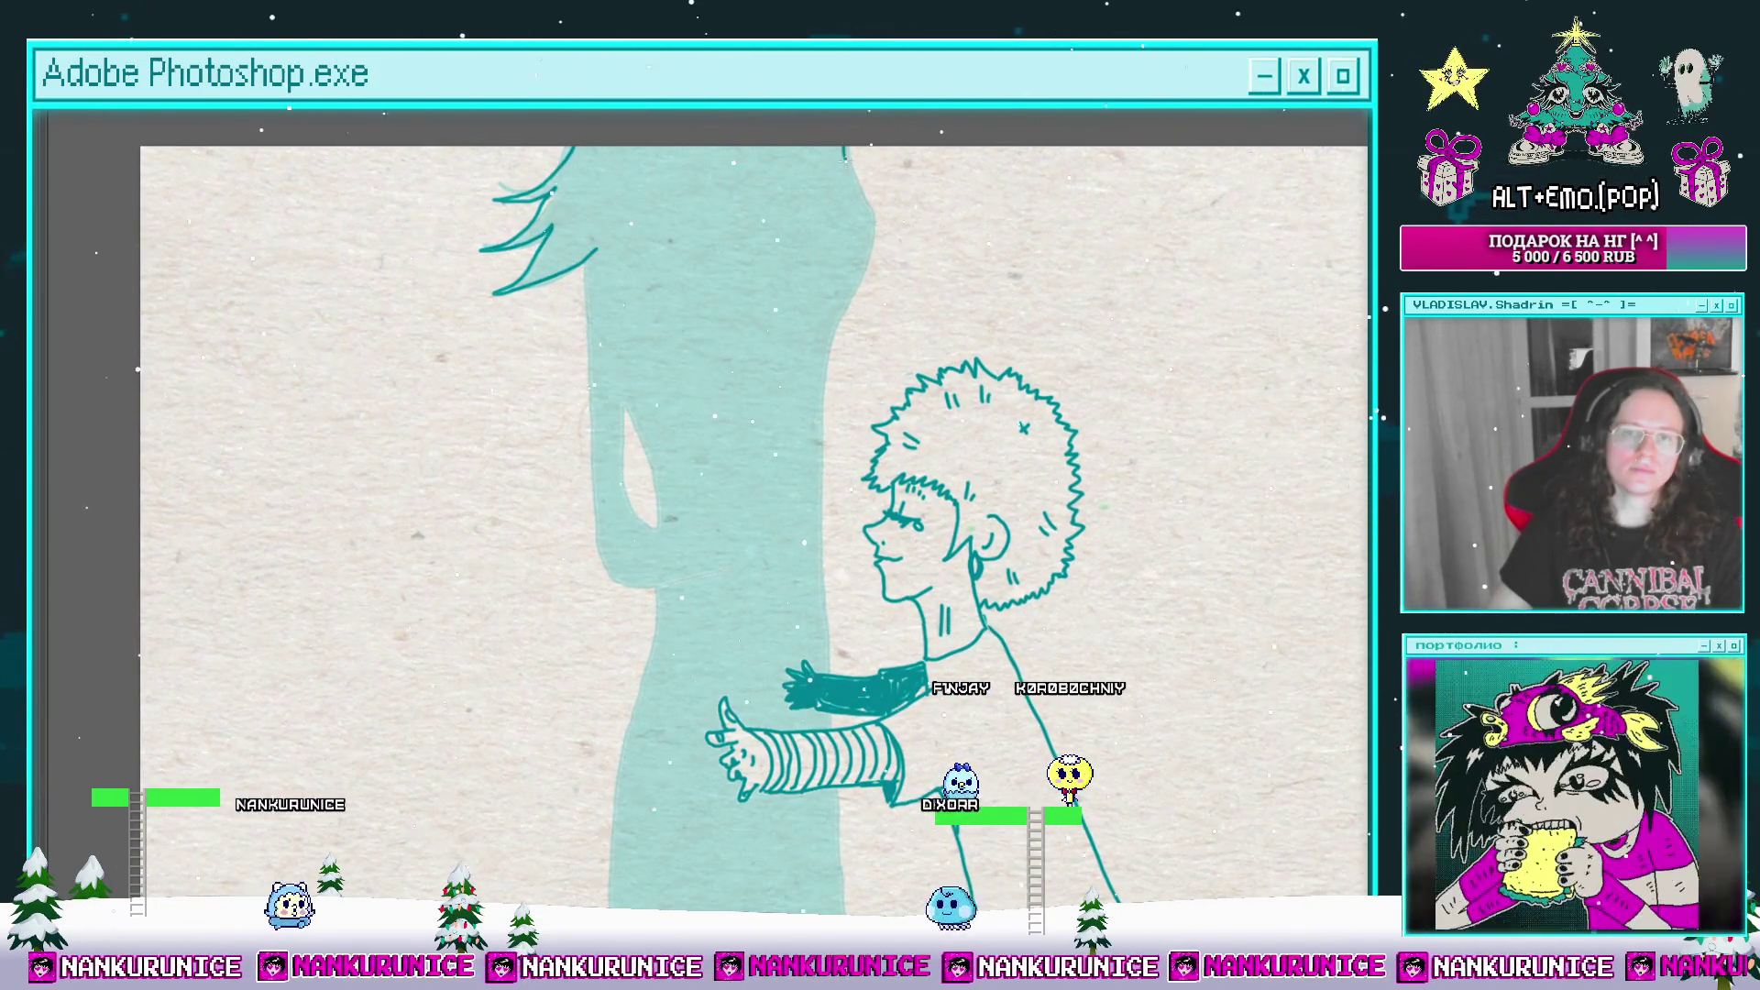
left_click_drag(825, 398, 853, 308)
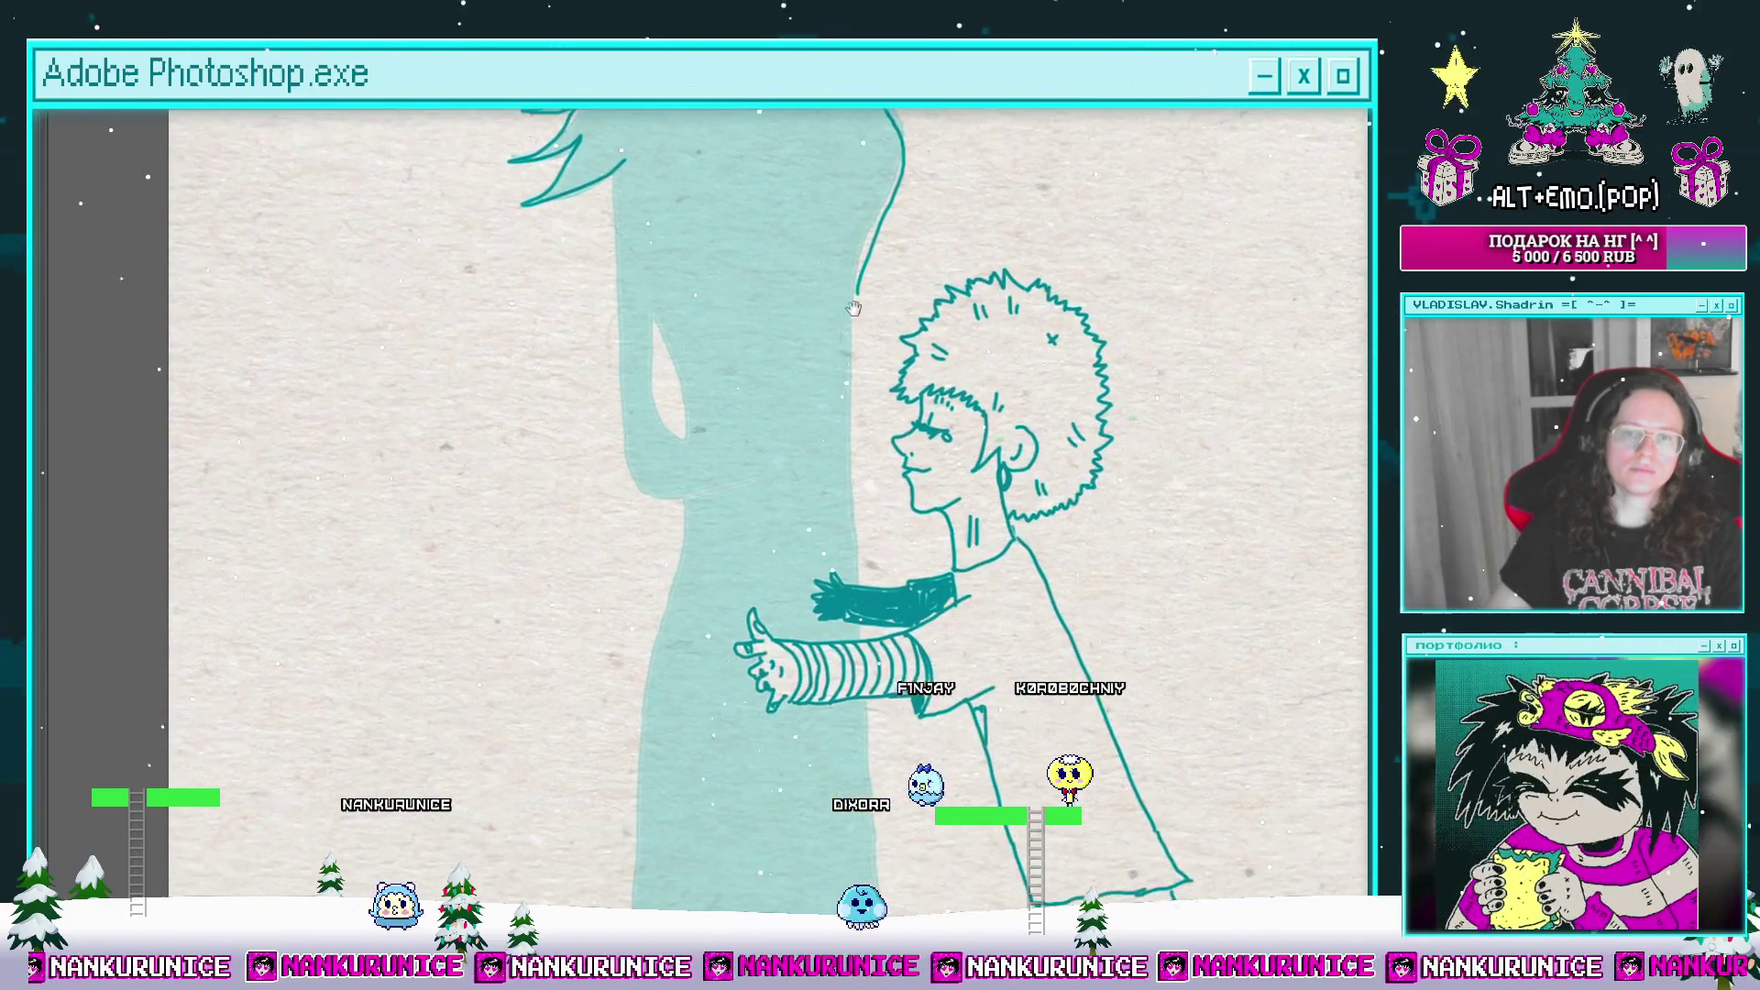
left_click_drag(625, 165, 622, 234)
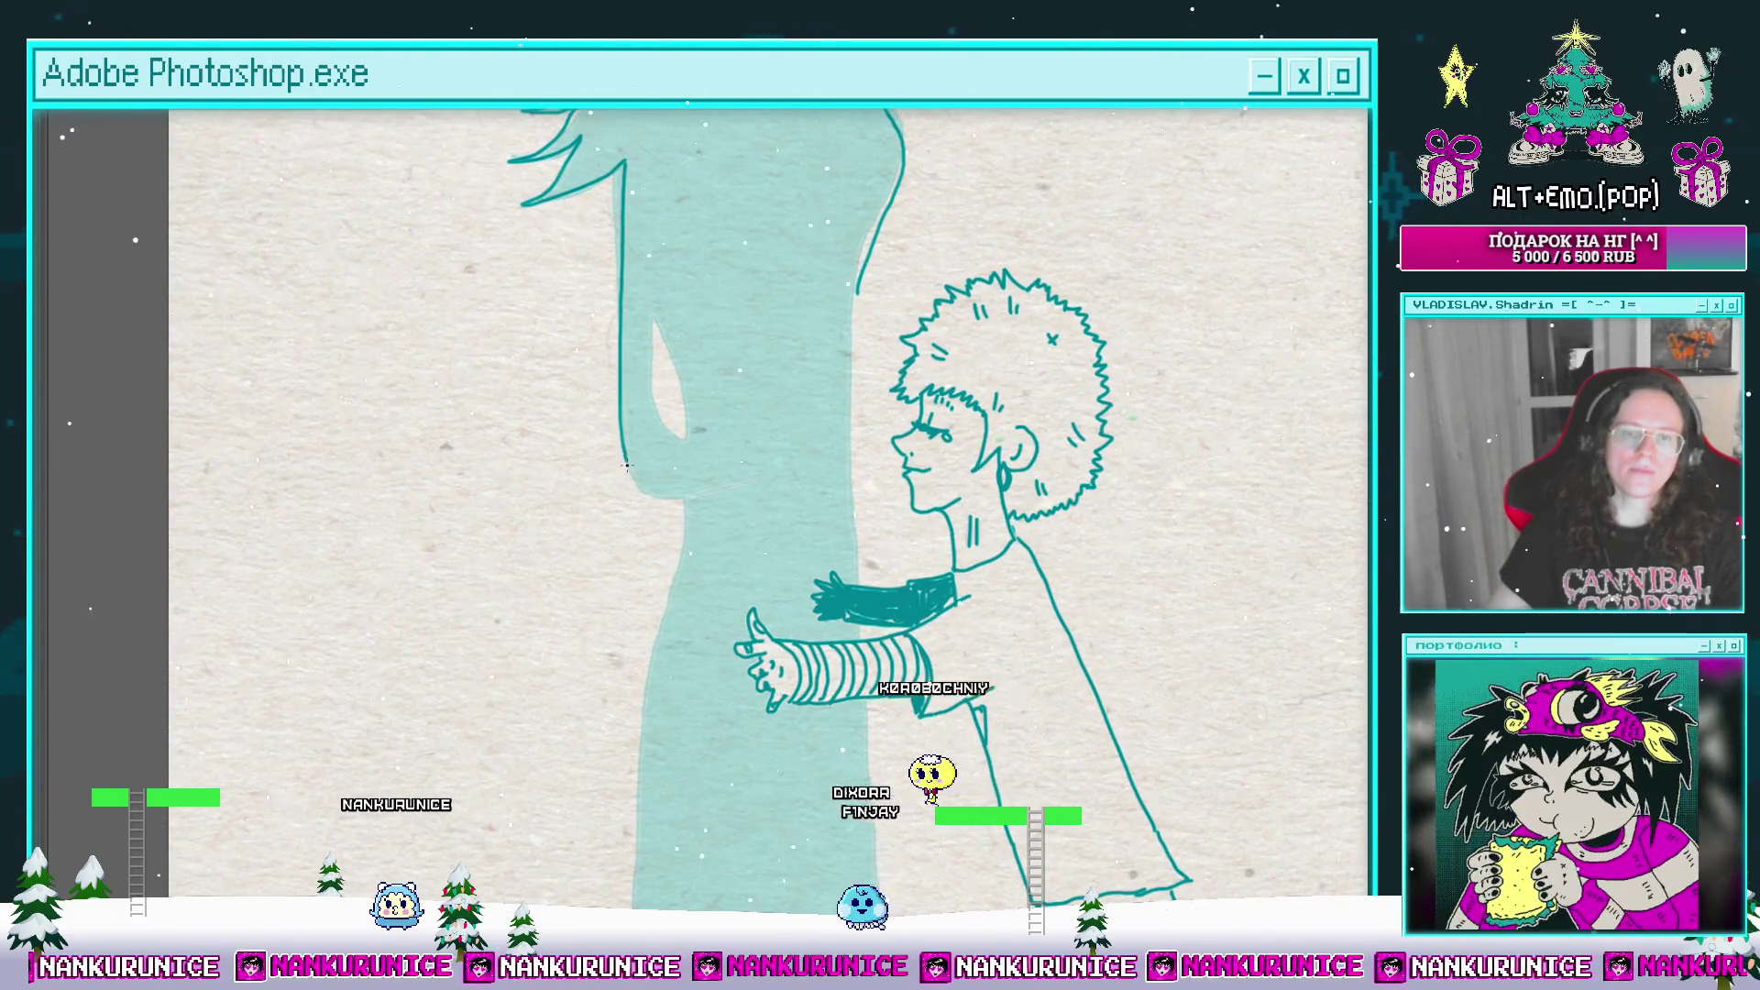
left_click_drag(626, 465, 715, 500)
mouse_move(654, 312)
left_mouse_down()
mouse_move(656, 390)
mouse_move(670, 238)
left_mouse_up()
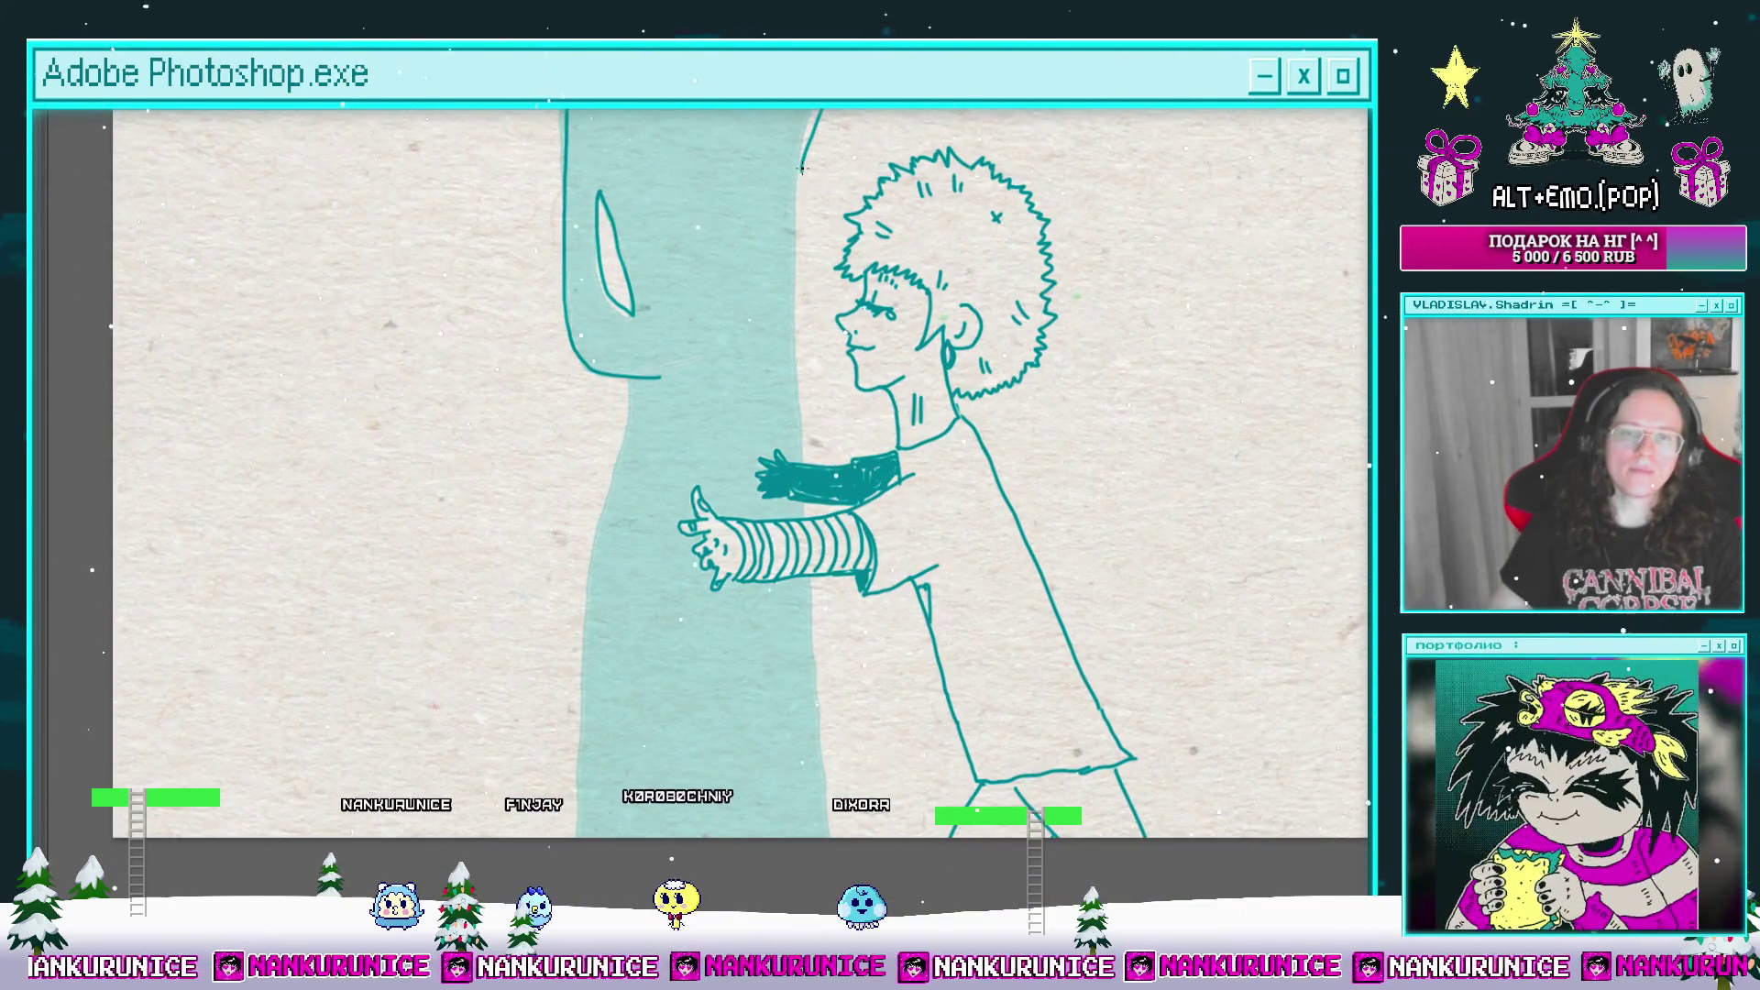
left_click_drag(798, 458, 816, 357)
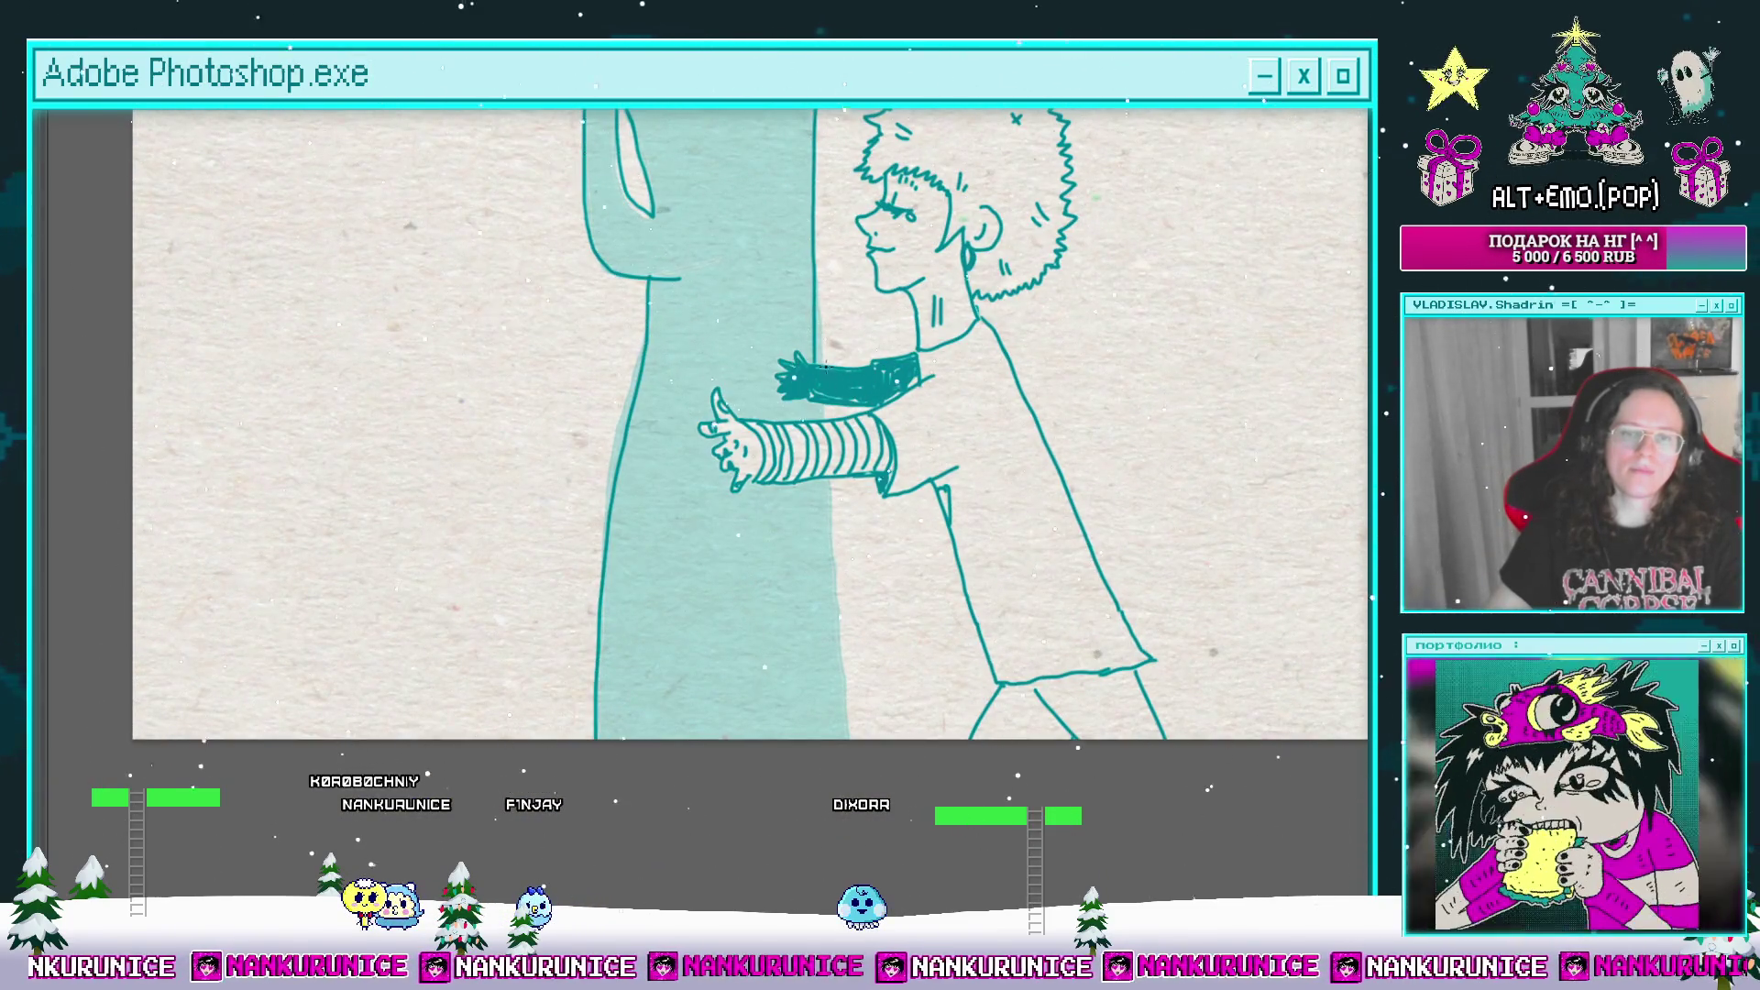
left_click(829, 587)
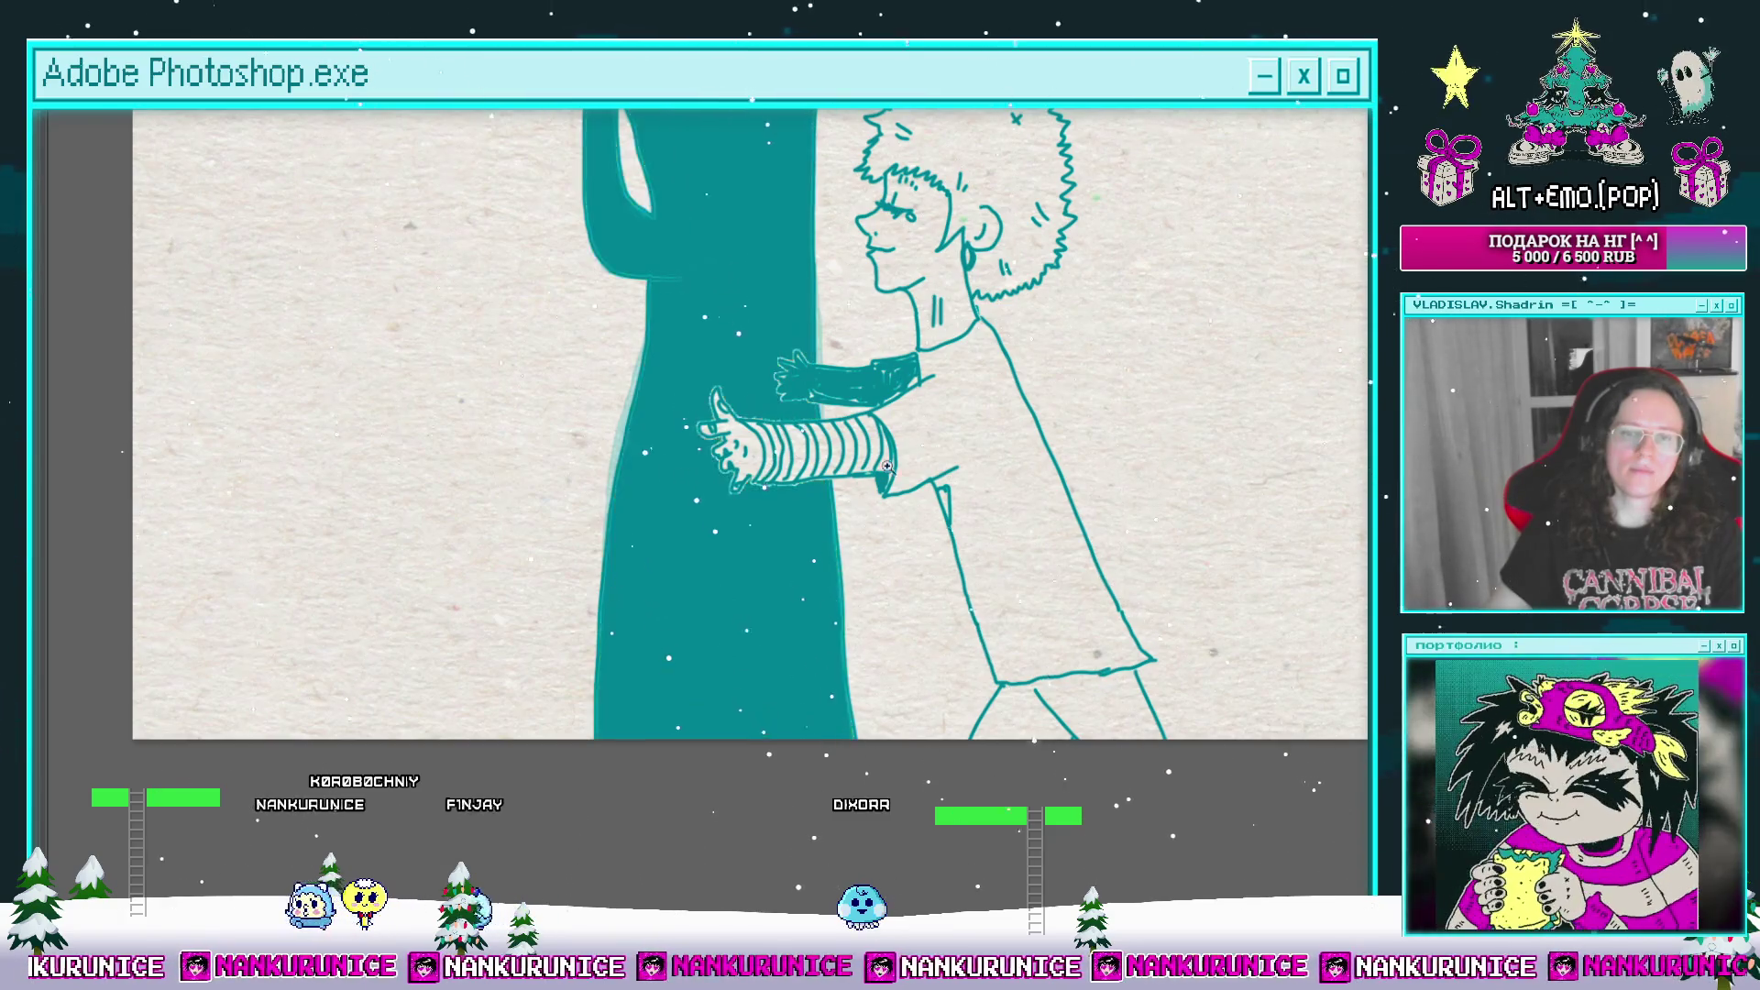
Step: Free-transform the whole frame to nudge the mother silhouette left, then deselect and restore panels
scroll(807, 550, "down", 3)
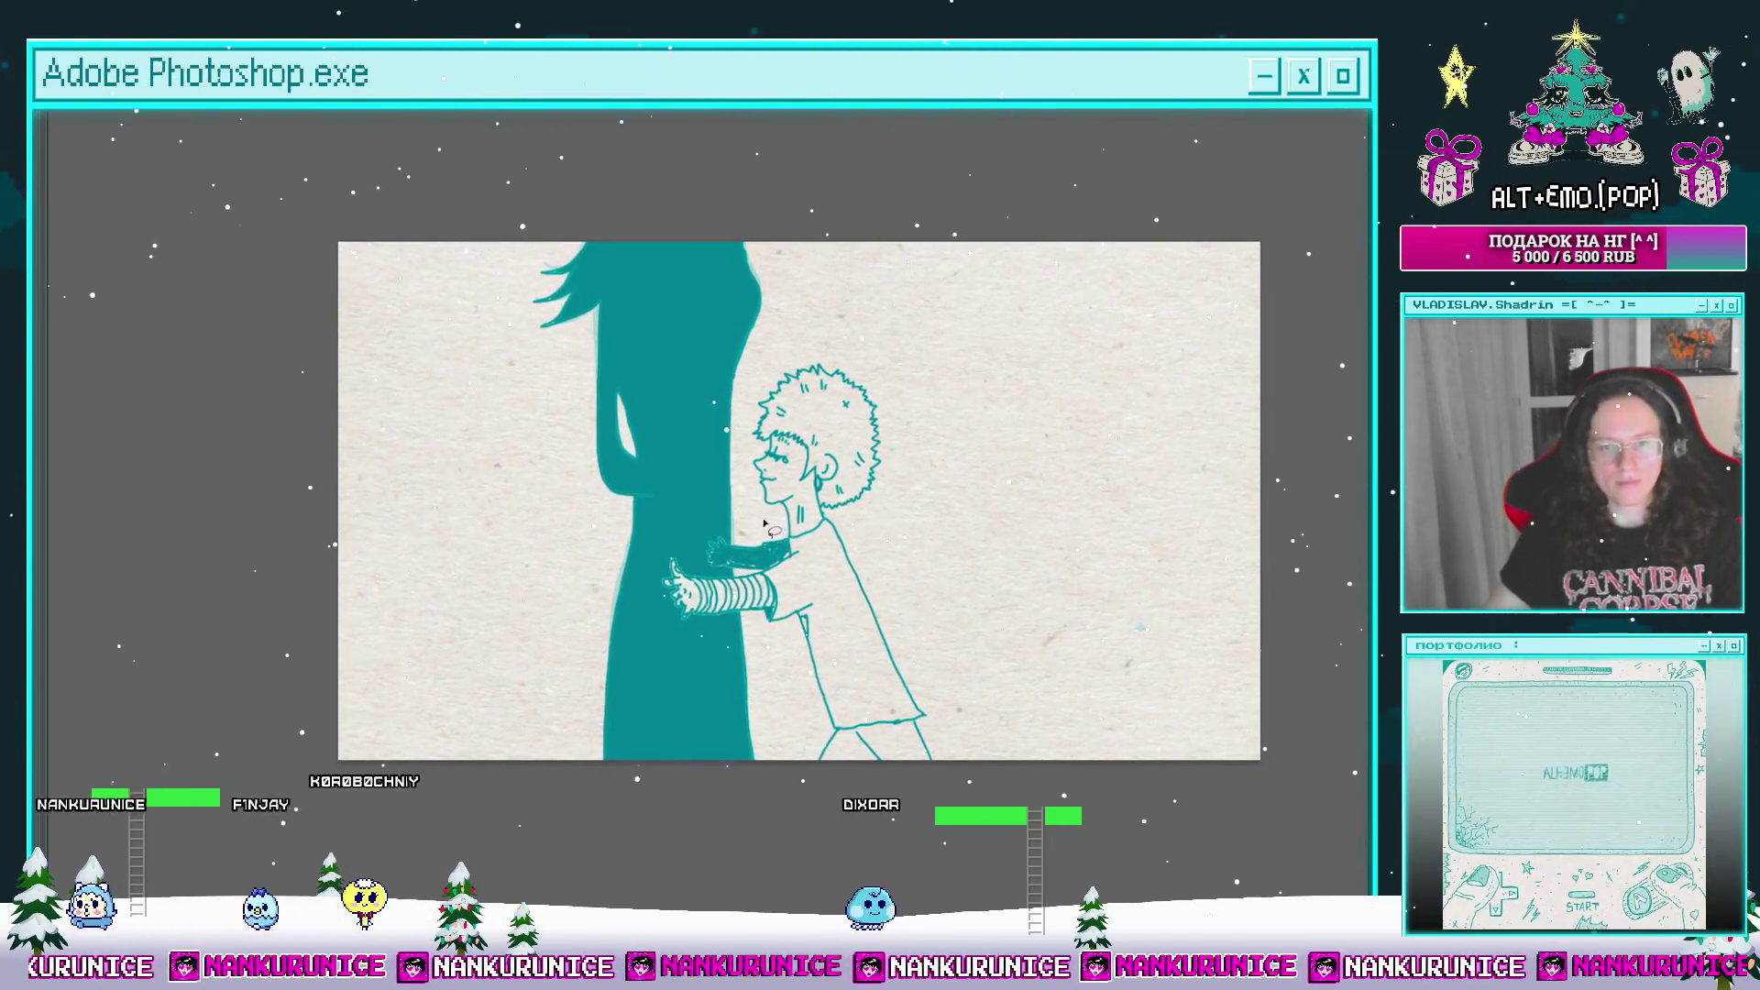
key("ctrl+a")
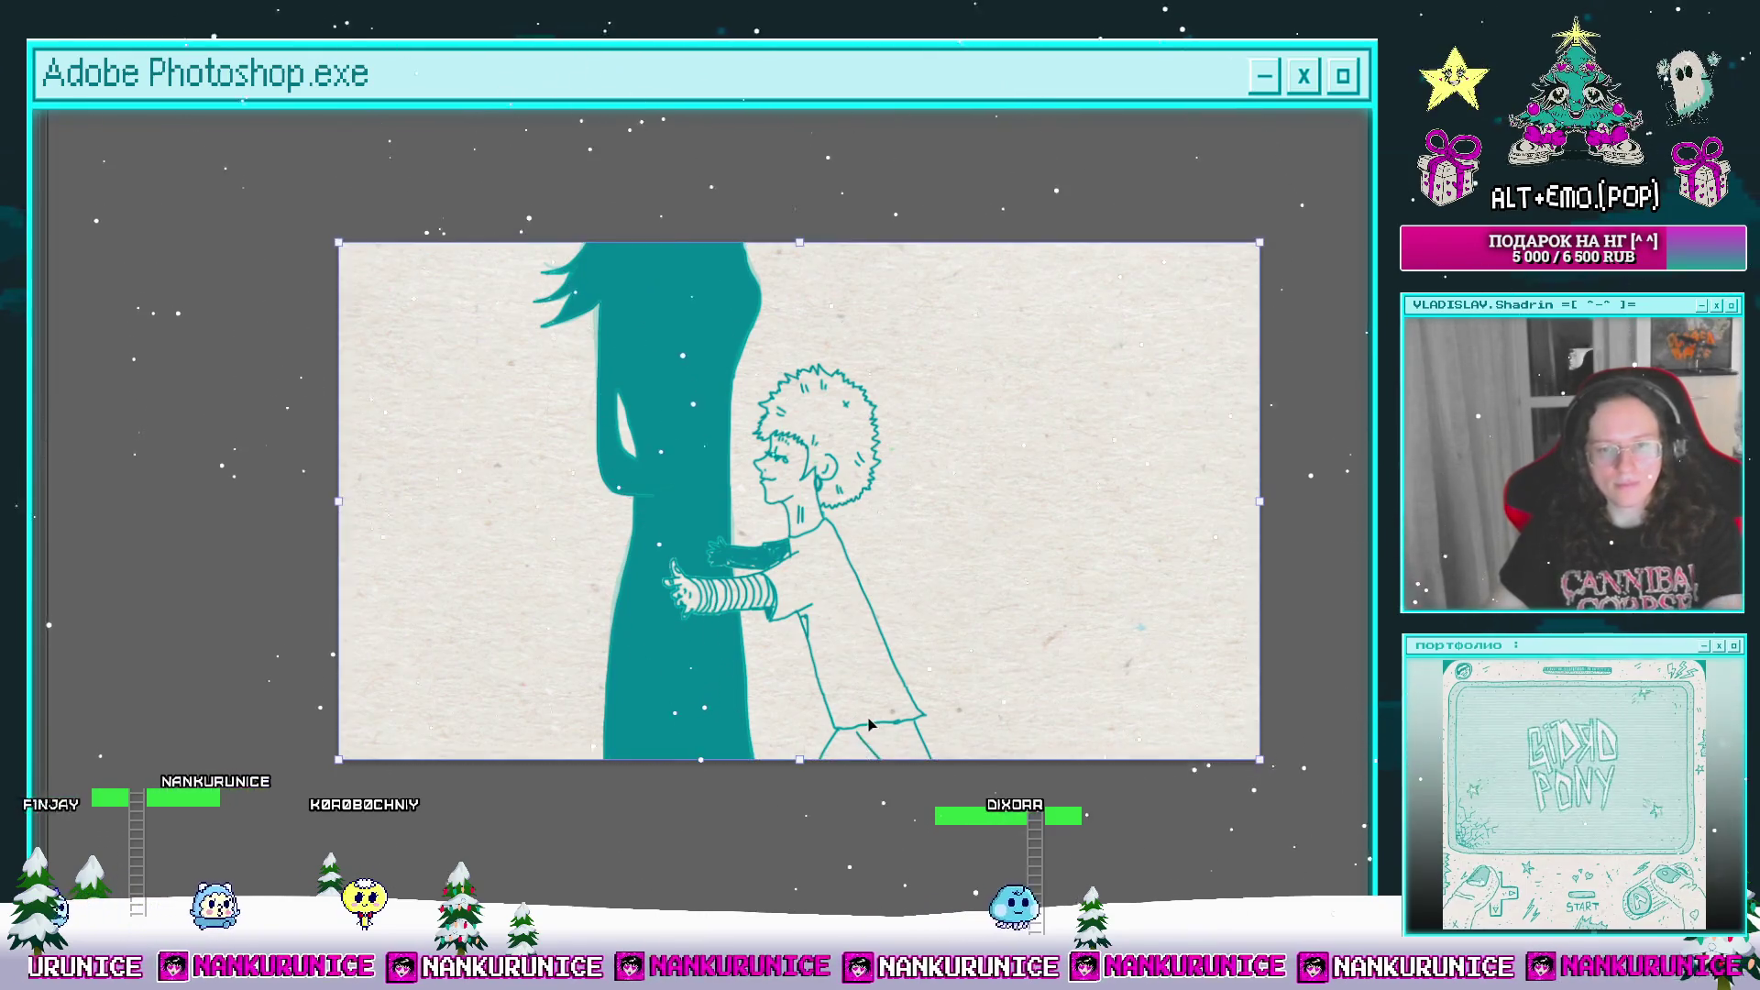
key("ctrl+t")
key("shift+Left")
key("shift+Left")
key("shift+Left")
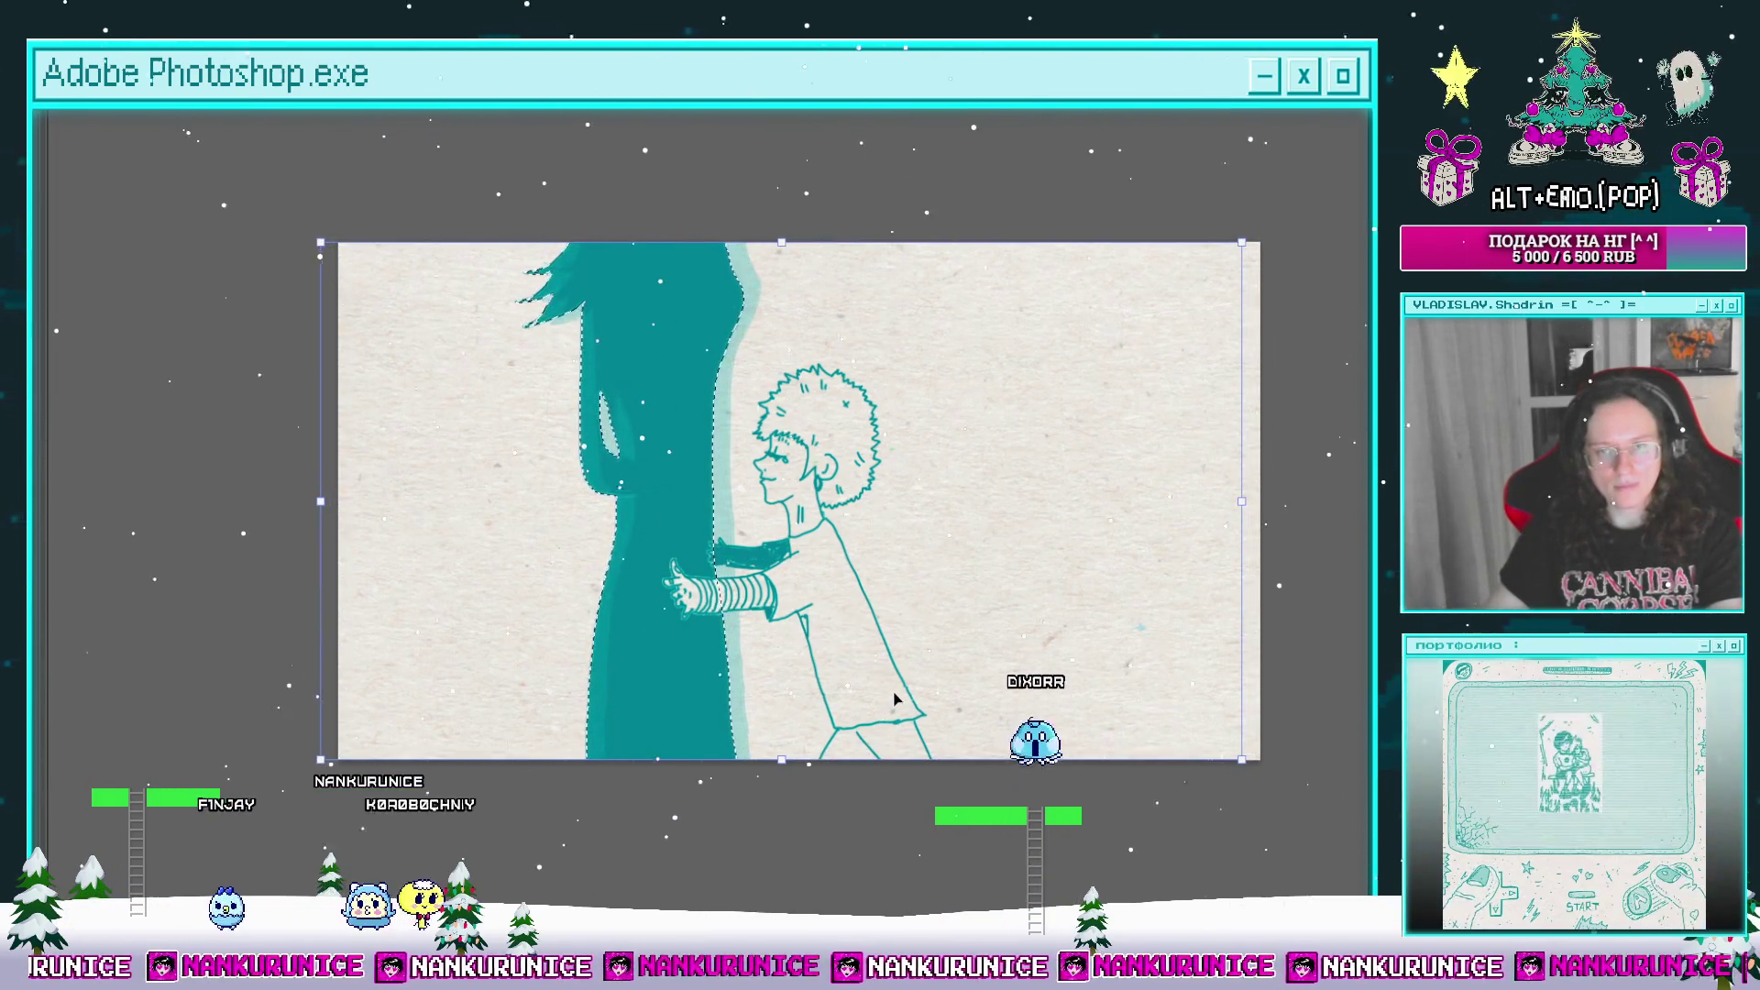
key("Return")
key("ctrl+d")
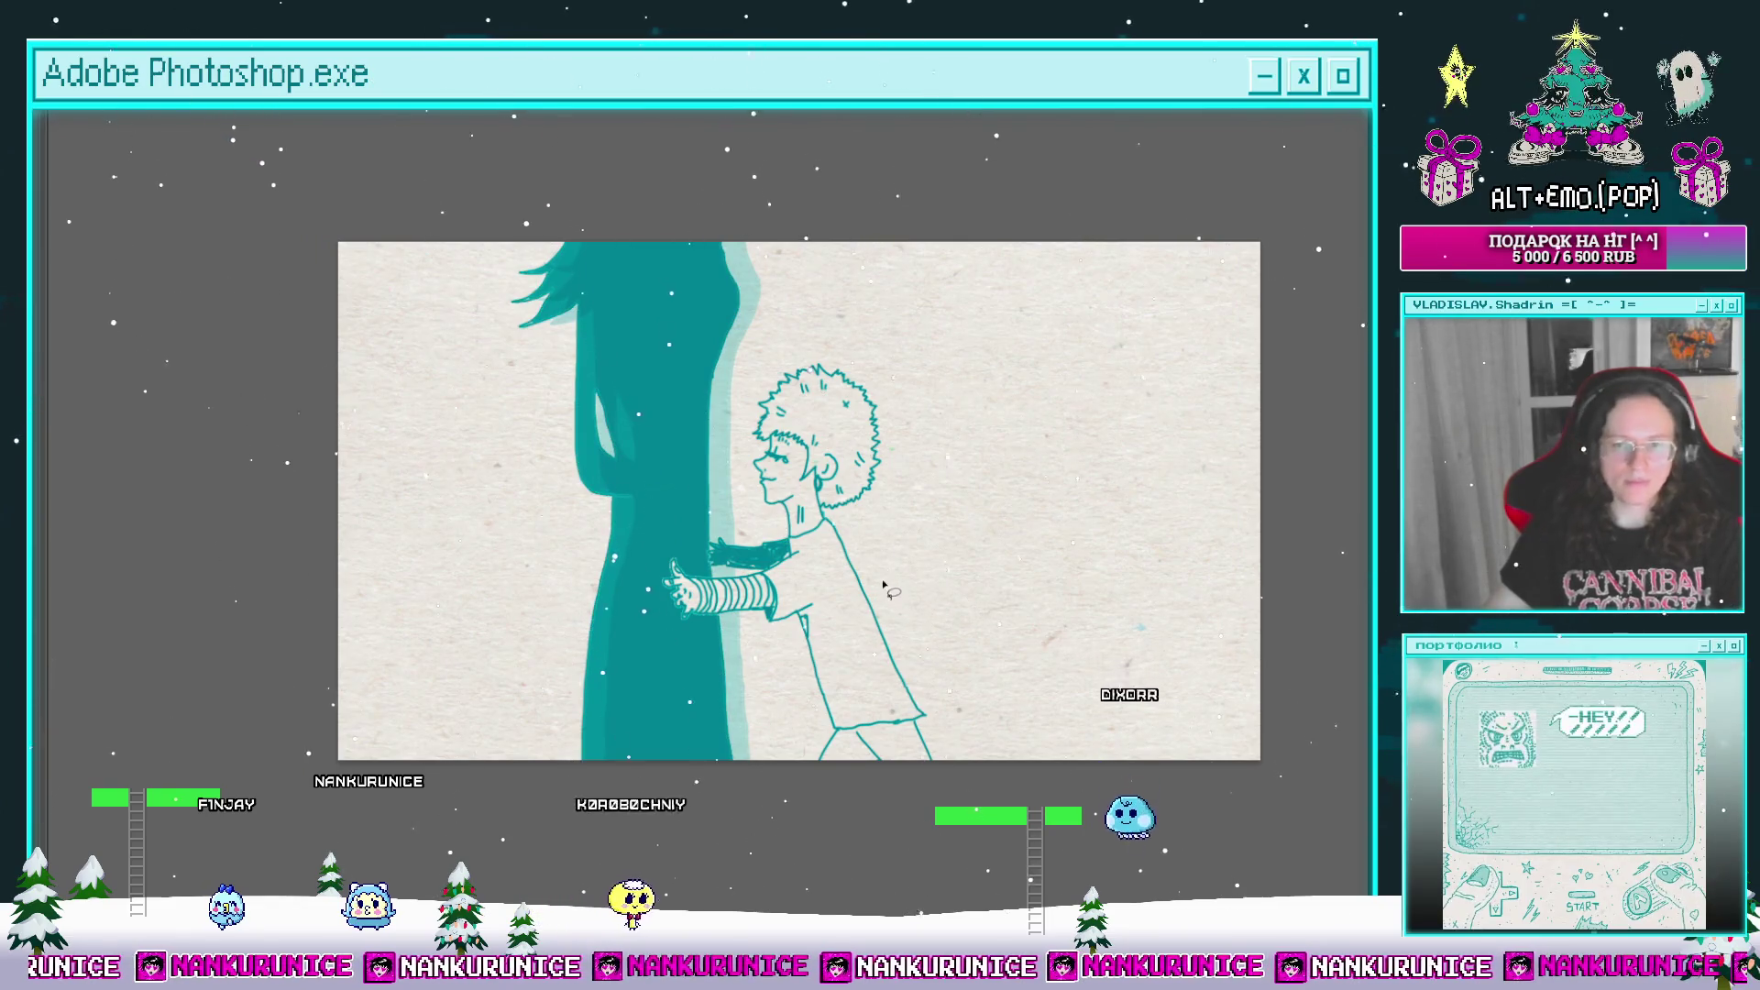
key("Tab")
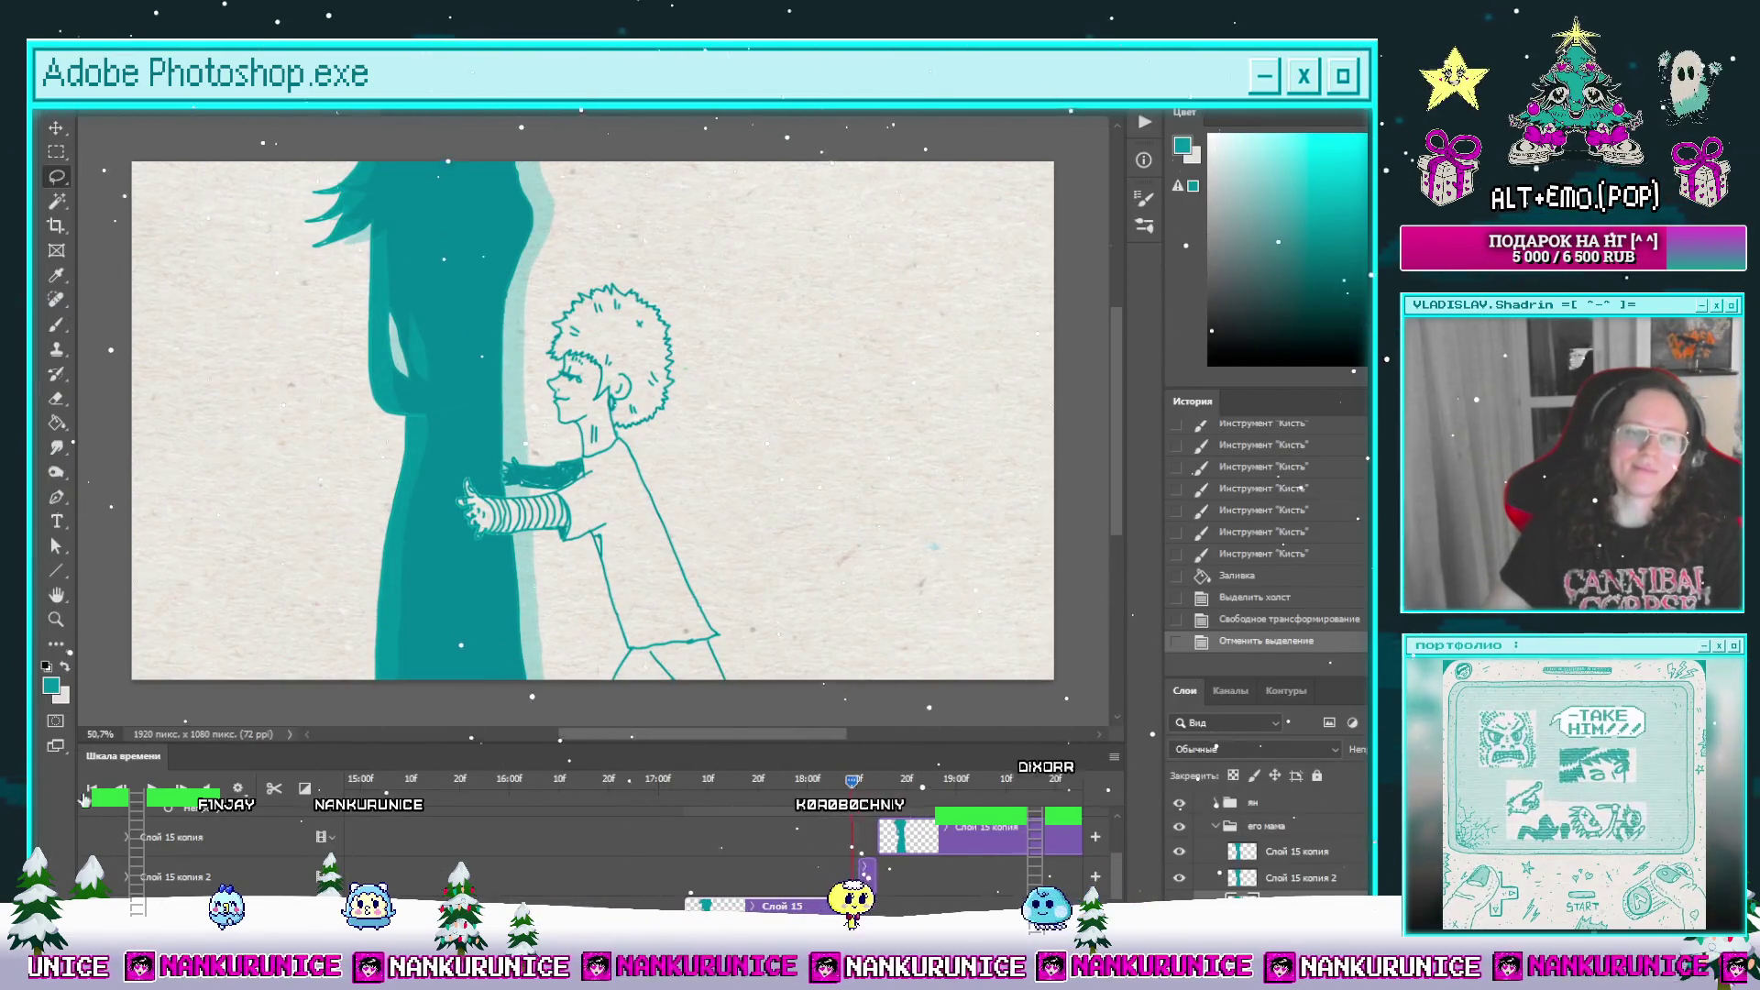
Step: Compare neighbouring hug frames, then split the lower layer's clip at the current frame
left_click(121, 790)
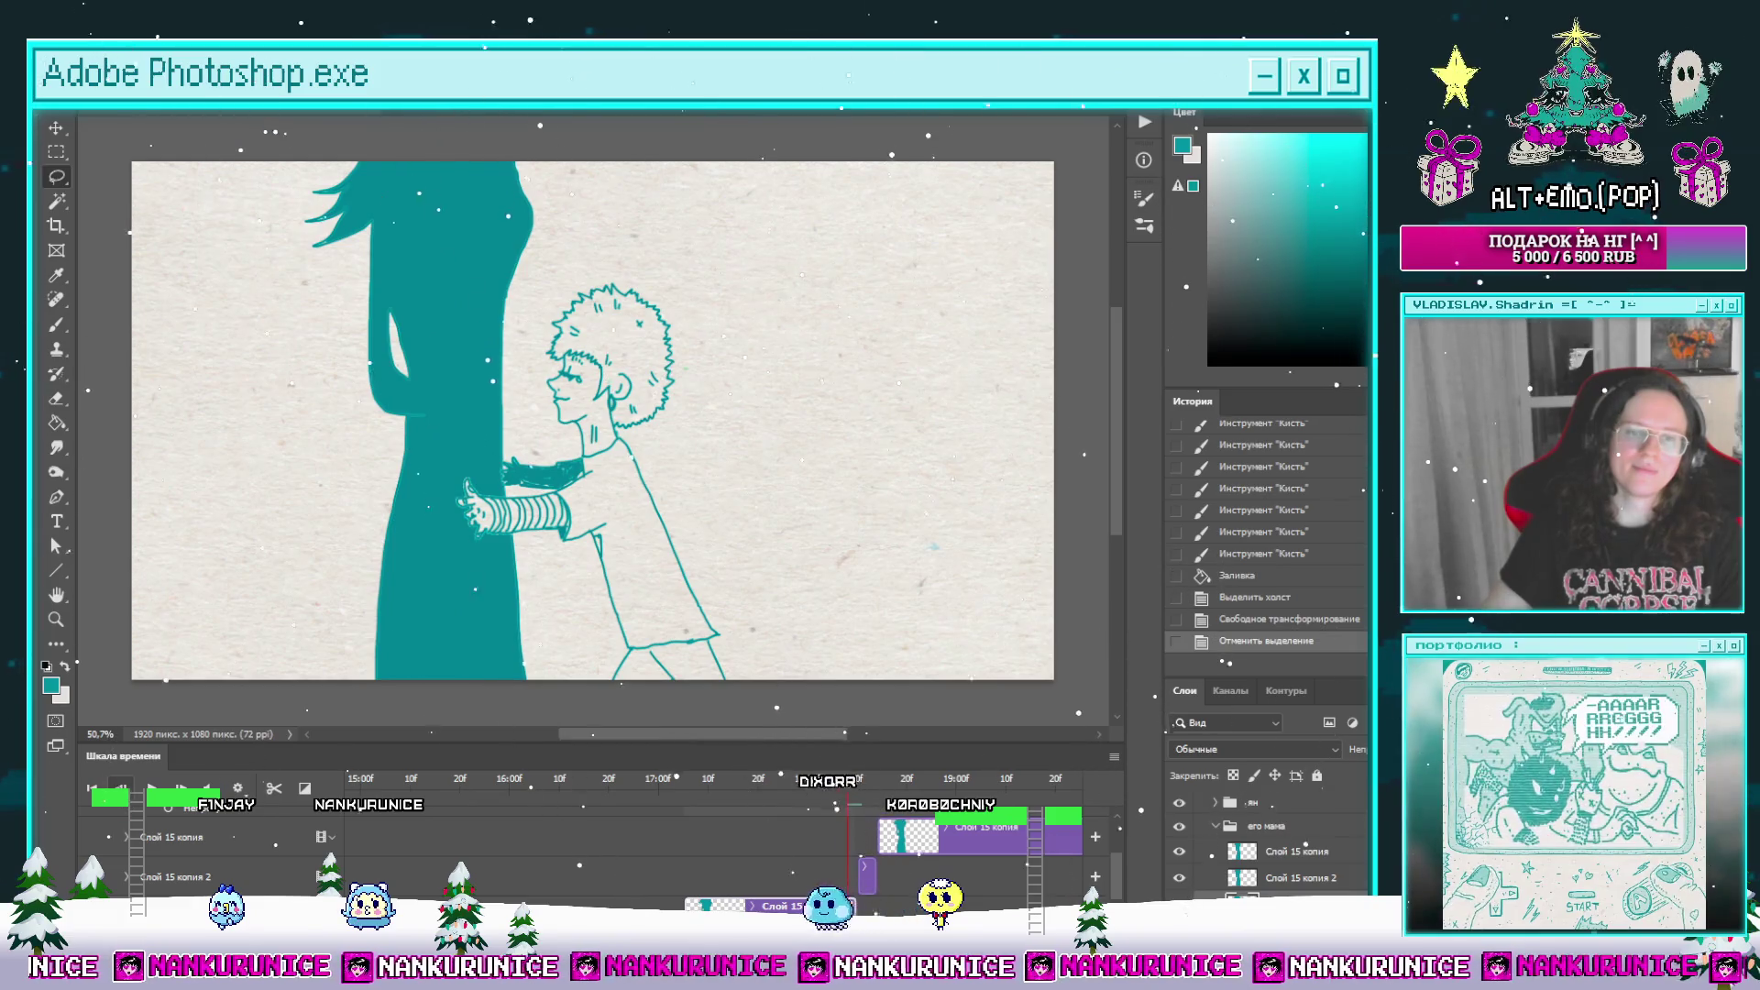
left_click(121, 790)
left_click(181, 790)
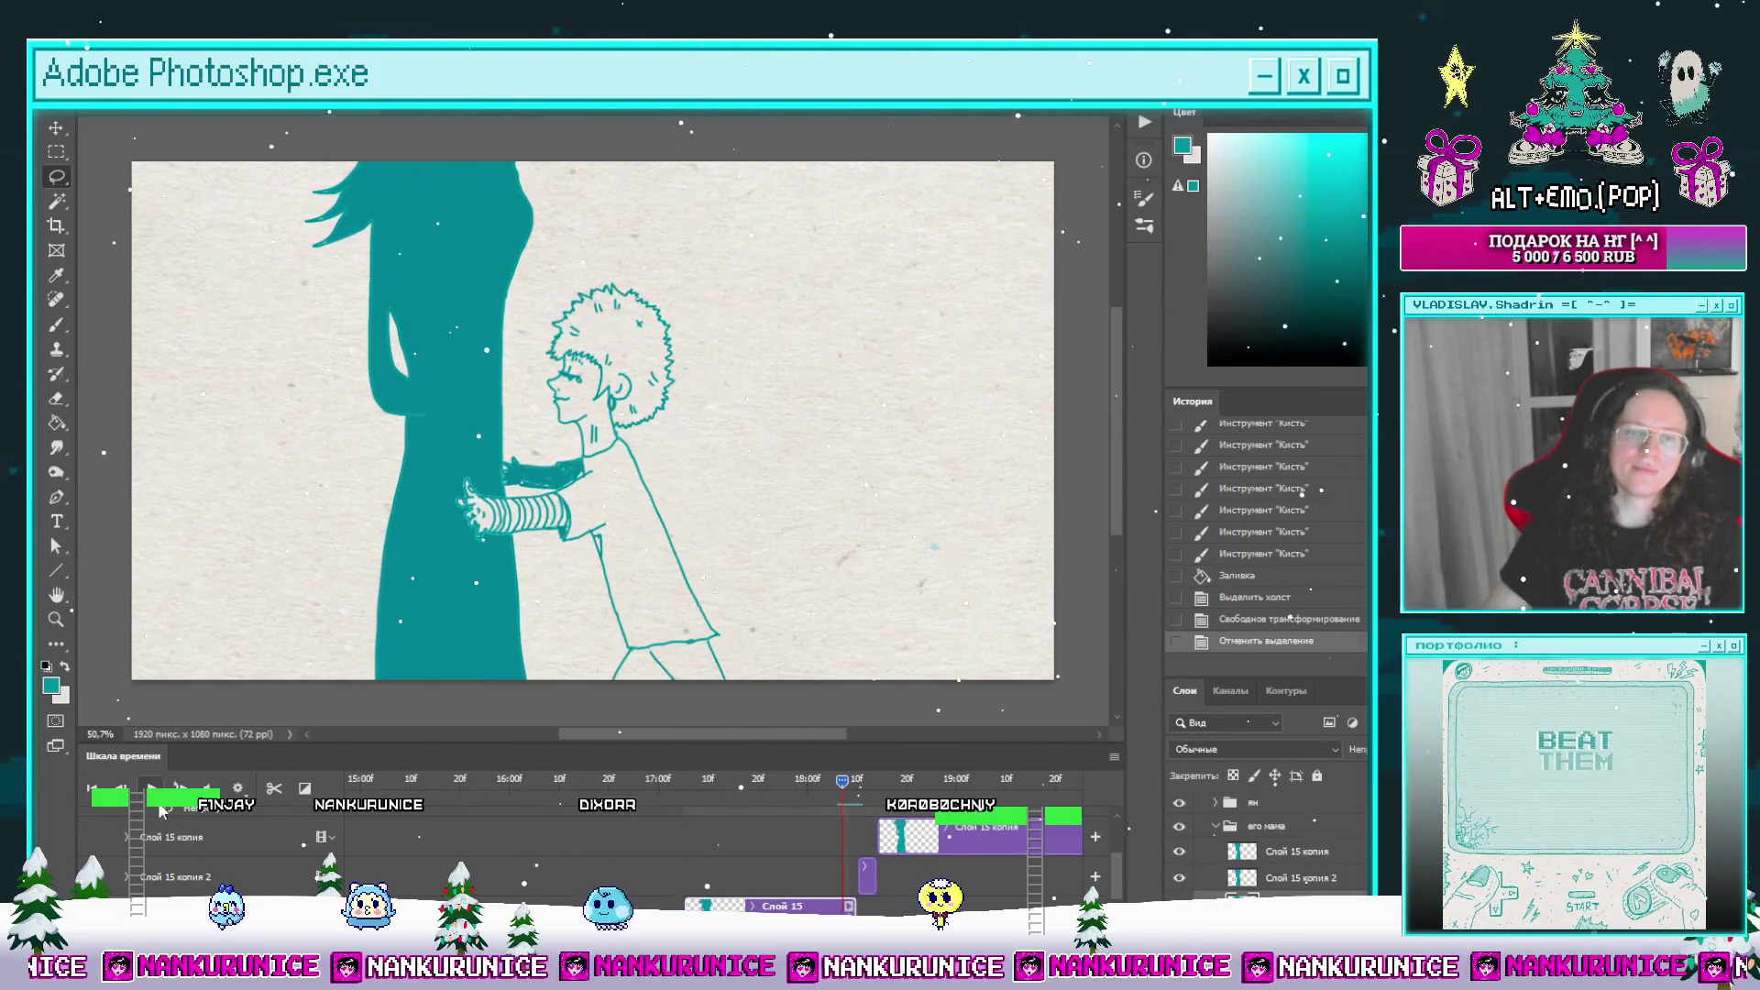
left_click(121, 790)
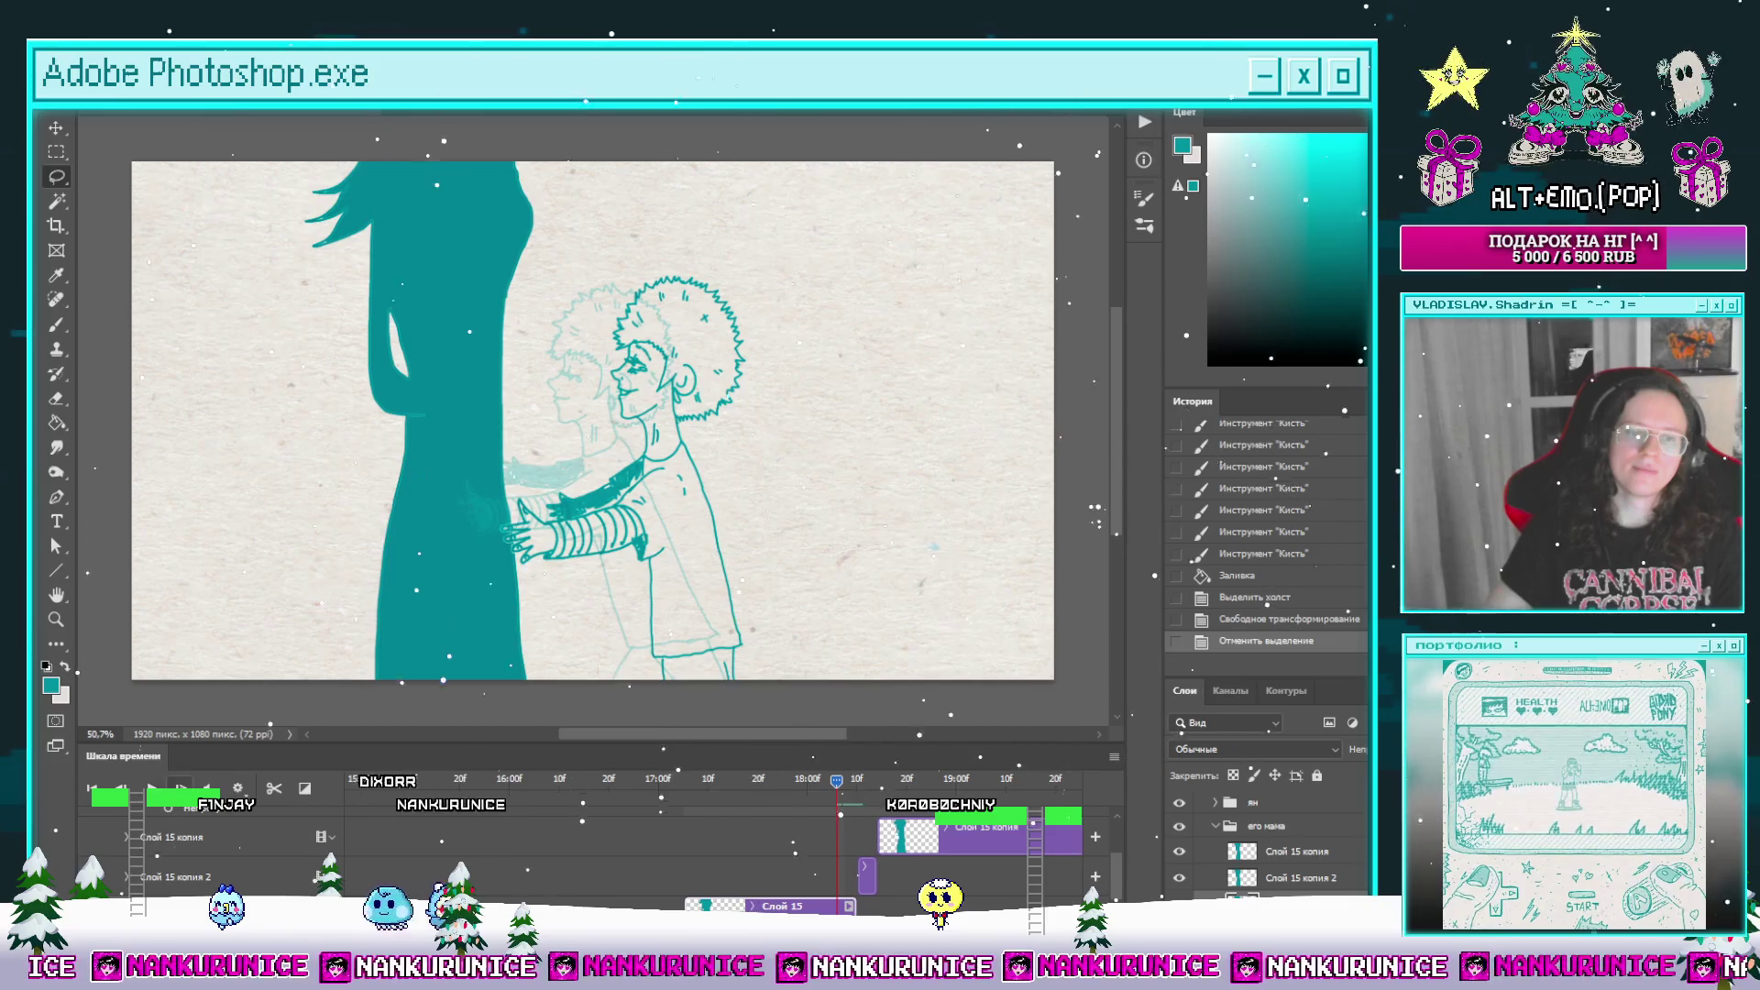
left_click(180, 790)
left_click(273, 789)
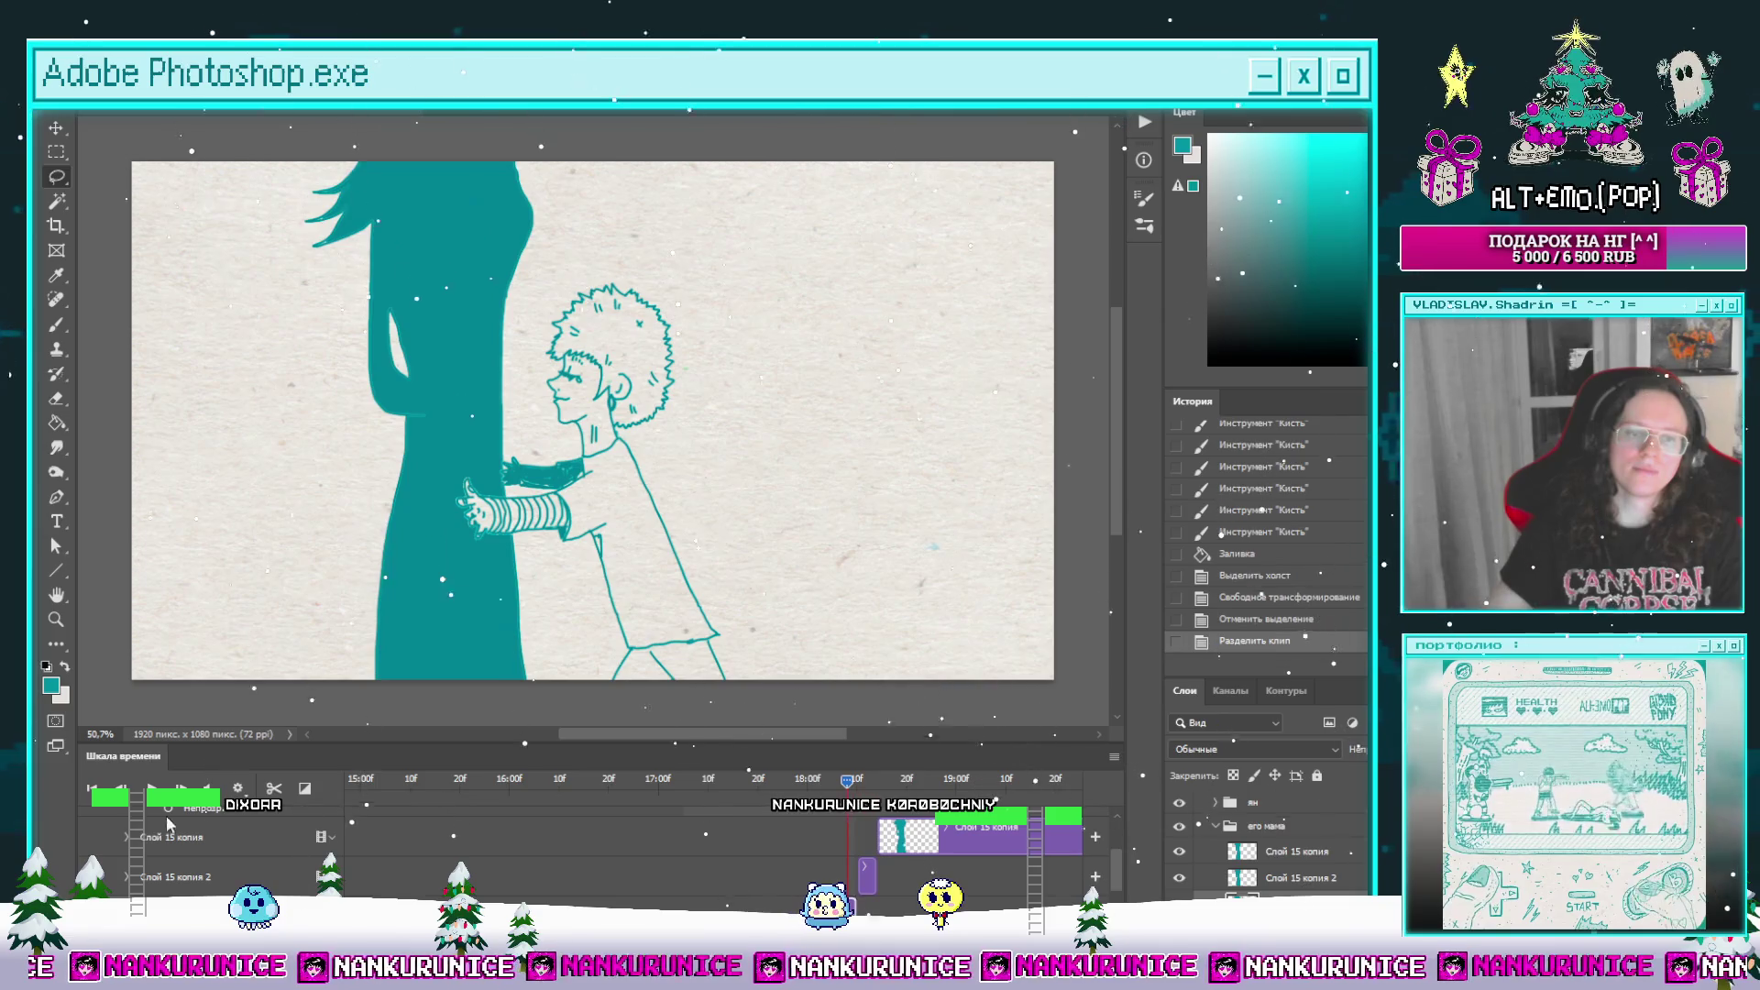
Step: Advance a few frames, zoom the timeline and scrub back through the animation
left_click(181, 790)
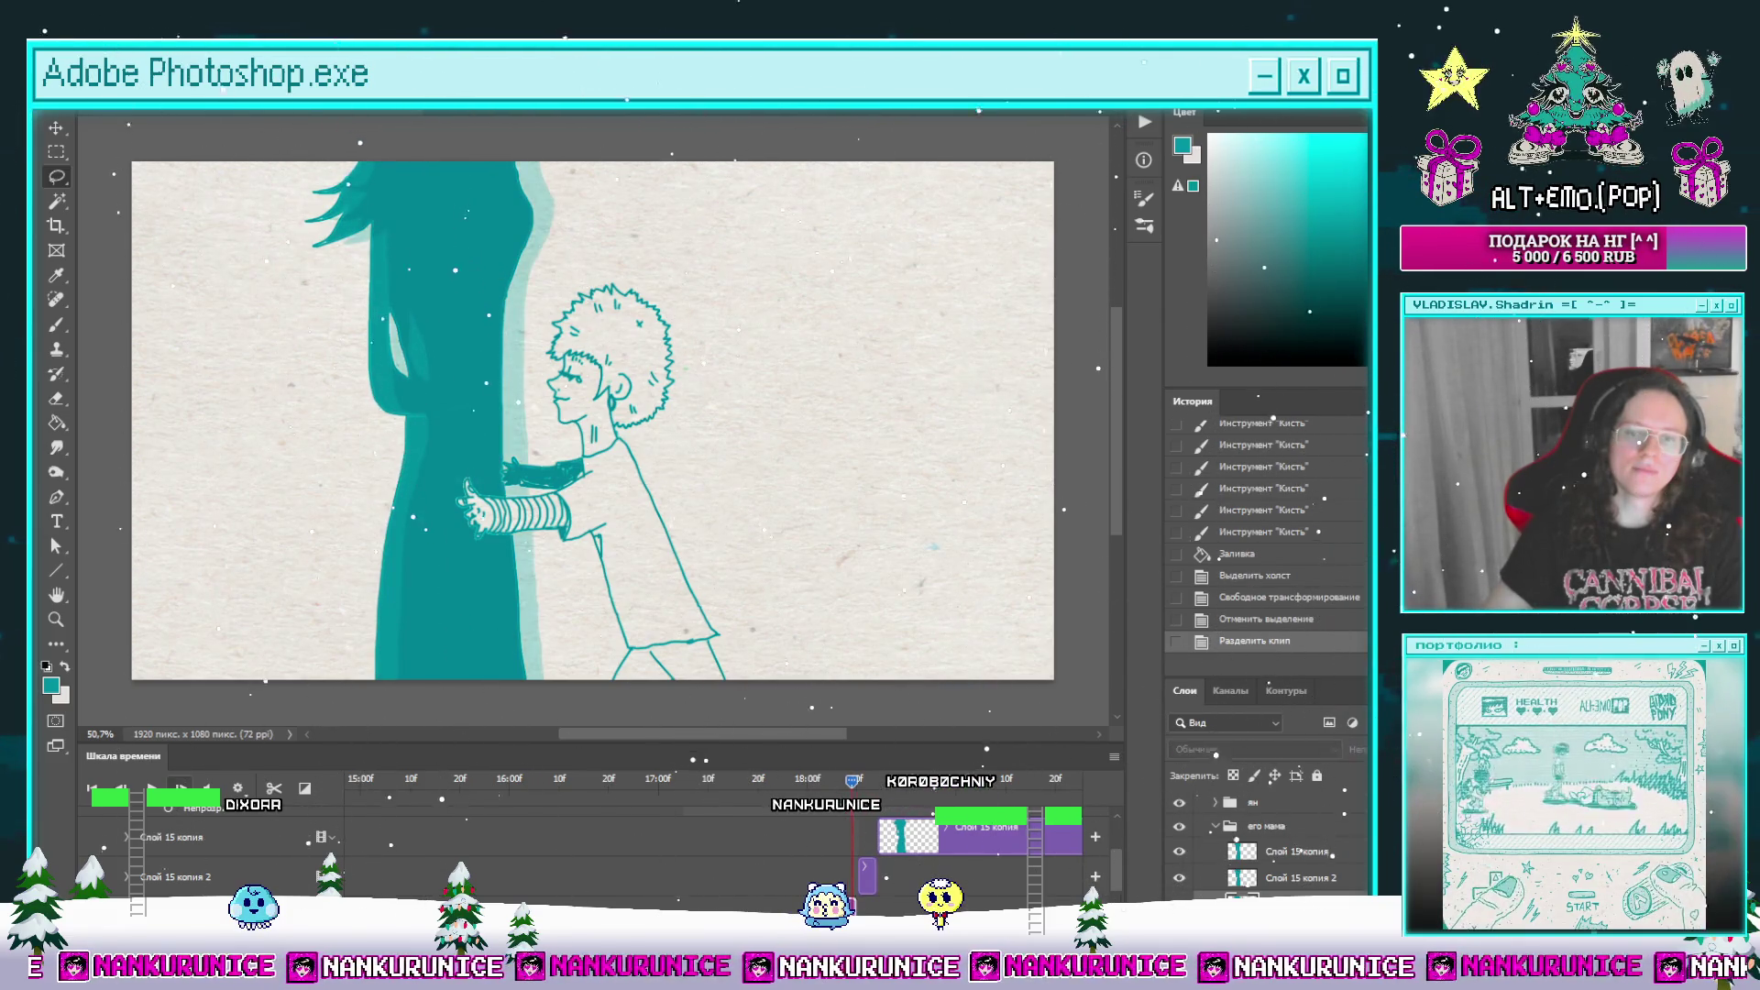
left_click(181, 790)
scroll(907, 825, "up", 2)
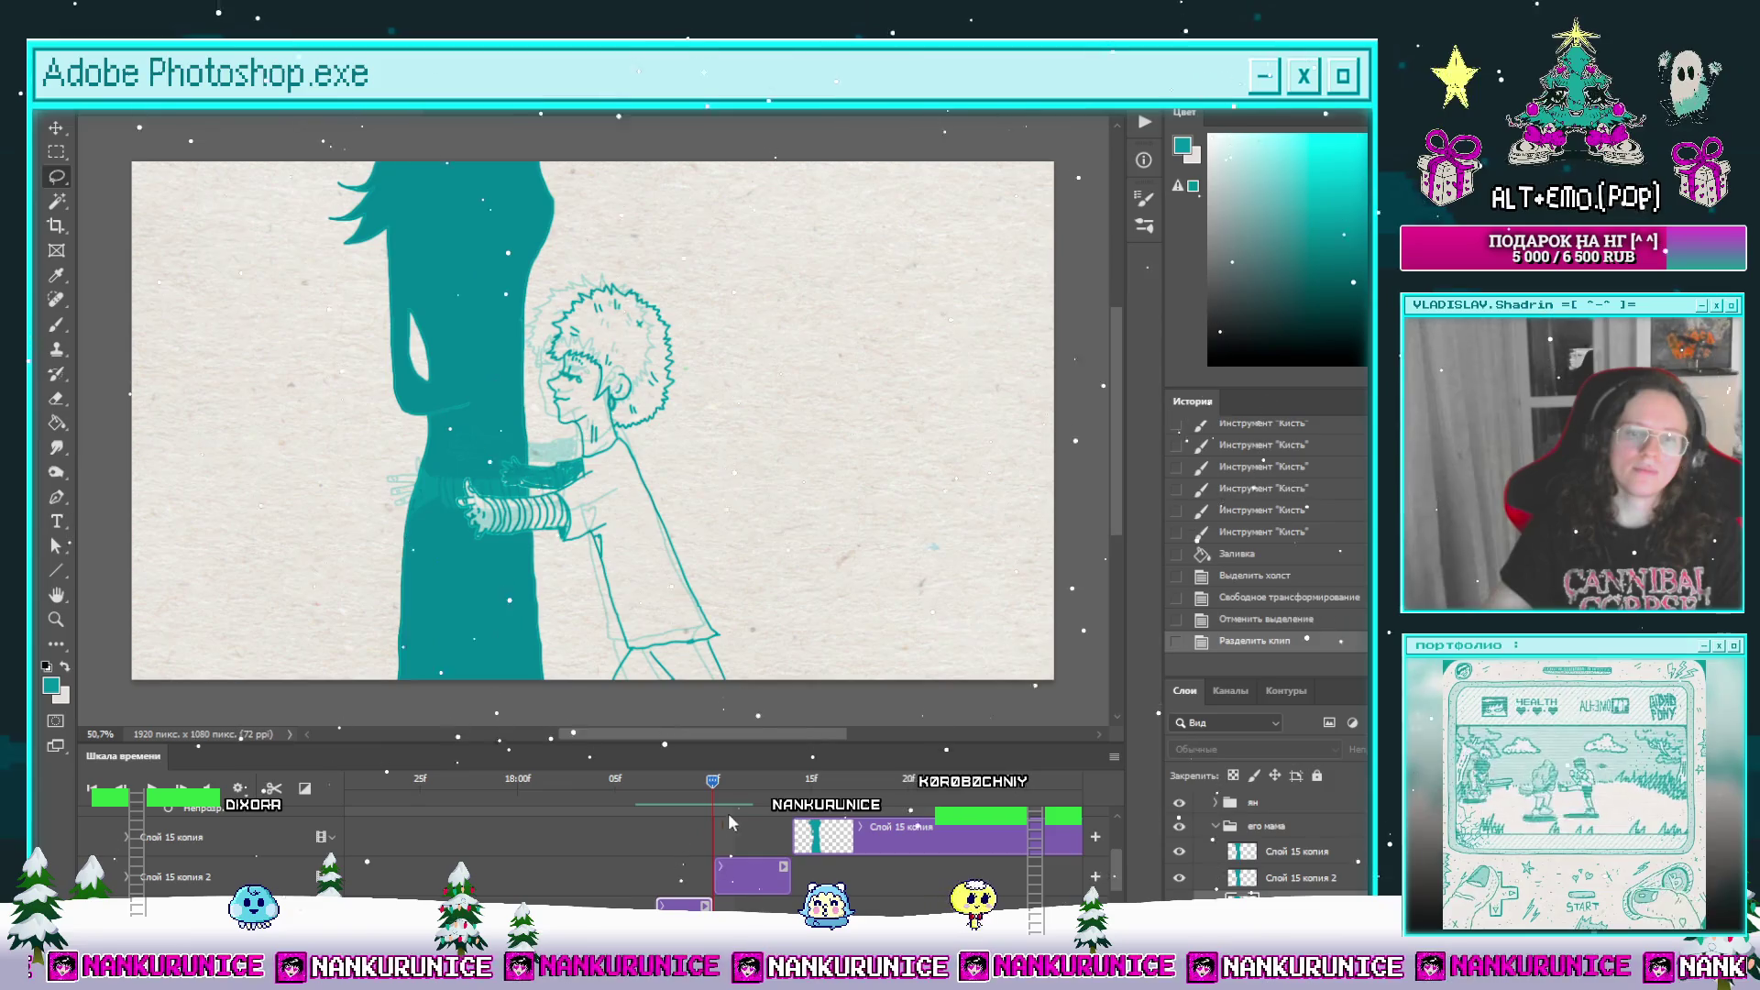
mouse_move(699, 786)
left_mouse_down()
mouse_move(594, 794)
mouse_move(678, 806)
mouse_move(587, 813)
mouse_move(700, 831)
mouse_move(642, 831)
mouse_move(662, 825)
left_mouse_up()
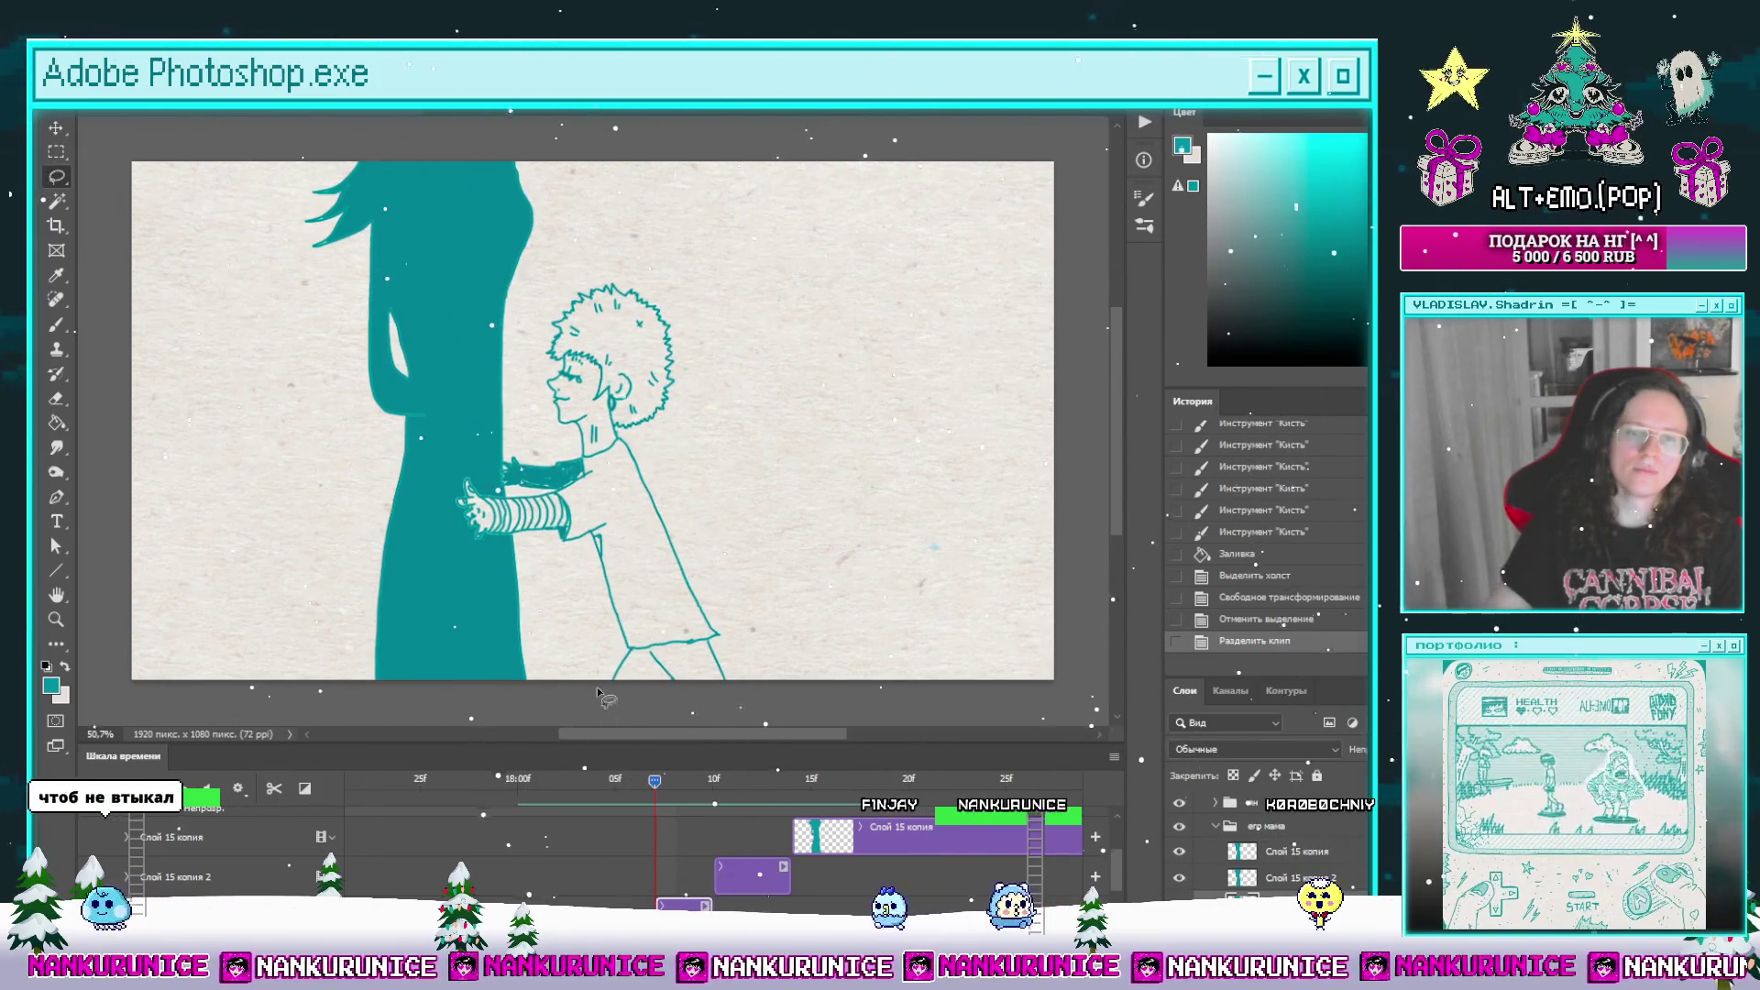
Step: Erase the stray teal fill in the gap beside the boy's arms
left_click_drag(598, 694, 721, 712)
scroll(594, 428, "up", 1)
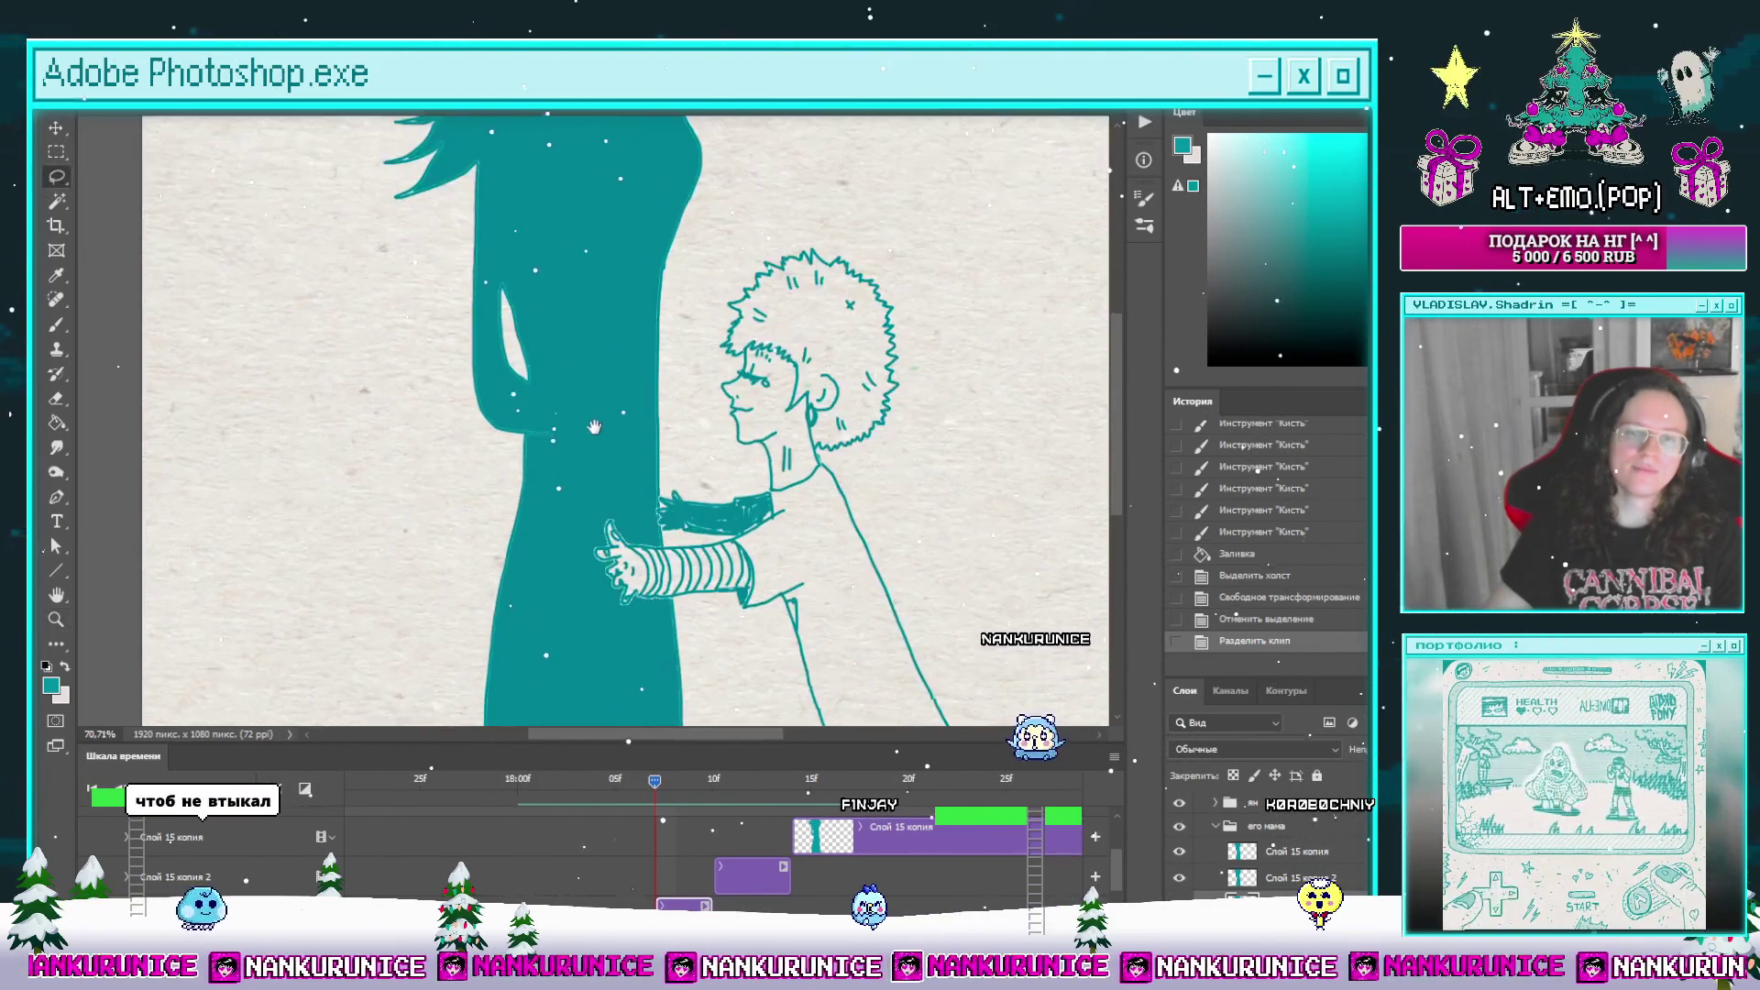
left_click_drag(594, 427, 635, 457)
key("e")
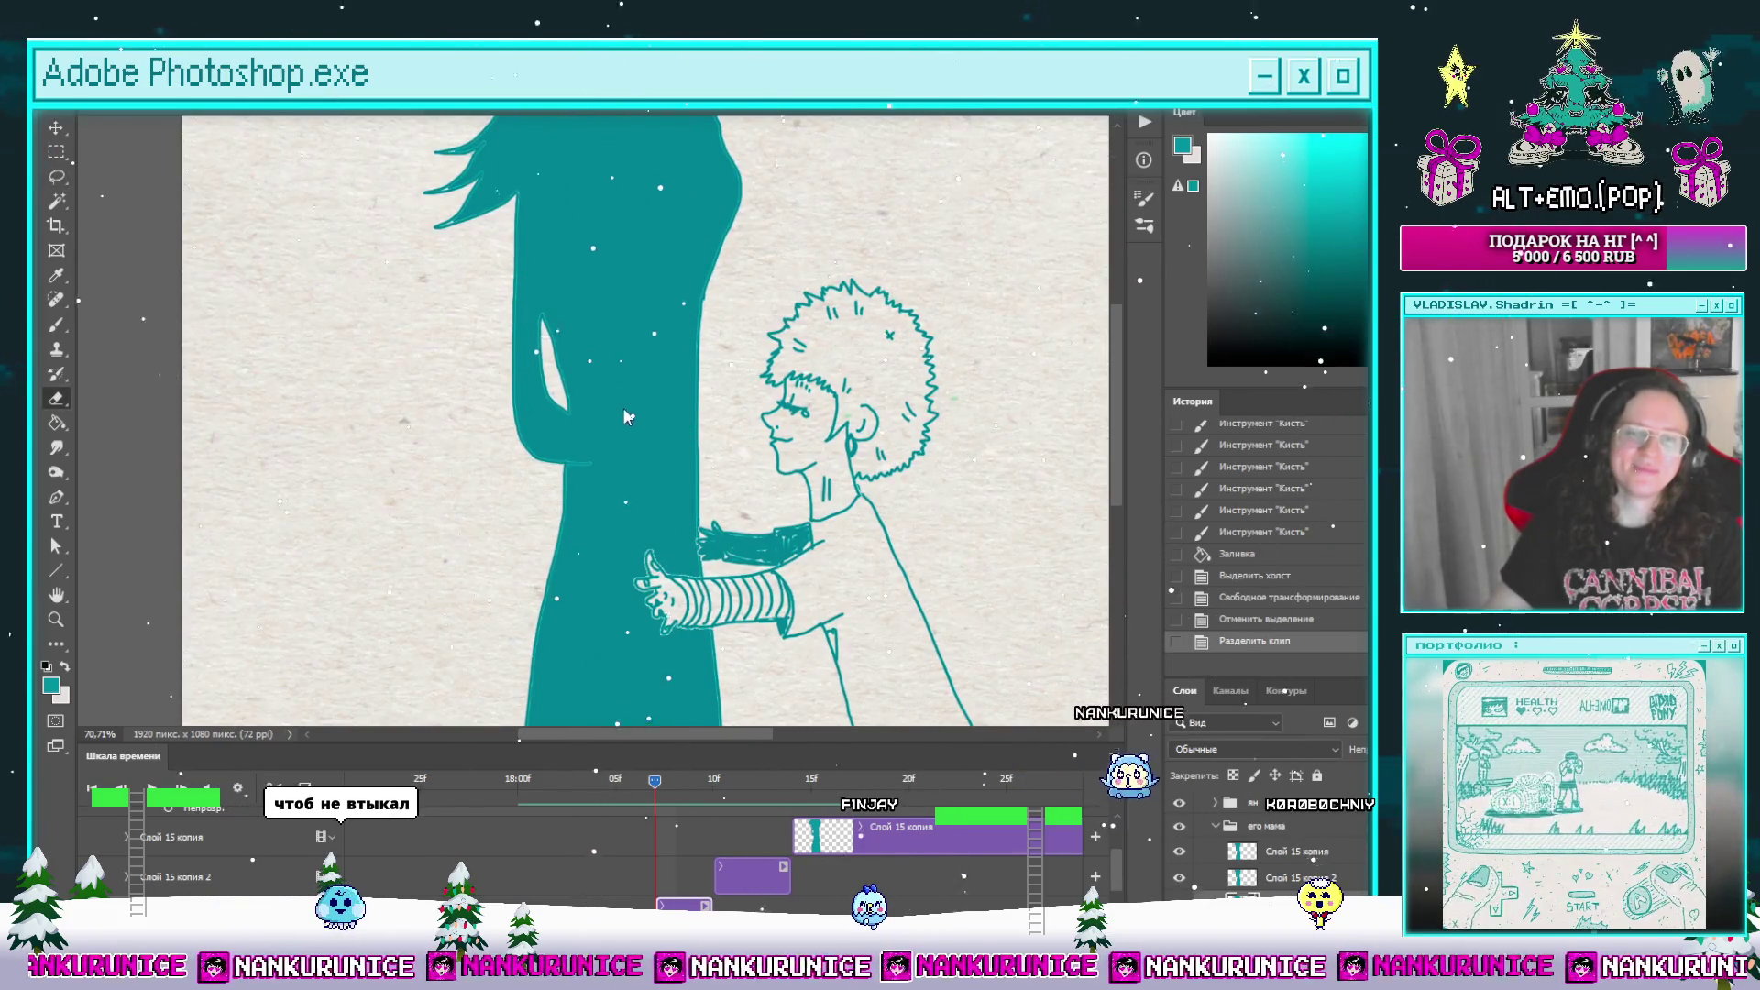
mouse_move(495, 334)
left_mouse_down()
mouse_move(550, 465)
mouse_move(596, 480)
left_mouse_up()
left_click_drag(566, 401, 573, 366)
left_click_drag(573, 367, 565, 317)
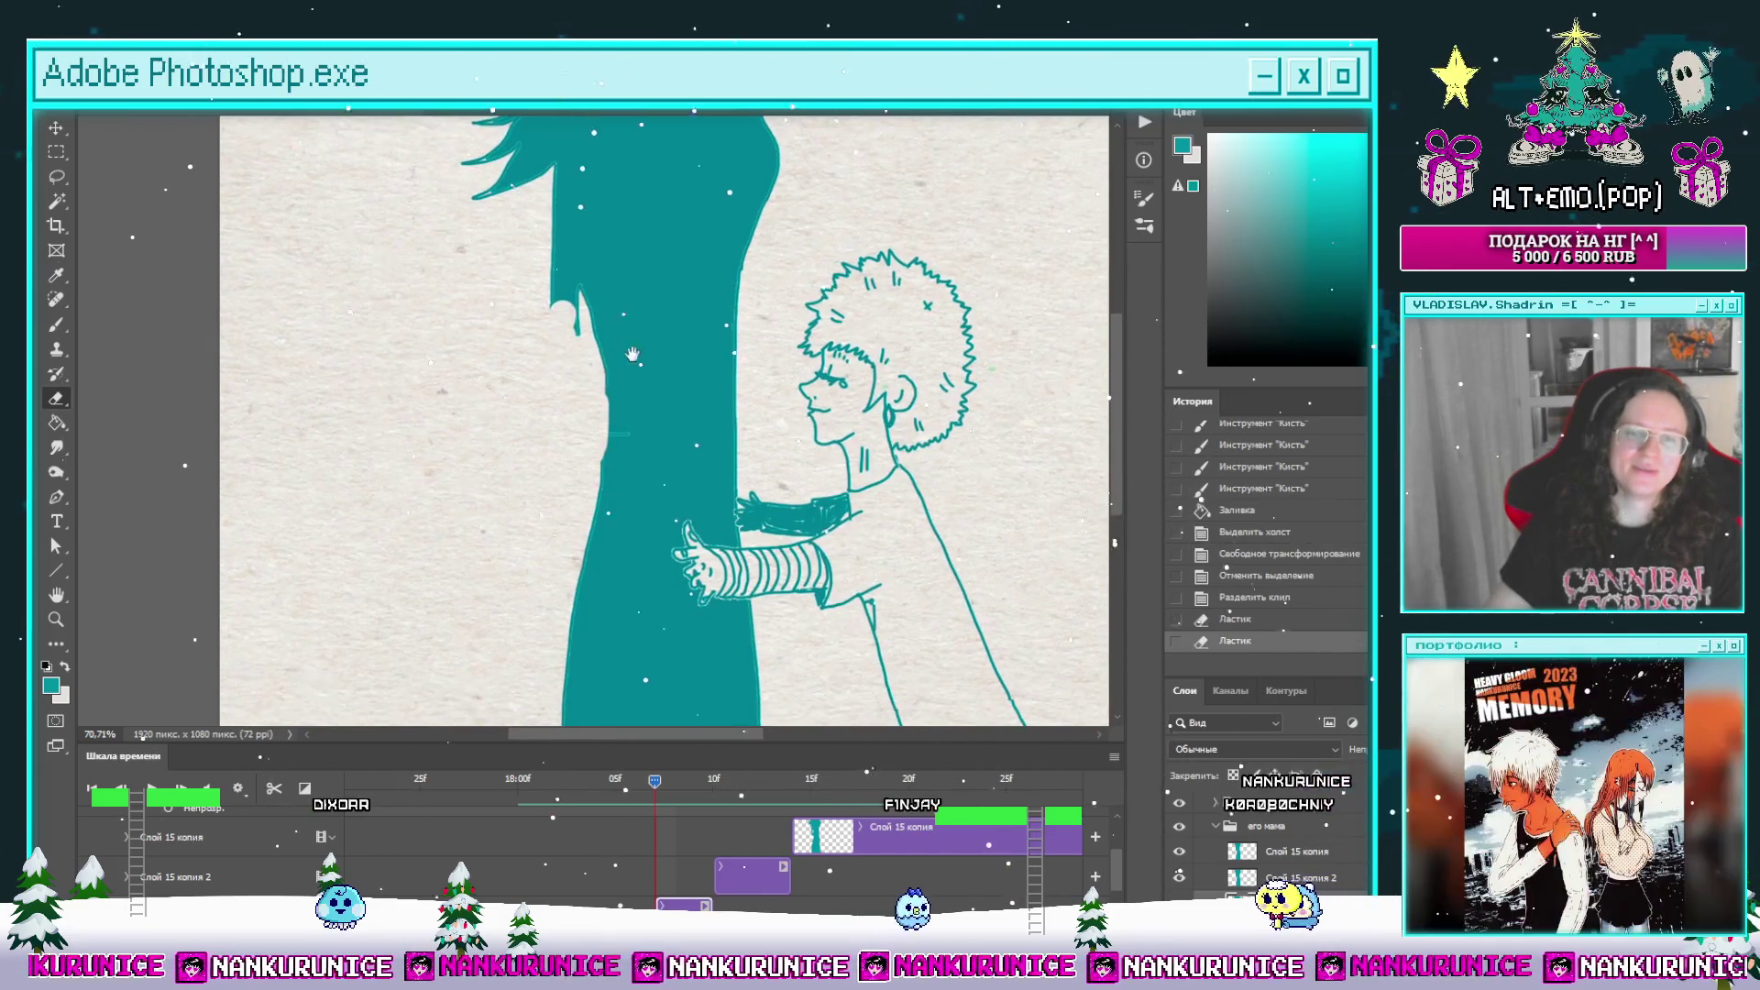
Step: On a later frame, brush thin teal strokes along the mother's hair edge
key("b")
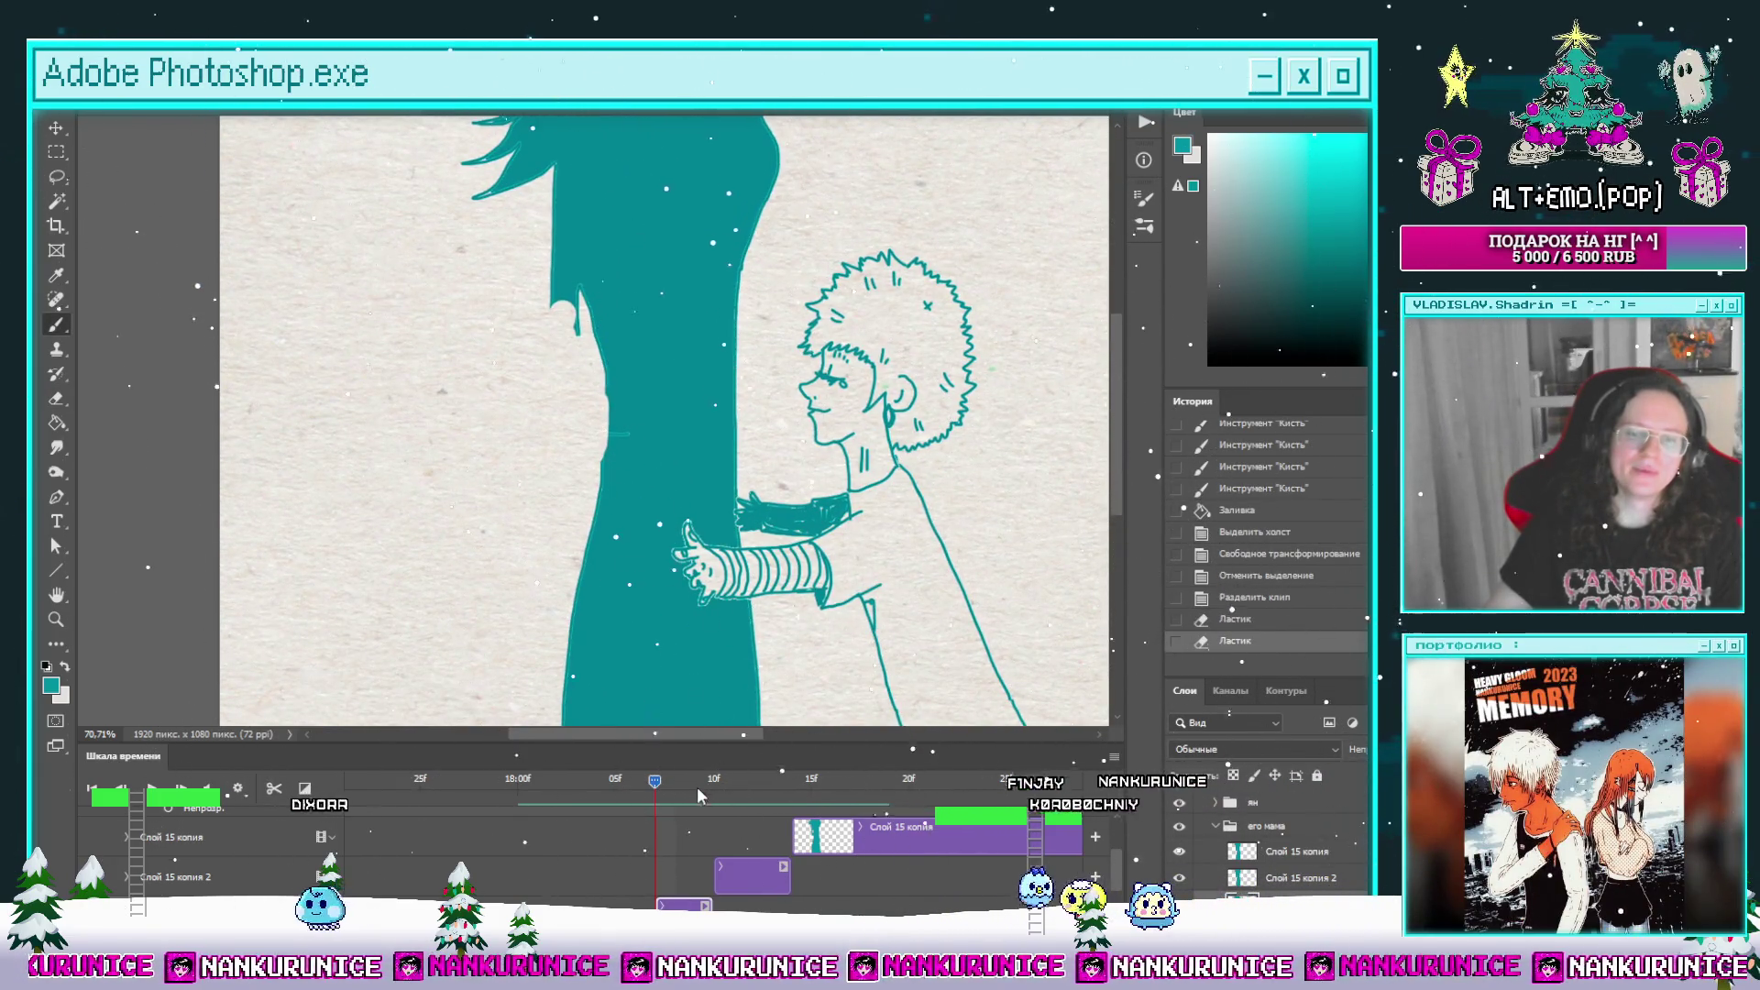
left_click(695, 786)
left_click_drag(576, 302, 589, 426)
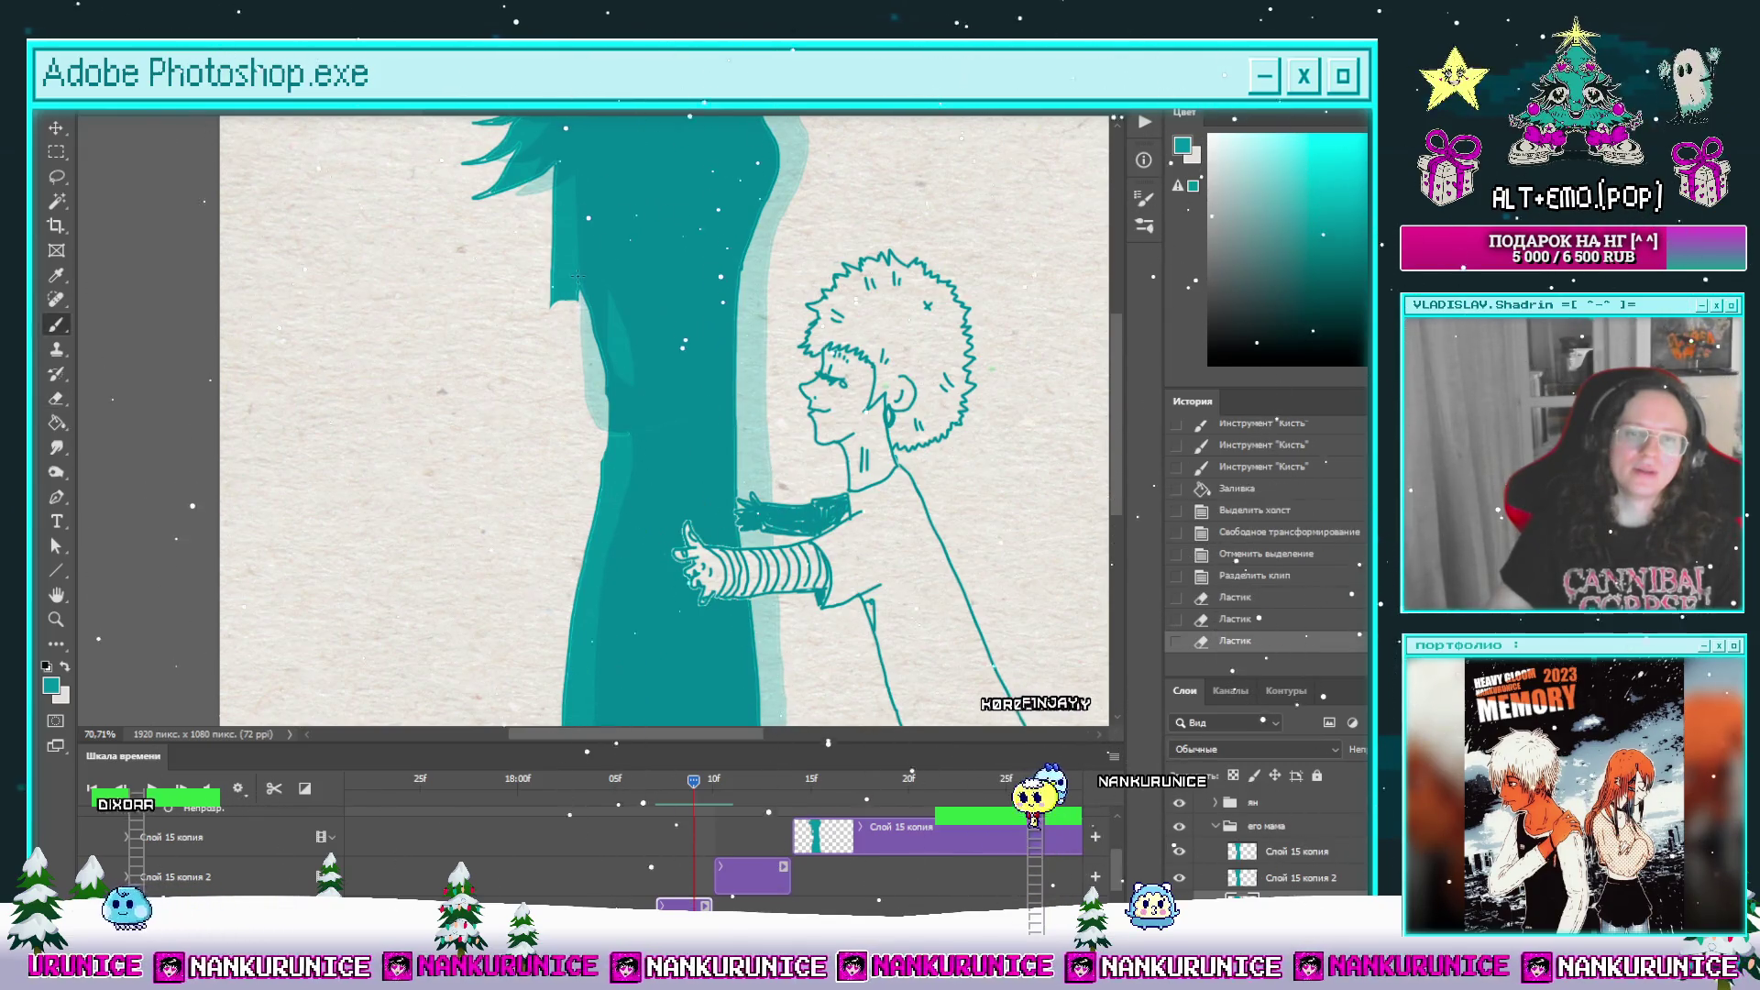
left_click_drag(585, 367, 592, 438)
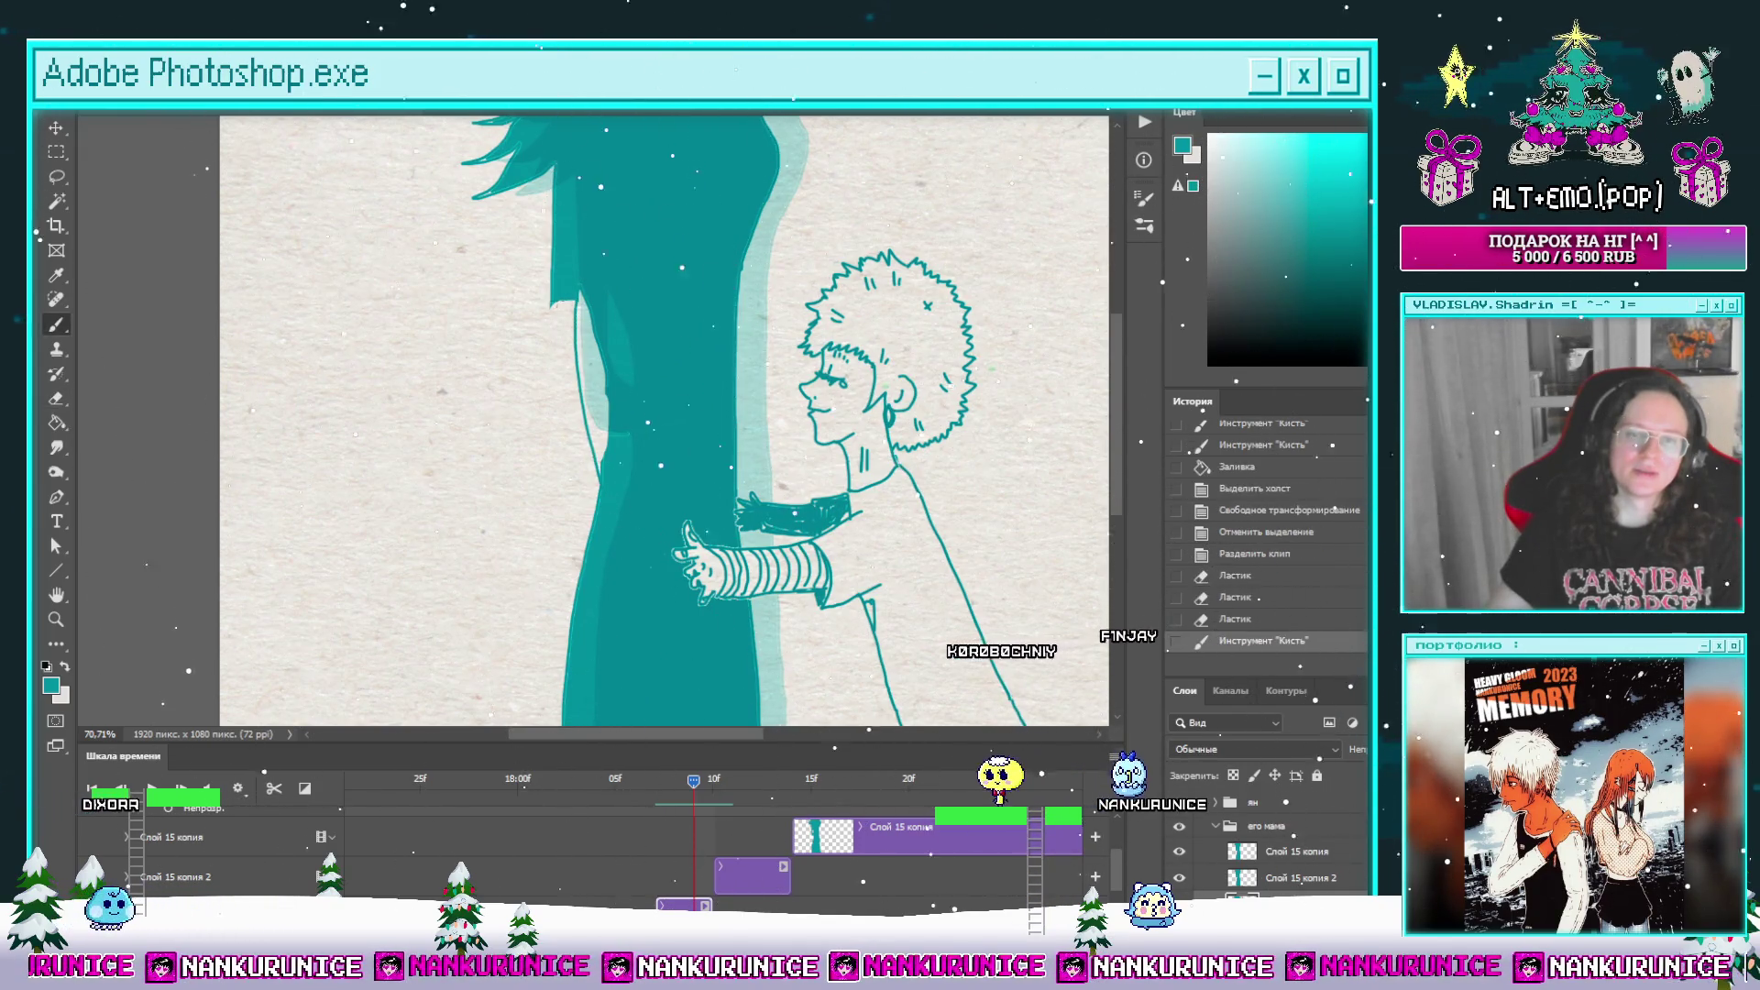
Step: Fill the hair strand with teal, then zoom out and scrub to preview
key("g")
left_click(561, 317)
key("z")
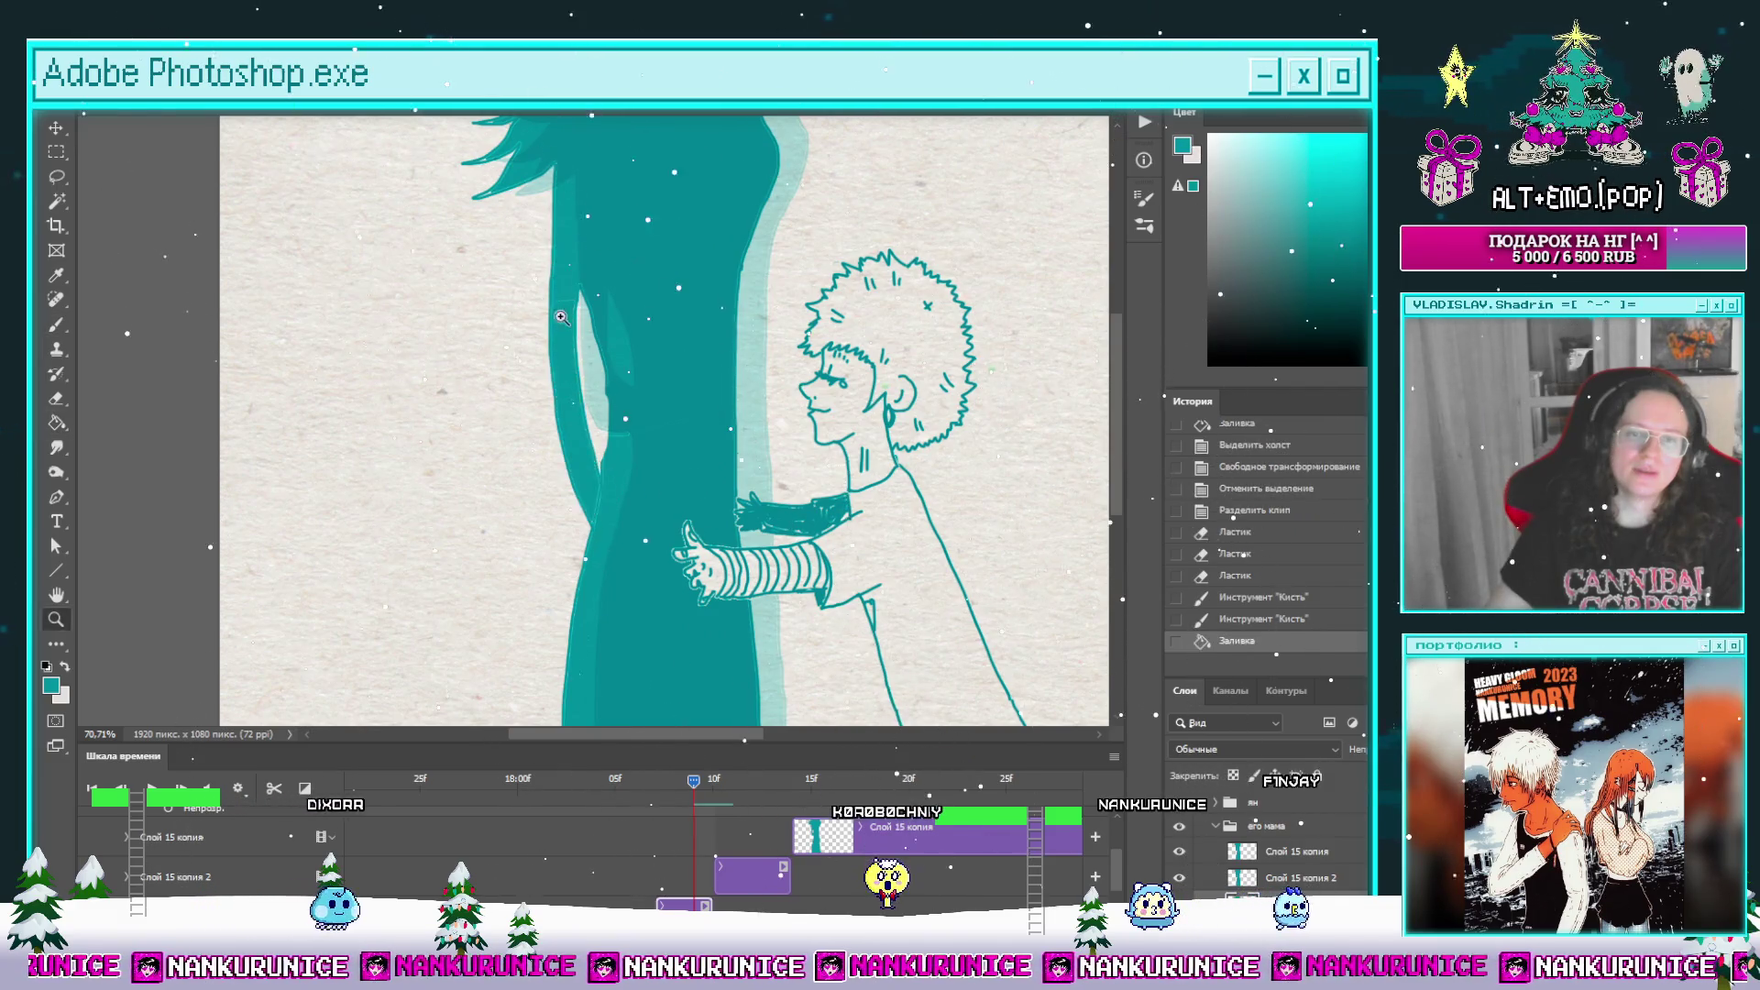
left_click(561, 317)
key("b")
left_click(588, 298)
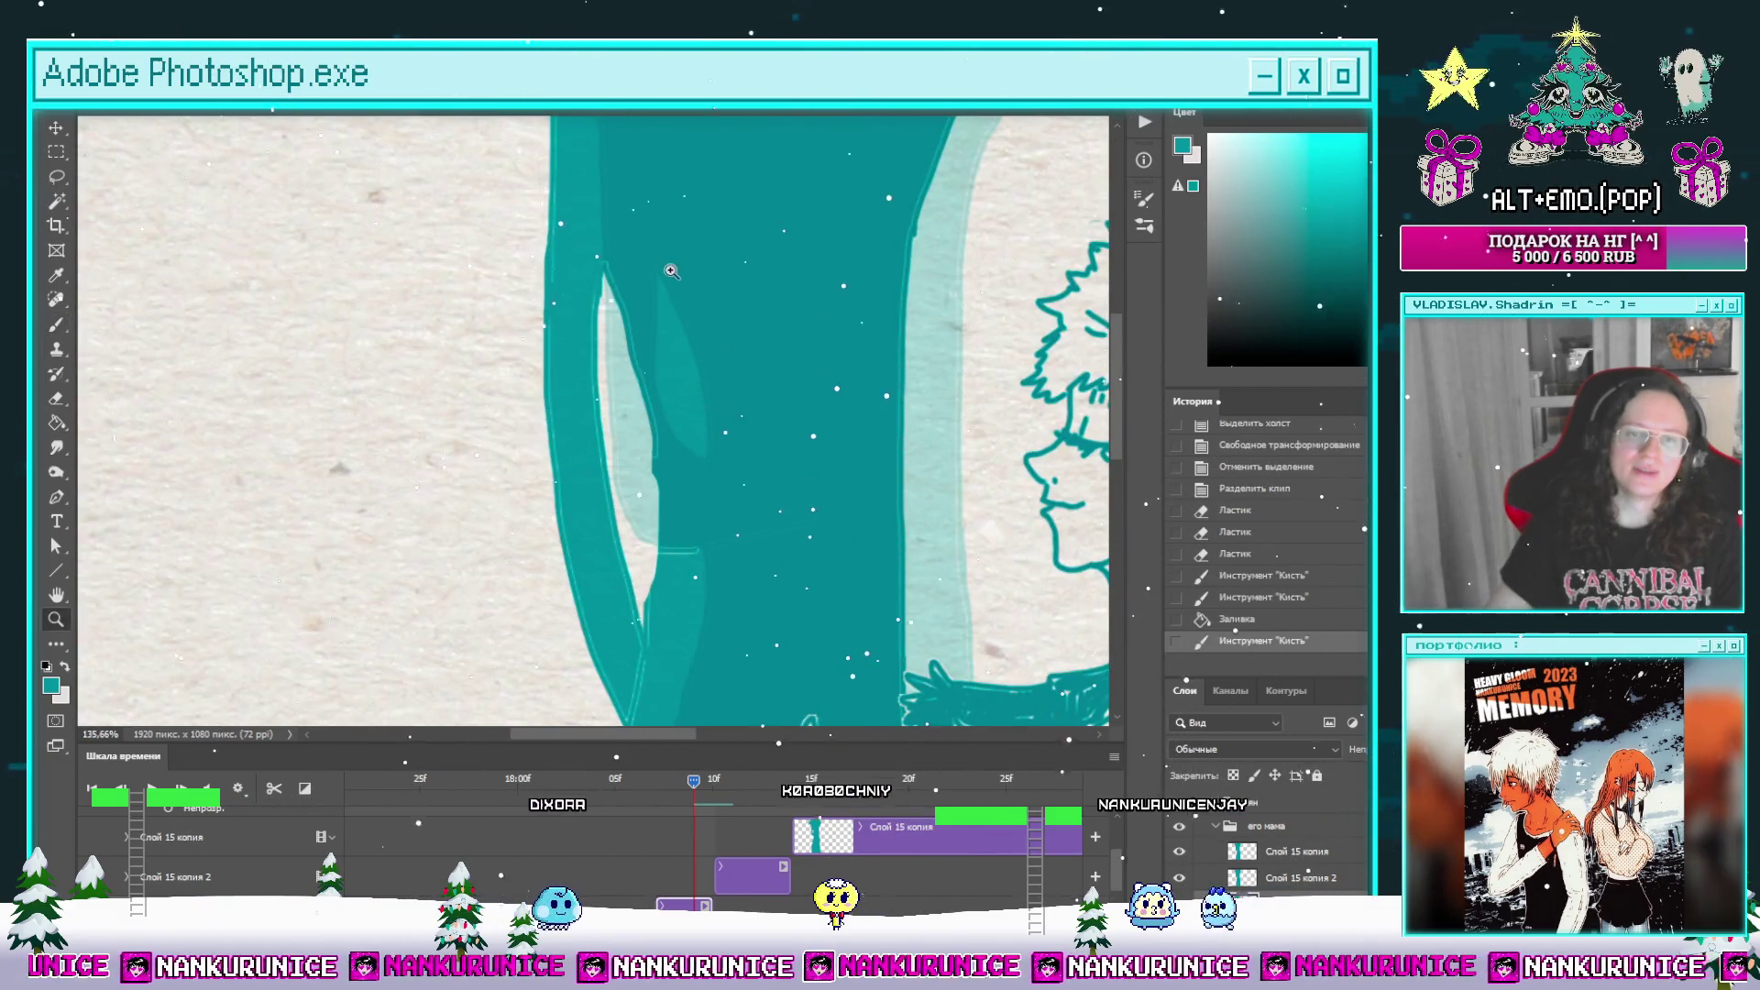
scroll(588, 298, "down", 5)
mouse_move(673, 784)
left_mouse_down()
mouse_move(760, 790)
mouse_move(694, 791)
mouse_move(725, 797)
mouse_move(707, 812)
left_mouse_up()
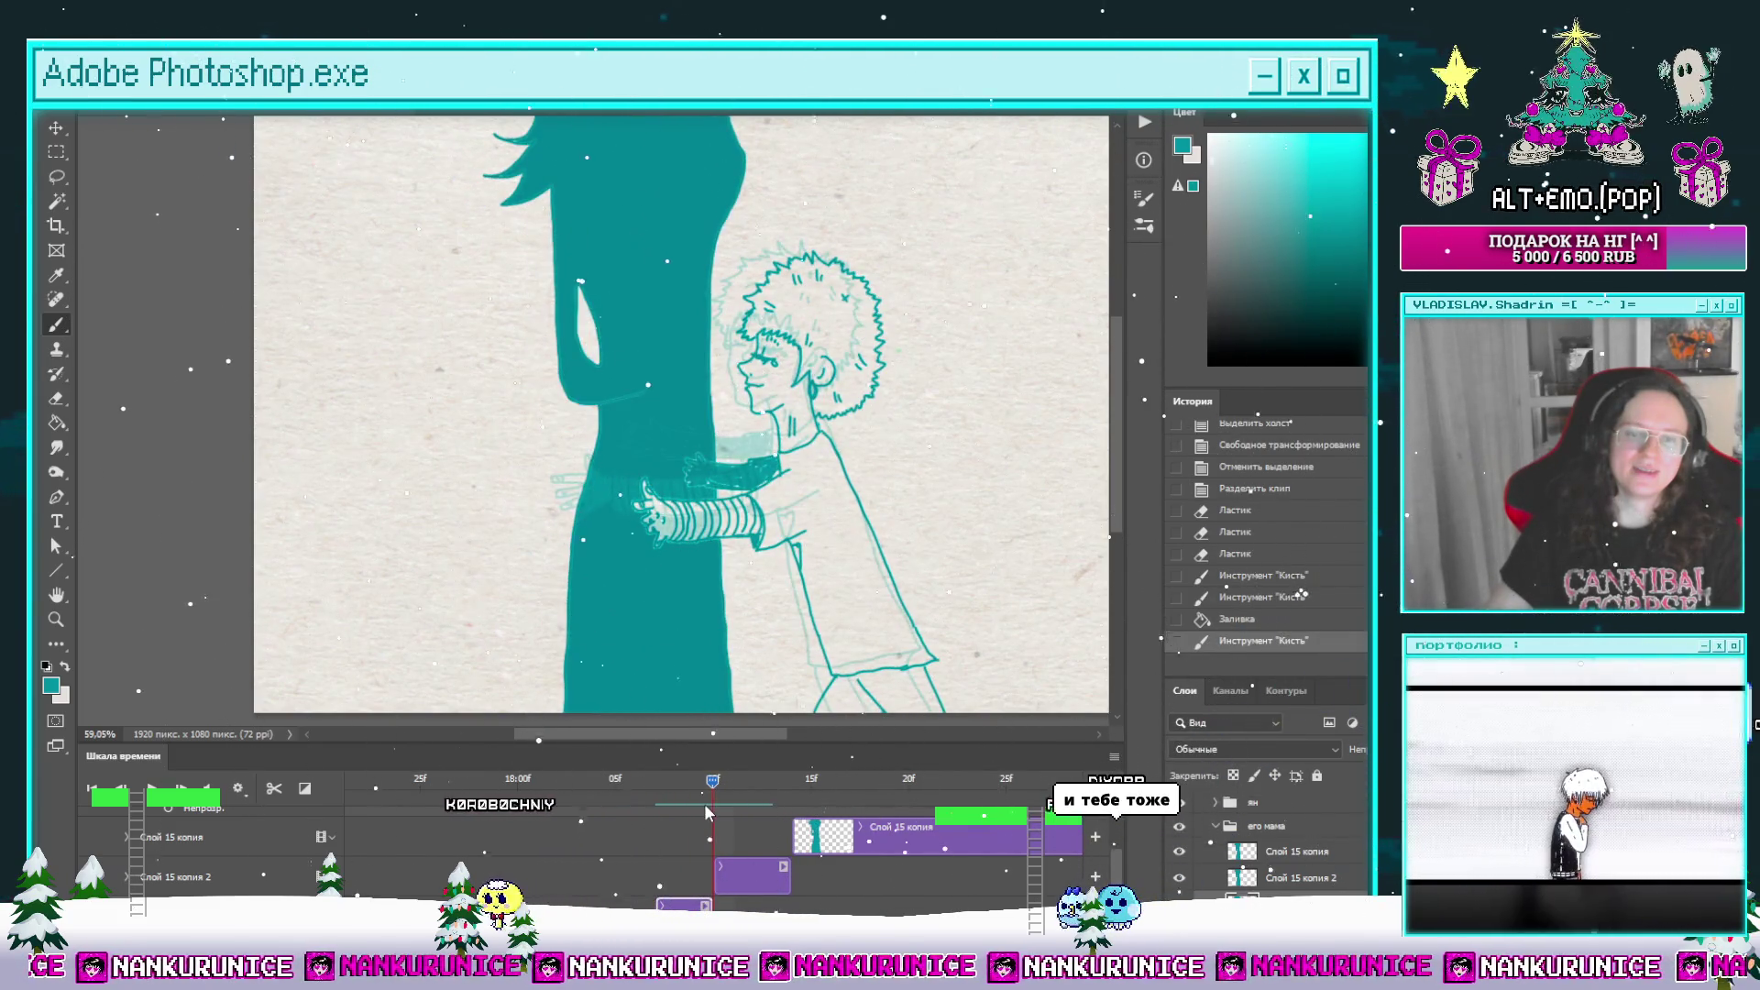
Step: On the Слой 15 копия 2 clip, erase part of the silhouette's edge
left_click(741, 876)
left_click_drag(553, 416, 596, 416)
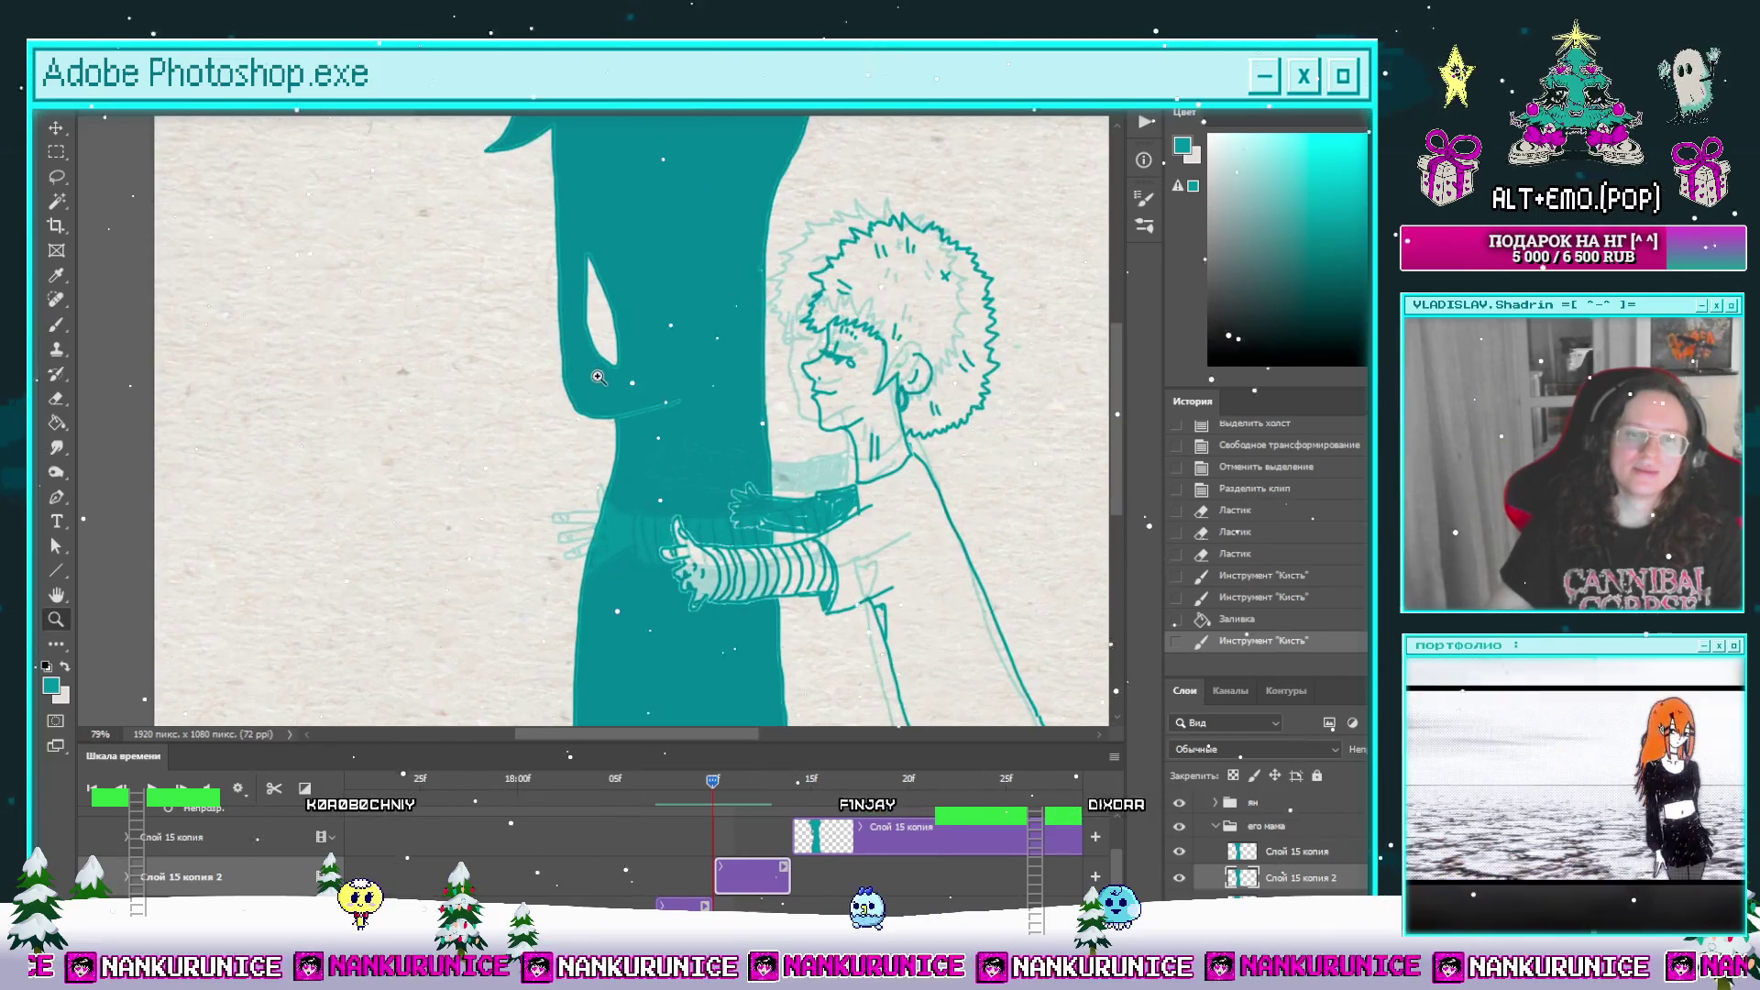
key("b")
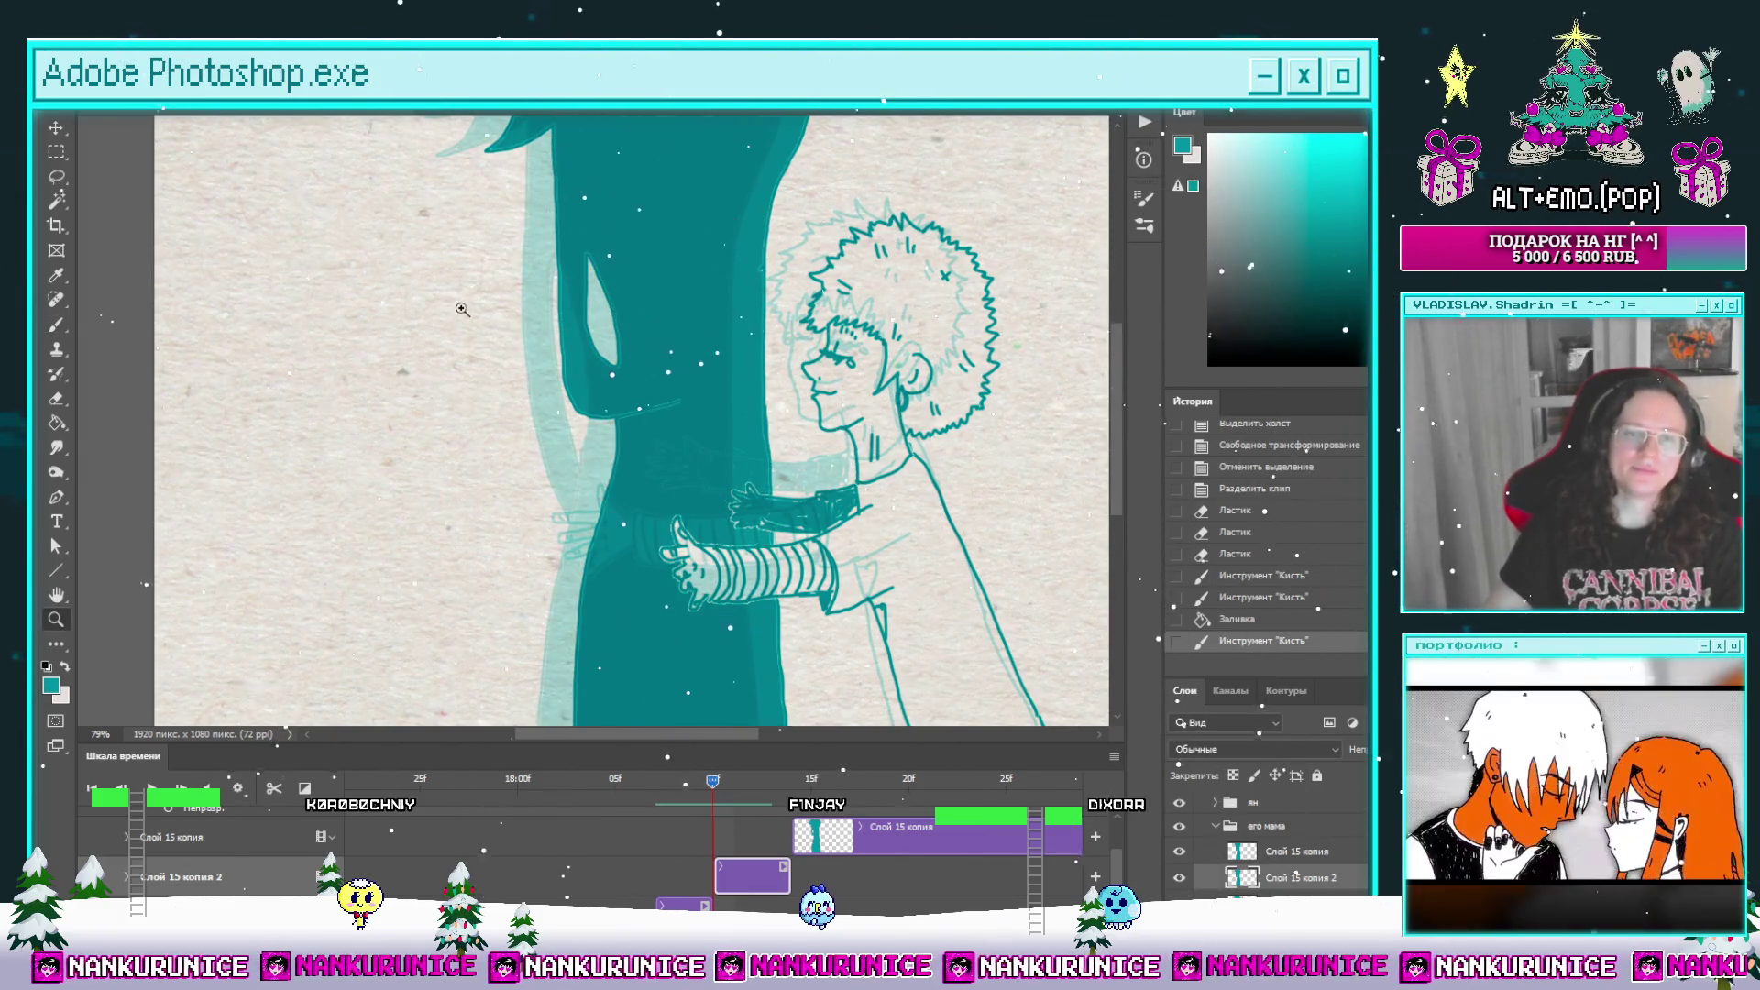
scroll(550, 335, "up", 1)
key("e")
mouse_move(582, 367)
left_mouse_down()
mouse_move(570, 322)
mouse_move(591, 404)
left_mouse_up()
Step: Brush a new line along the mother's left side and fill the narrow strip teal
scroll(504, 354, "up", 3)
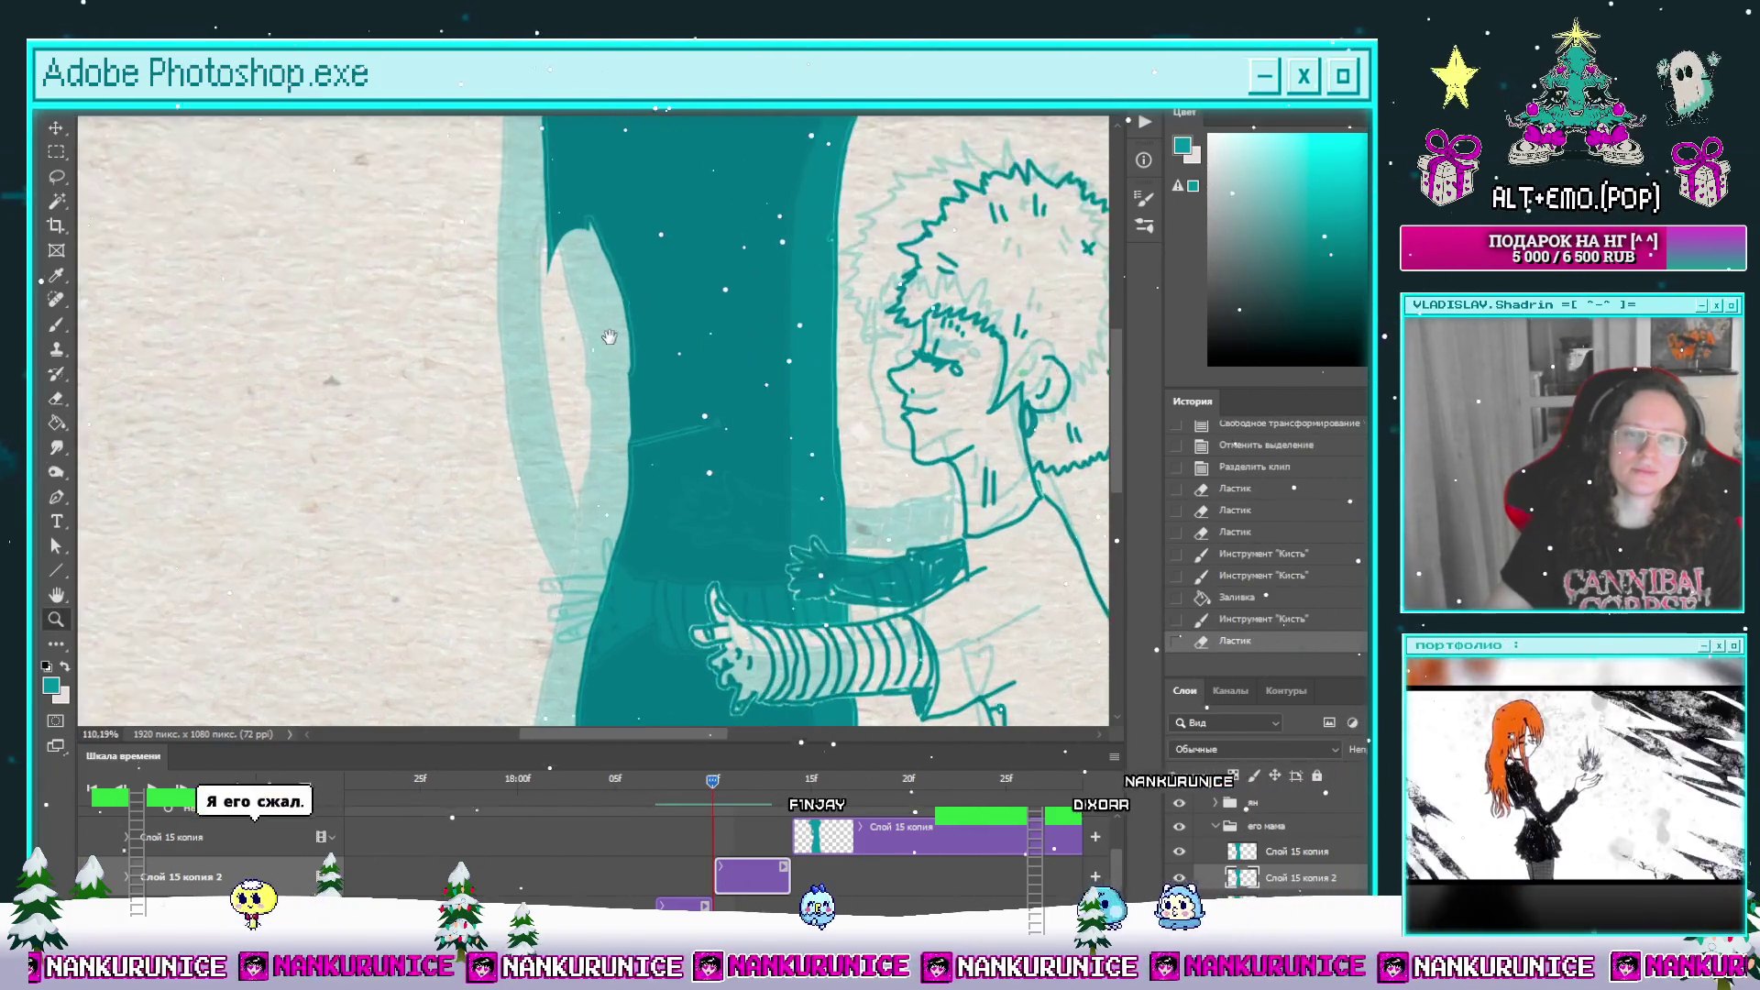
key("b")
left_click_drag(622, 227, 653, 541)
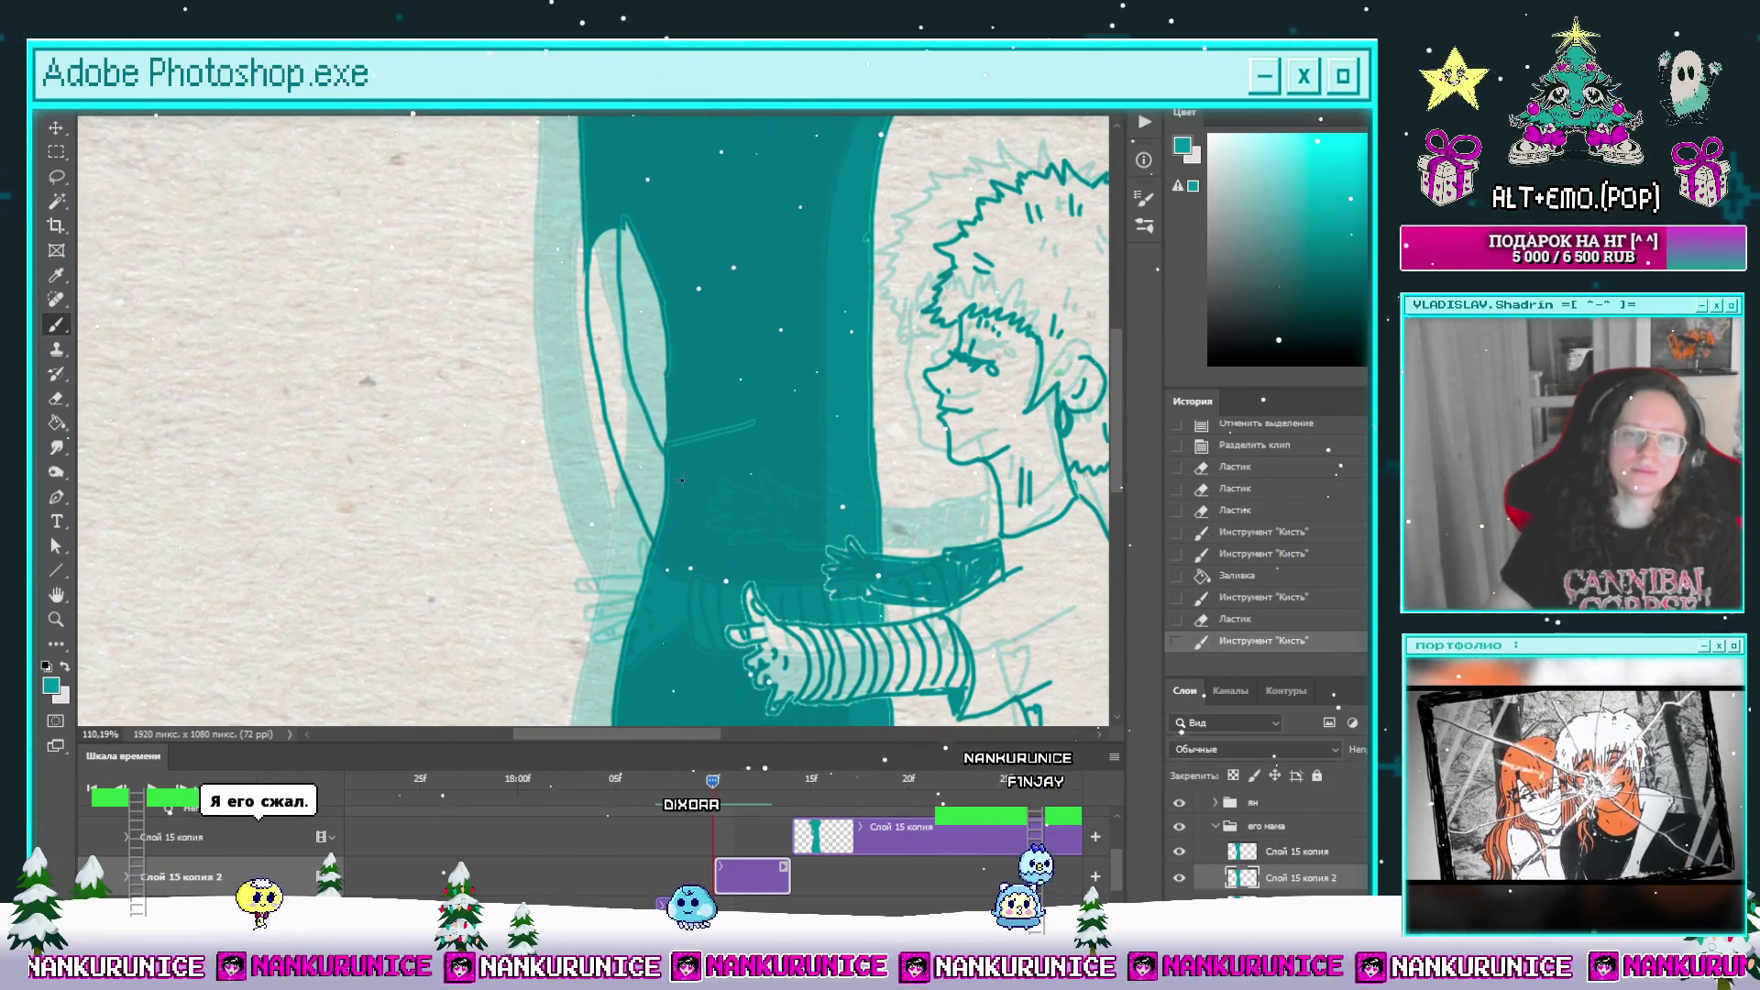
key("g")
left_click(612, 311)
key("z")
key("b")
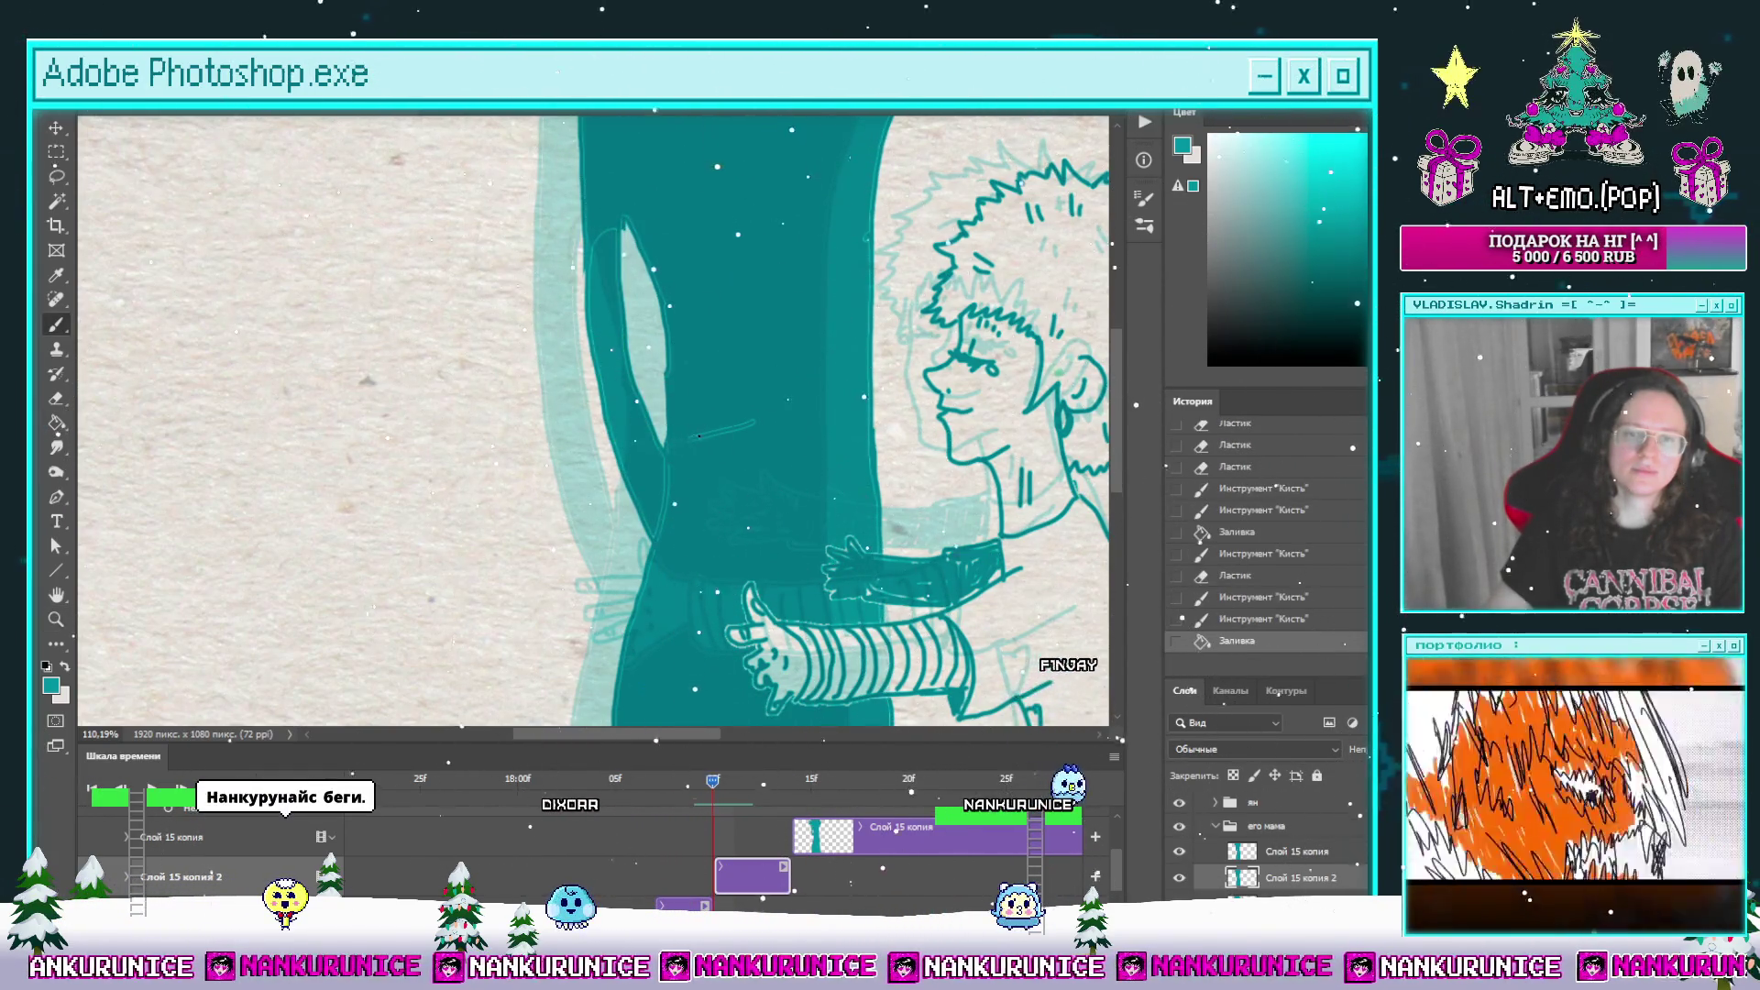
left_click(705, 434)
key("z")
scroll(367, 449, "down", 3)
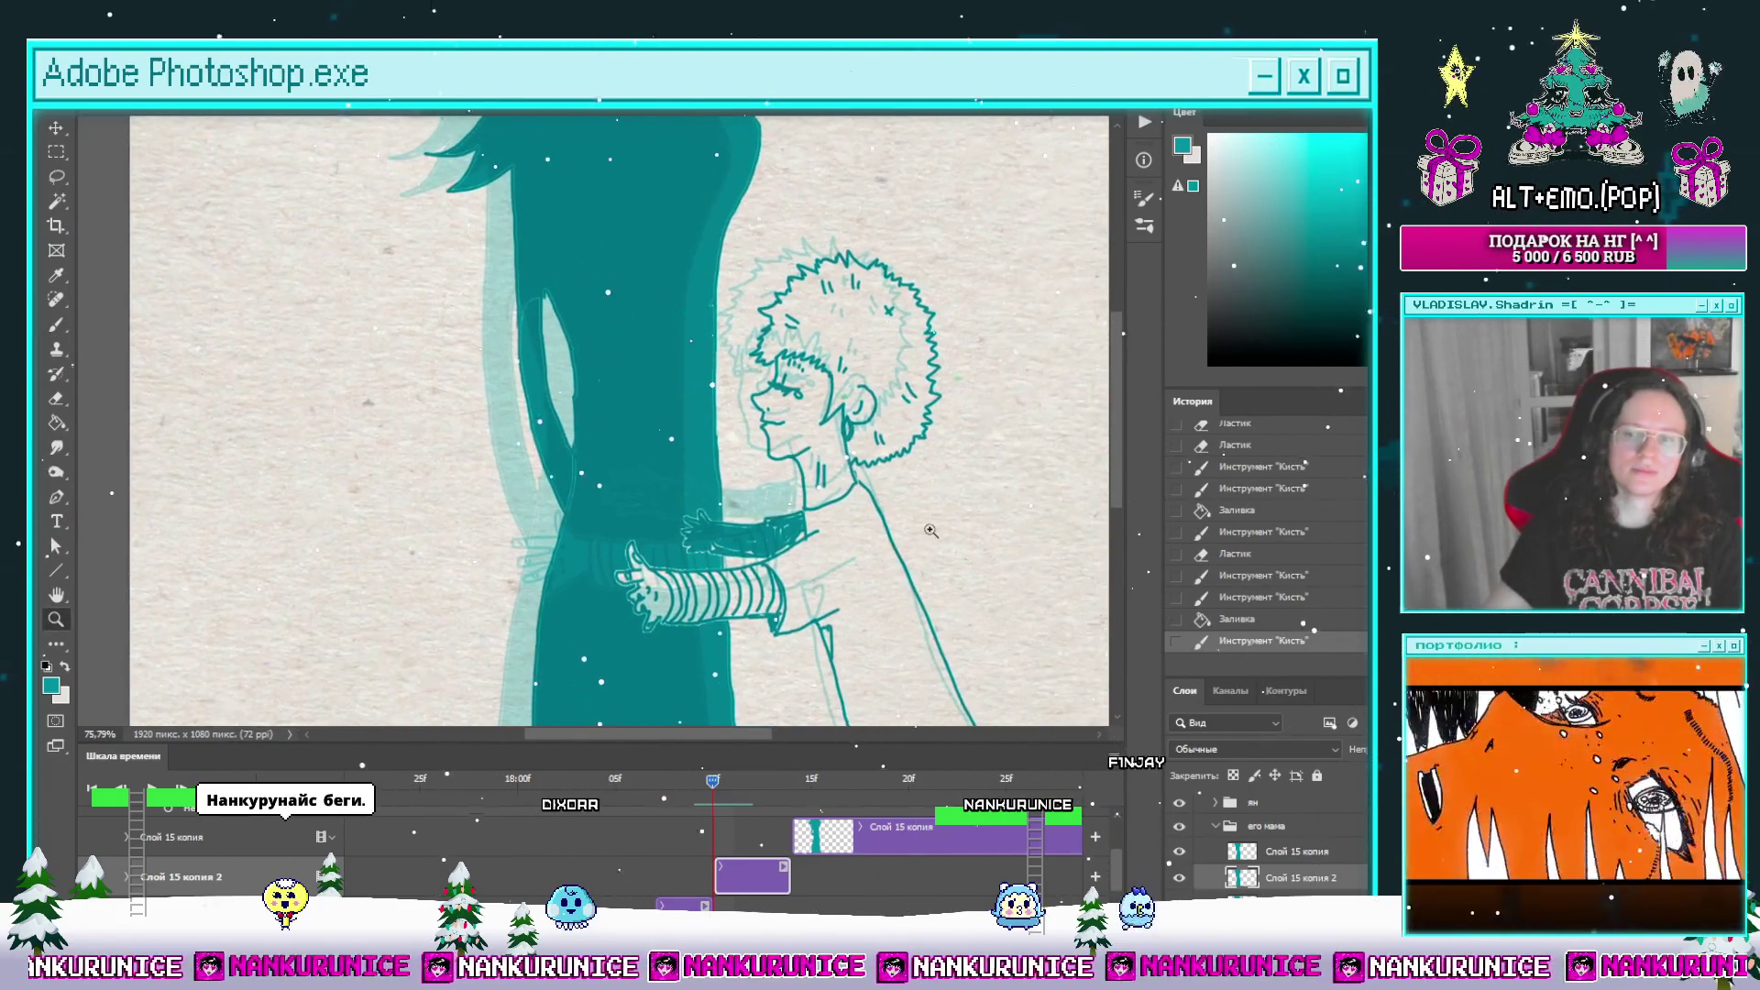
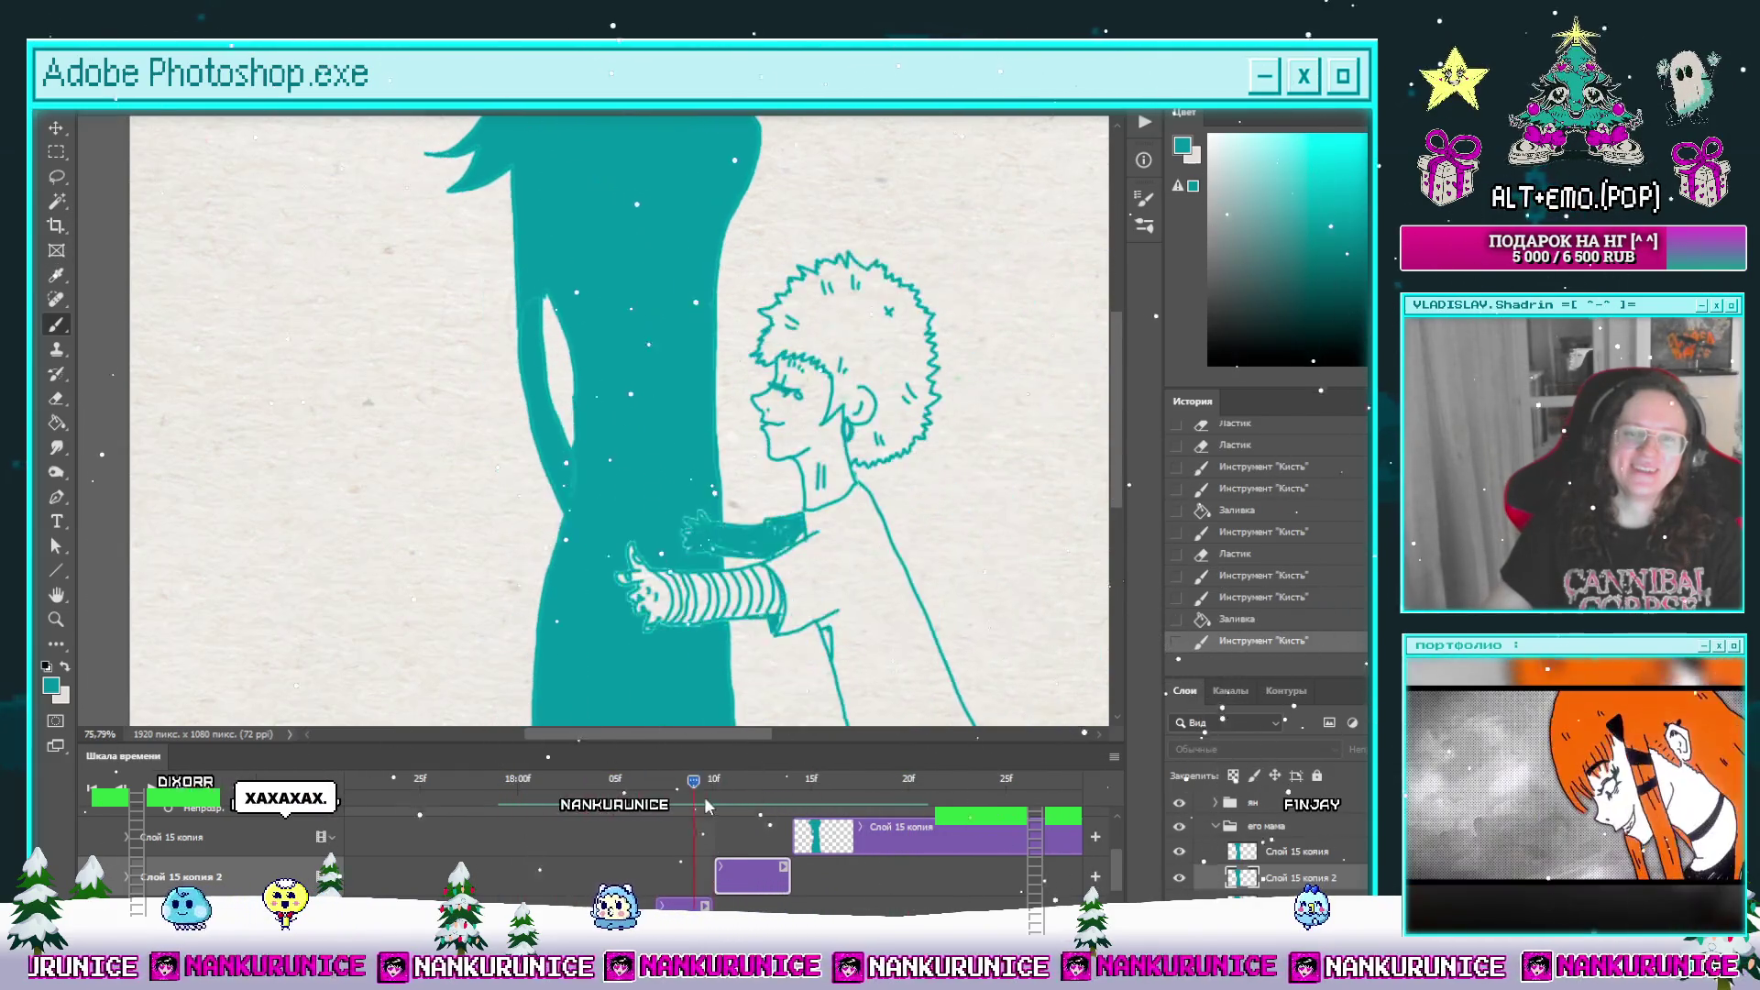
Step: On an earlier hug frame, erase the light patch beside the arm, fill it dark teal and redraw the left outline
mouse_move(852, 788)
left_mouse_down()
mouse_move(757, 794)
mouse_move(795, 790)
mouse_move(776, 799)
left_mouse_up()
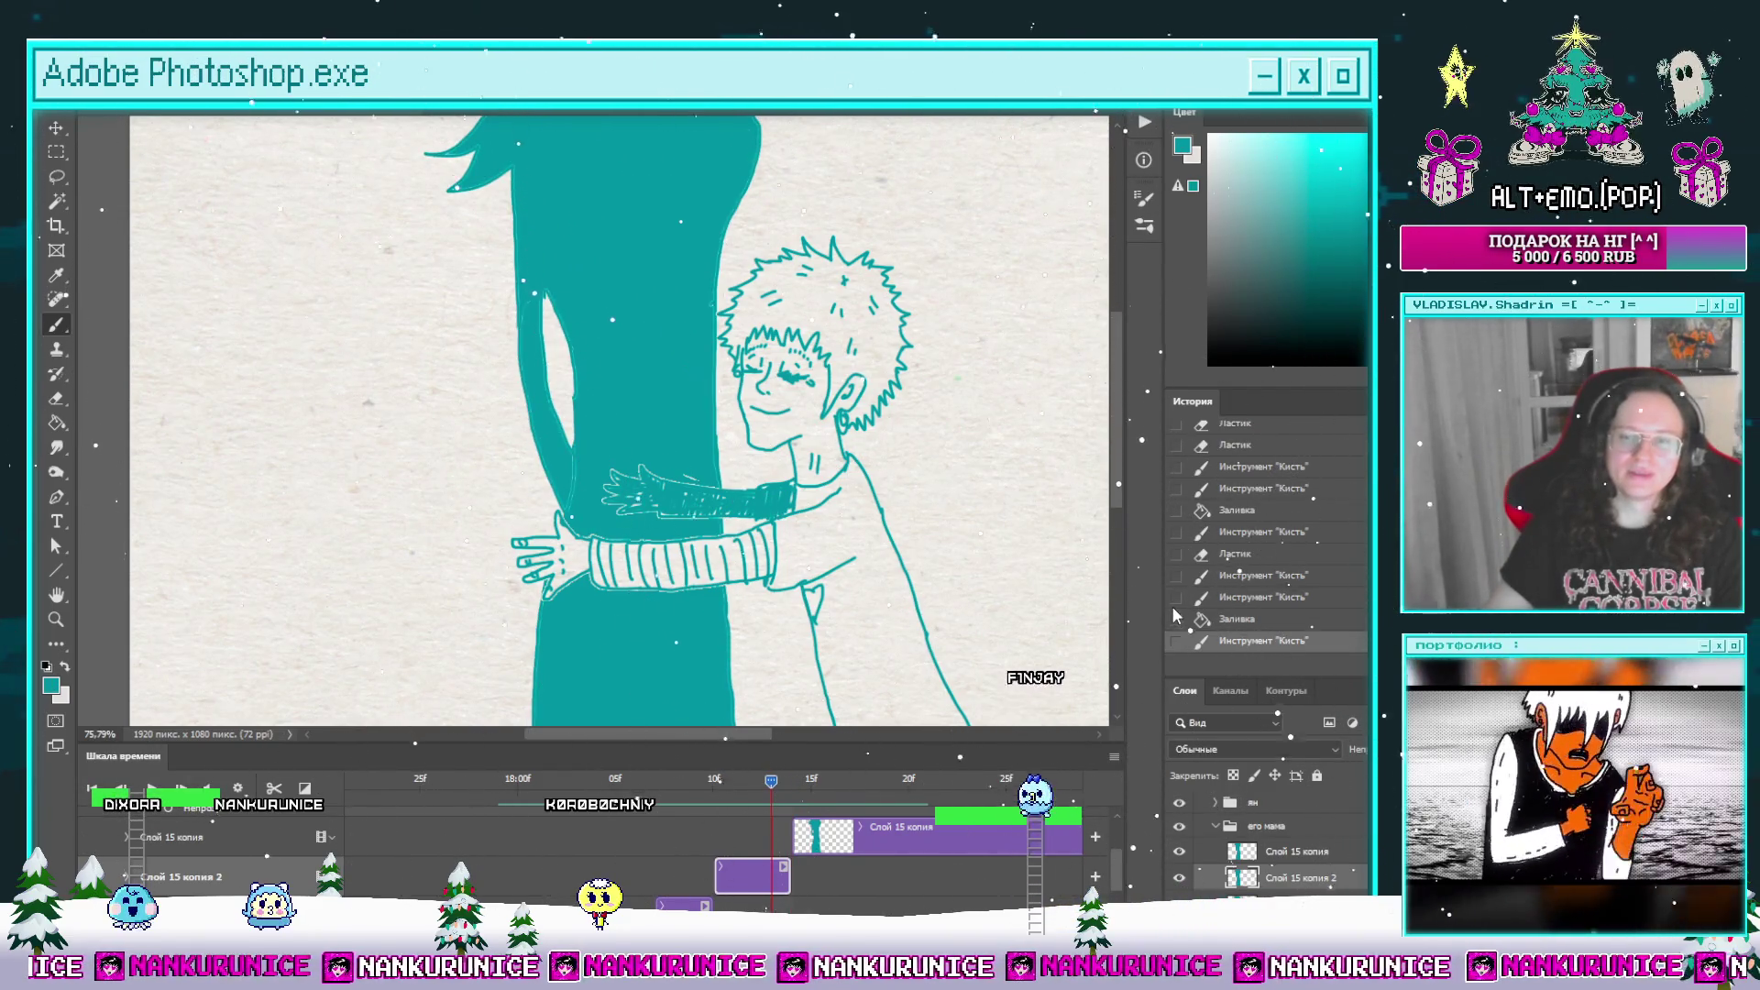
key("z")
mouse_move(541, 411)
left_mouse_down()
mouse_move(564, 411)
mouse_move(550, 531)
mouse_move(570, 554)
mouse_move(589, 530)
mouse_move(581, 601)
mouse_move(568, 513)
left_mouse_up()
key("e")
left_click_drag(584, 401, 577, 434)
key("b")
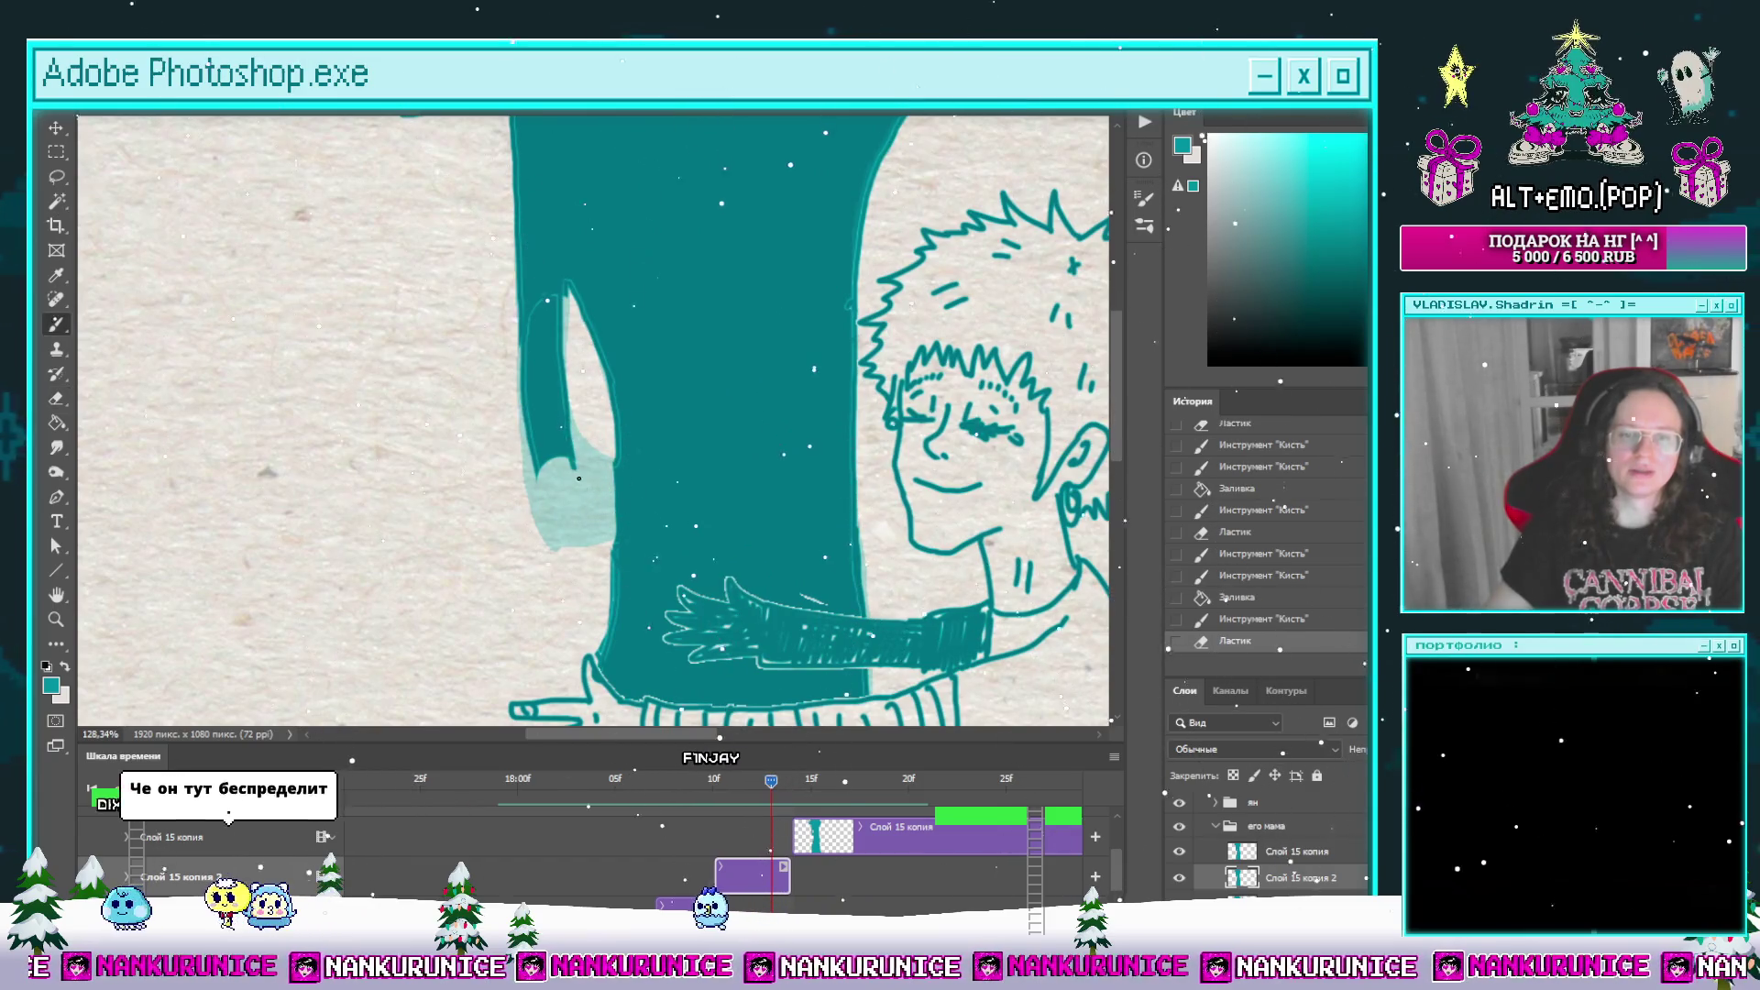
key("g")
left_click(580, 536)
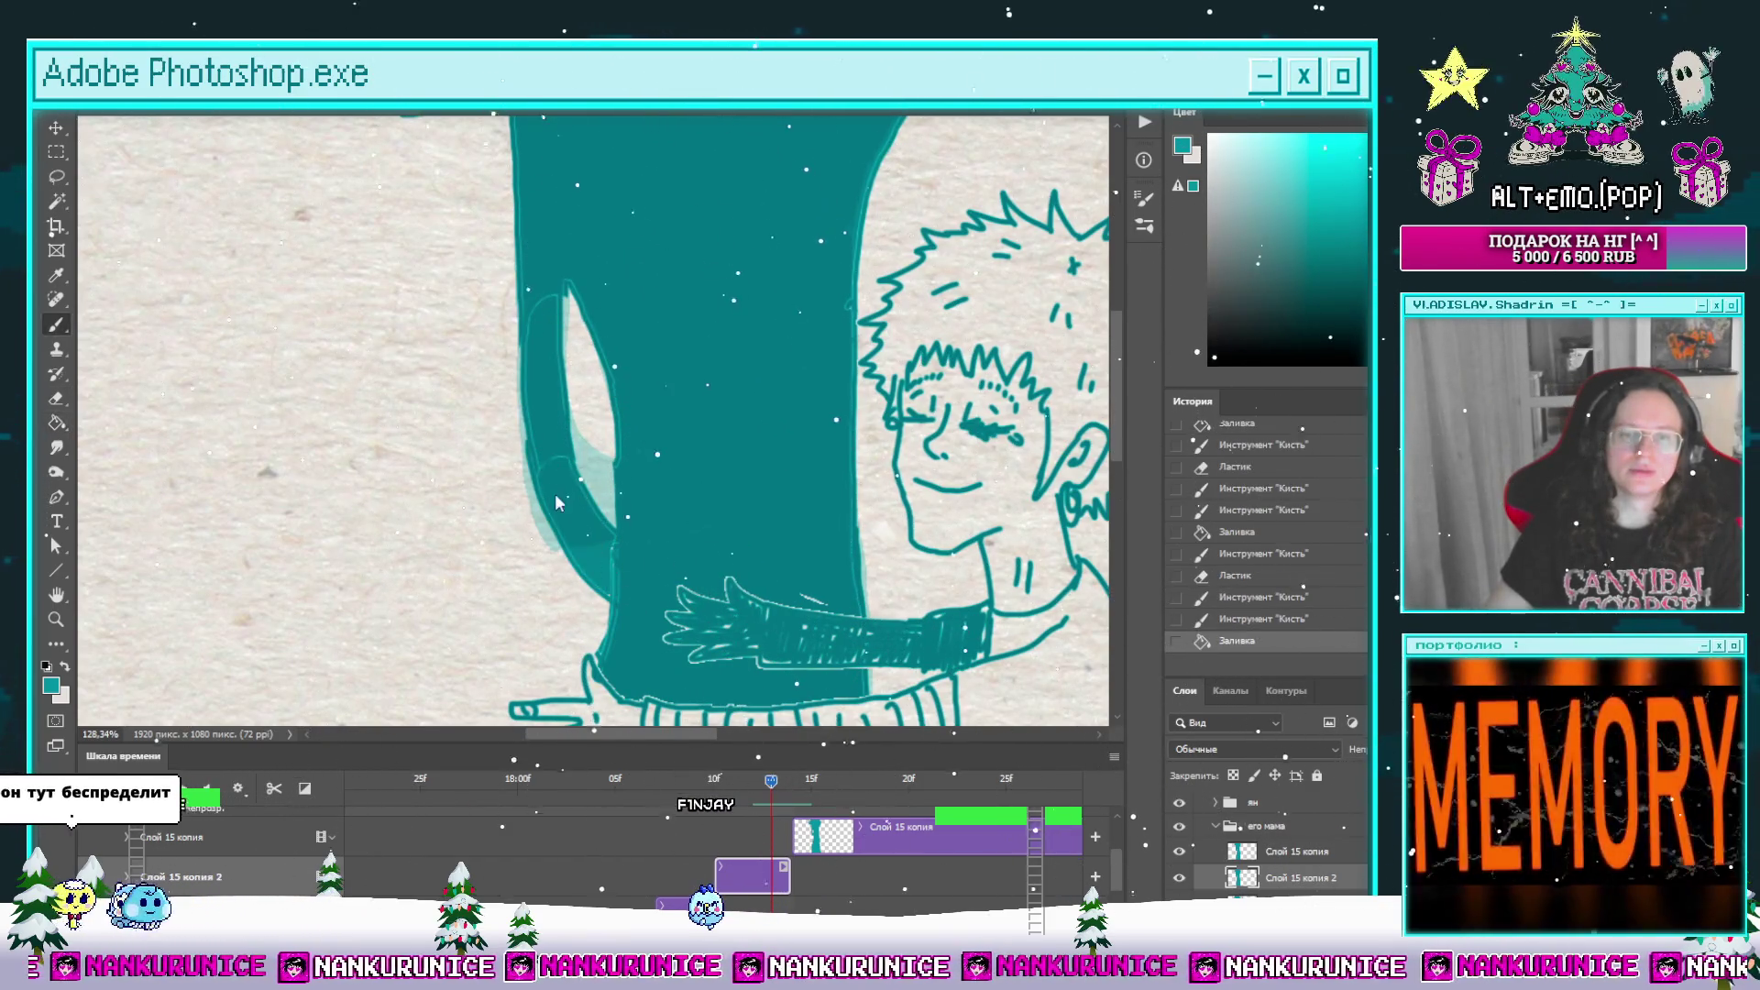
mouse_move(564, 472)
left_mouse_down()
mouse_move(538, 328)
mouse_move(569, 366)
left_mouse_up()
Step: Go back another frame and erase the ragged left edge of the silhouette's trunk
scroll(550, 318, "down", 3)
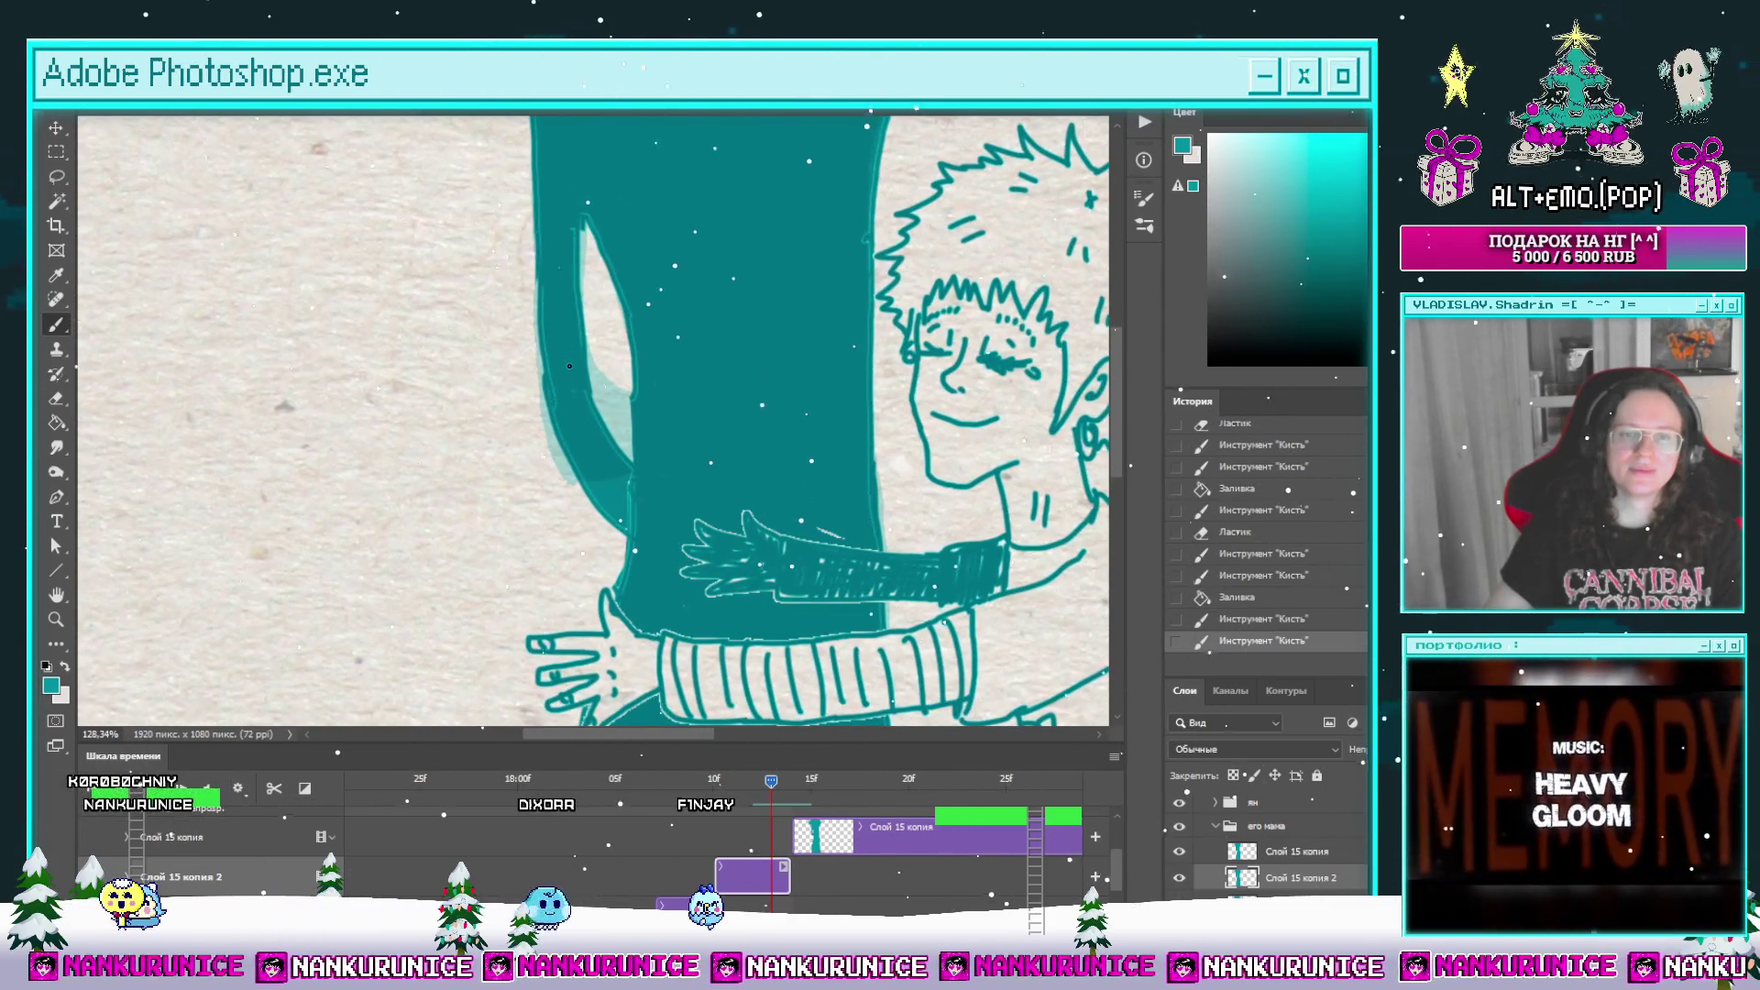
scroll(569, 365, "down", 3)
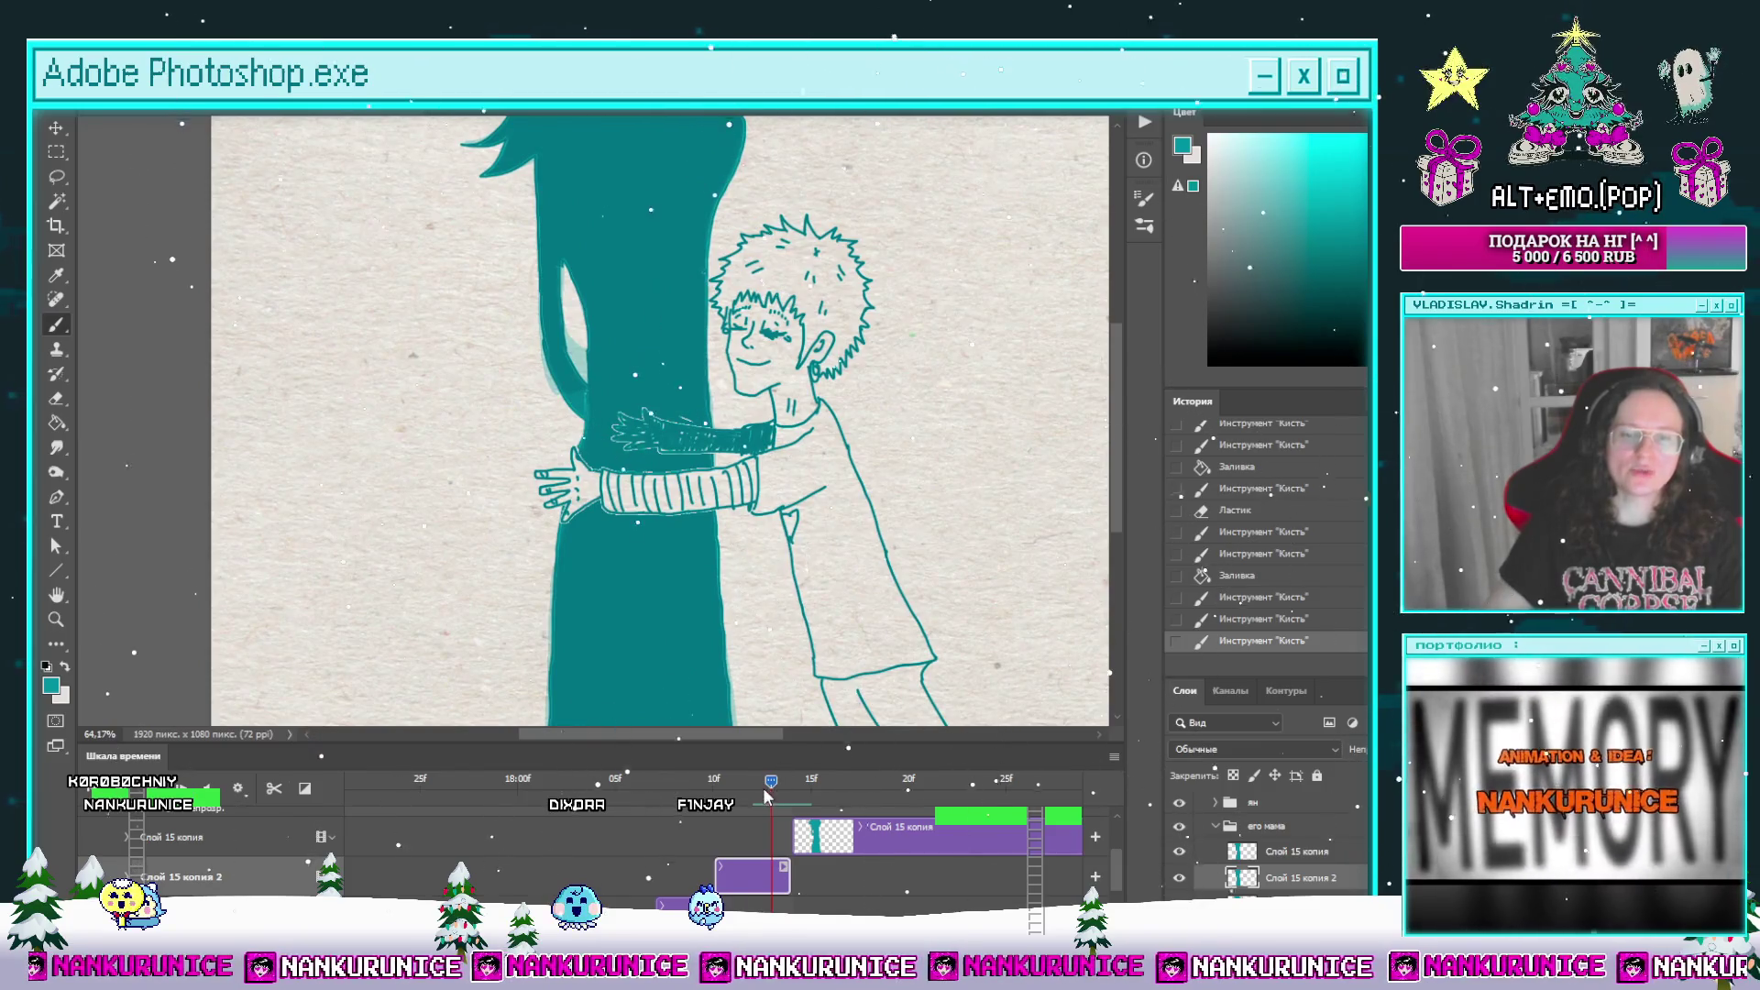
left_click_drag(765, 789, 693, 789)
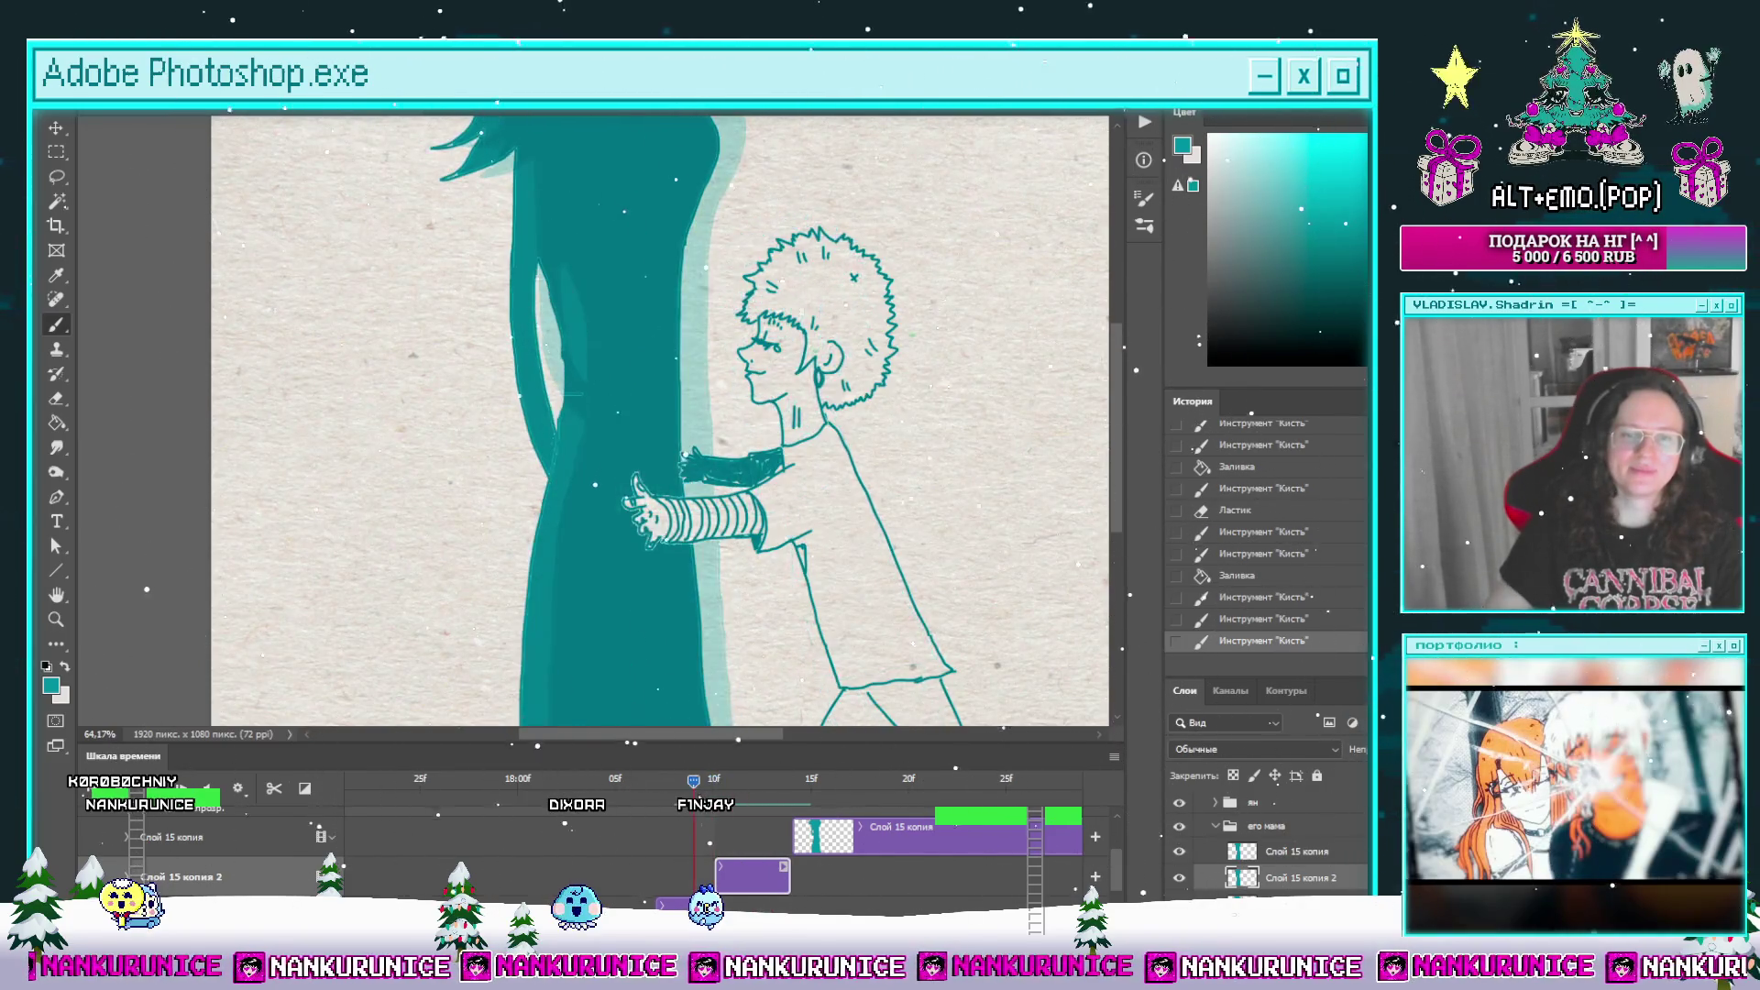
left_click_drag(669, 520, 721, 621)
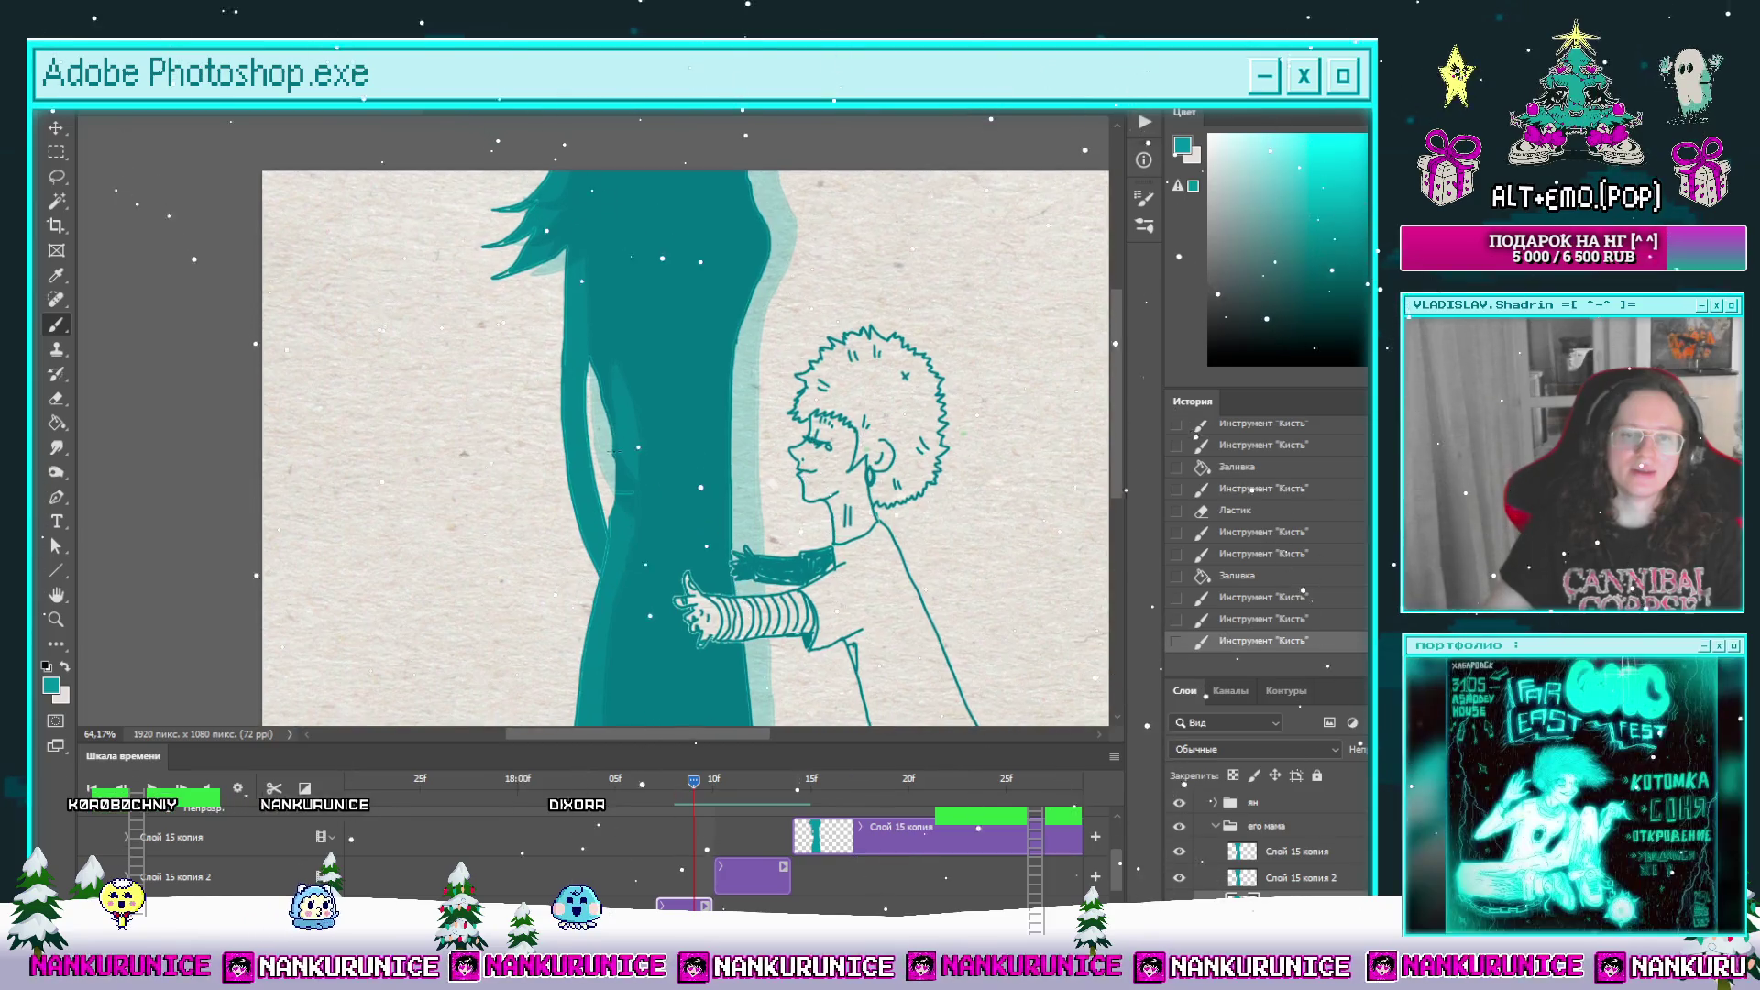
scroll(622, 385, "up", 4)
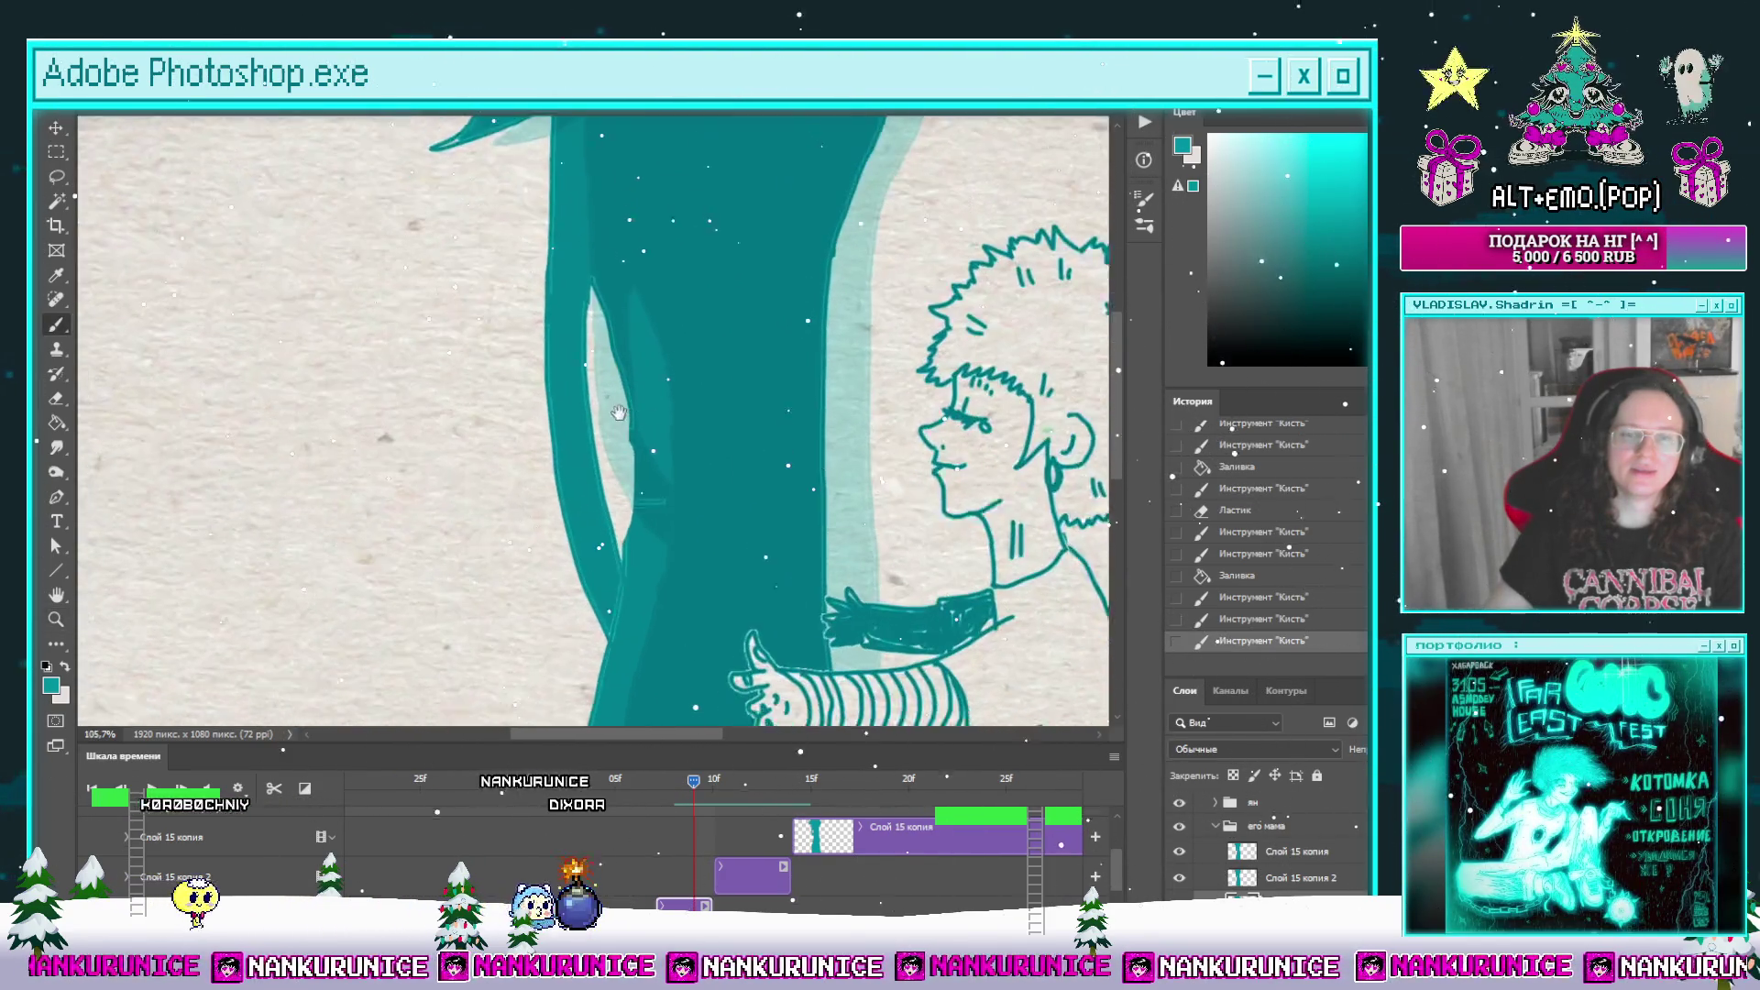
scroll(623, 385, "down", 3)
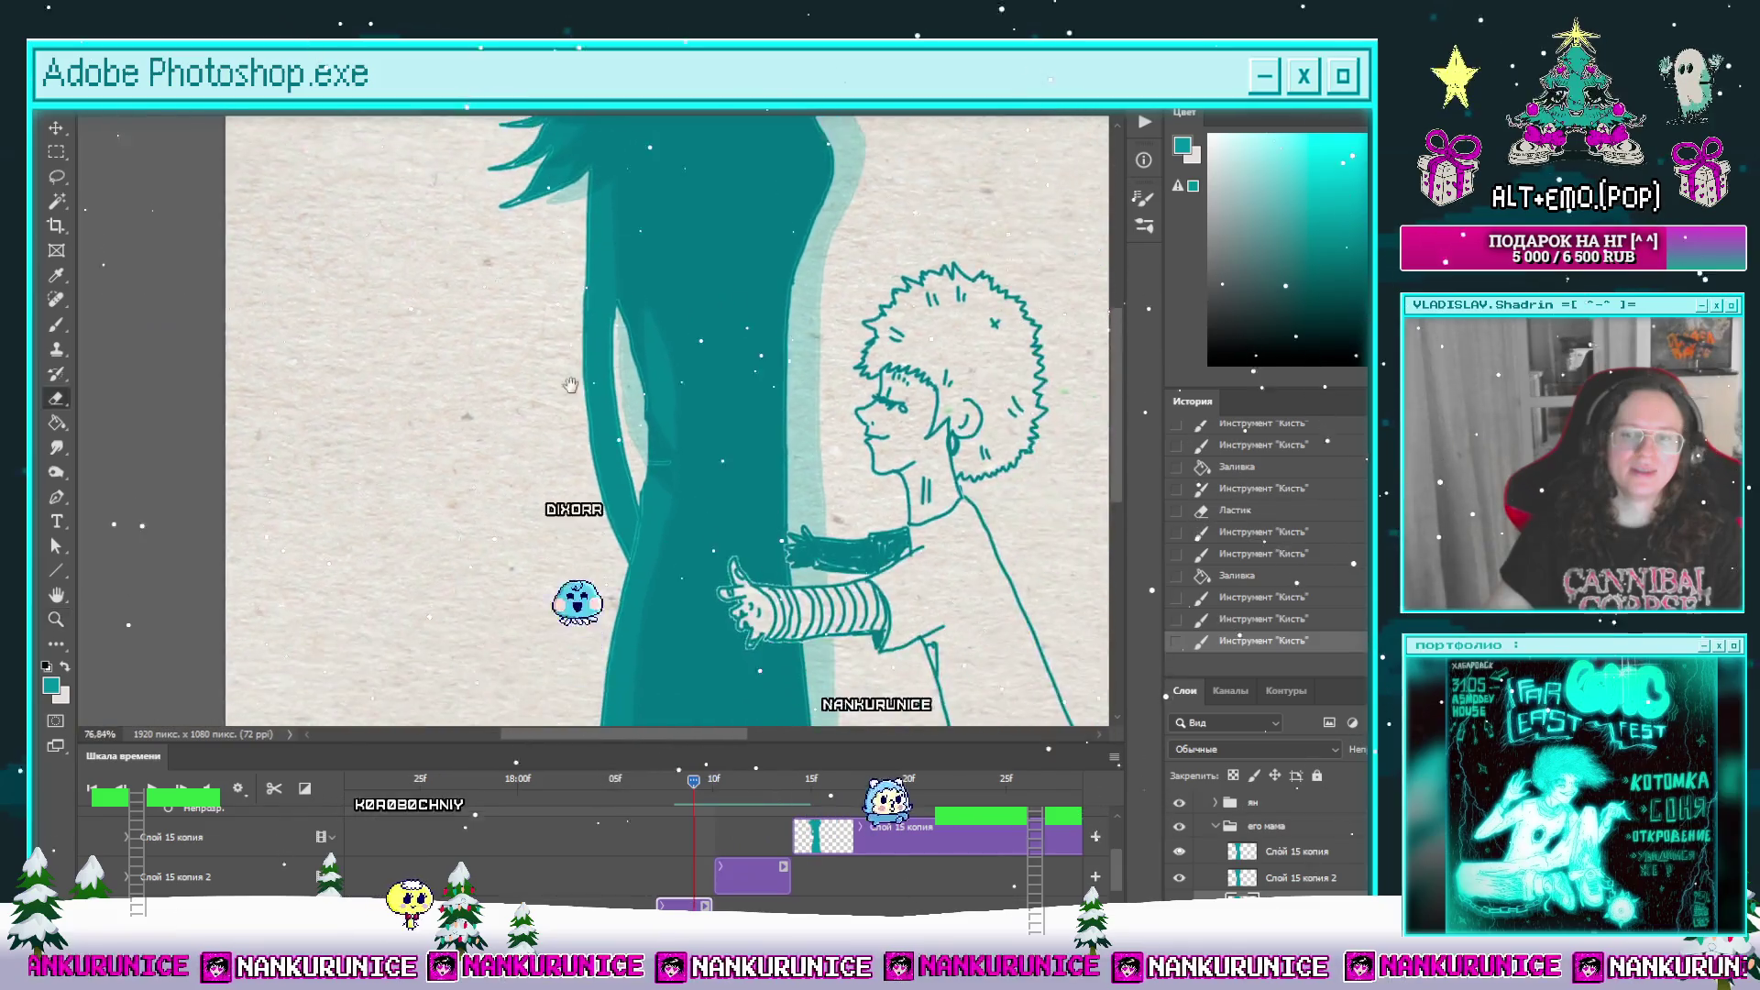
key("e")
left_click_drag(598, 384, 611, 516)
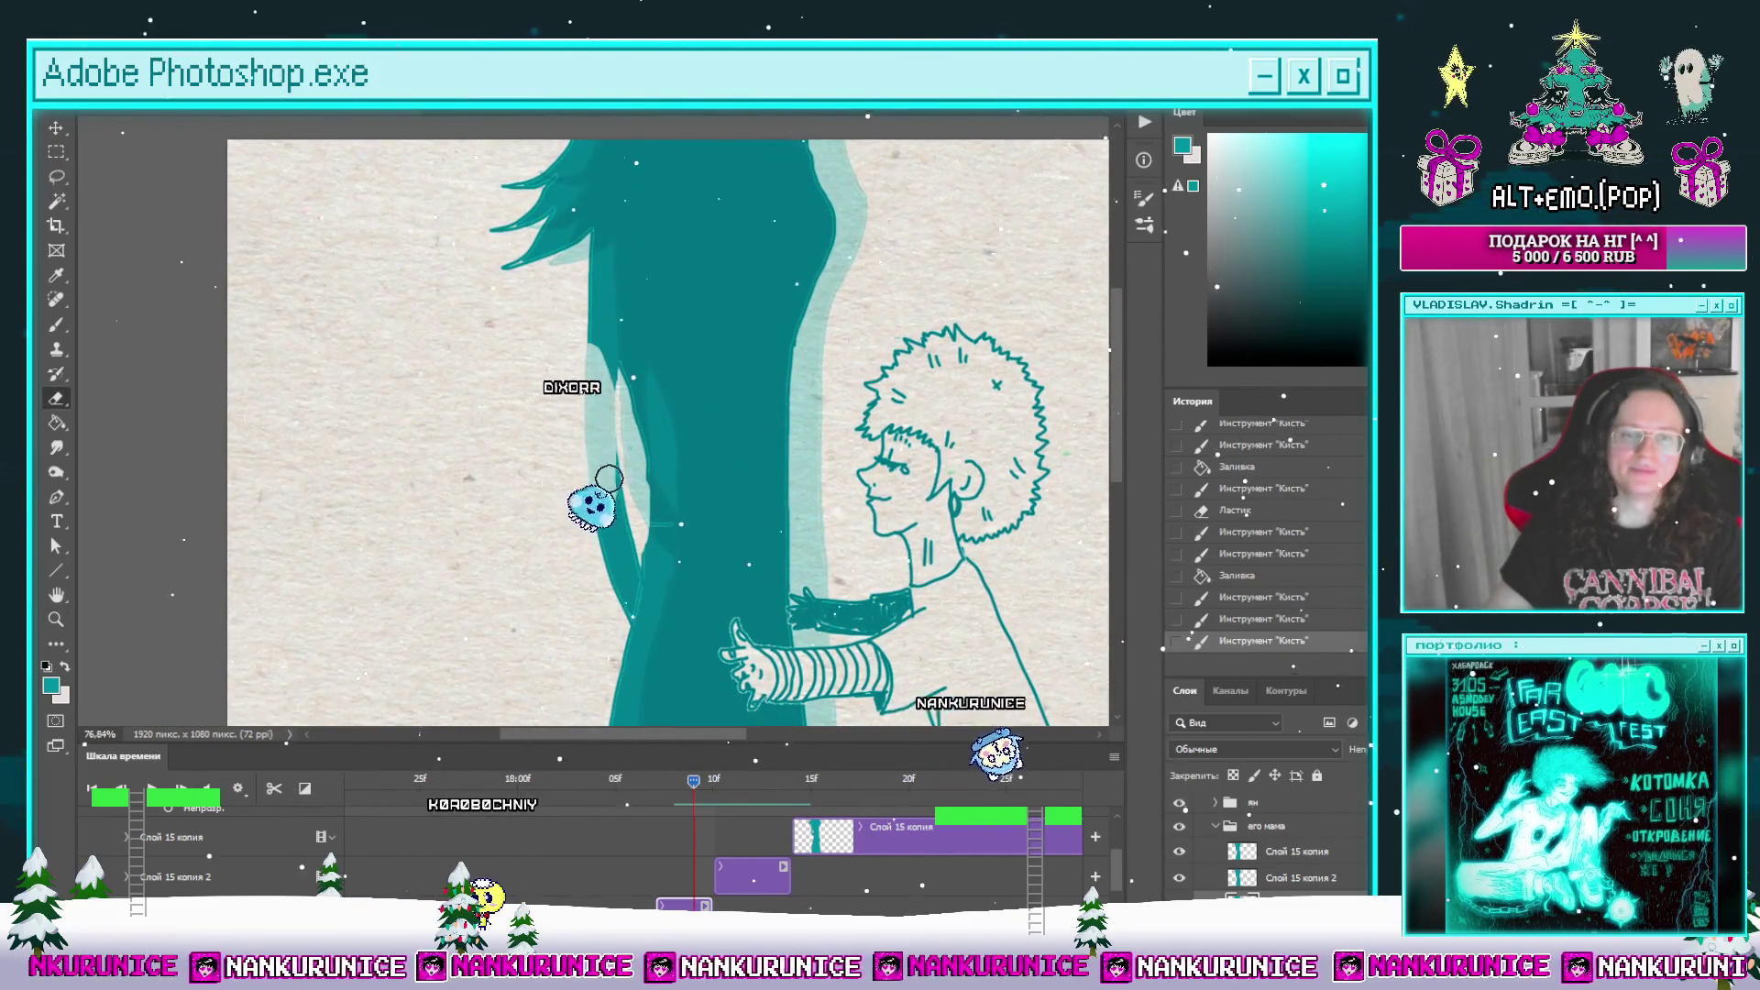
mouse_move(605, 590)
left_mouse_down()
mouse_move(605, 412)
mouse_move(641, 403)
left_mouse_up()
Step: Draw a new outline down the trunk's left edge and fill the paper gap beside it teal
key("z")
key("b")
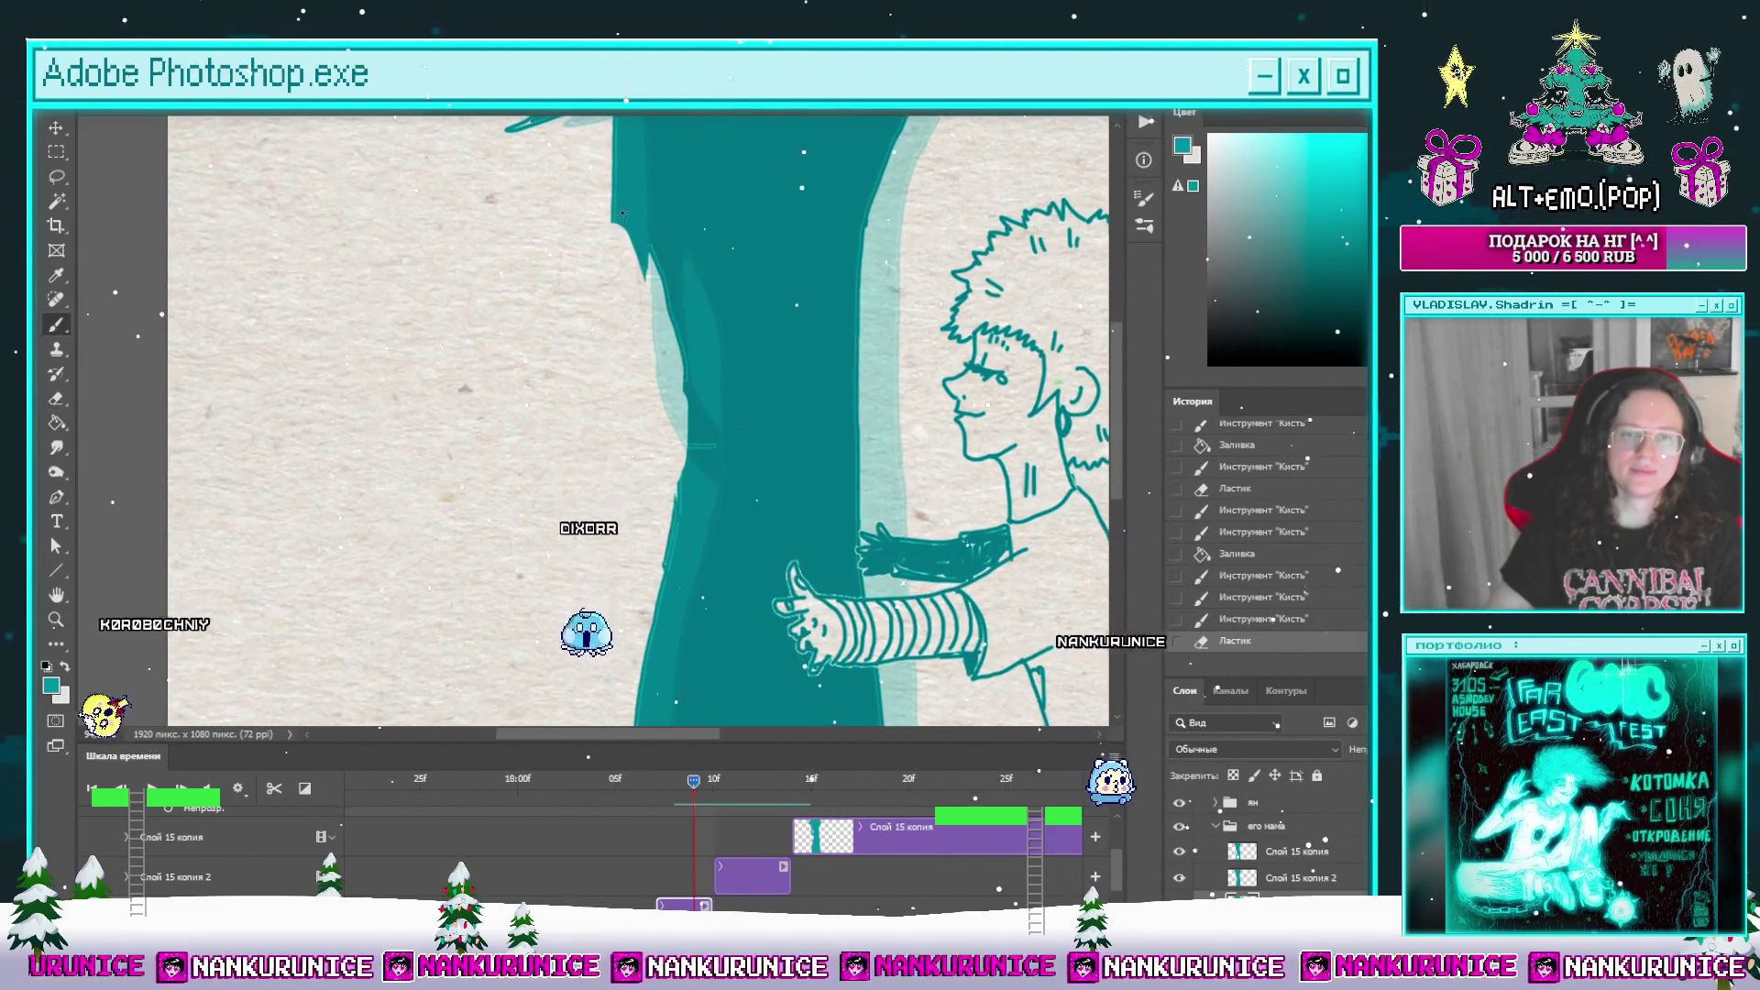
left_click_drag(615, 225, 674, 513)
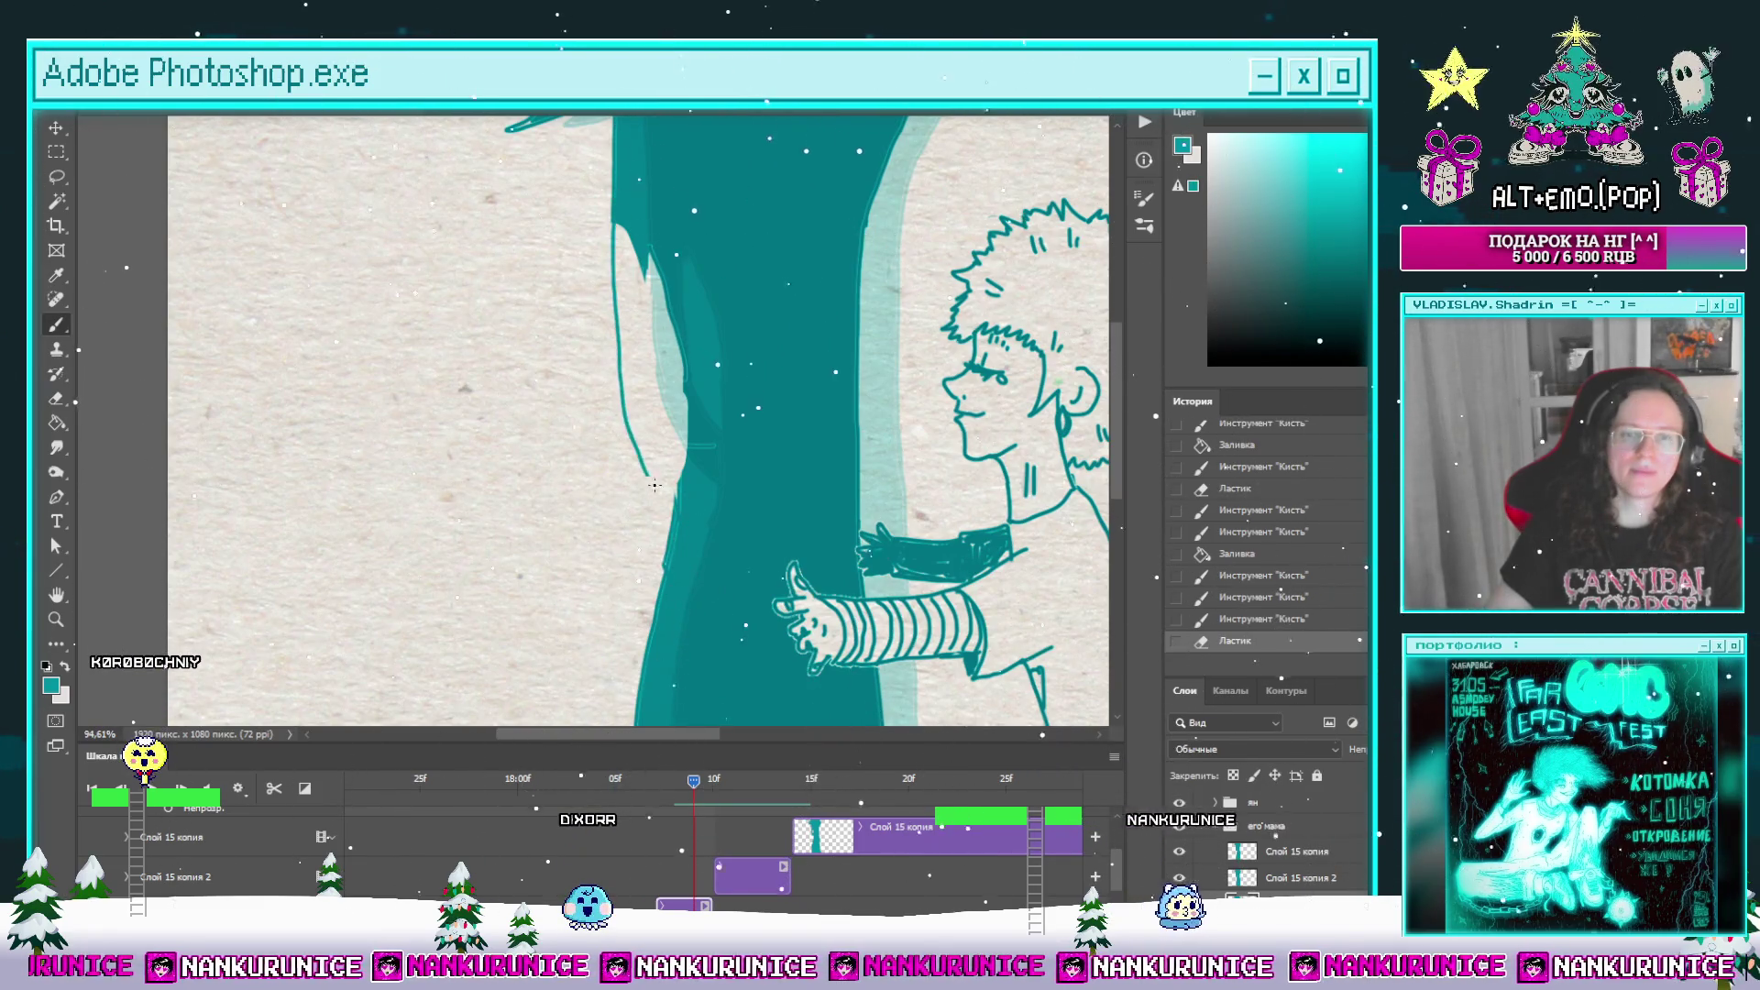
key("g")
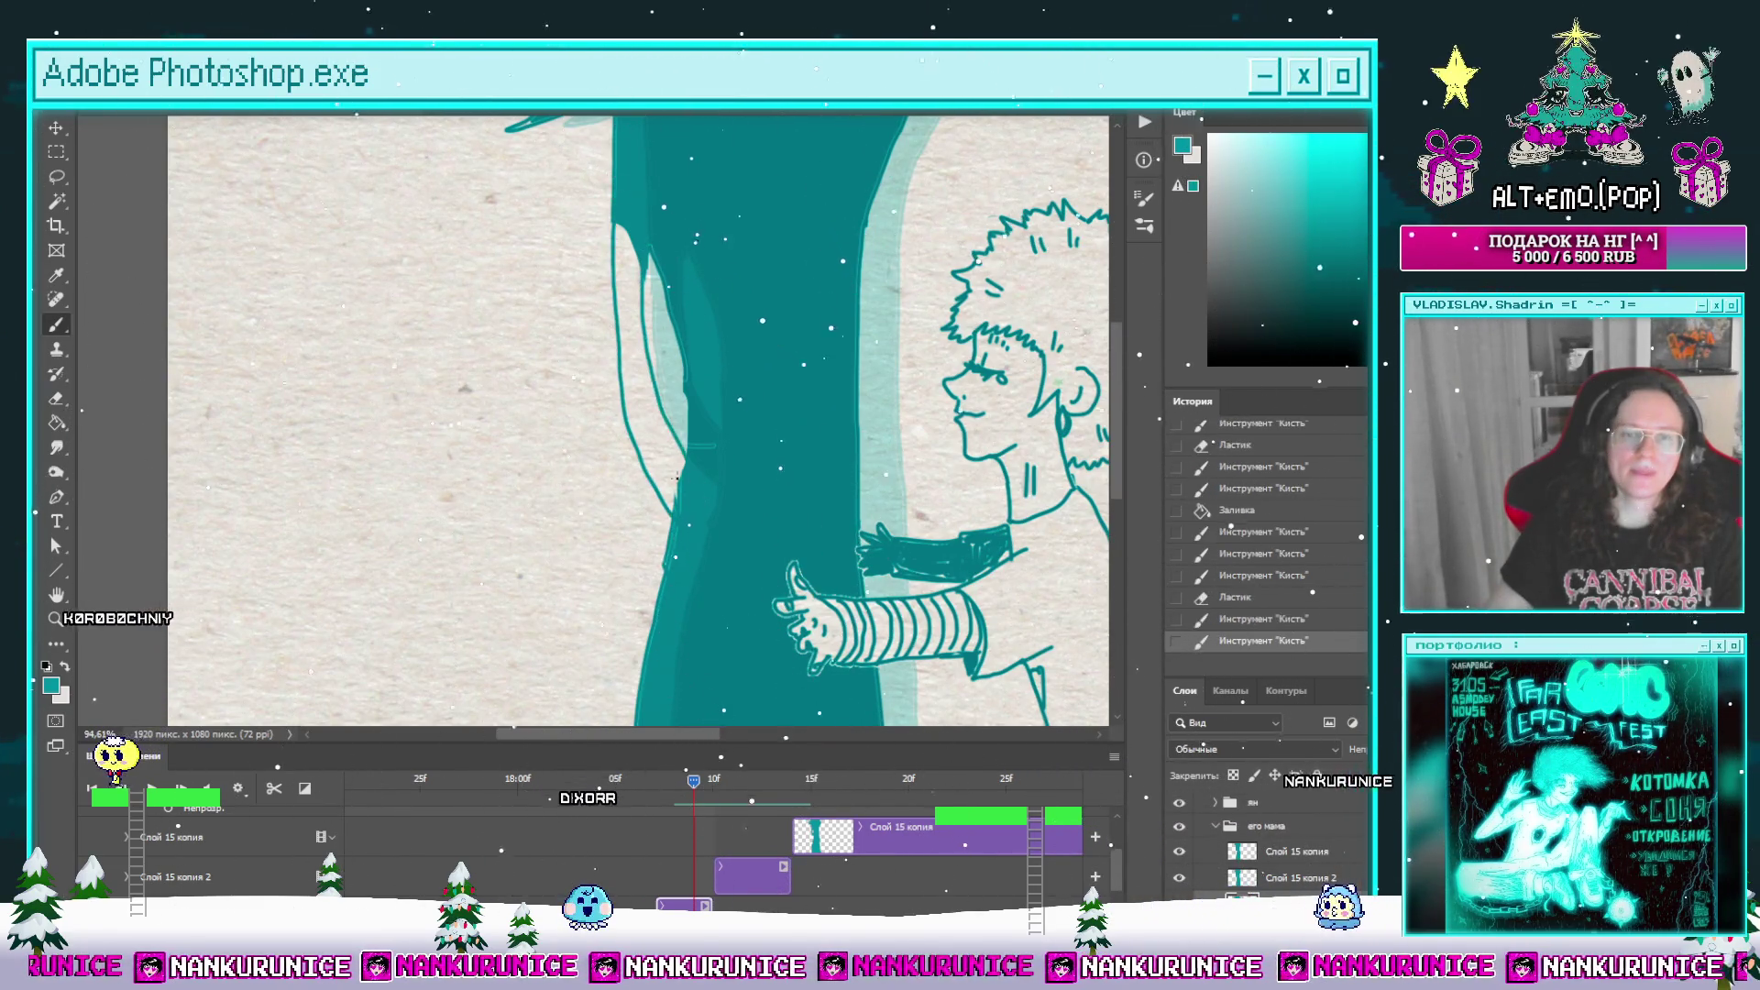
left_click(649, 357)
scroll(642, 348, "up", 3)
left_click_drag(630, 327, 641, 440)
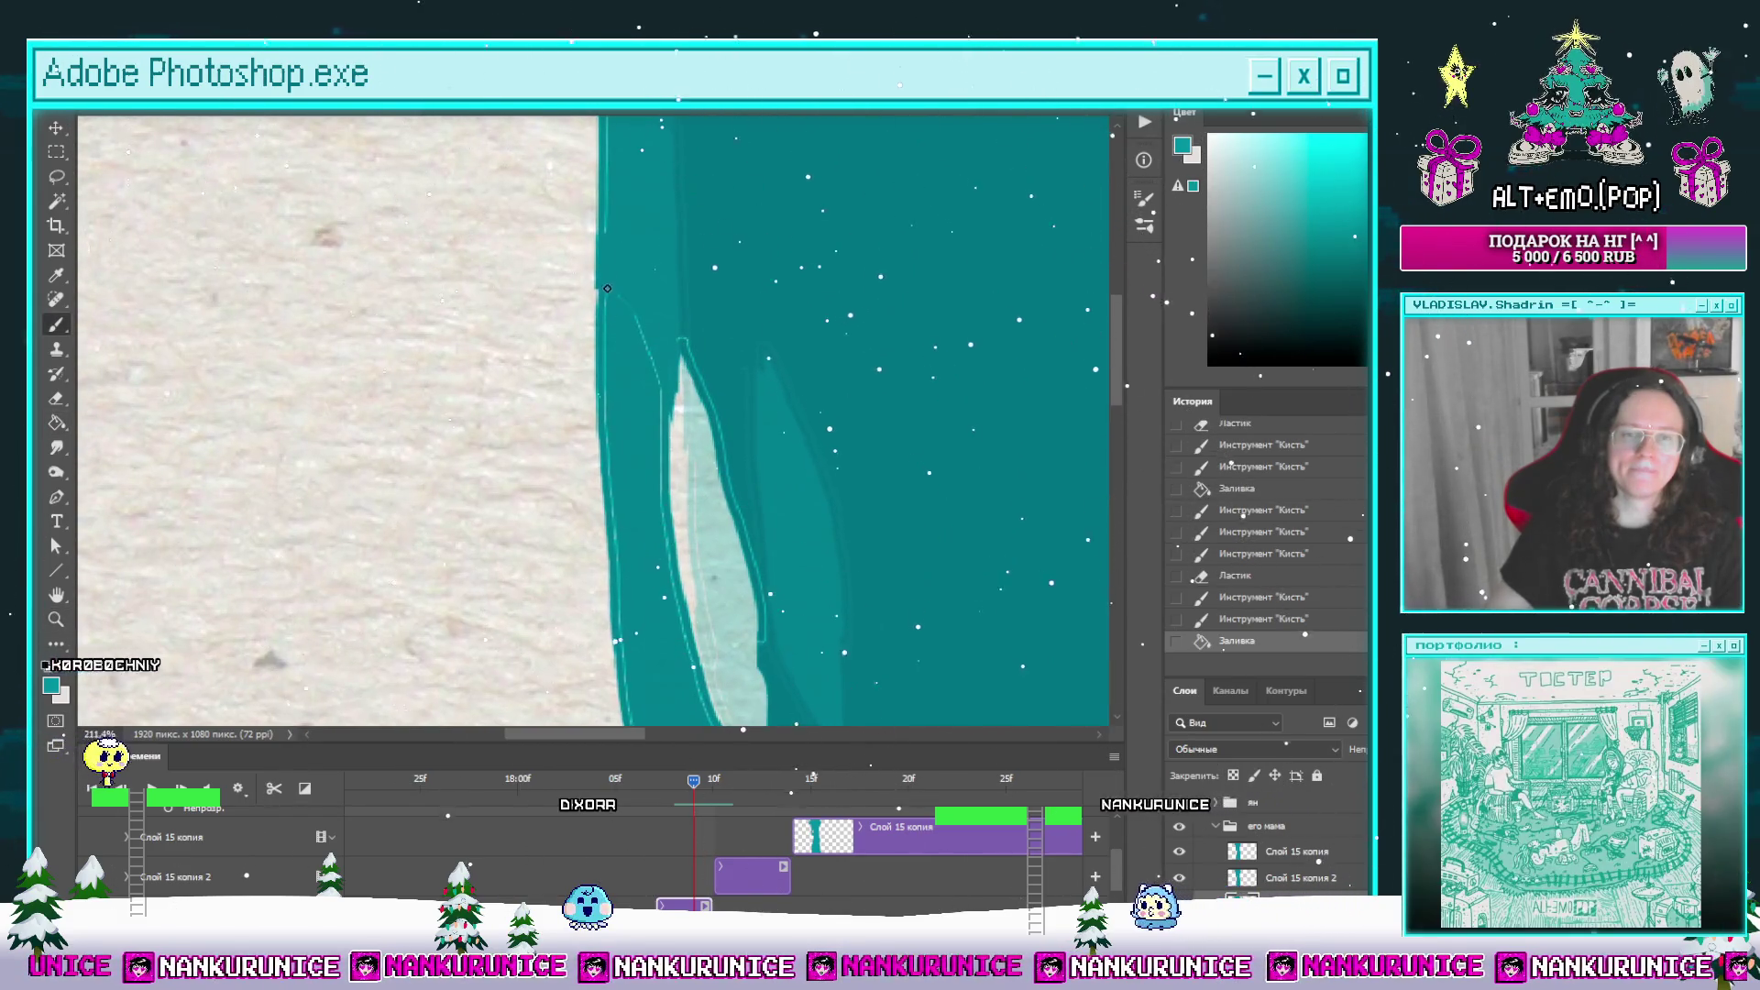
Step: Add a small touch-up stroke on the trunk, recentre the drawing and advance to the later hug frames
key("z")
scroll(675, 436, "down", 2)
scroll(676, 435, "up", 1)
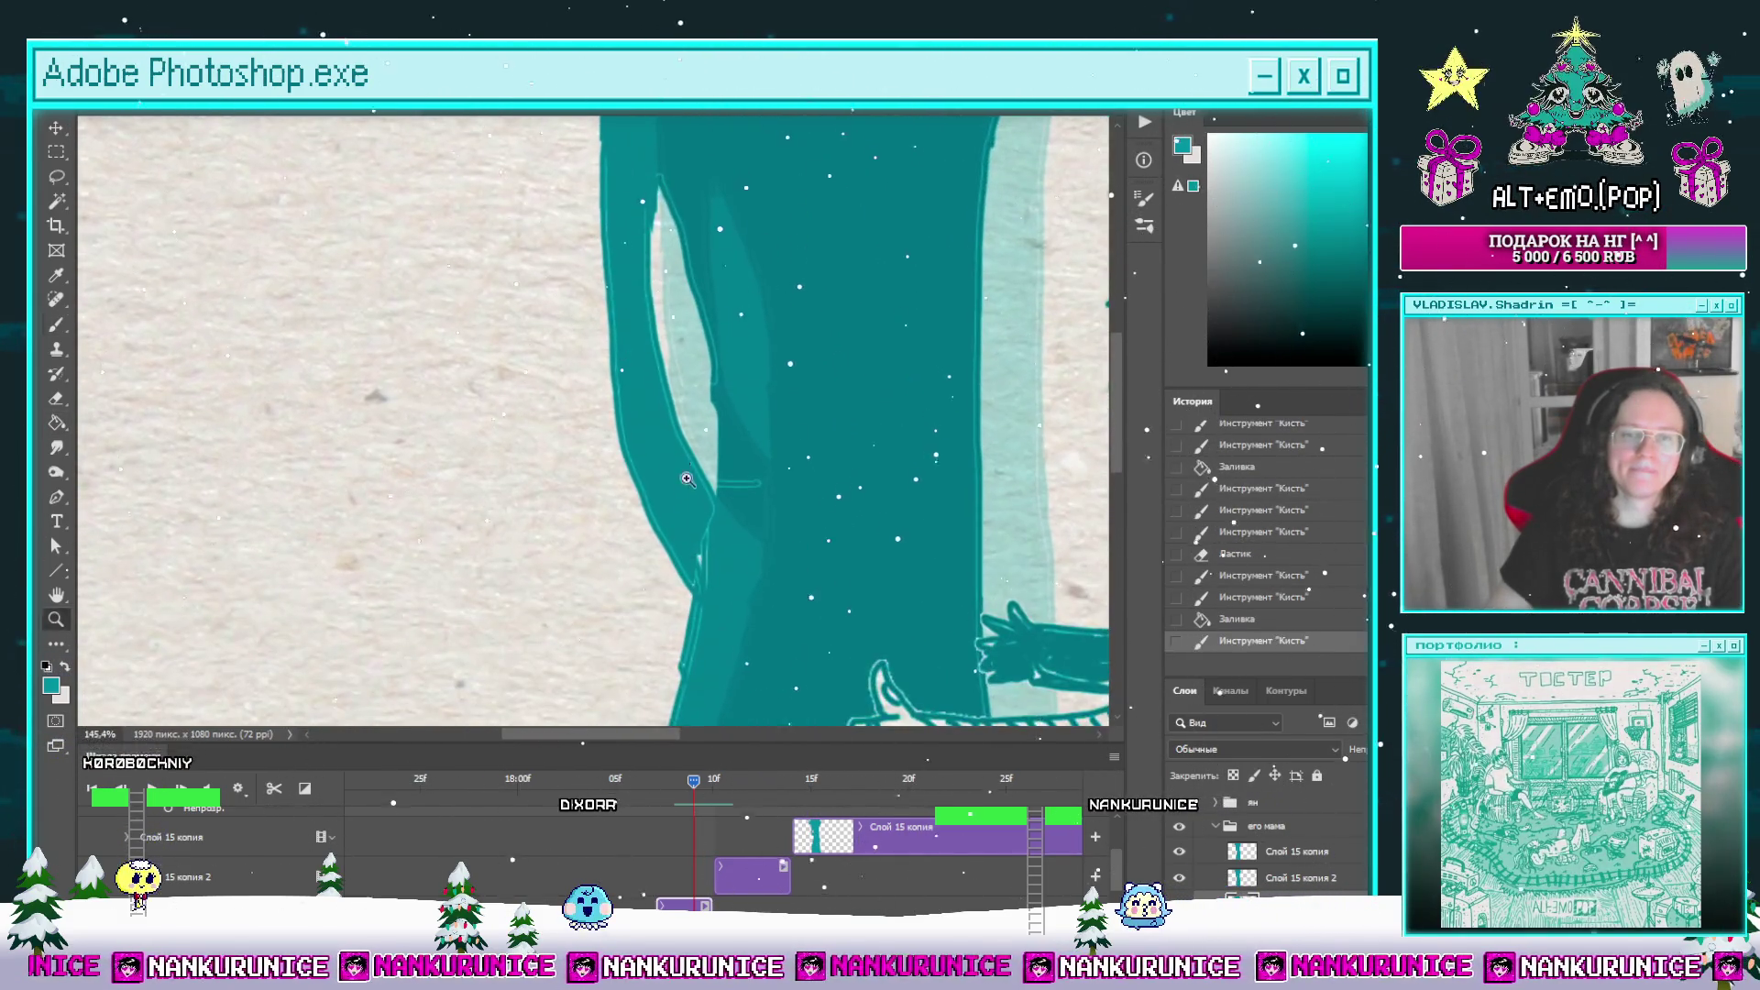
key("b")
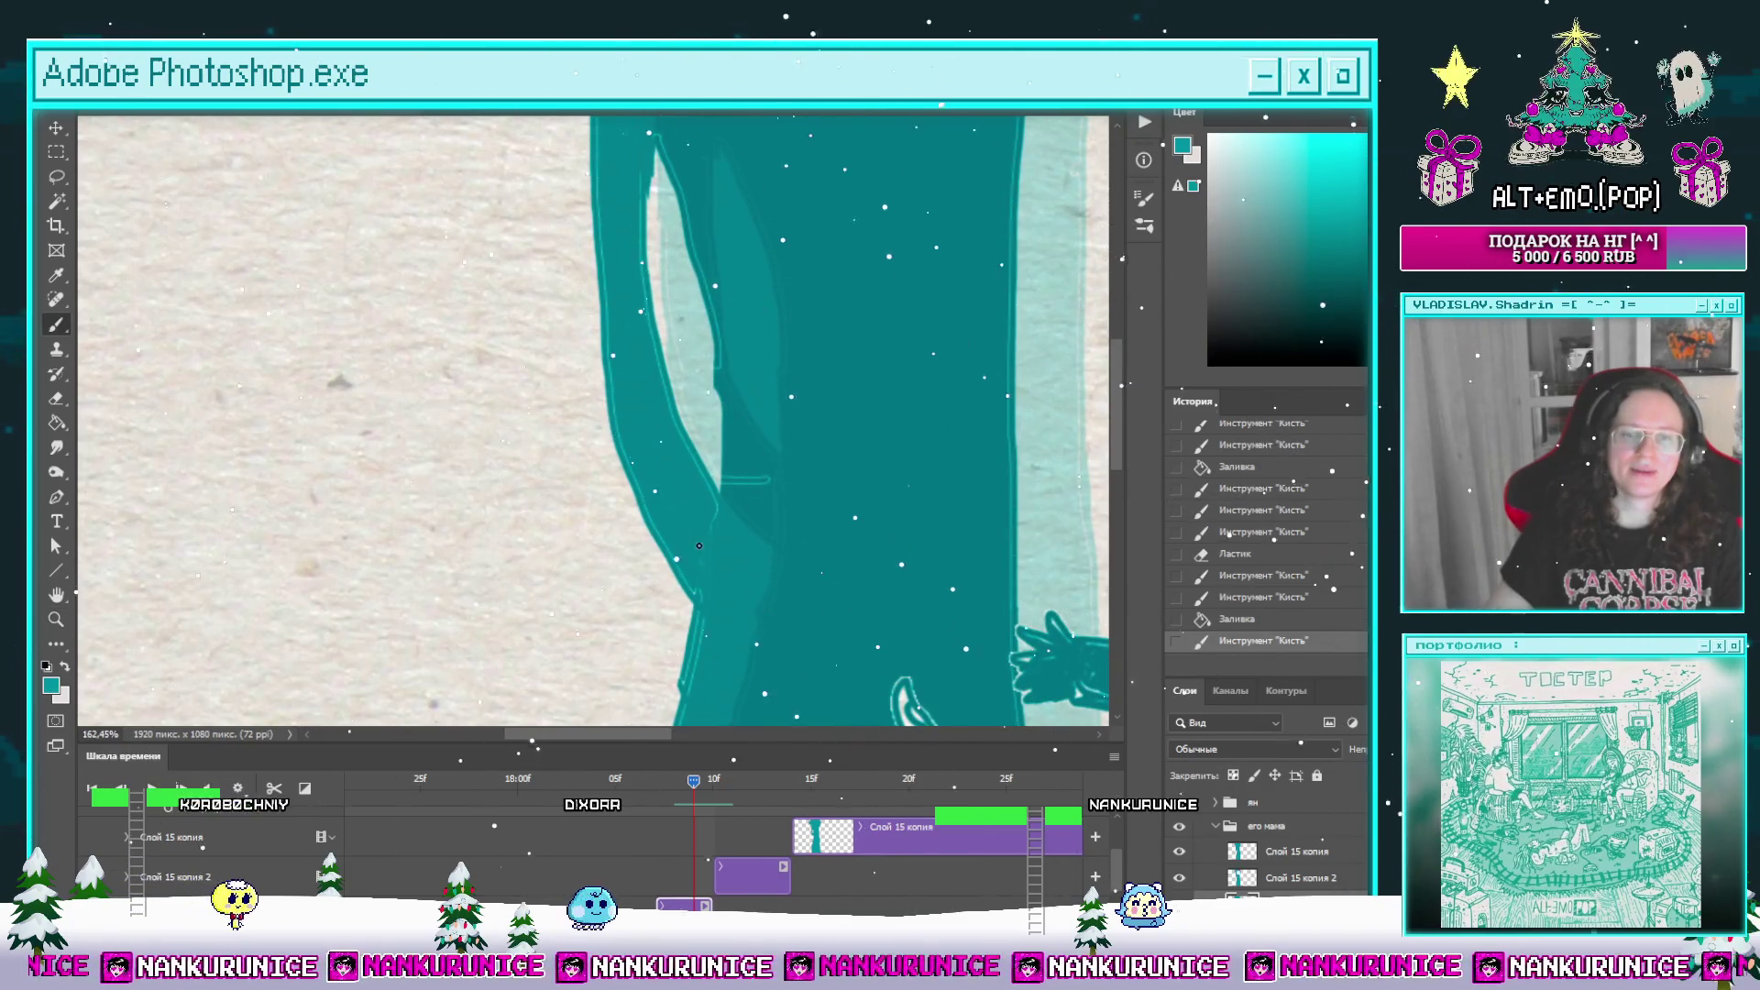
left_click(698, 546)
scroll(641, 438, "down", 5)
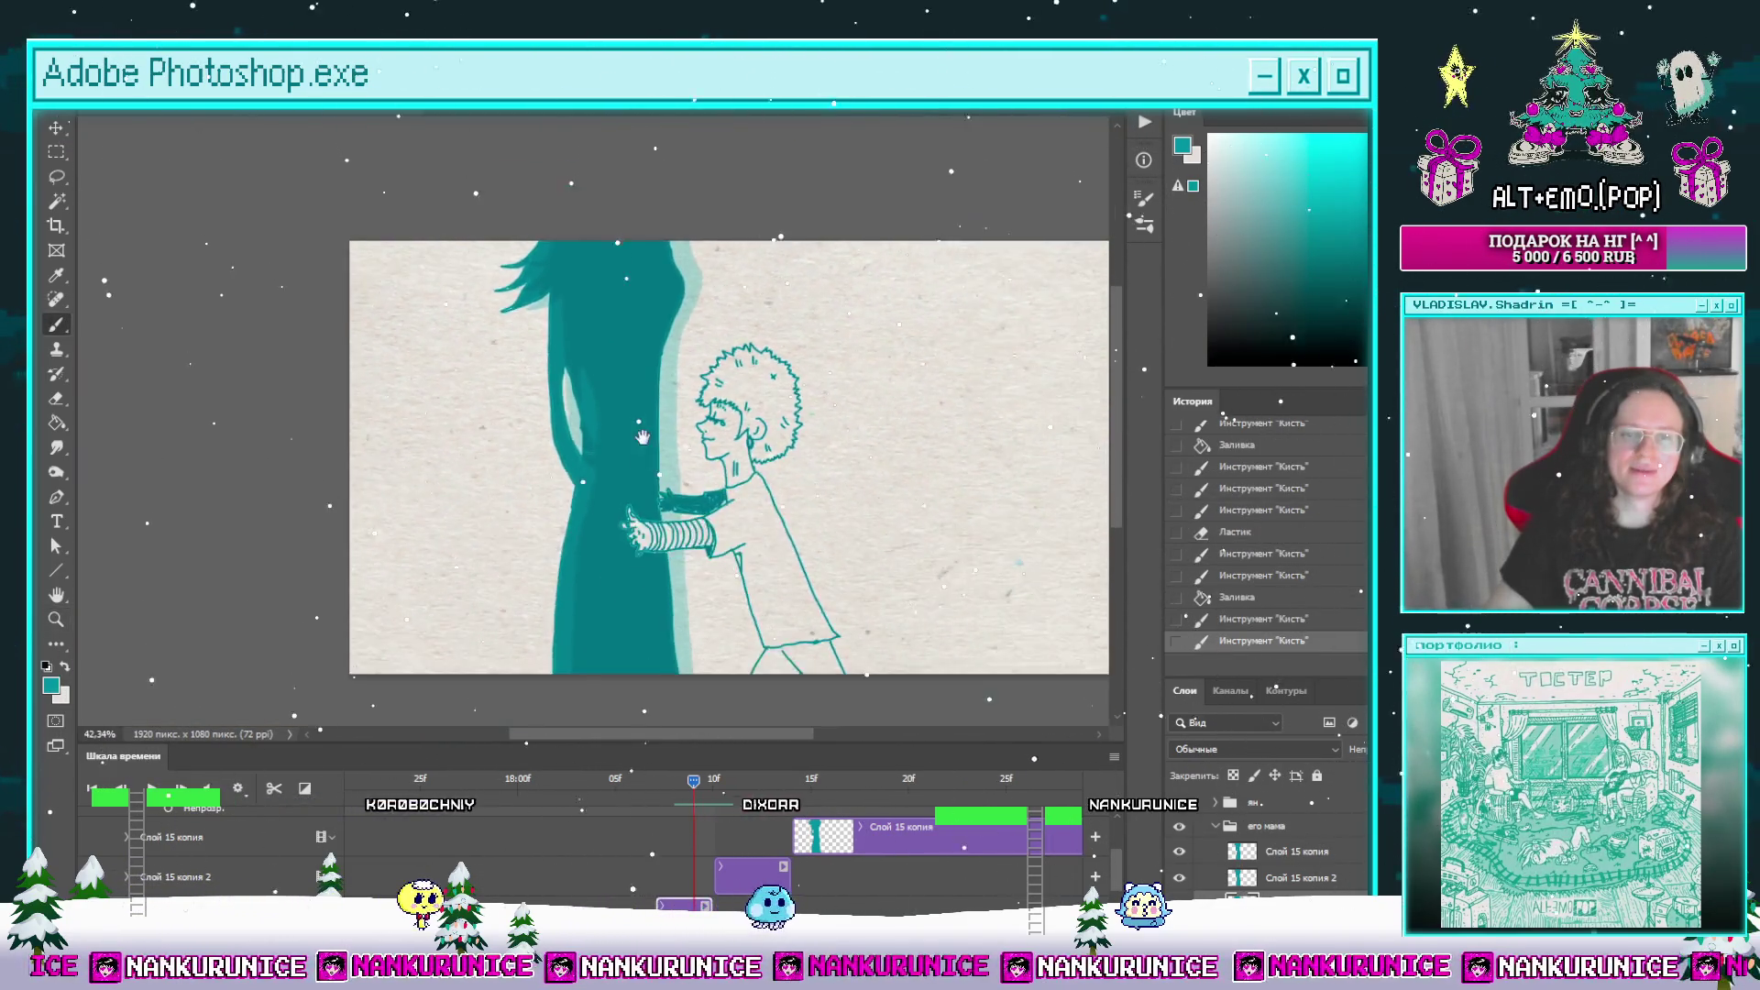
left_click_drag(642, 437, 610, 364)
mouse_move(692, 794)
left_mouse_down()
mouse_move(820, 777)
mouse_move(601, 790)
mouse_move(788, 782)
mouse_move(634, 787)
left_mouse_up()
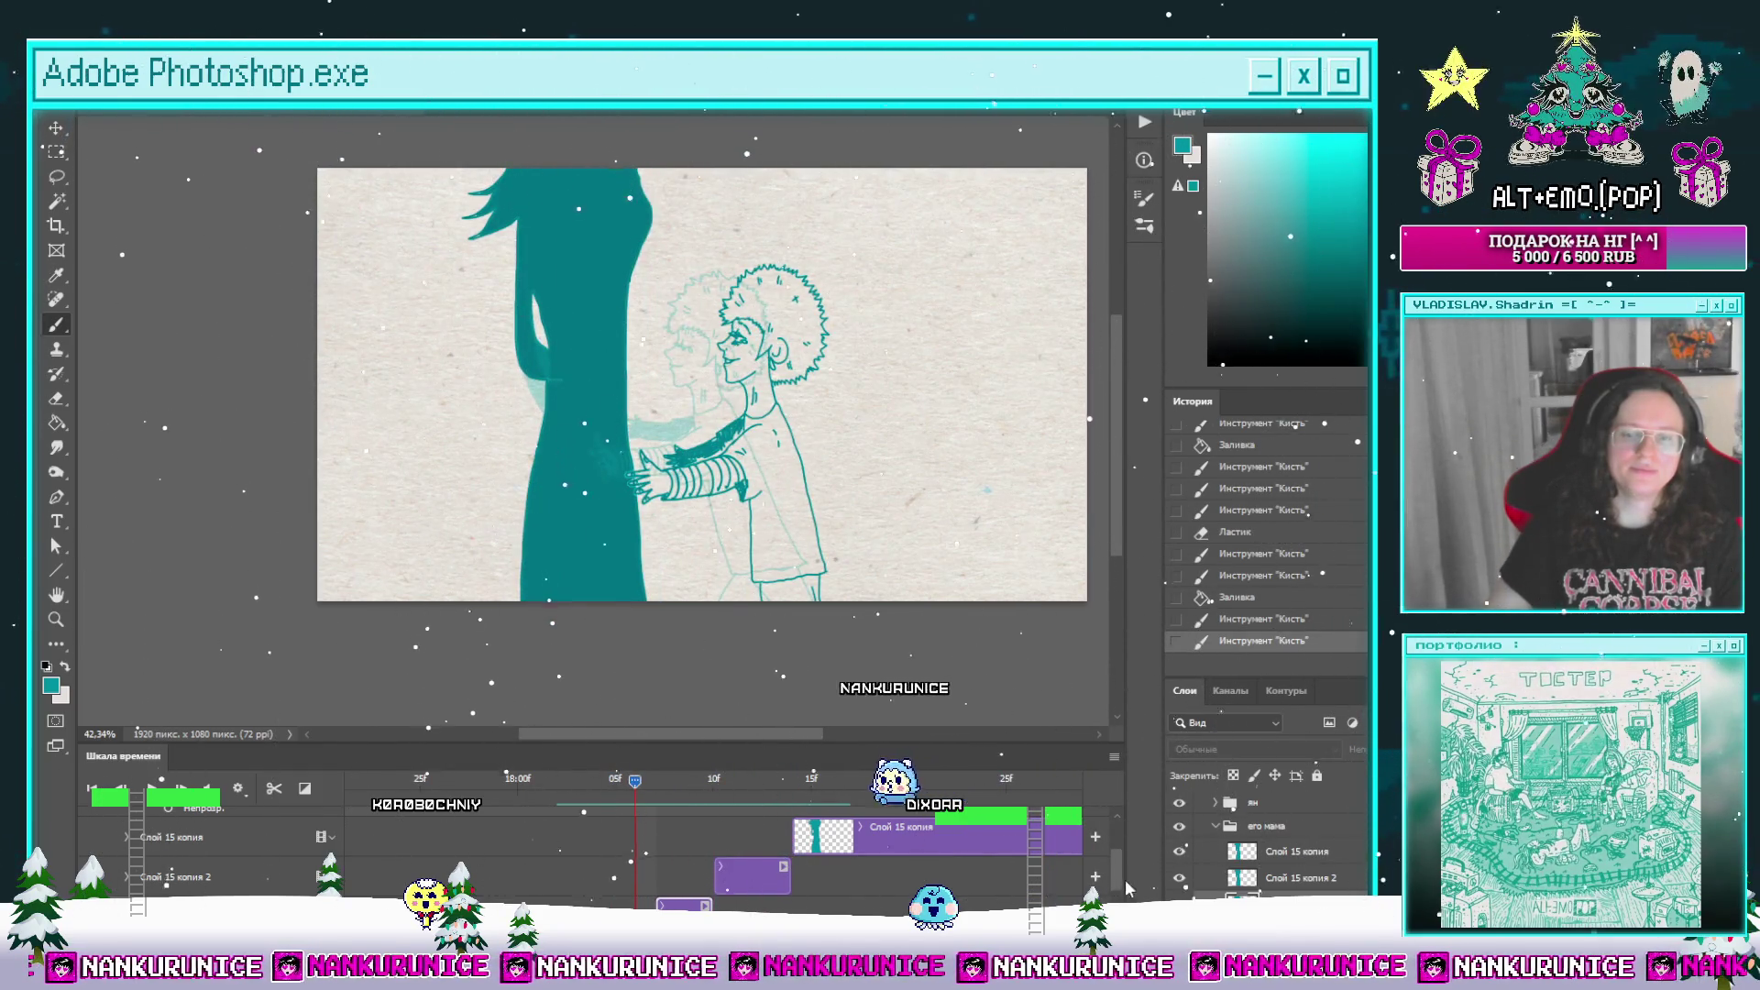
Step: Clear the old silhouette from layer Слой 15 and zoom in on the upper body with panels hidden
scroll(733, 855, "down", 2)
left_click(630, 895)
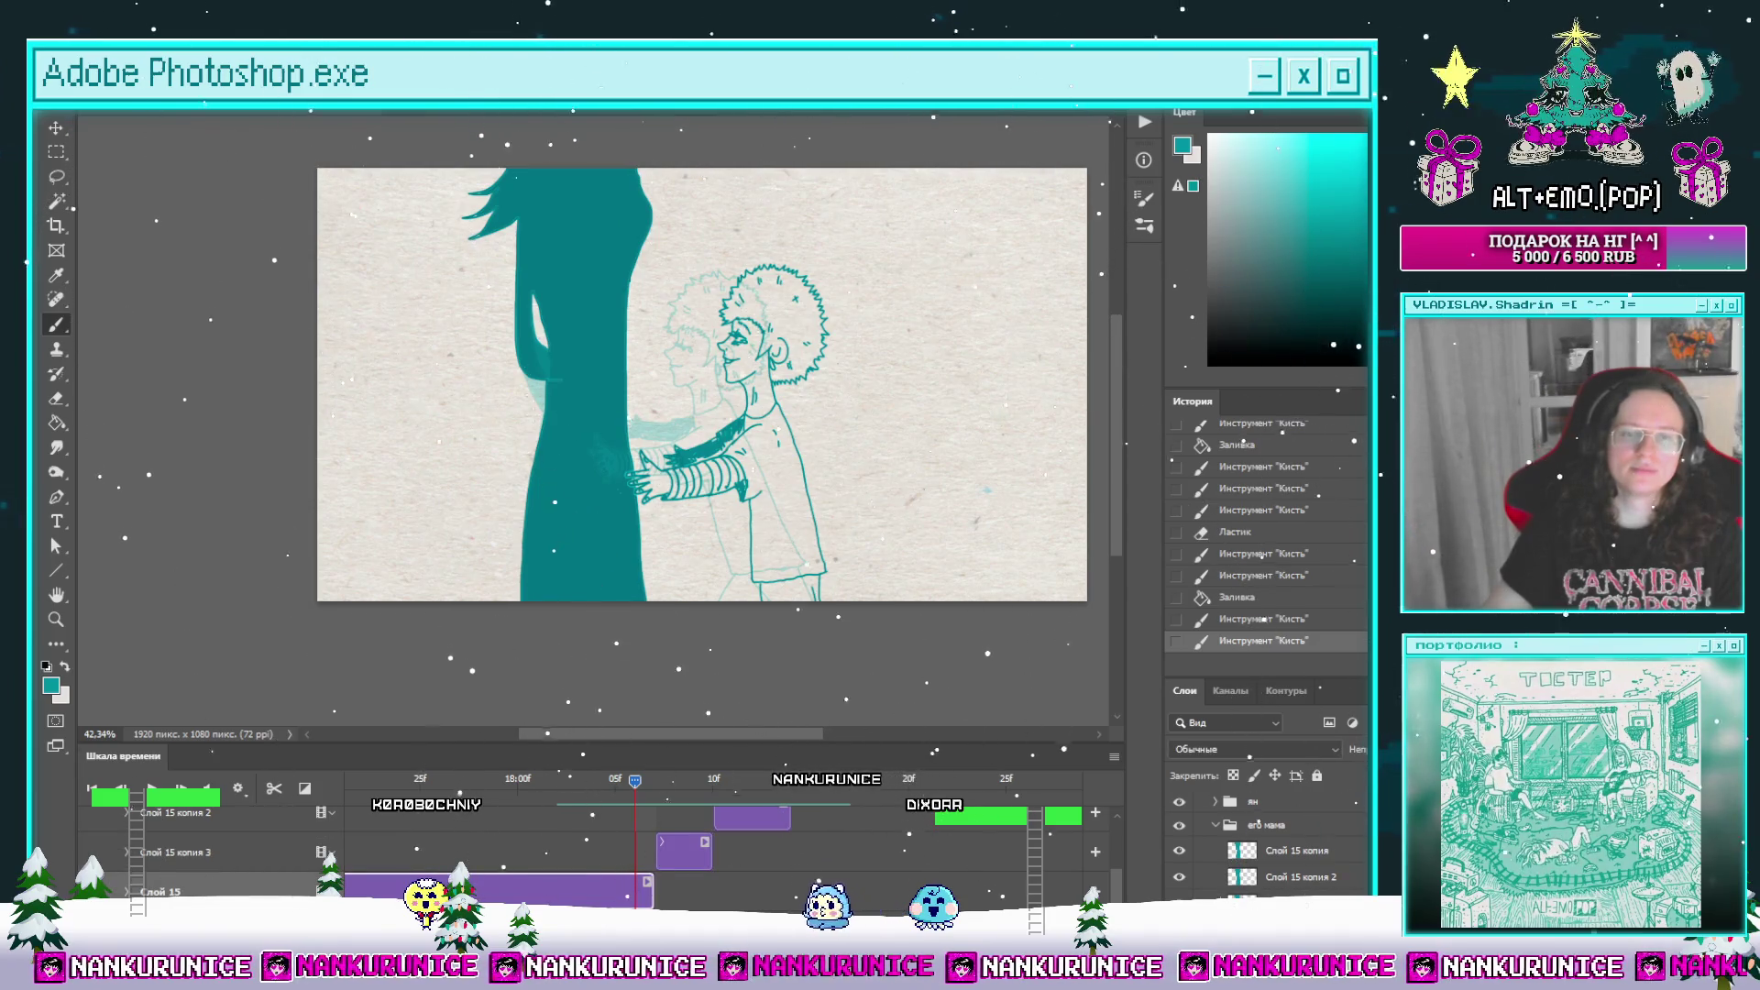
scroll(569, 457, "up", 4)
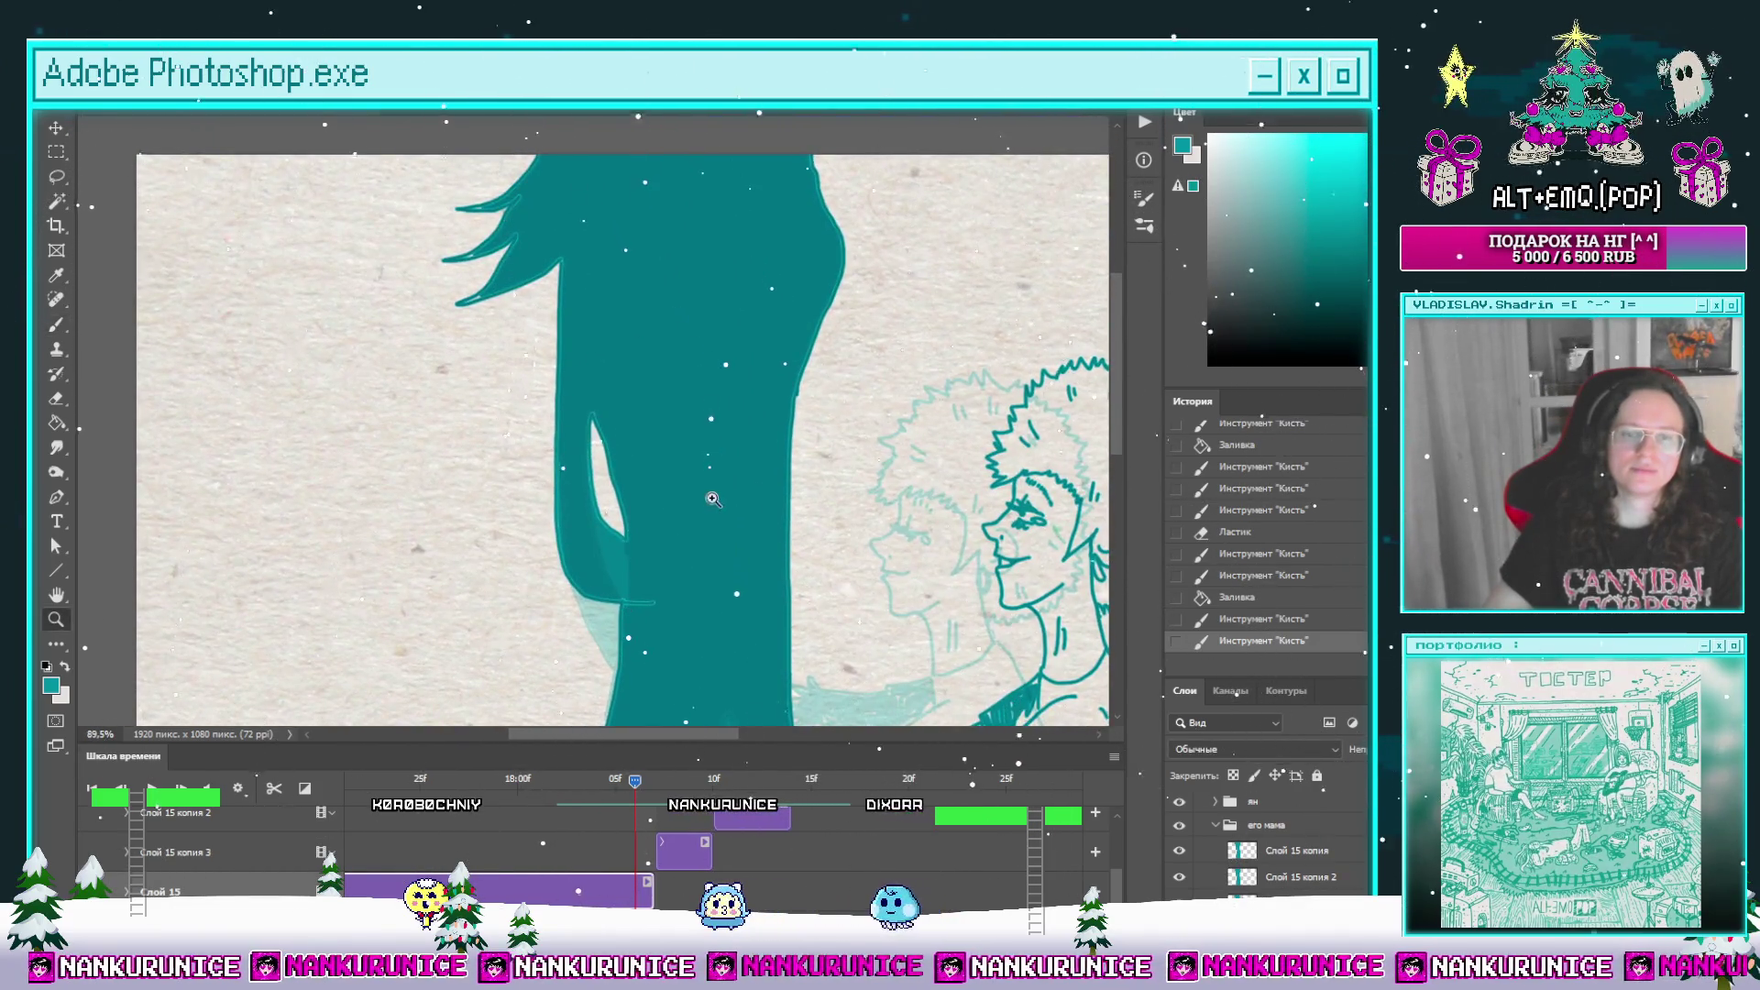
scroll(713, 500, "down", 2)
key("b")
key("ctrl+a")
key("Delete")
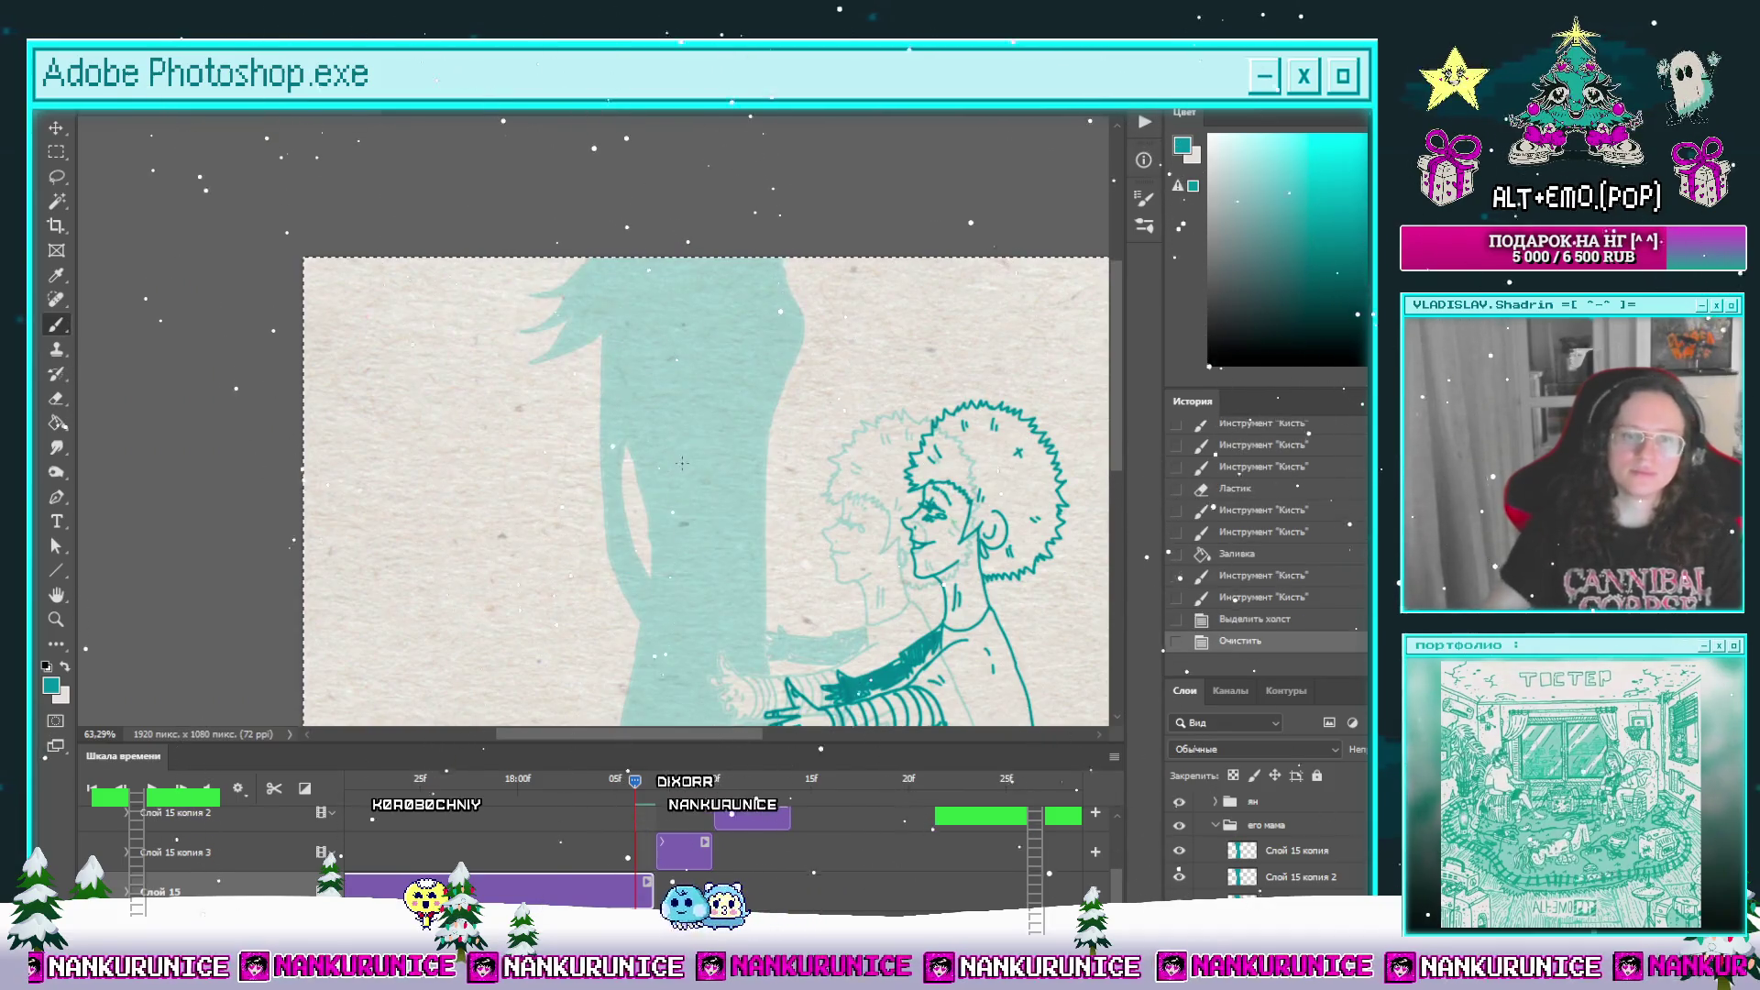
key("Tab")
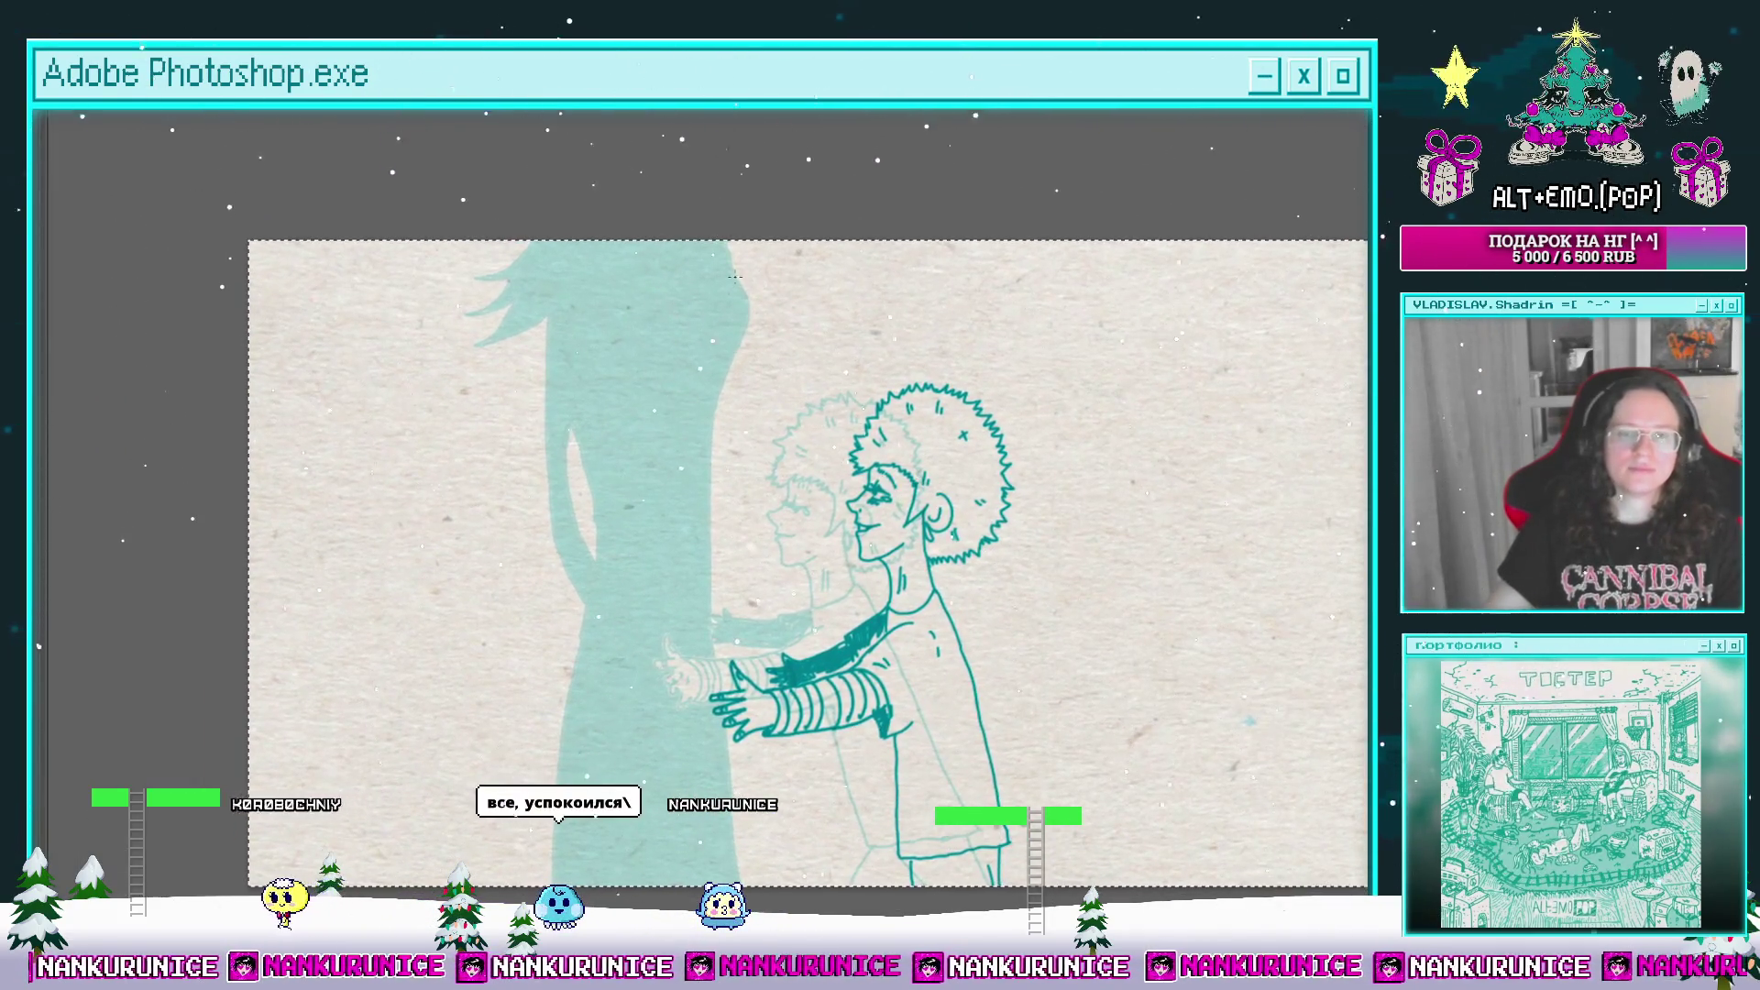
key("z")
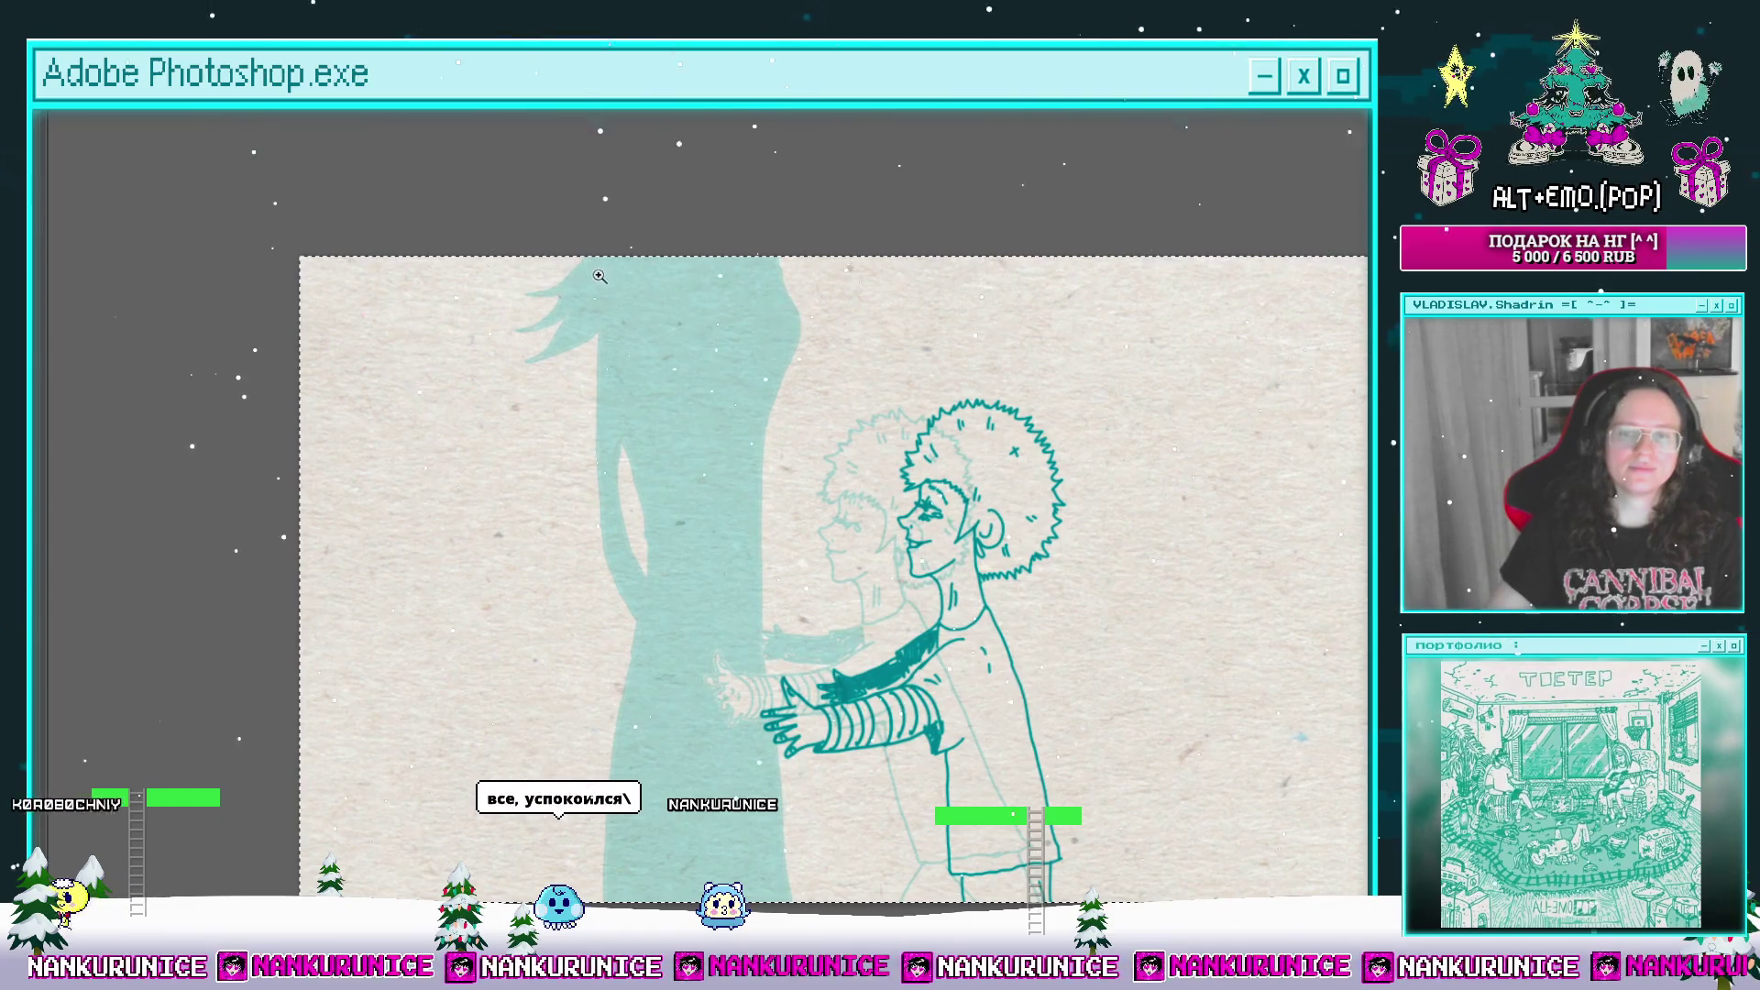
left_click(599, 257)
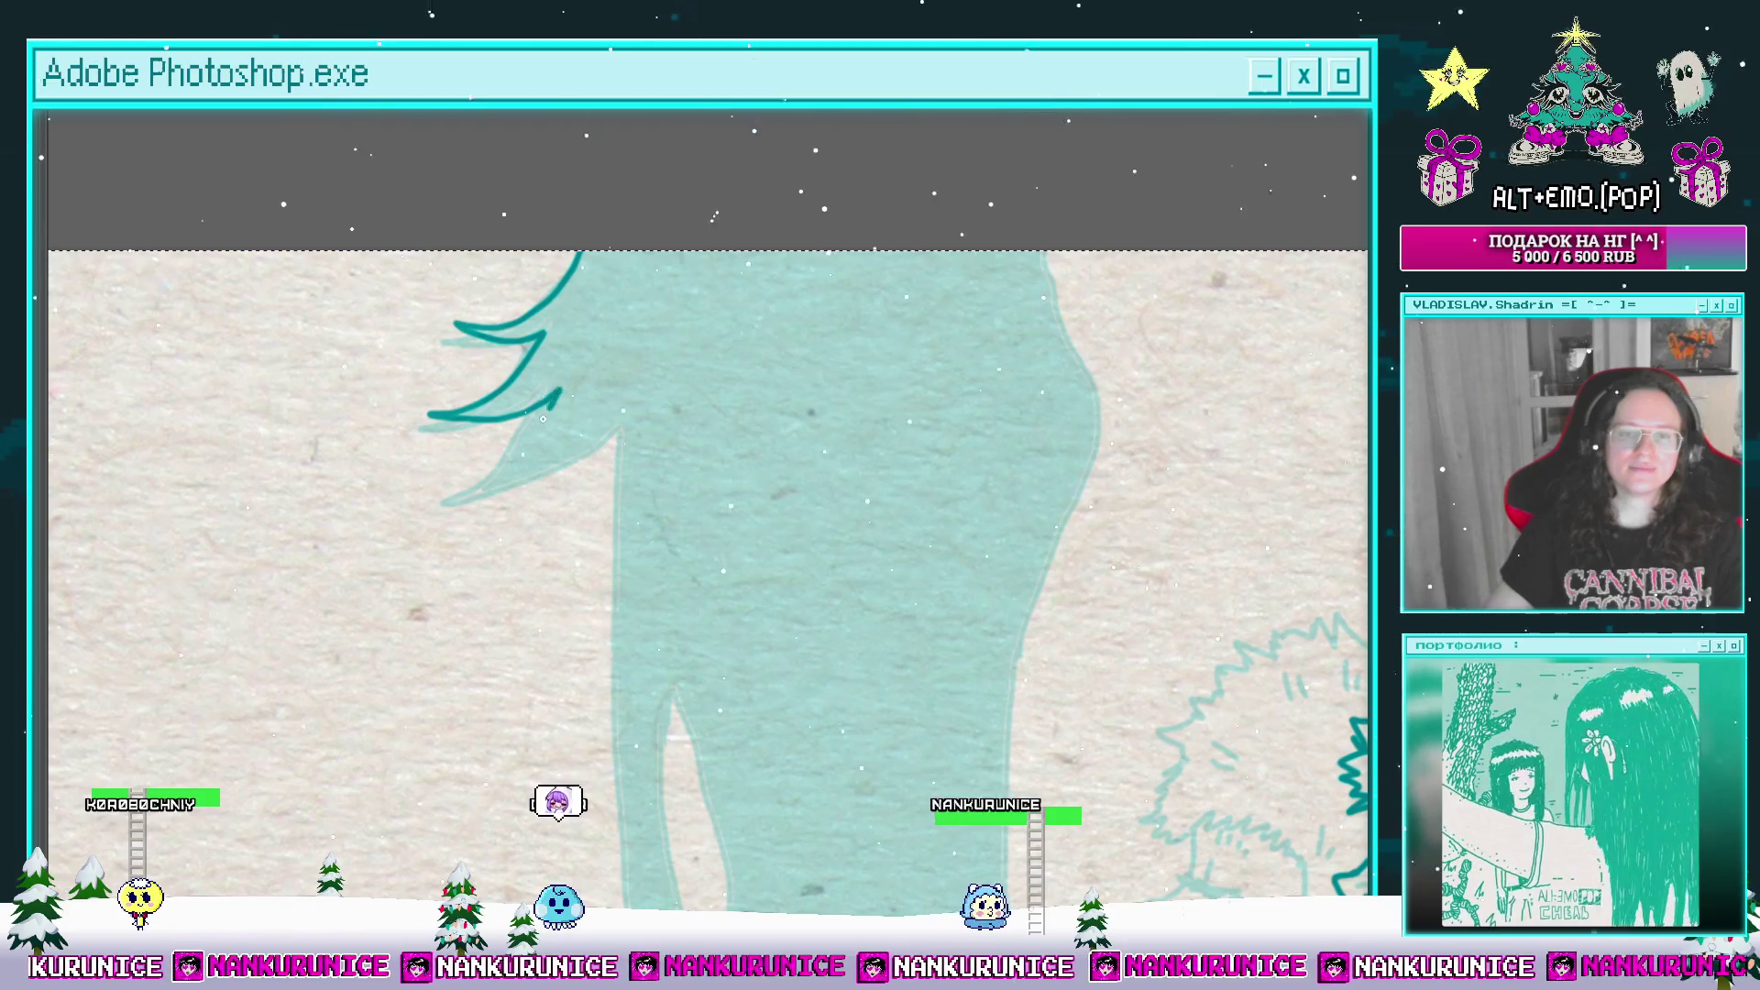
Step: Brush the new dark teal outline for the hair and body edges, panning to the arms and top
left_click_drag(606, 438, 432, 467)
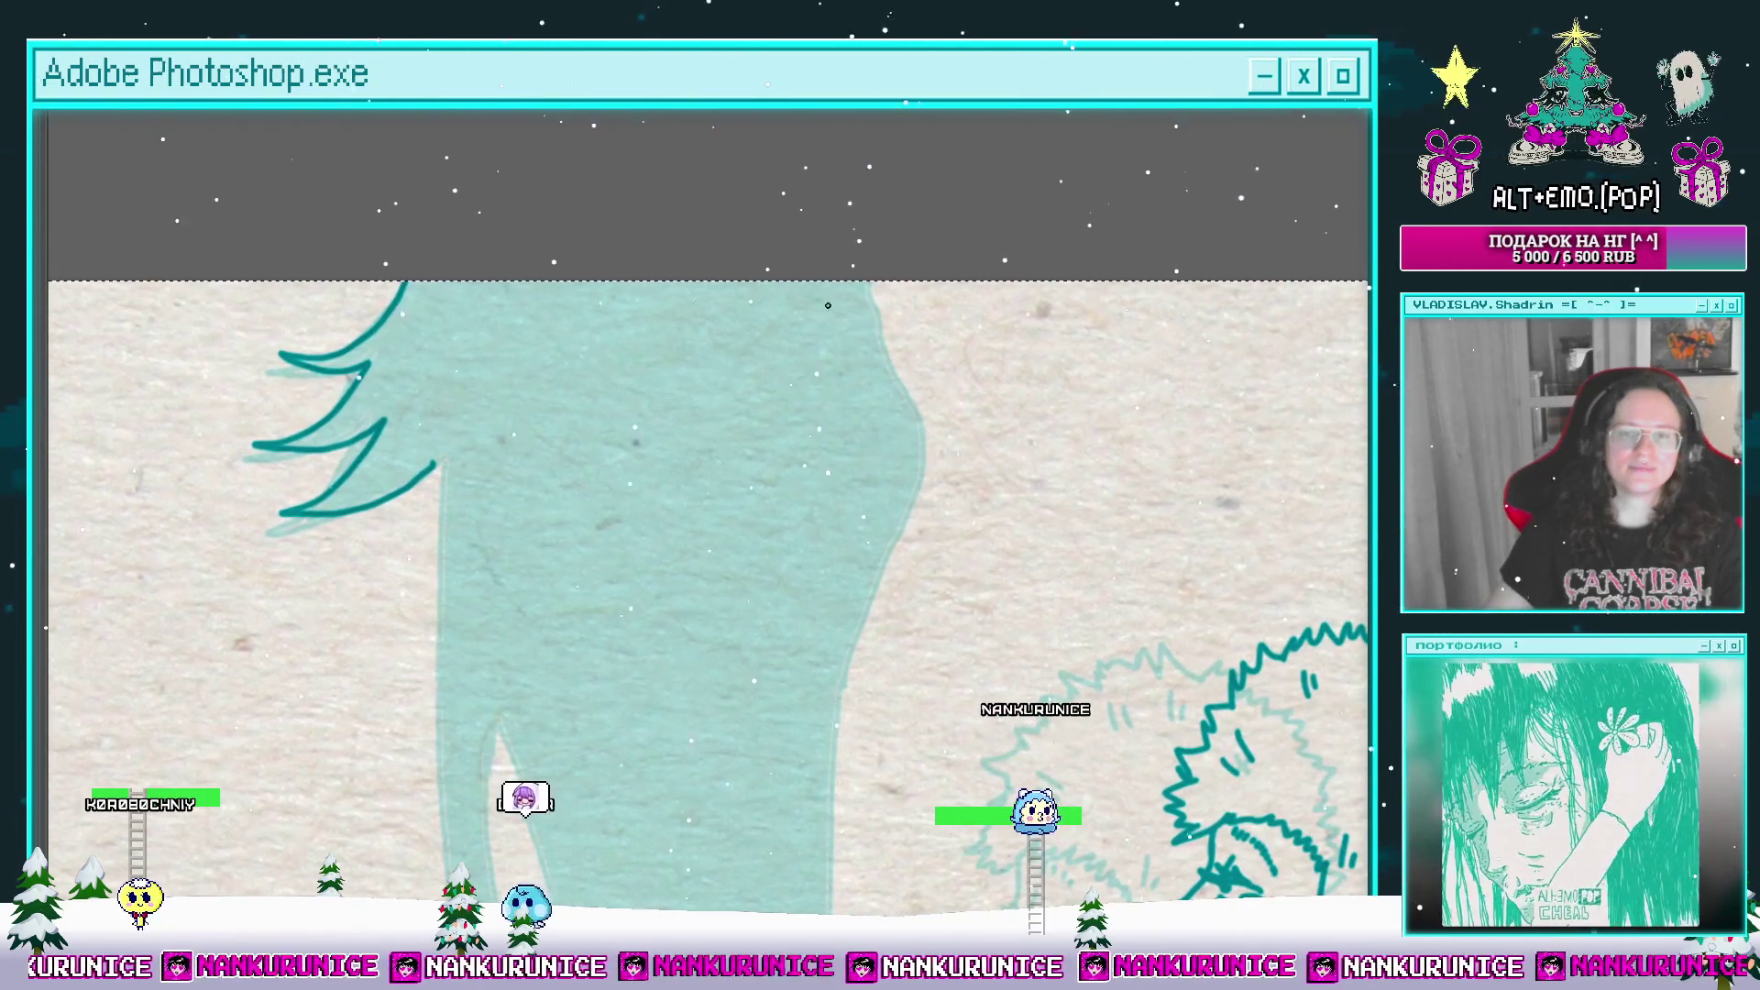
mouse_move(861, 284)
left_mouse_down()
mouse_move(894, 373)
mouse_move(832, 715)
left_mouse_up()
mouse_move(810, 706)
left_mouse_down()
mouse_move(774, 531)
mouse_move(852, 513)
mouse_move(595, 206)
left_mouse_up()
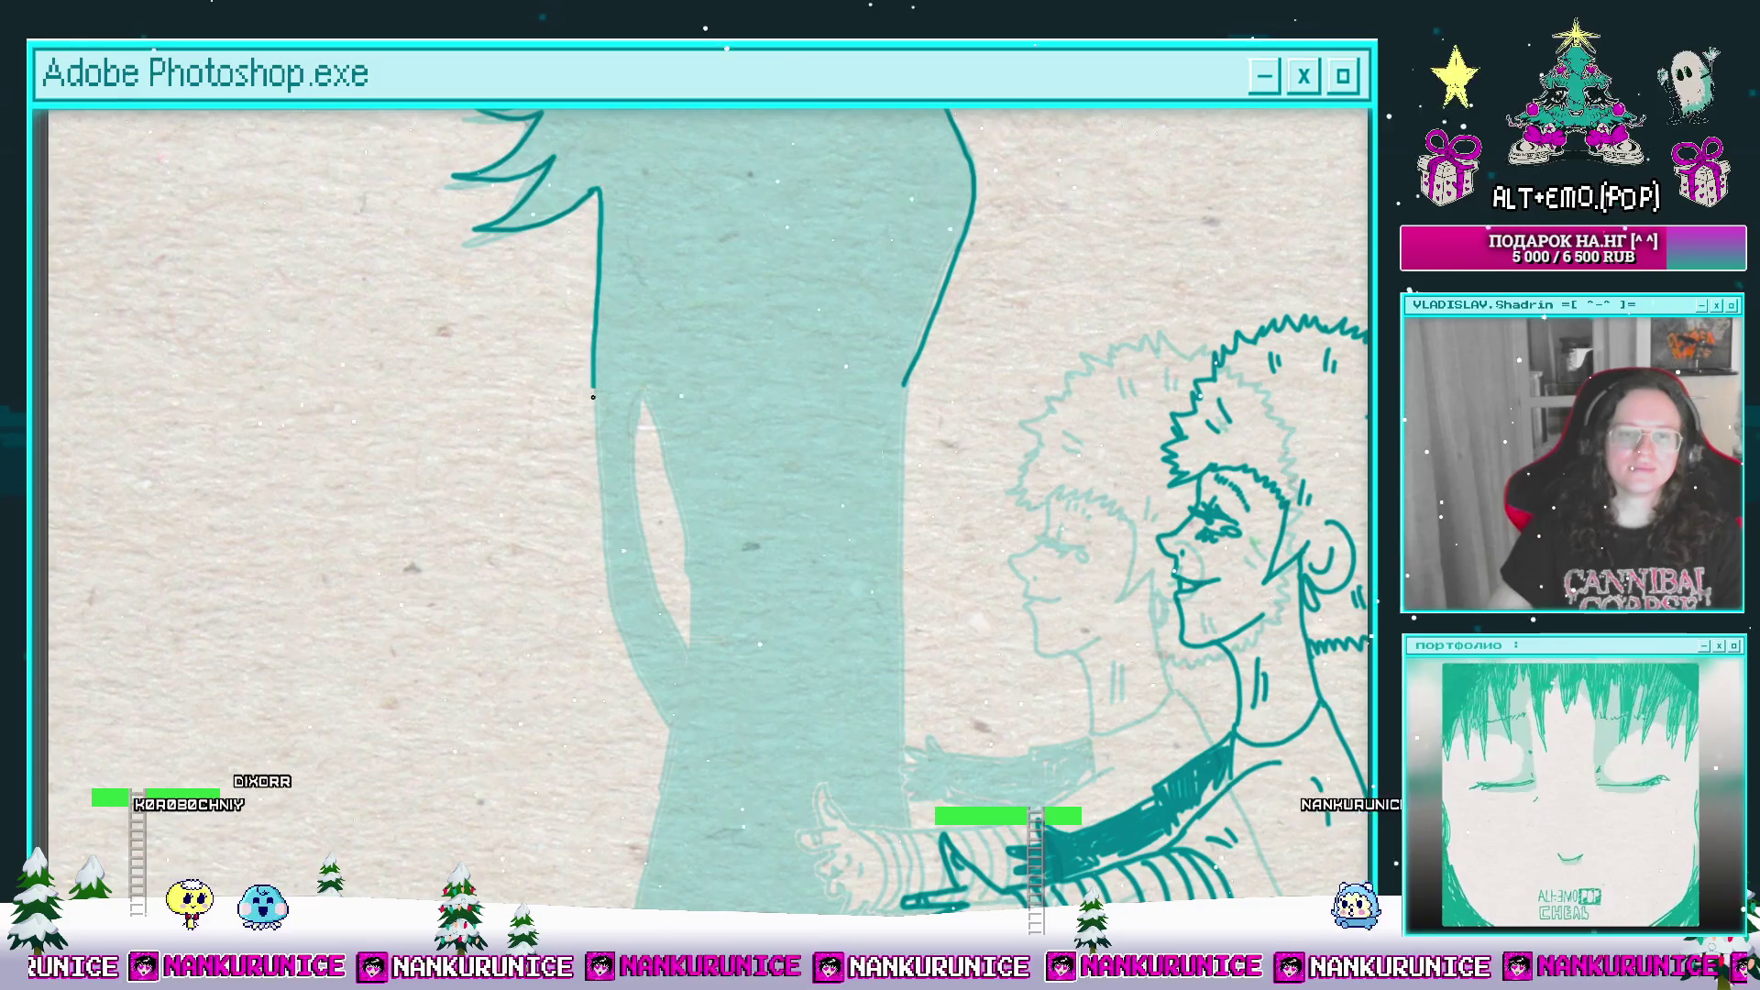
left_click_drag(626, 570, 603, 366)
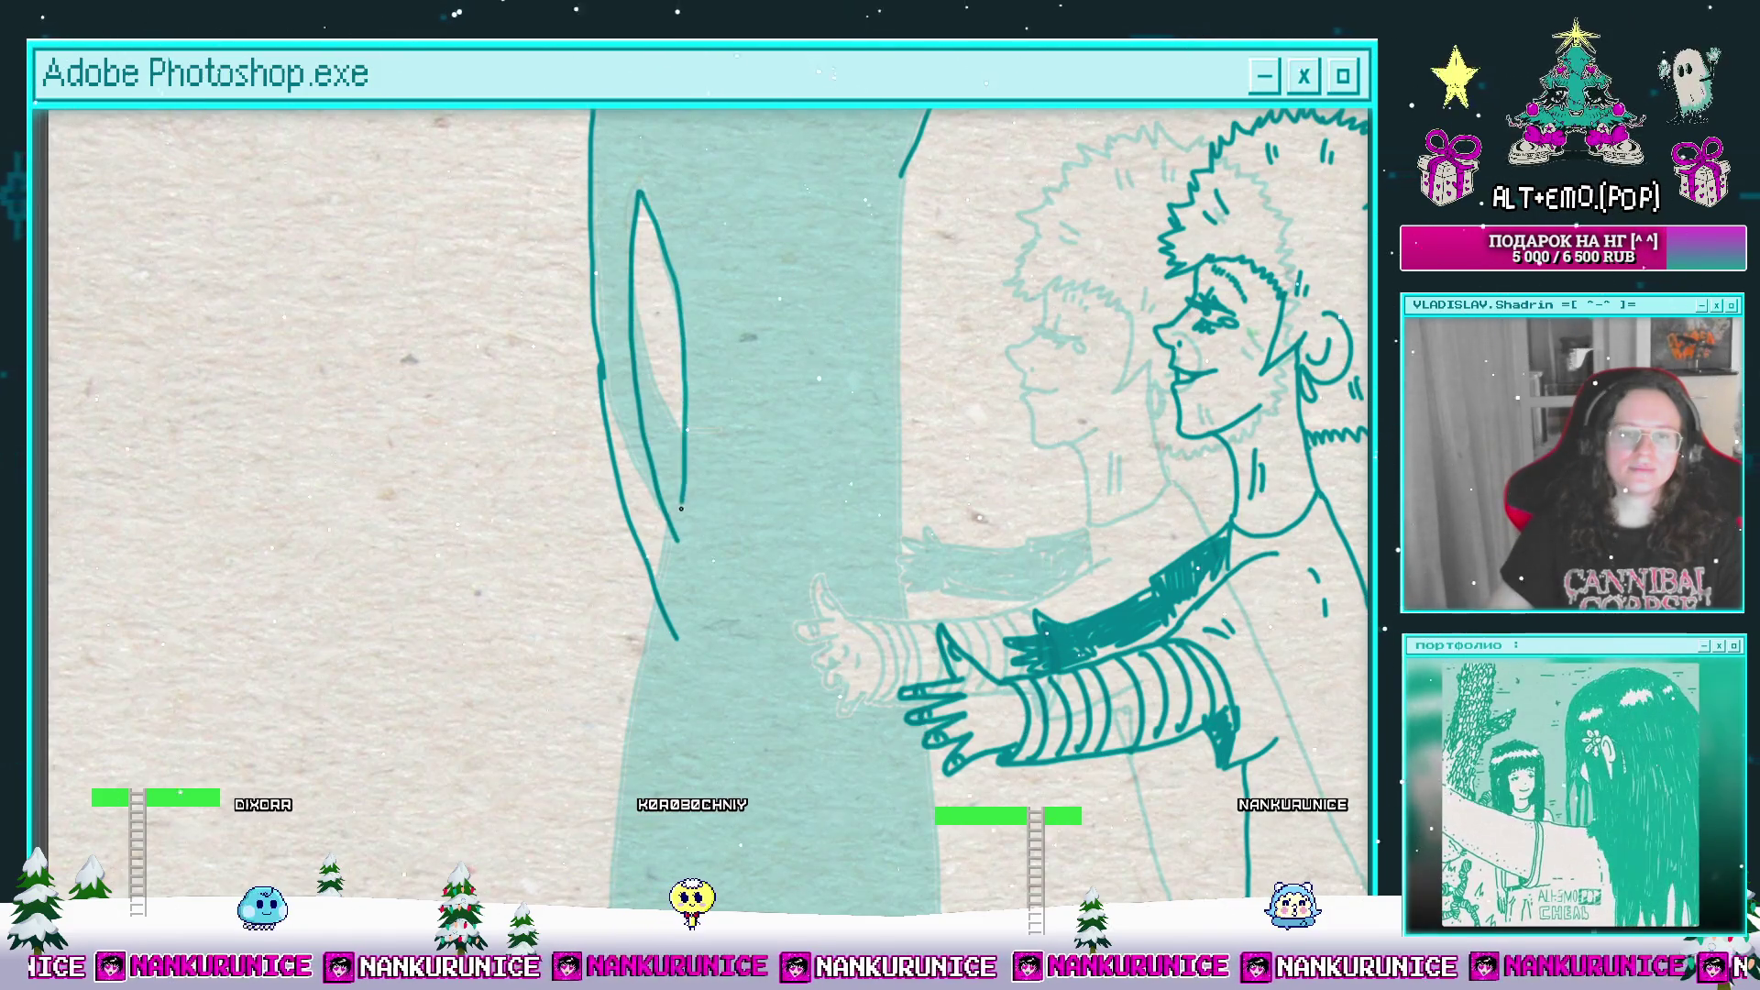
scroll(681, 507, "down", 5)
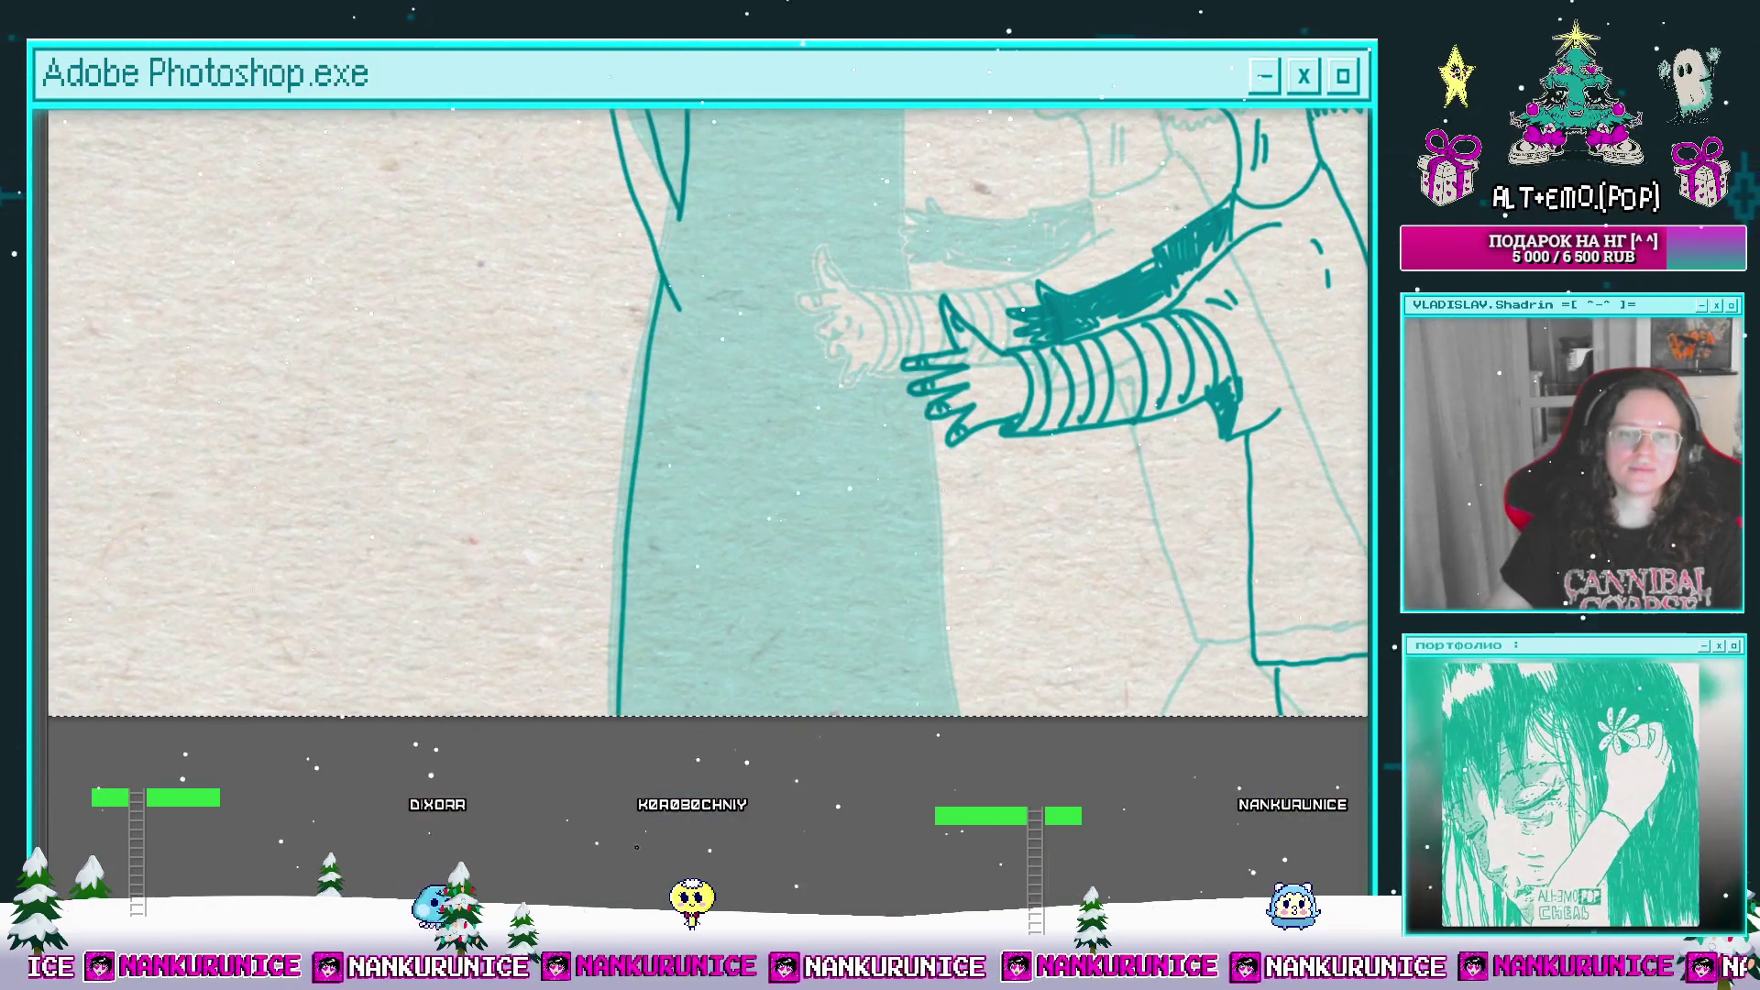
scroll(711, 422, "right", 4)
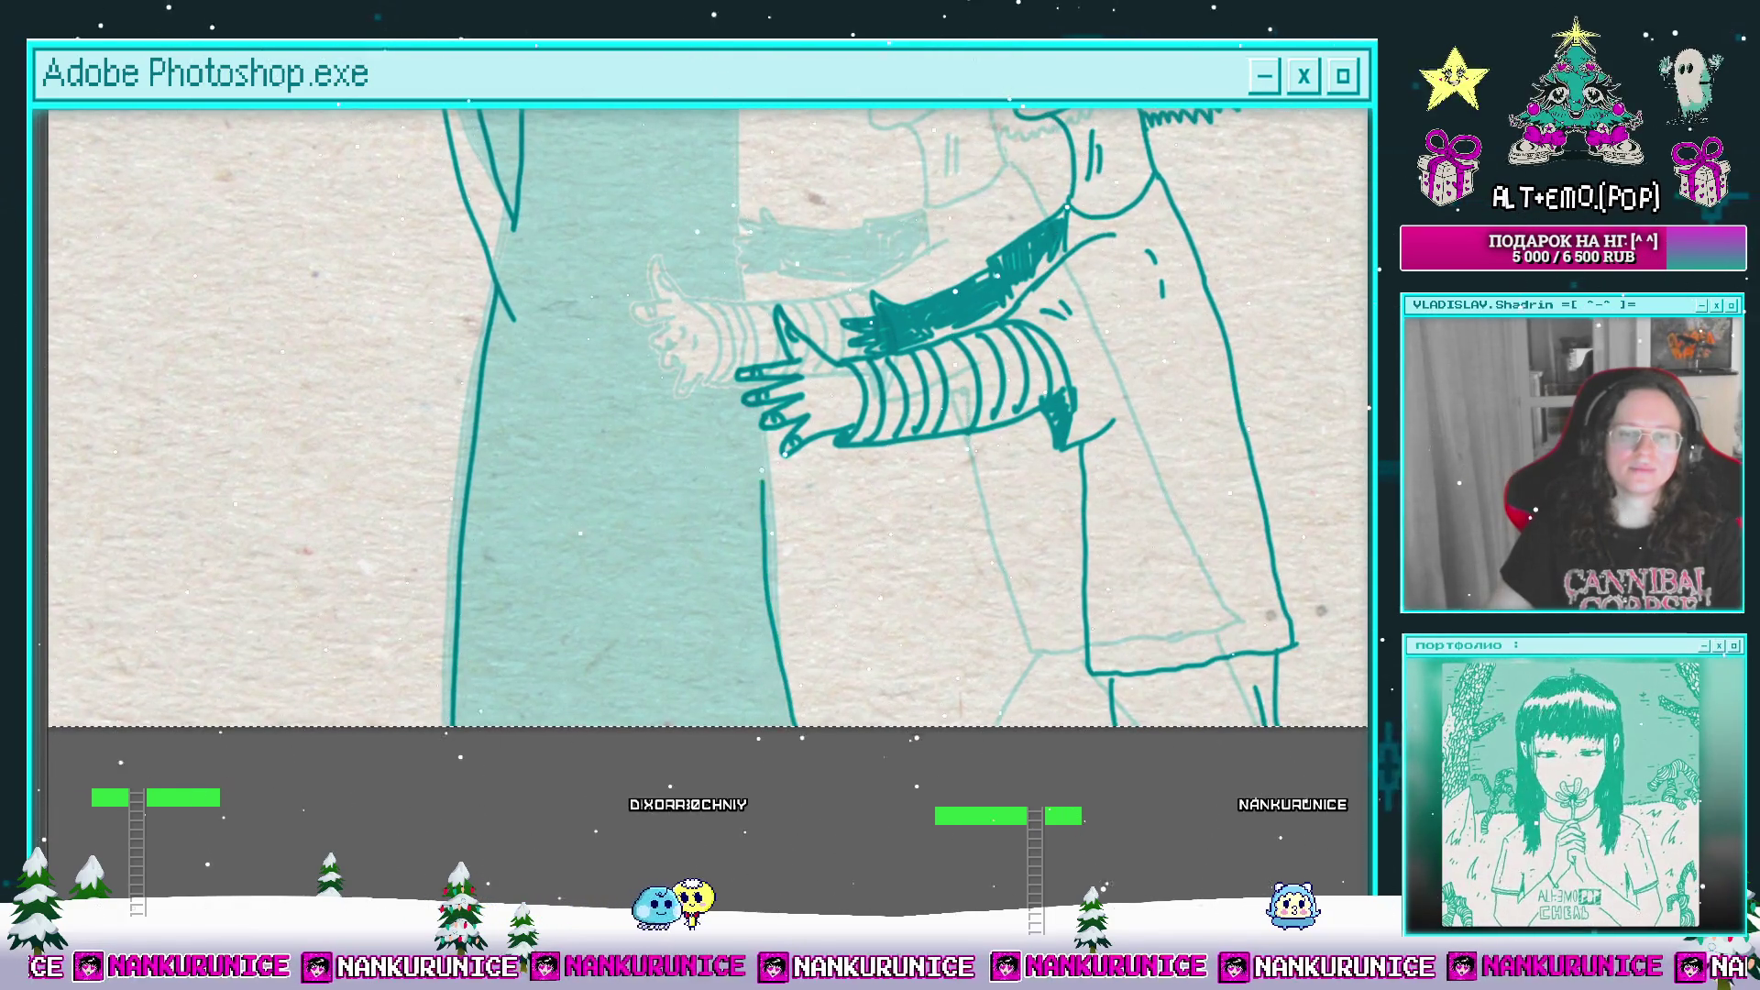
scroll(770, 459, "up", 5)
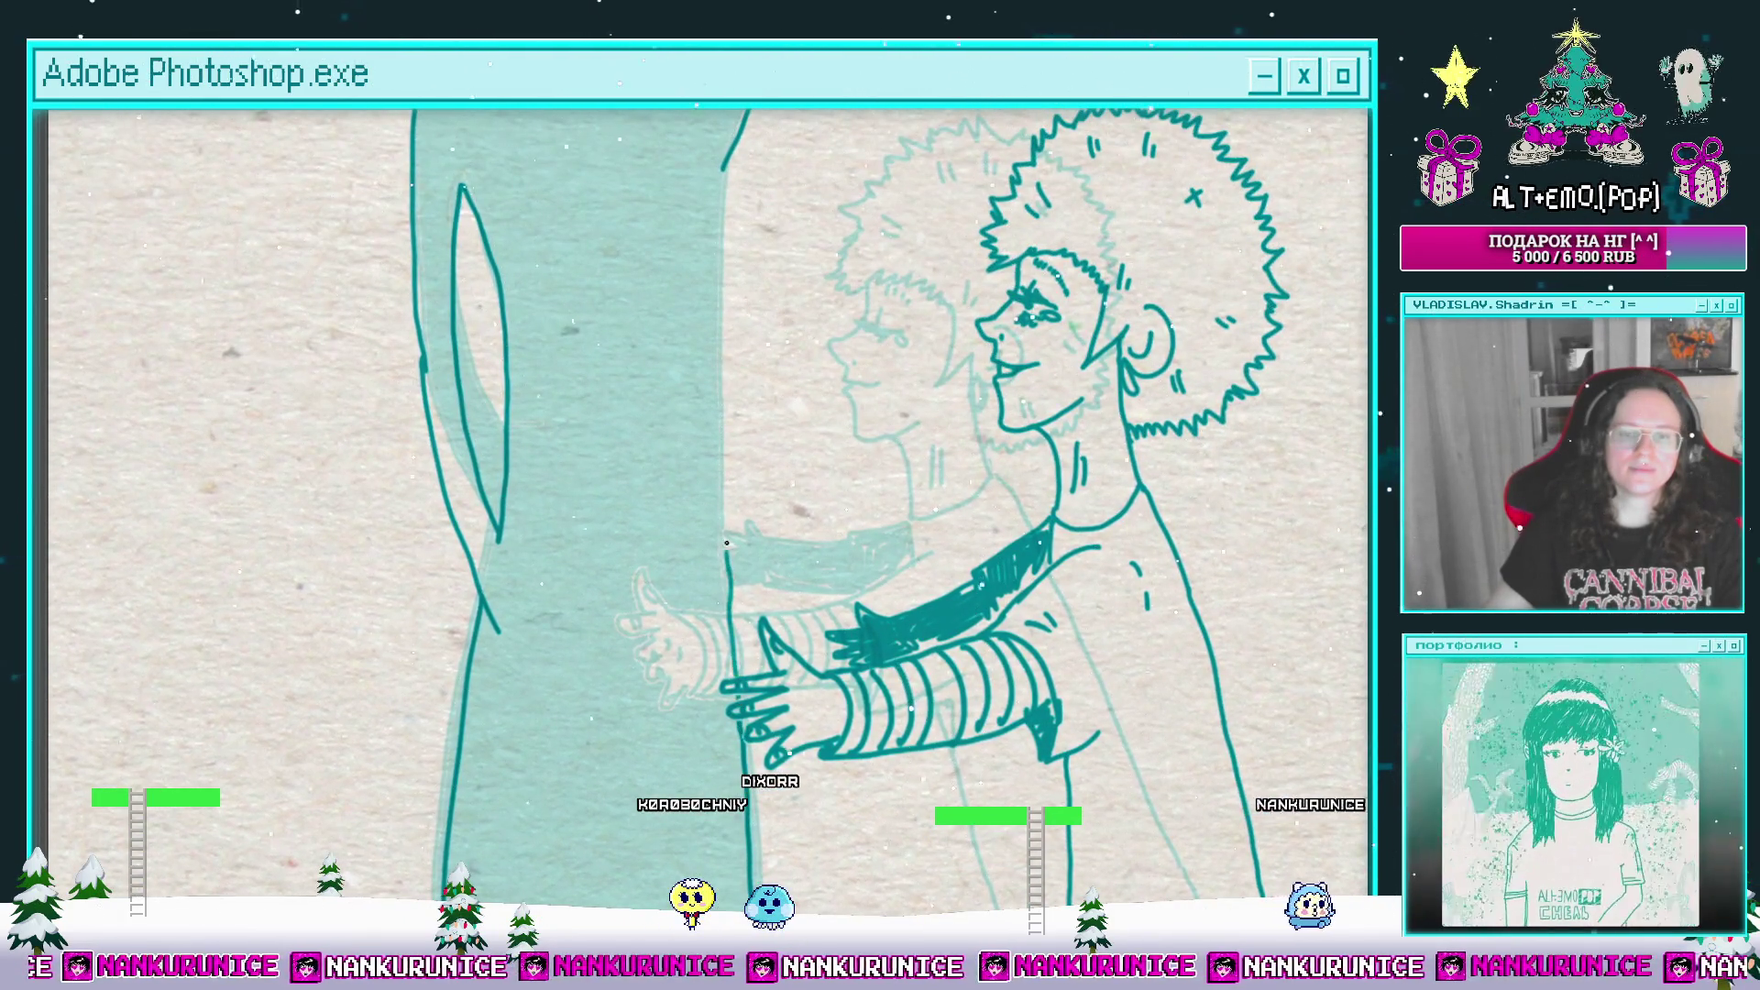
left_click_drag(720, 429, 713, 557)
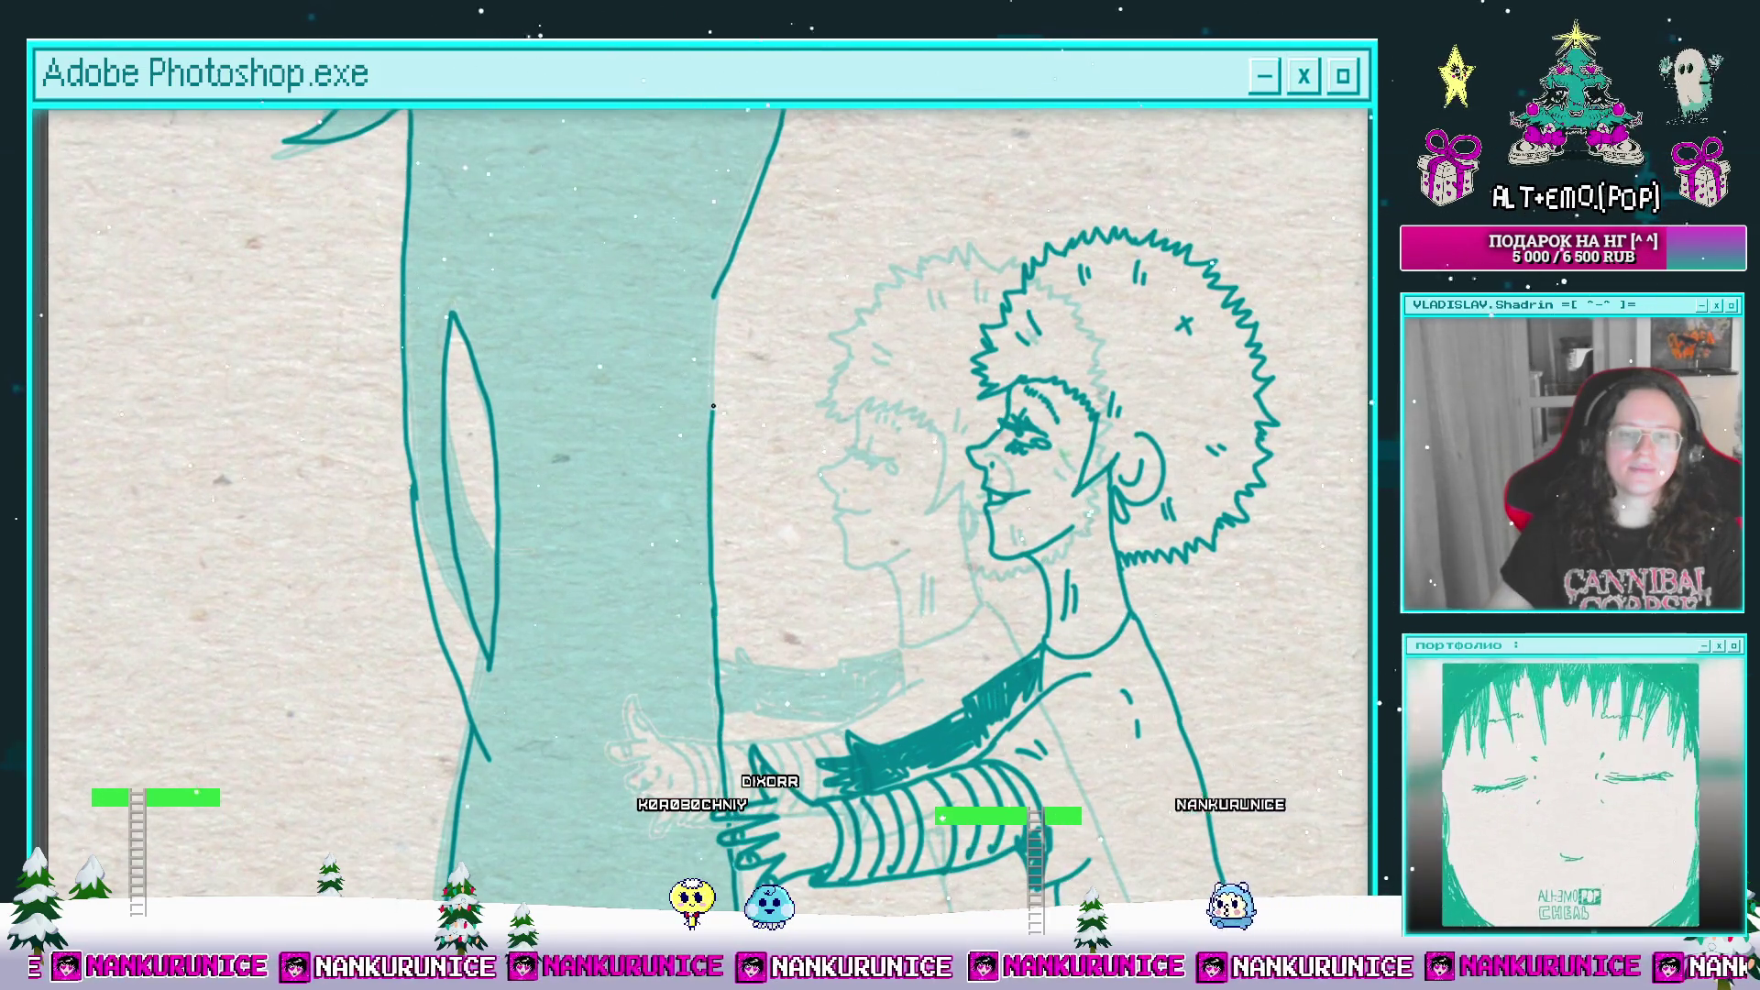
scroll(718, 285, "down", 3)
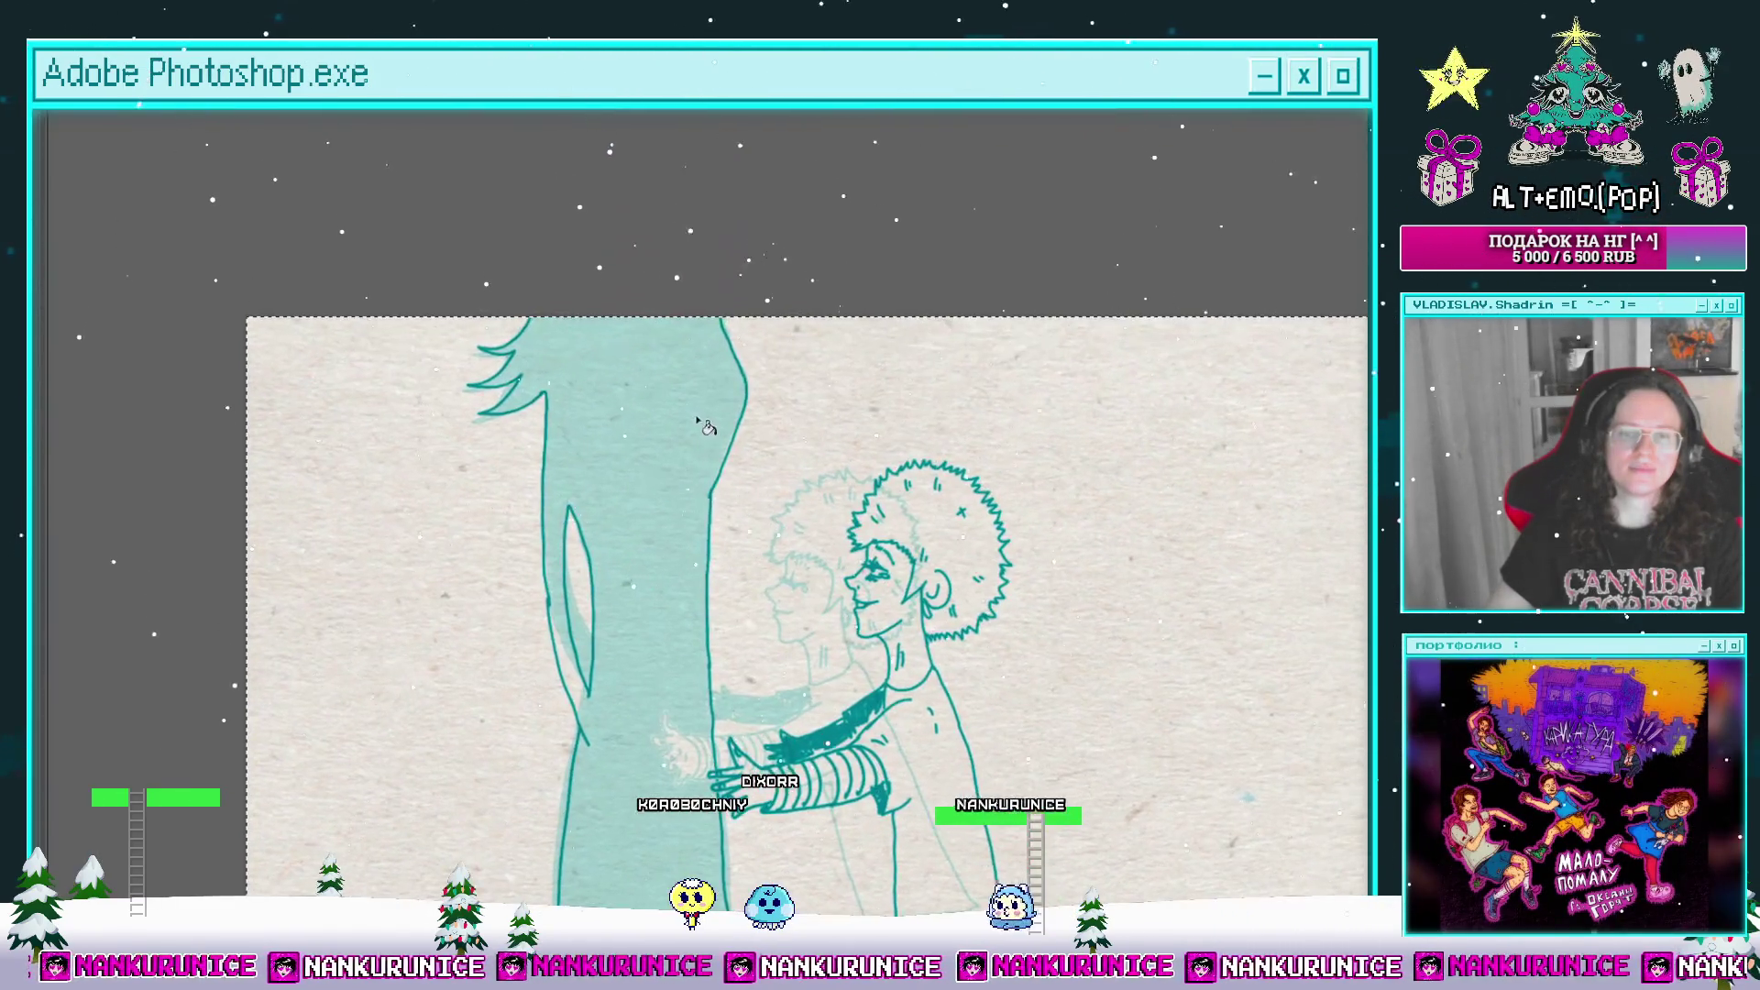
Step: Fill the outlined silhouette solid dark teal and nudge it left with two Shift+Left moves
key("alt+BackSpace")
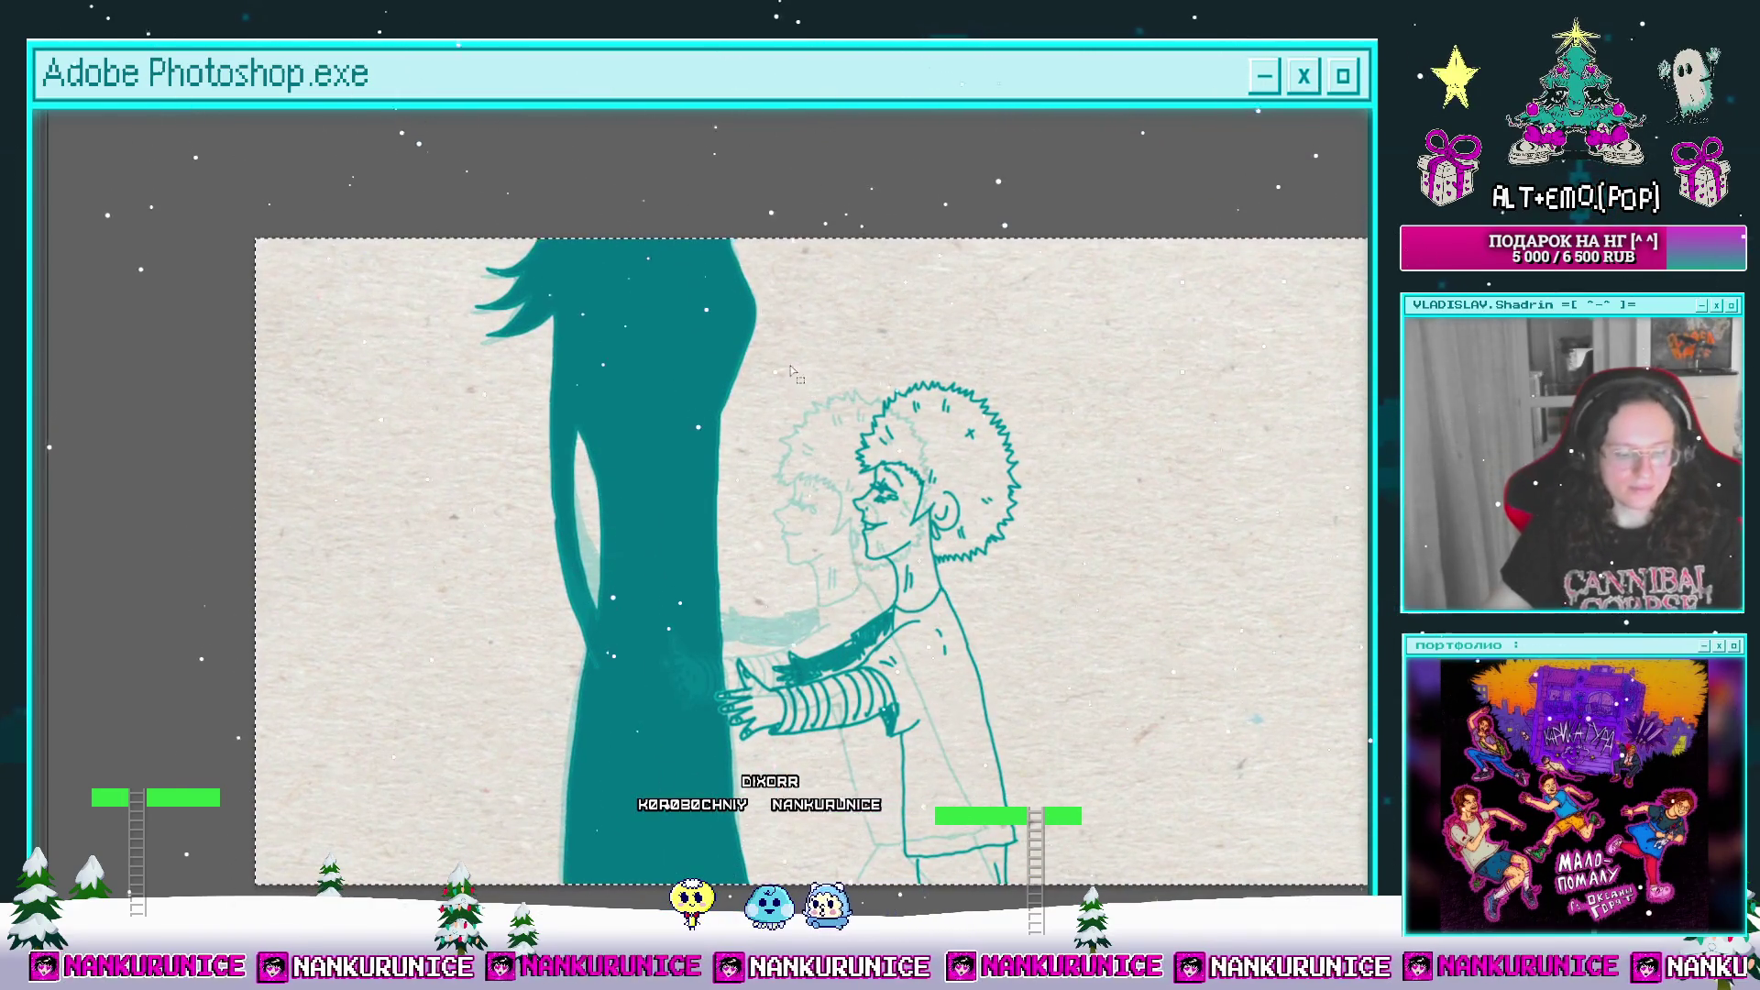
key("shift+Left")
key("shift+Left")
key("shift+Left")
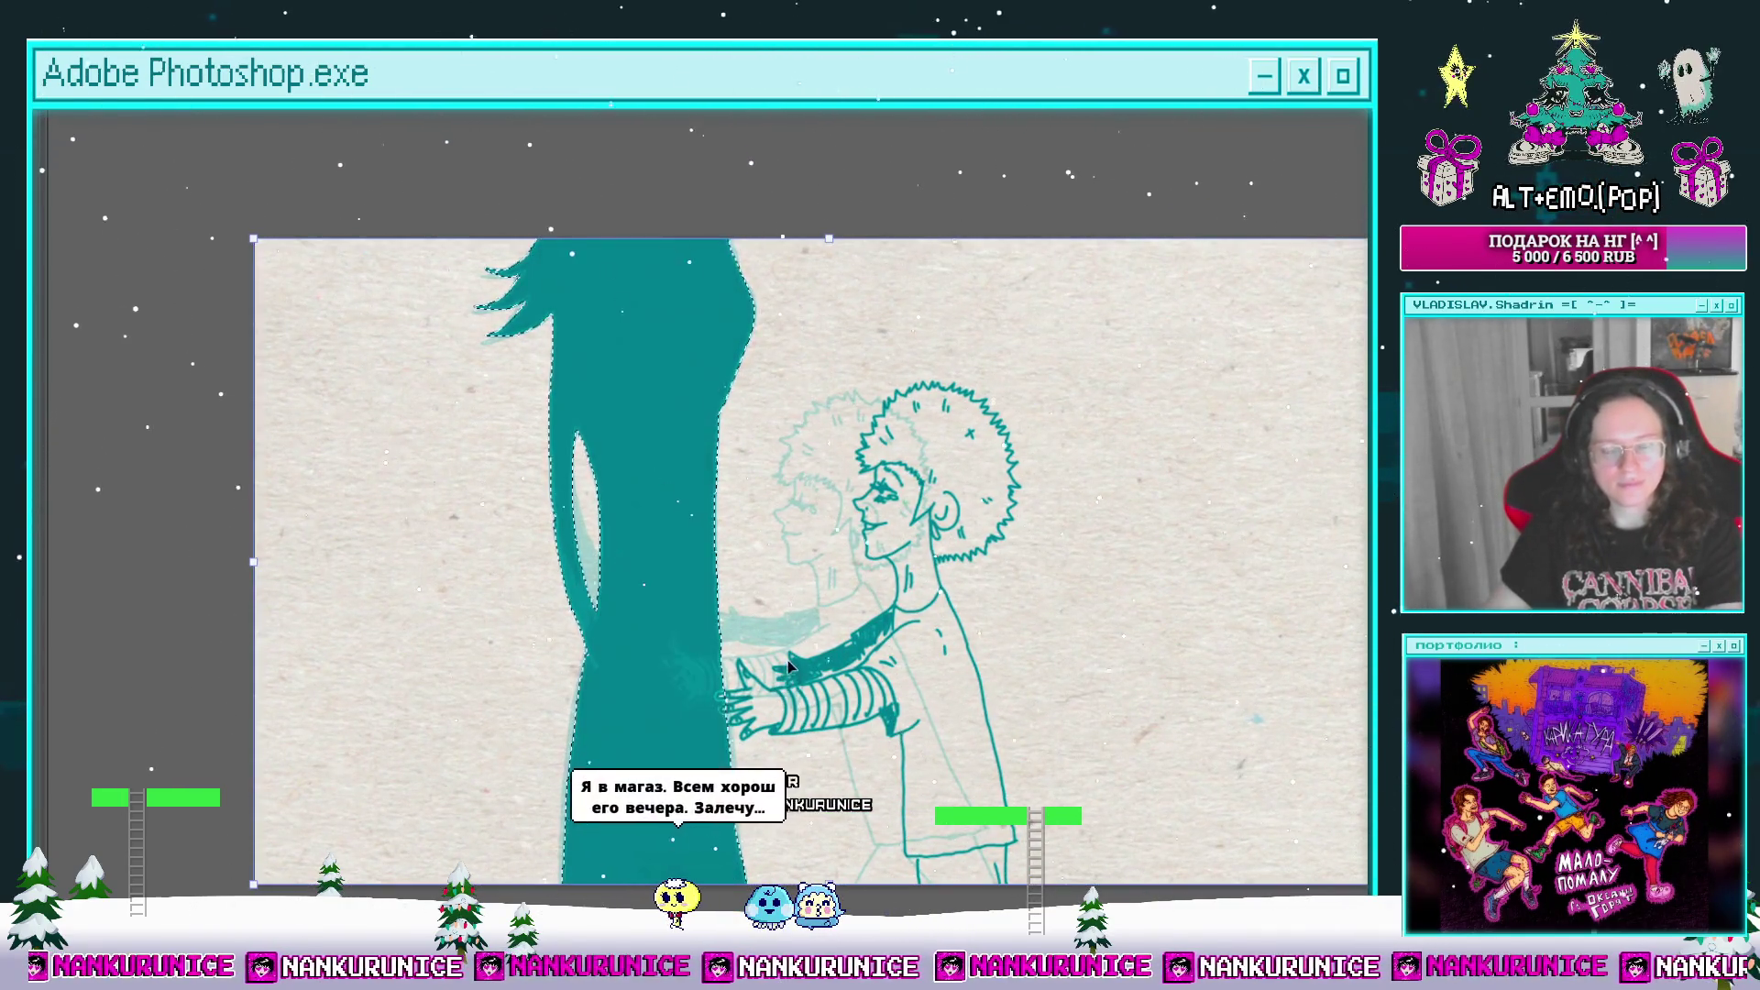
key("shift+Left")
key("shift+Left")
key("shift+Left")
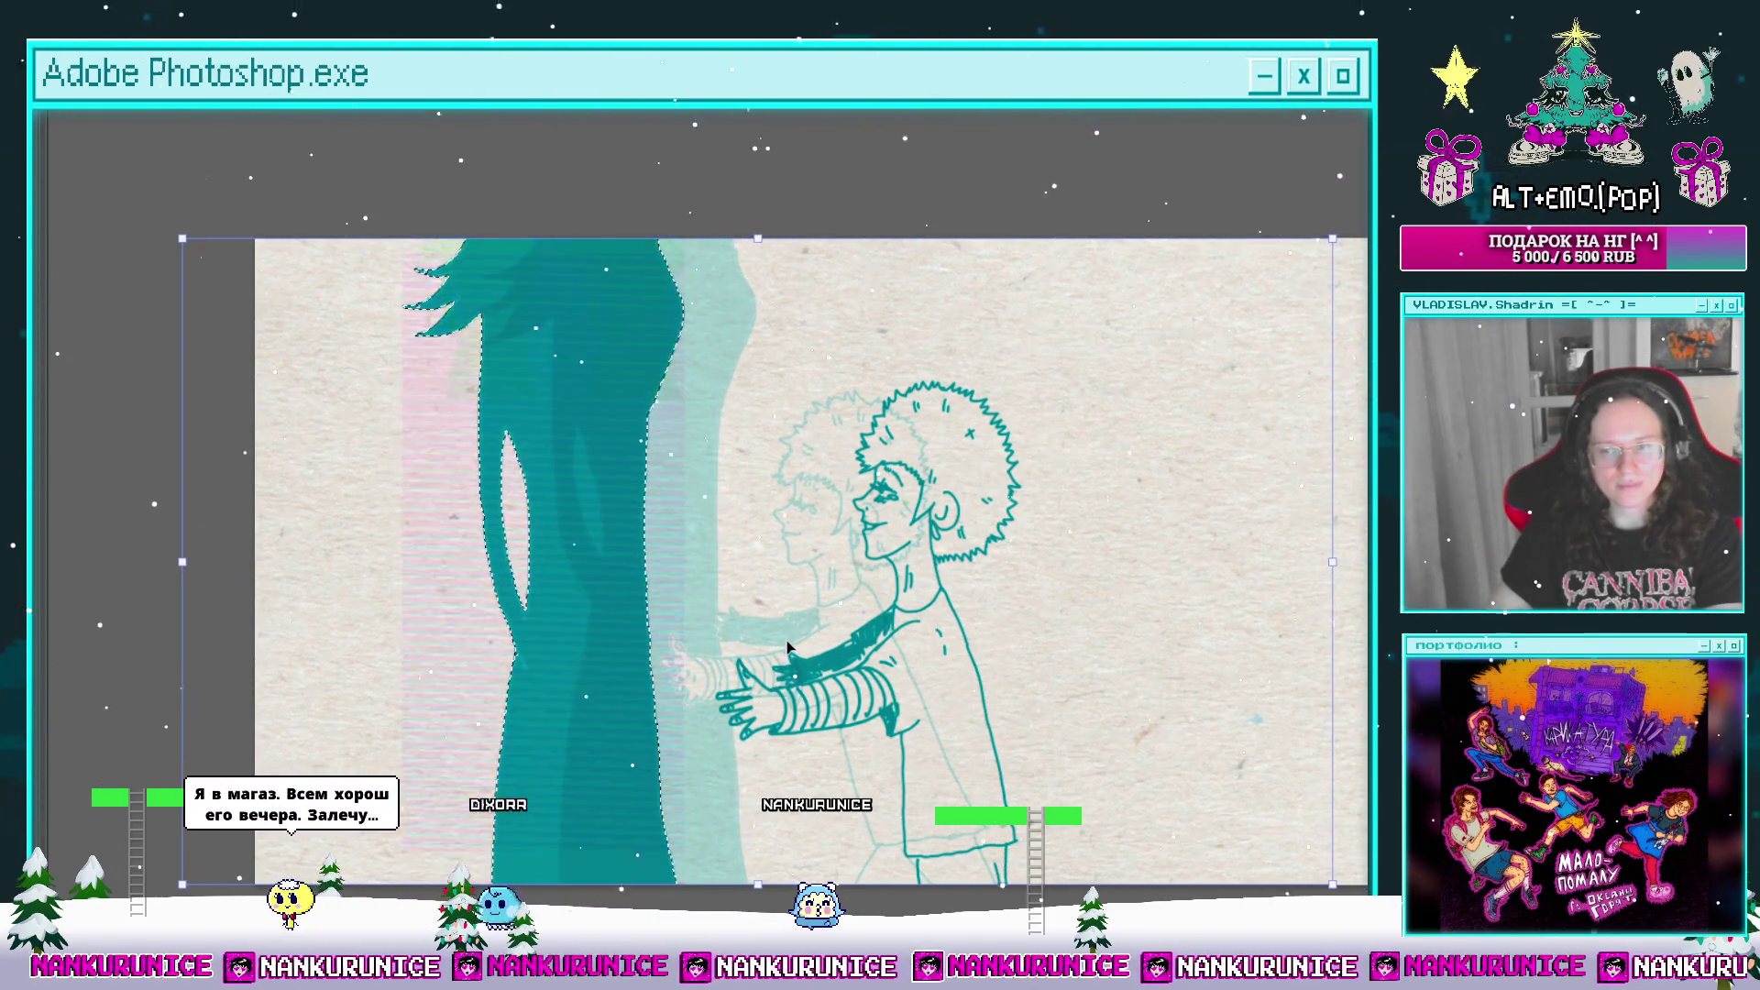
key("ctrl+d")
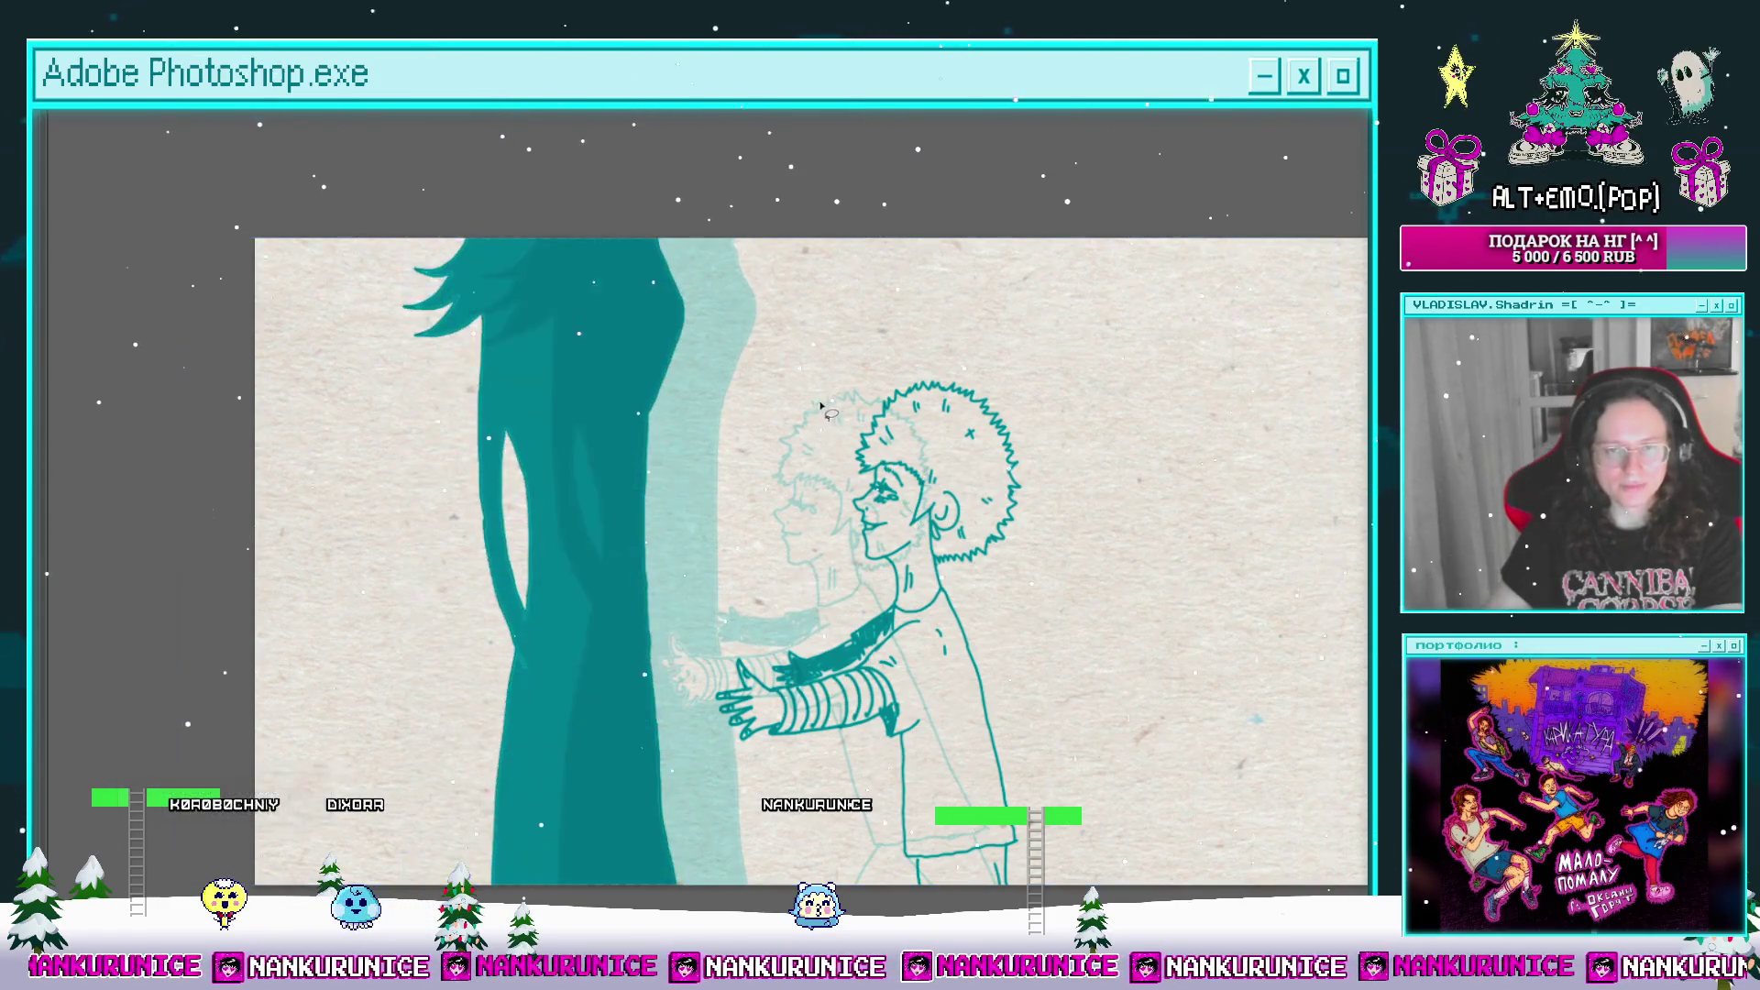
Step: Restore the workspace panels and play the timeline to preview the animation
key("Tab")
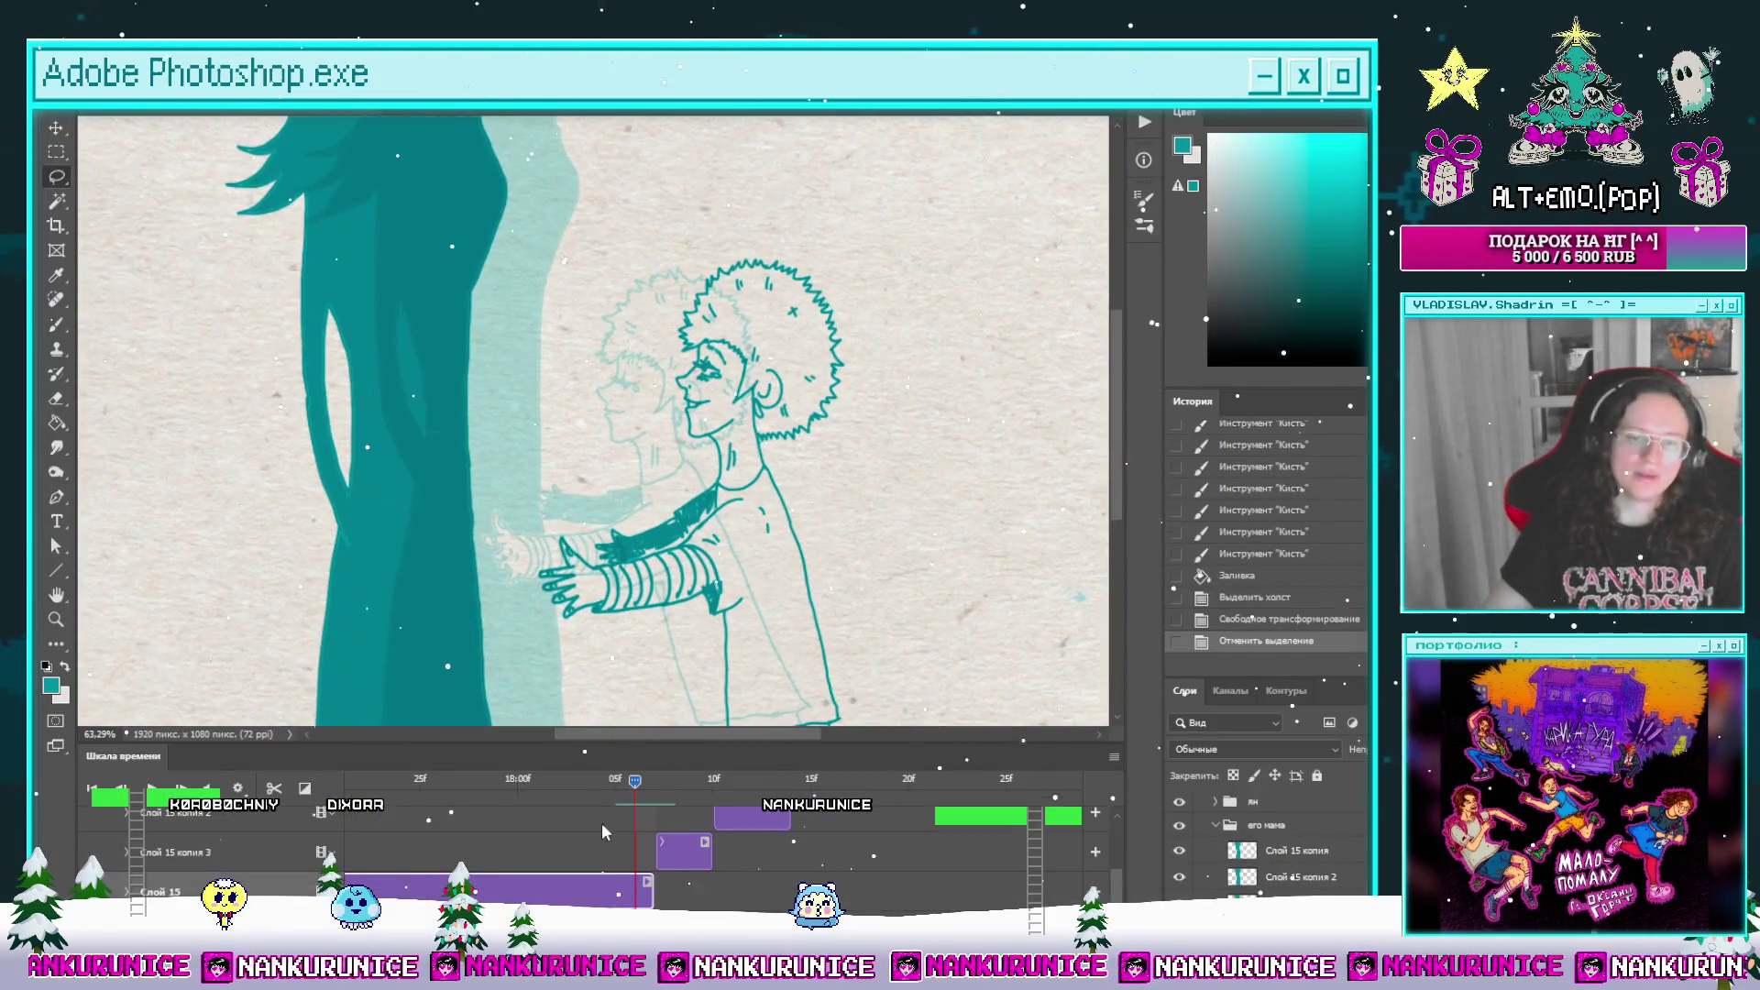
scroll(612, 621, "down", 2)
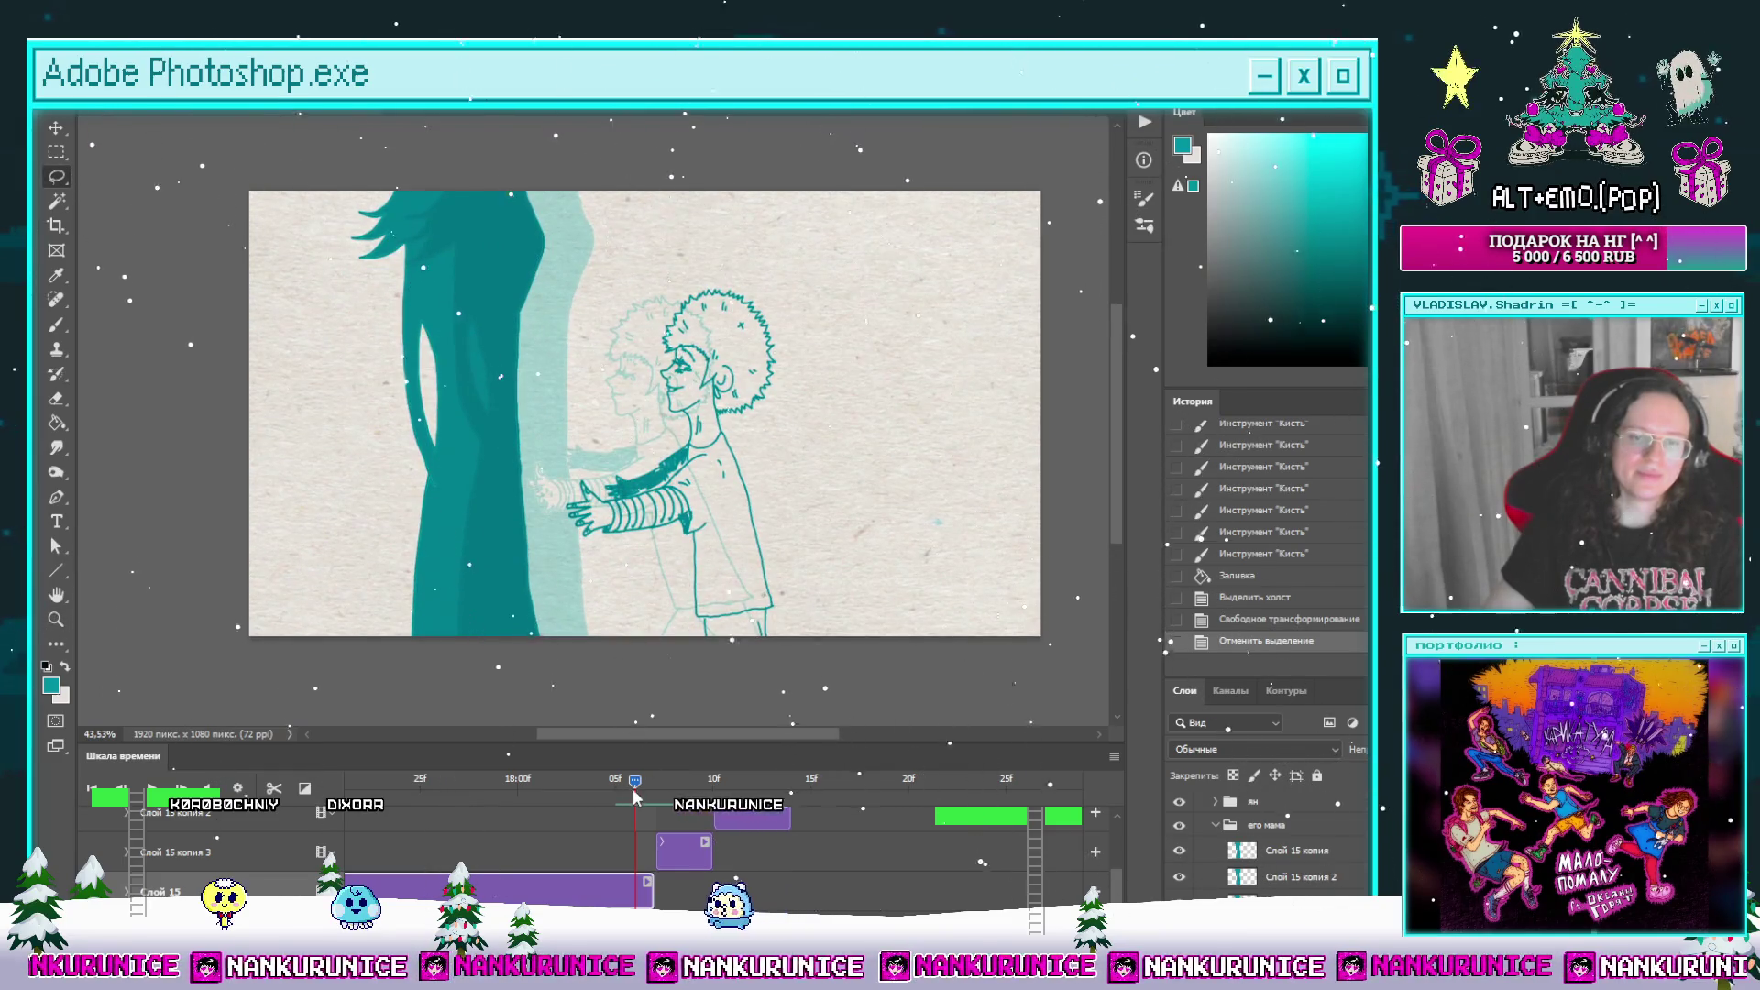
key("space")
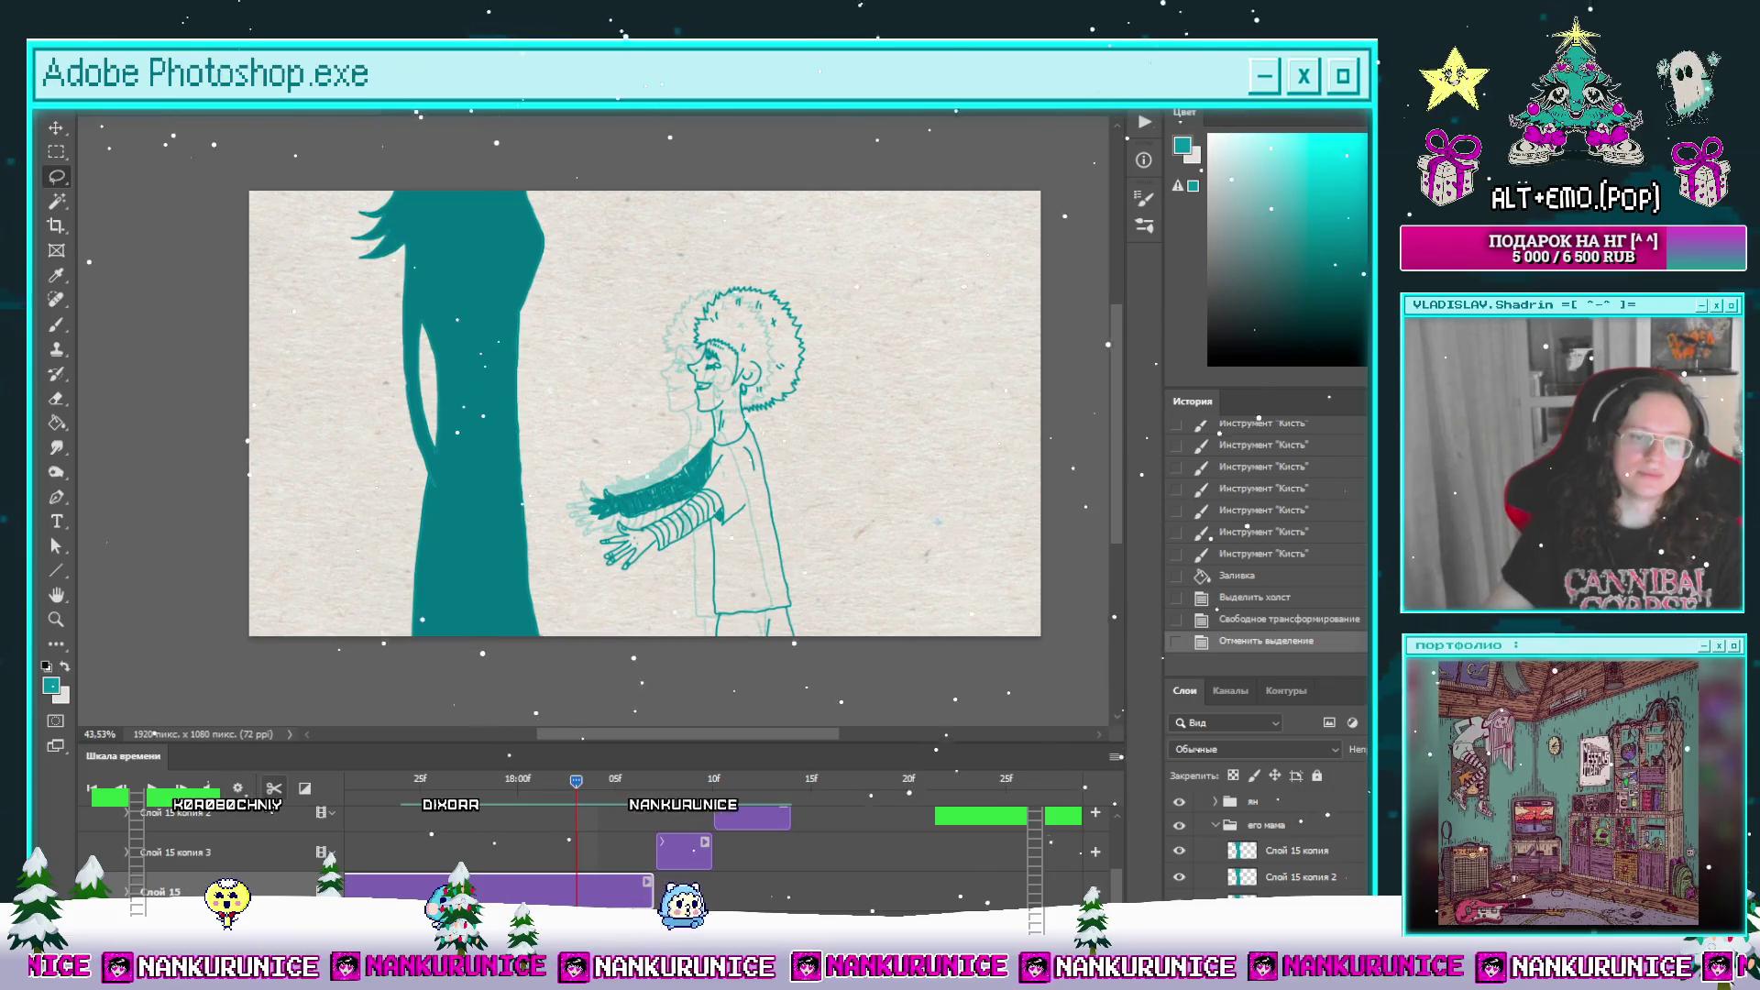
Step: Split the clip at the playhead, step back a frame and clear its whole canvas
left_click(278, 789)
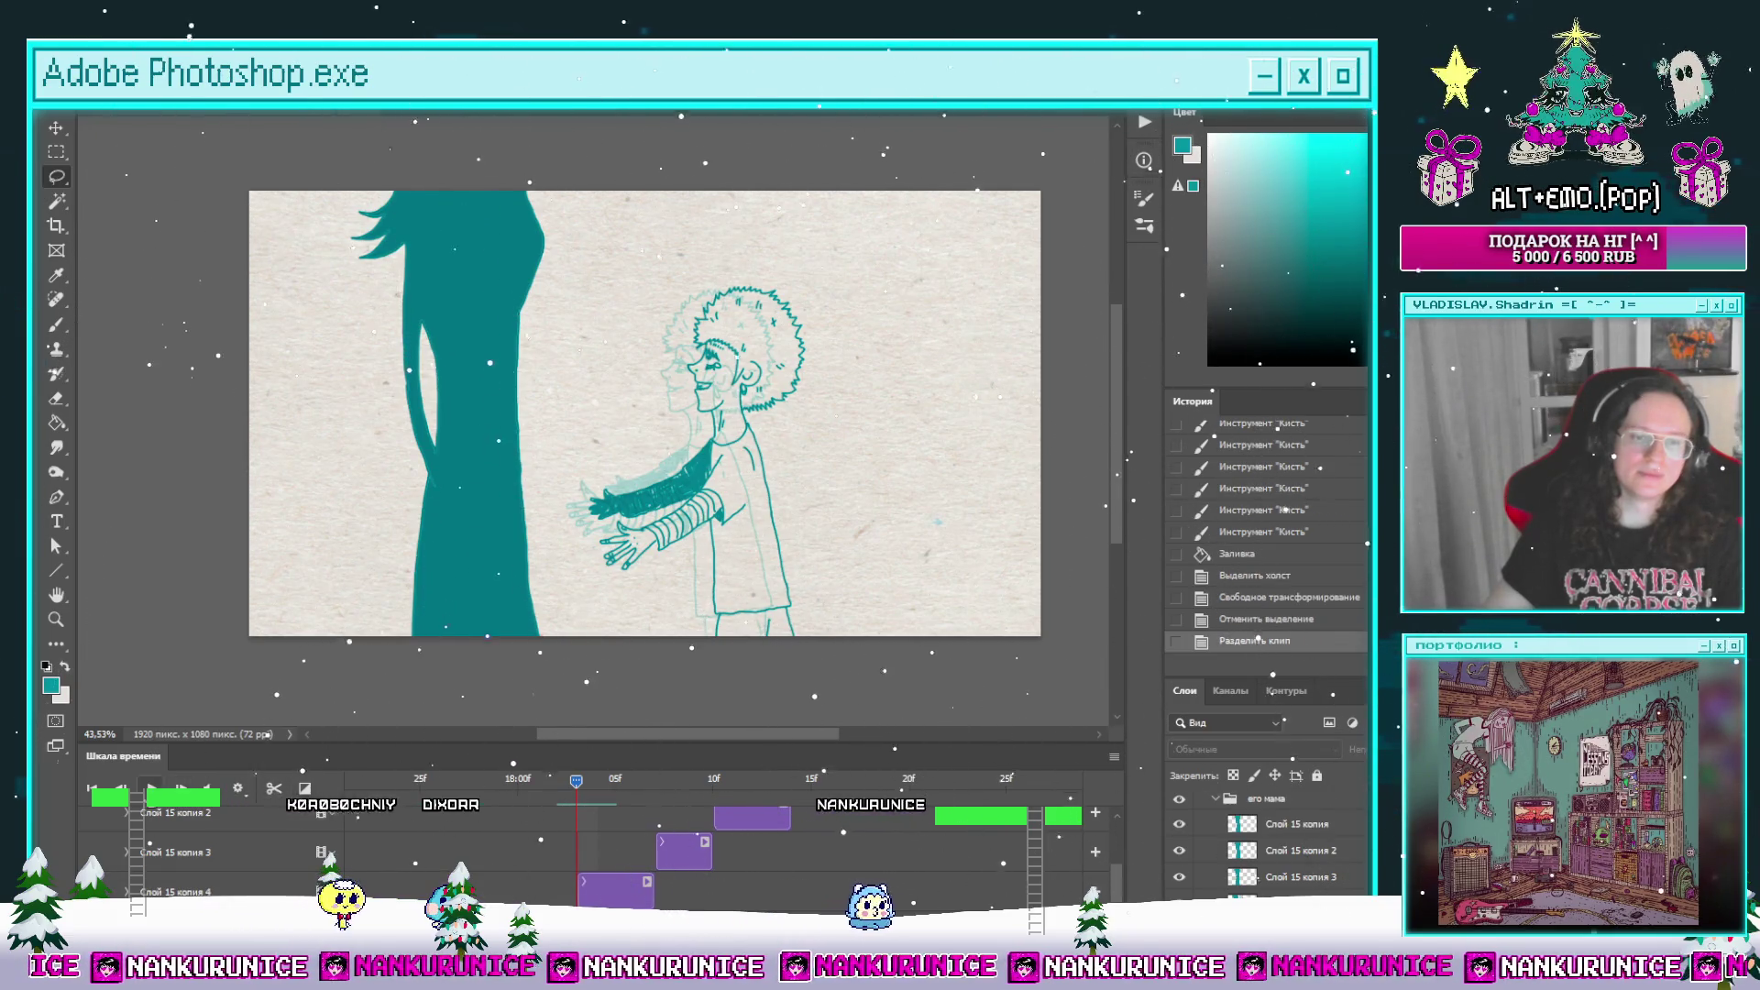
key("Left")
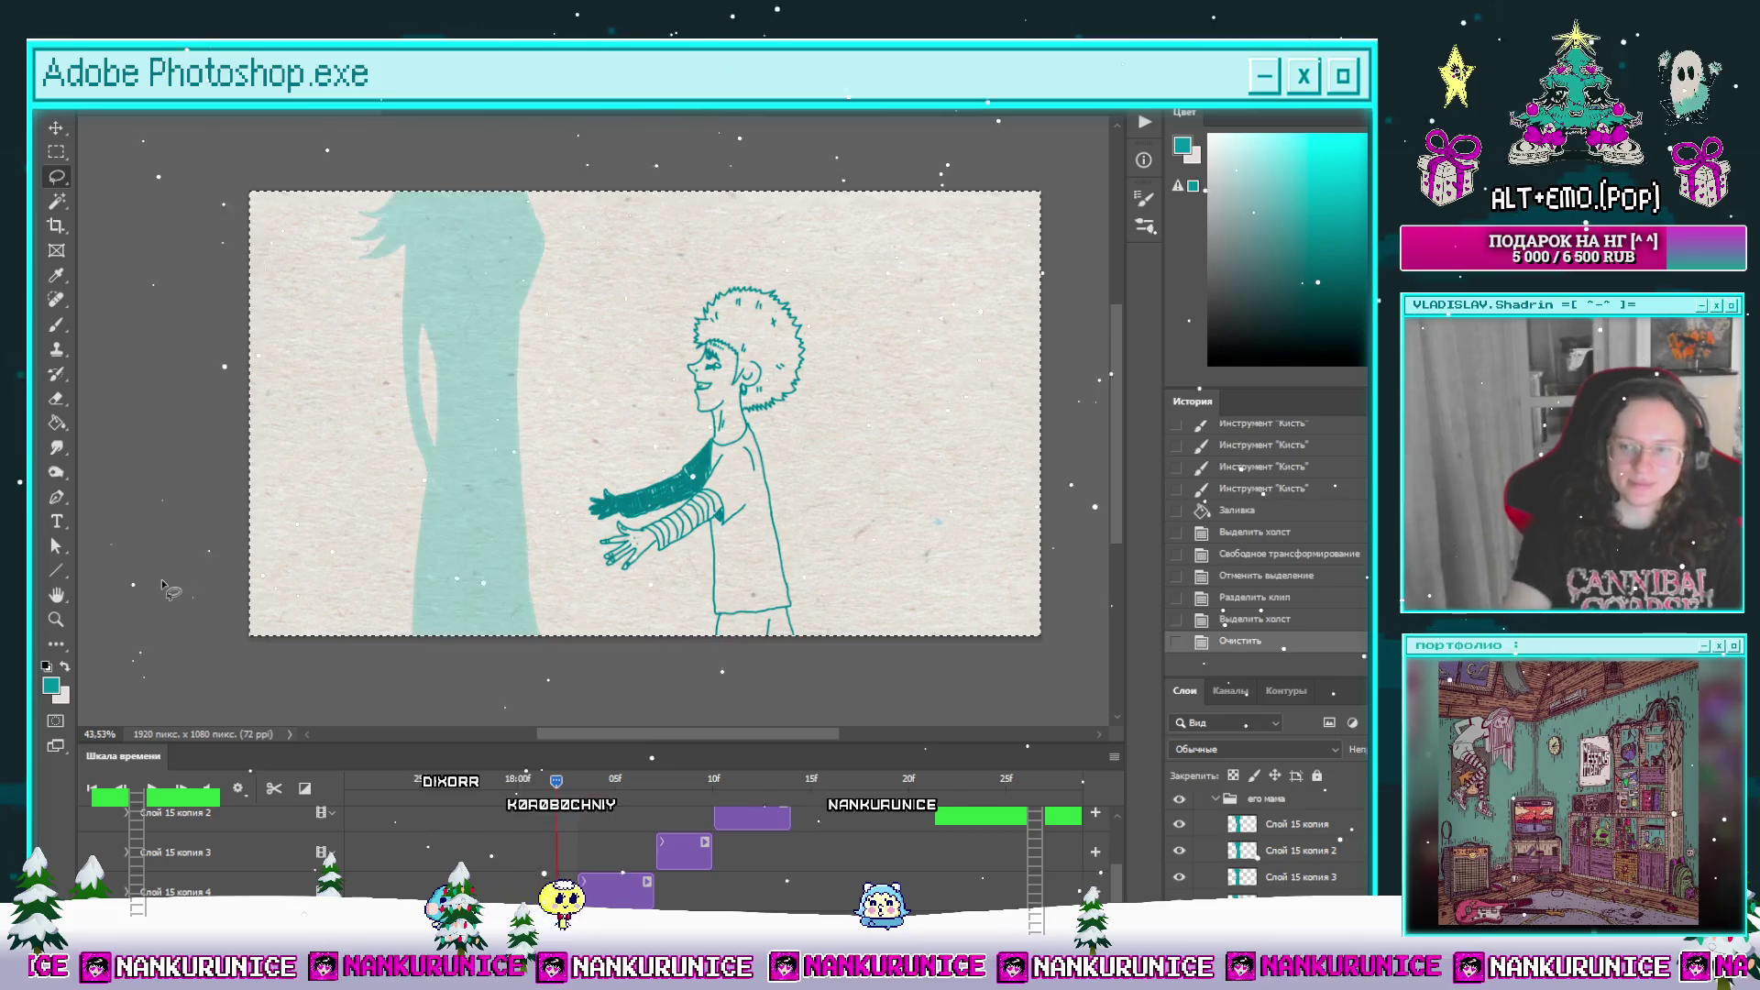
key("ctrl+a")
key("Delete")
key("Tab")
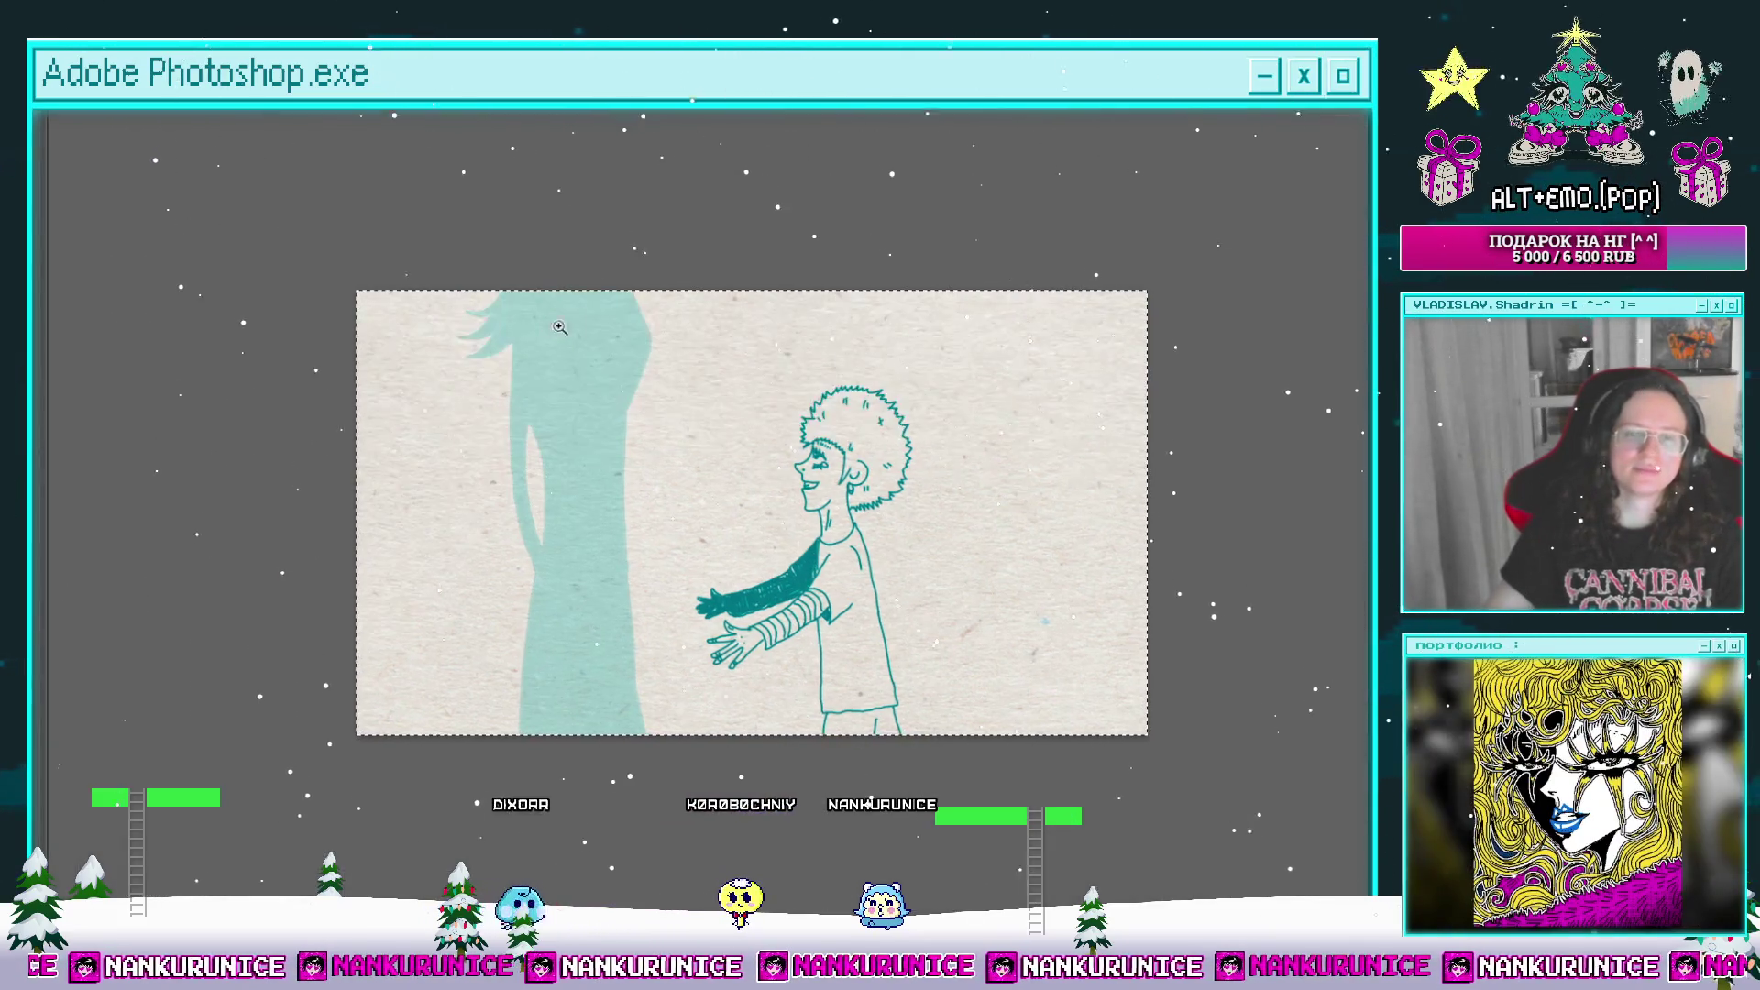
scroll(584, 342, "up", 5)
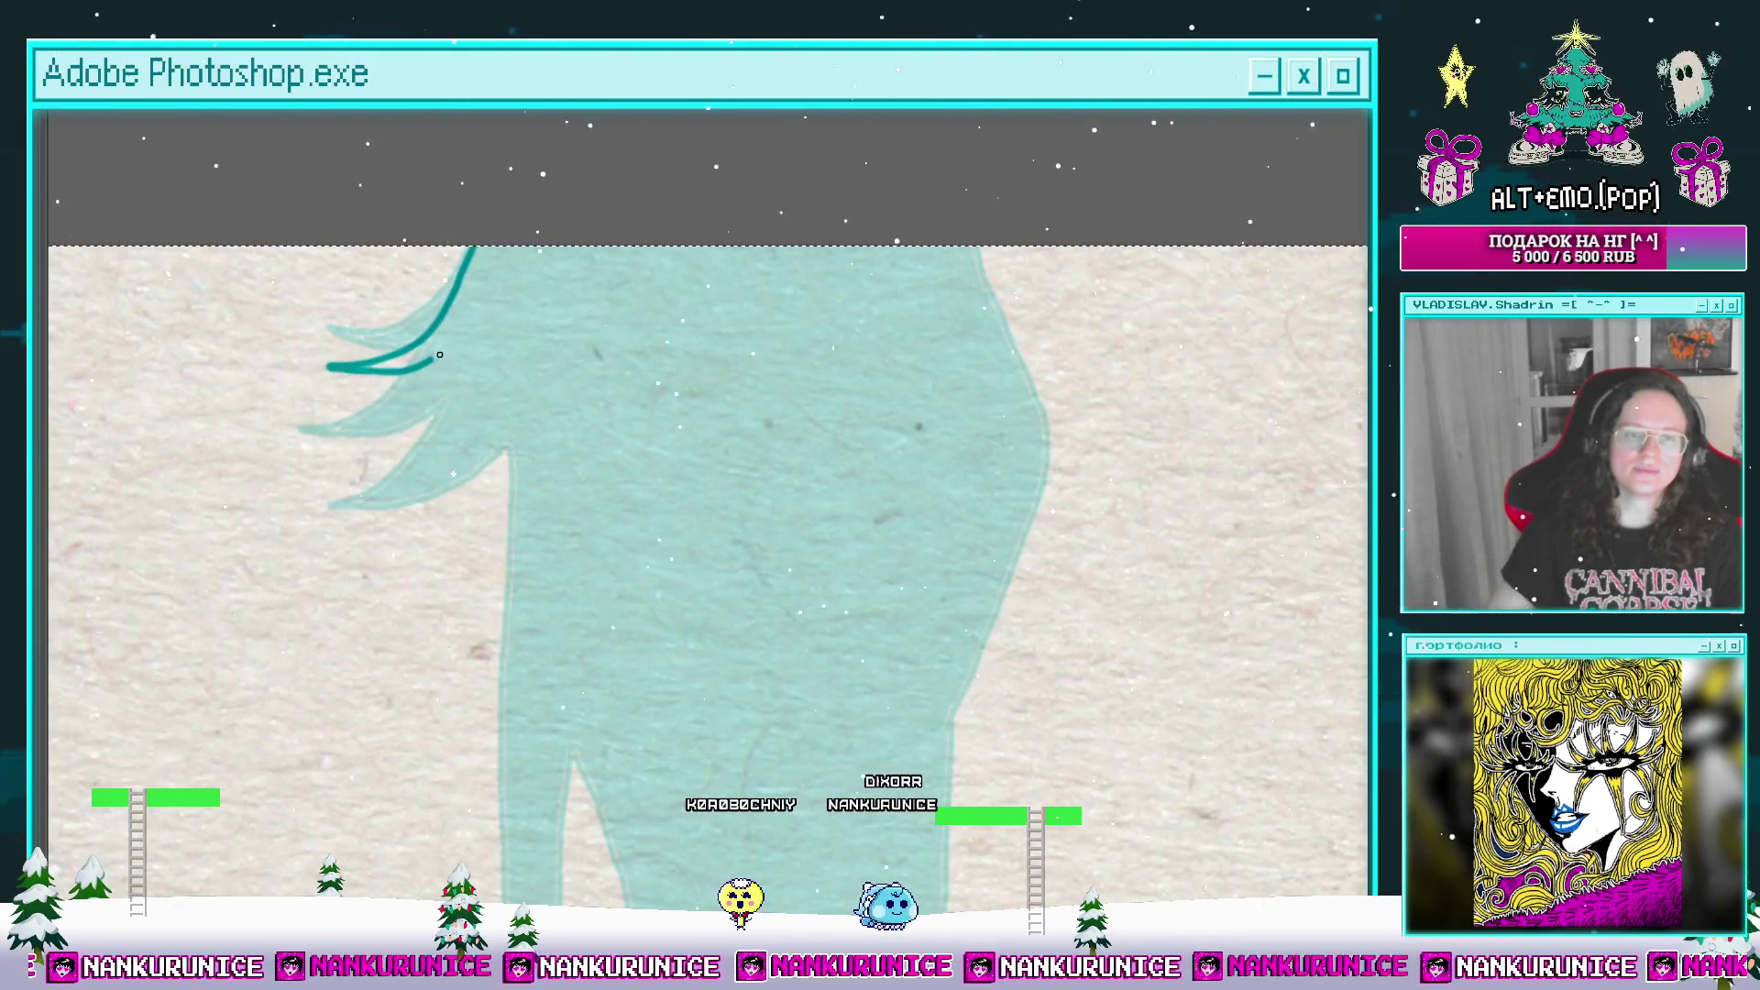
Step: Brush the silhouette's hair strands, back curve, left edge and the notch's inner line
left_click_drag(446, 416, 367, 523)
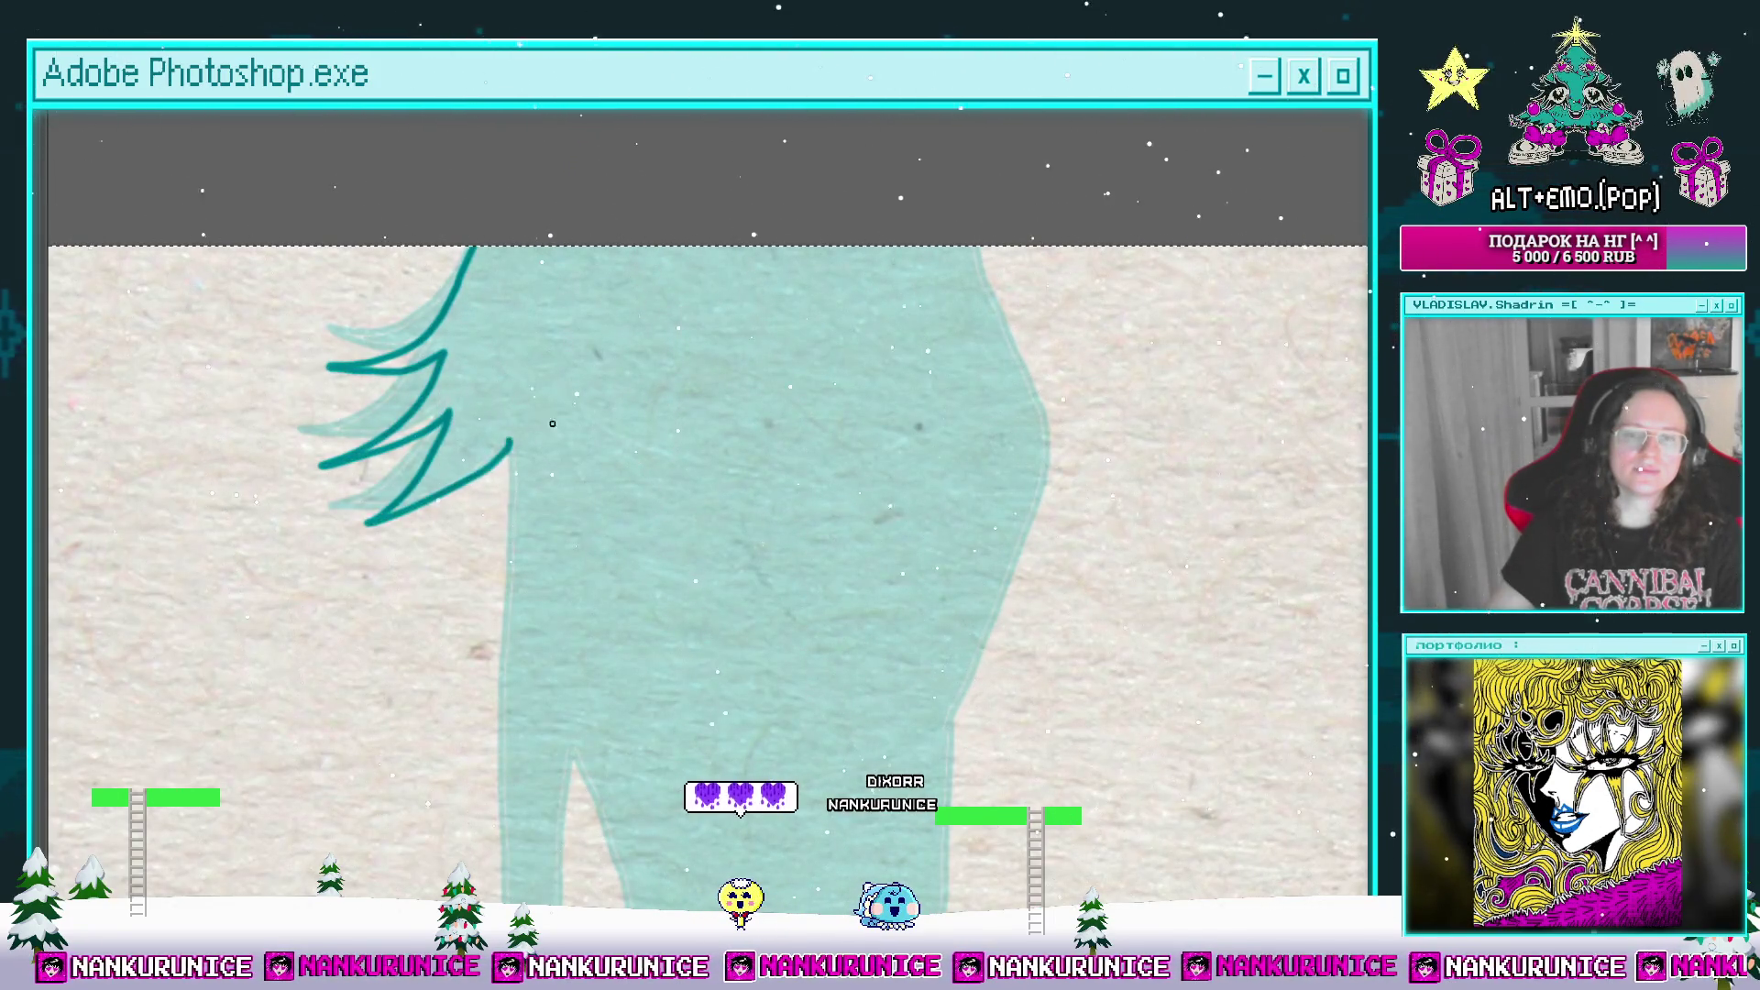
left_click_drag(553, 423, 404, 458)
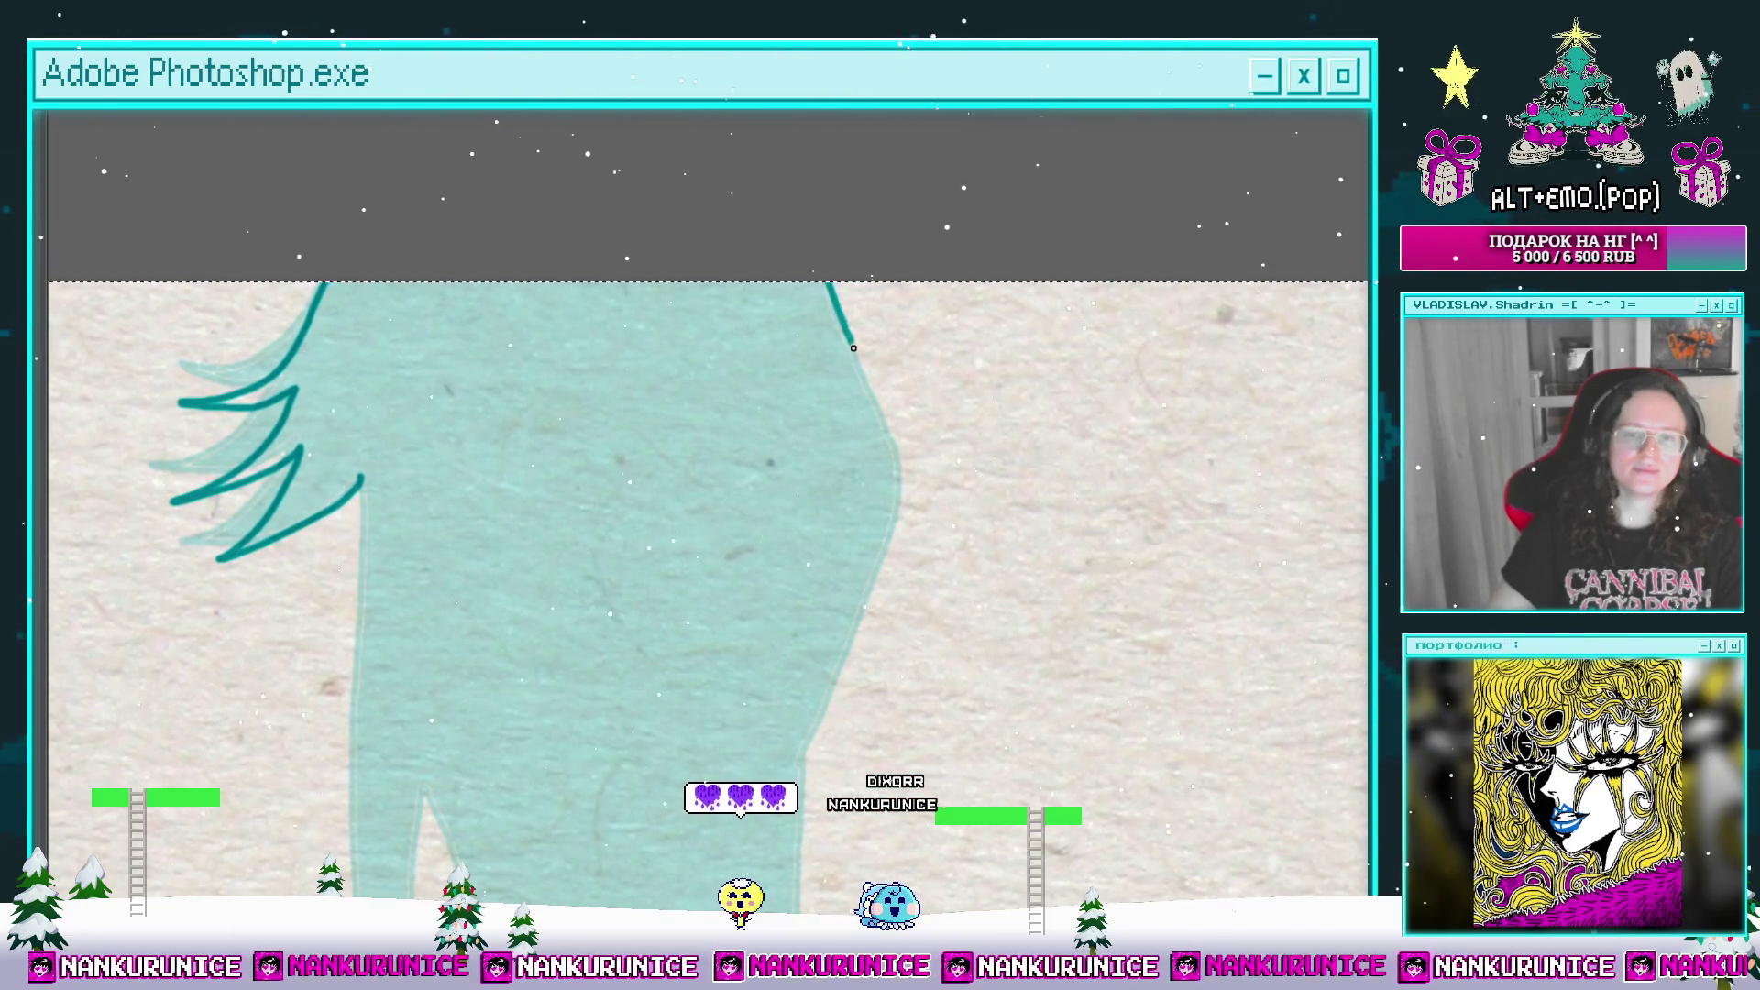
scroll(880, 425, "down", 1)
left_click_drag(881, 425, 861, 333)
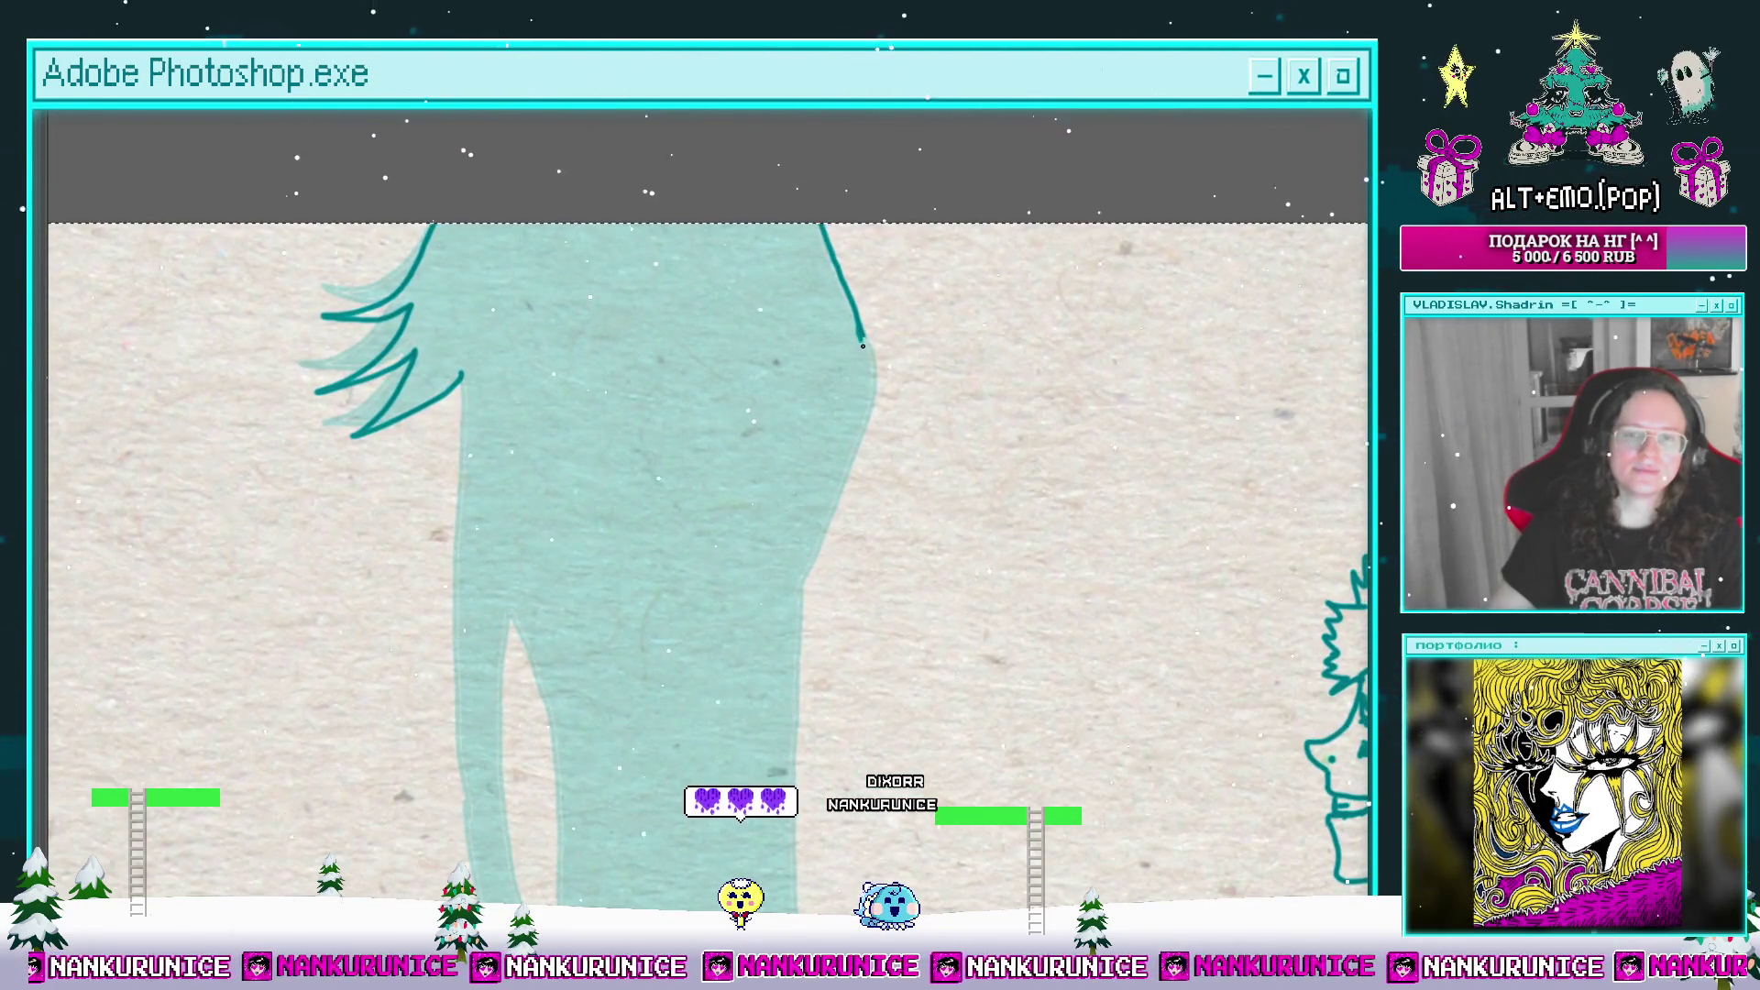
left_click_drag(857, 448, 804, 590)
left_click_drag(726, 522, 781, 394)
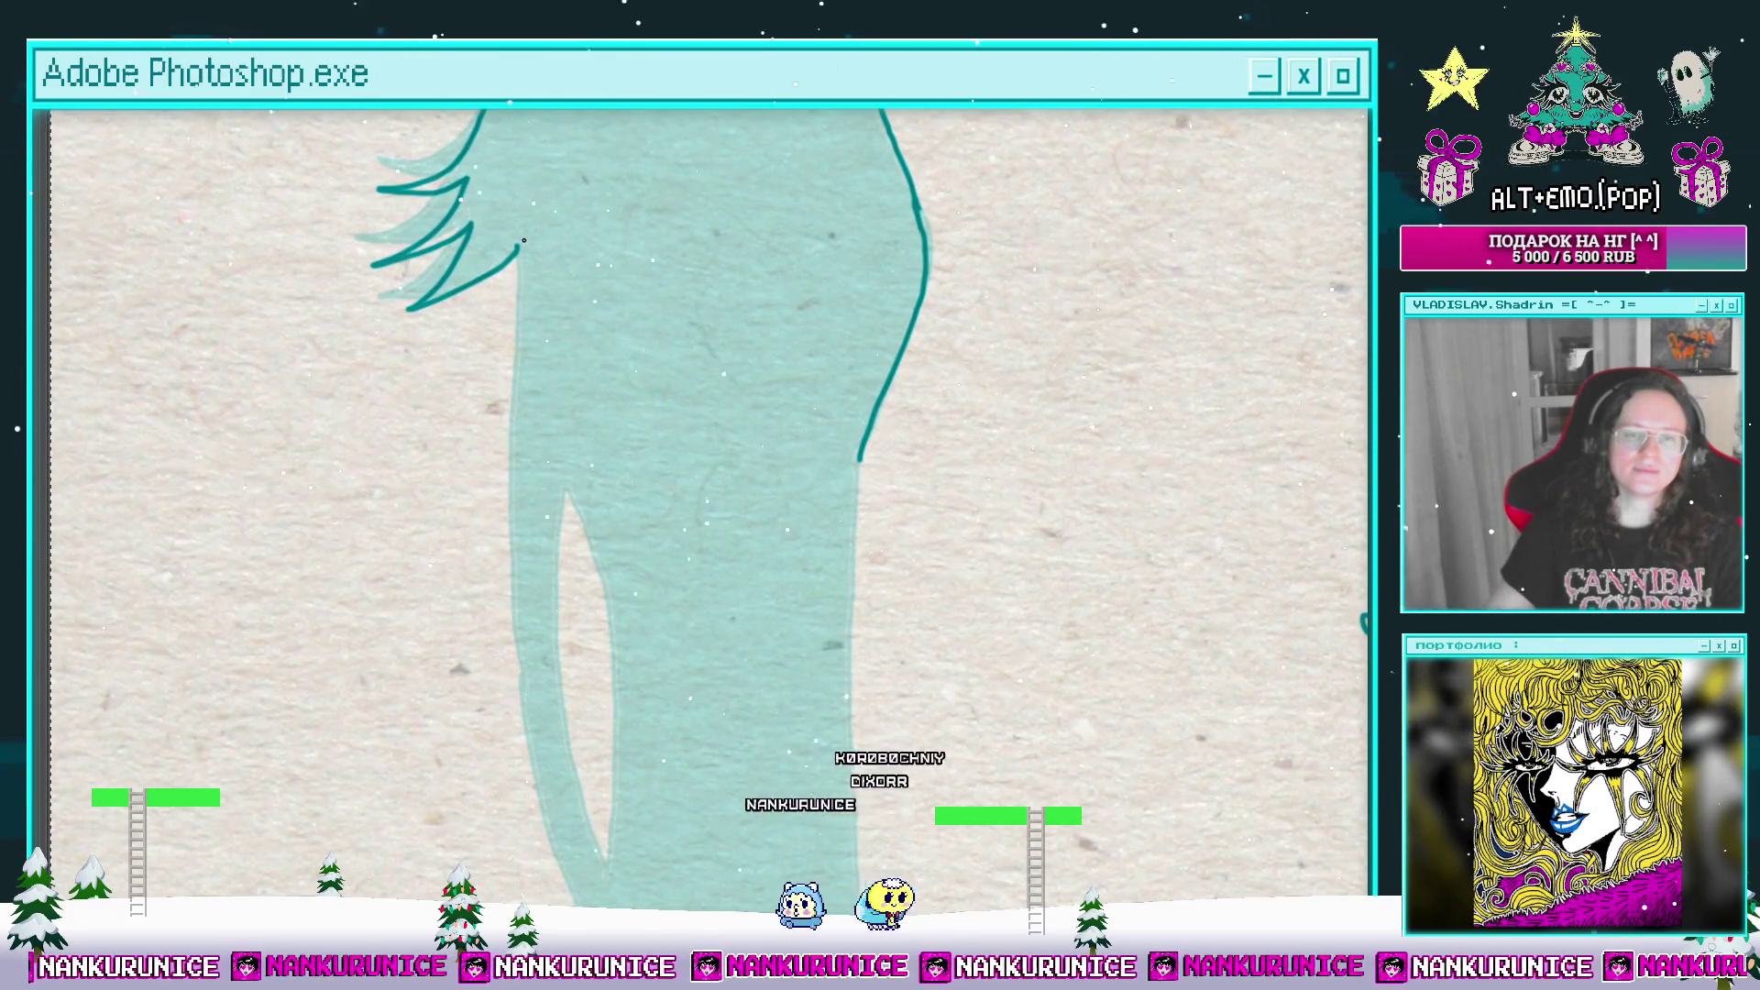
mouse_move(520, 250)
left_mouse_down()
mouse_move(515, 439)
mouse_move(540, 228)
mouse_move(570, 586)
mouse_move(618, 724)
left_mouse_up()
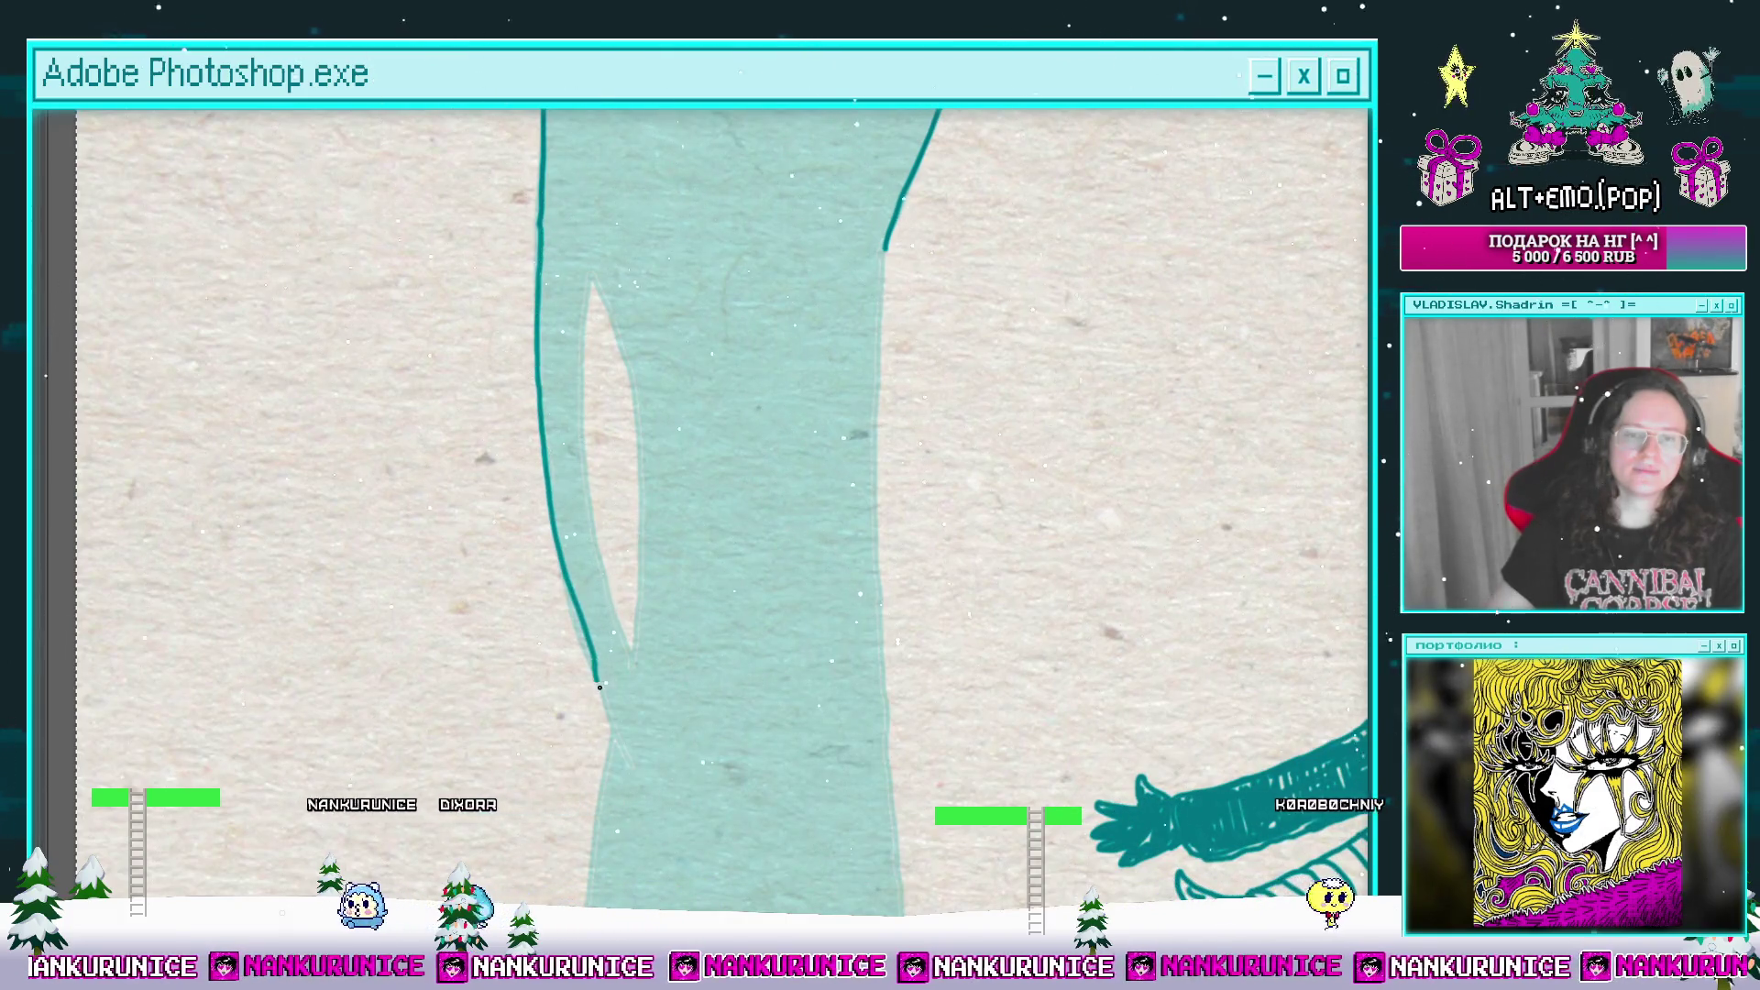
left_click_drag(630, 655, 579, 436)
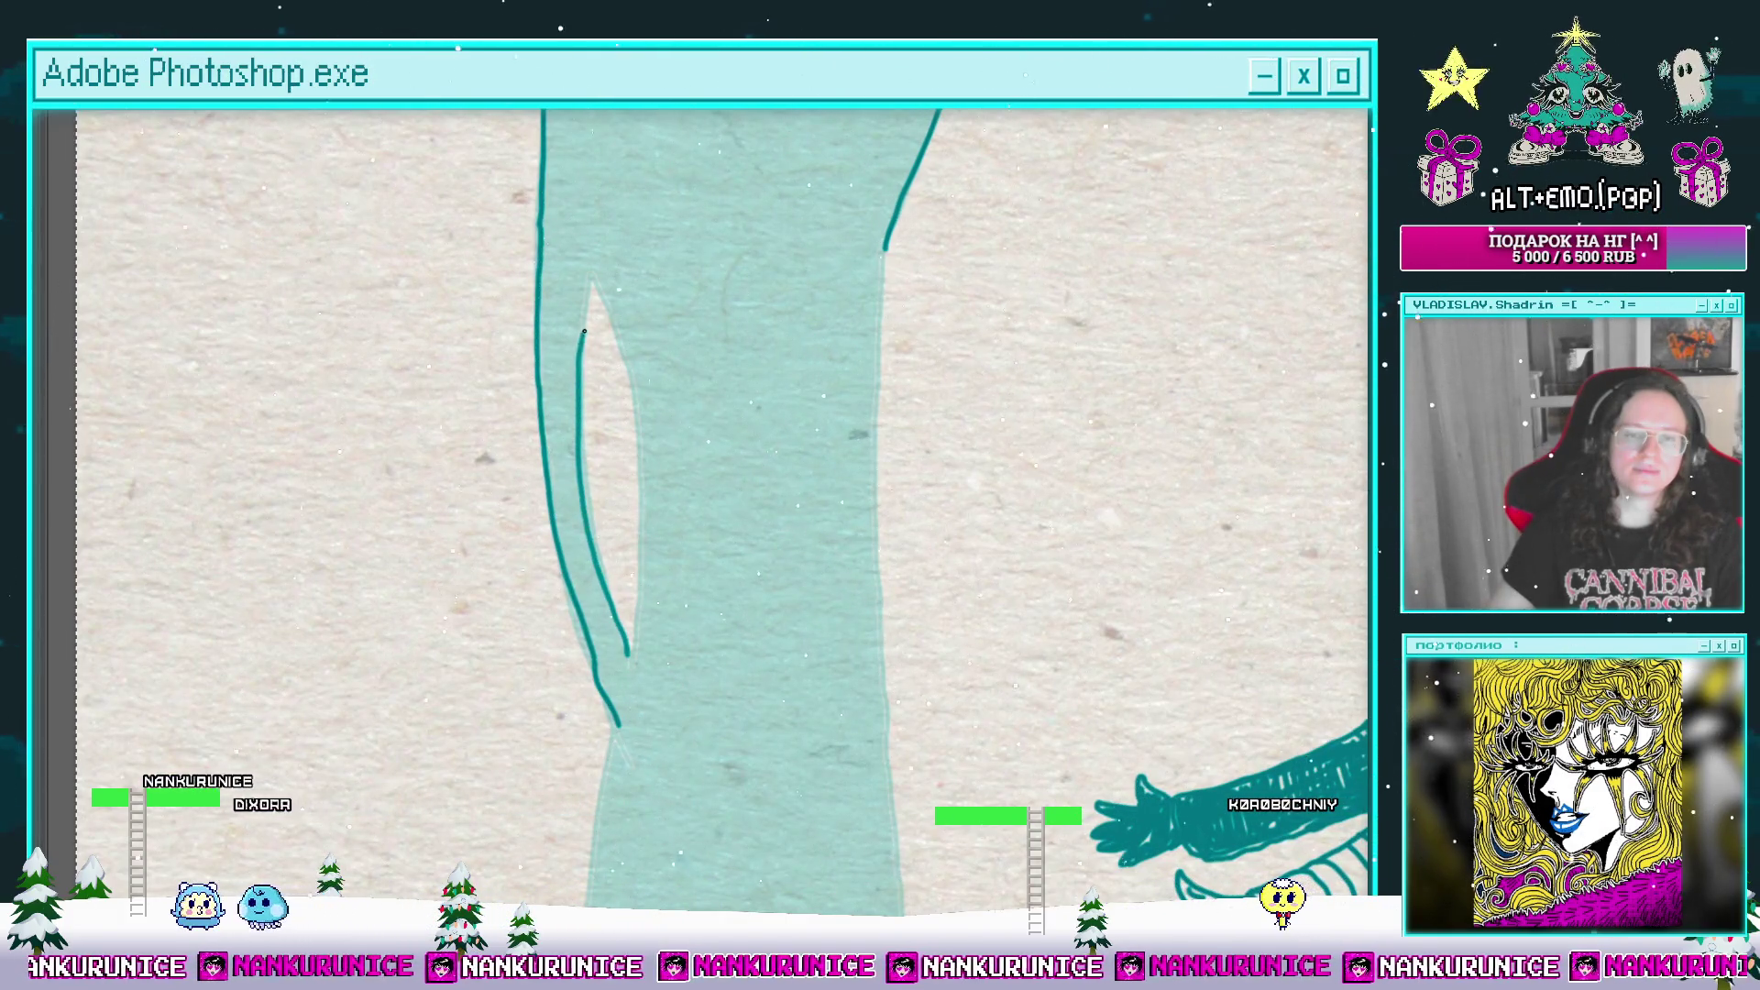
left_click_drag(584, 332, 594, 283)
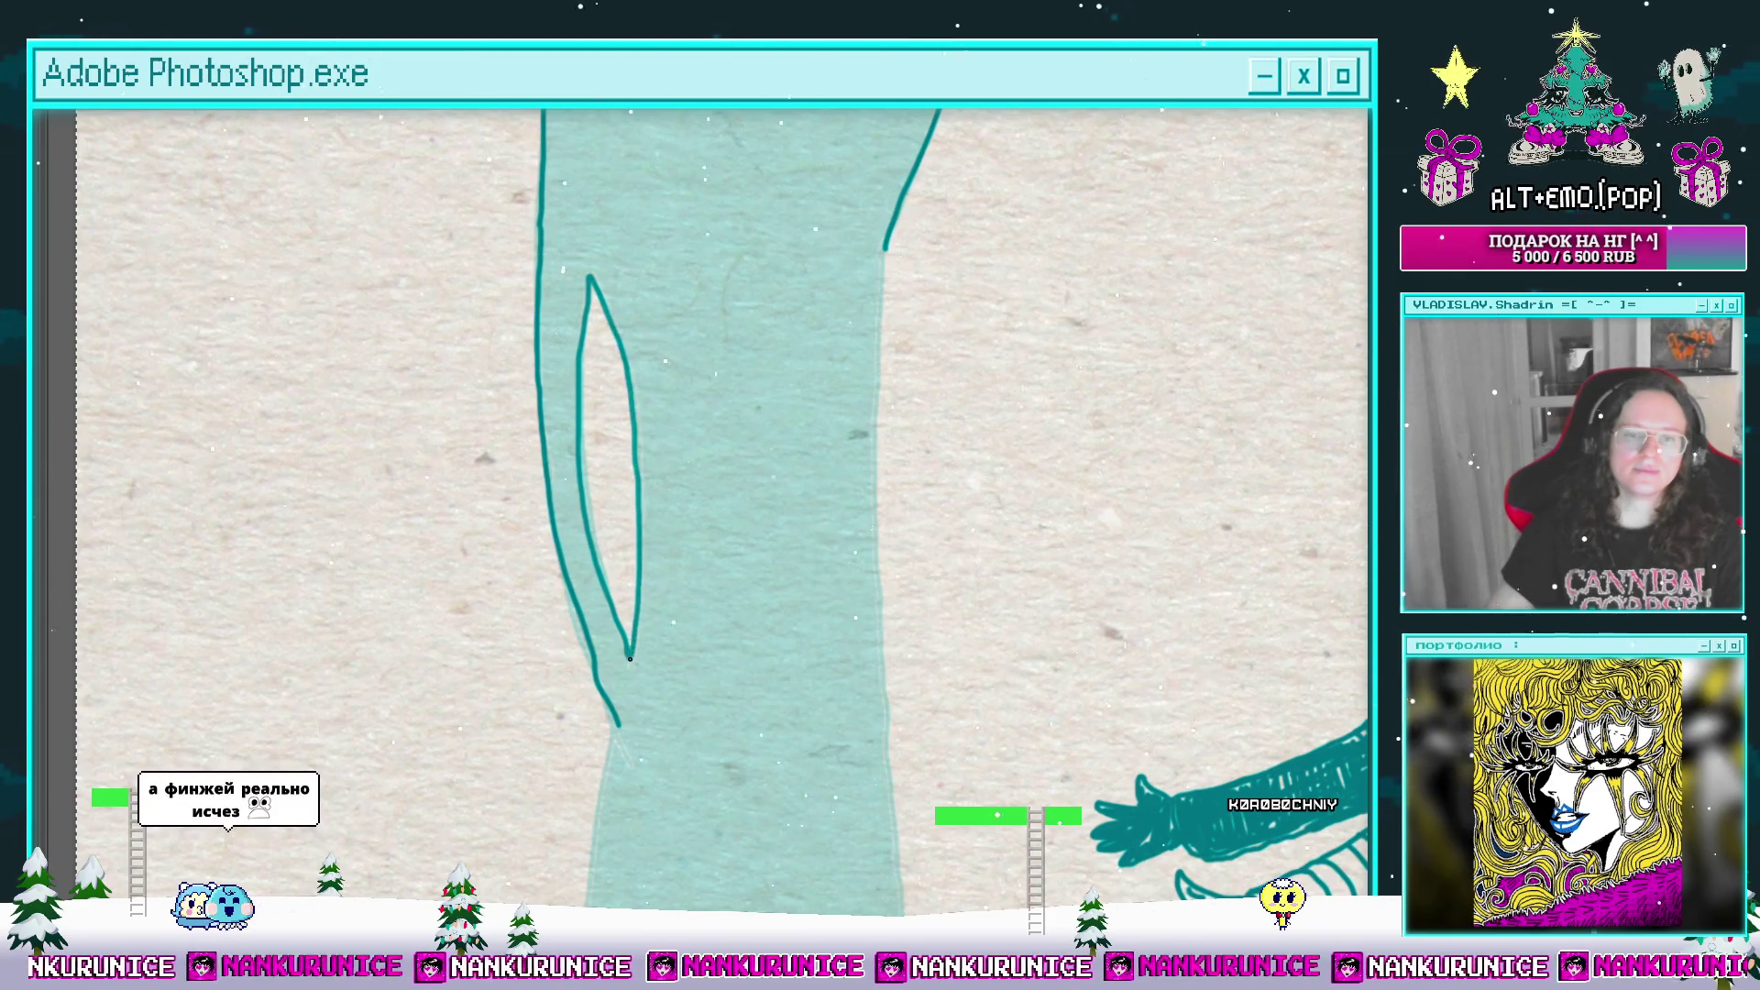
Step: Carry the silhouette's right outline down to the page's bottom edge, then view both figures
mouse_move(629, 658)
left_mouse_down()
mouse_move(597, 360)
mouse_move(586, 512)
left_mouse_up()
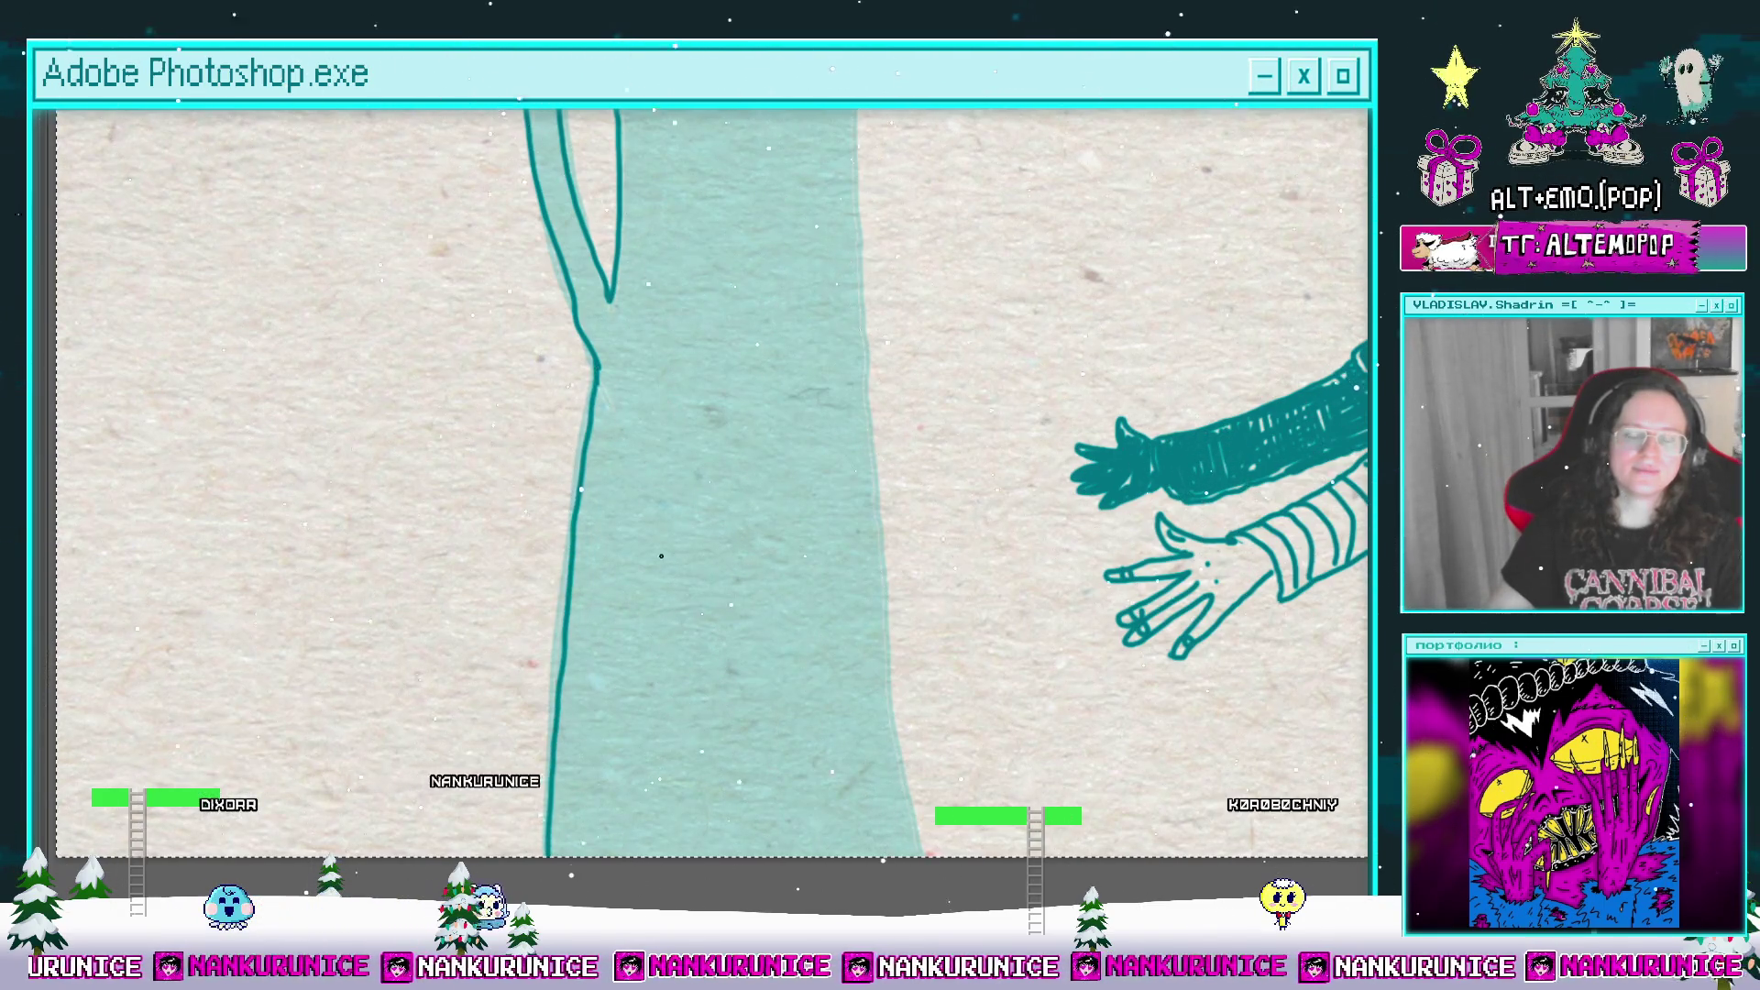
scroll(661, 556, "up", 3)
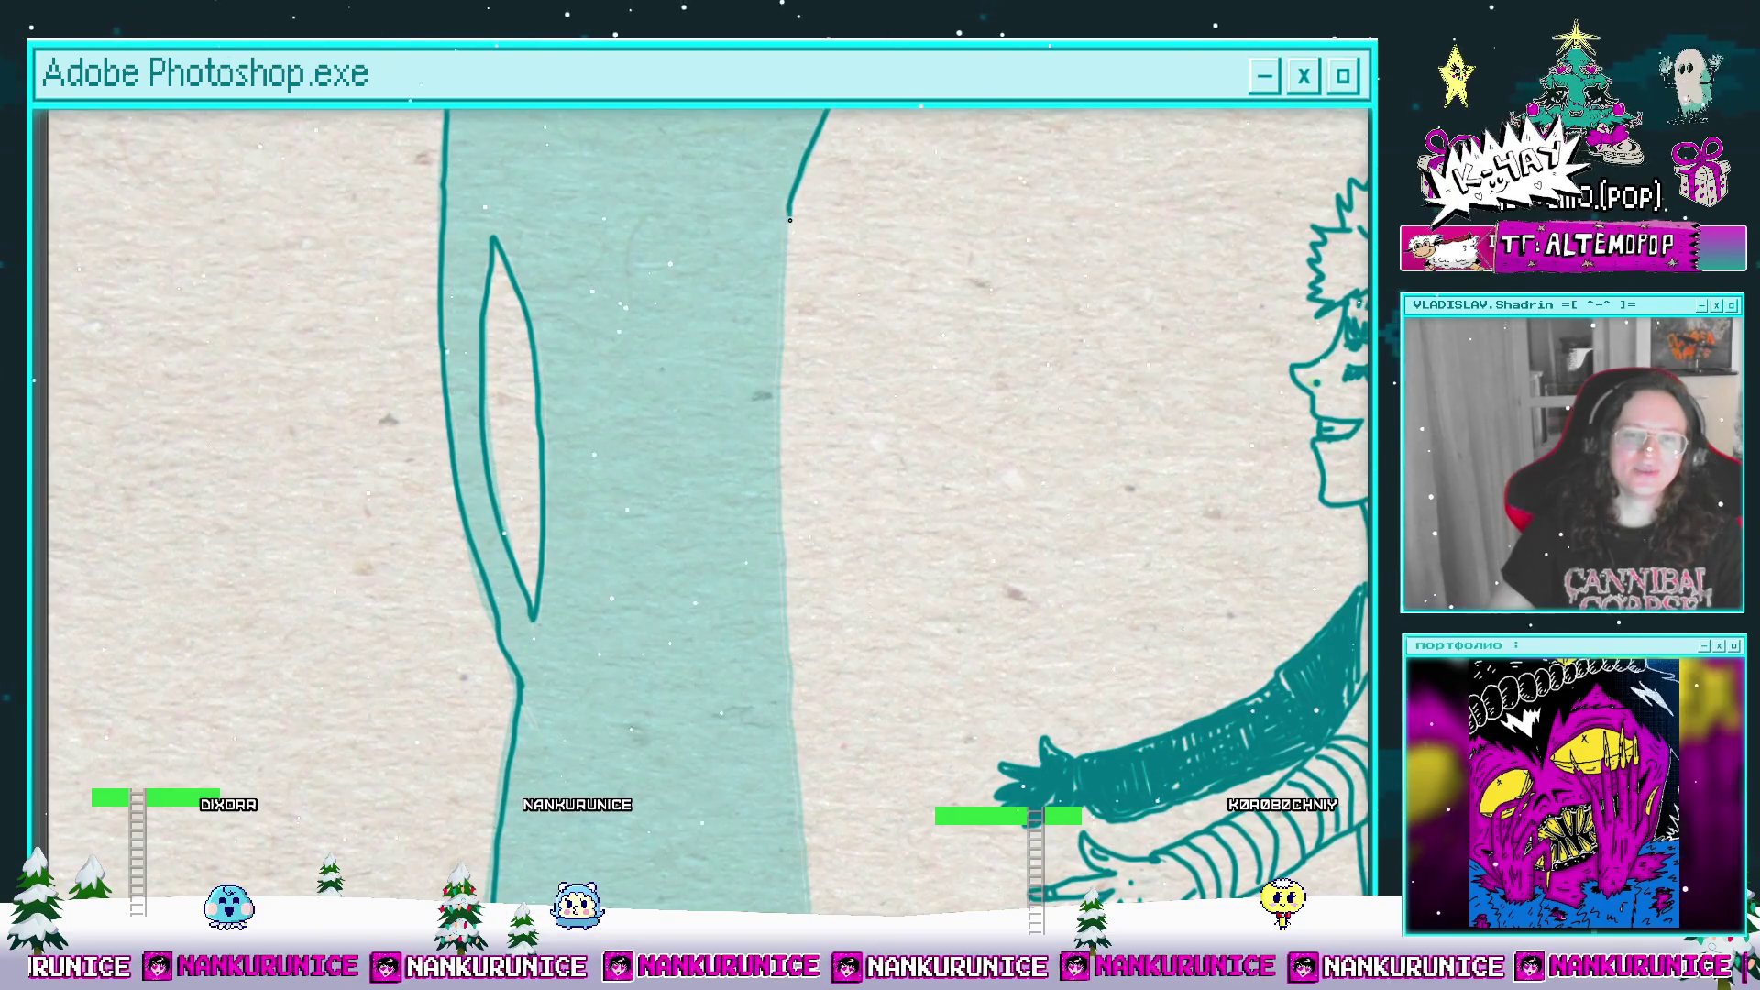
scroll(787, 469, "down", 2)
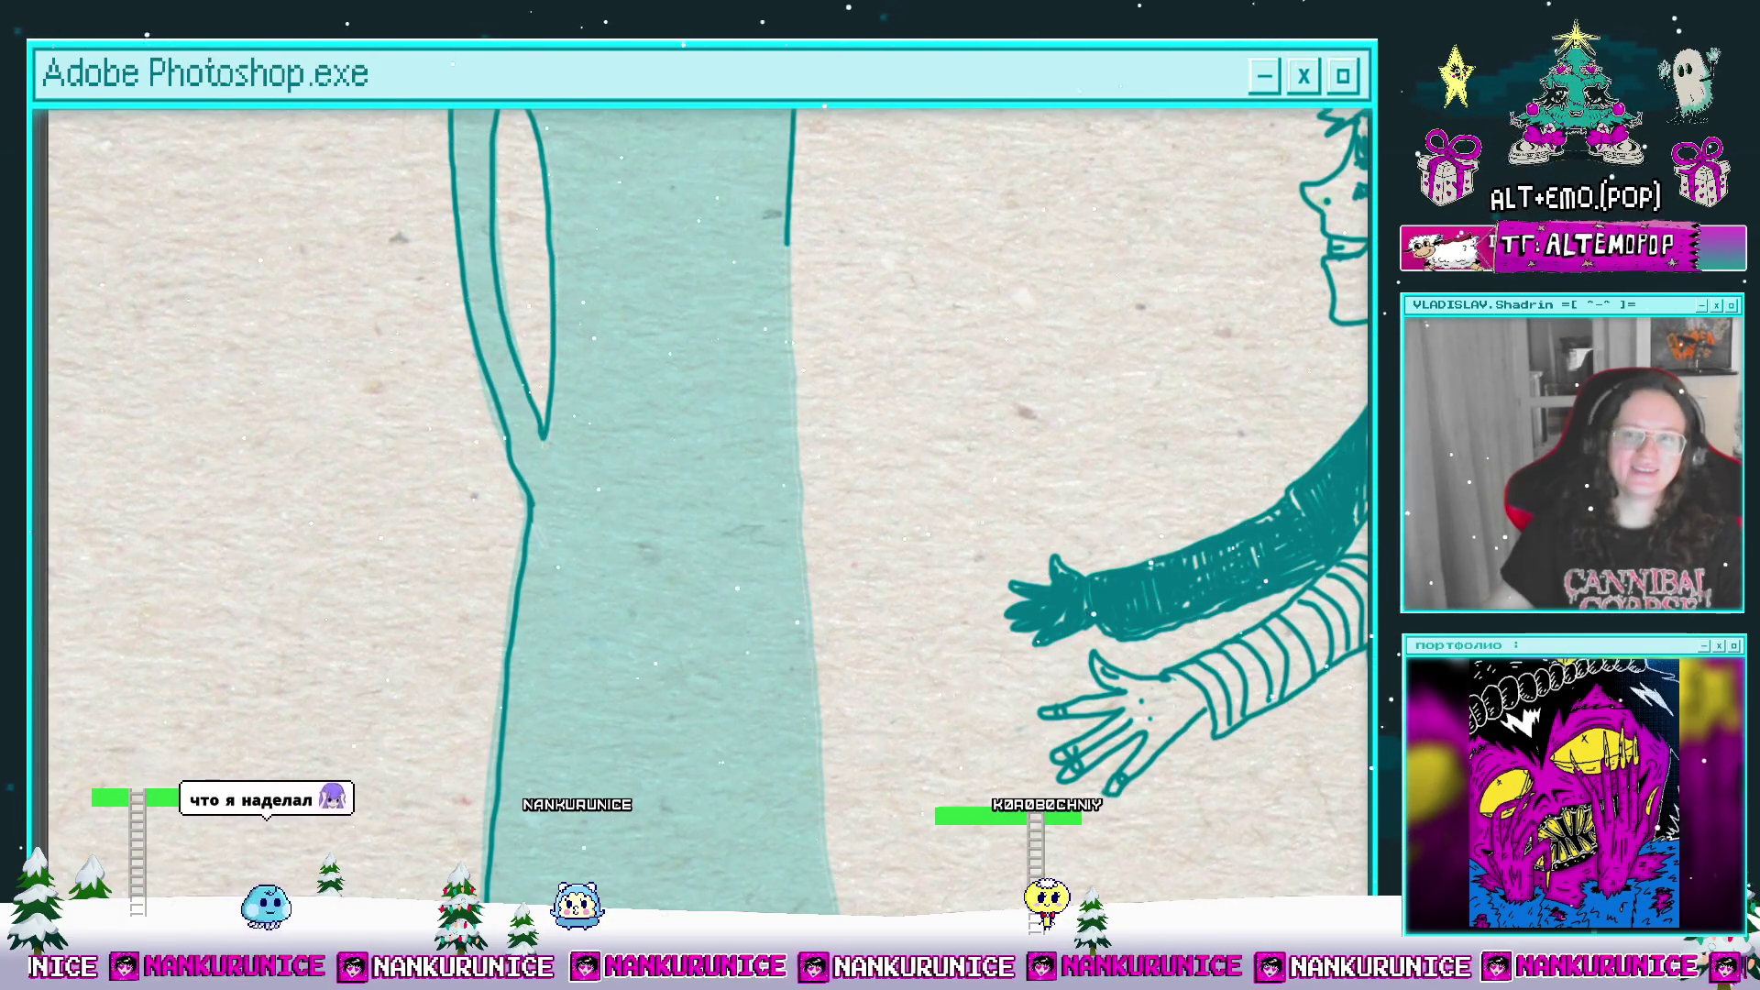
left_click_drag(788, 244, 786, 295)
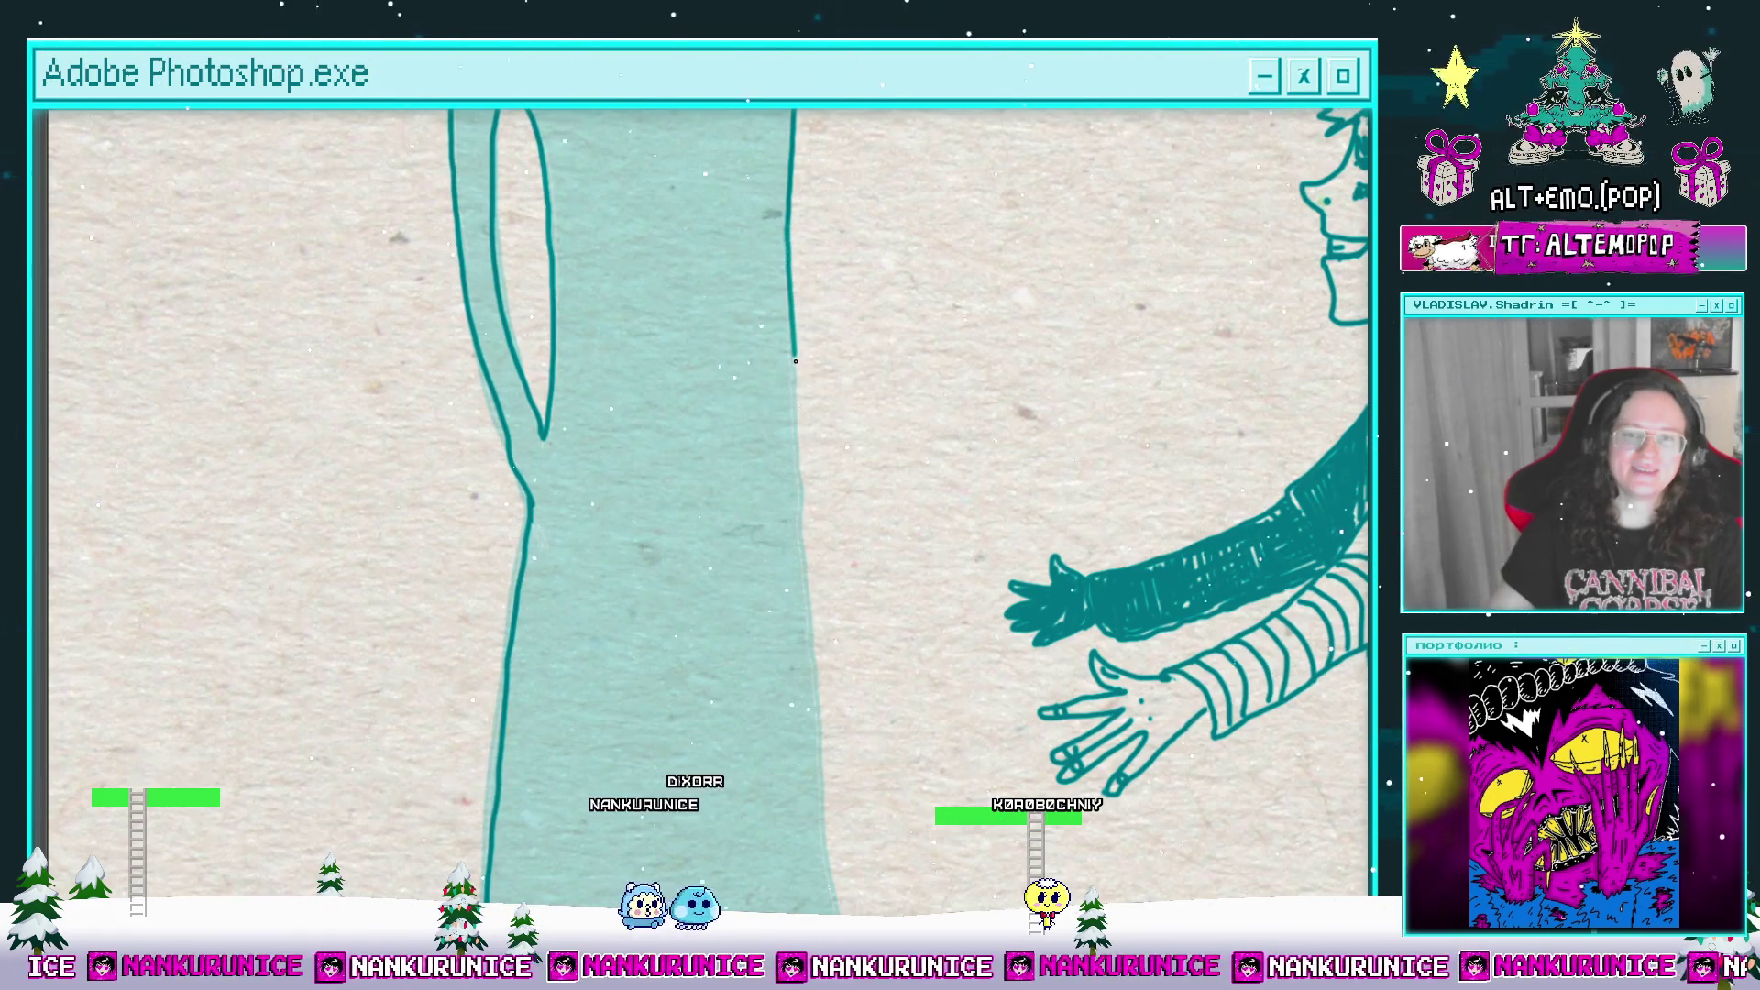
left_click_drag(799, 484, 784, 302)
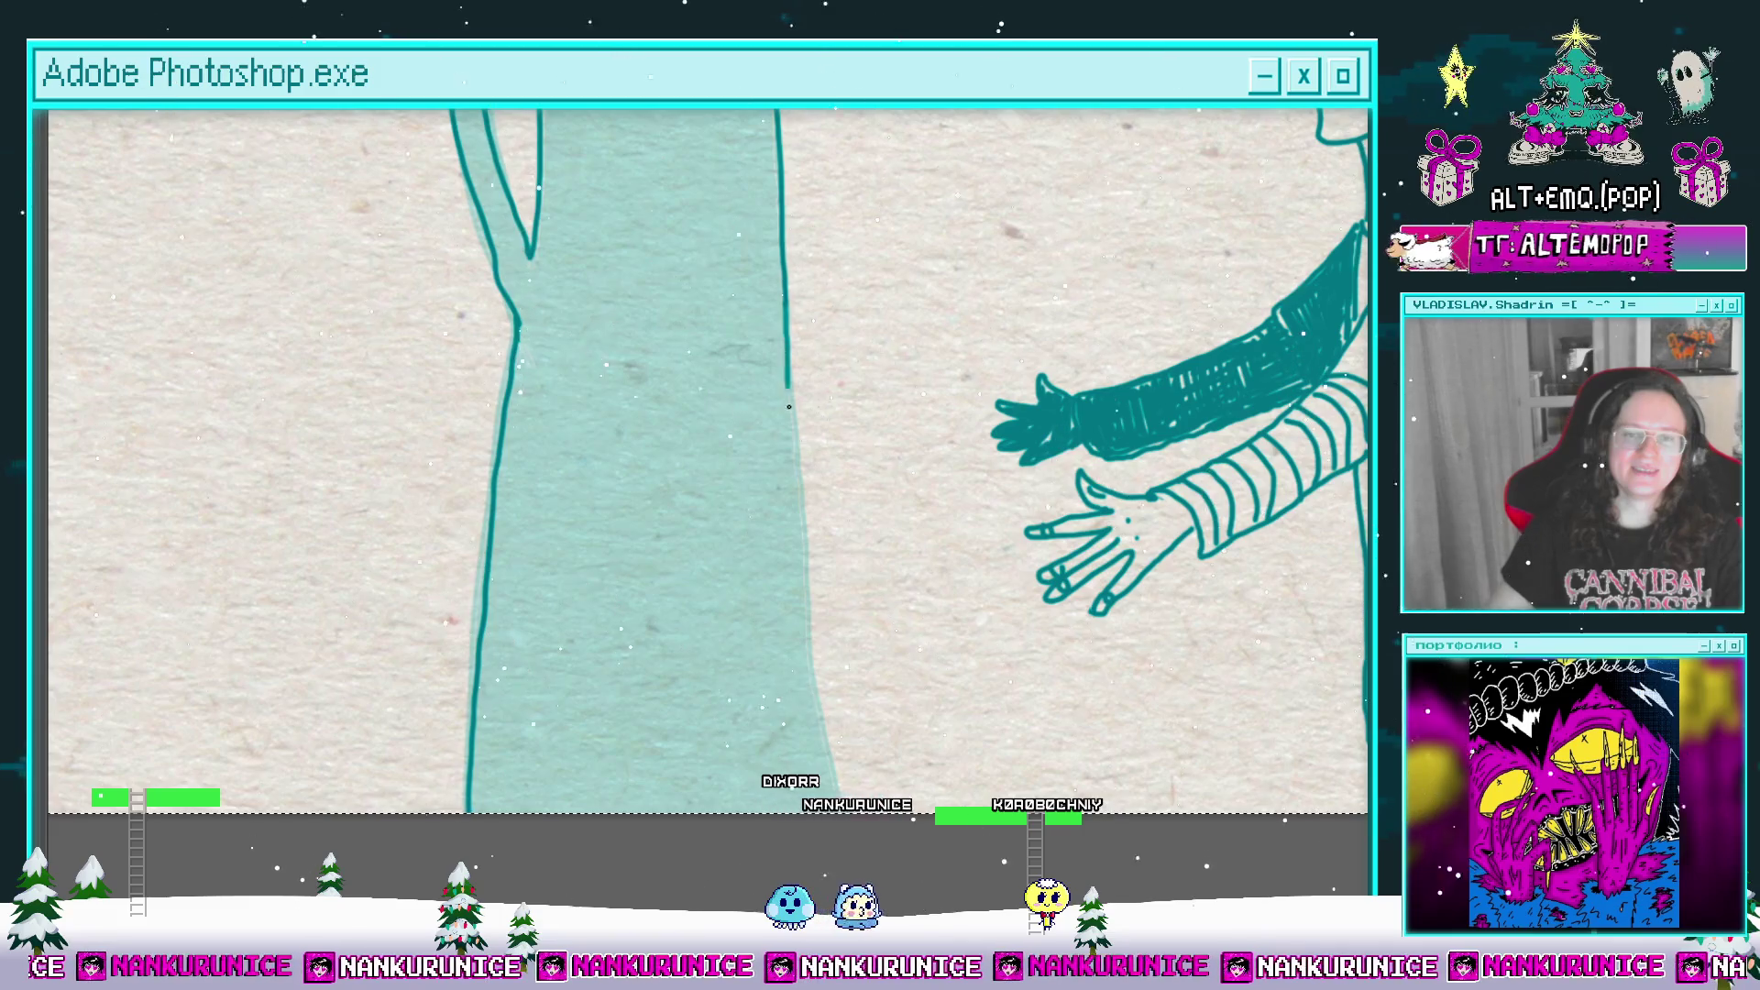
mouse_move(805, 562)
left_mouse_down()
mouse_move(791, 385)
mouse_move(835, 666)
left_mouse_up()
scroll(835, 665, "down", 3)
left_click_drag(857, 275, 859, 492)
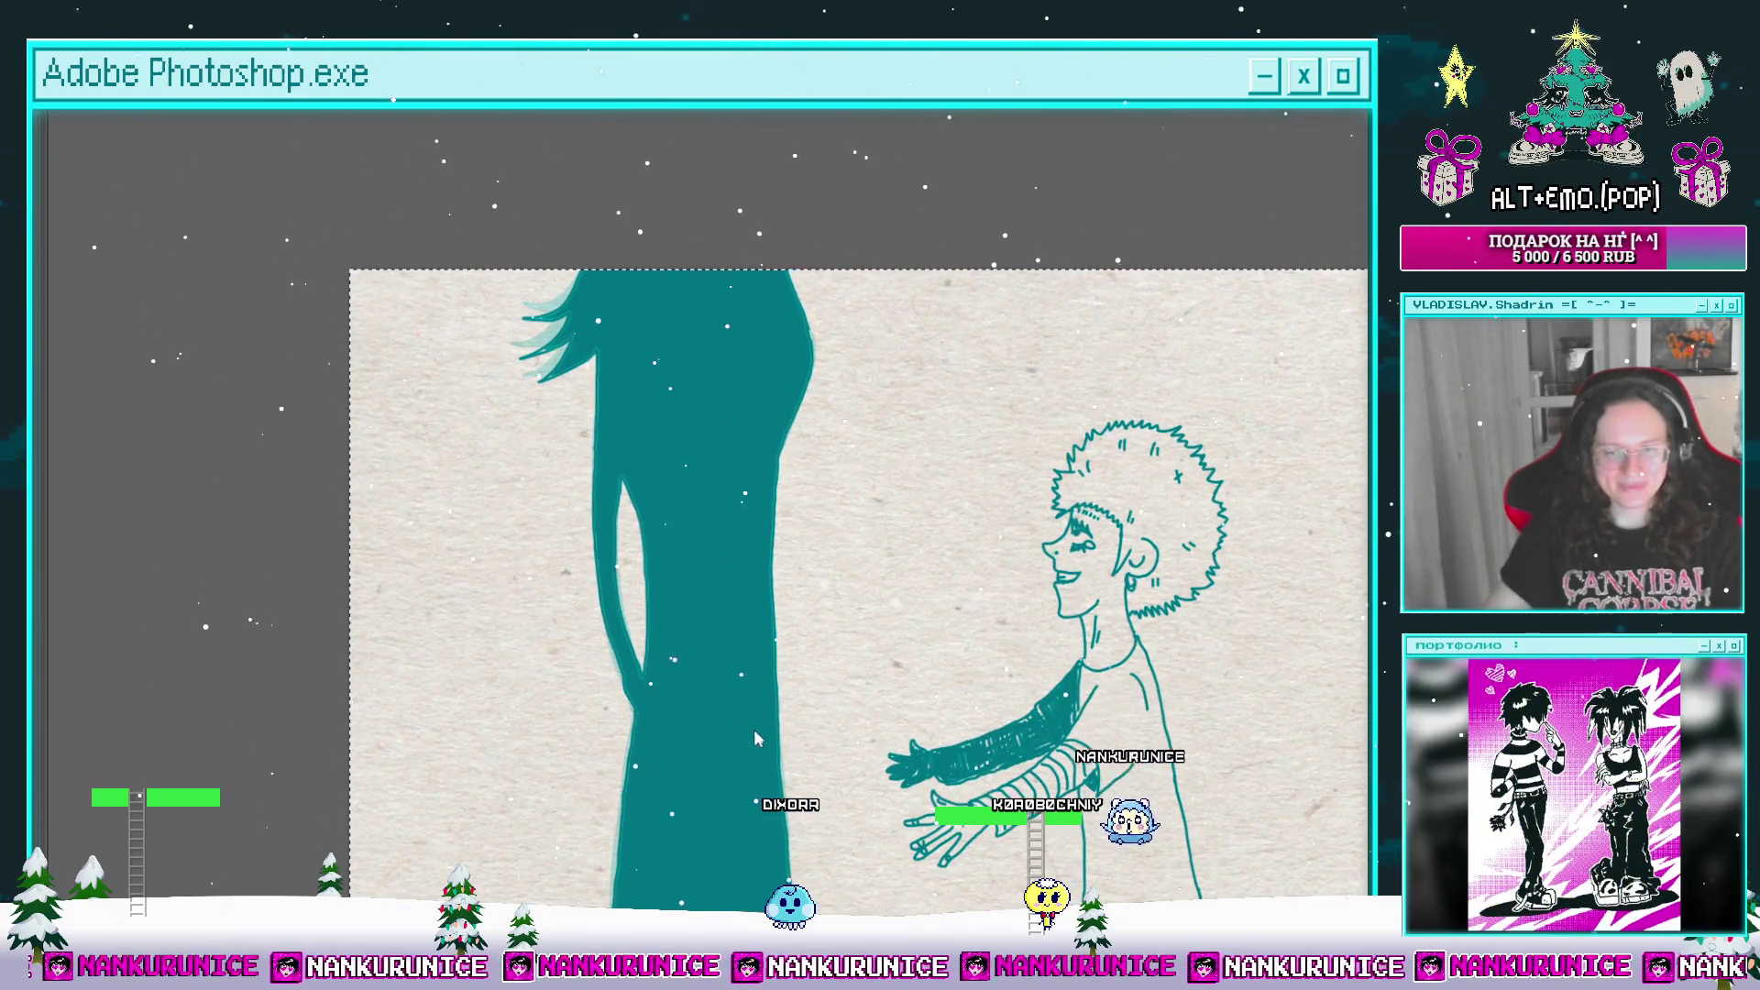
Step: Slide the silhouette fill left with three Shift+Left nudges, deselect and restore the panels
key("shift+Left")
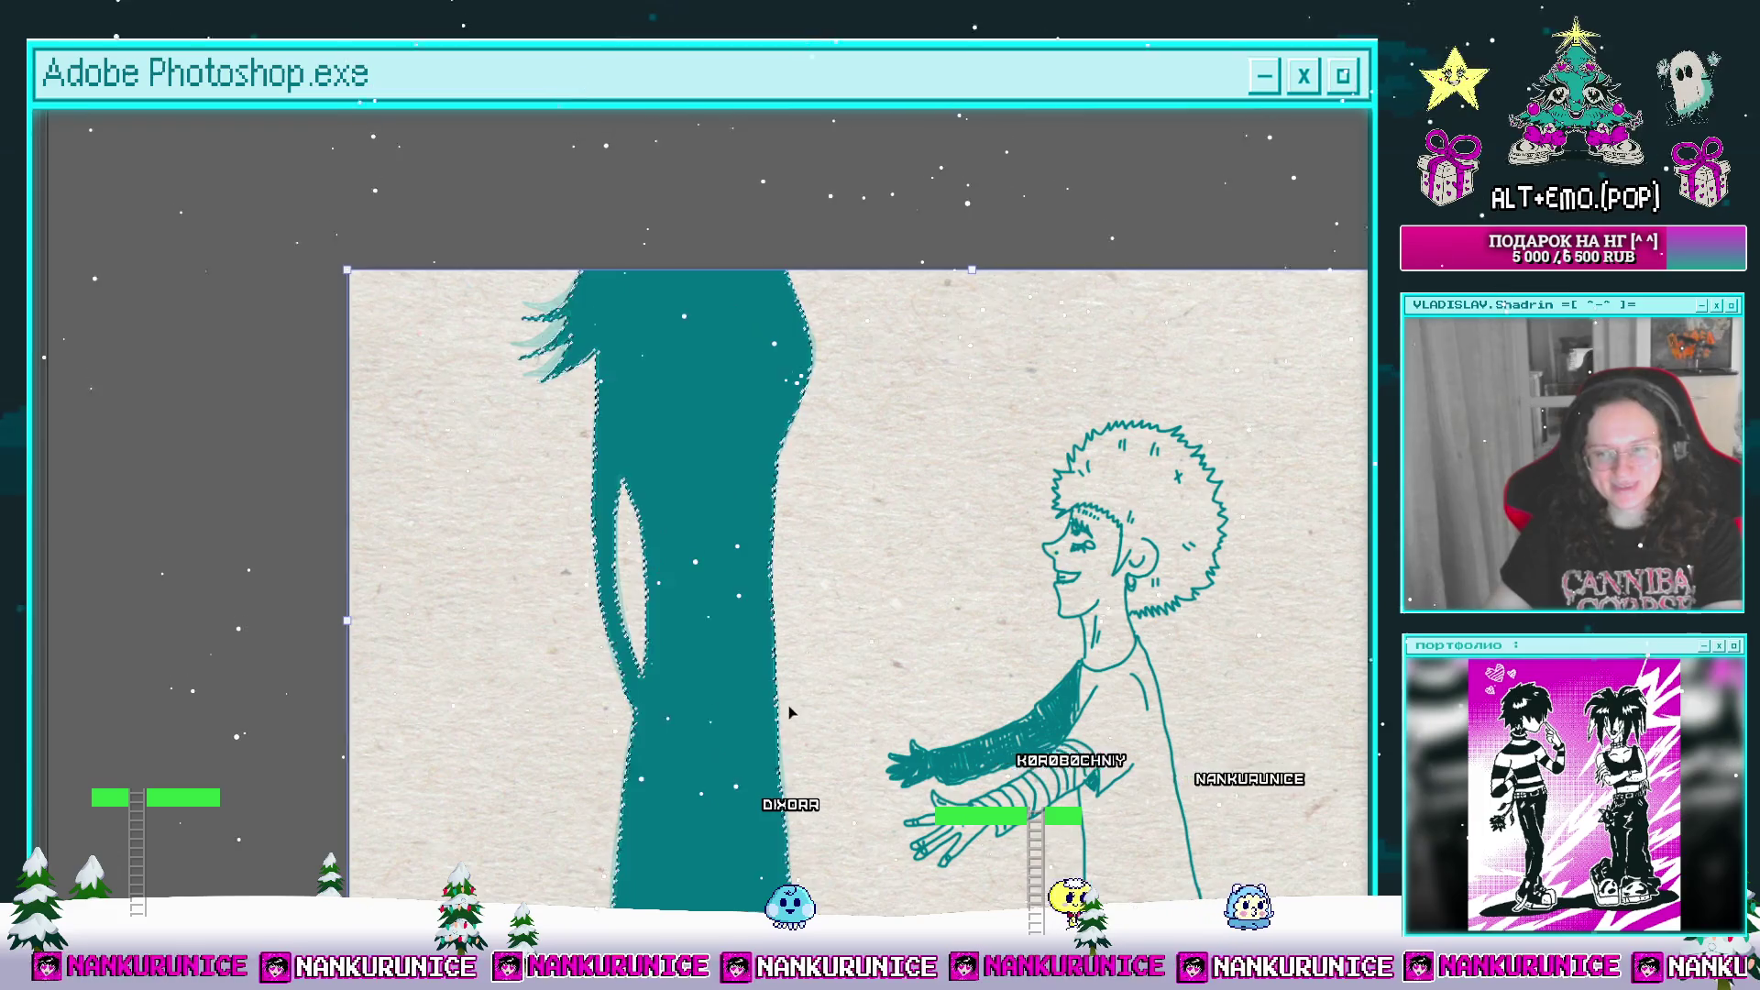
key("shift+Left")
key("shift+Left")
key("shift+Left")
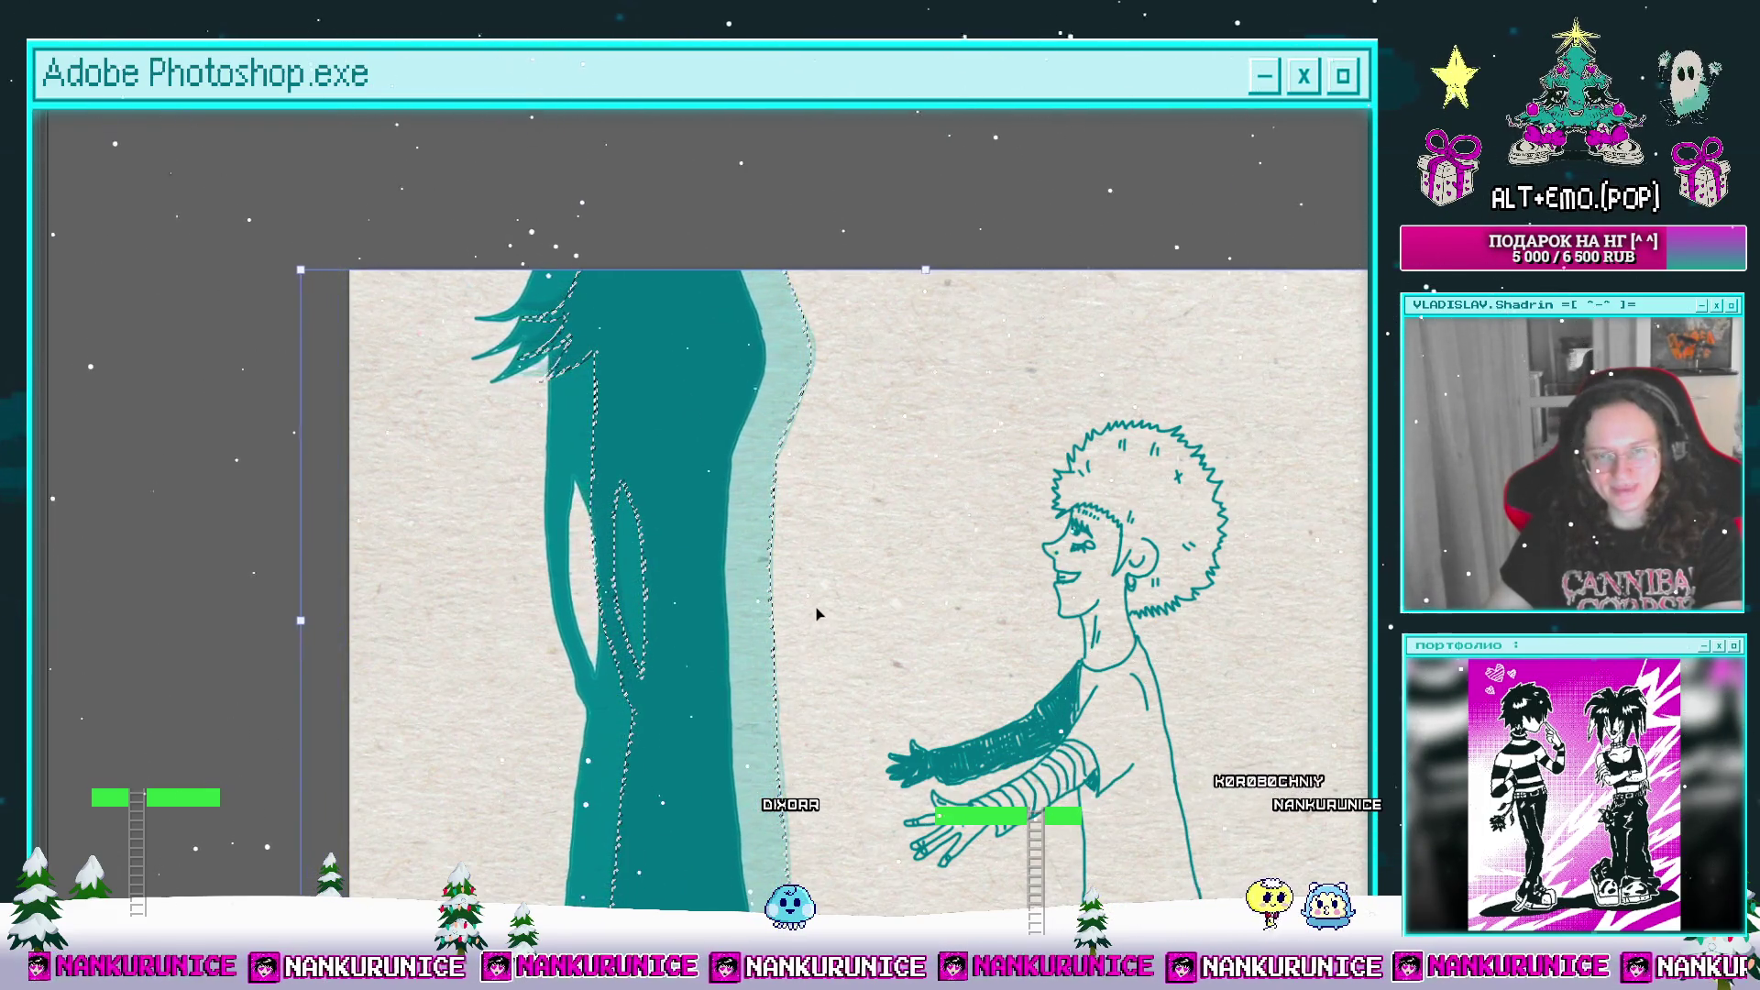
key("shift+Left")
key("shift+Left")
key("shift+Left")
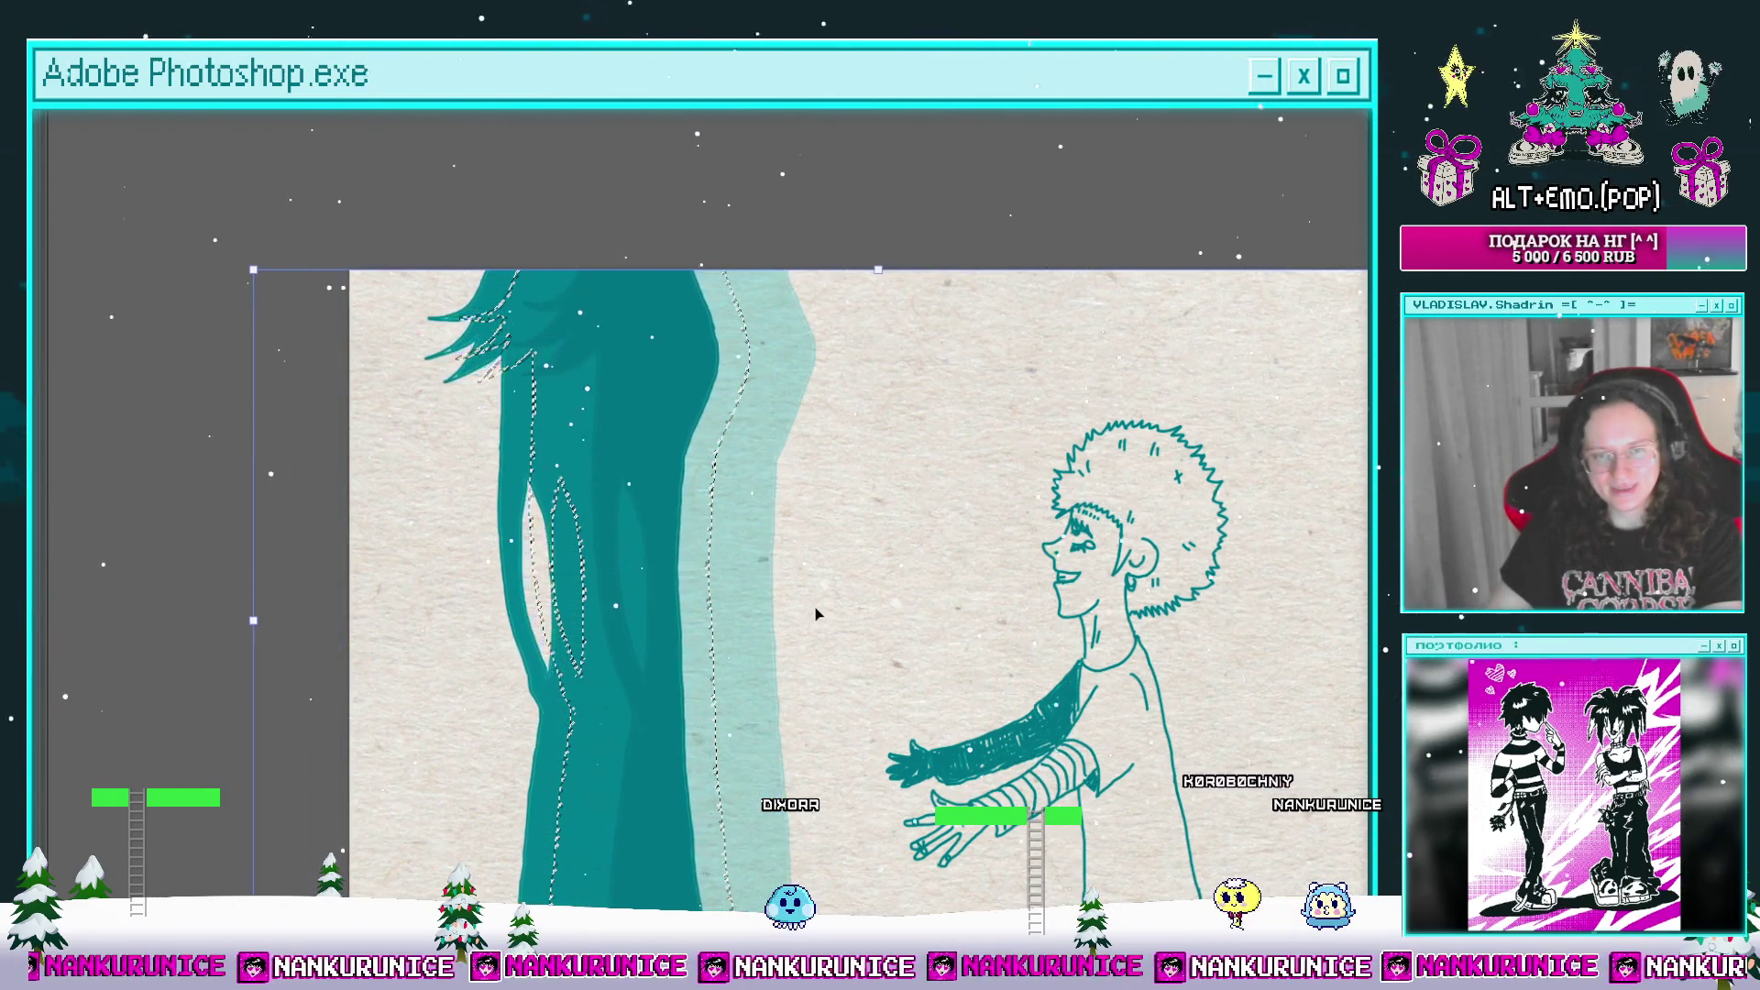
key("ctrl+d")
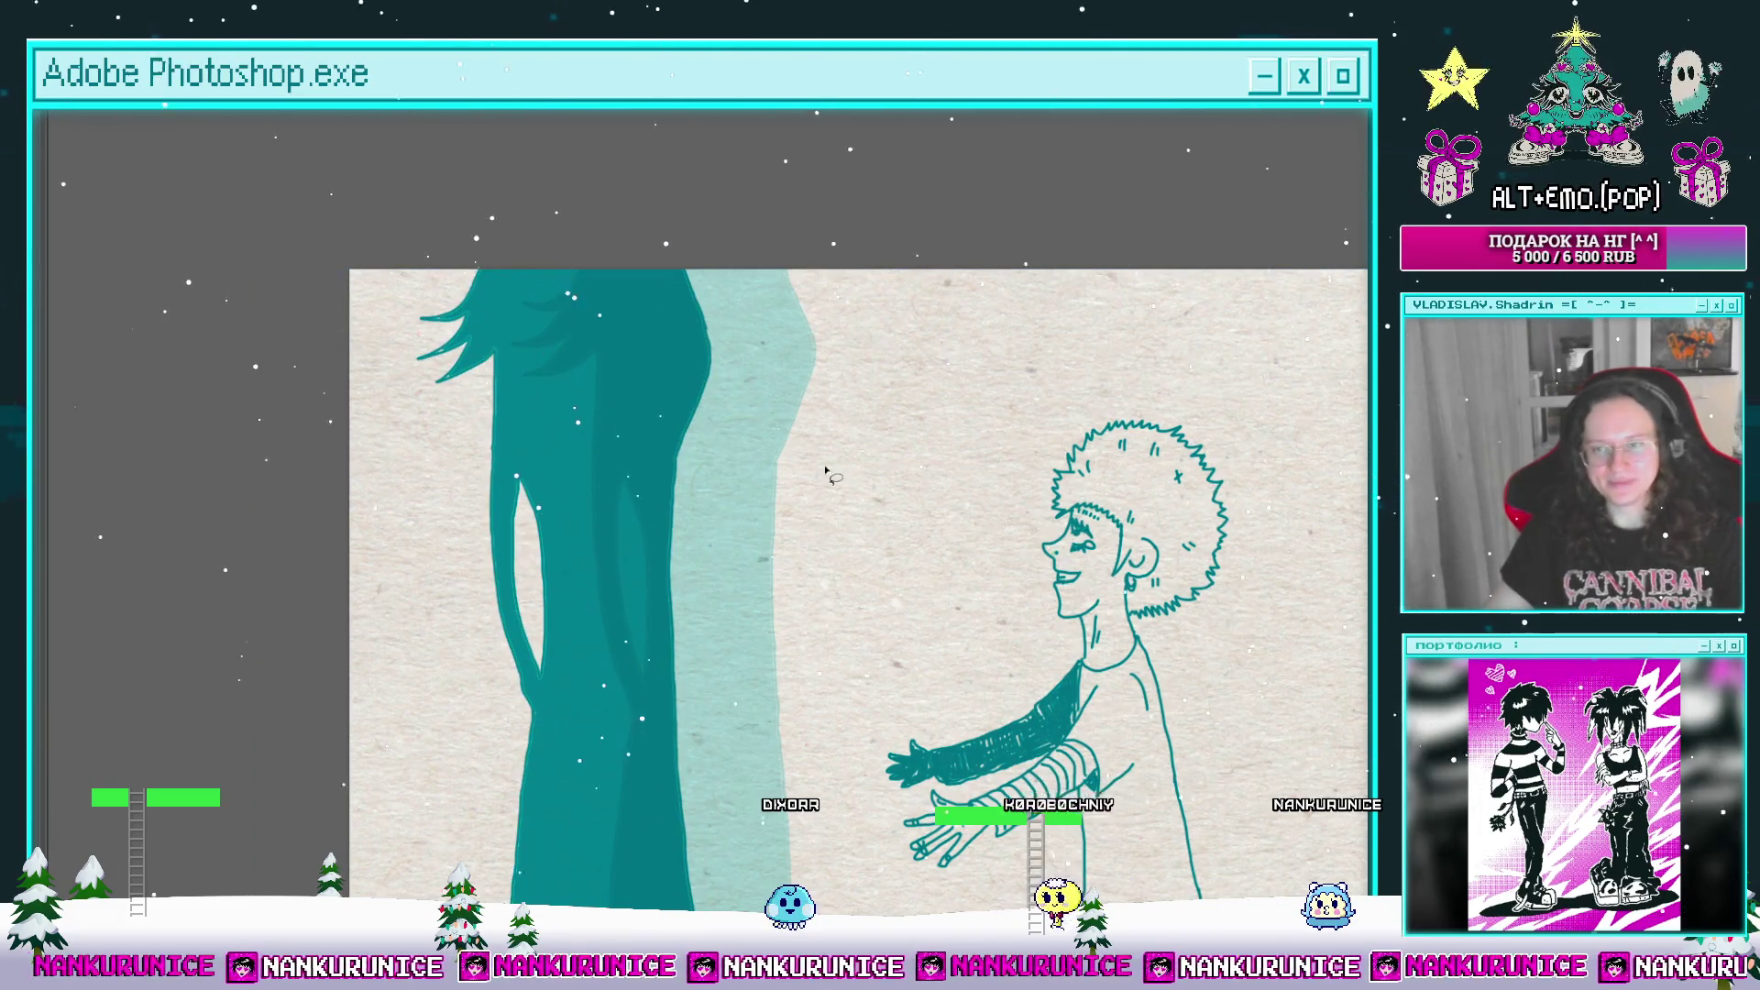
left_click_drag(820, 630, 814, 383)
key("Tab")
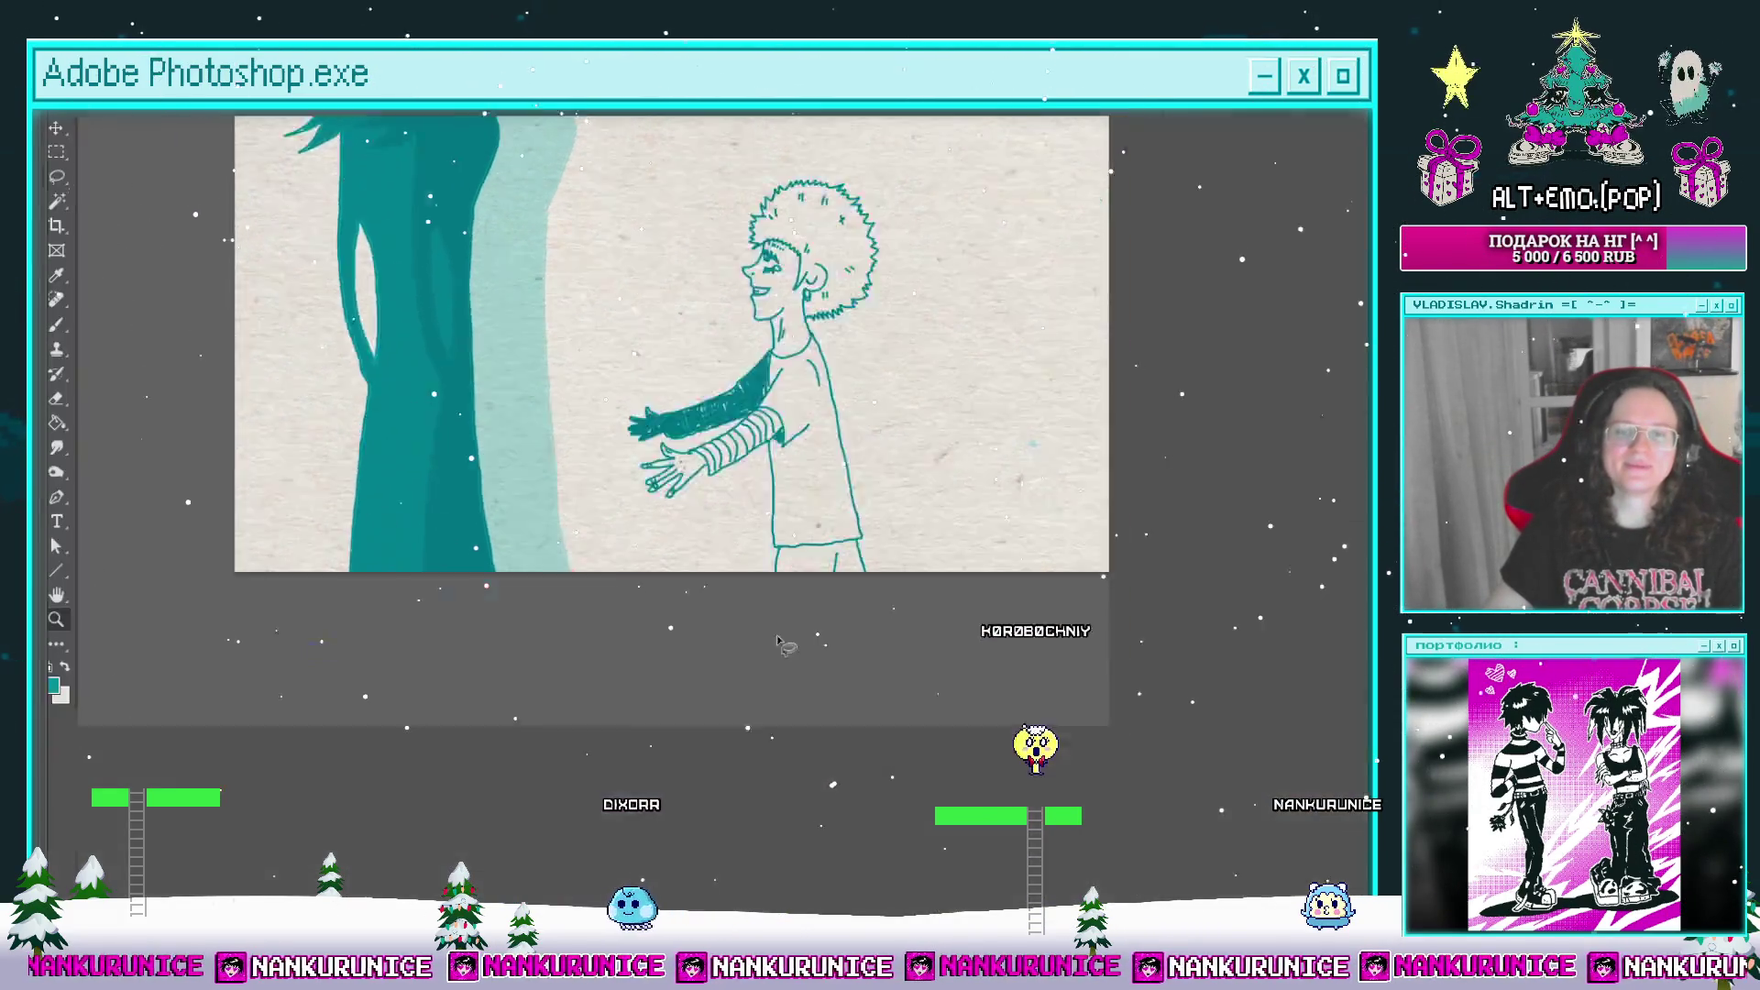
Step: Step through frames with onion skin toggled off, split the clip at the lower-arm frame and scrub back
left_click(497, 780)
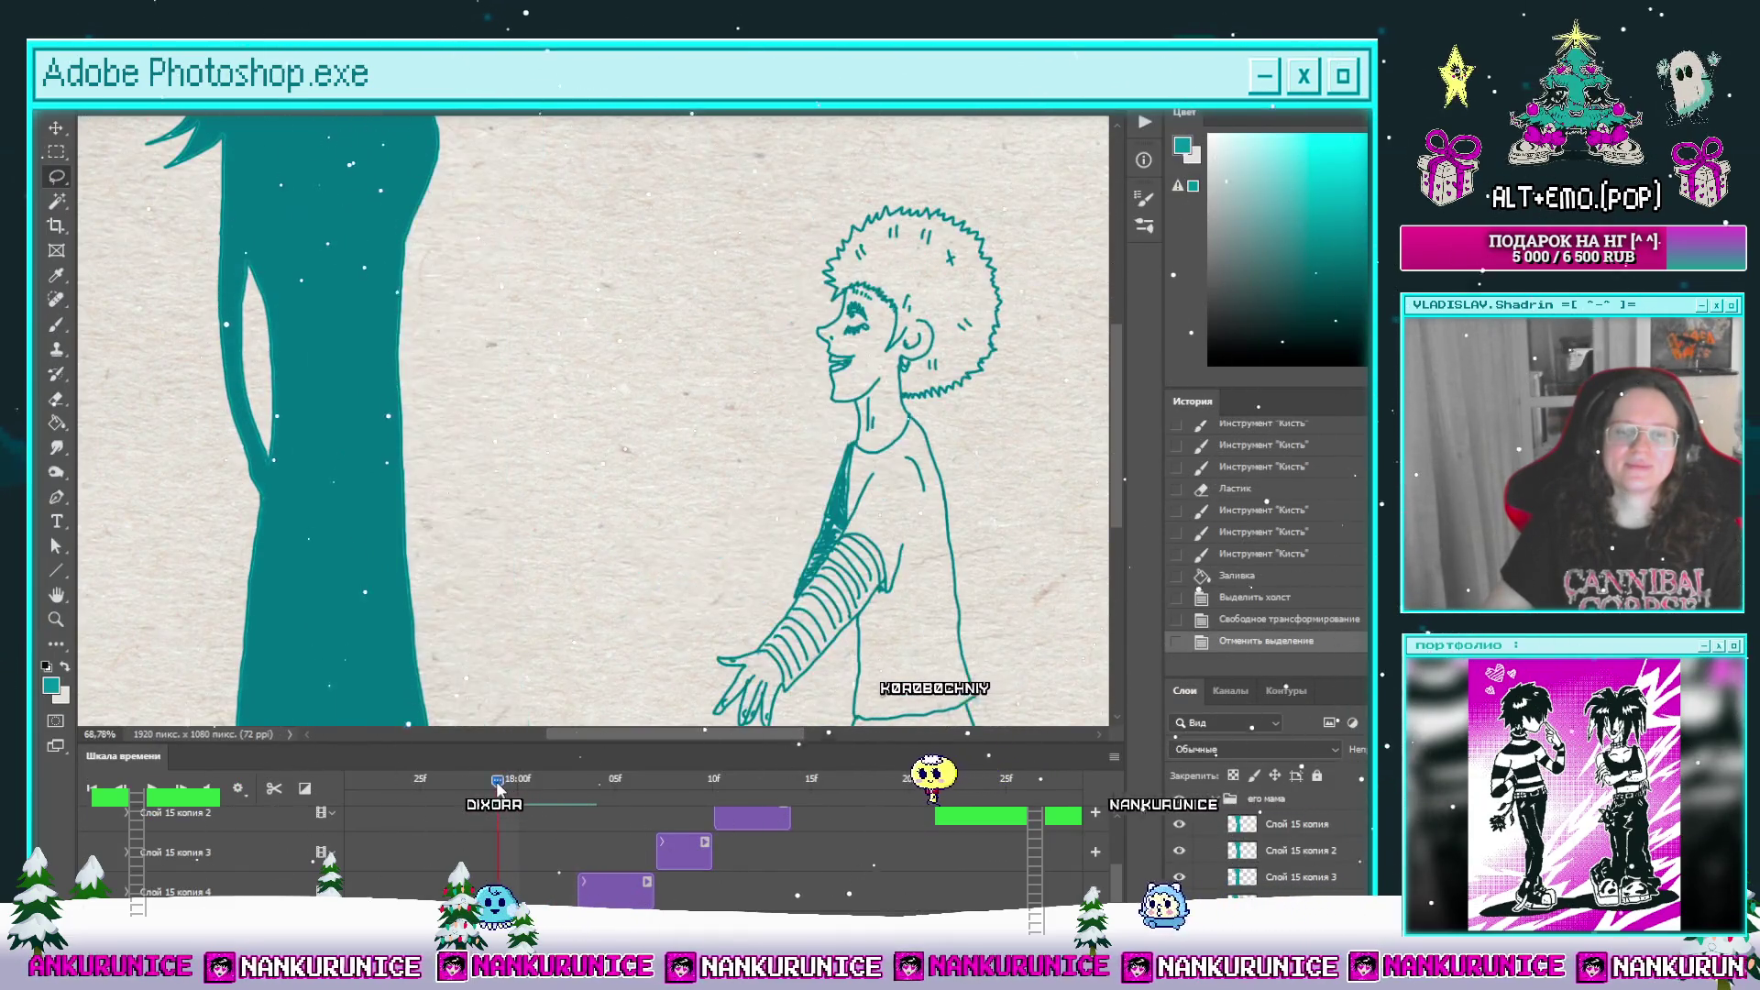
key("Right")
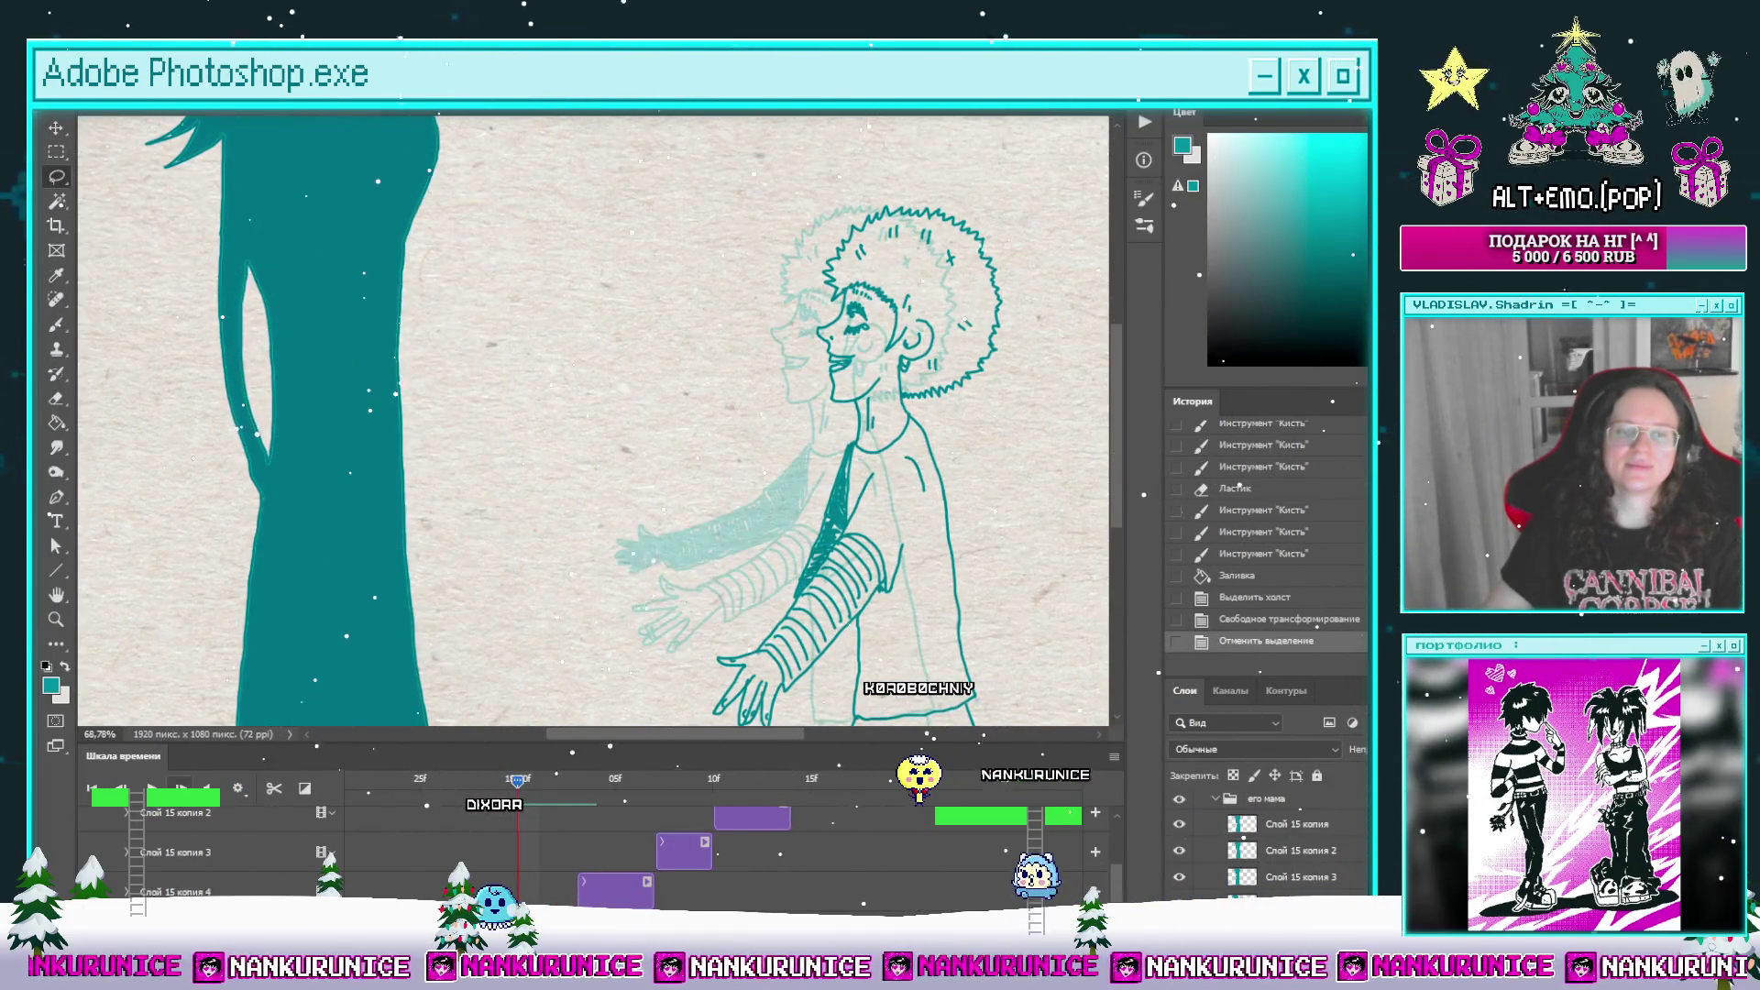
key("Right")
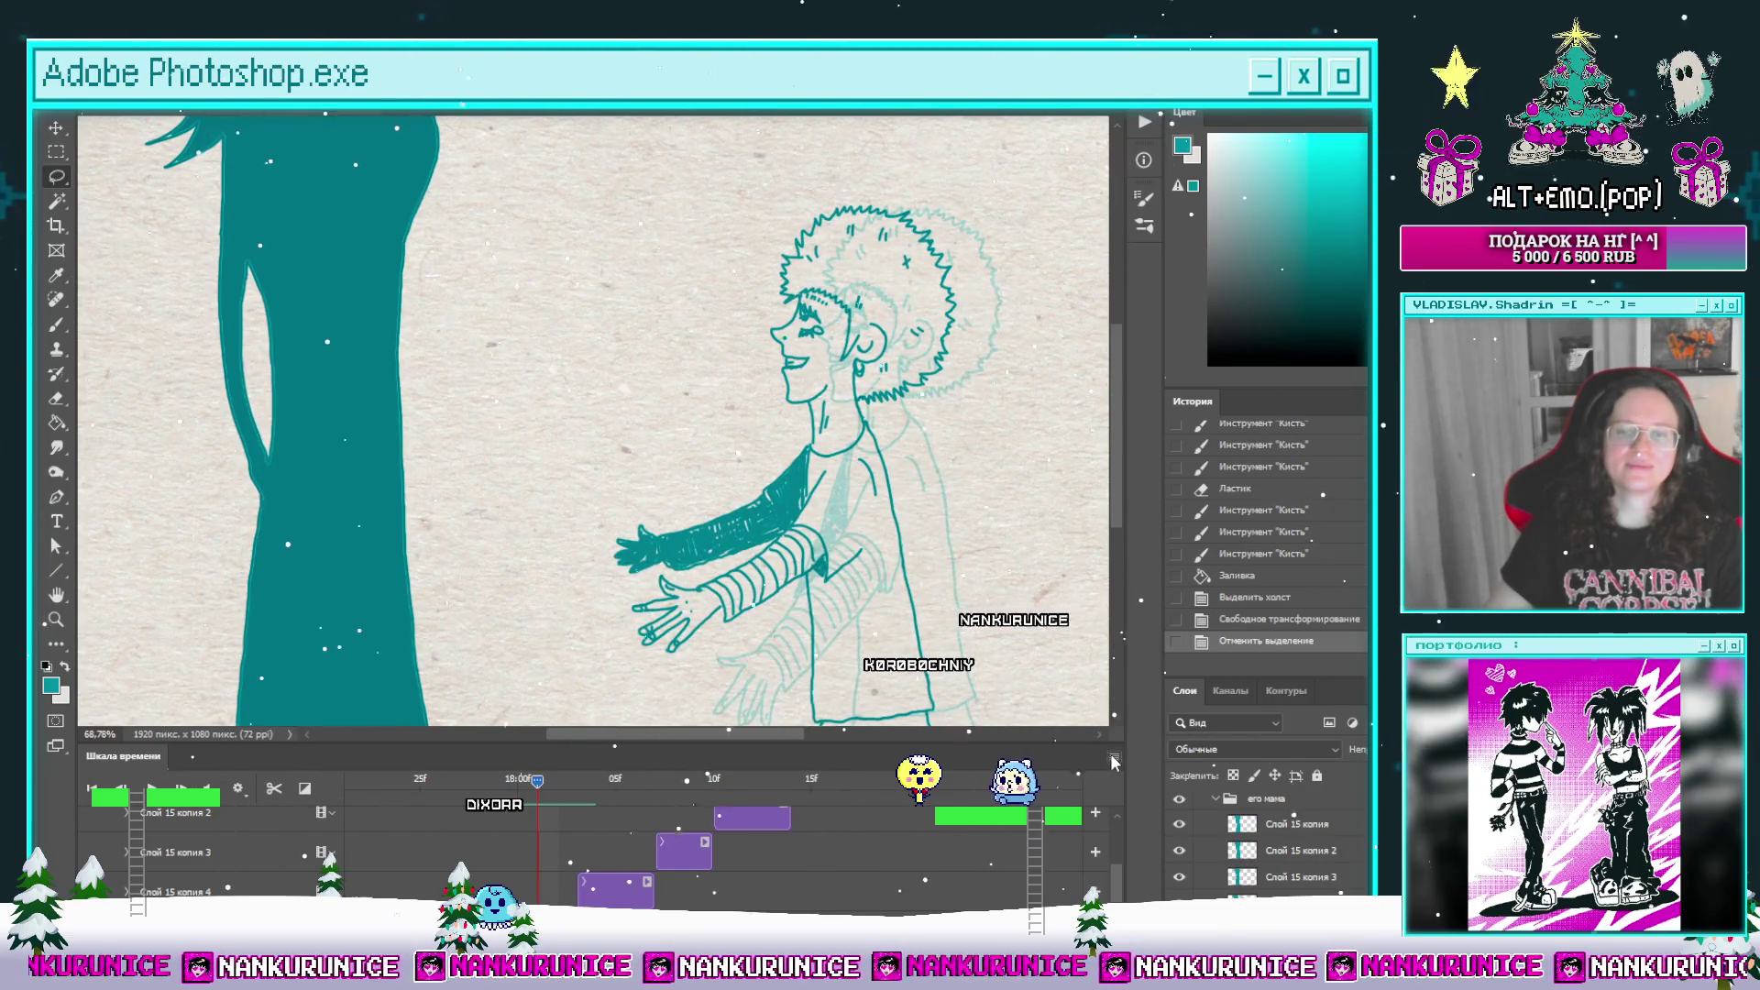
key("alt+shift+ctrl+o")
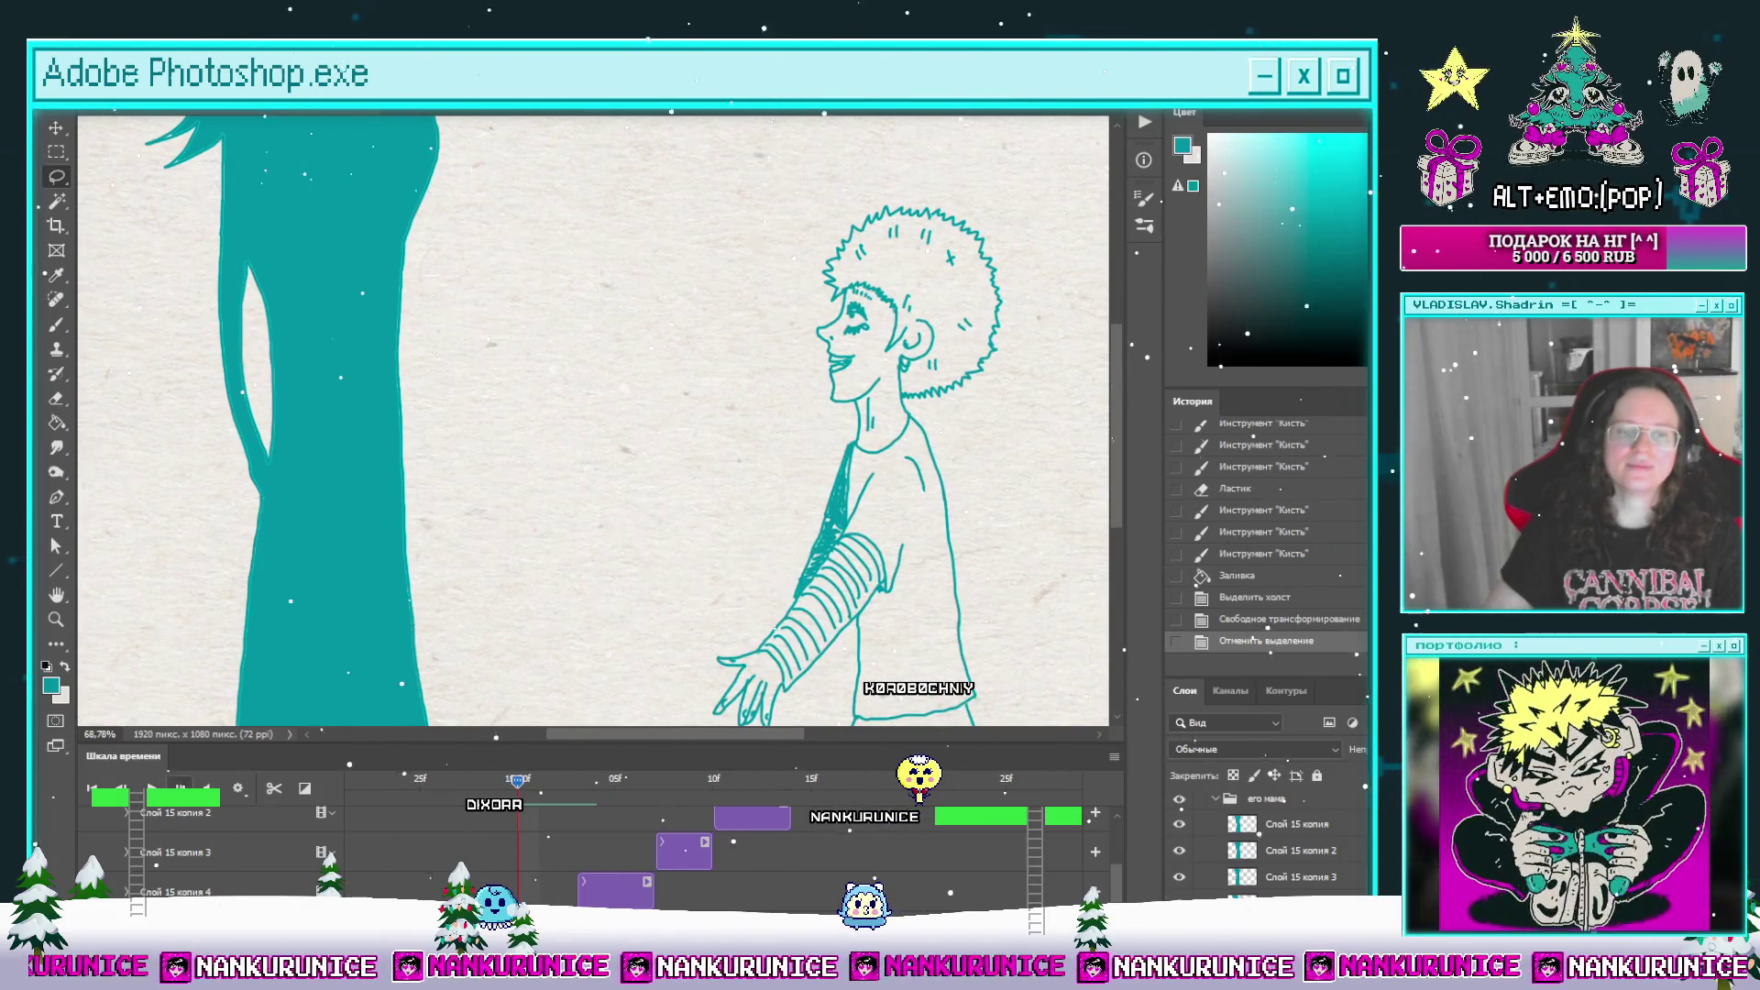
key("Left")
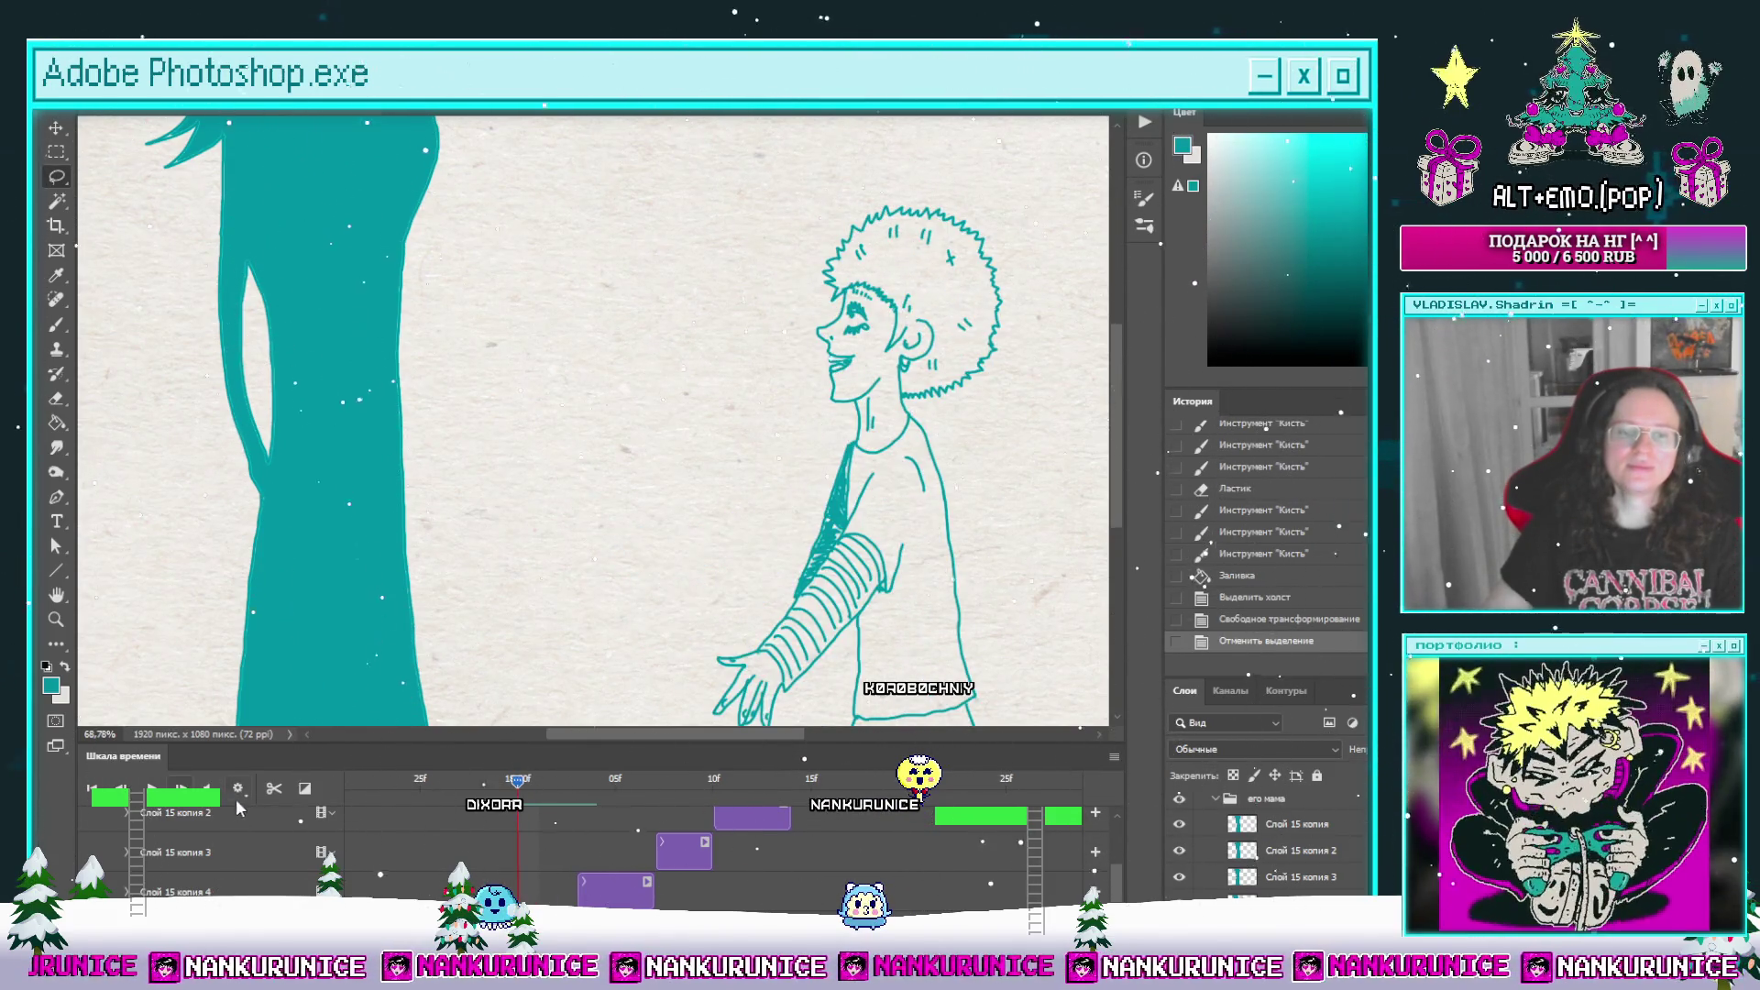
left_click(275, 789)
key("Right")
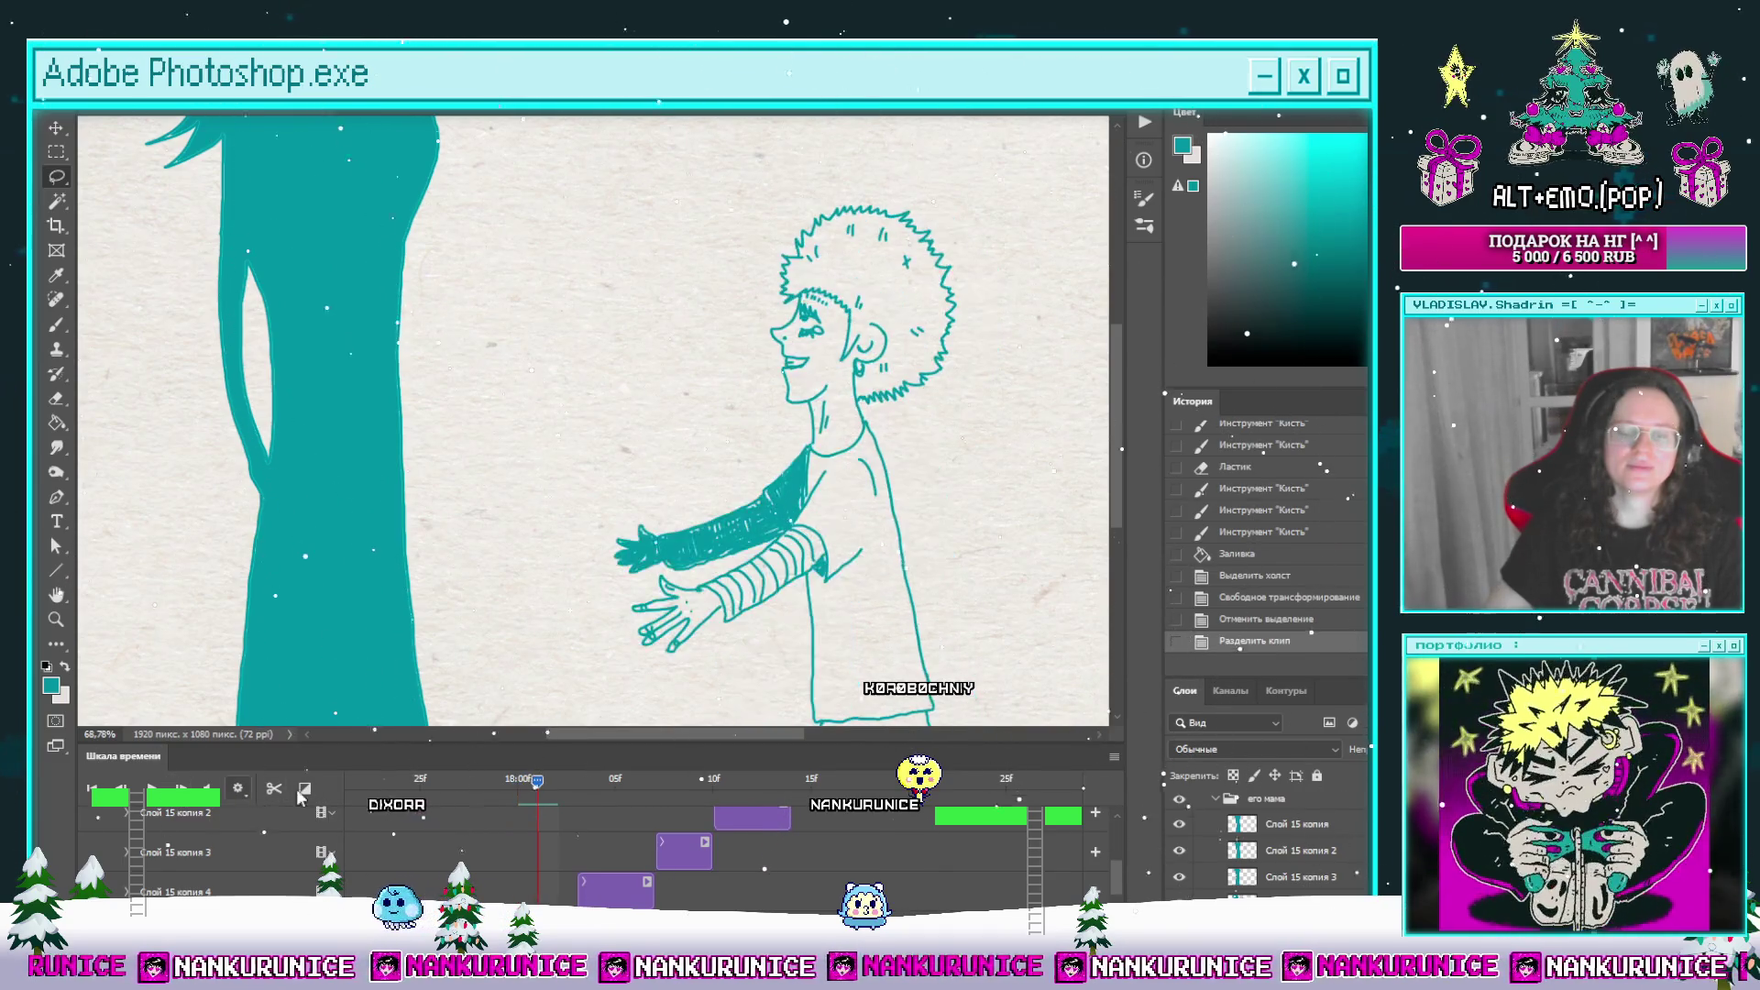
left_click_drag(422, 790, 771, 781)
left_click_drag(618, 777, 497, 781)
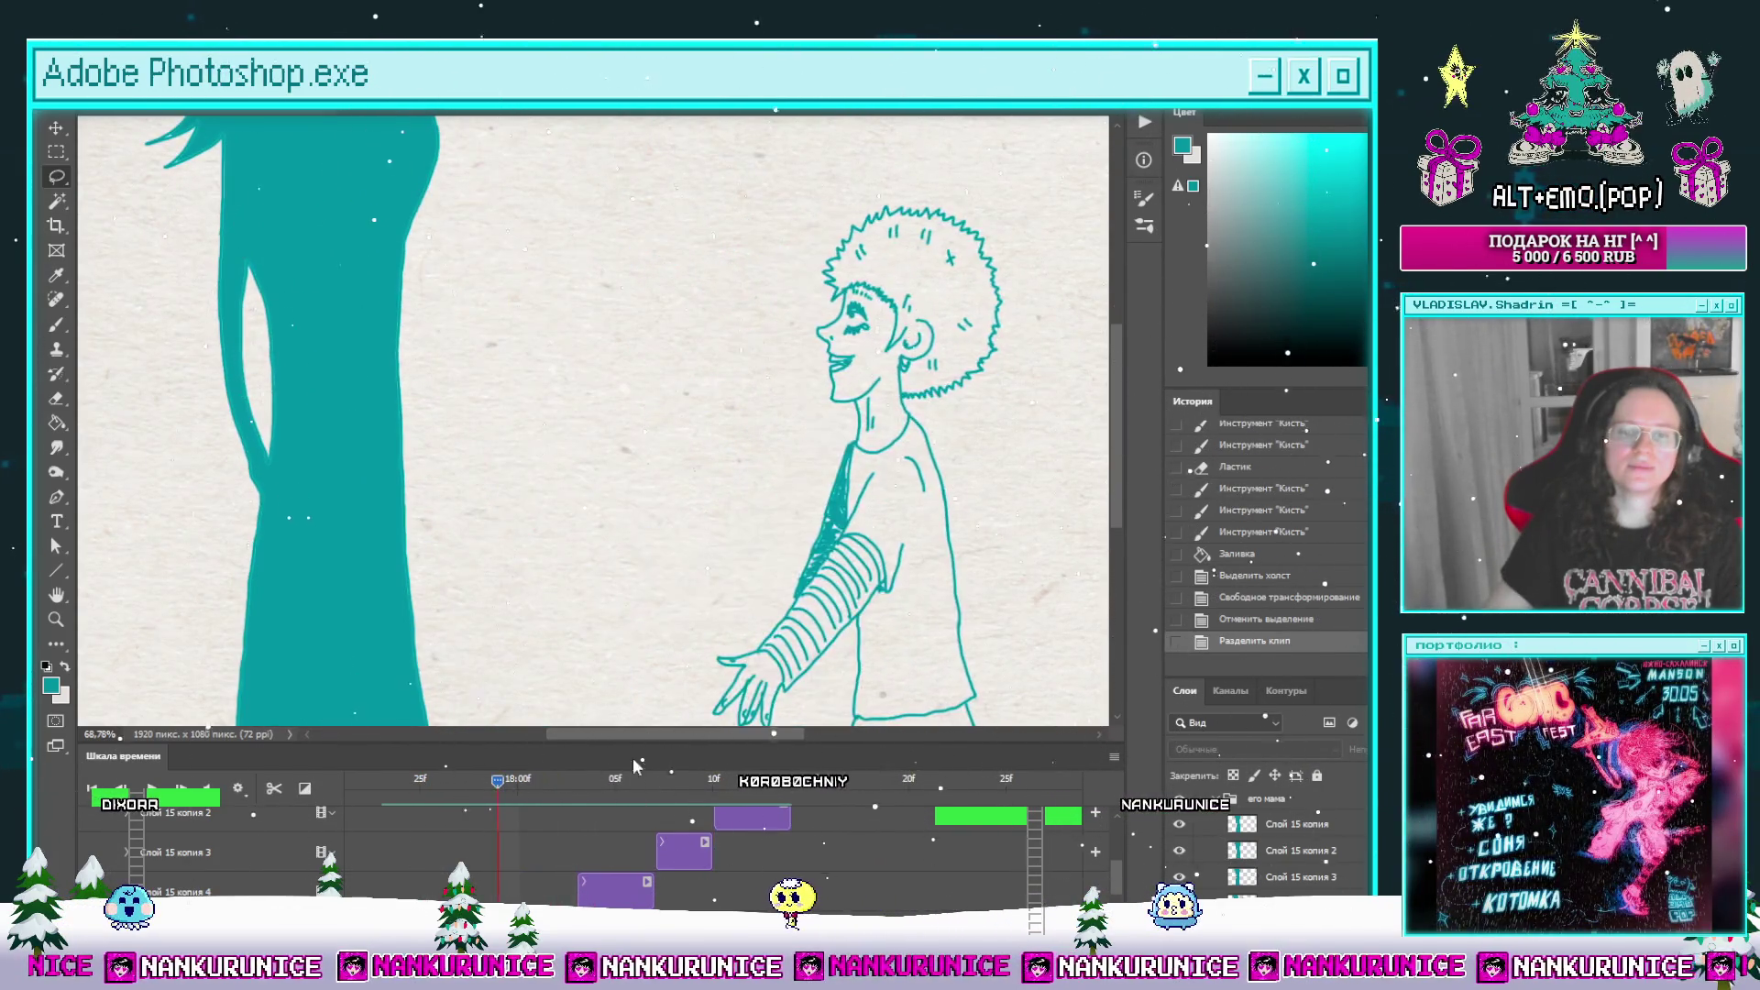
Step: Delete the teal tree from the reaching-arms frame, preview playback, then go full screen zoomed out
scroll(1119, 882, "up", 3)
key("ctrl+a")
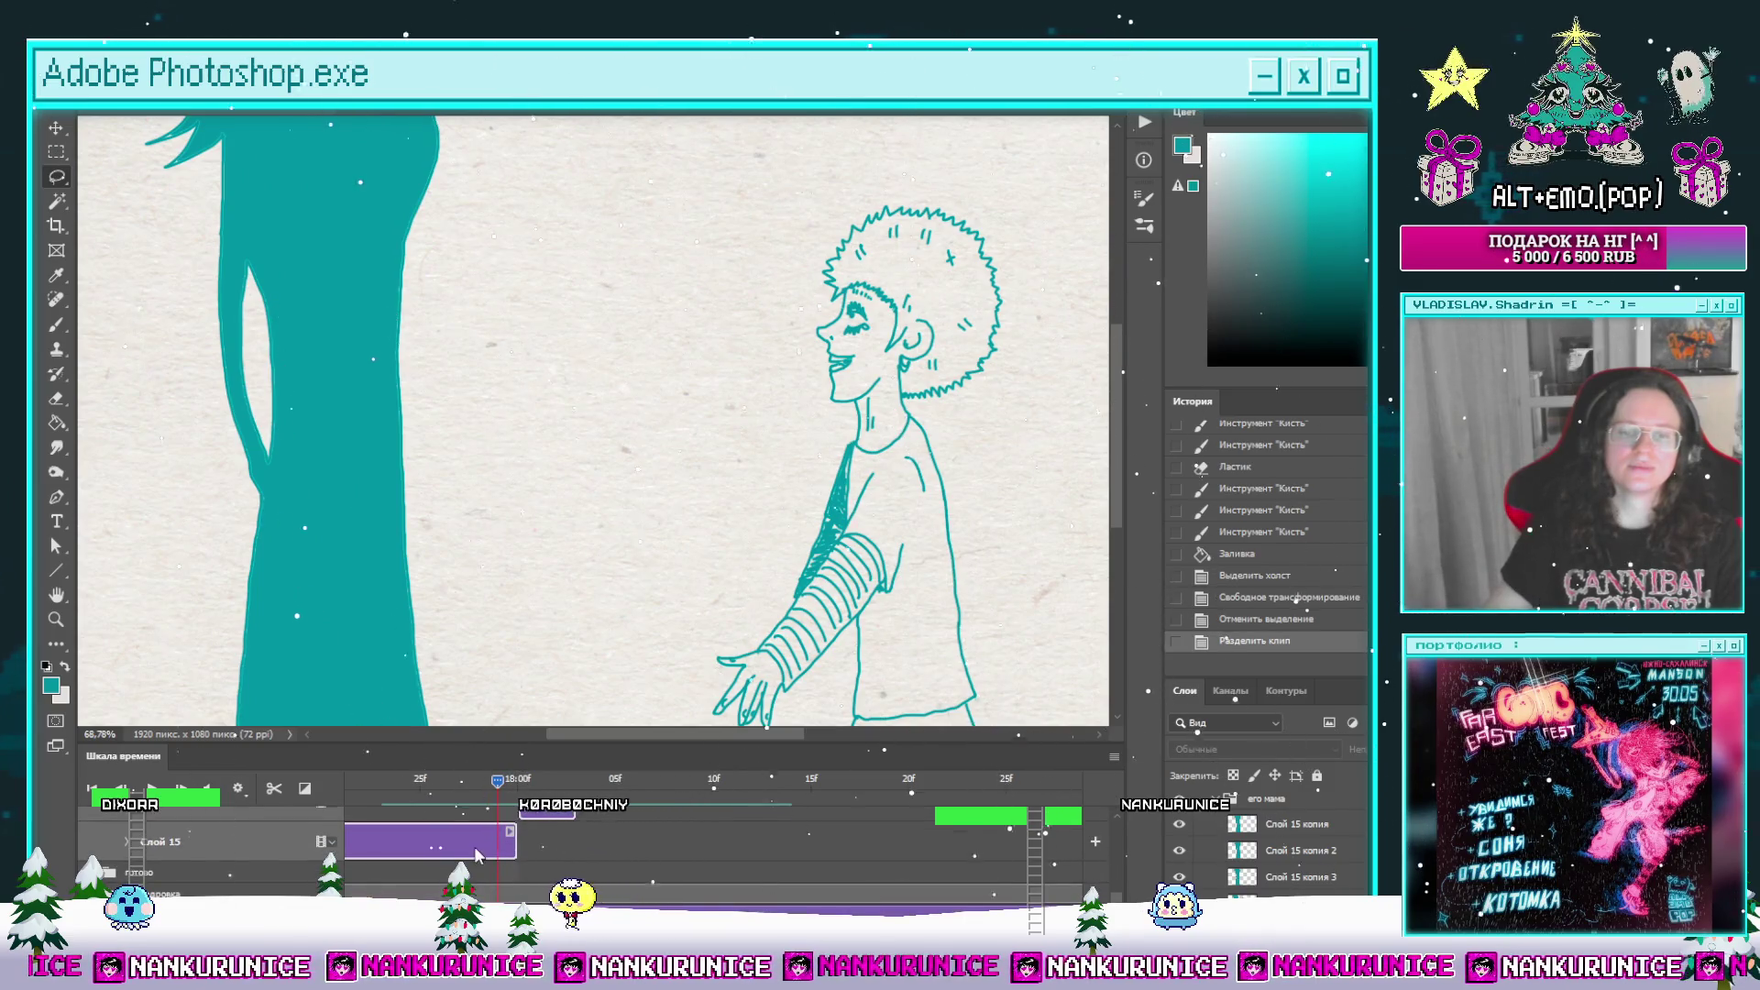
key("Delete")
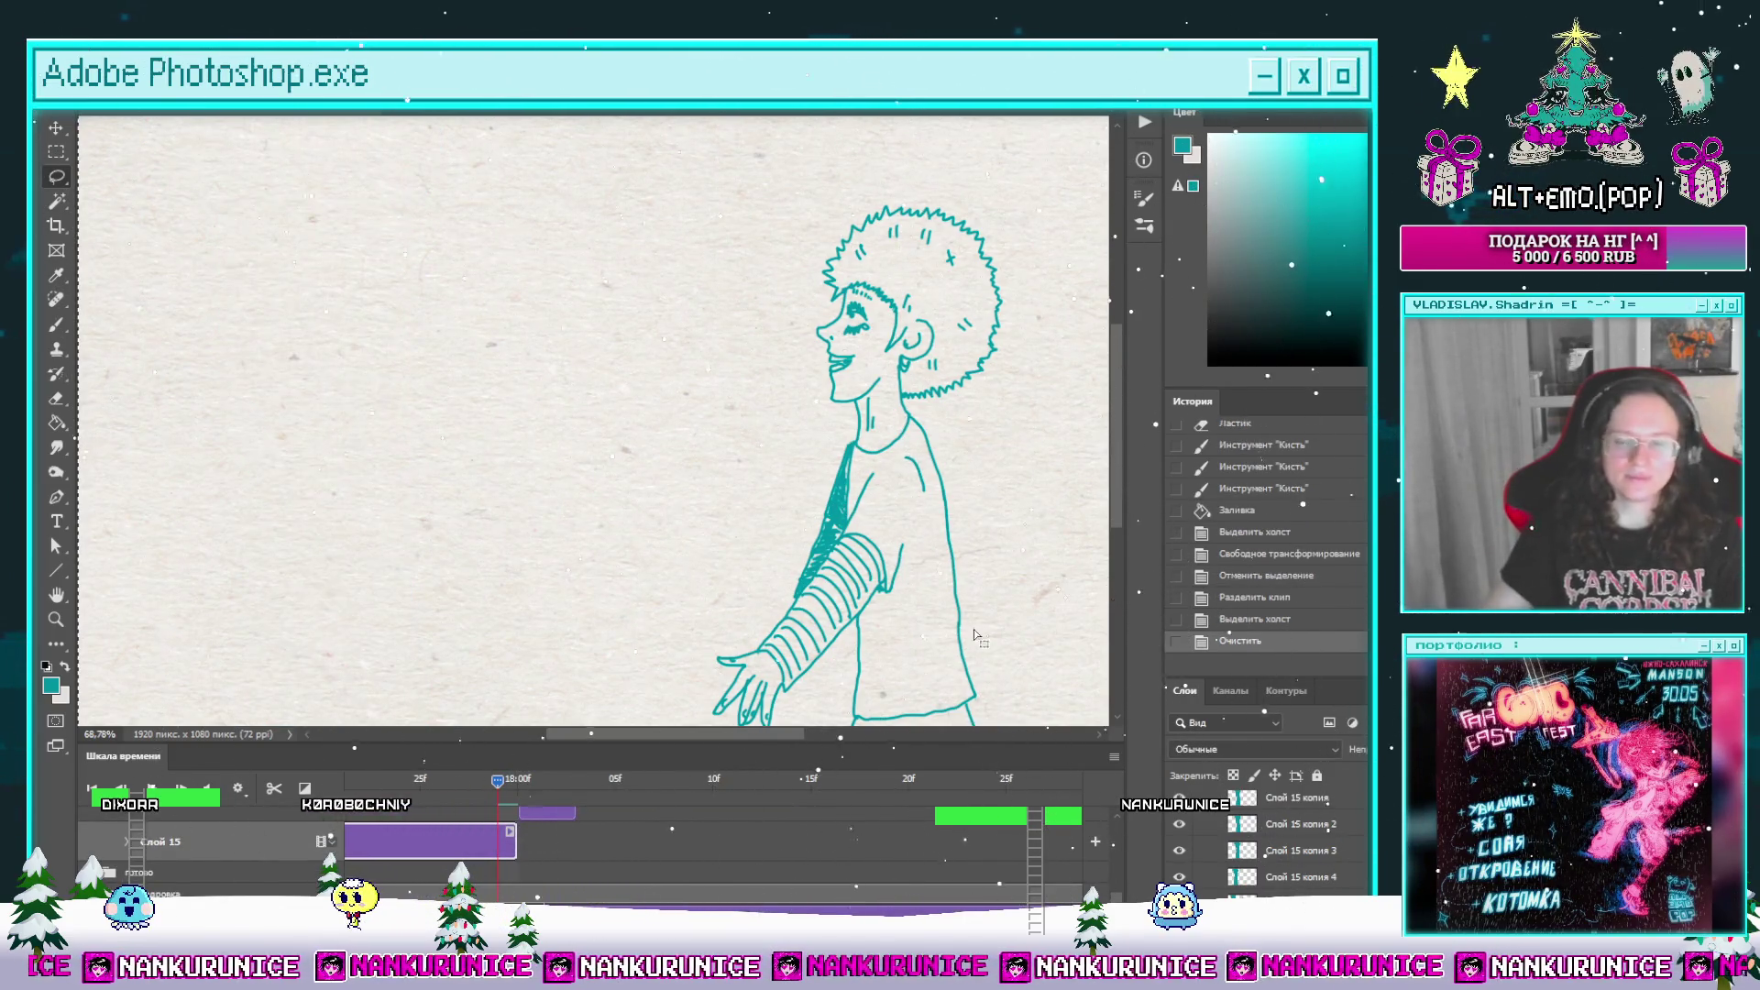
left_click(1117, 762)
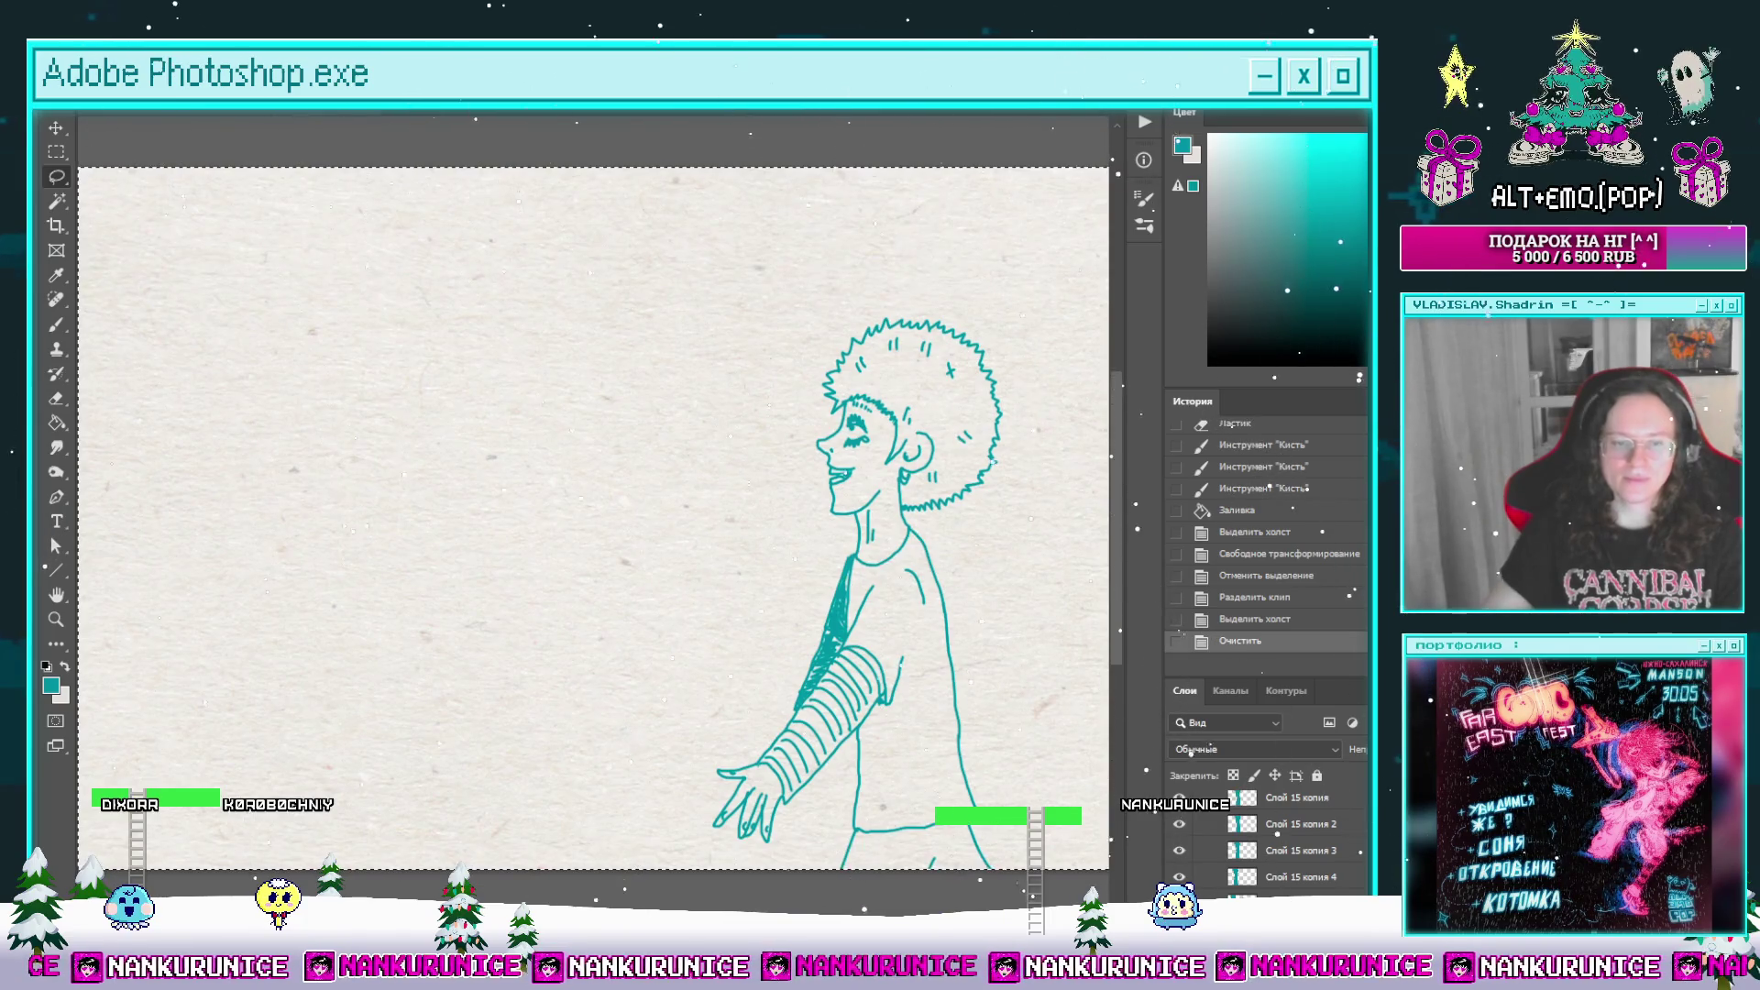
key("space")
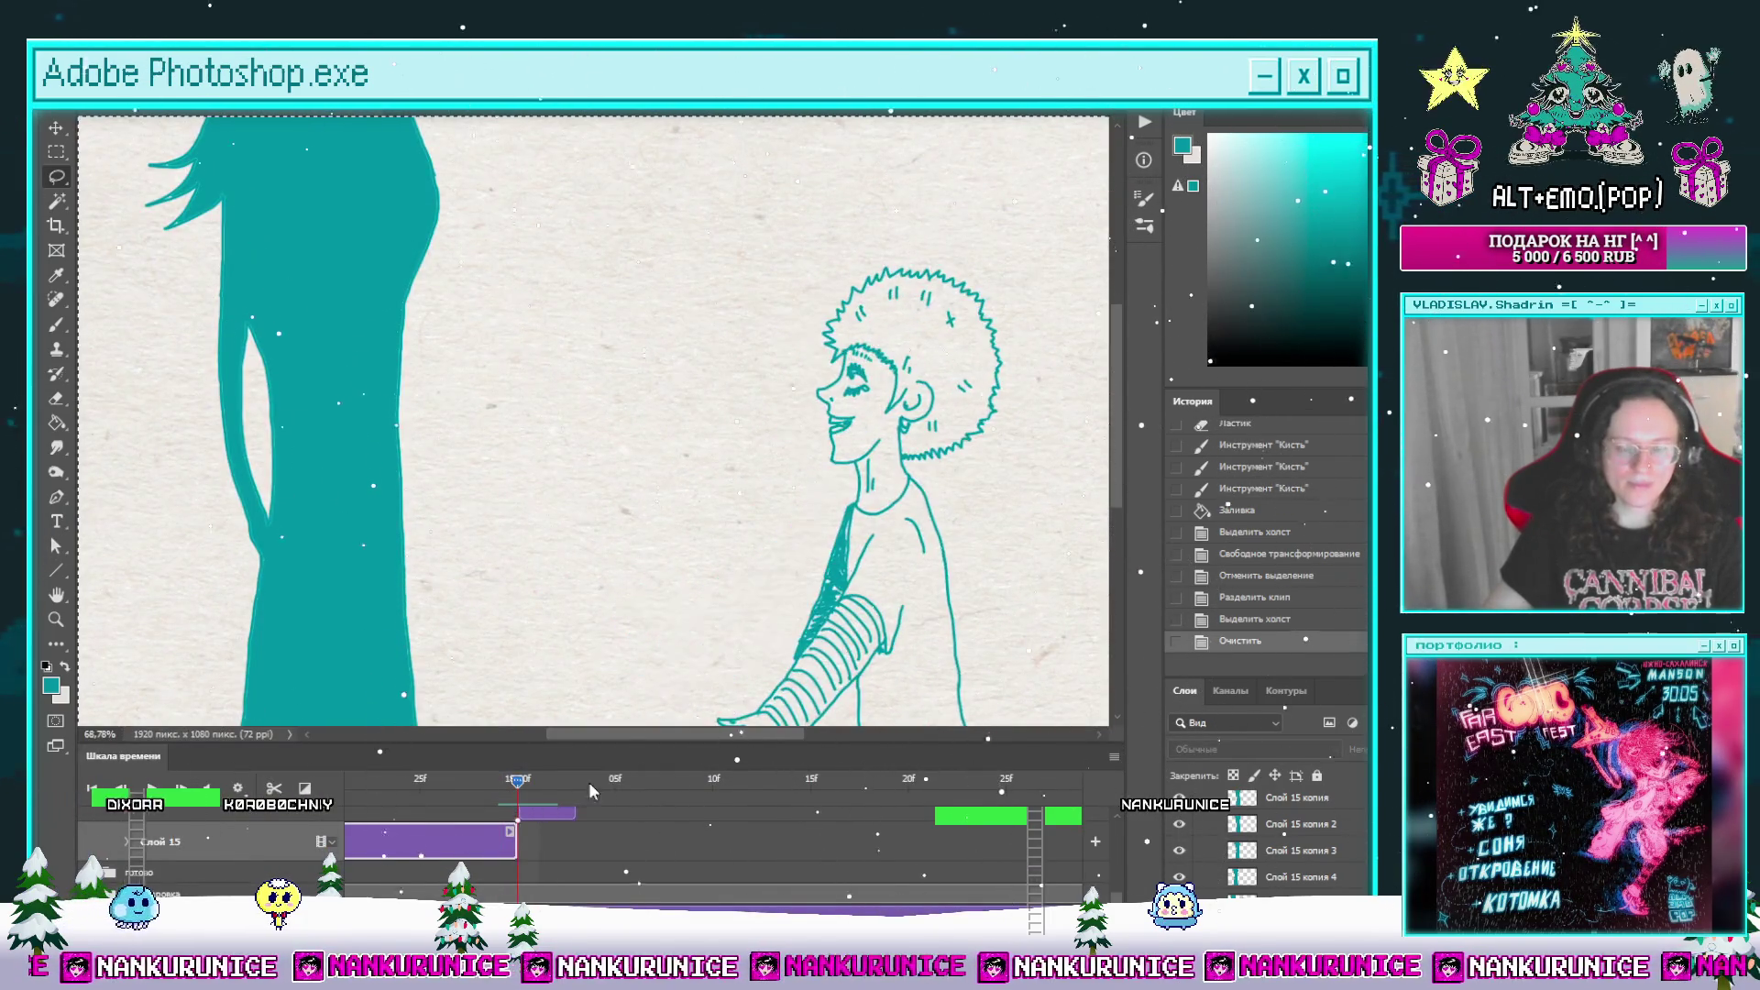
key("space")
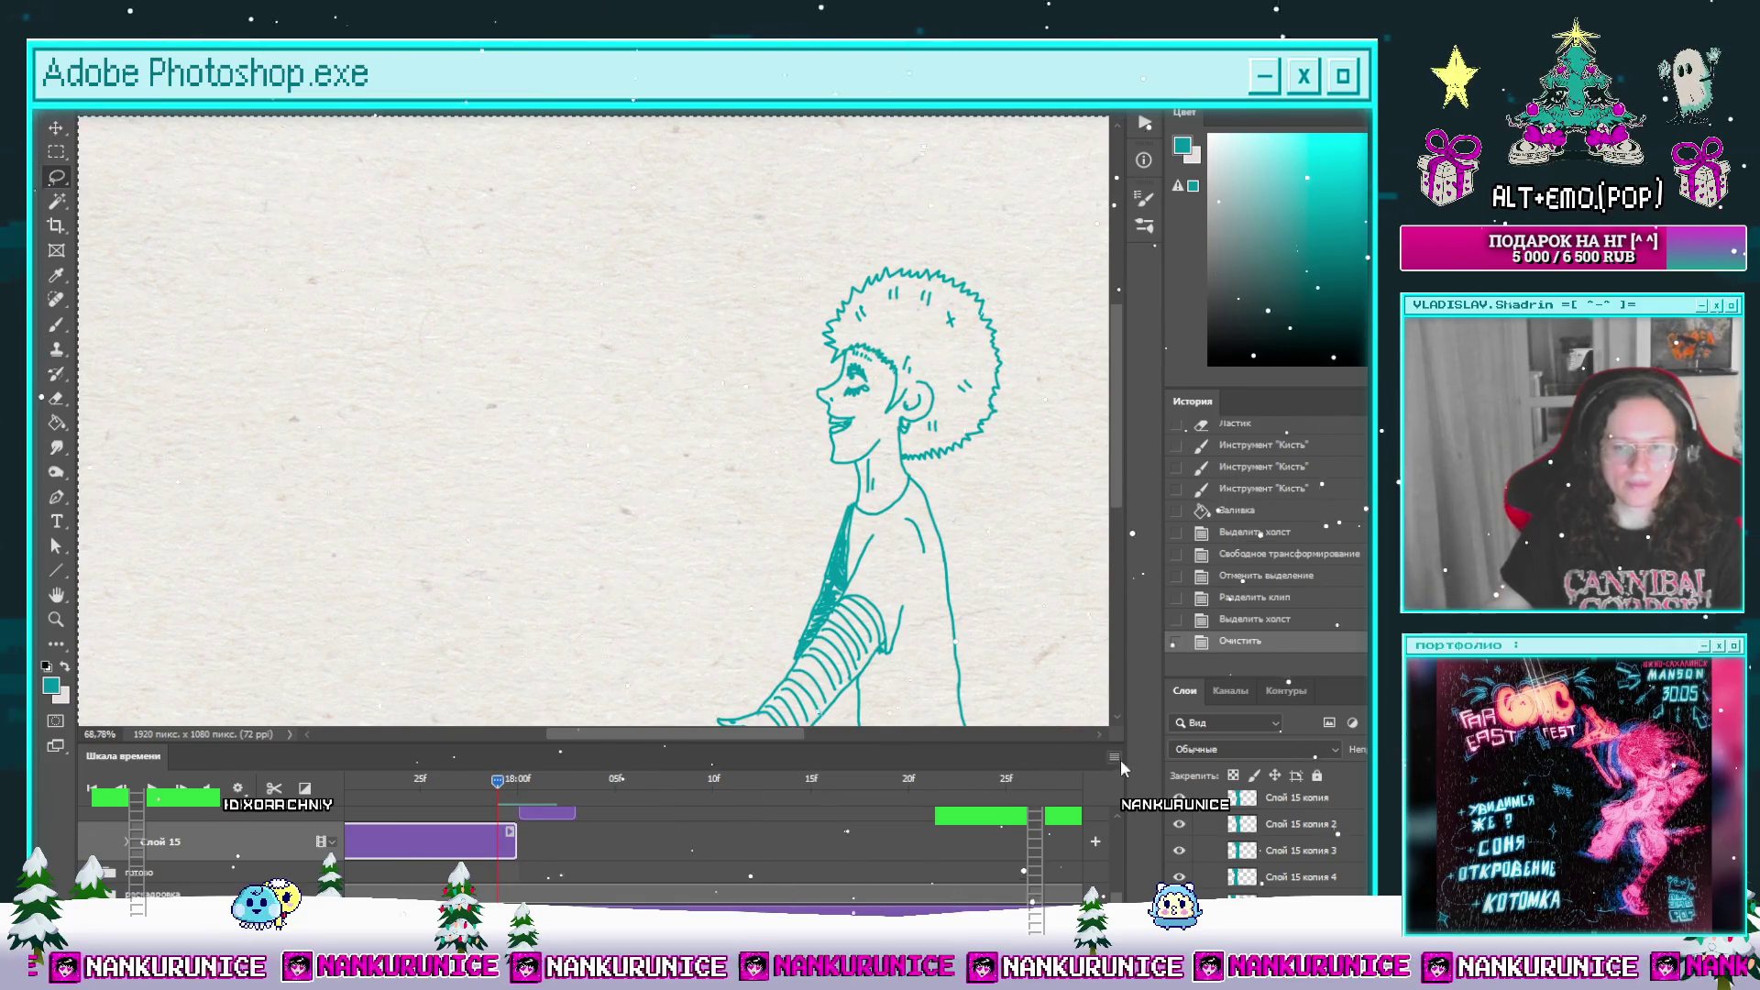
key("space")
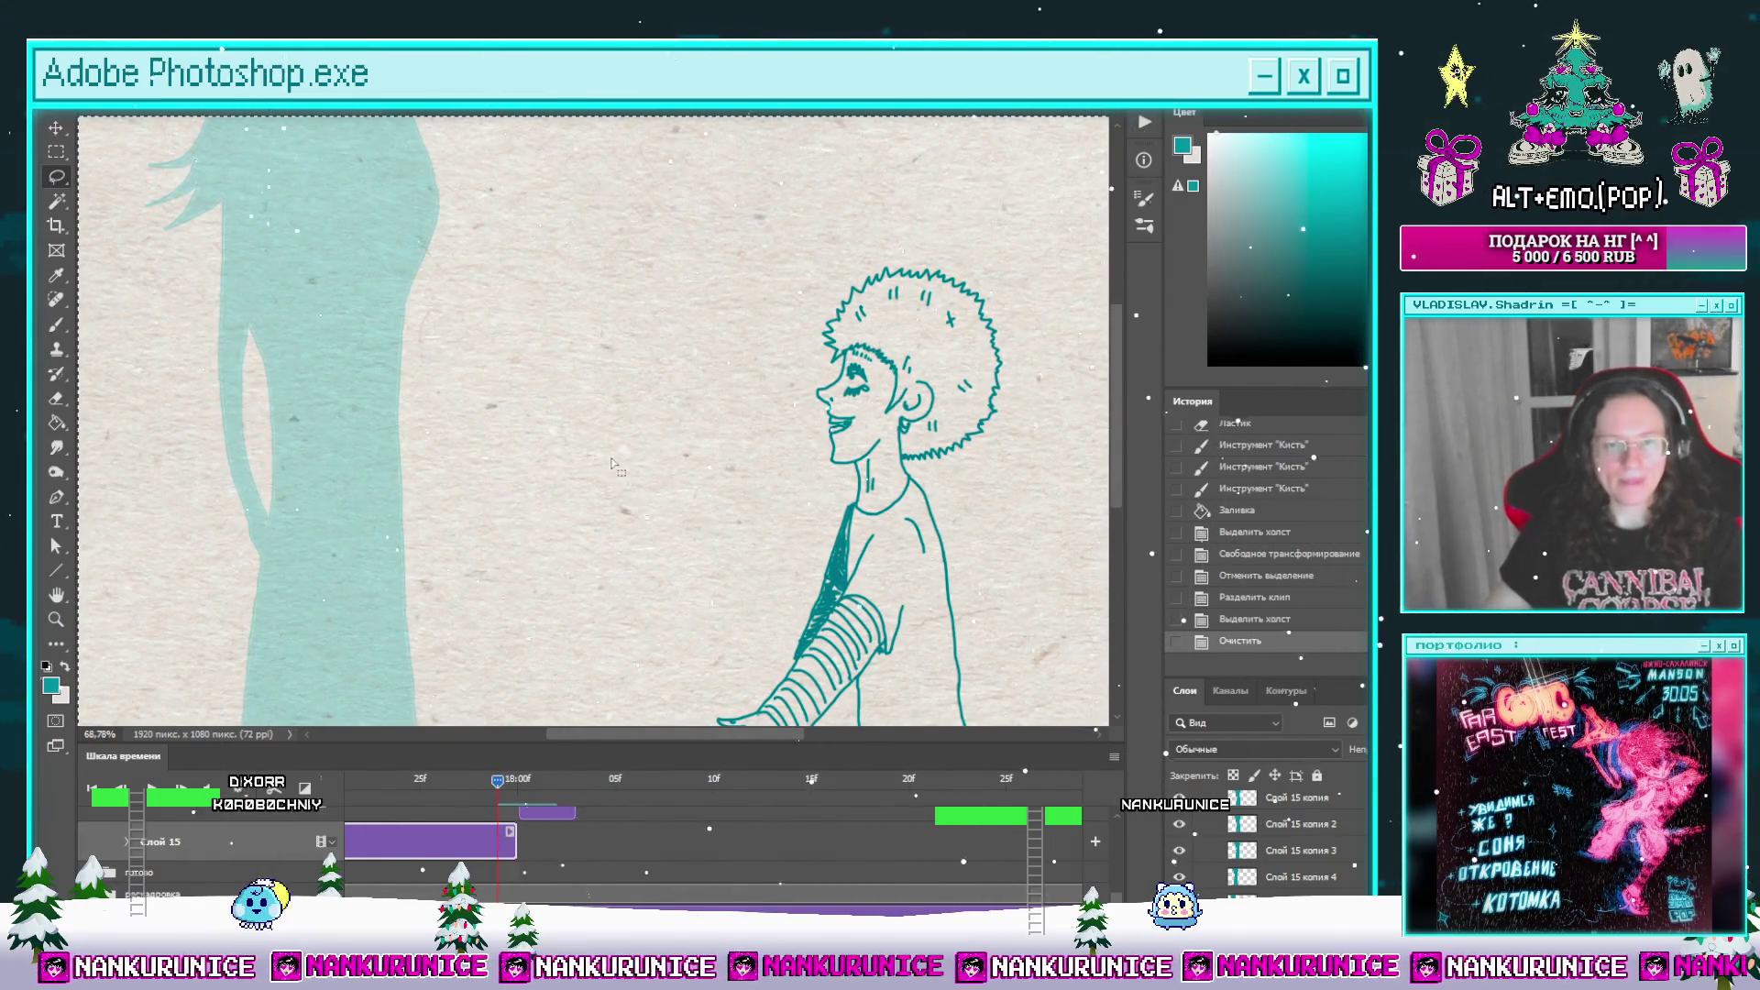
key("Tab")
key("ctrl+minus")
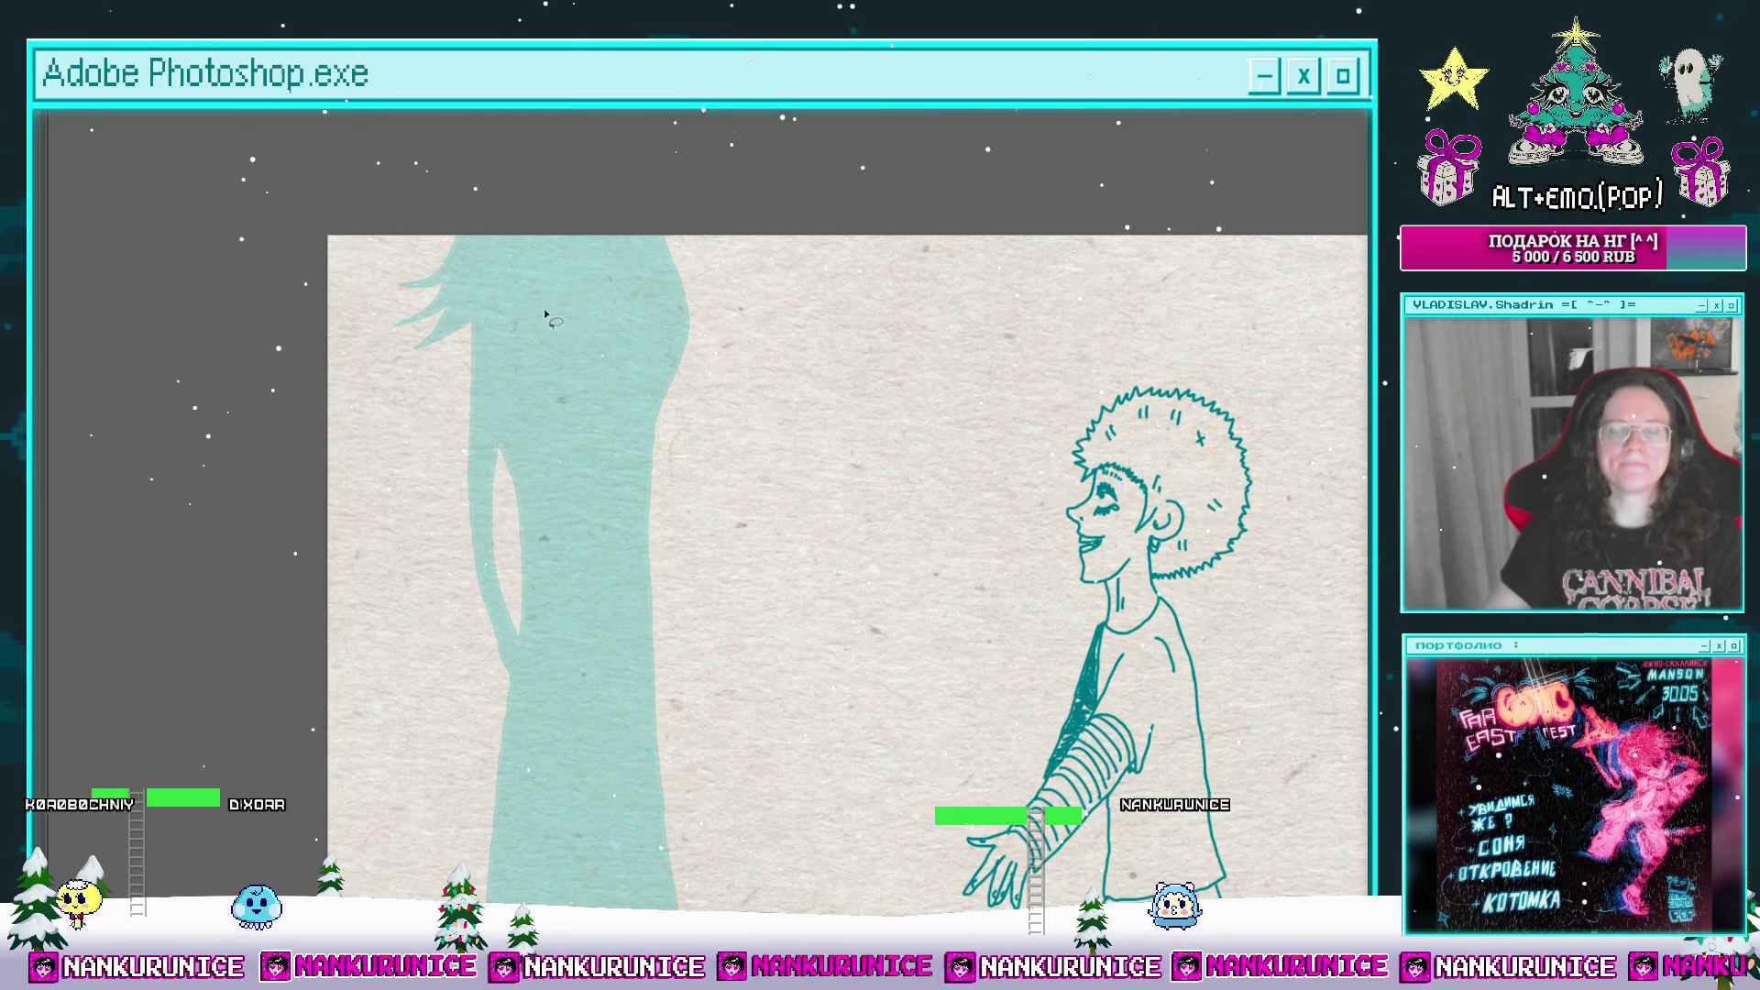
Step: Trace the silhouette's edge, hair and shoulder over the pale onion-skin guide, then Paint Bucket it dark teal
left_click(456, 273)
left_click_drag(456, 273, 490, 299)
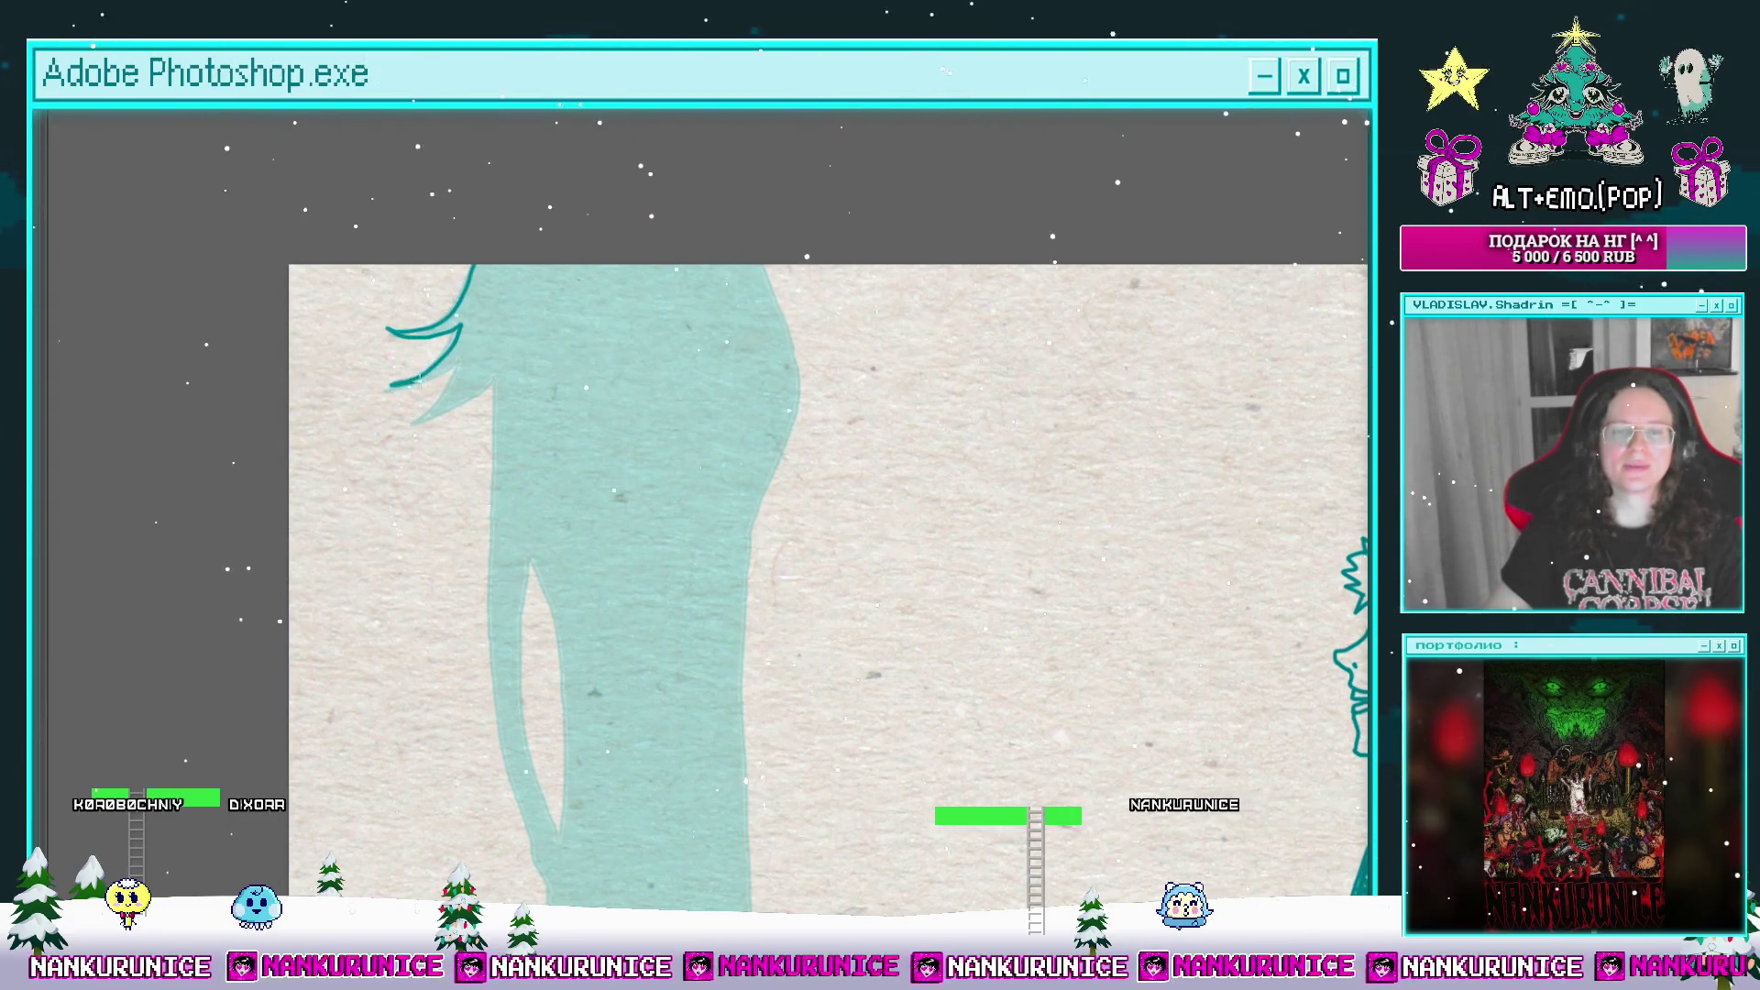
left_click_drag(749, 301, 638, 318)
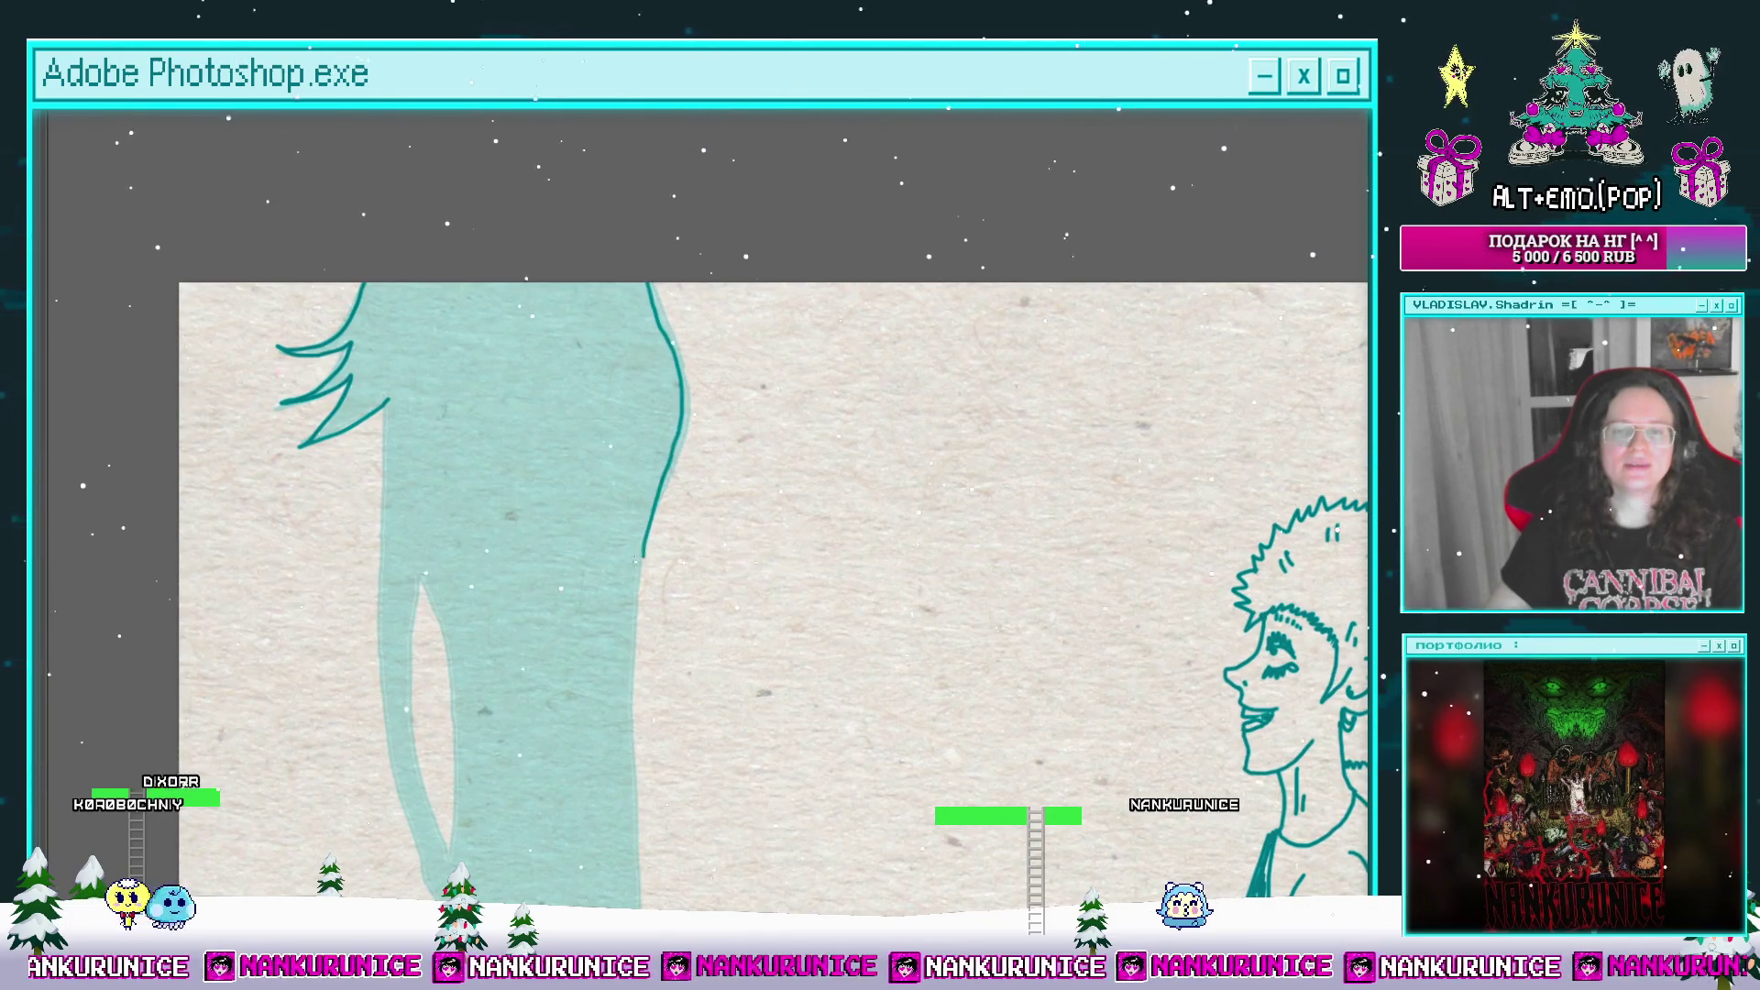
left_click_drag(517, 532, 627, 370)
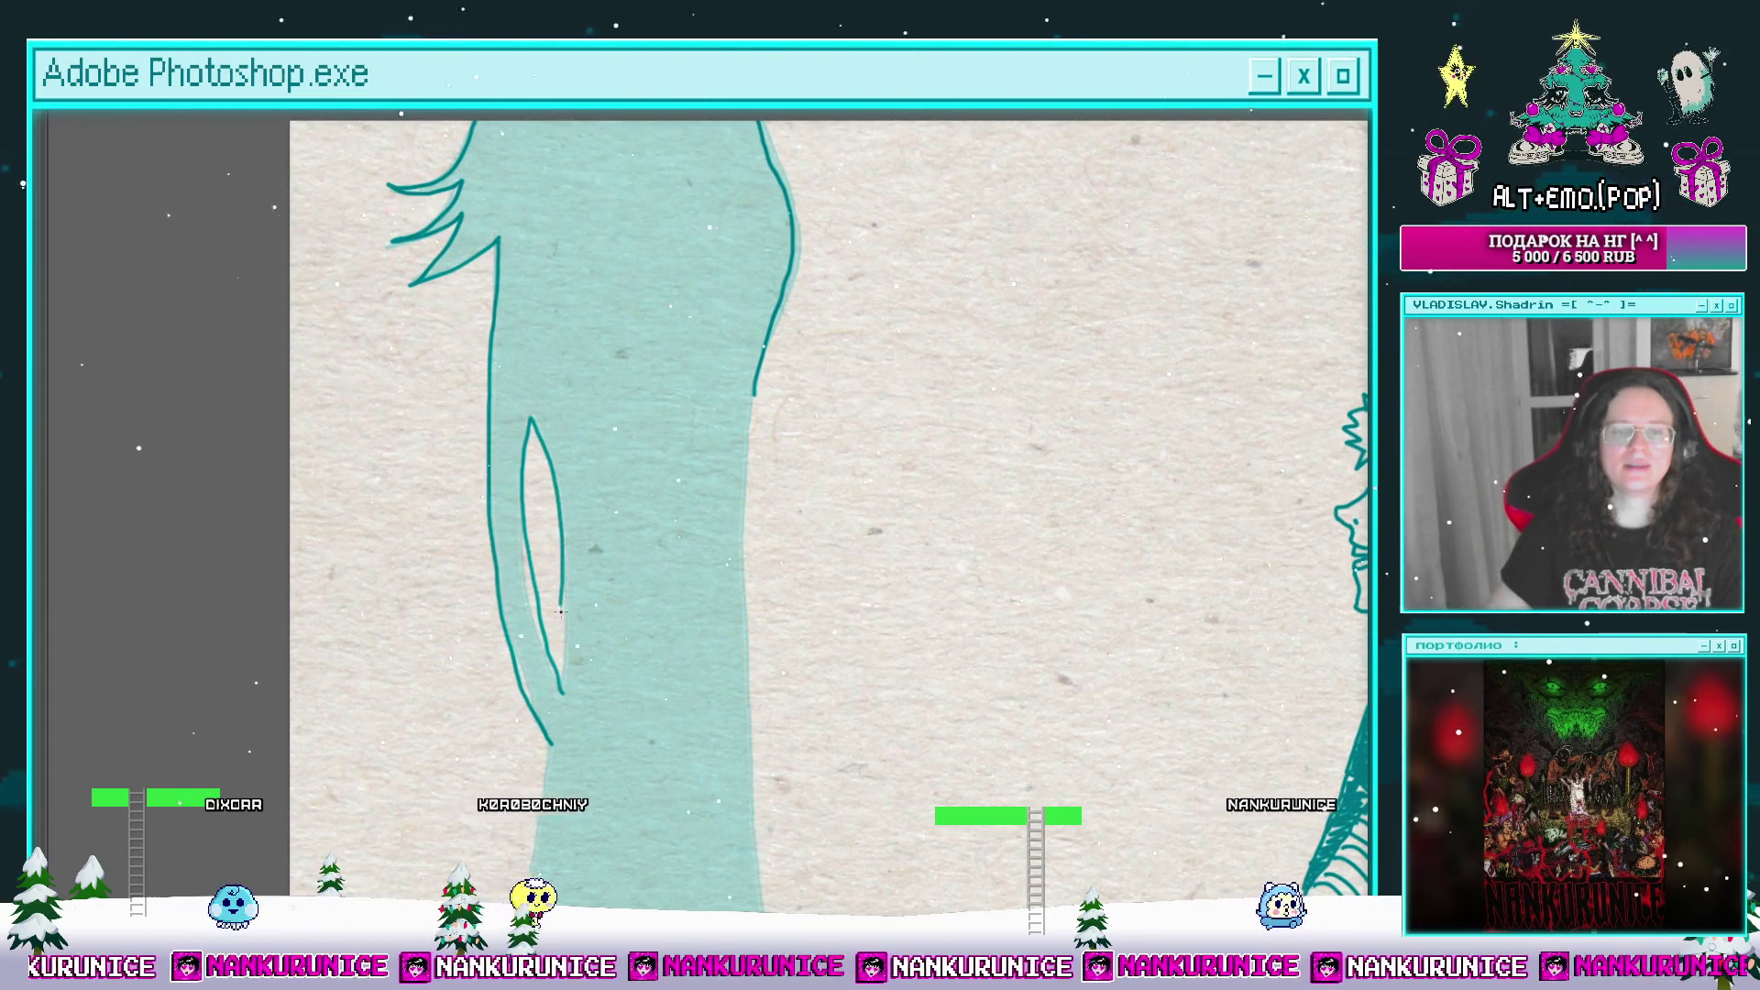
left_click_drag(565, 659, 575, 348)
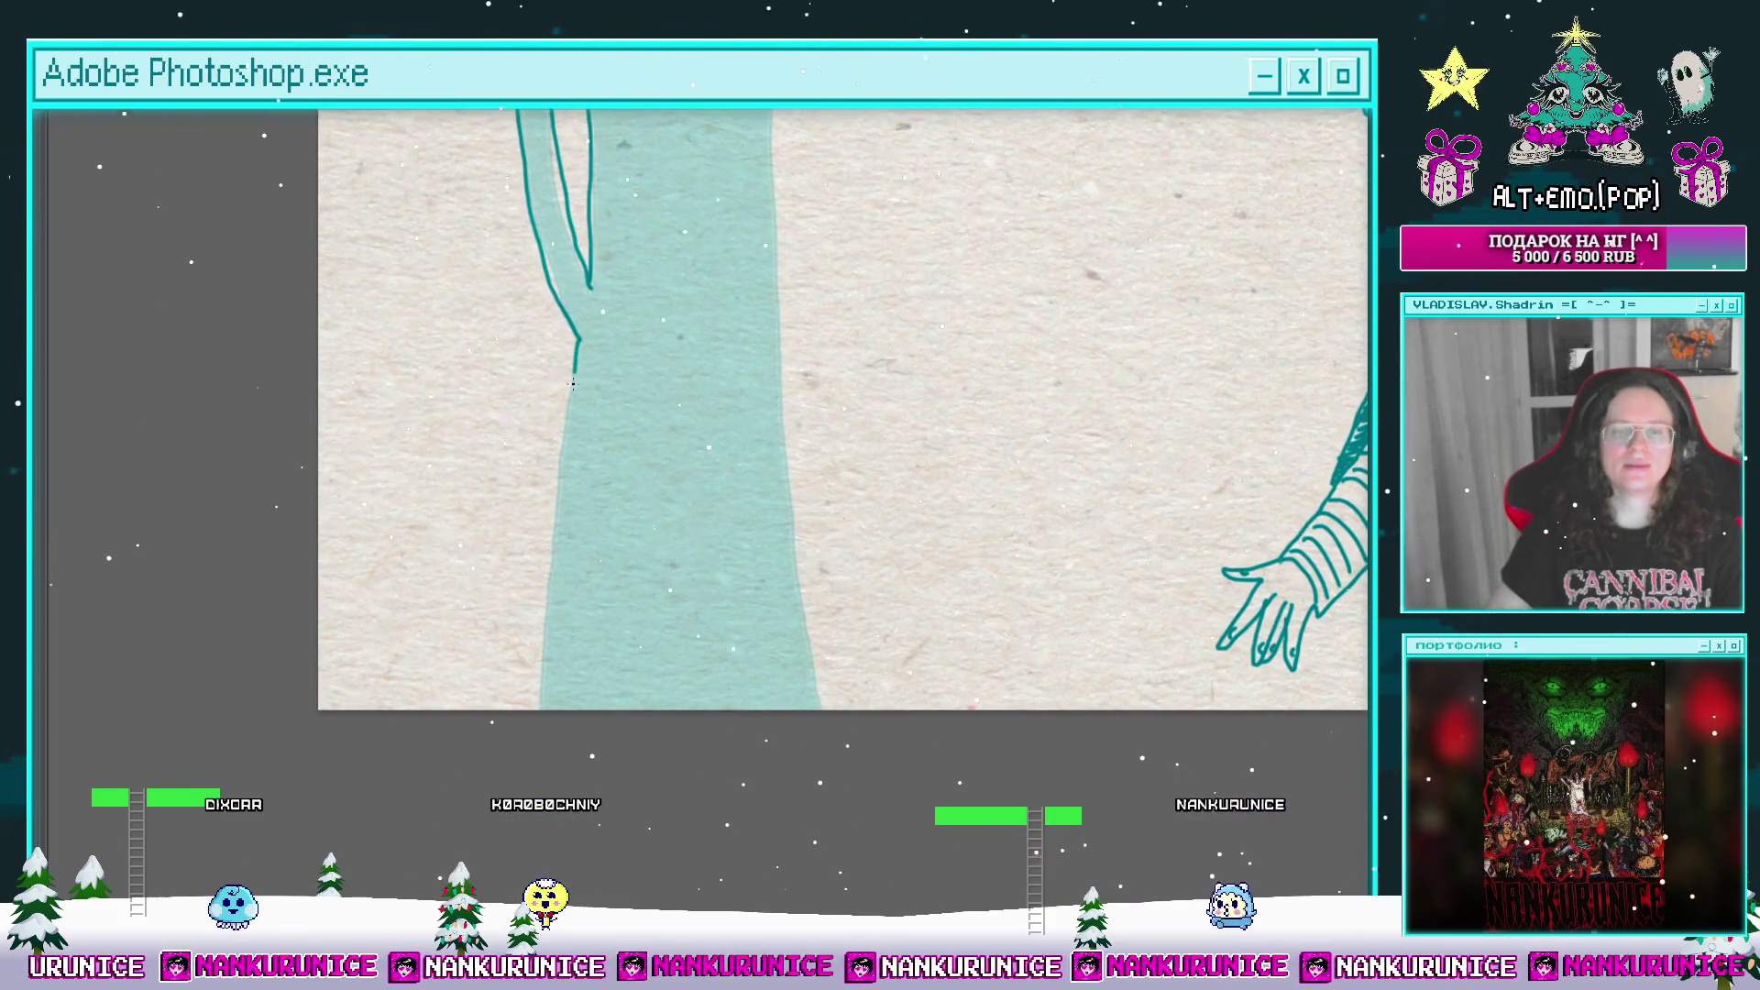
left_click_drag(823, 210, 722, 421)
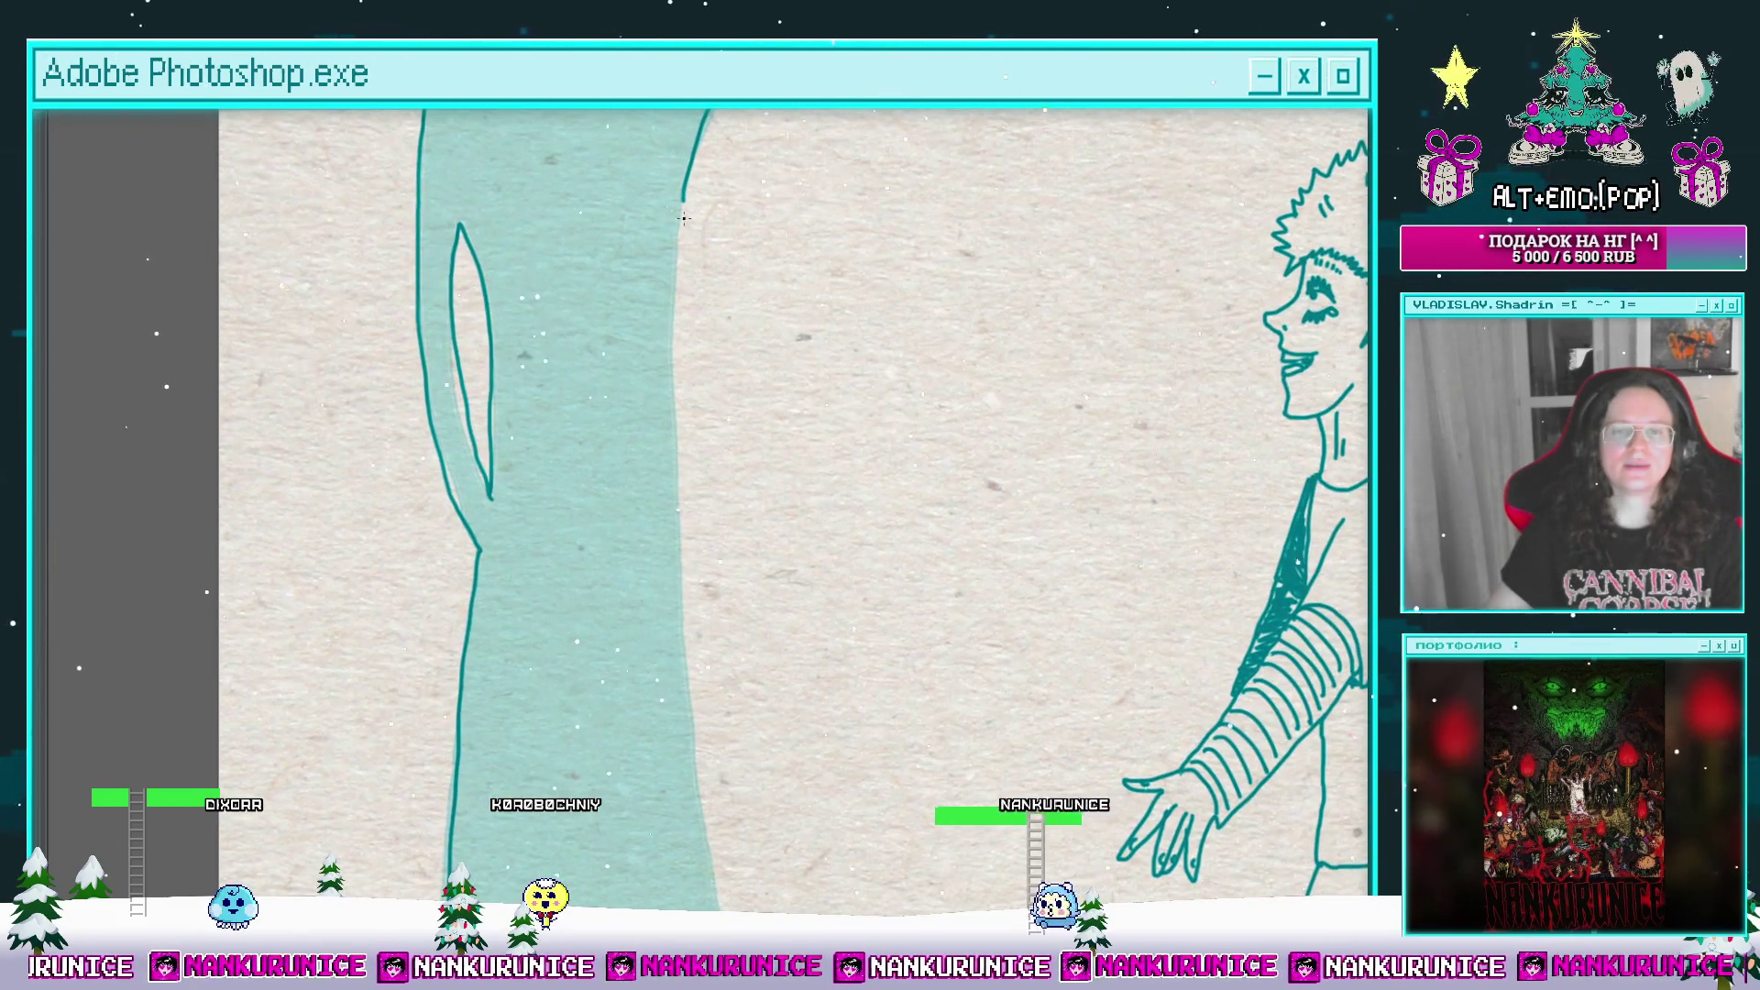
scroll(683, 197, "down", 5)
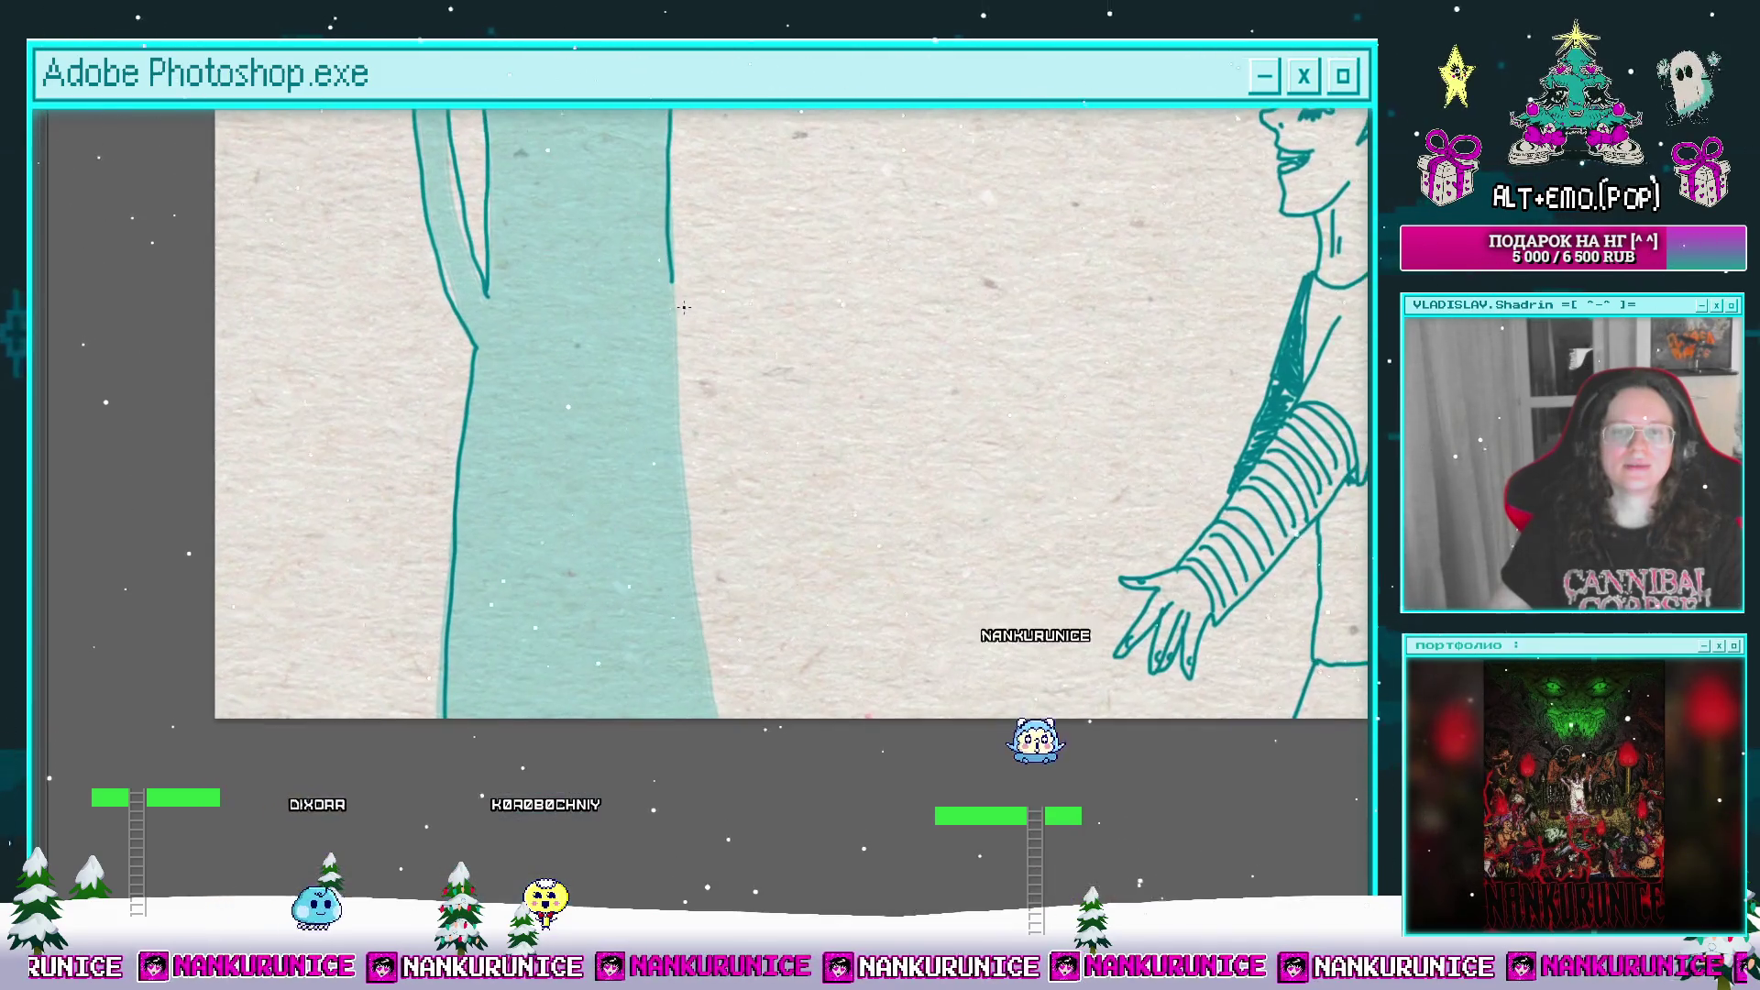
key("g")
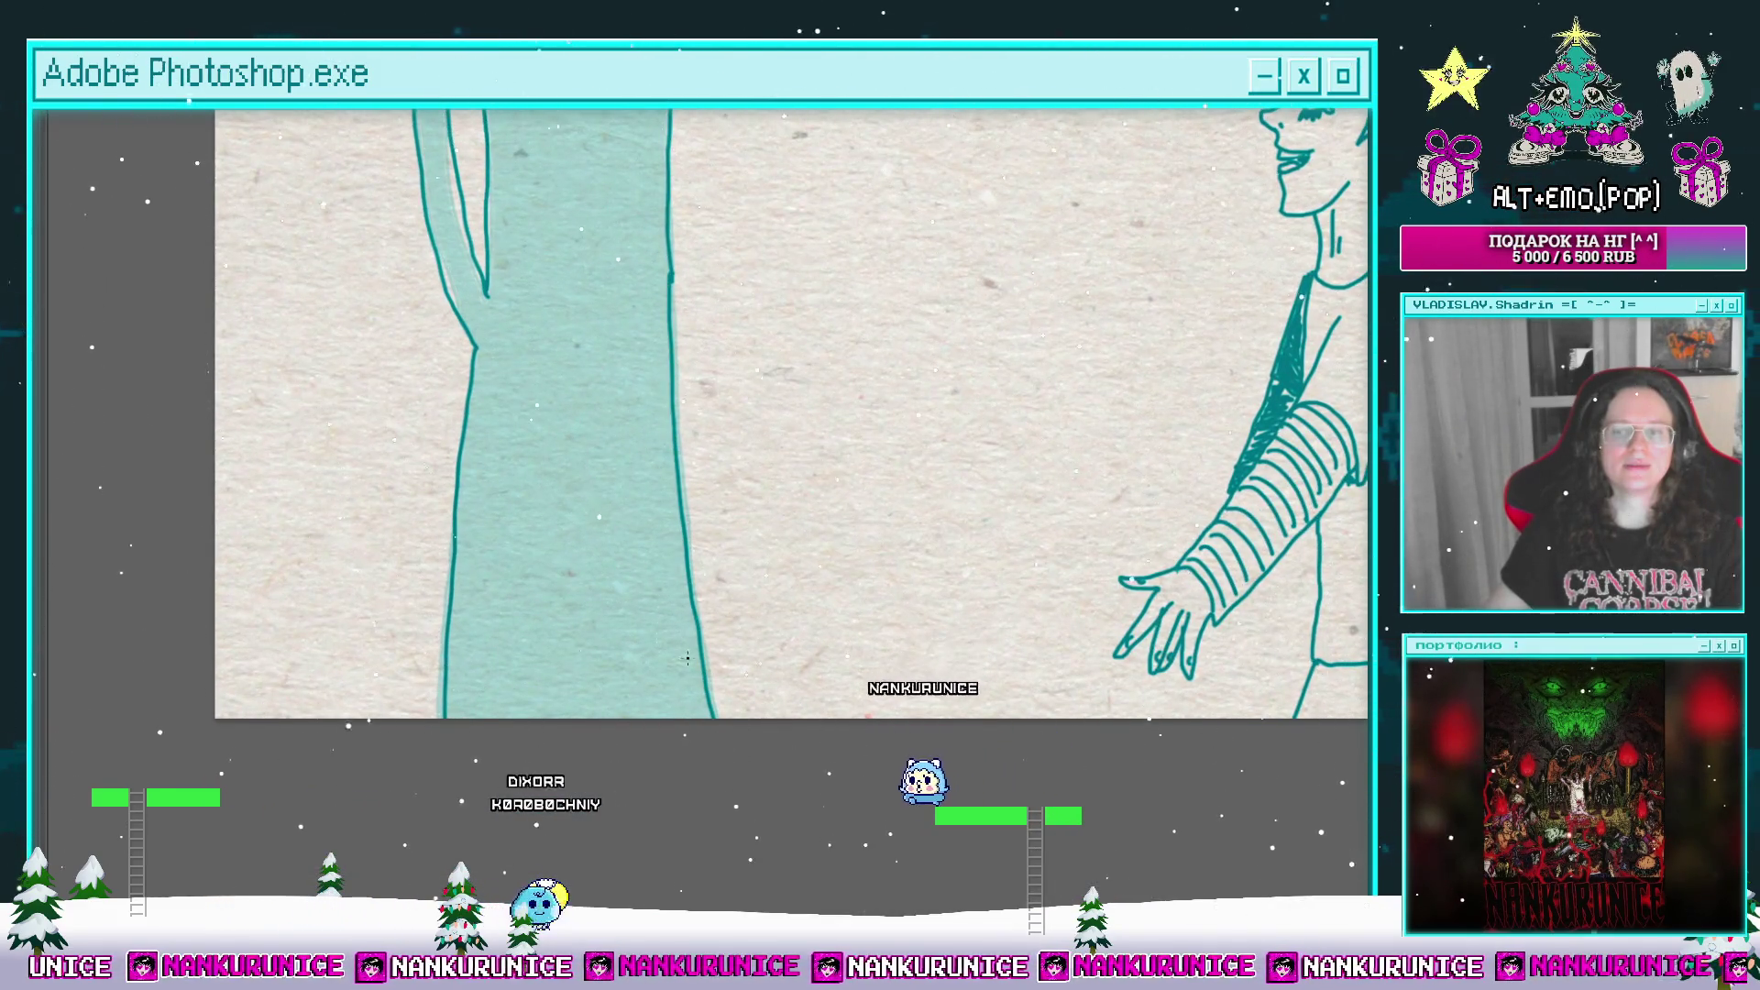
left_click(660, 348)
scroll(752, 444, "down", 3)
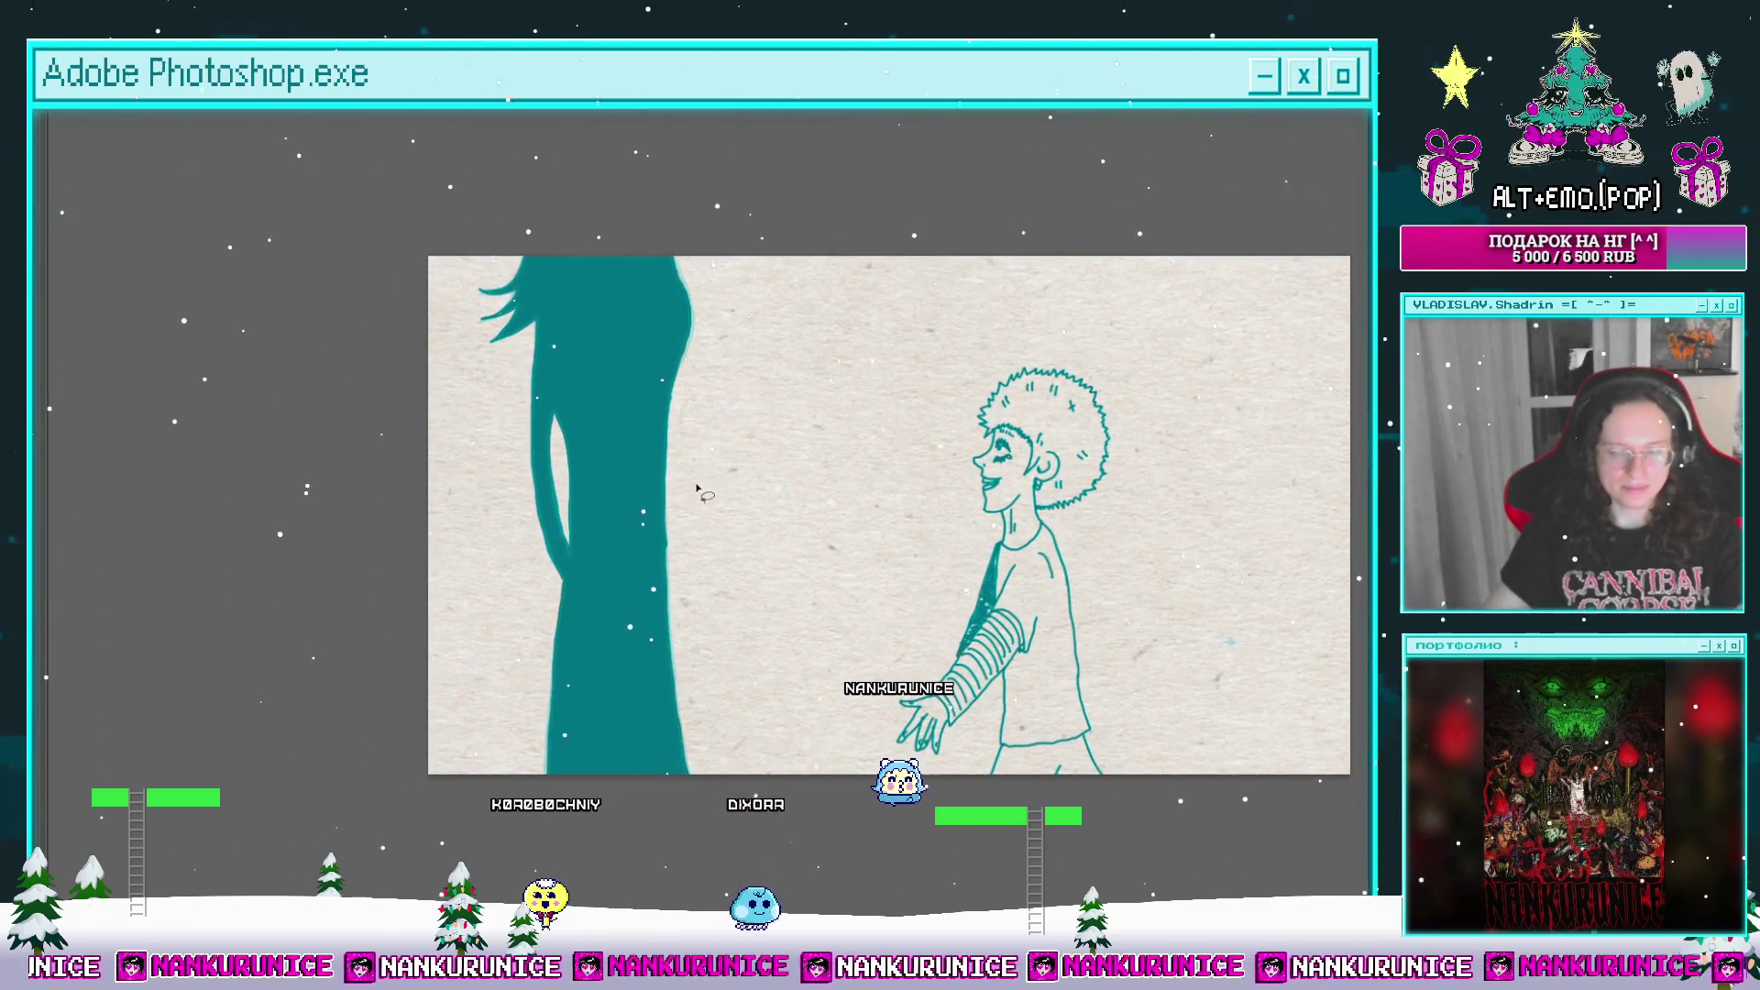
Step: Free Transform the teal figure two nudges to the left, commit and deselect
key("ctrl+t")
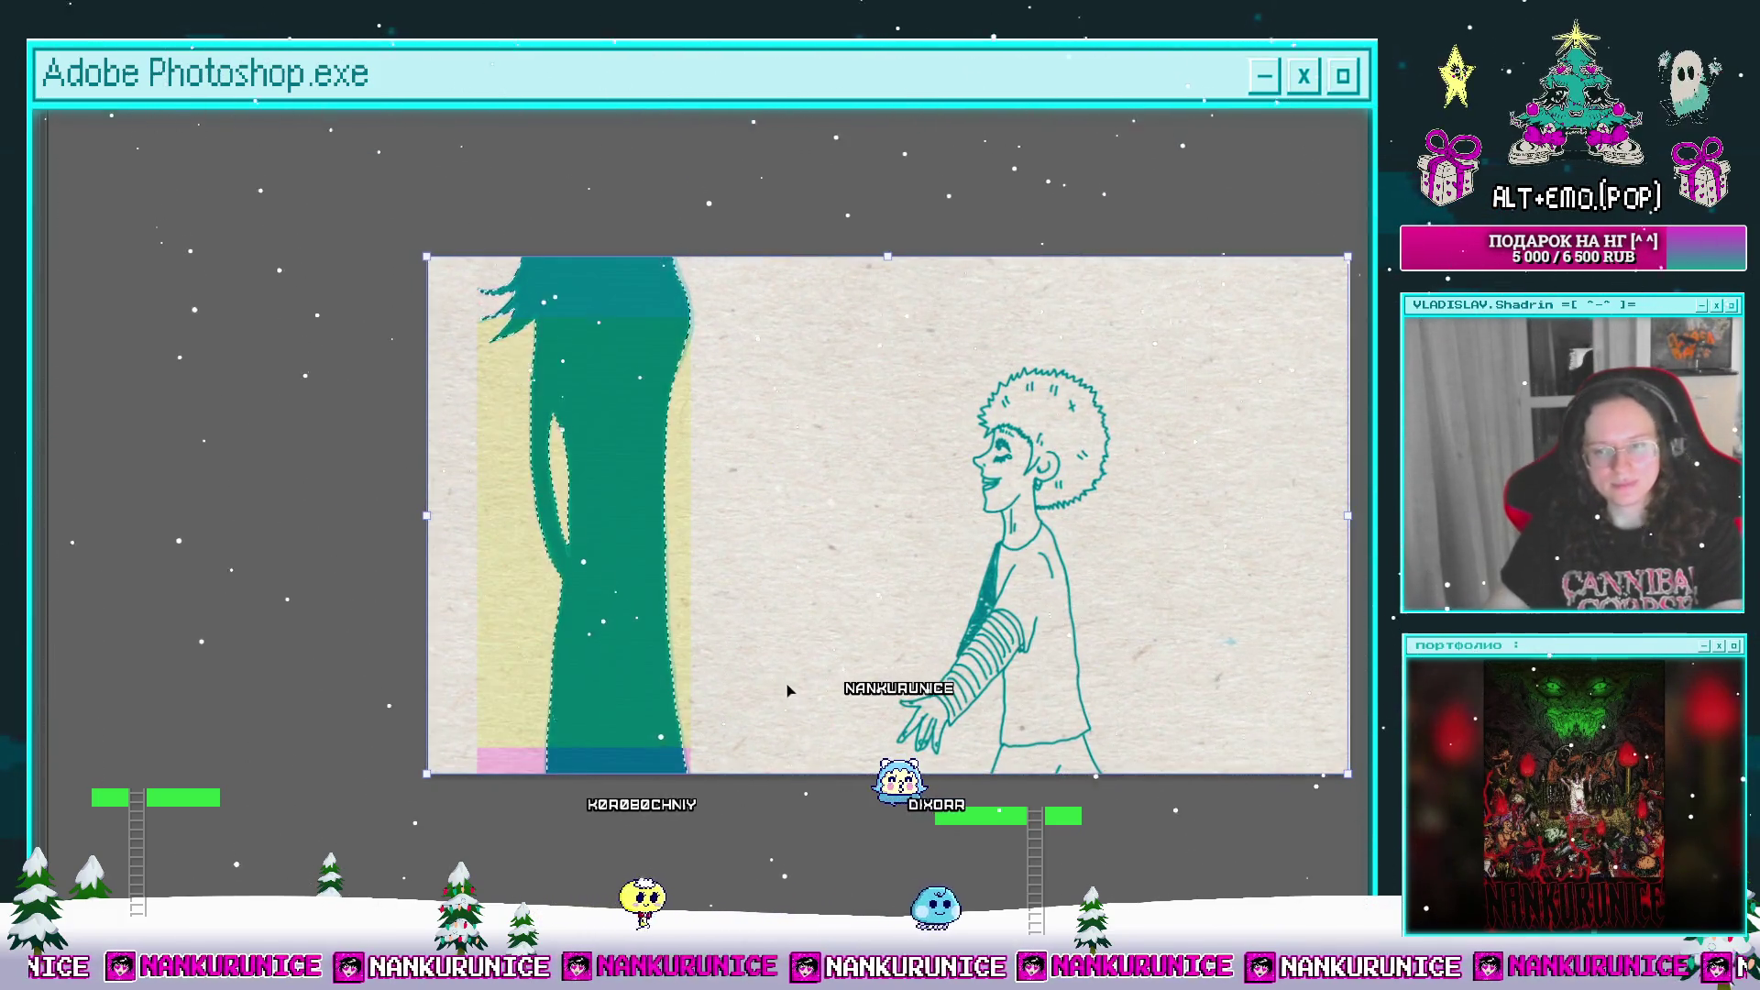
key("Left")
key("Left")
key("Left")
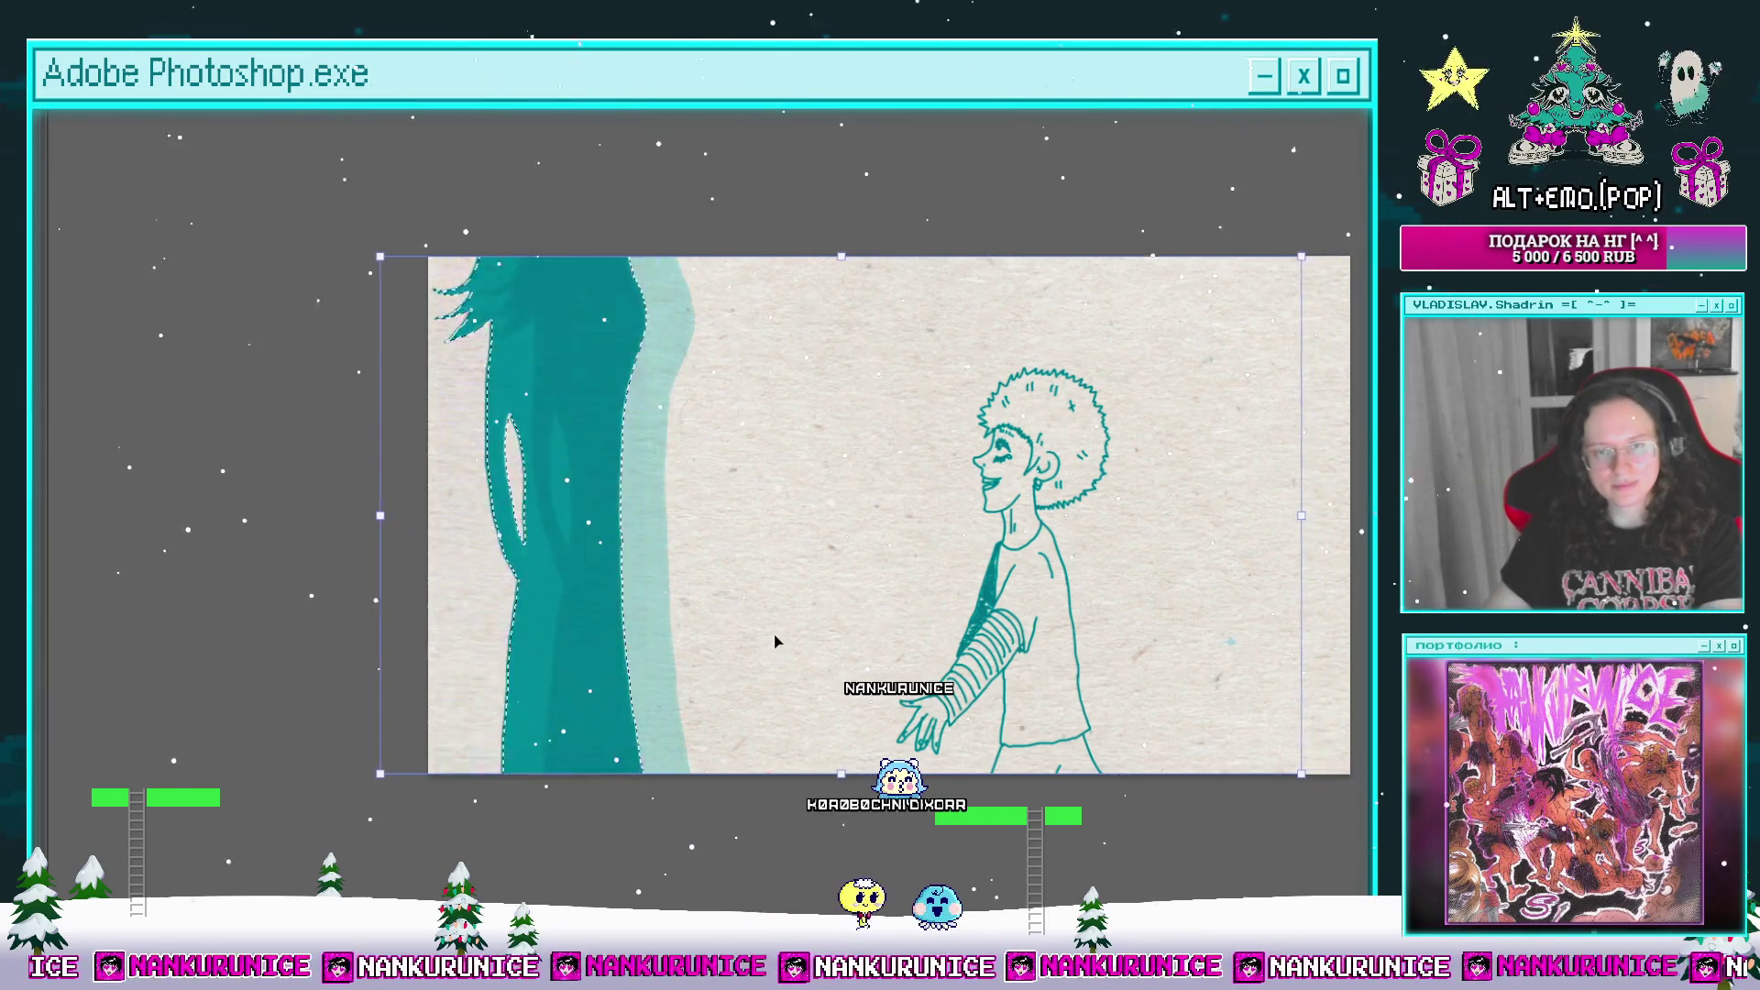
key("Left")
key("Left")
key("Left")
key("Return")
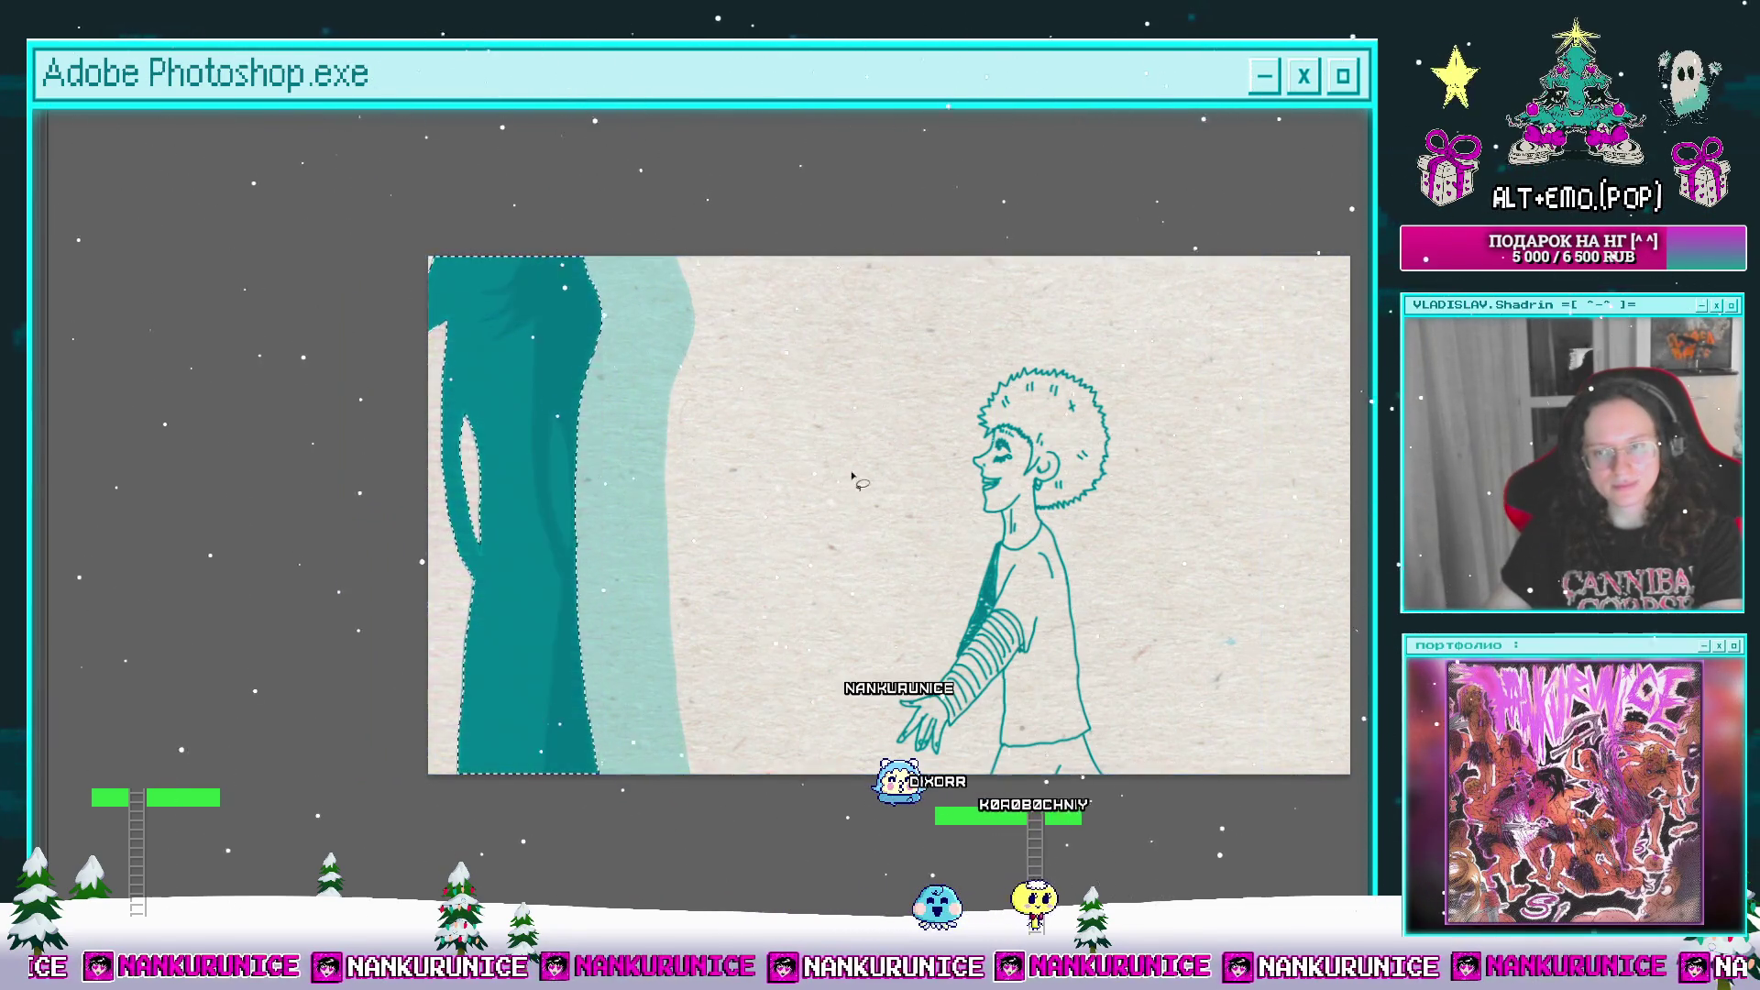
key("ctrl+d")
key("f")
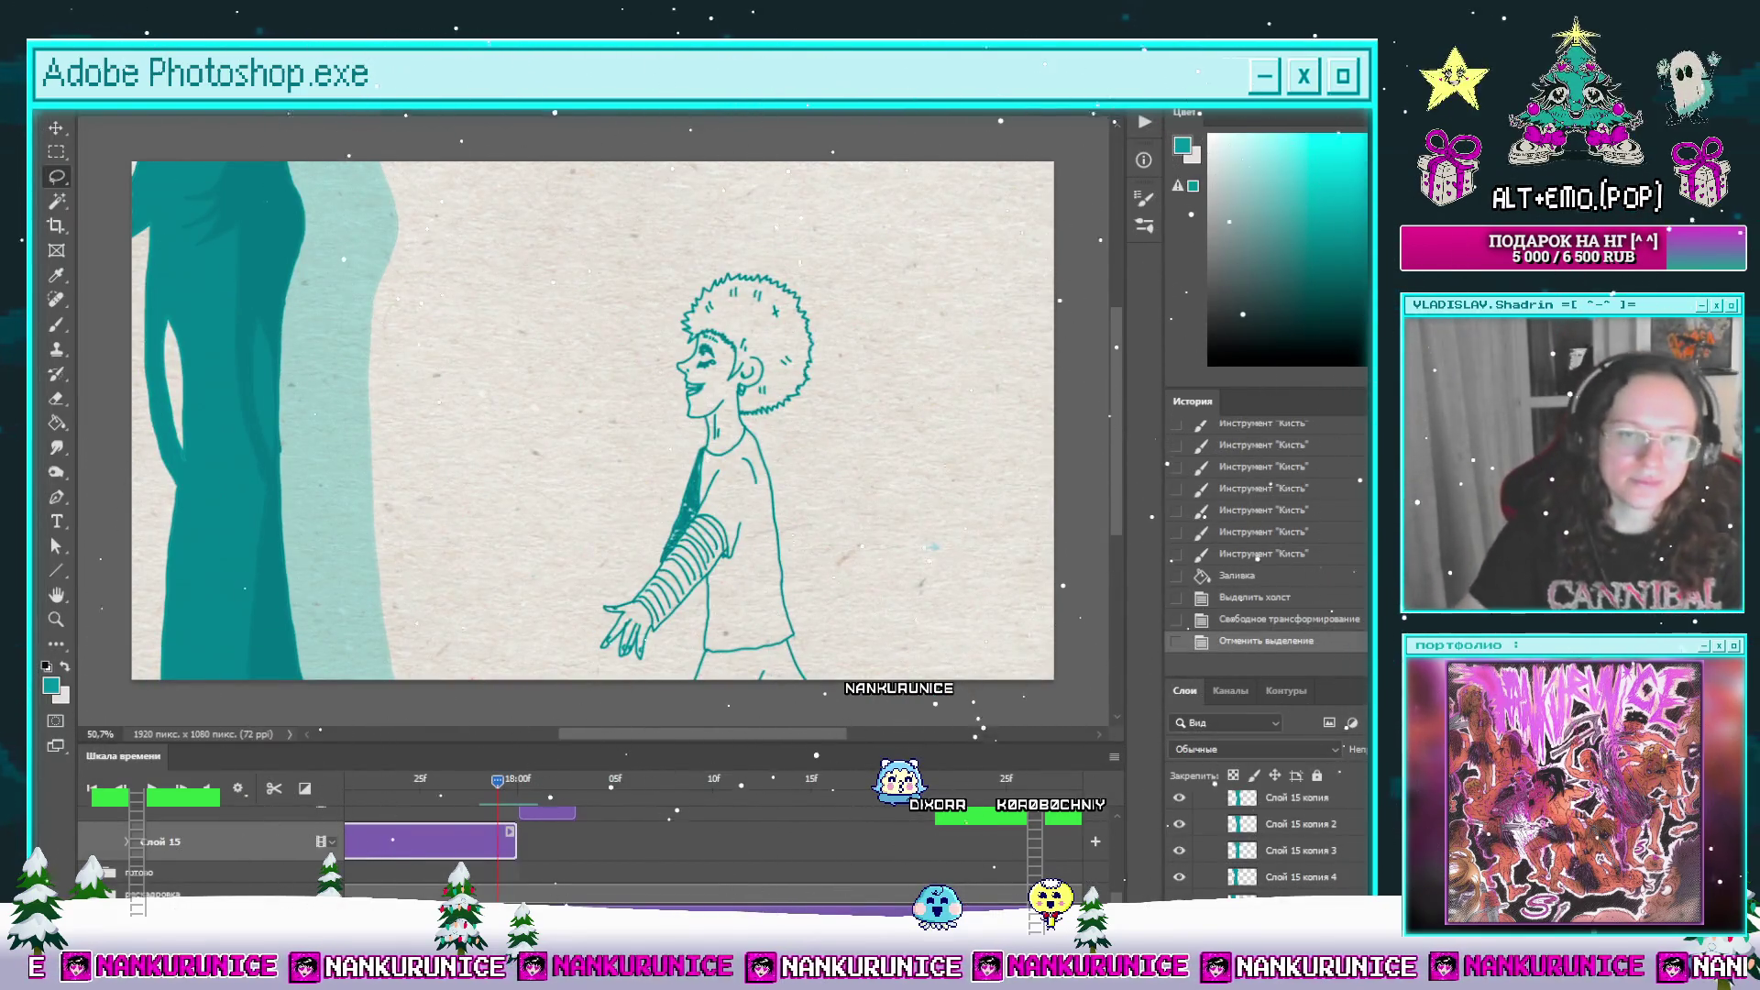
key("Left")
key("Left")
key("Left")
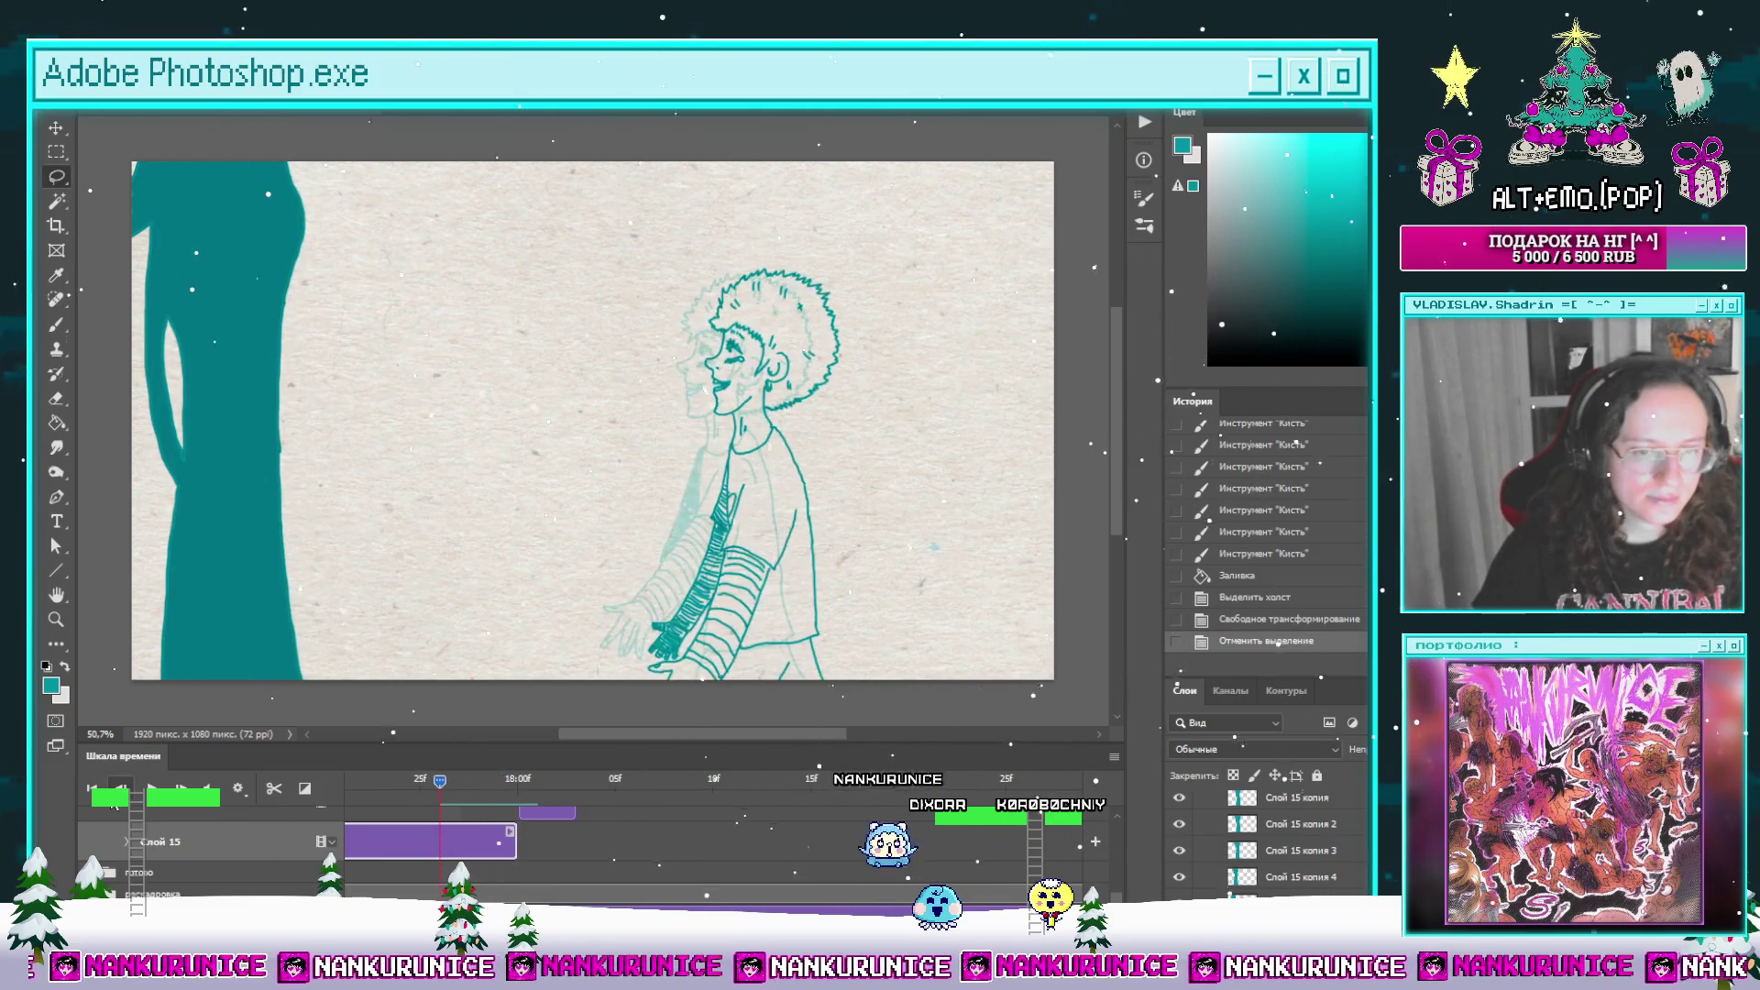
Step: Split the clip, replace the extra layer copy with a duplicate silhouette layer moved down the stack
left_click(273, 789)
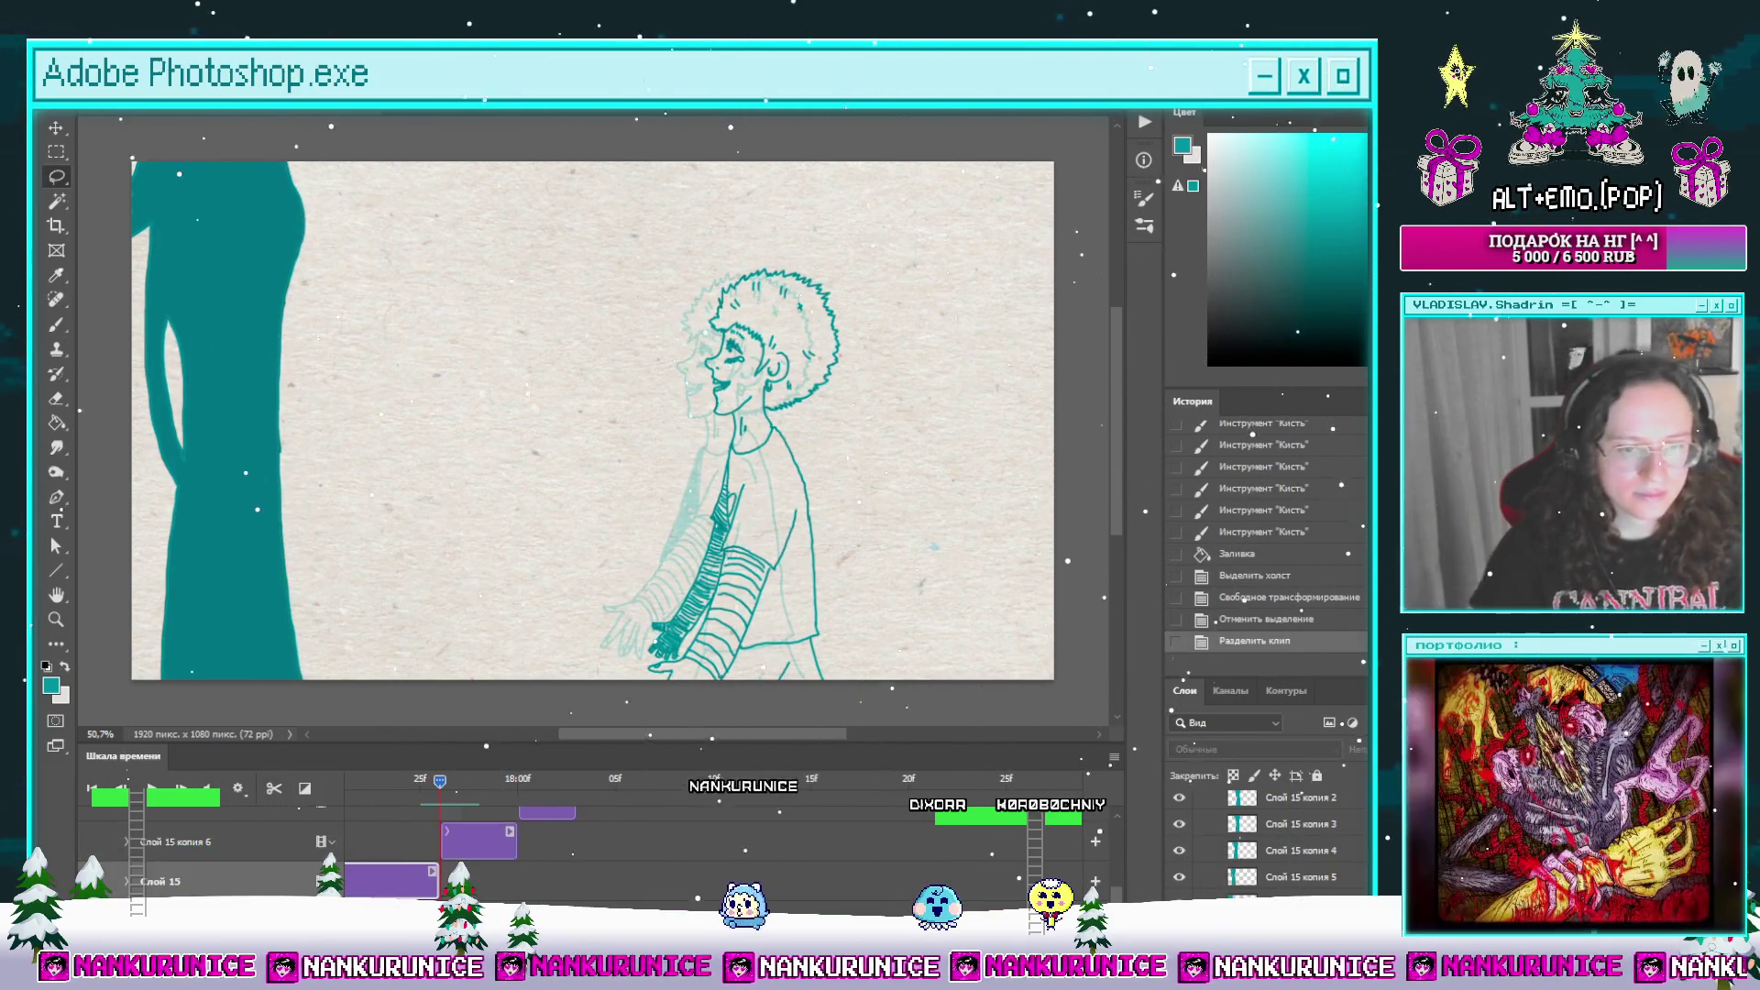
scroll(705, 393, "down", 2)
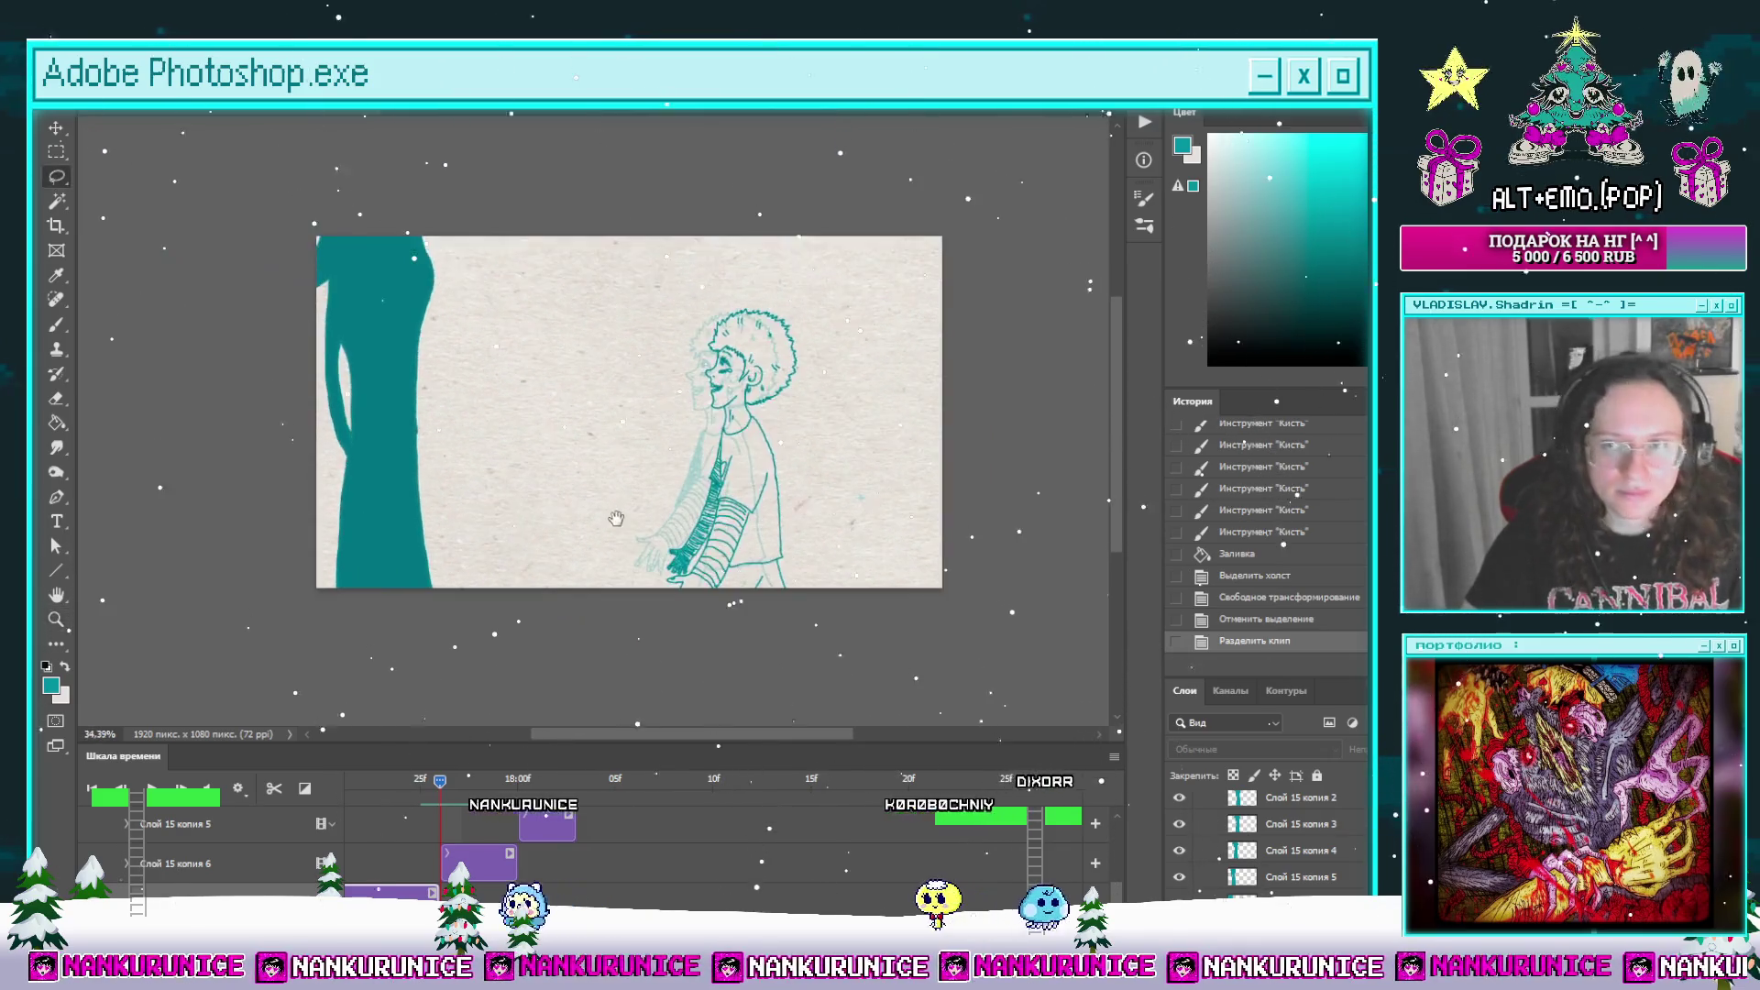
key("Delete")
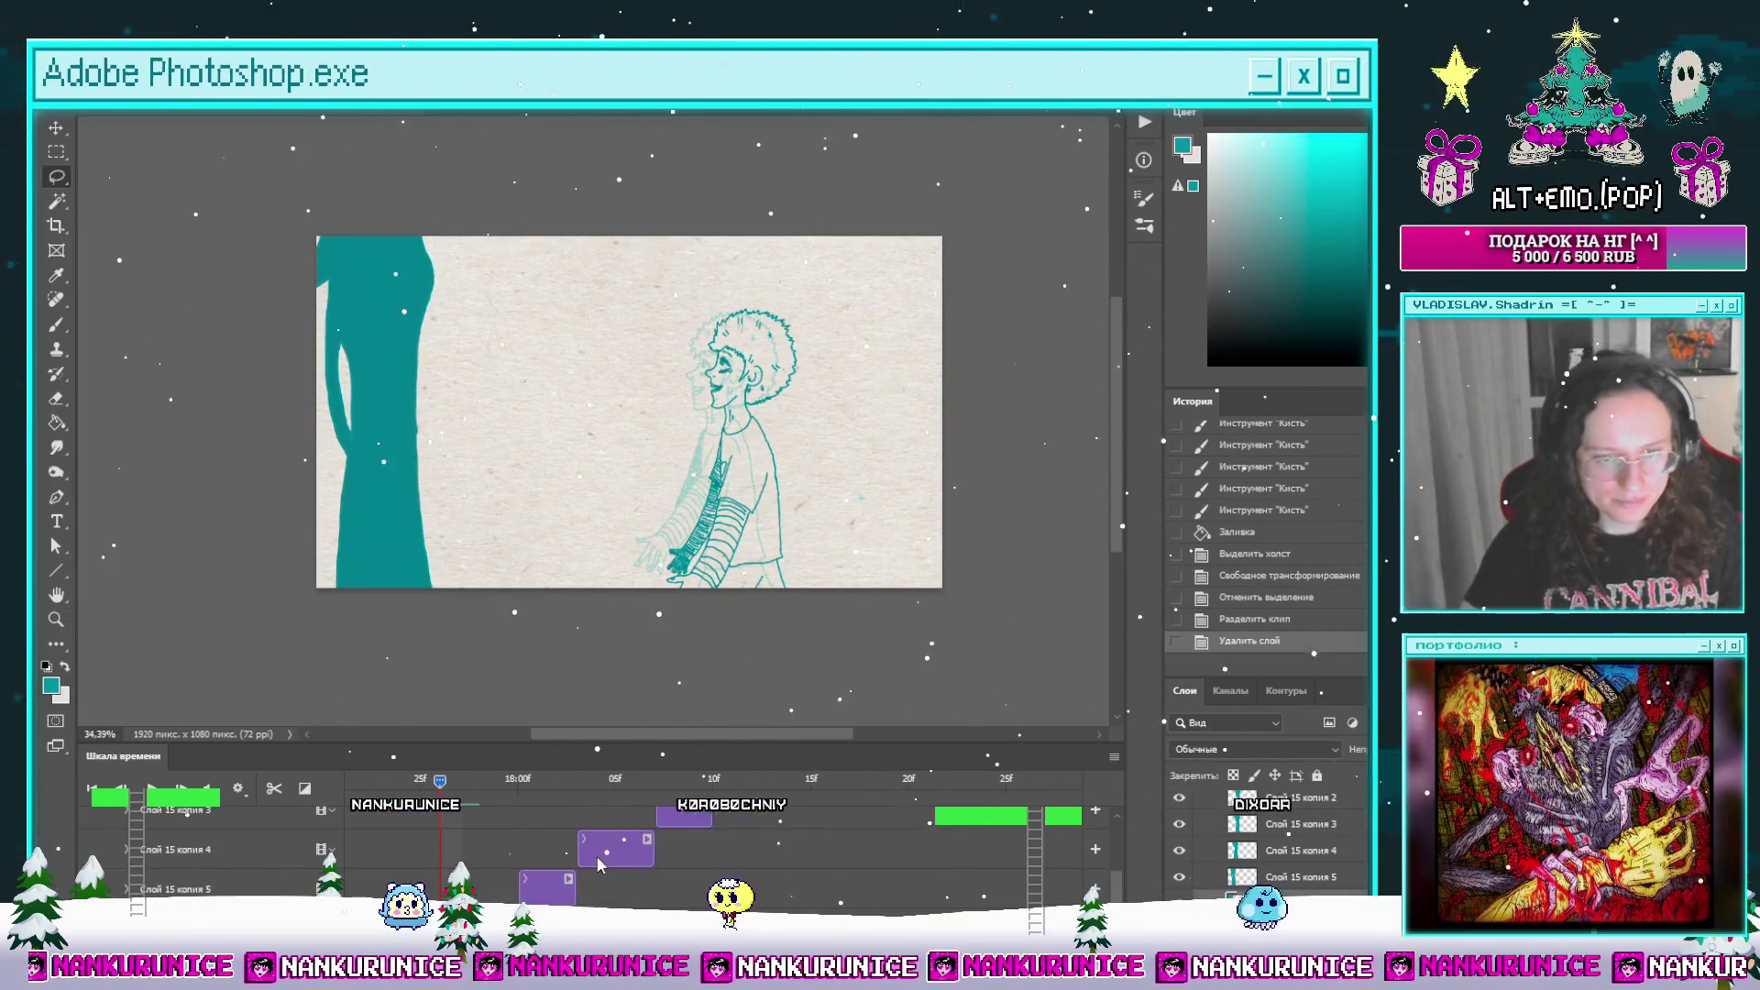
key("ctrl+j")
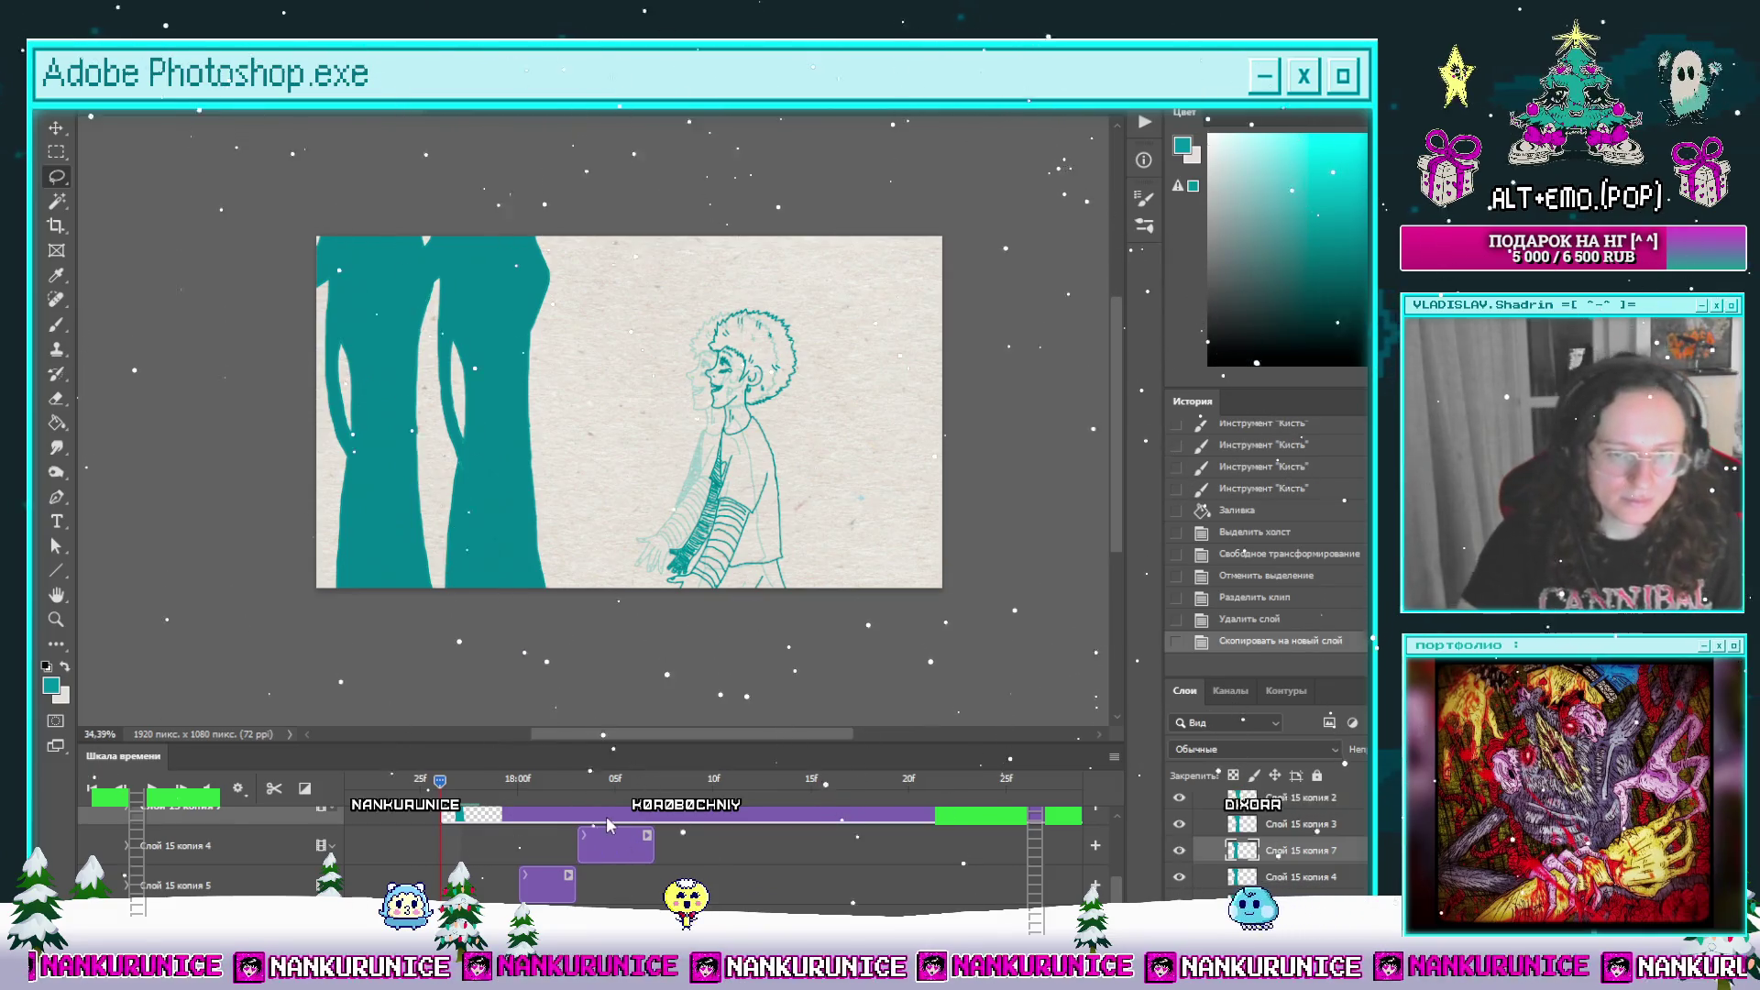
key("ctrl+shift+bracketleft")
key("ctrl+shift+bracketleft")
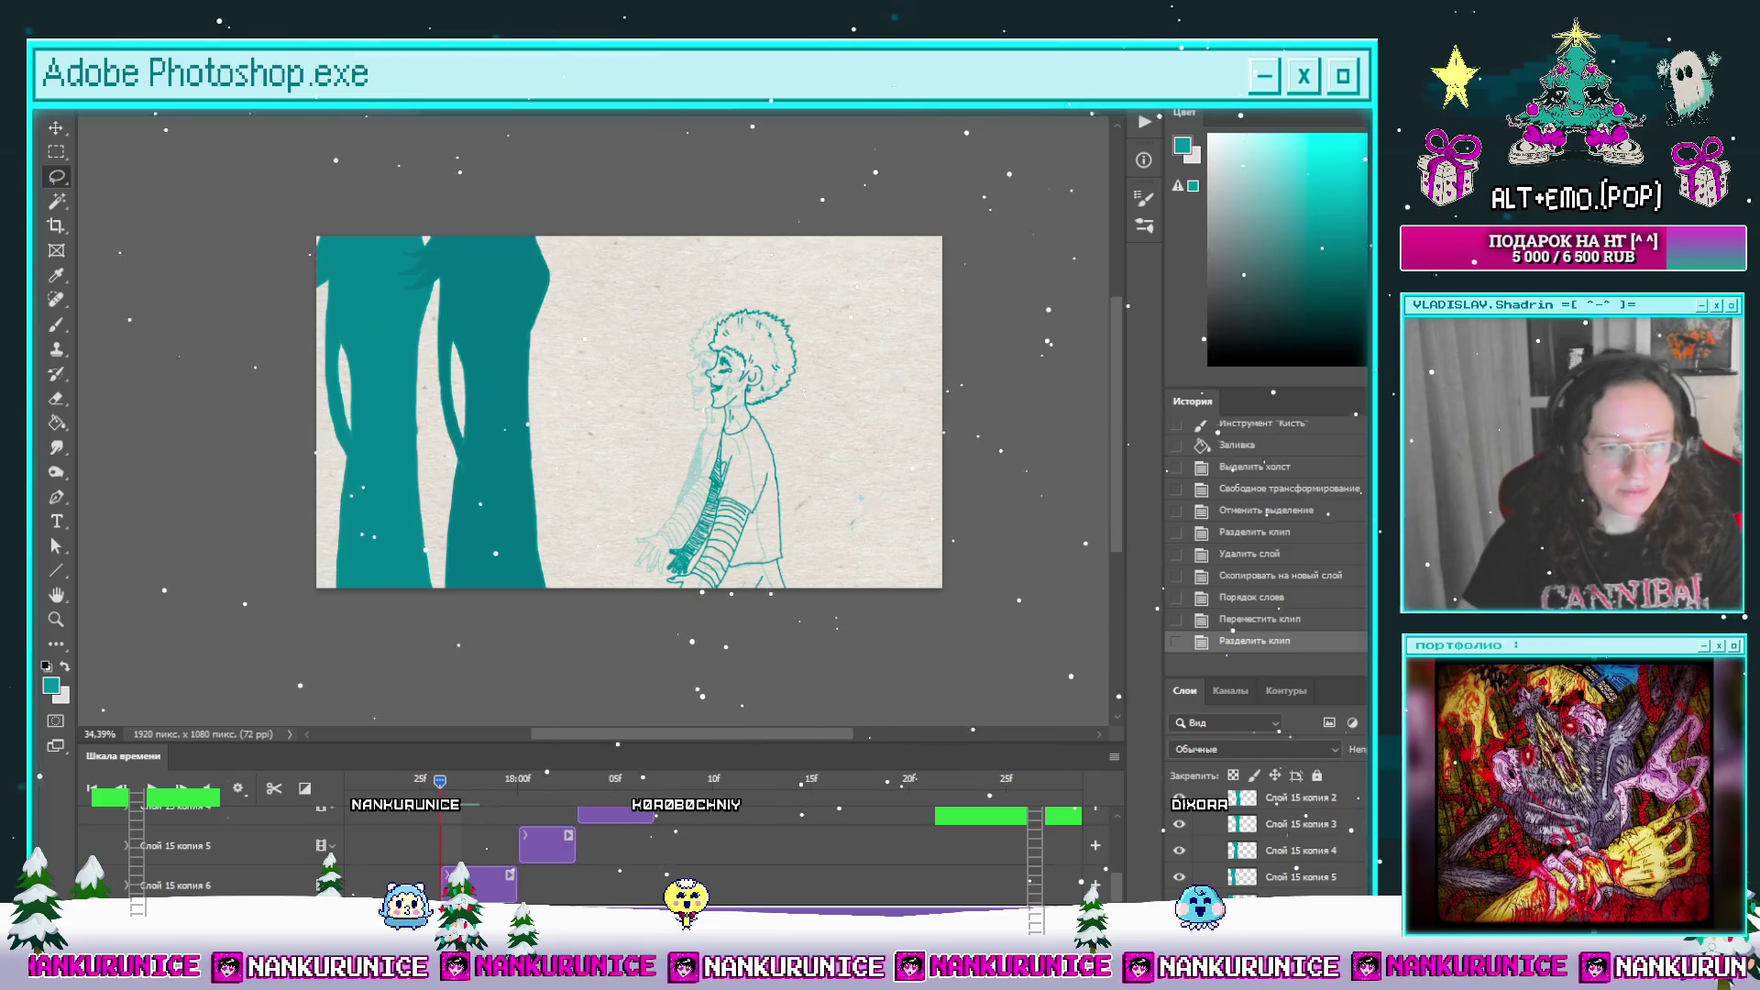
key("Delete")
left_click(399, 778)
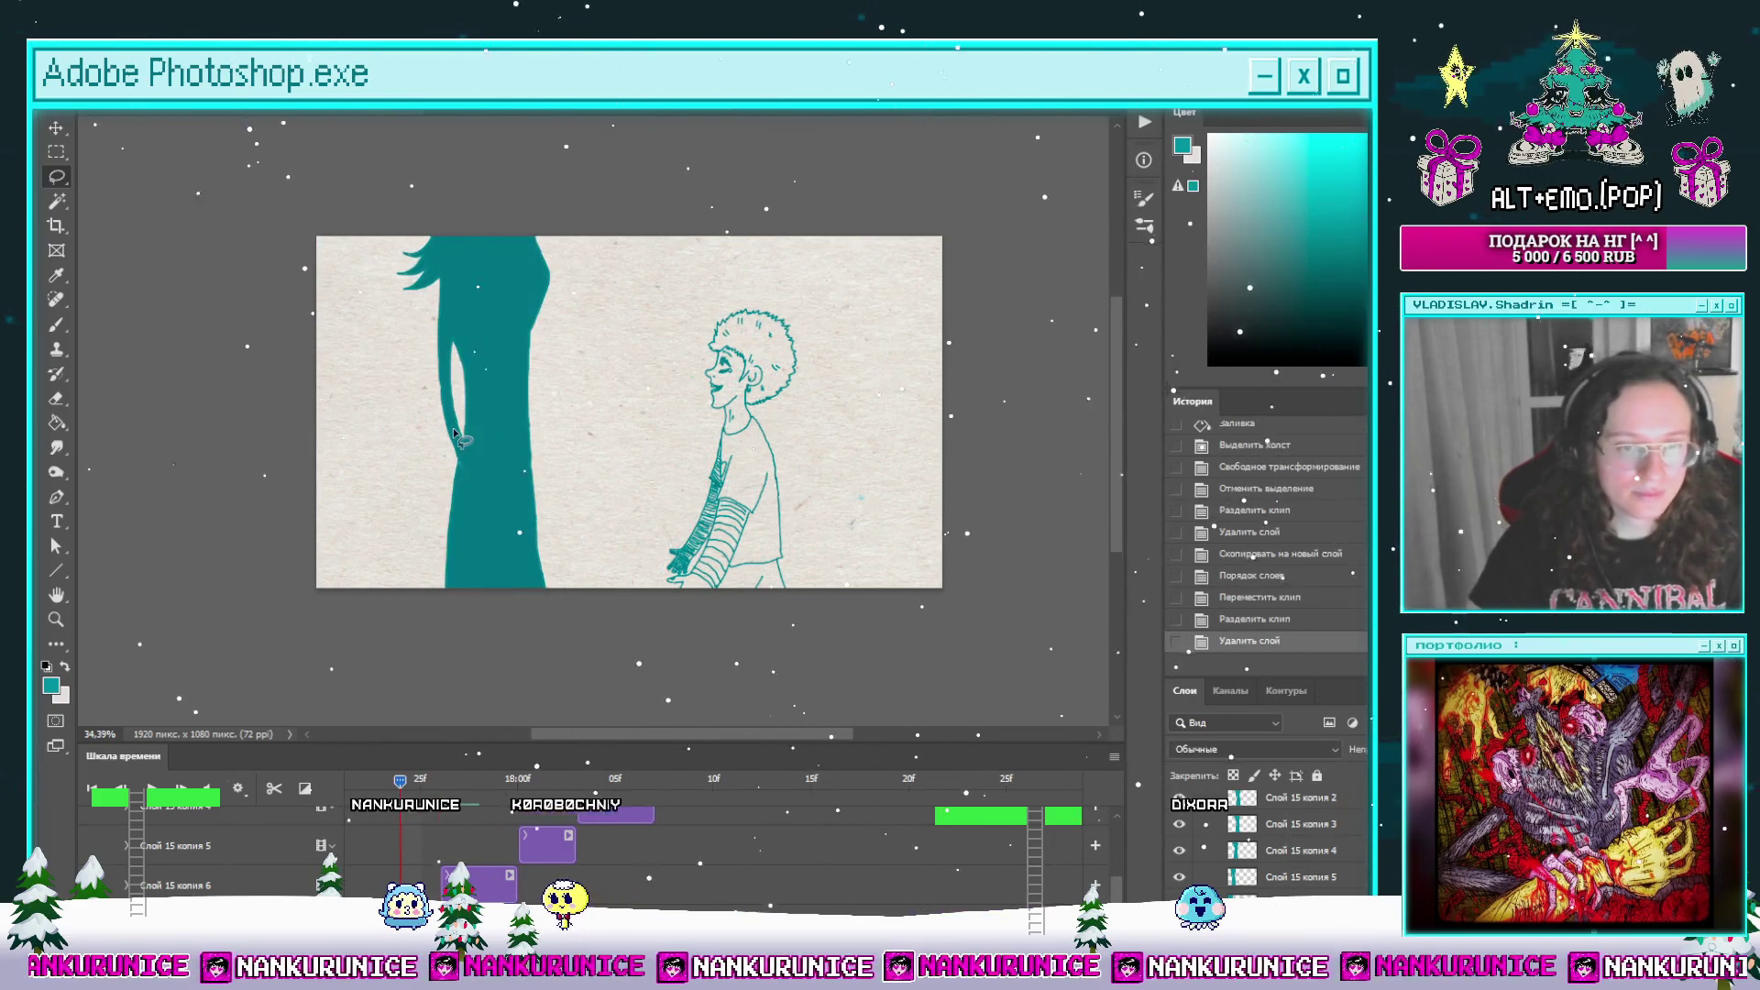
left_click(423, 781)
Step: Slide the silhouette left with four Shift+Left nudges to the frame edge, commit and save the file
key("ctrl+t")
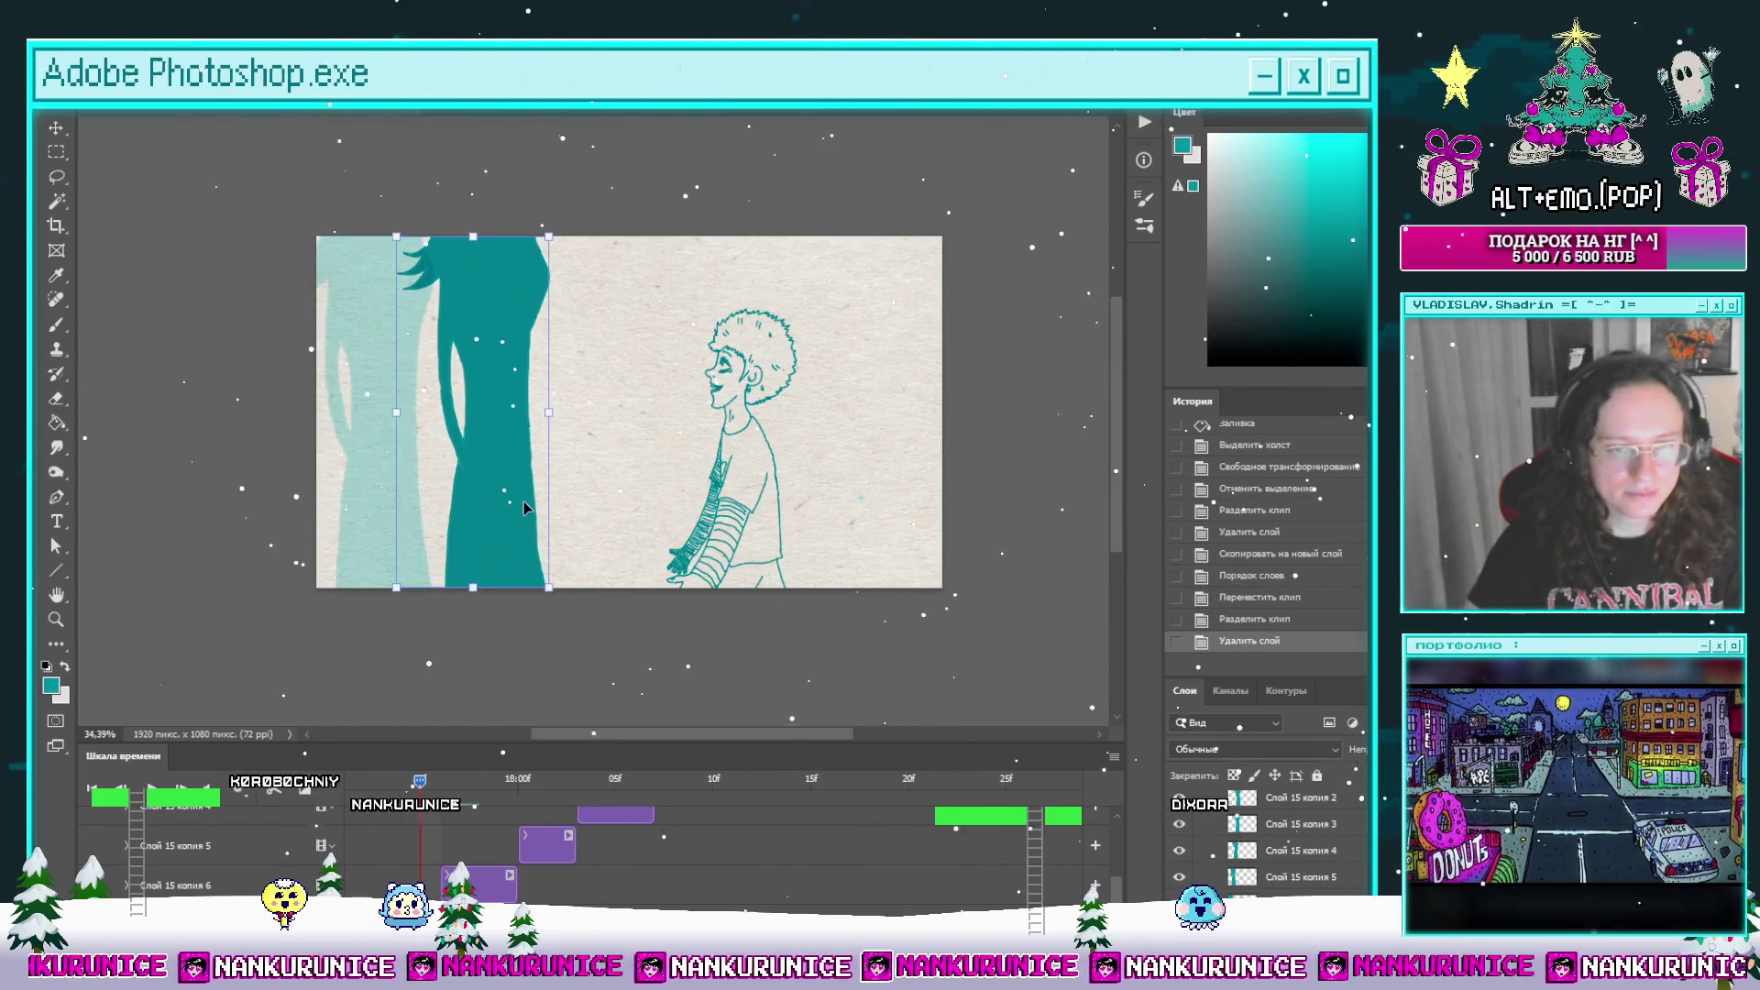
key("shift+Left")
key("shift+Left")
key("shift+Left")
key("shift+Left")
key("shift+Left")
key("shift+Left")
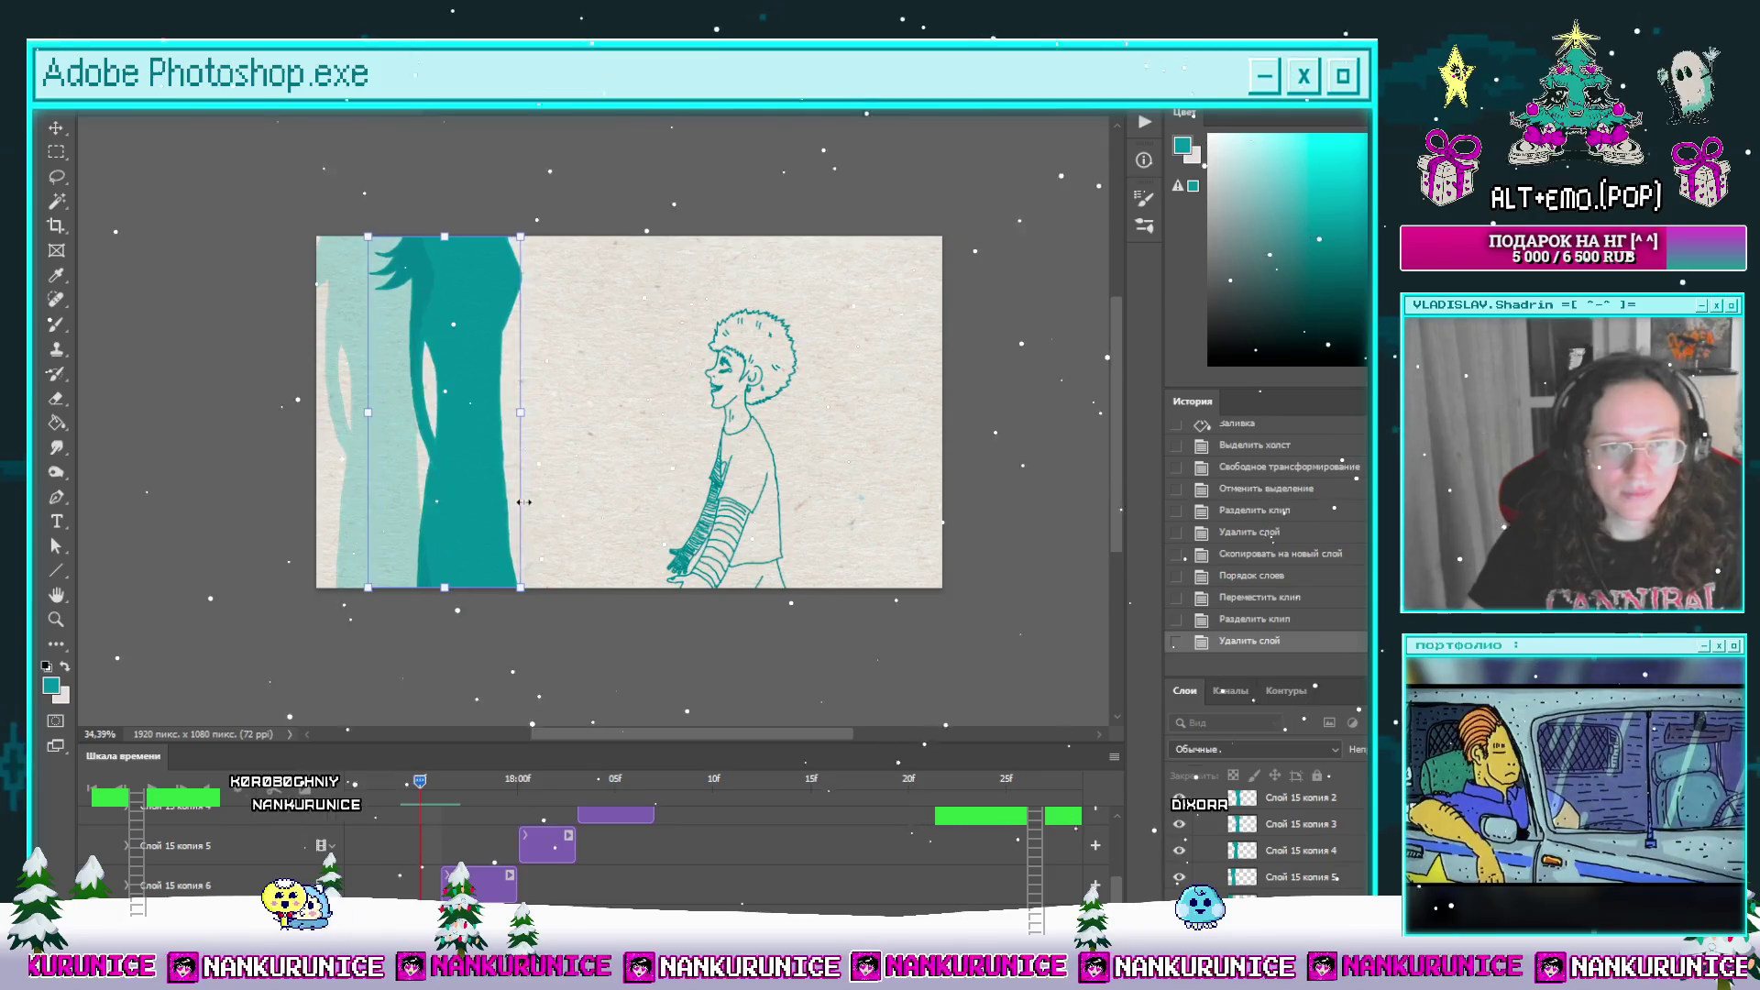
key("shift+Left")
key("shift+Left")
key("shift+Left")
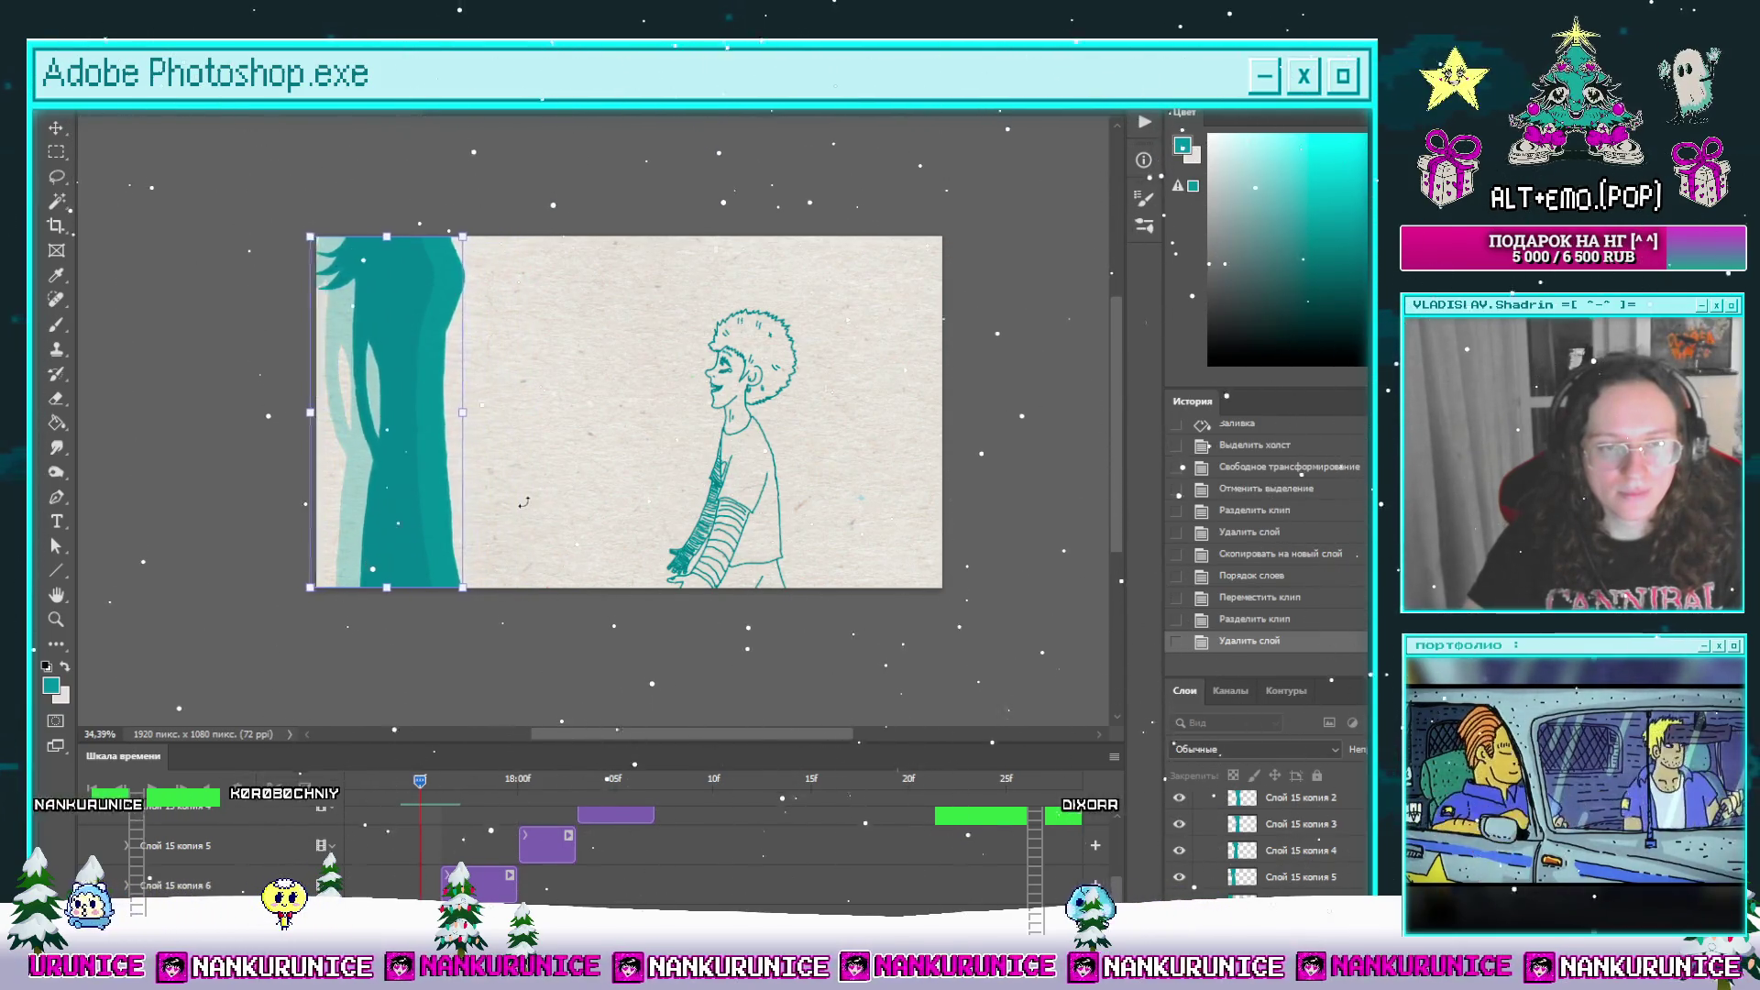
key("shift+Left")
key("shift+Left")
key("shift+Left")
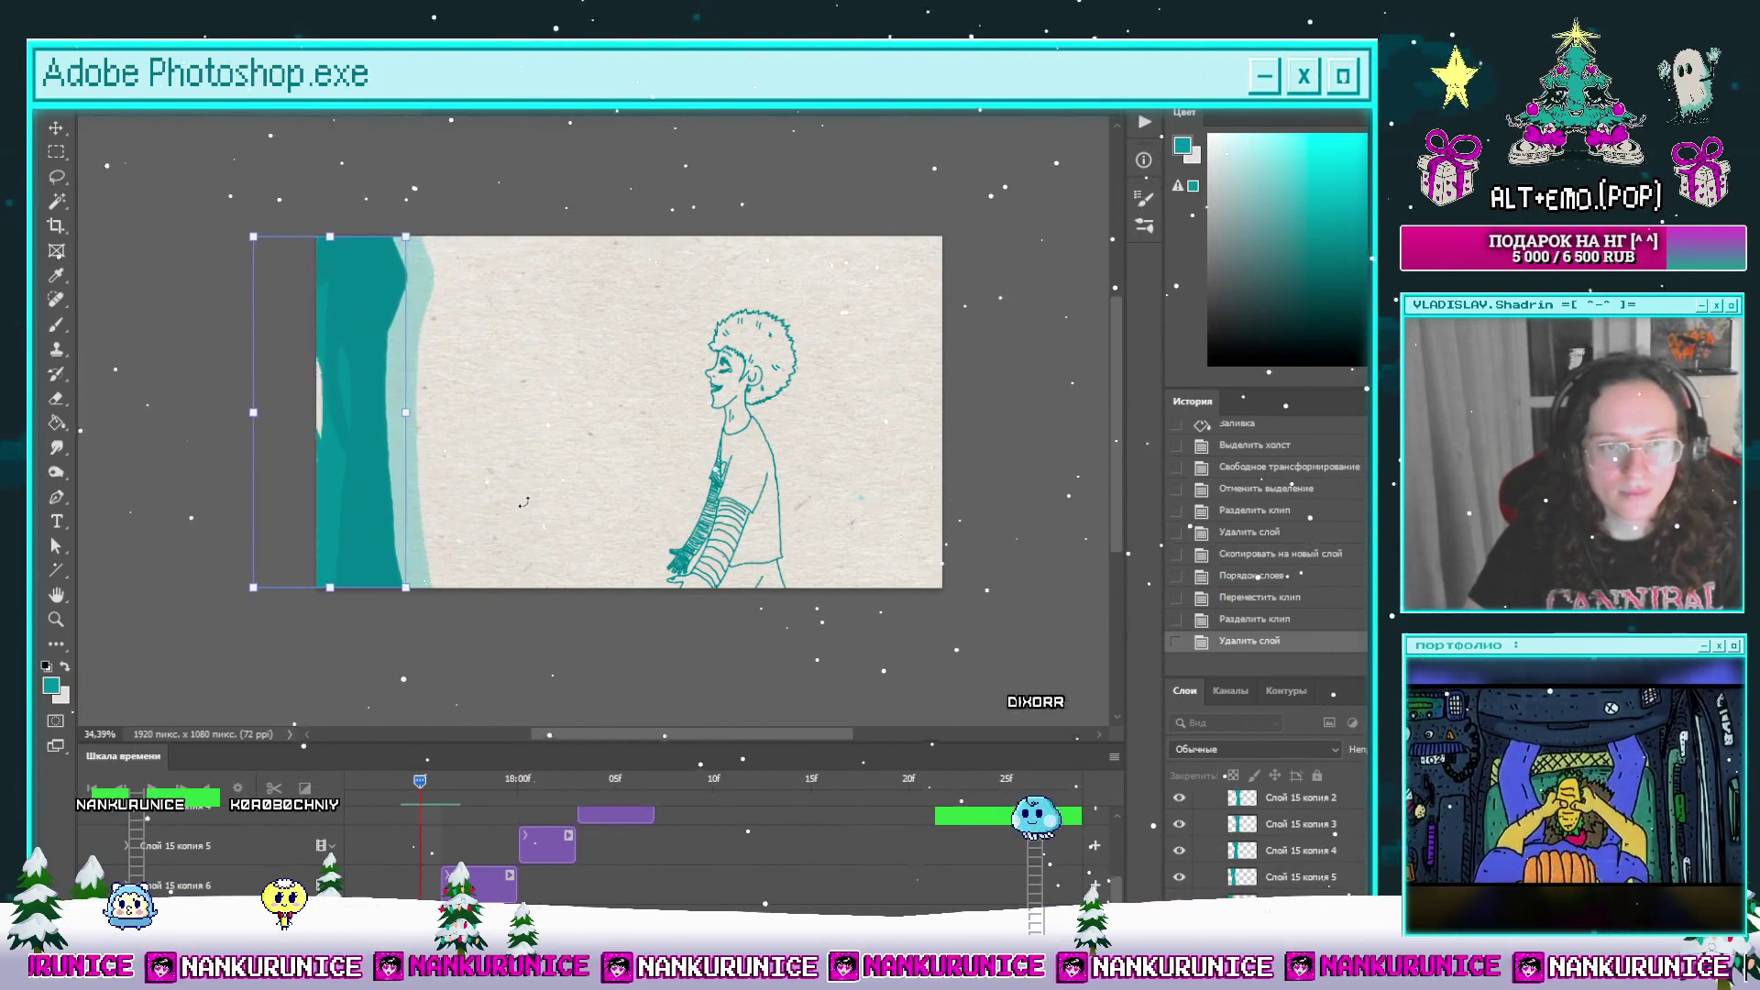
key("shift+Left")
key("shift+Left")
key("shift+Left")
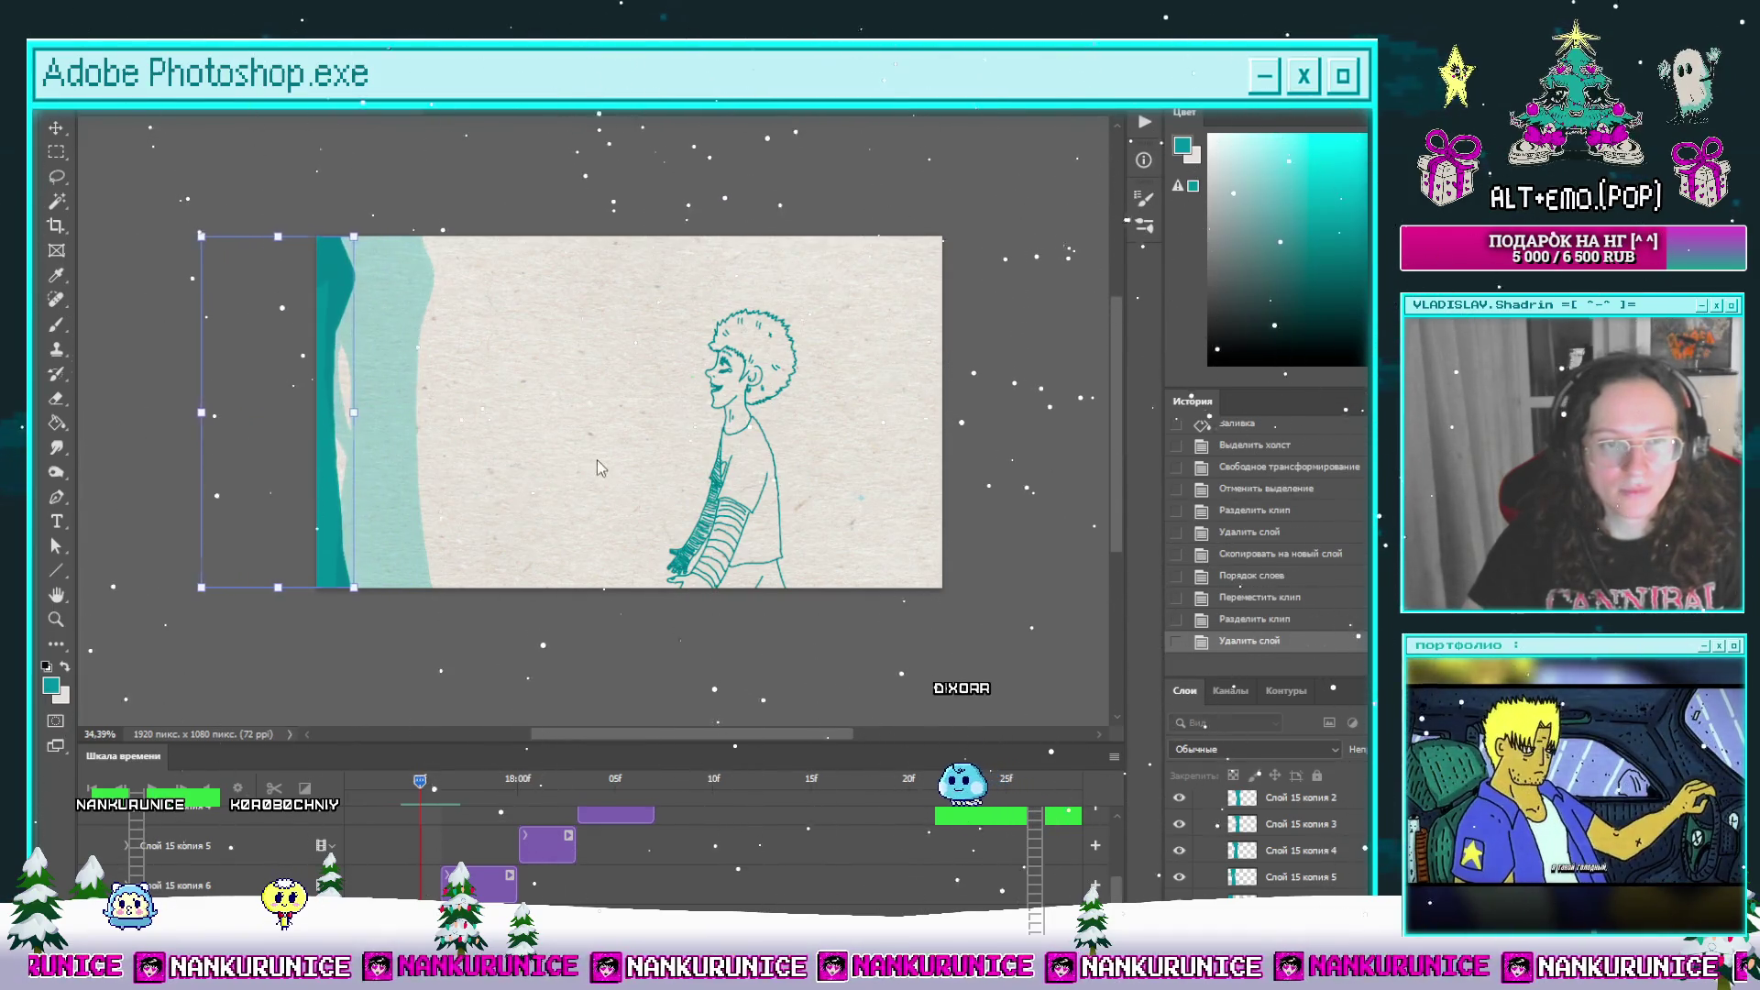
key("Return")
key("l")
key("ctrl+s")
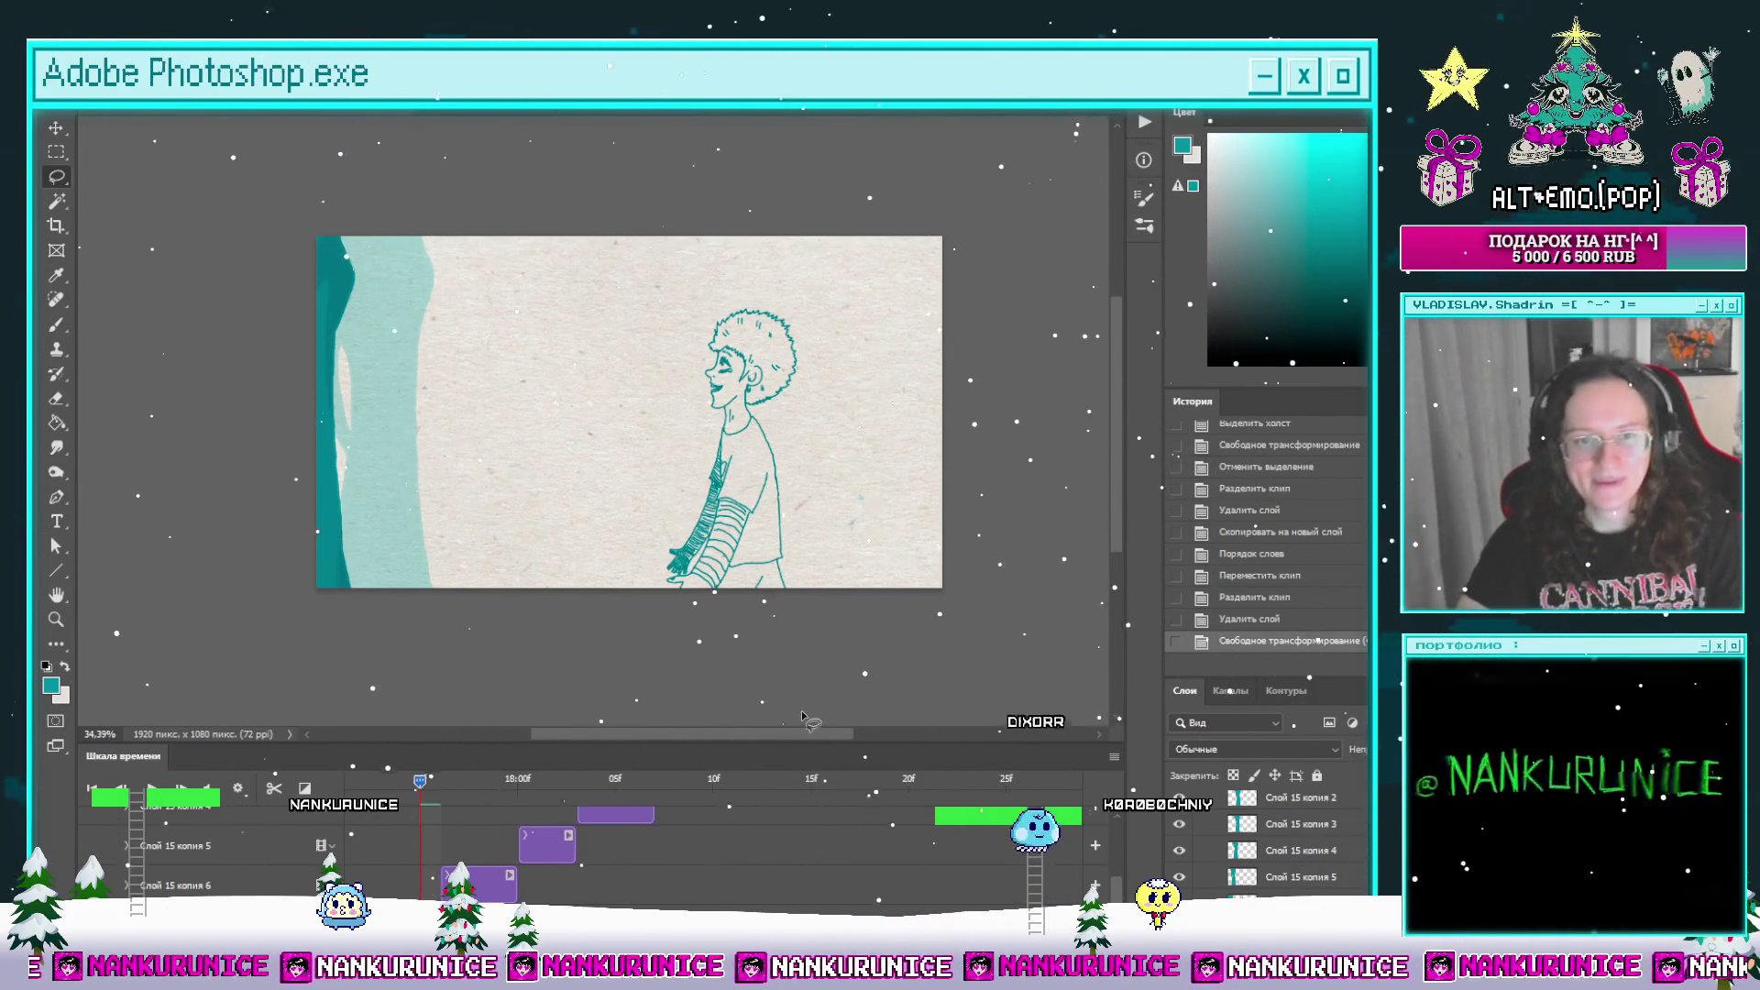
key("space")
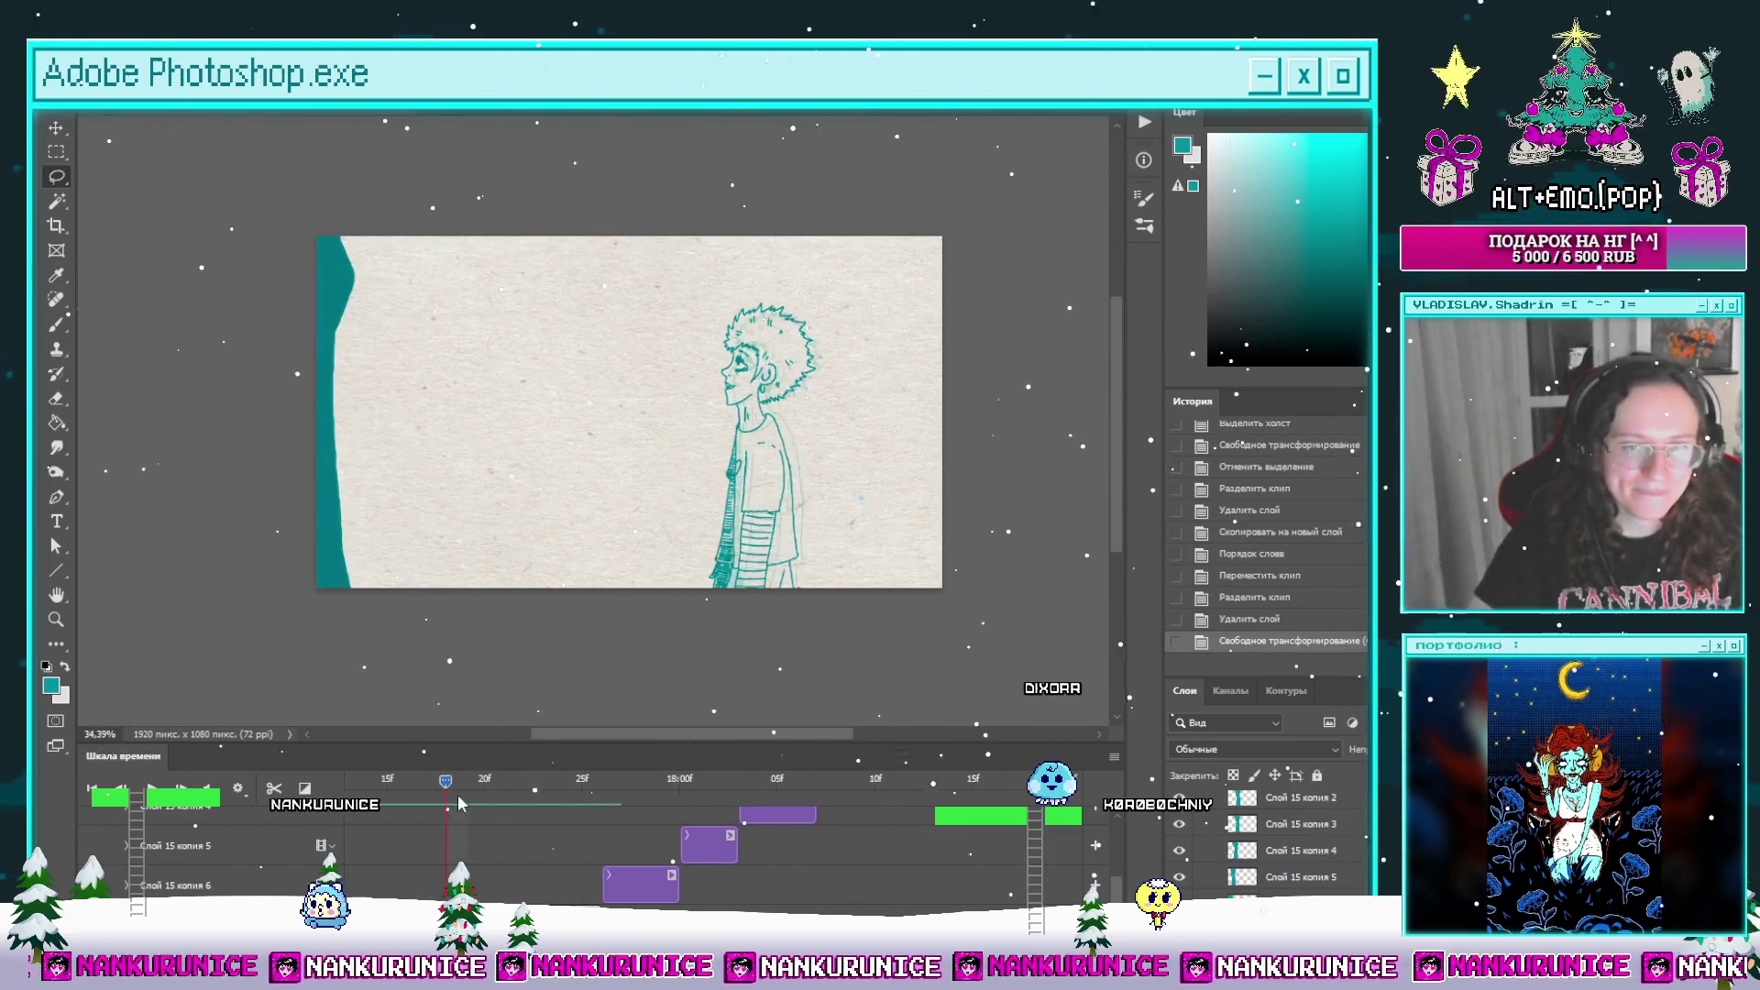
Step: Split the silhouette clip at a later frame, delete the split-off piece, and replay the animation
mouse_move(458, 790)
left_mouse_down()
mouse_move(579, 790)
mouse_move(543, 790)
left_mouse_up()
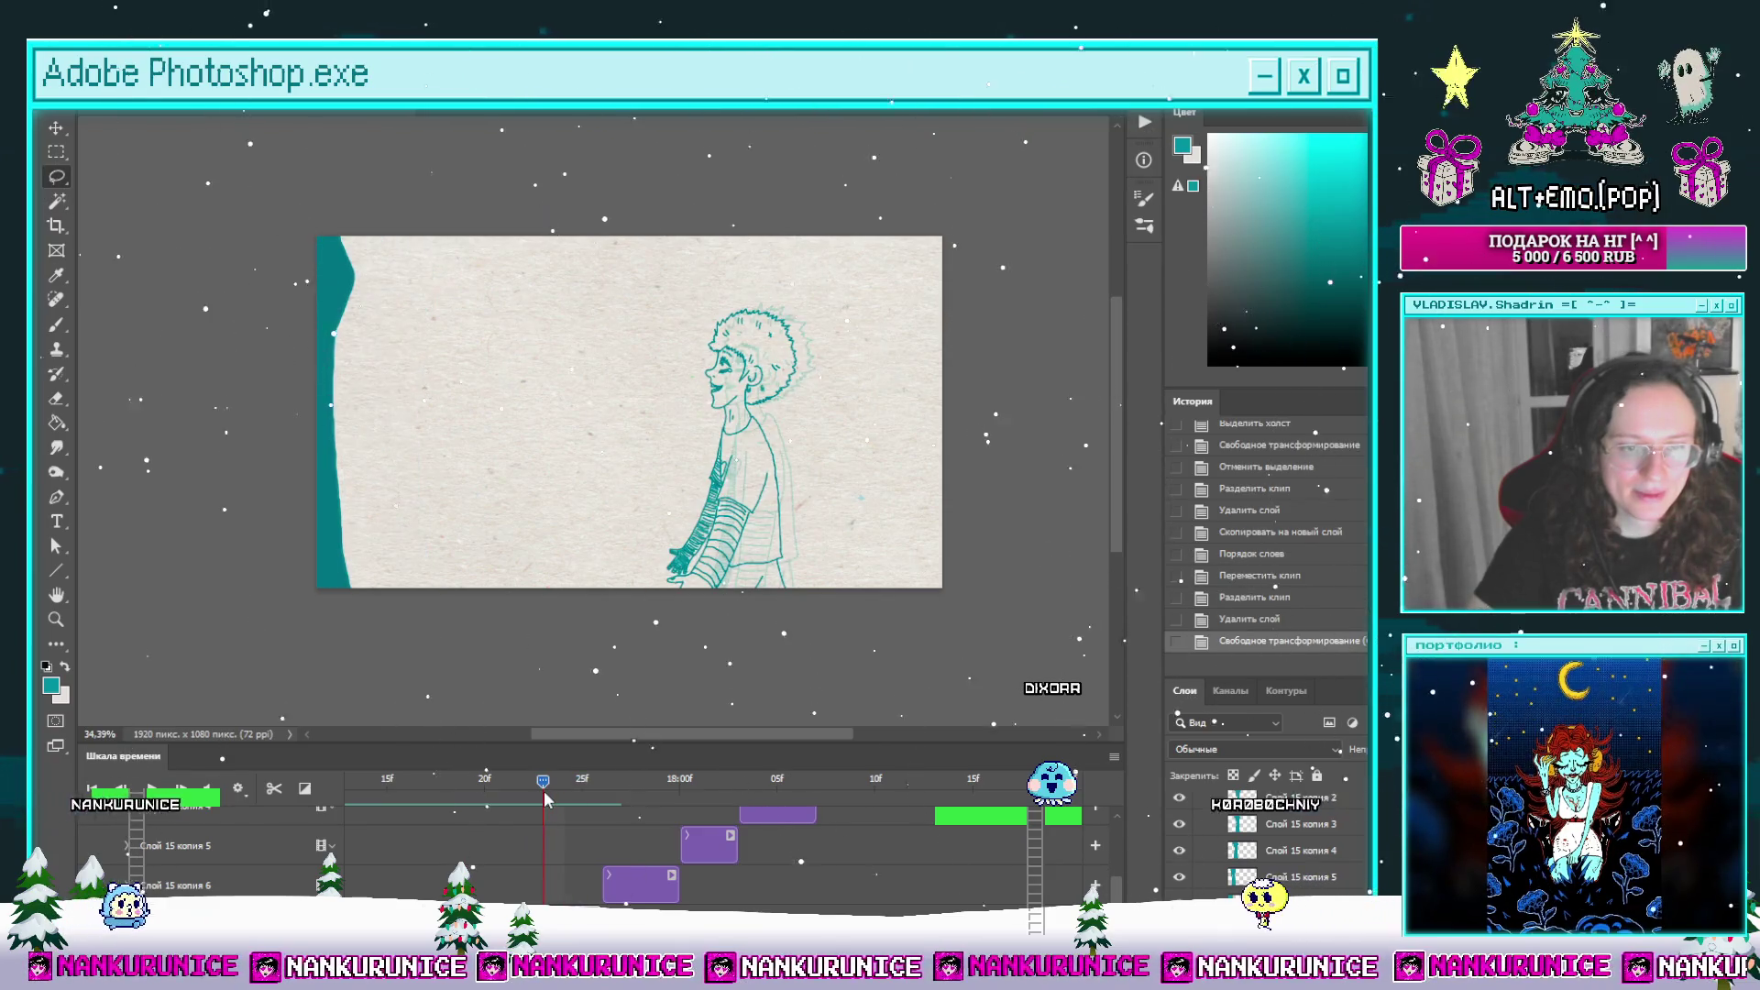
left_click(274, 789)
key("Delete")
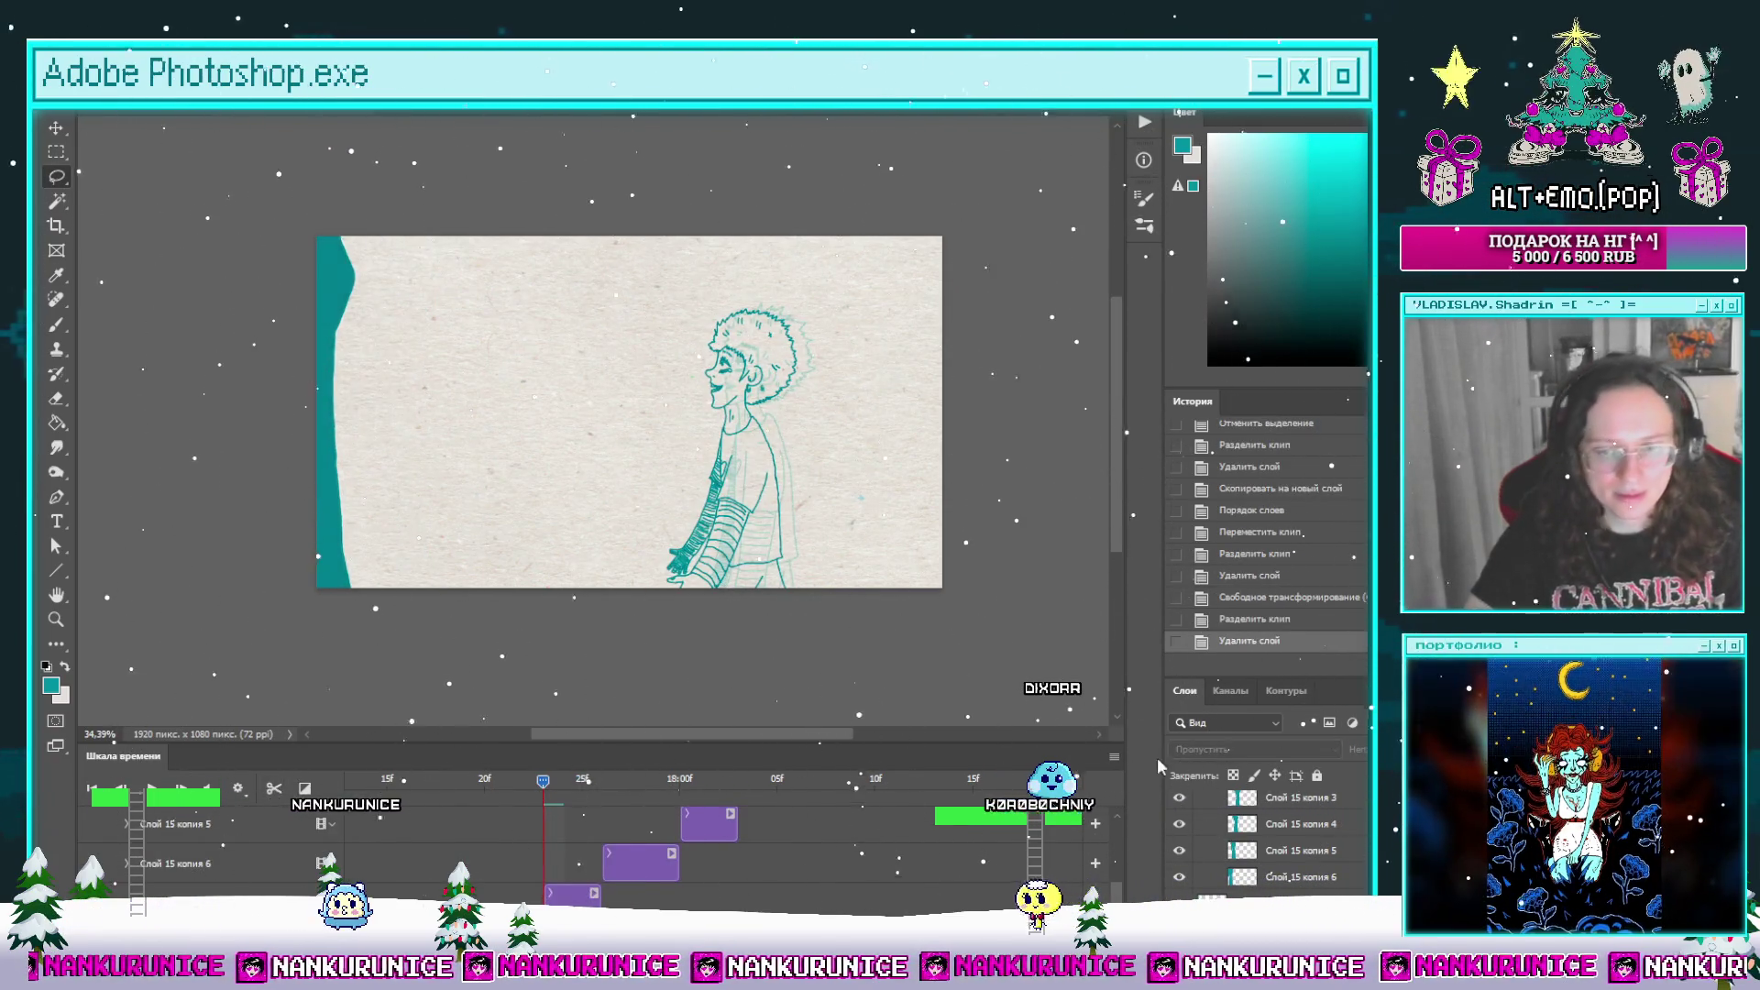
key("space")
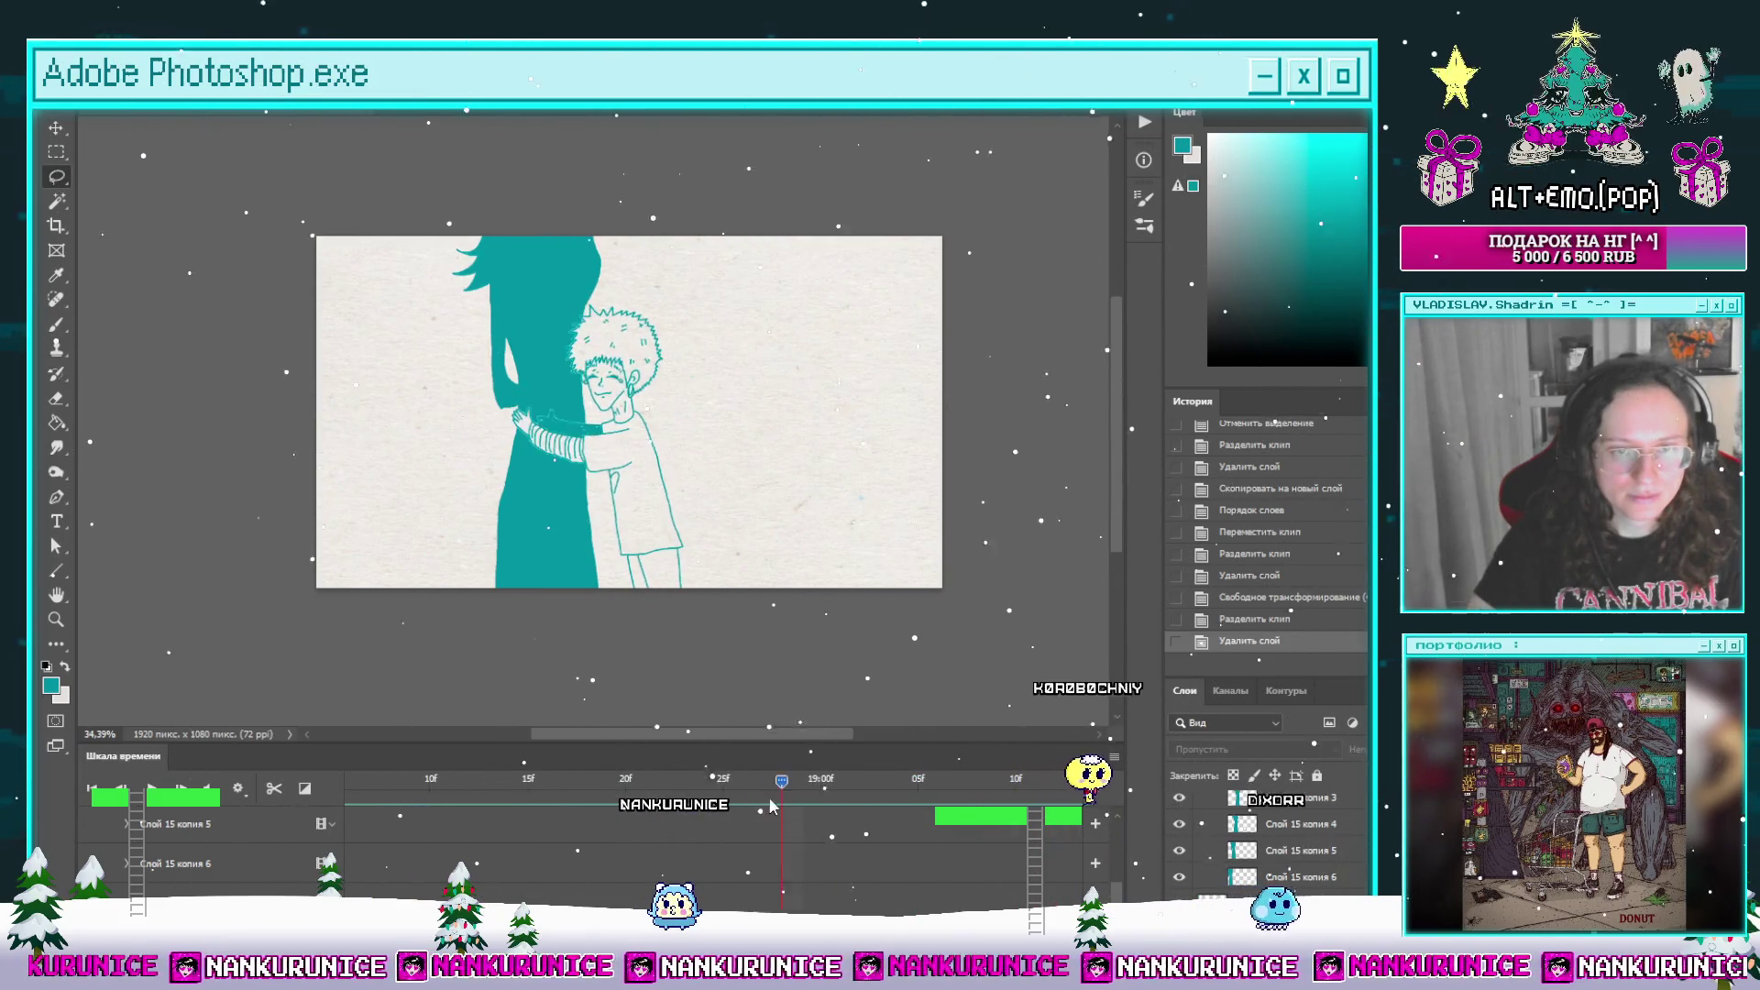
Step: Return to the hug frame, select the Слой 15 копия clip, and toggle the silhouette's visibility to compare
left_click(820, 803)
scroll(862, 871, "down", 3)
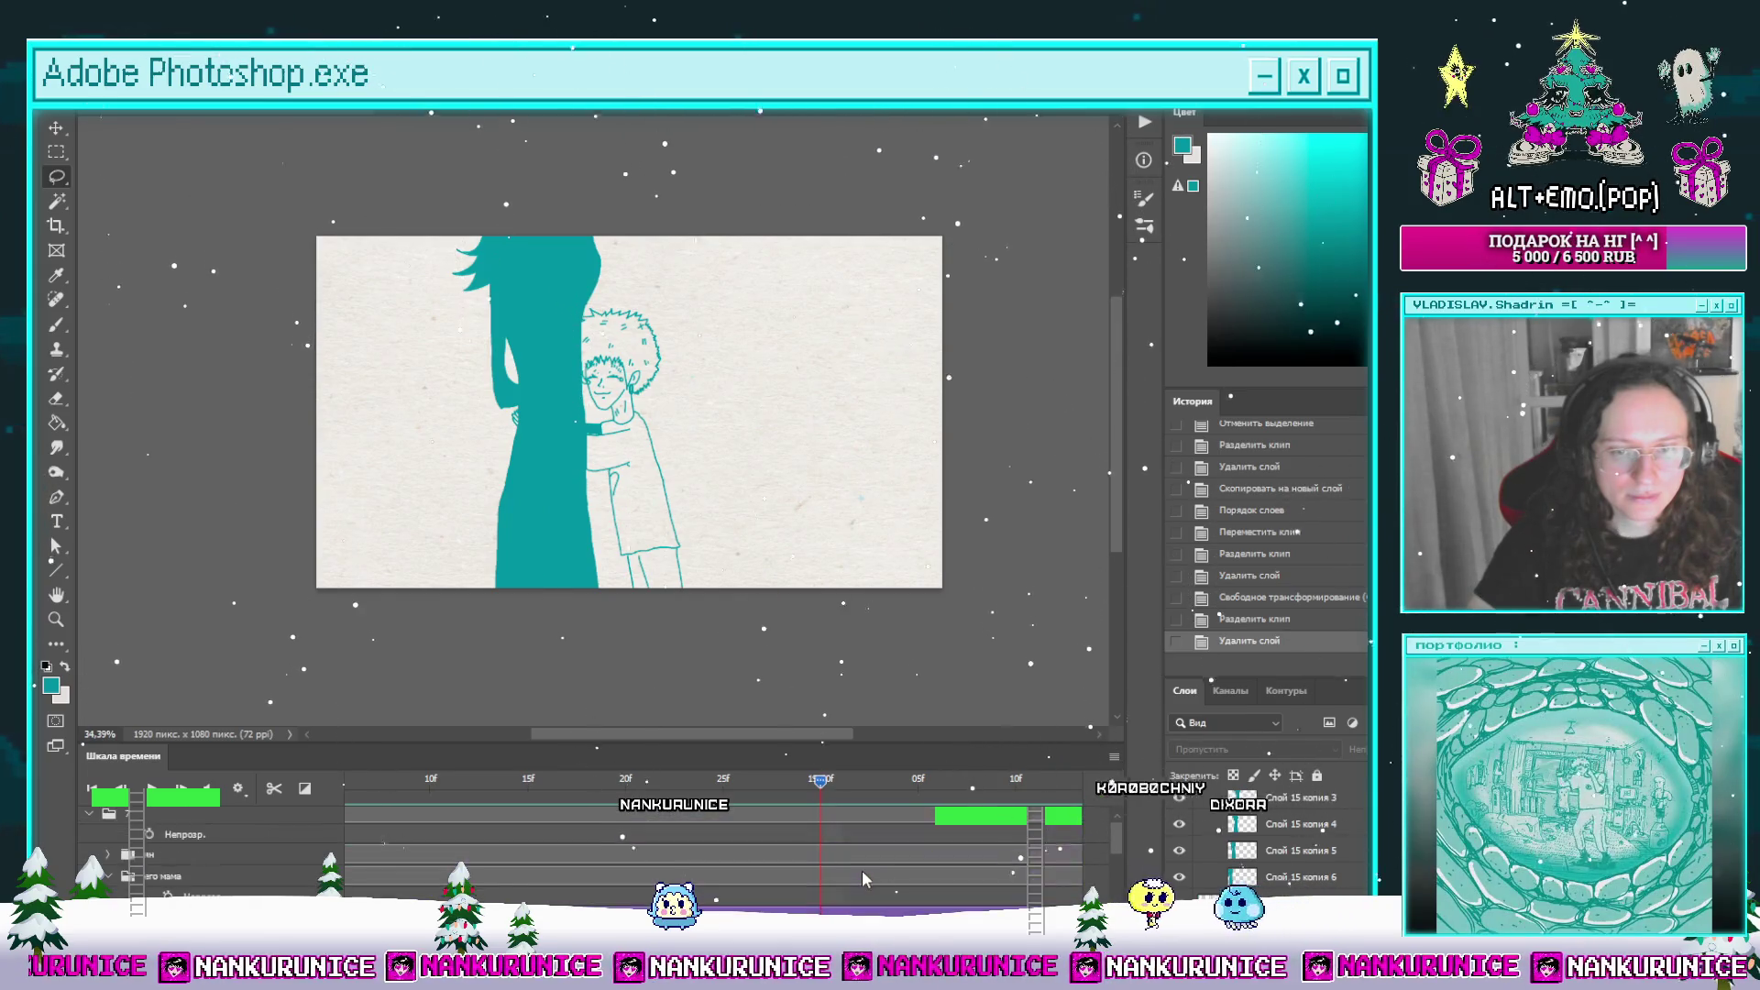
left_click(822, 906)
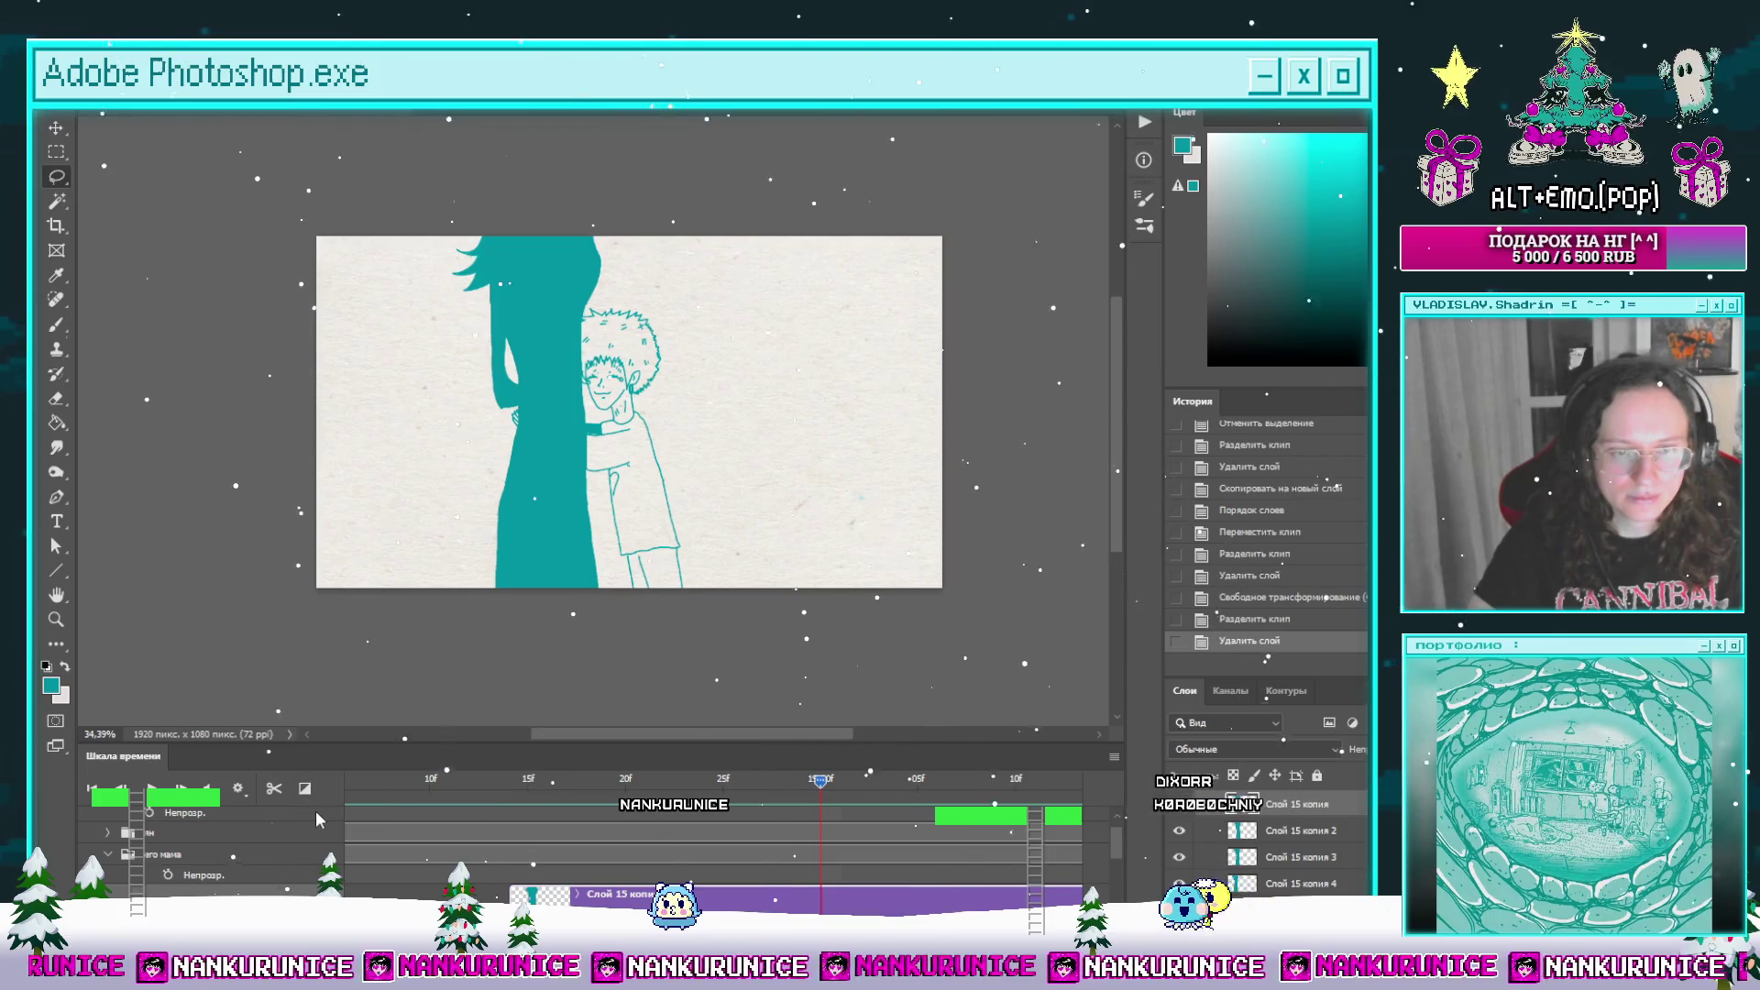
left_click(1178, 830)
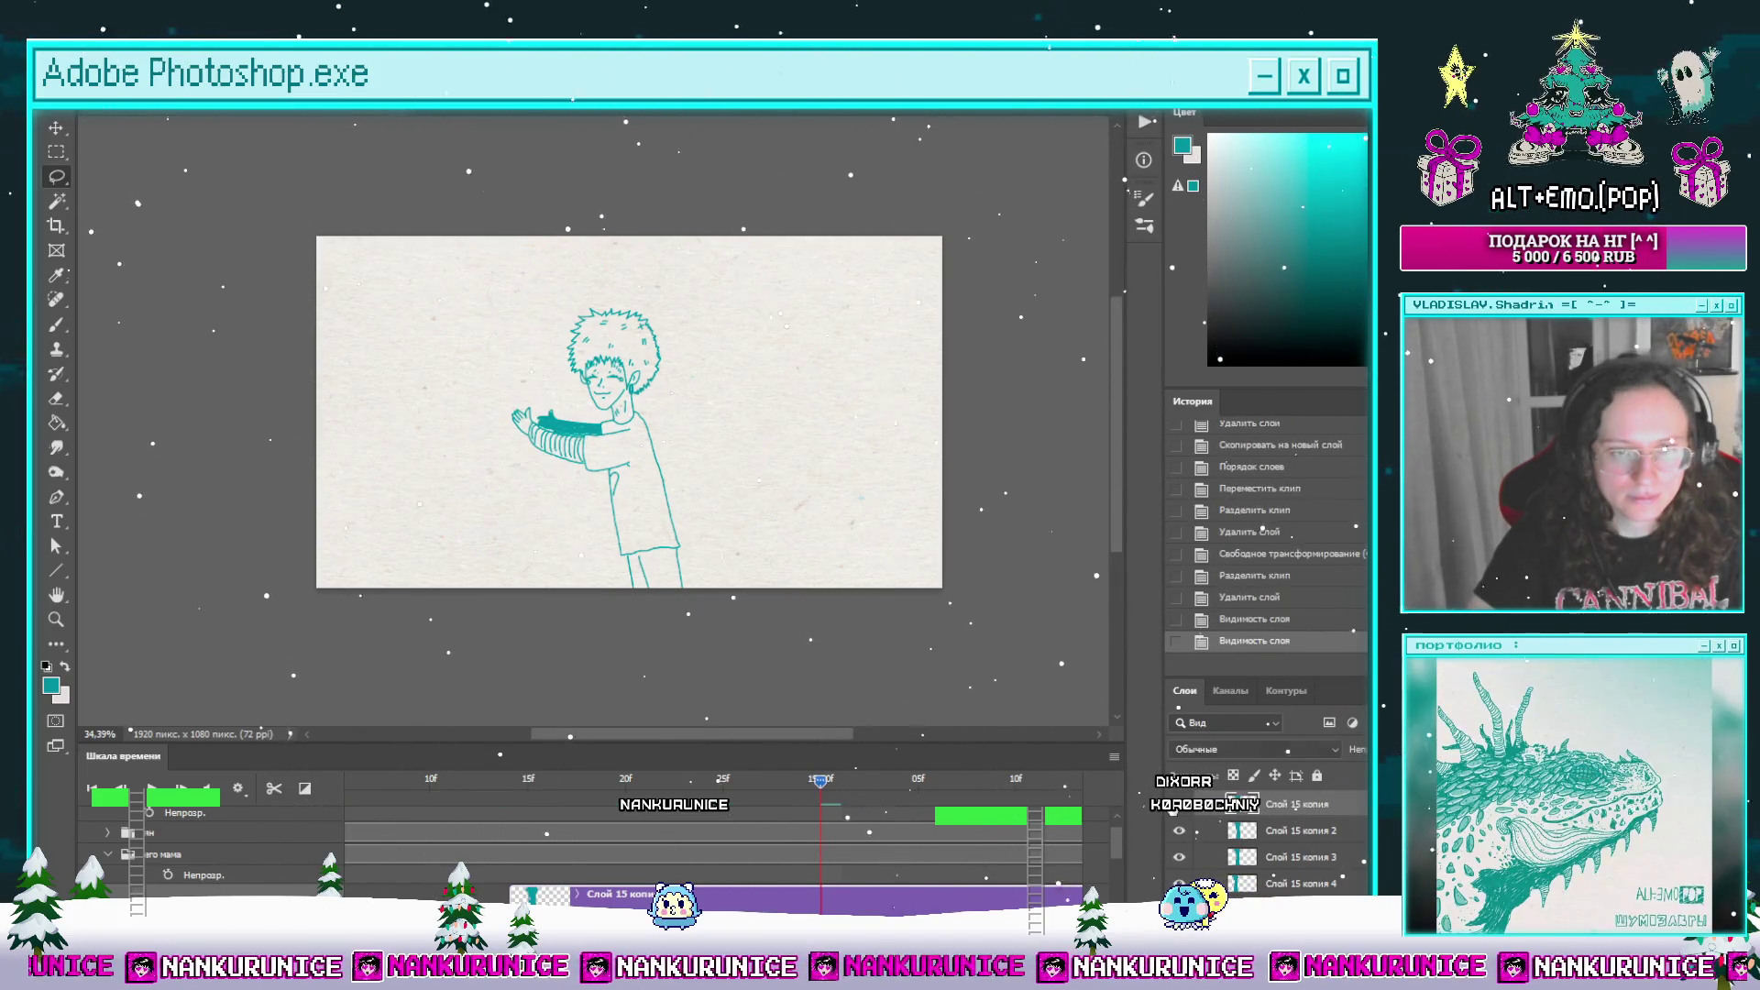
left_click(1179, 830)
scroll(823, 887, "down", 2)
scroll(826, 853, "up", 1)
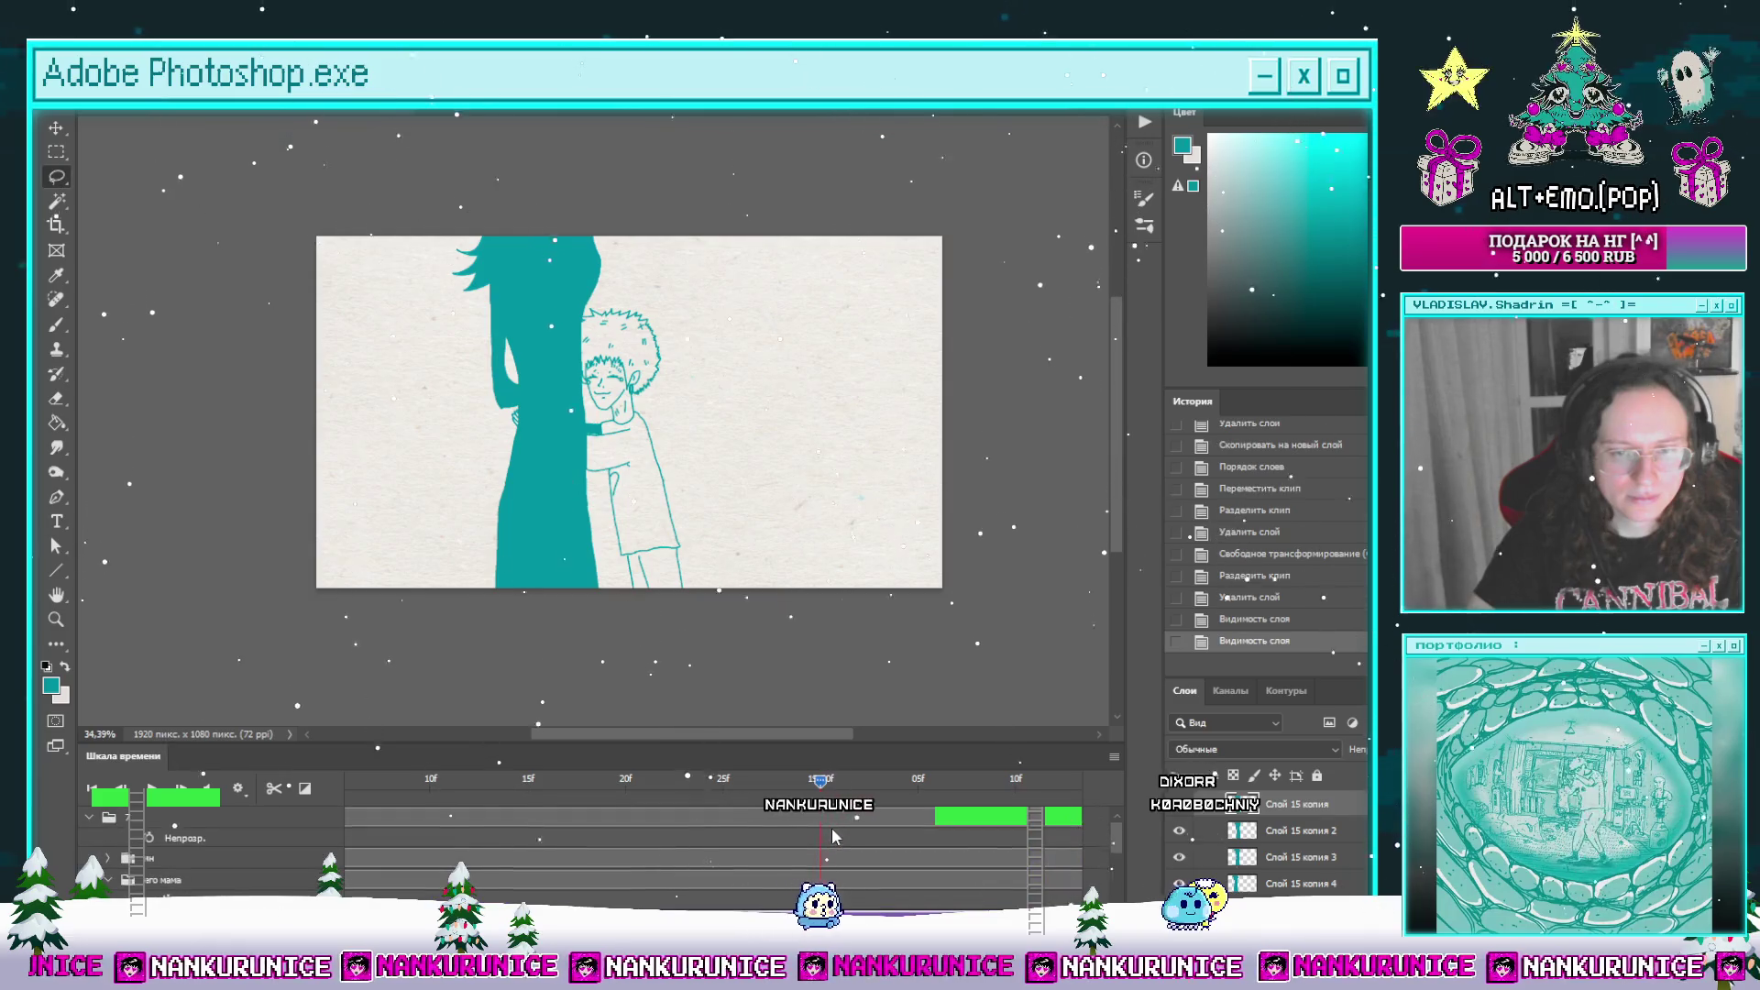
scroll(197, 869, "up", 3)
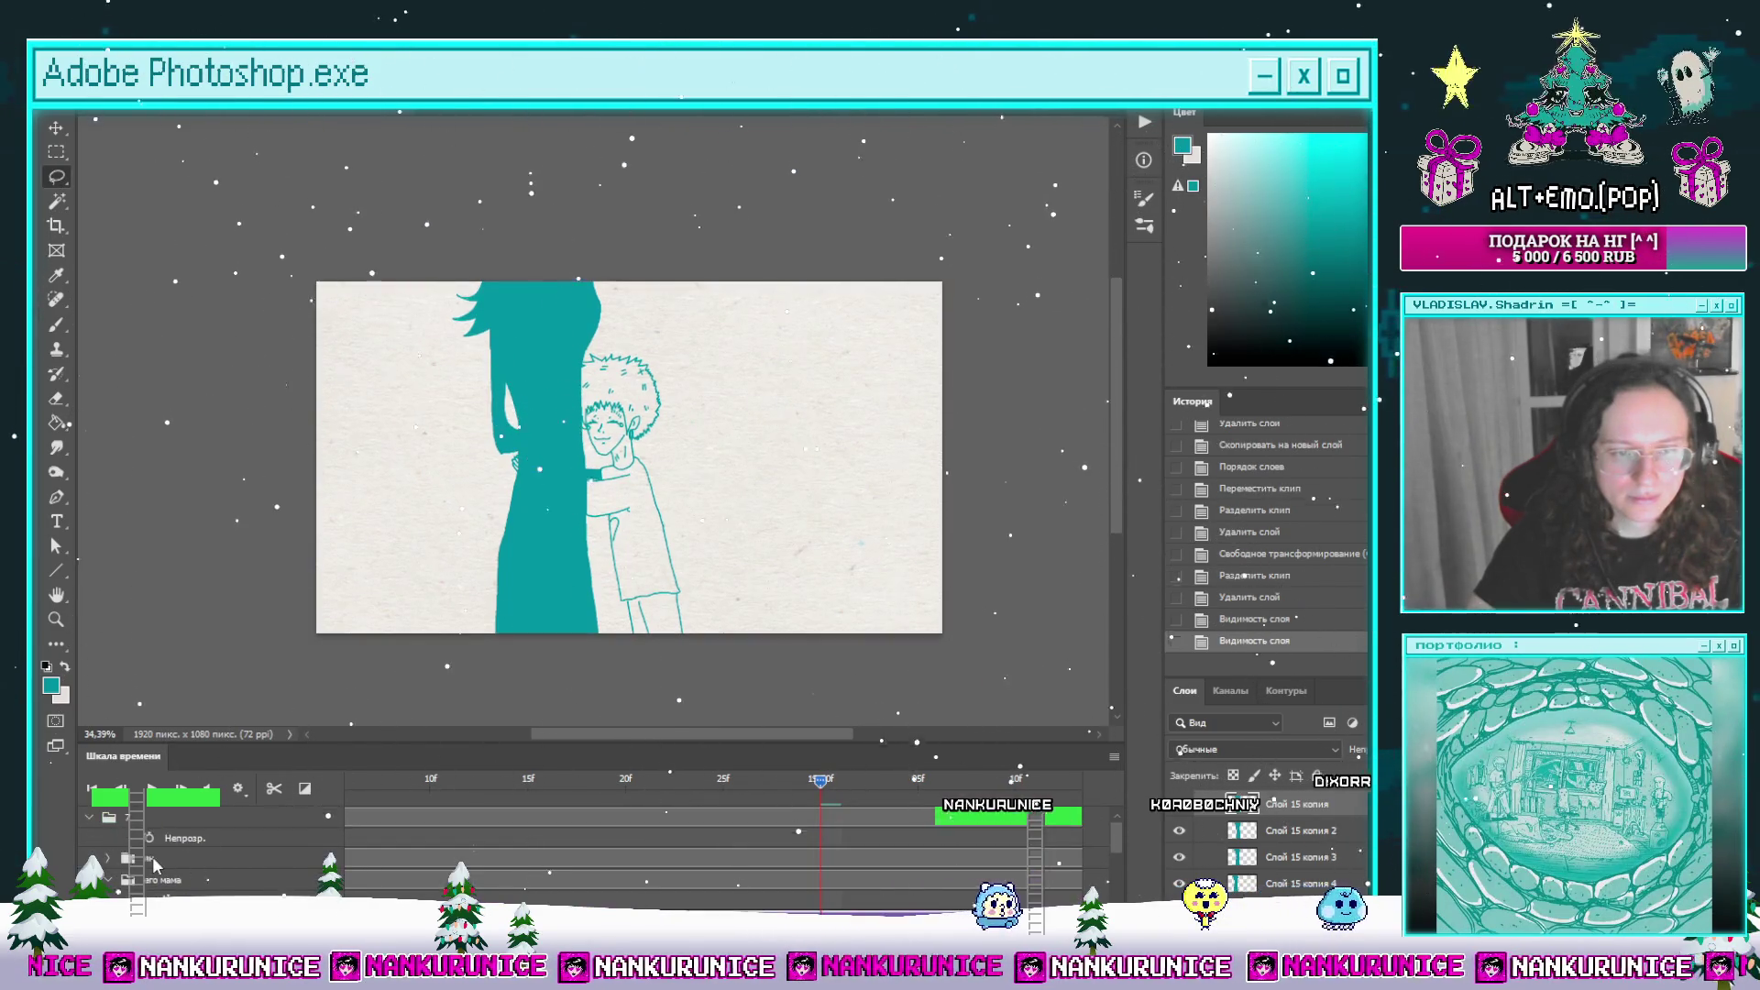
Step: Toggle the boy line-art layer, step to the hugging-arm frame, select Слой 14 копия 8, and hide the boy layer
left_click(115, 859)
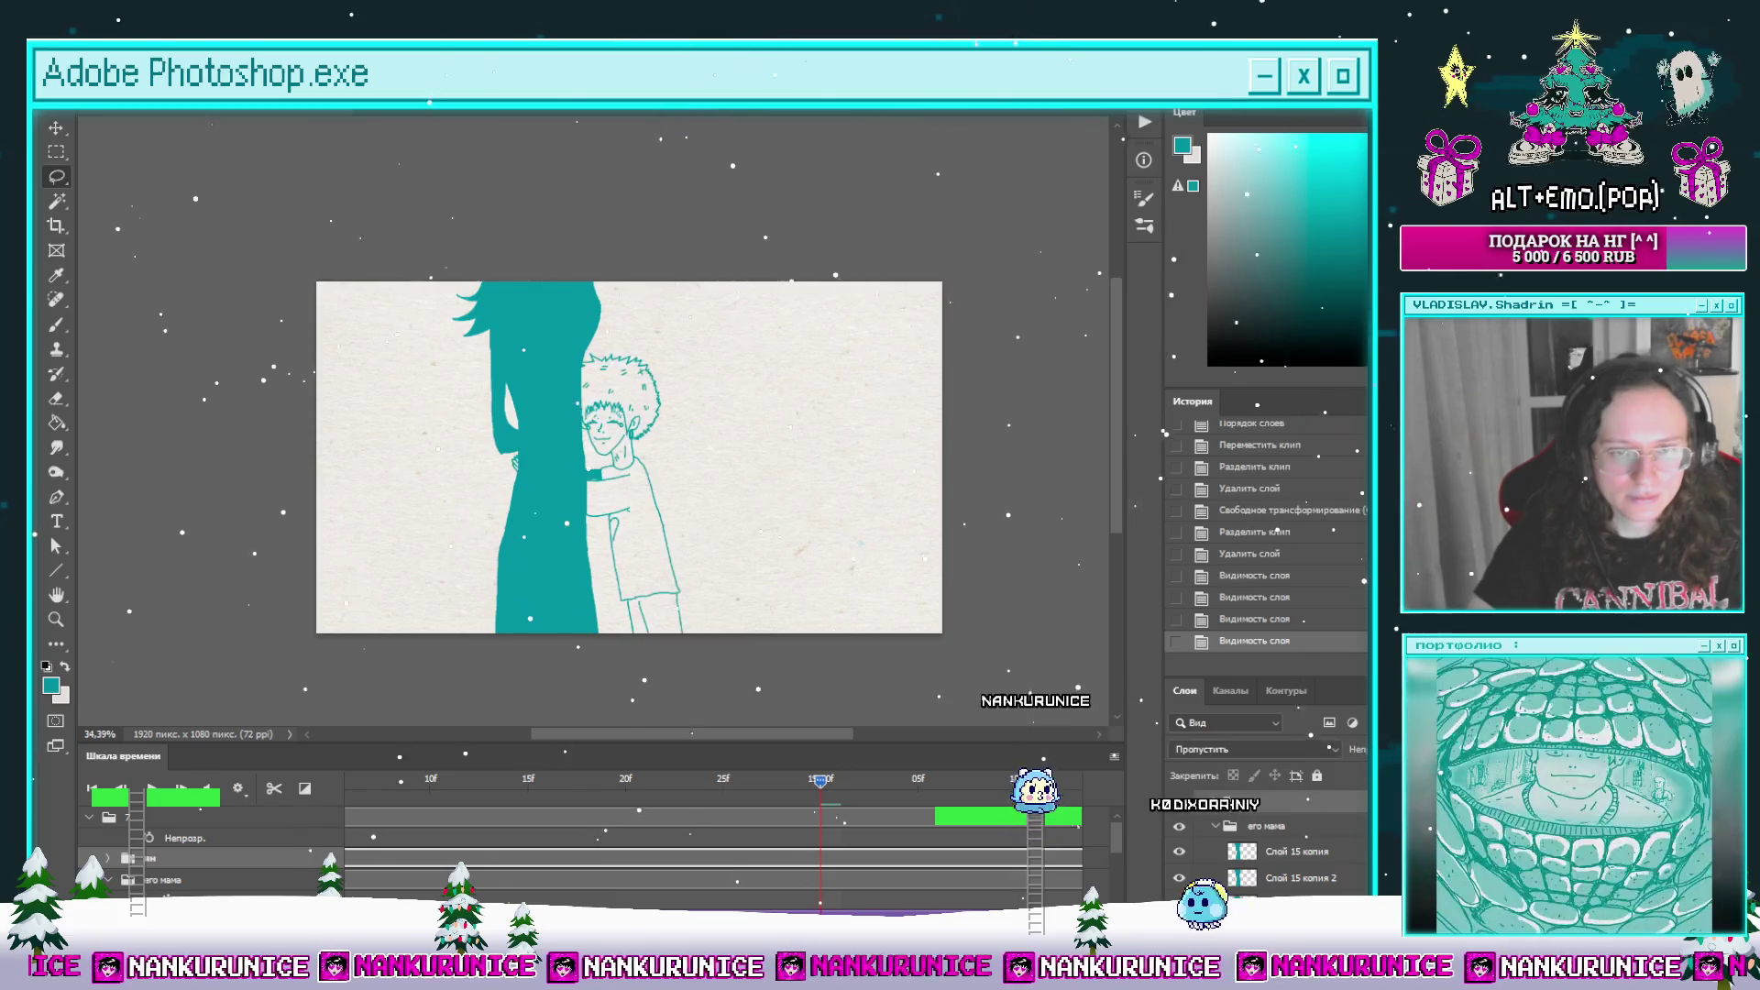
left_click(115, 859)
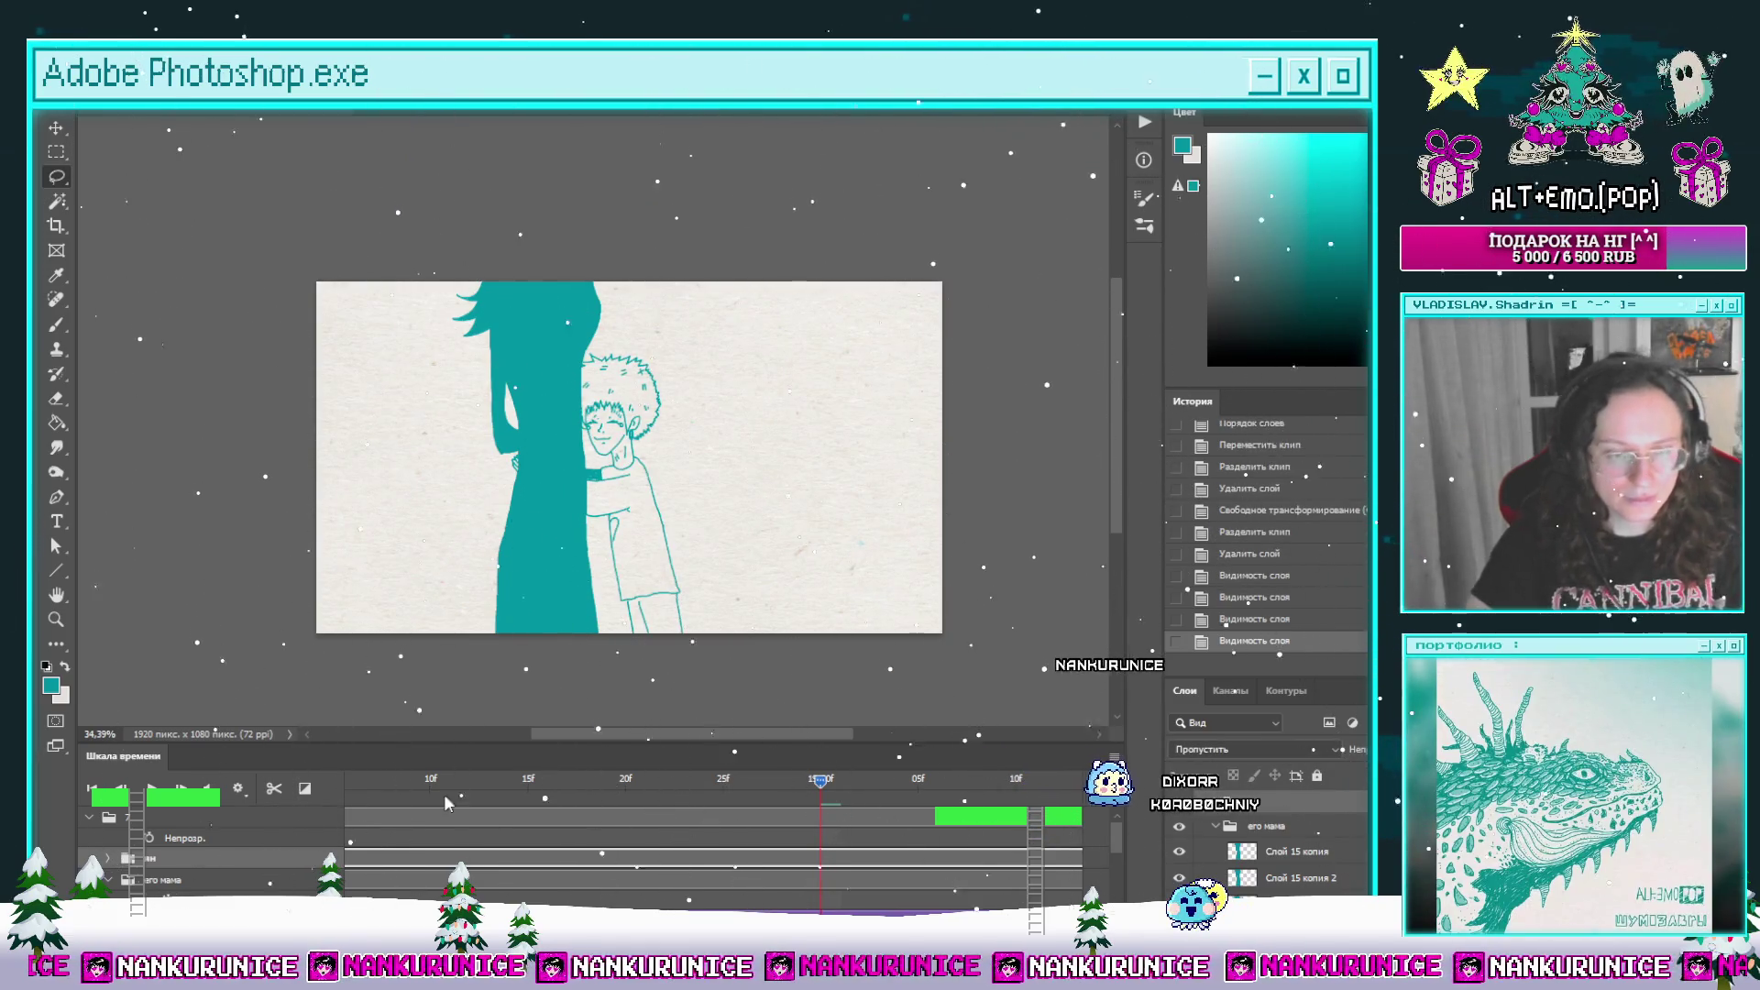
left_click(131, 796)
left_click(131, 796)
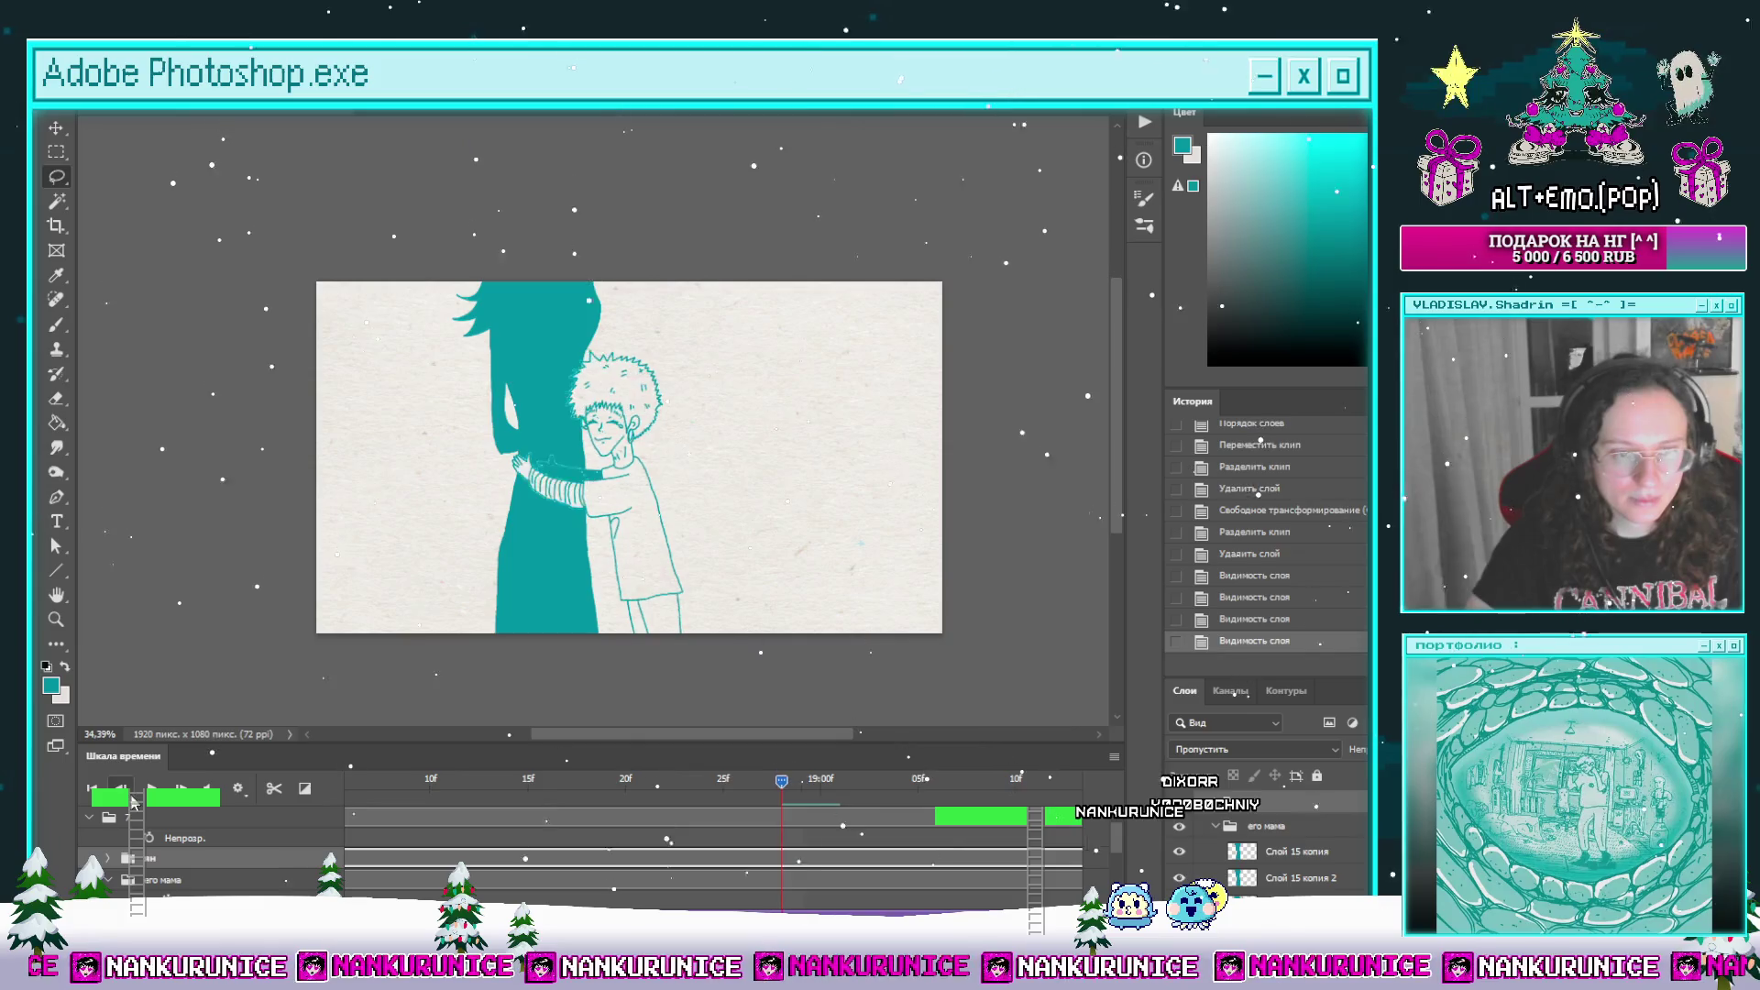
key("Right")
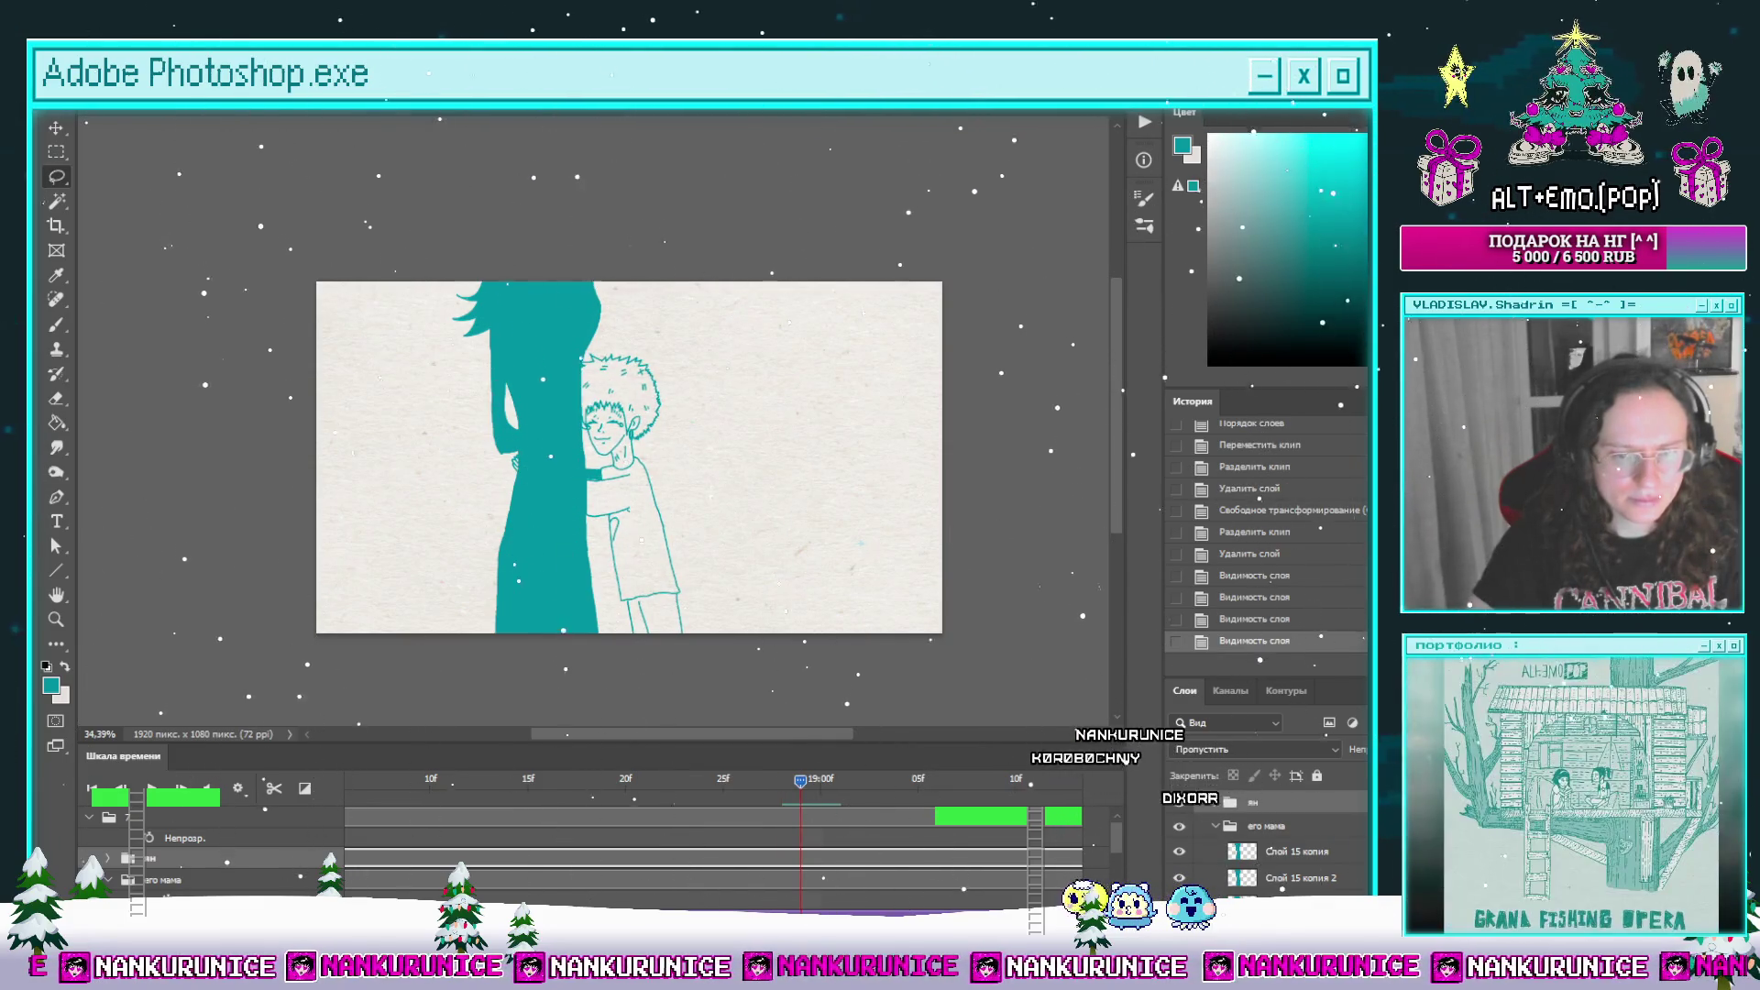
key("alt+bracketleft")
key("alt+bracketleft")
key("alt+bracketleft")
key("alt+bracketleft")
key("alt+bracketleft")
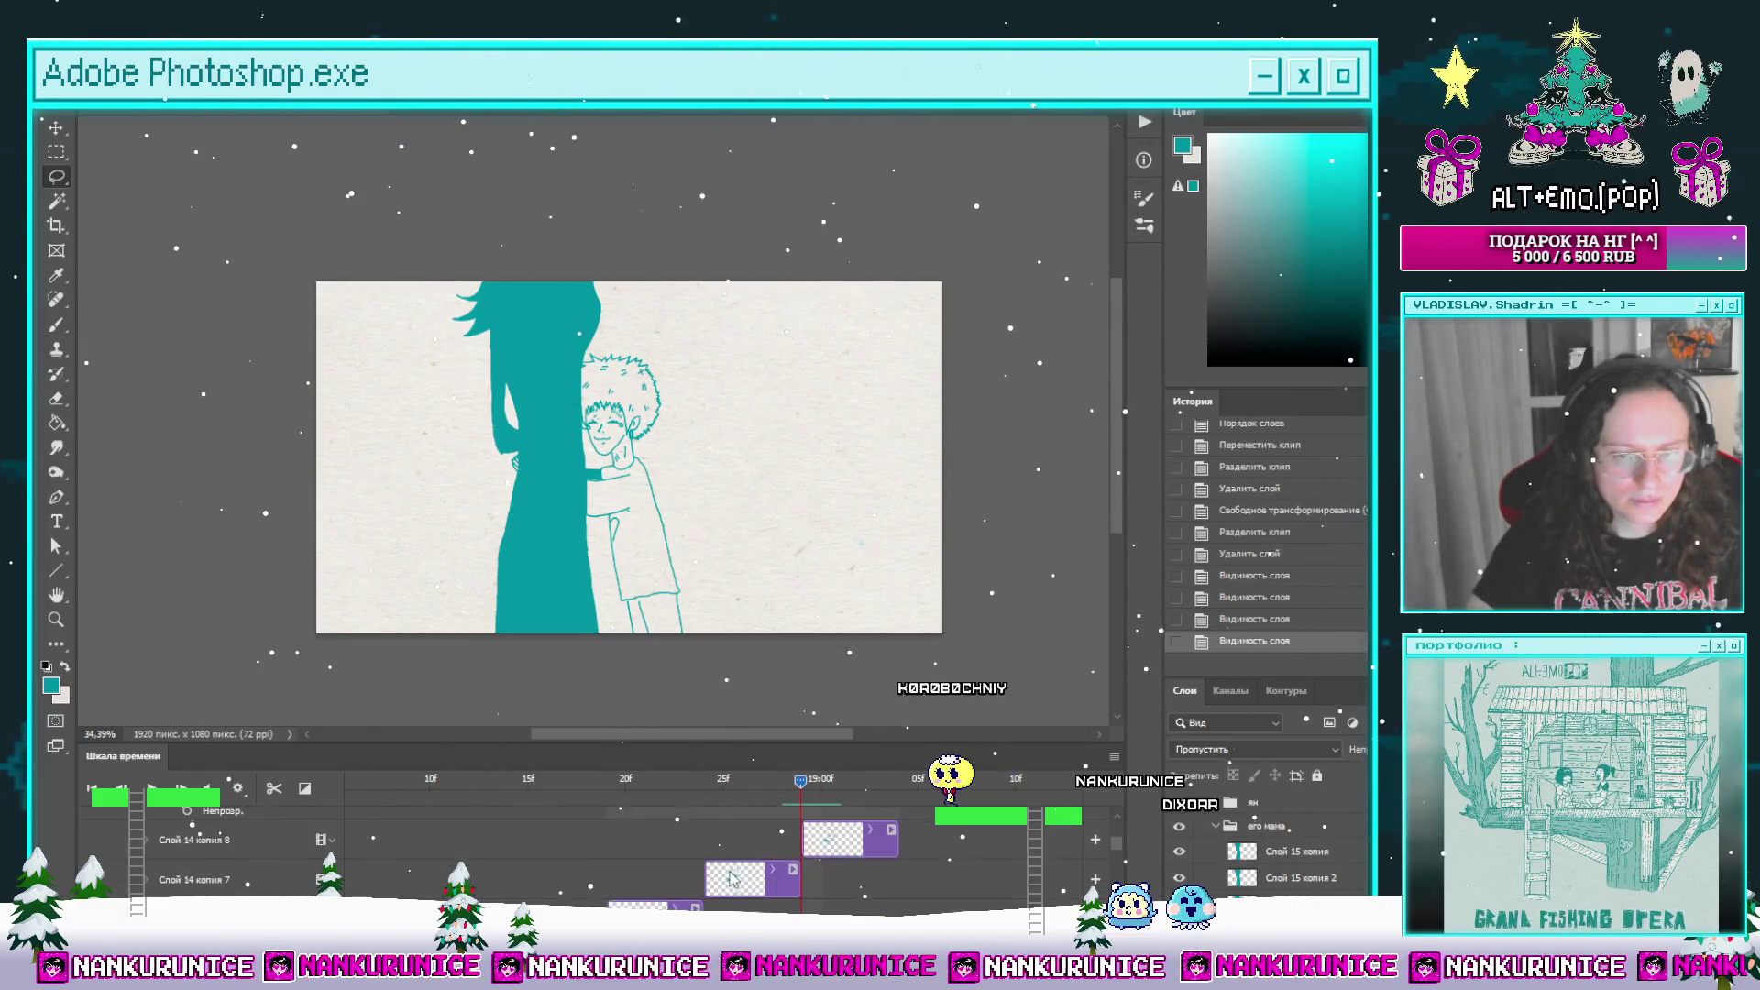
key("alt+bracketright")
key("alt+bracketright")
key("ctrl+comma")
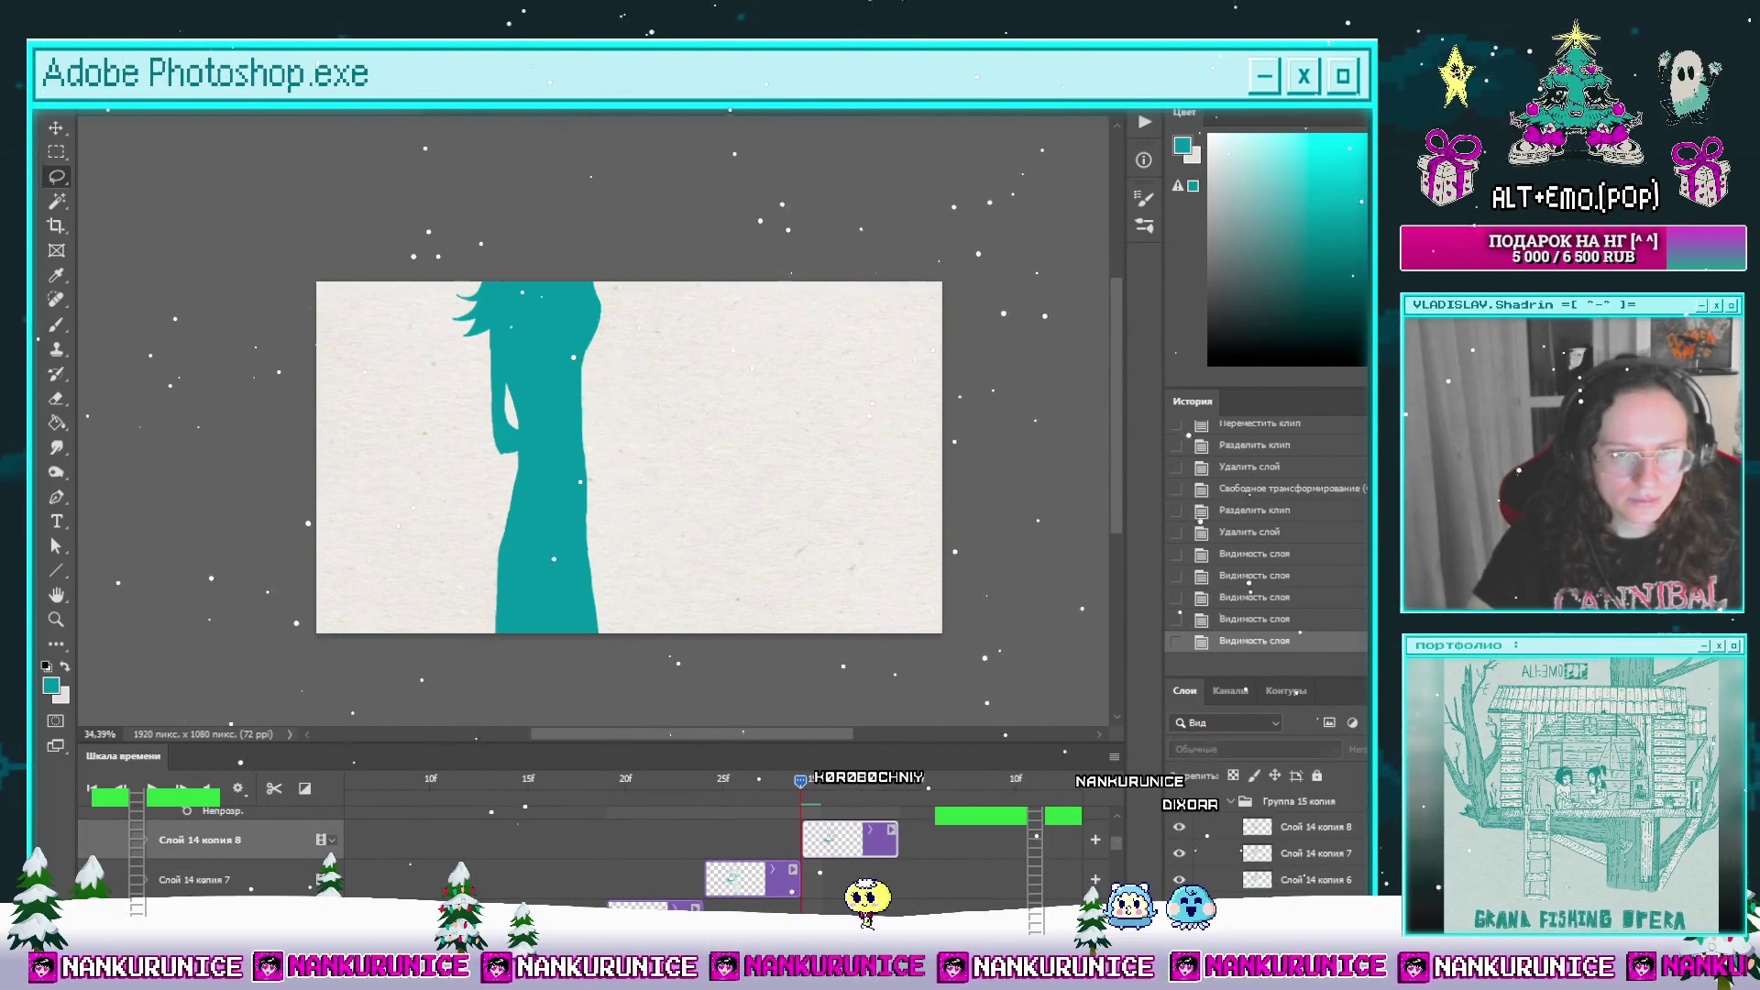
Step: Outline the boy with an inverted Magic Wand selection of the paper and paste the copied artwork on a new layer
key("ctrl+comma")
key("w")
left_click(740, 547)
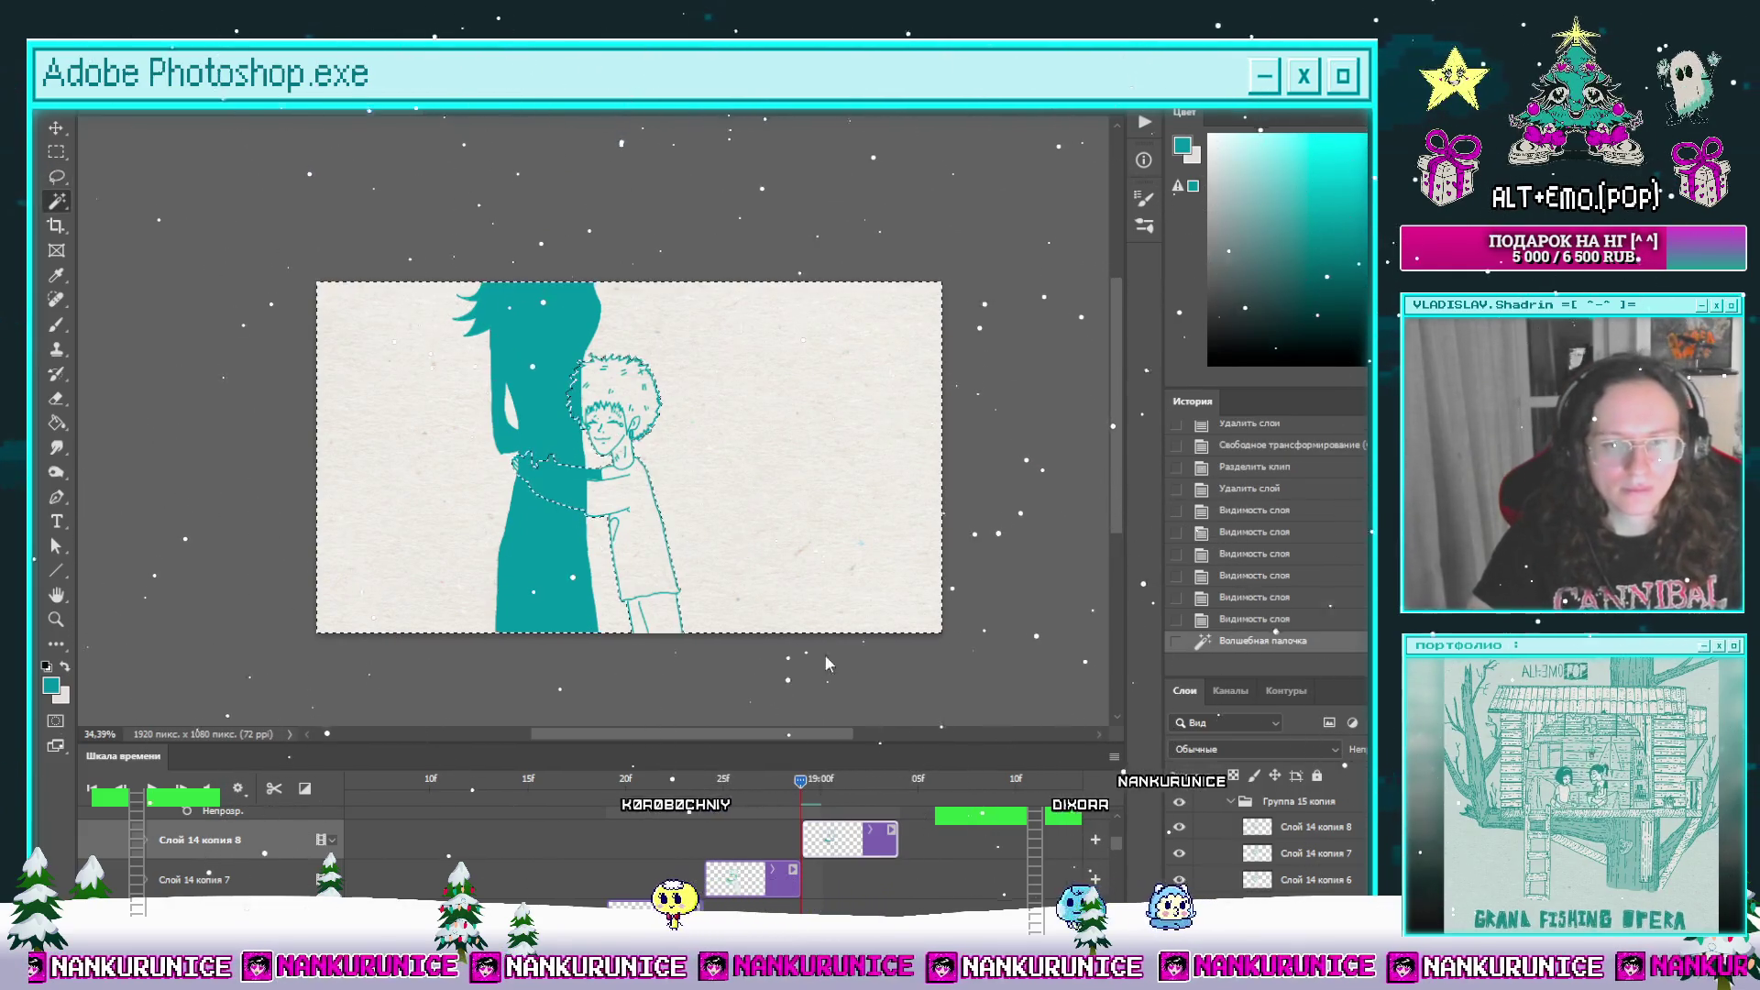
key("ctrl+shift+i")
scroll(871, 870, "up", 5)
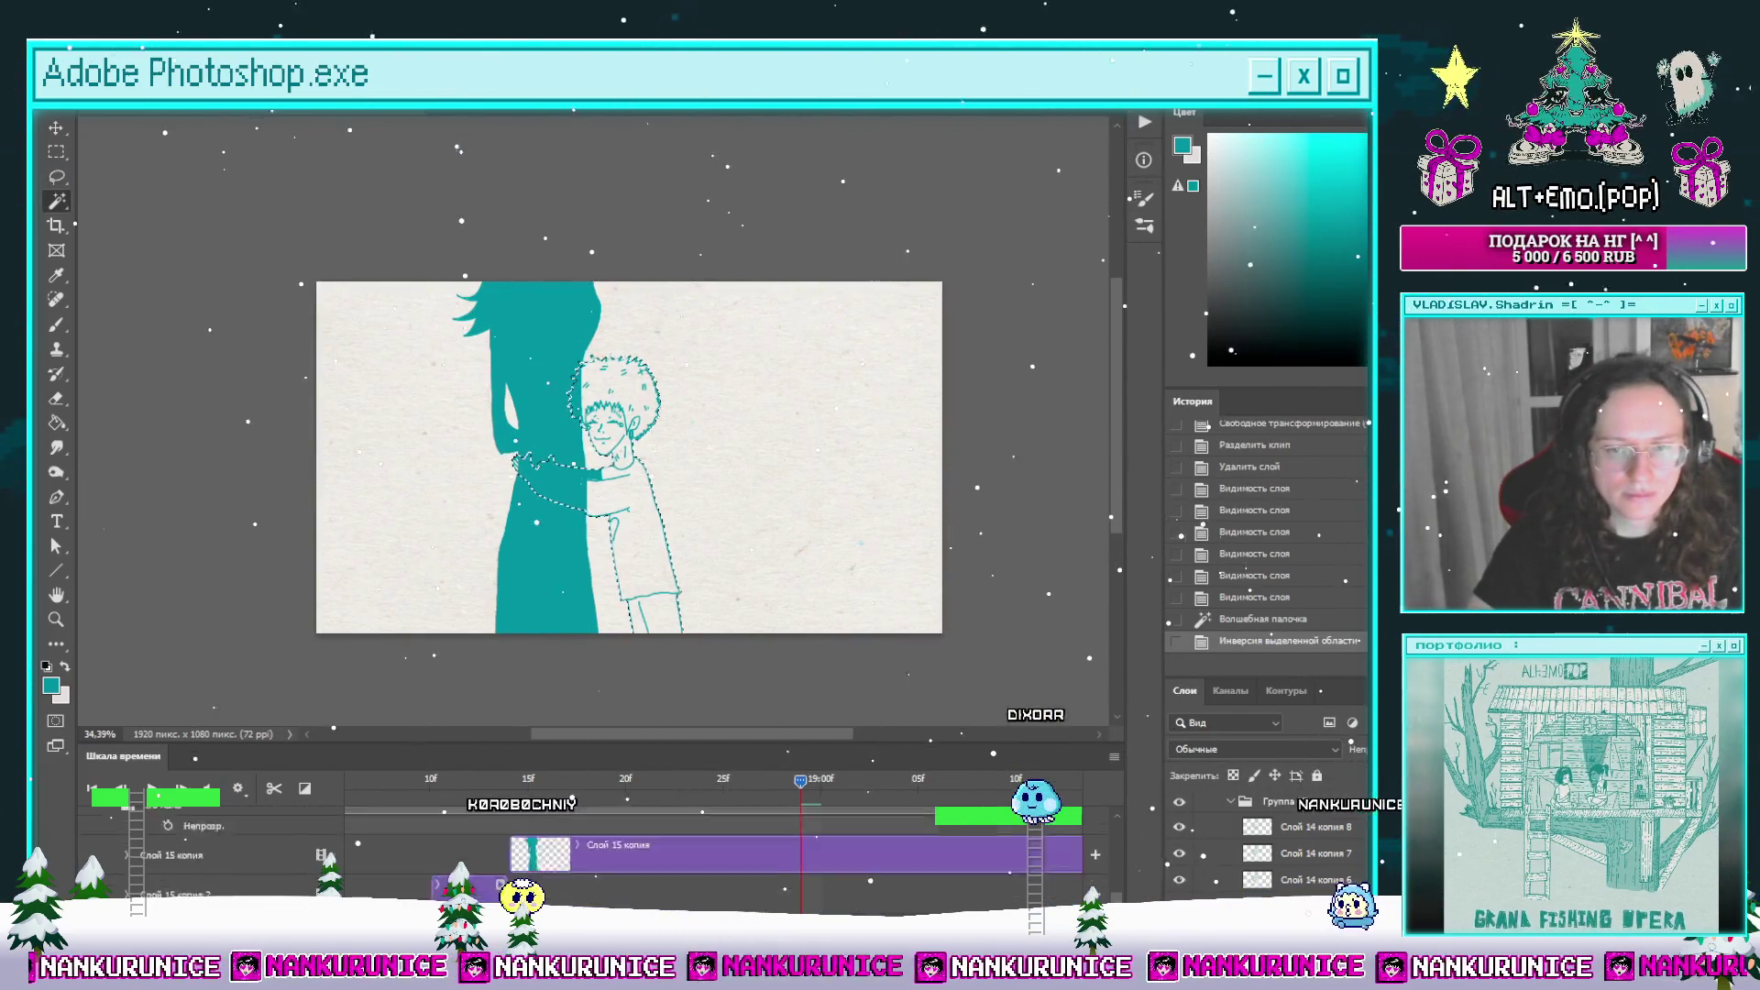
key("ctrl+v")
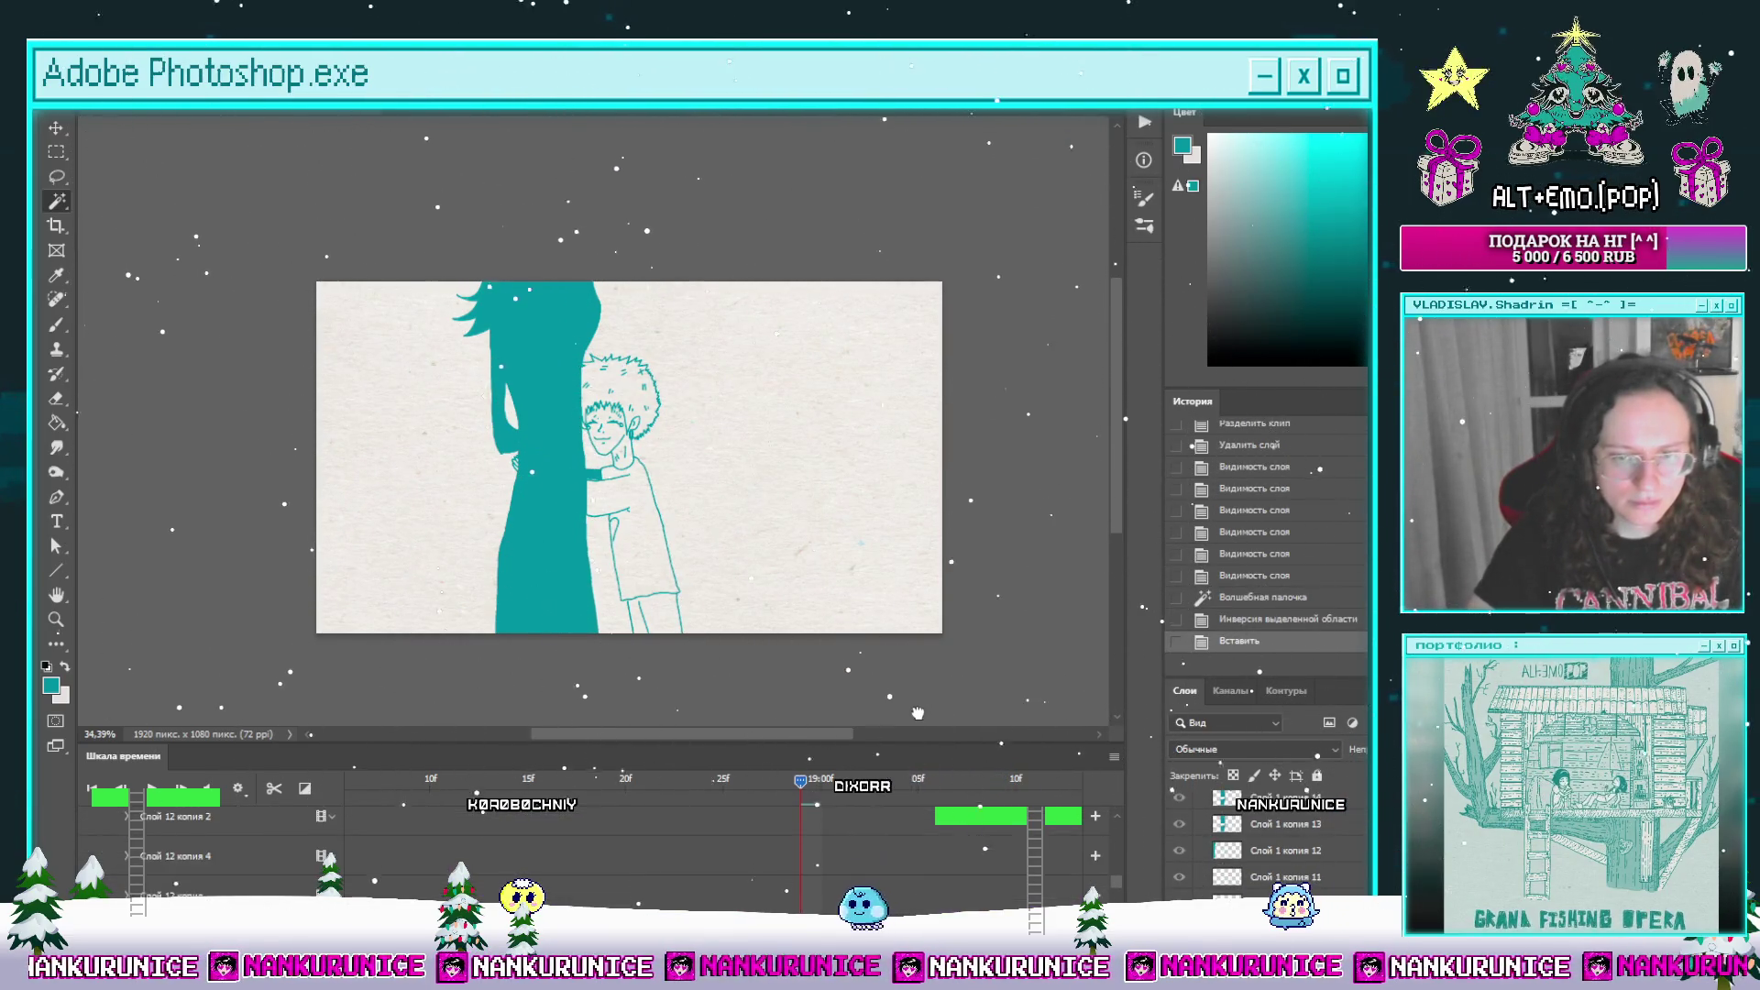
Step: Move Слой 15 below Слой 14 копия 7, merge it down, and play the frame
key("ctrl+bracketleft")
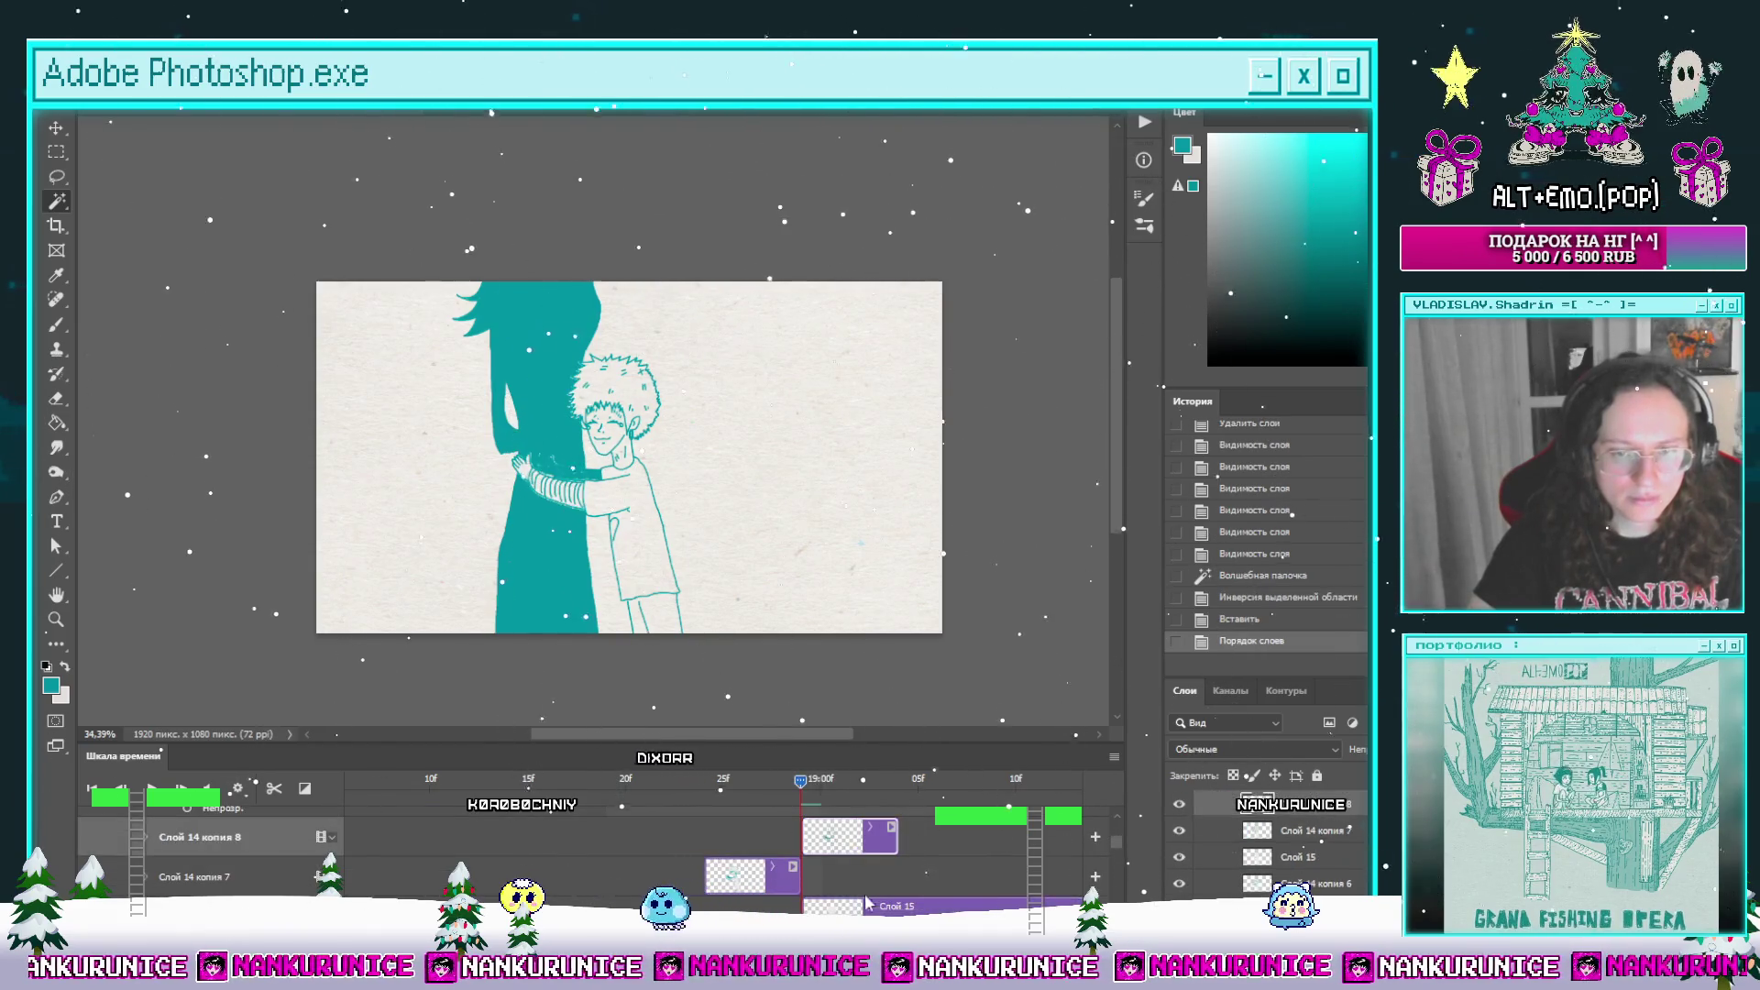
key("ctrl+e")
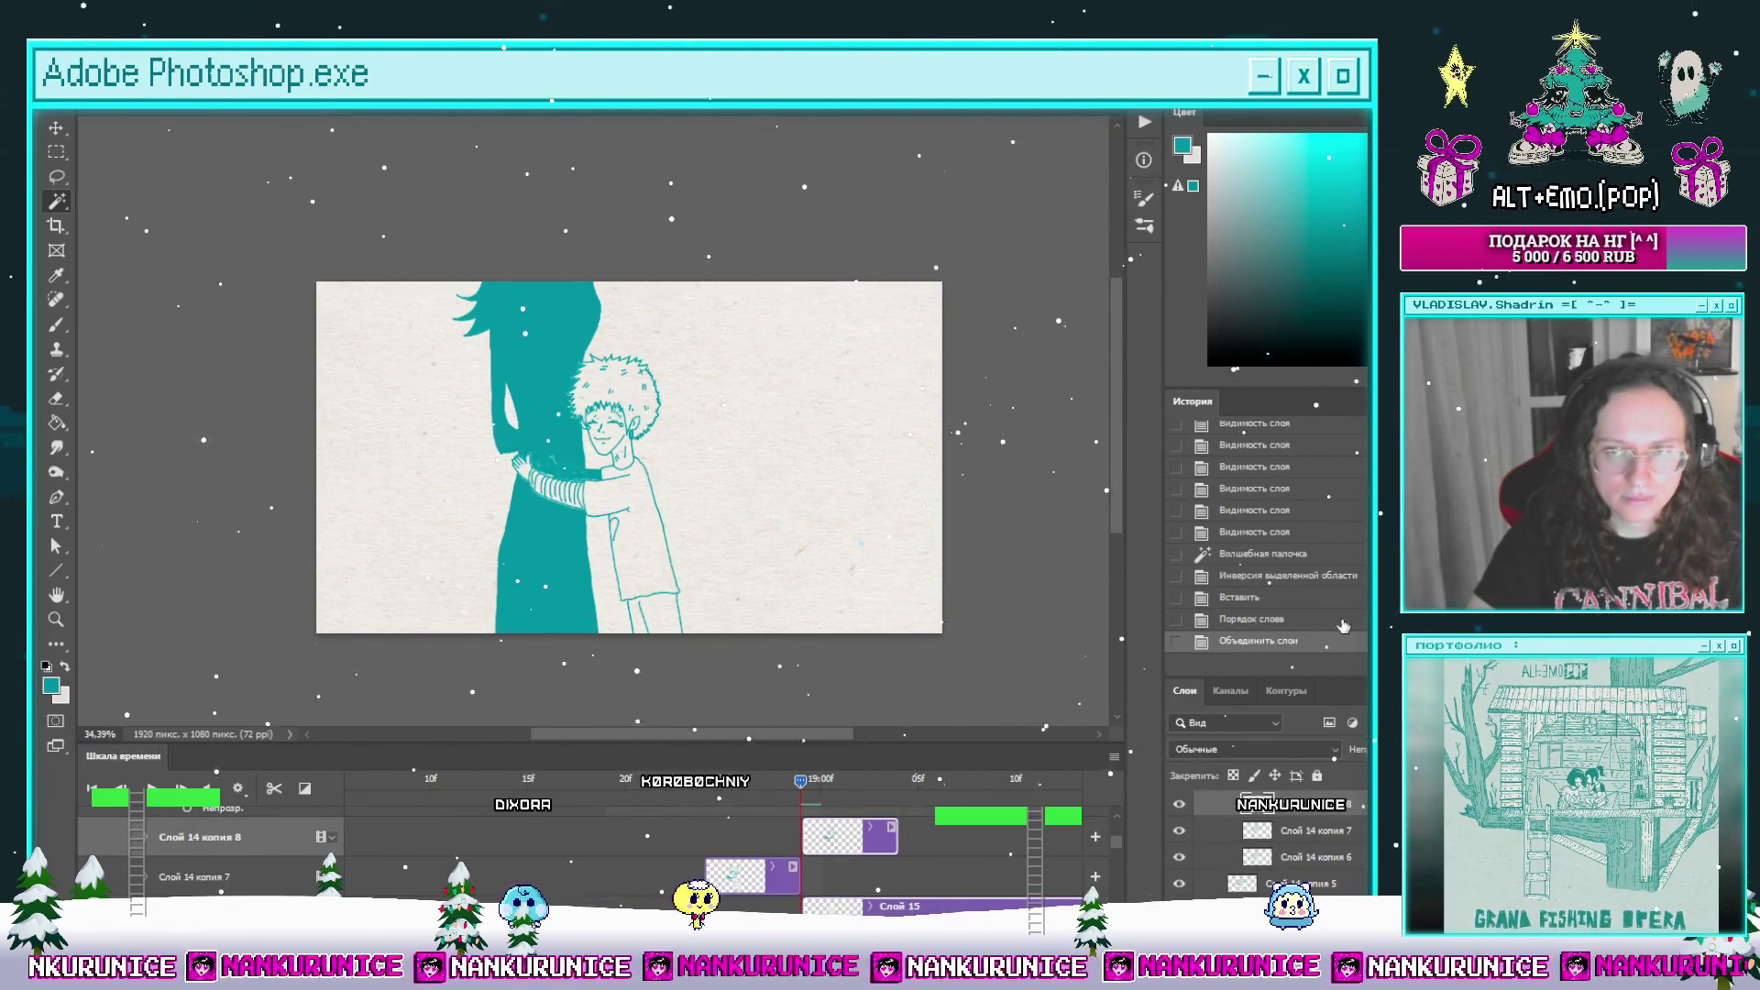
key("space")
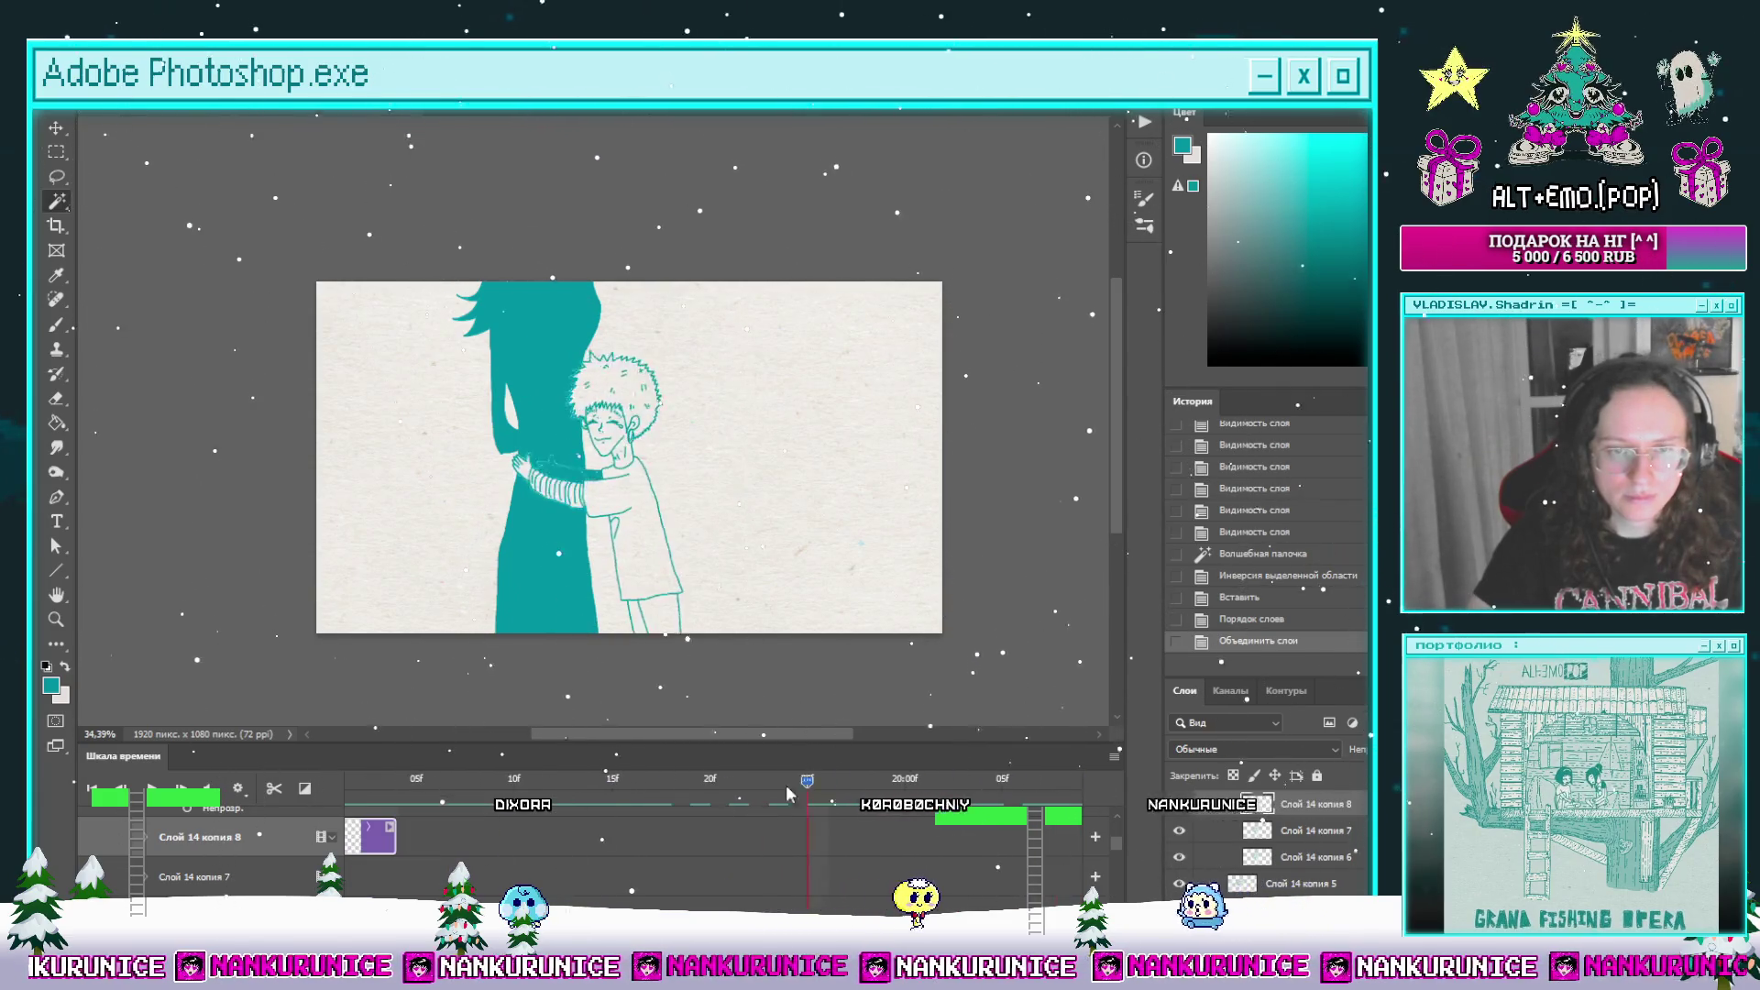
scroll(997, 832, "up", 2)
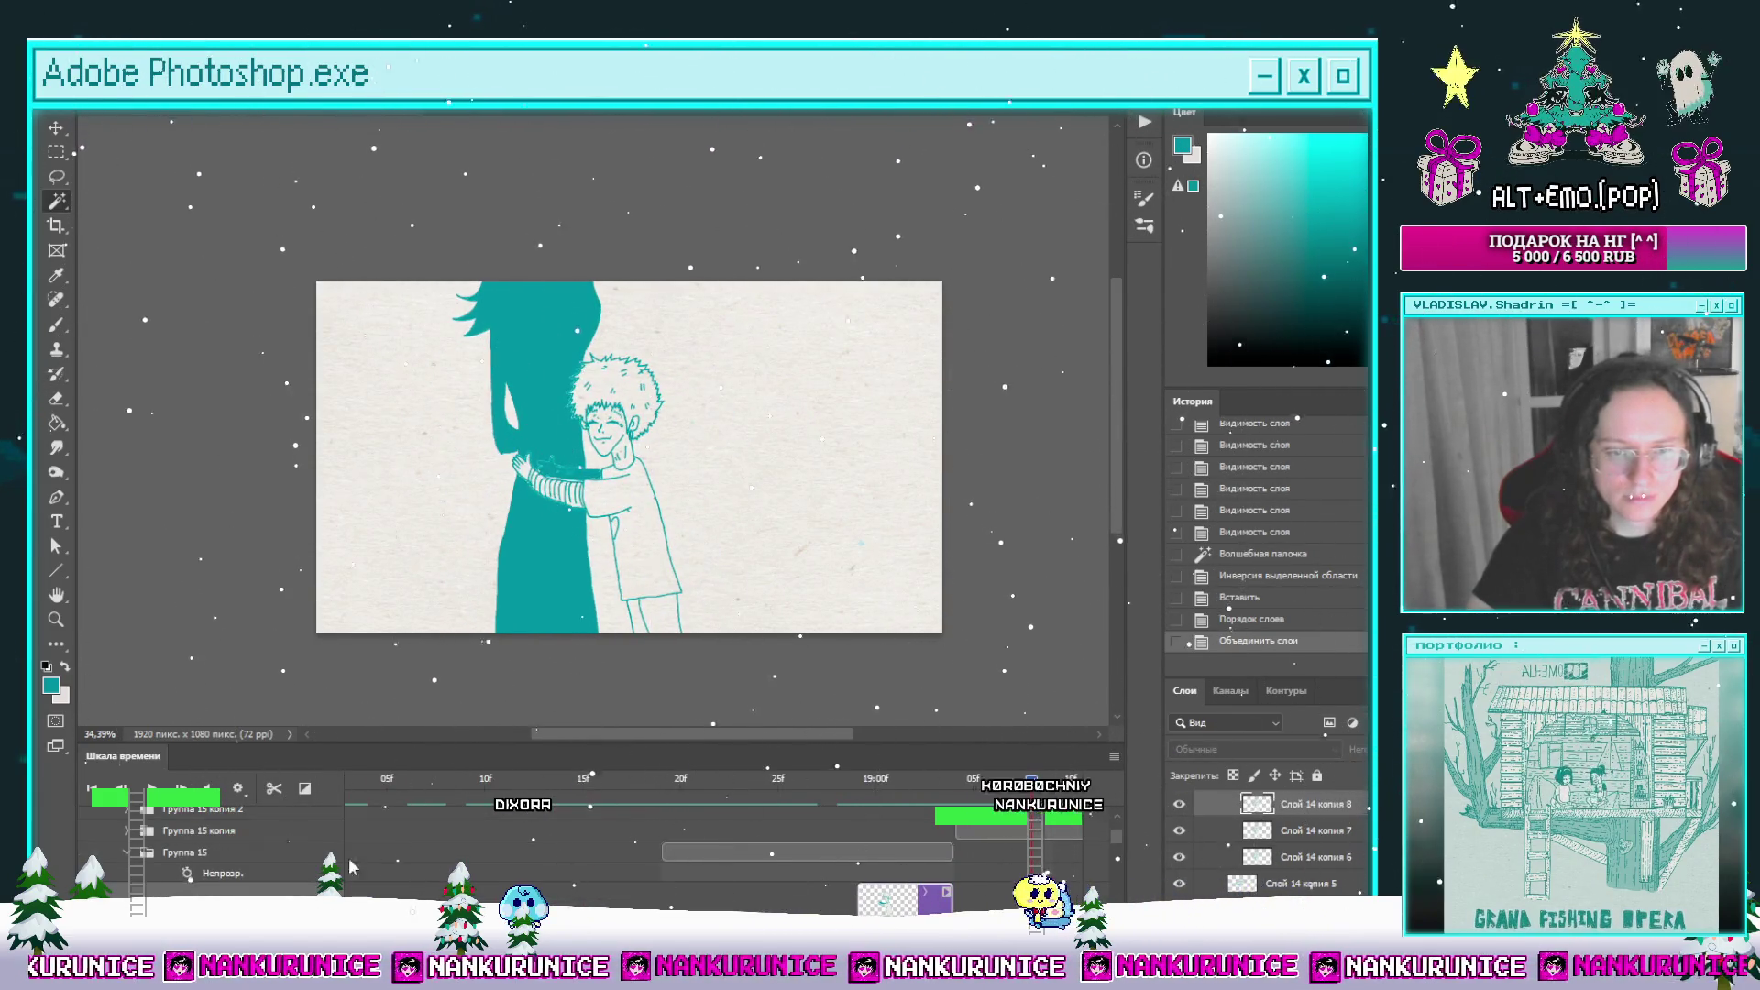
Step: Duplicate Группа 15 twice, move copies 3 and 4 later on the timeline, and delete the old copy groups
key("ctrl+j")
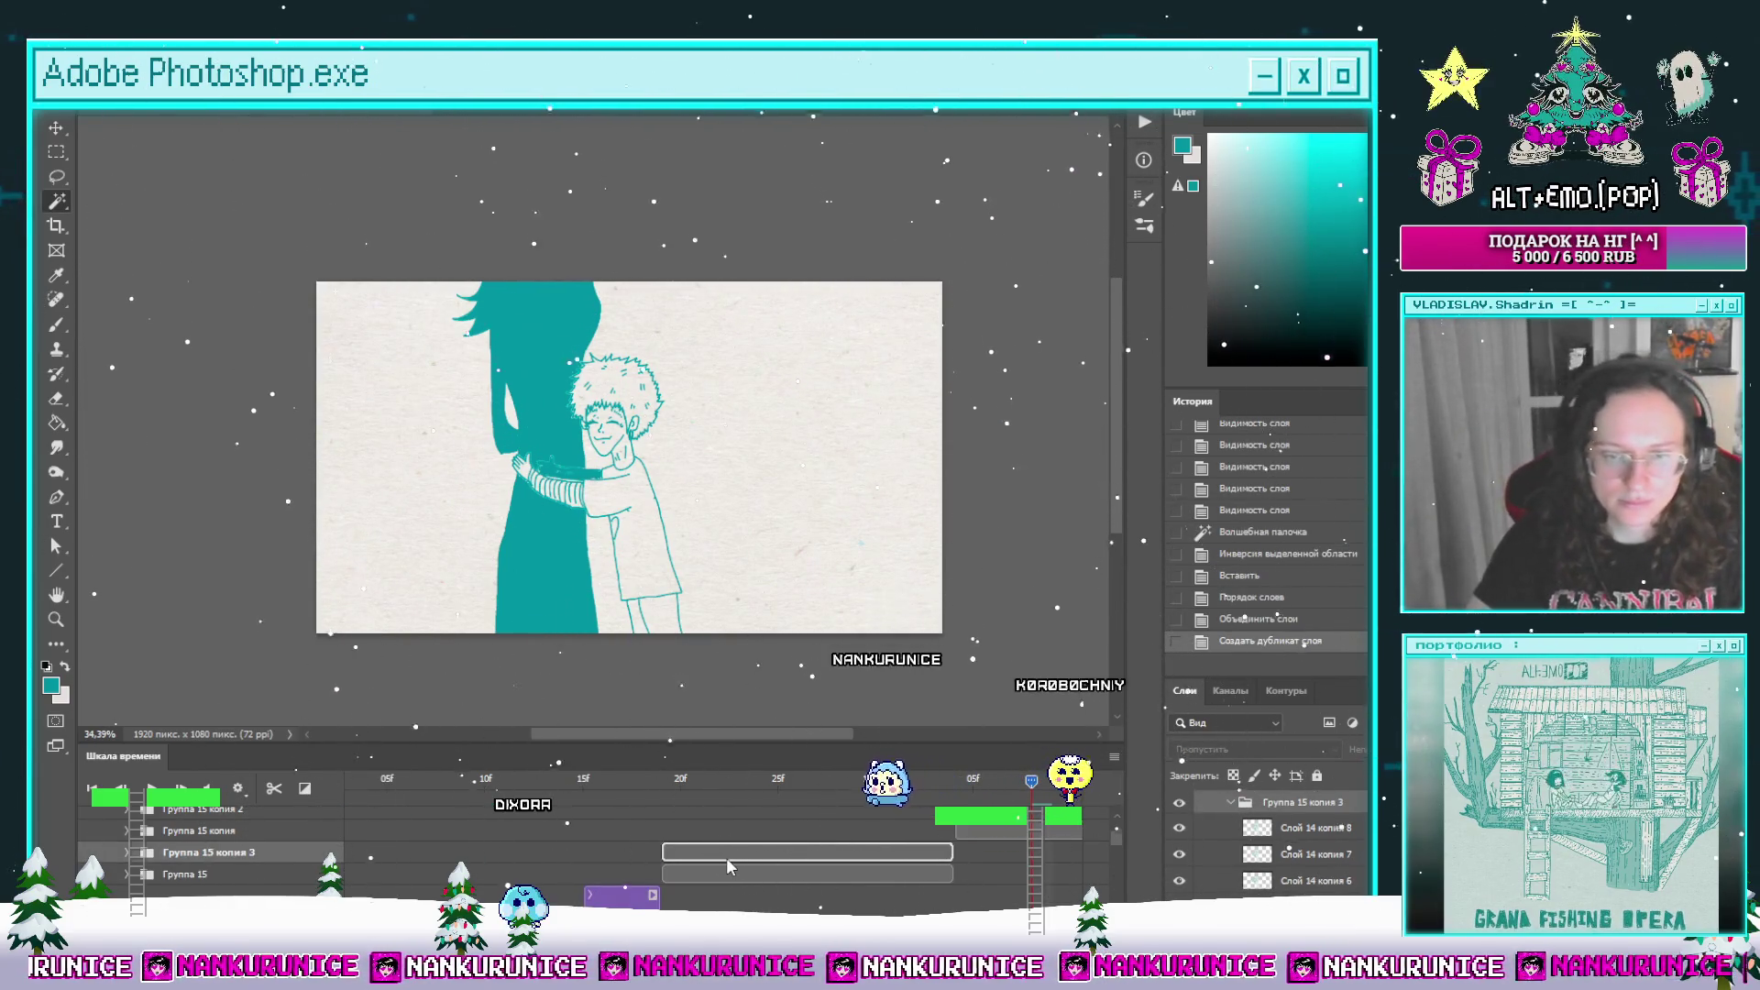
left_click_drag(726, 856, 982, 852)
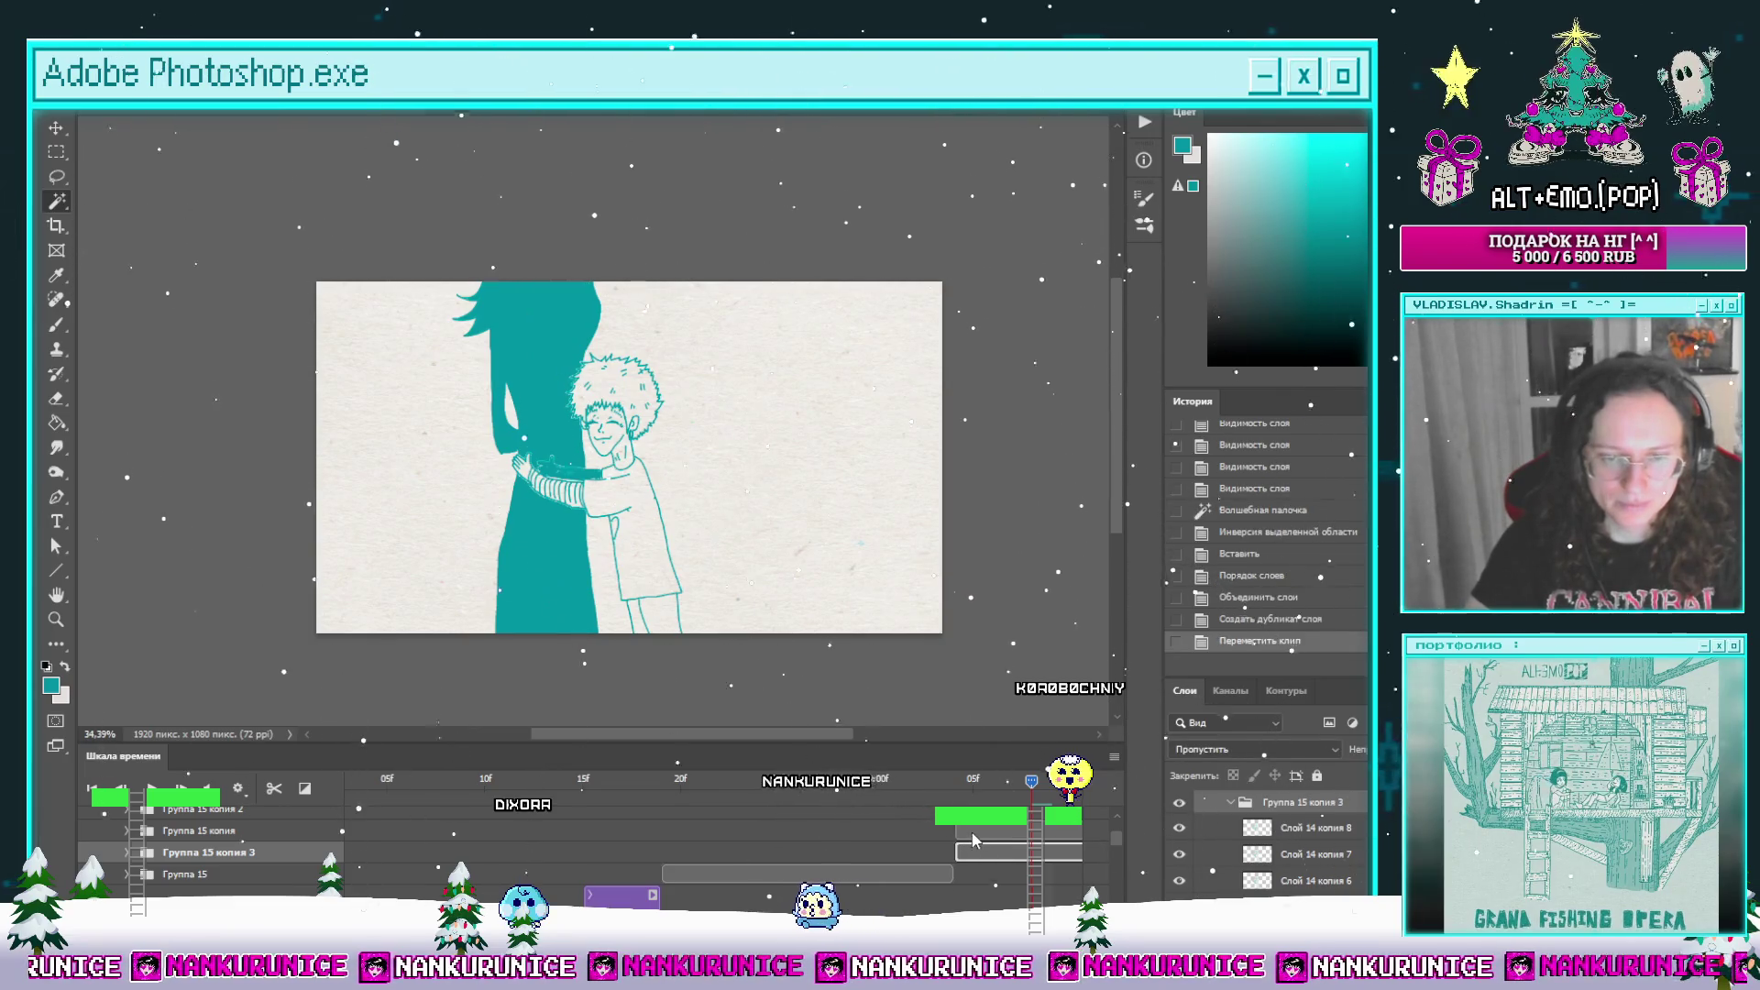
key("Delete")
scroll(821, 880, "down", 3)
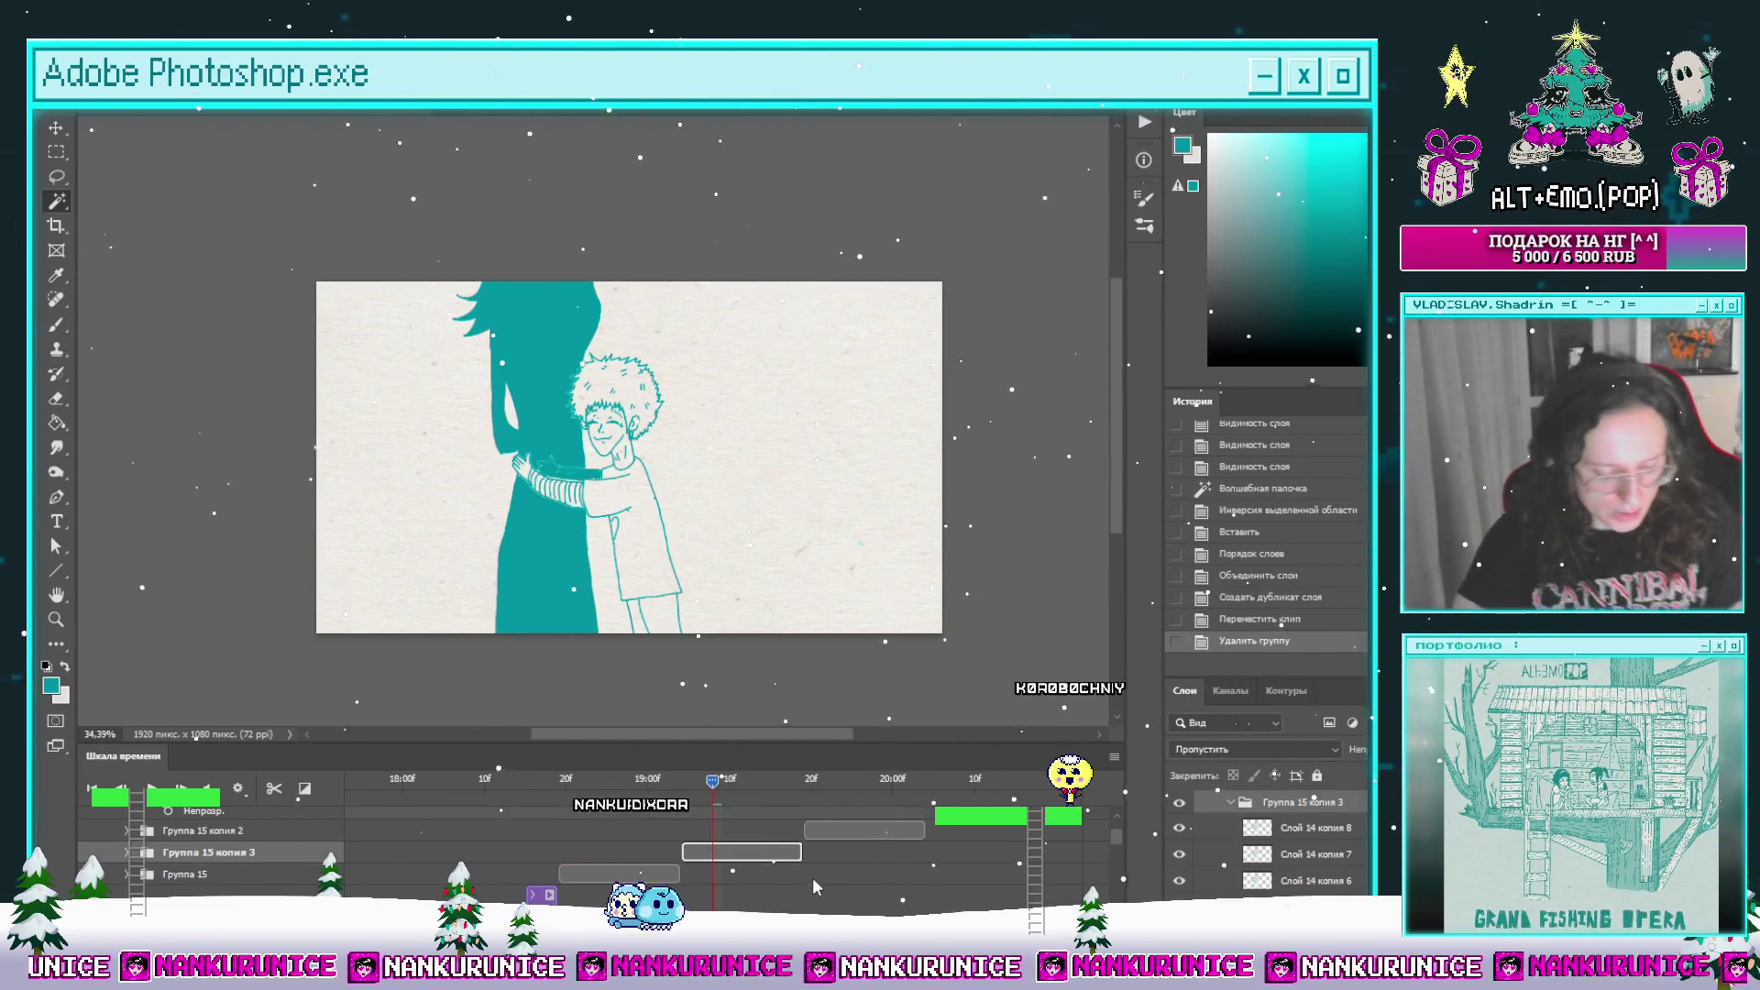
key("ctrl+j")
left_click_drag(733, 852, 845, 838)
key("Delete")
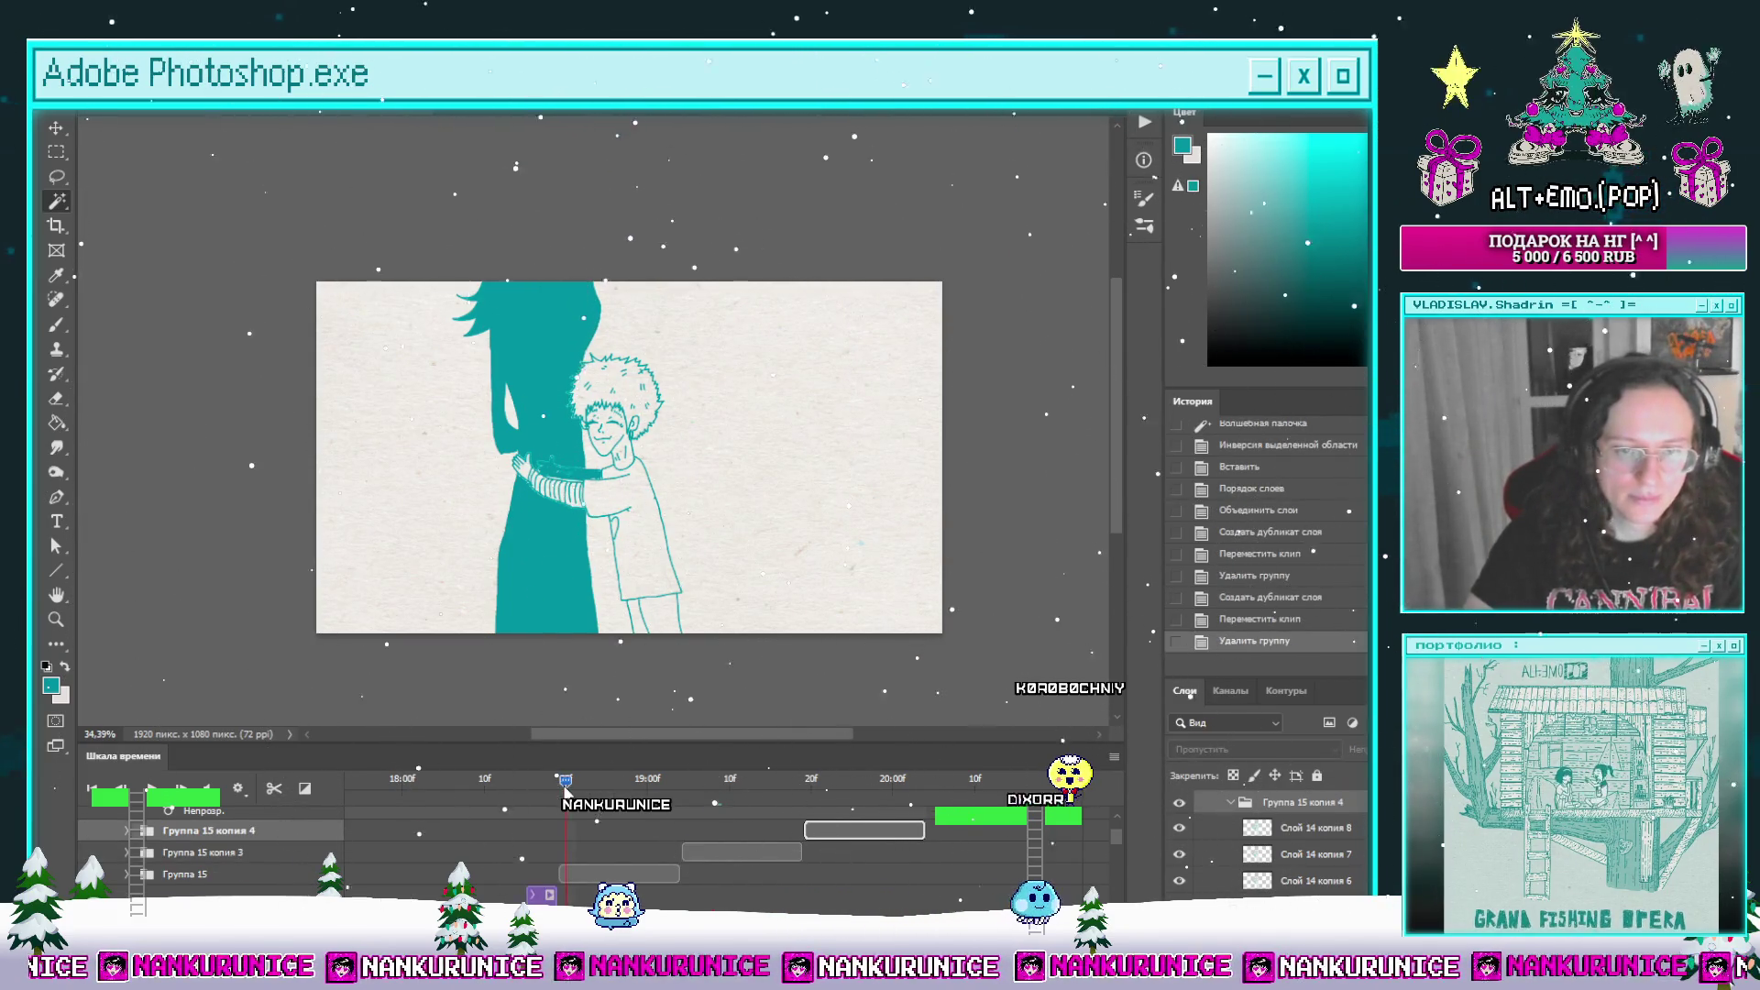
Step: Scrub to the hug frame near 18:23f, select Слой 14 копия 5, and hide the child layer to compare
mouse_move(566, 785)
left_mouse_down()
mouse_move(509, 800)
mouse_move(546, 833)
mouse_move(610, 796)
left_mouse_up()
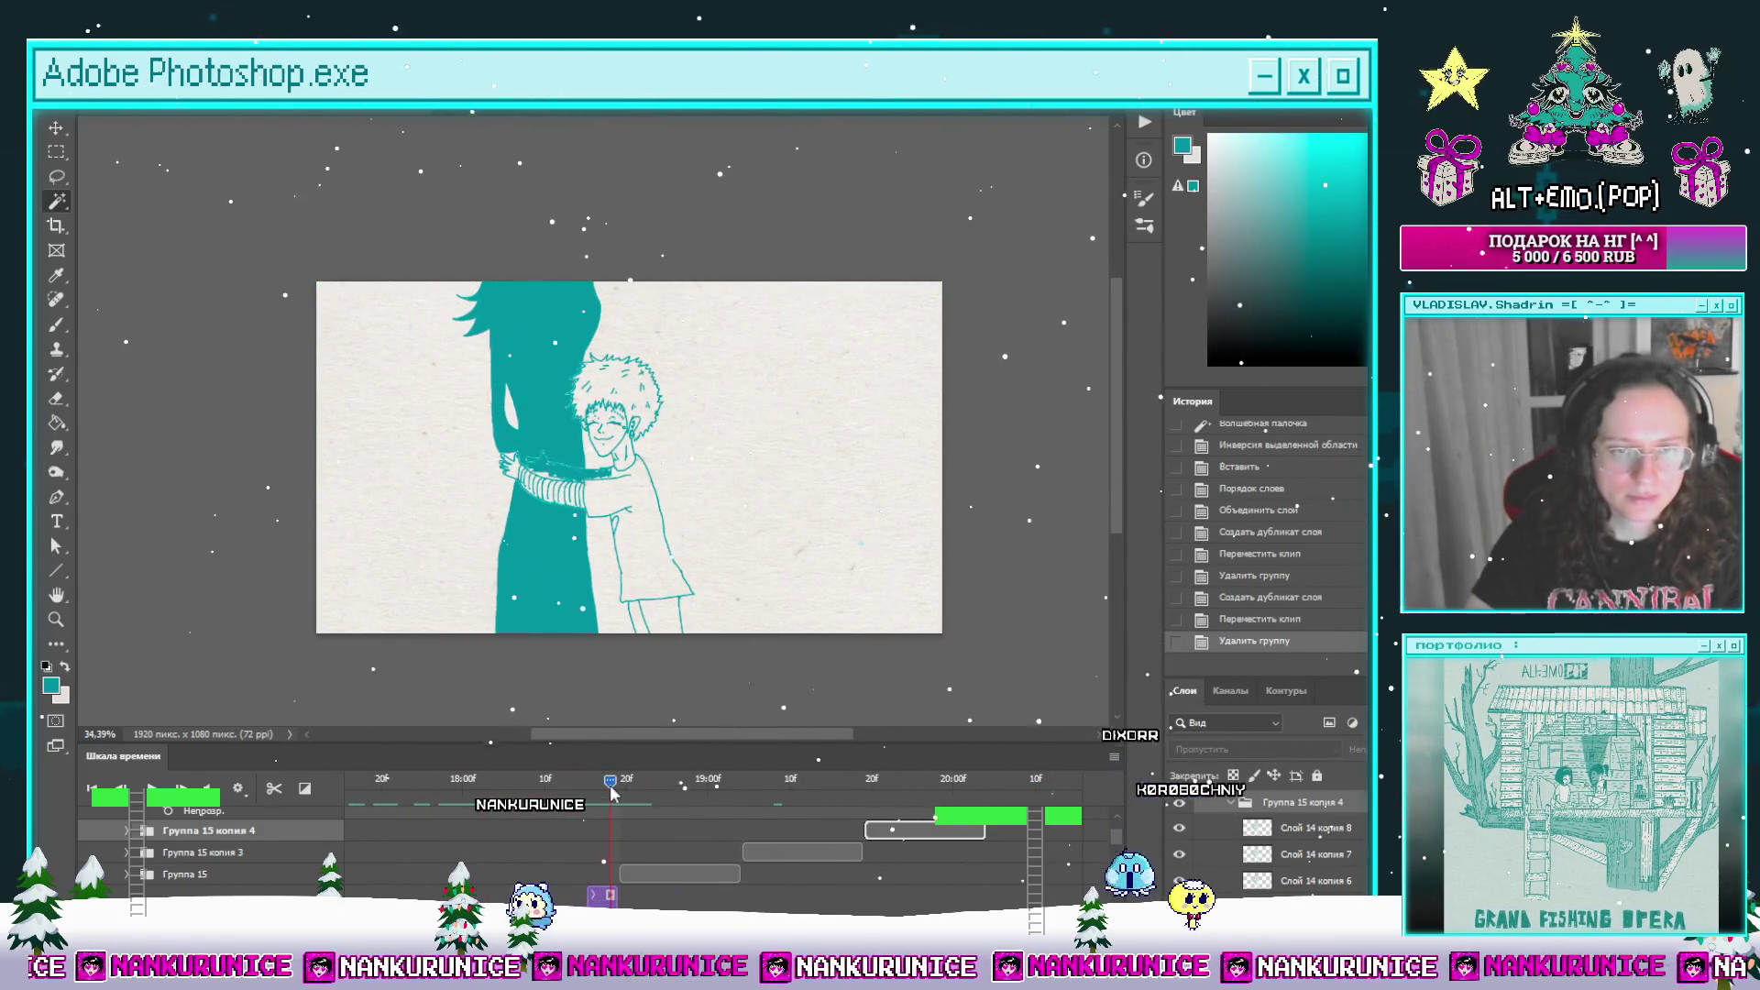
scroll(605, 843, "down", 1)
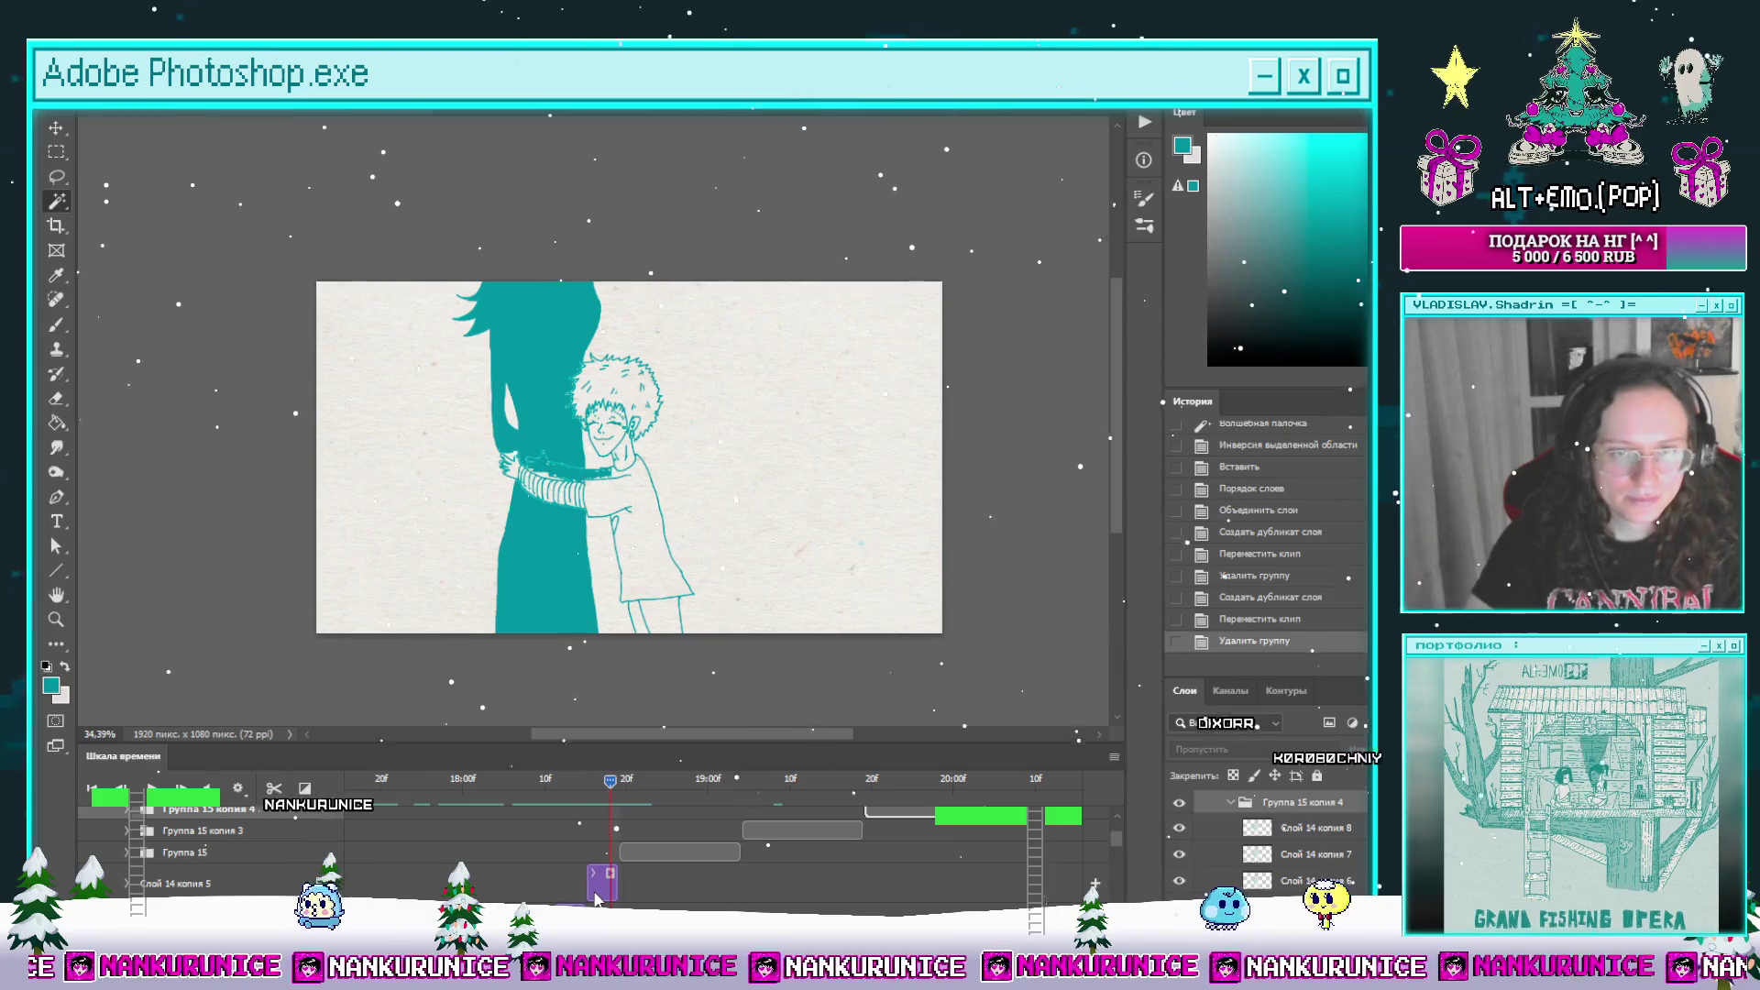
mouse_move(605, 779)
left_mouse_down()
mouse_move(461, 809)
mouse_move(357, 807)
mouse_move(775, 804)
left_mouse_up()
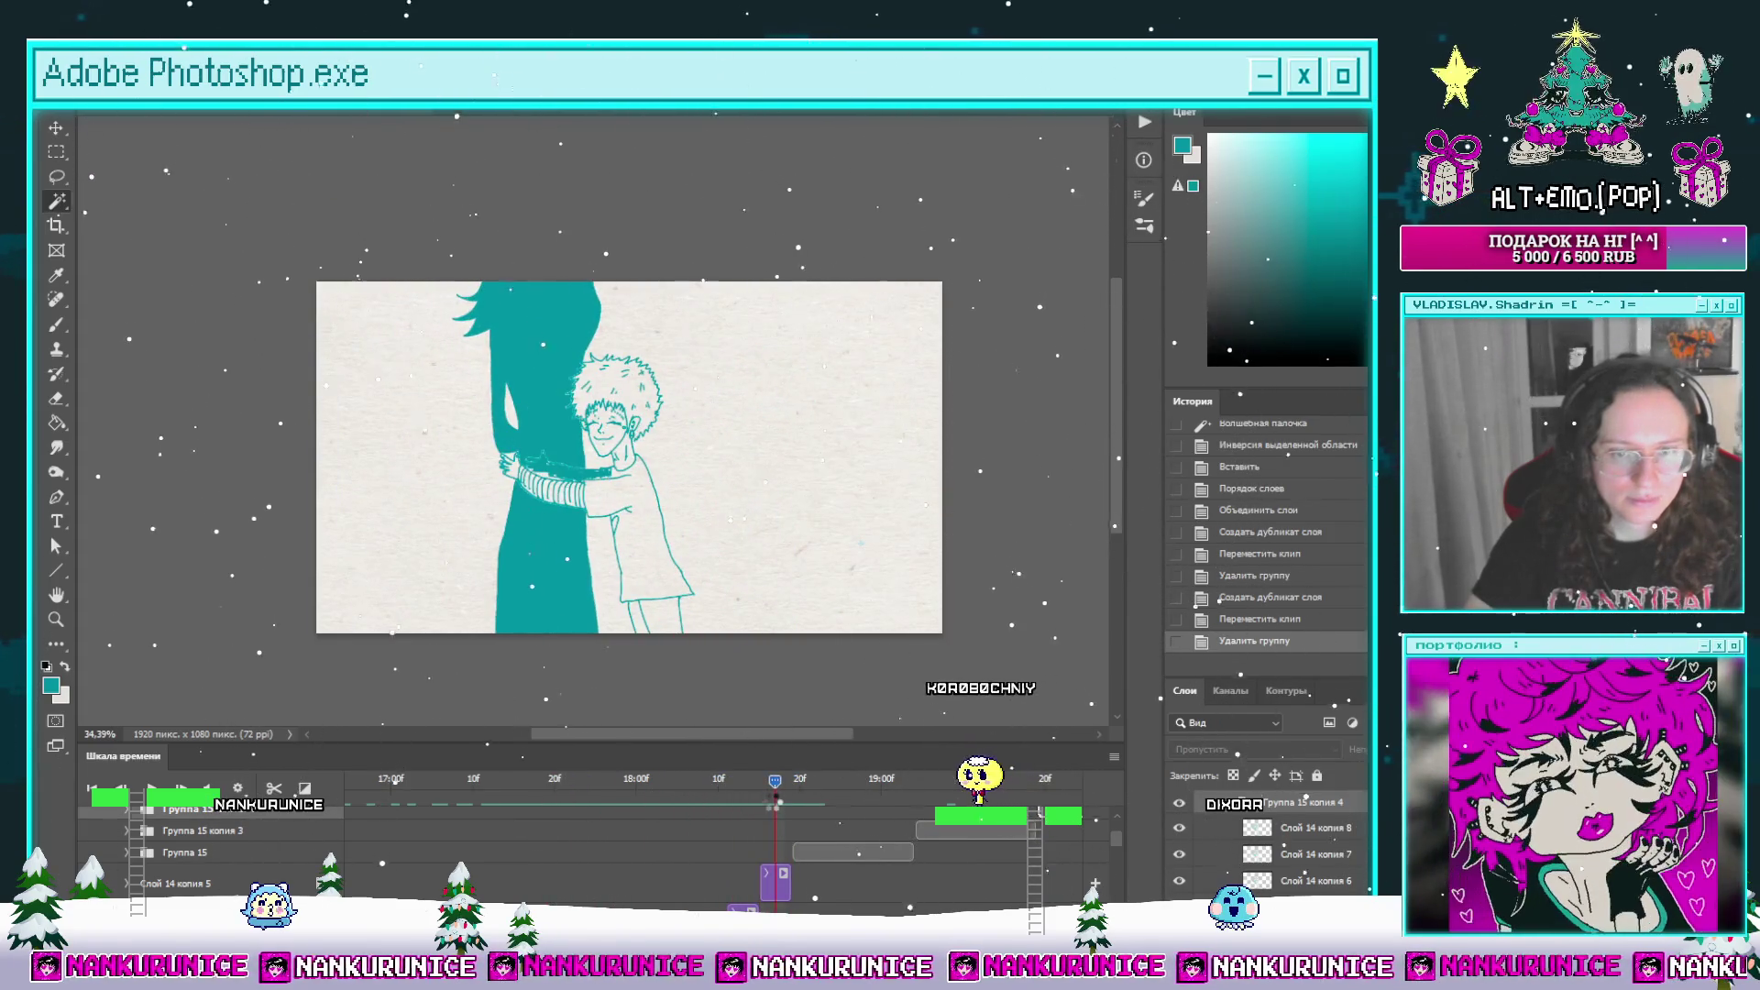
scroll(769, 820, "down", 1)
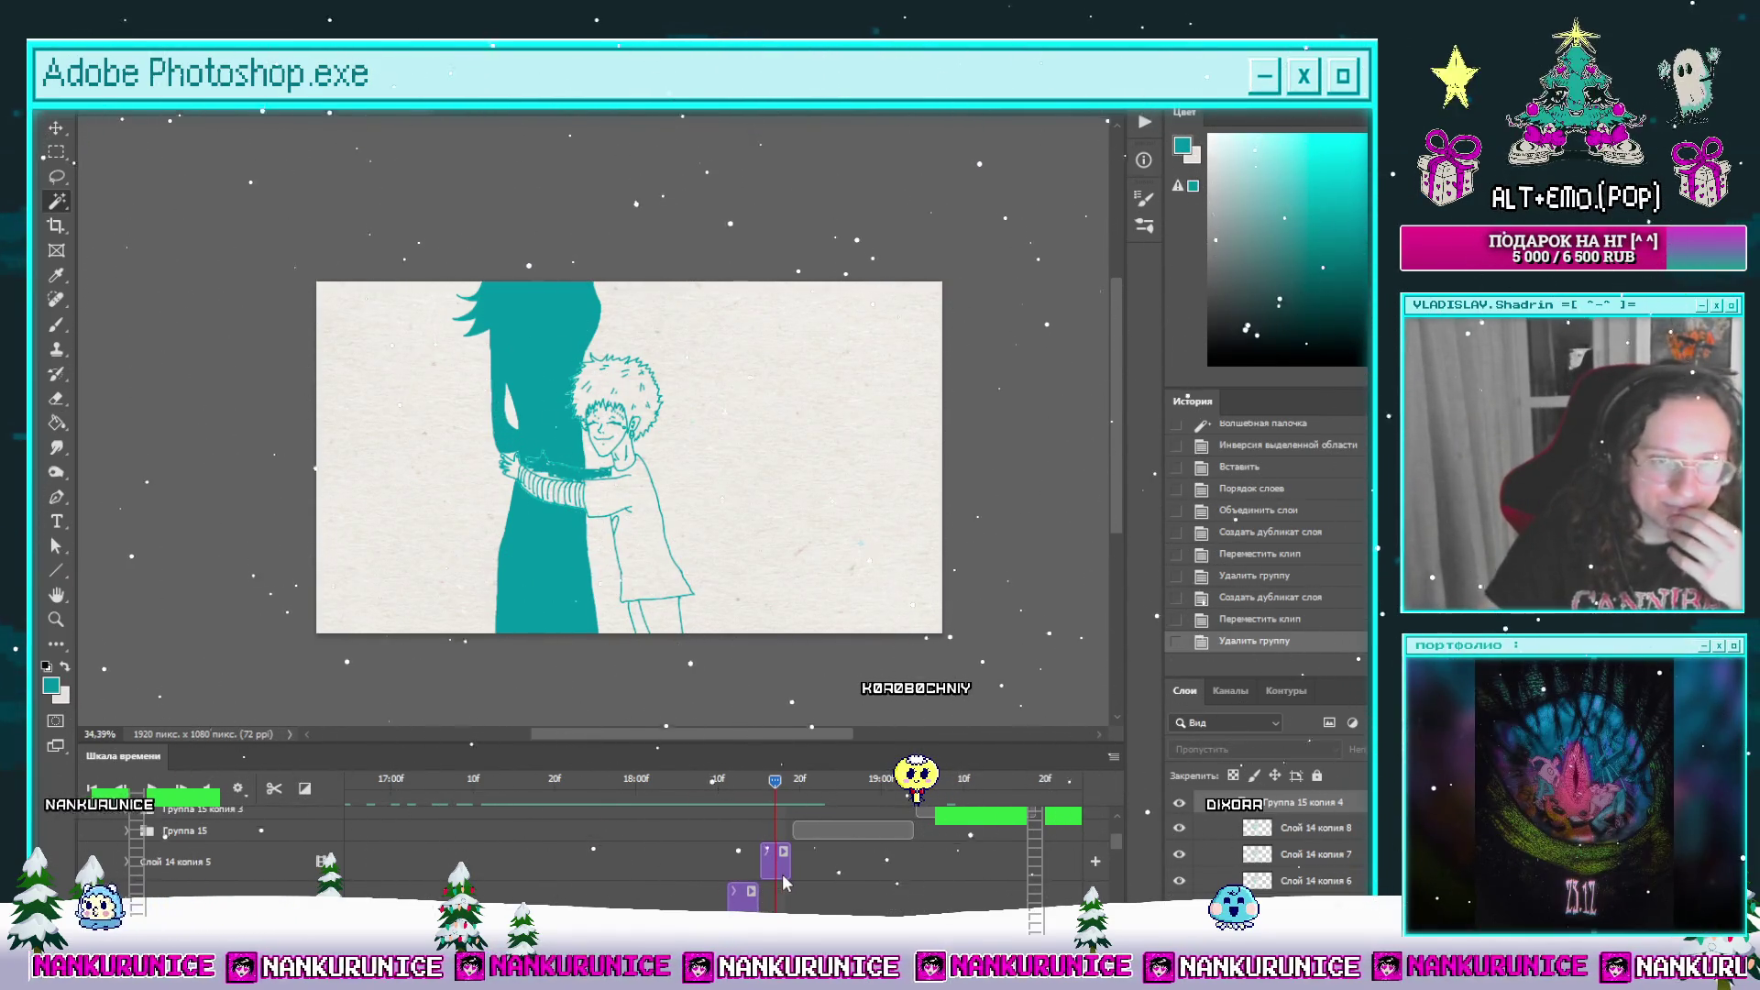
mouse_move(775, 811)
left_mouse_down()
mouse_move(822, 818)
mouse_move(739, 821)
mouse_move(780, 829)
left_mouse_up()
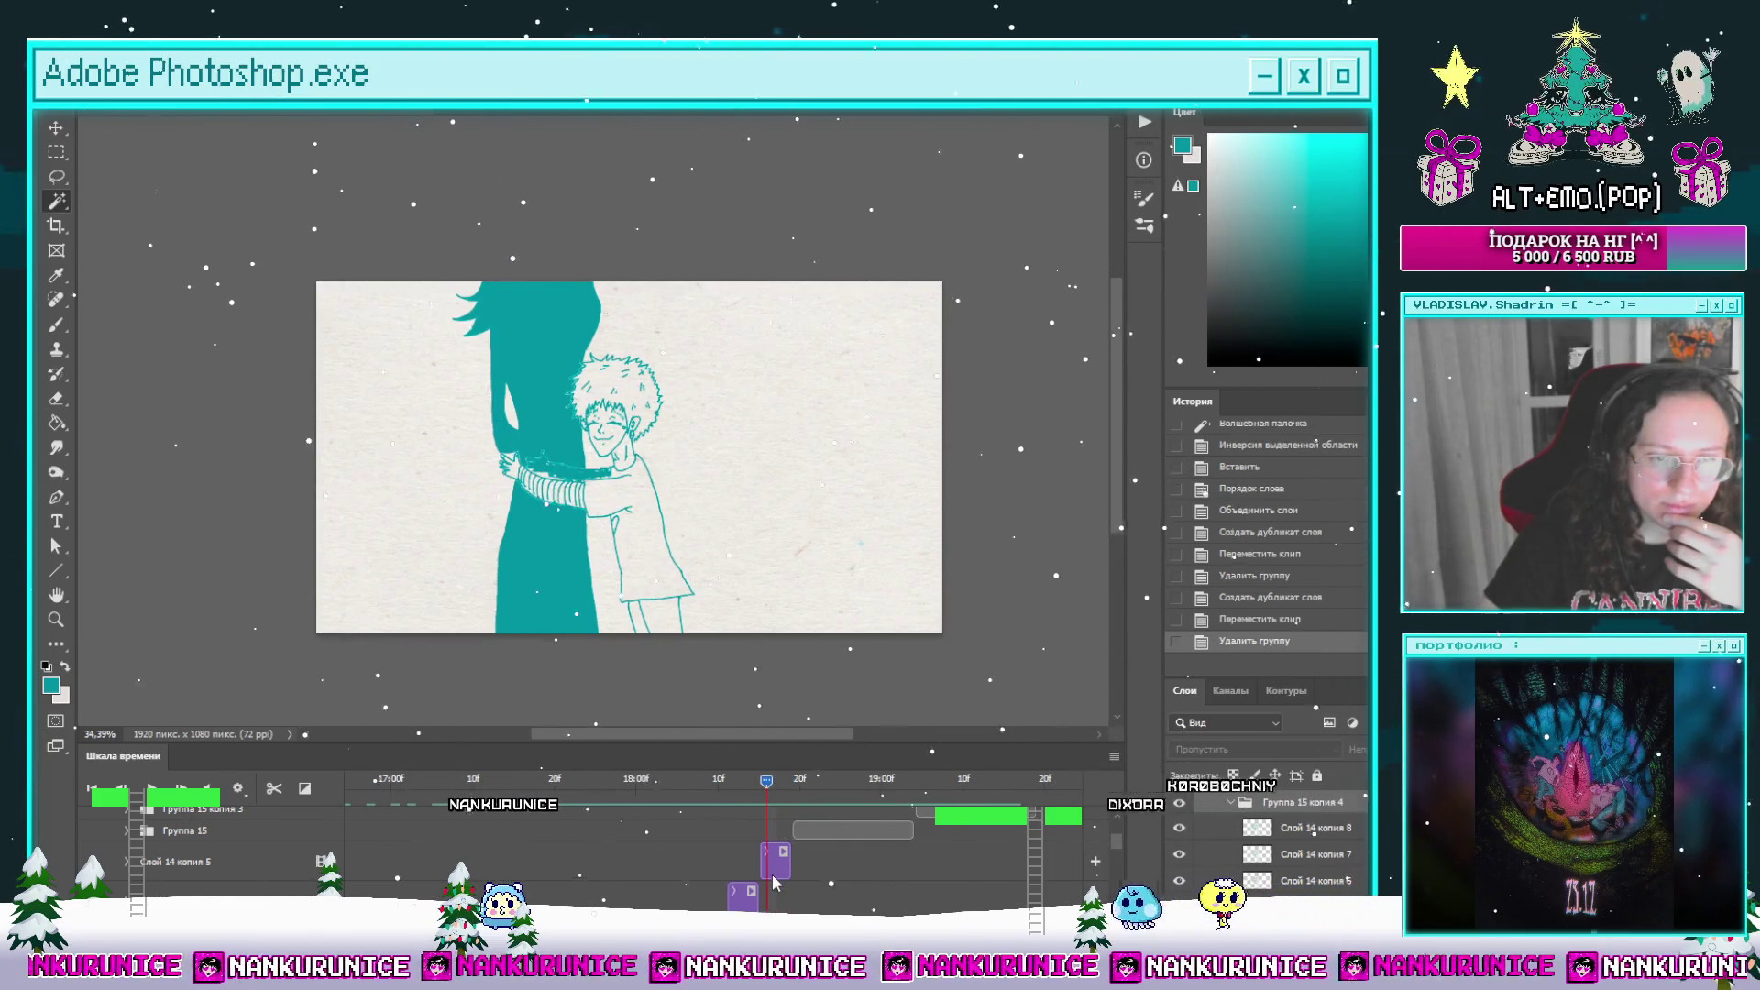
left_click(1074, 873)
key("ctrl+comma")
key("ctrl+comma")
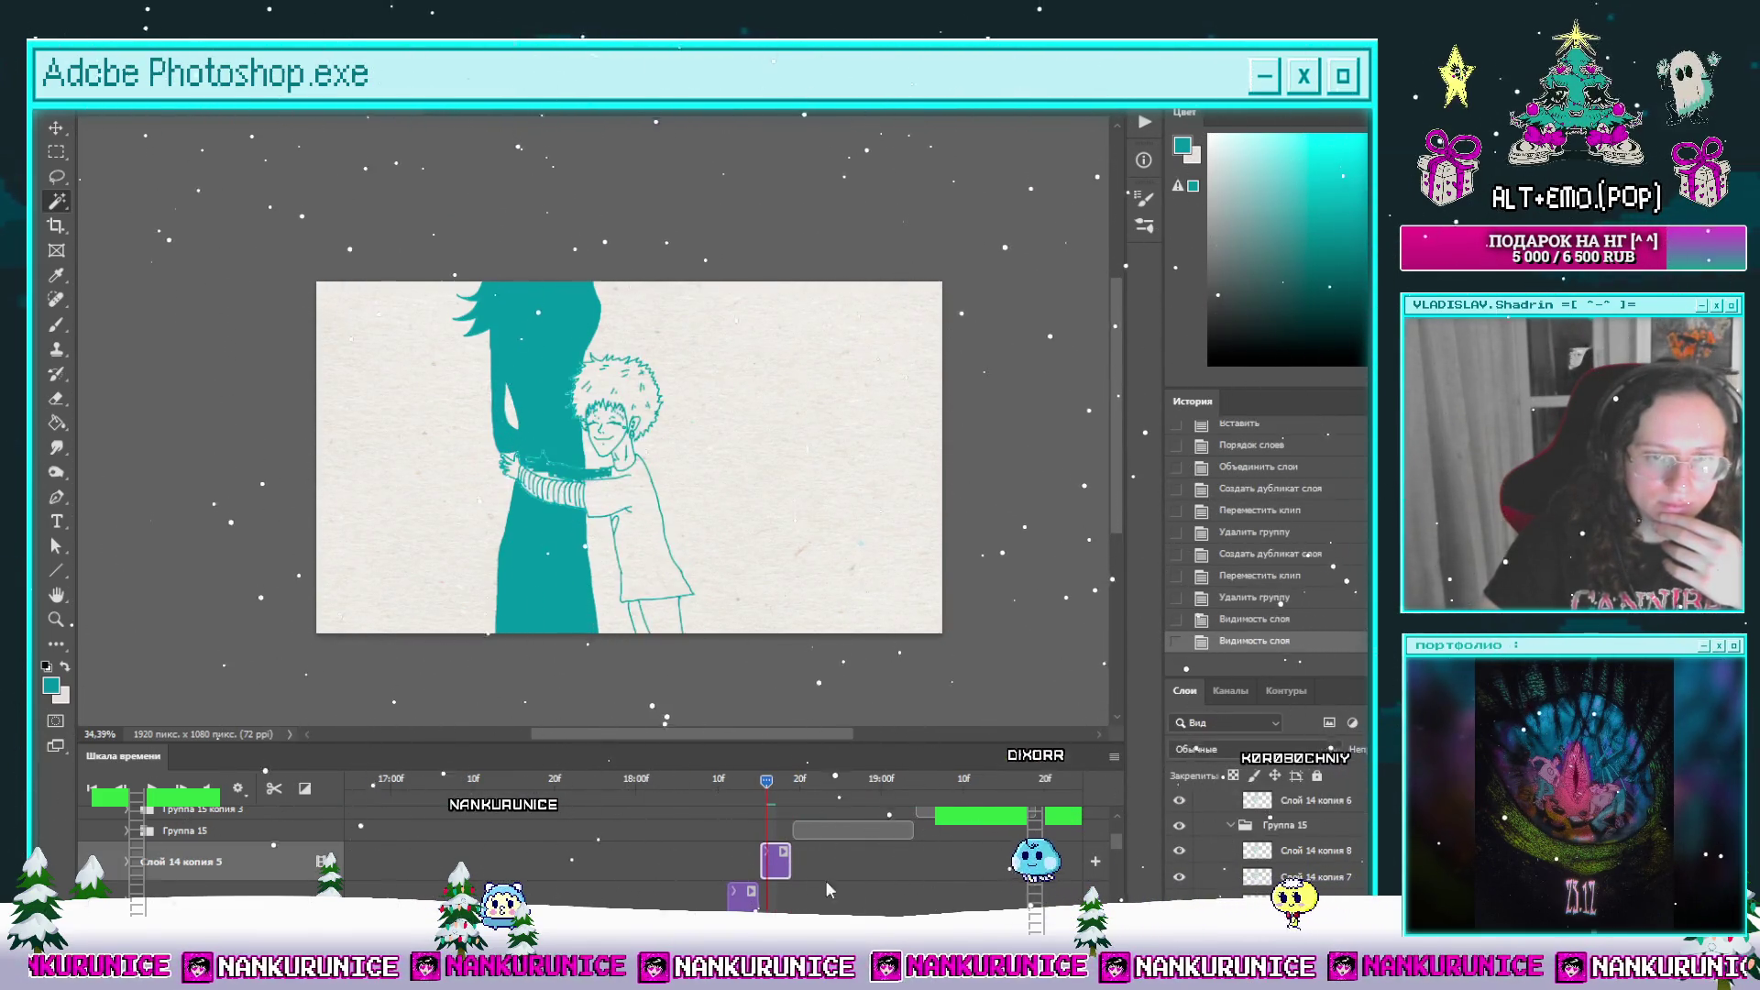
Step: Zoom in on the hugging arms and erase the white patch inside them with the Magic Wand
key("z")
left_click_drag(560, 486, 642, 485)
key("w")
left_click(495, 419)
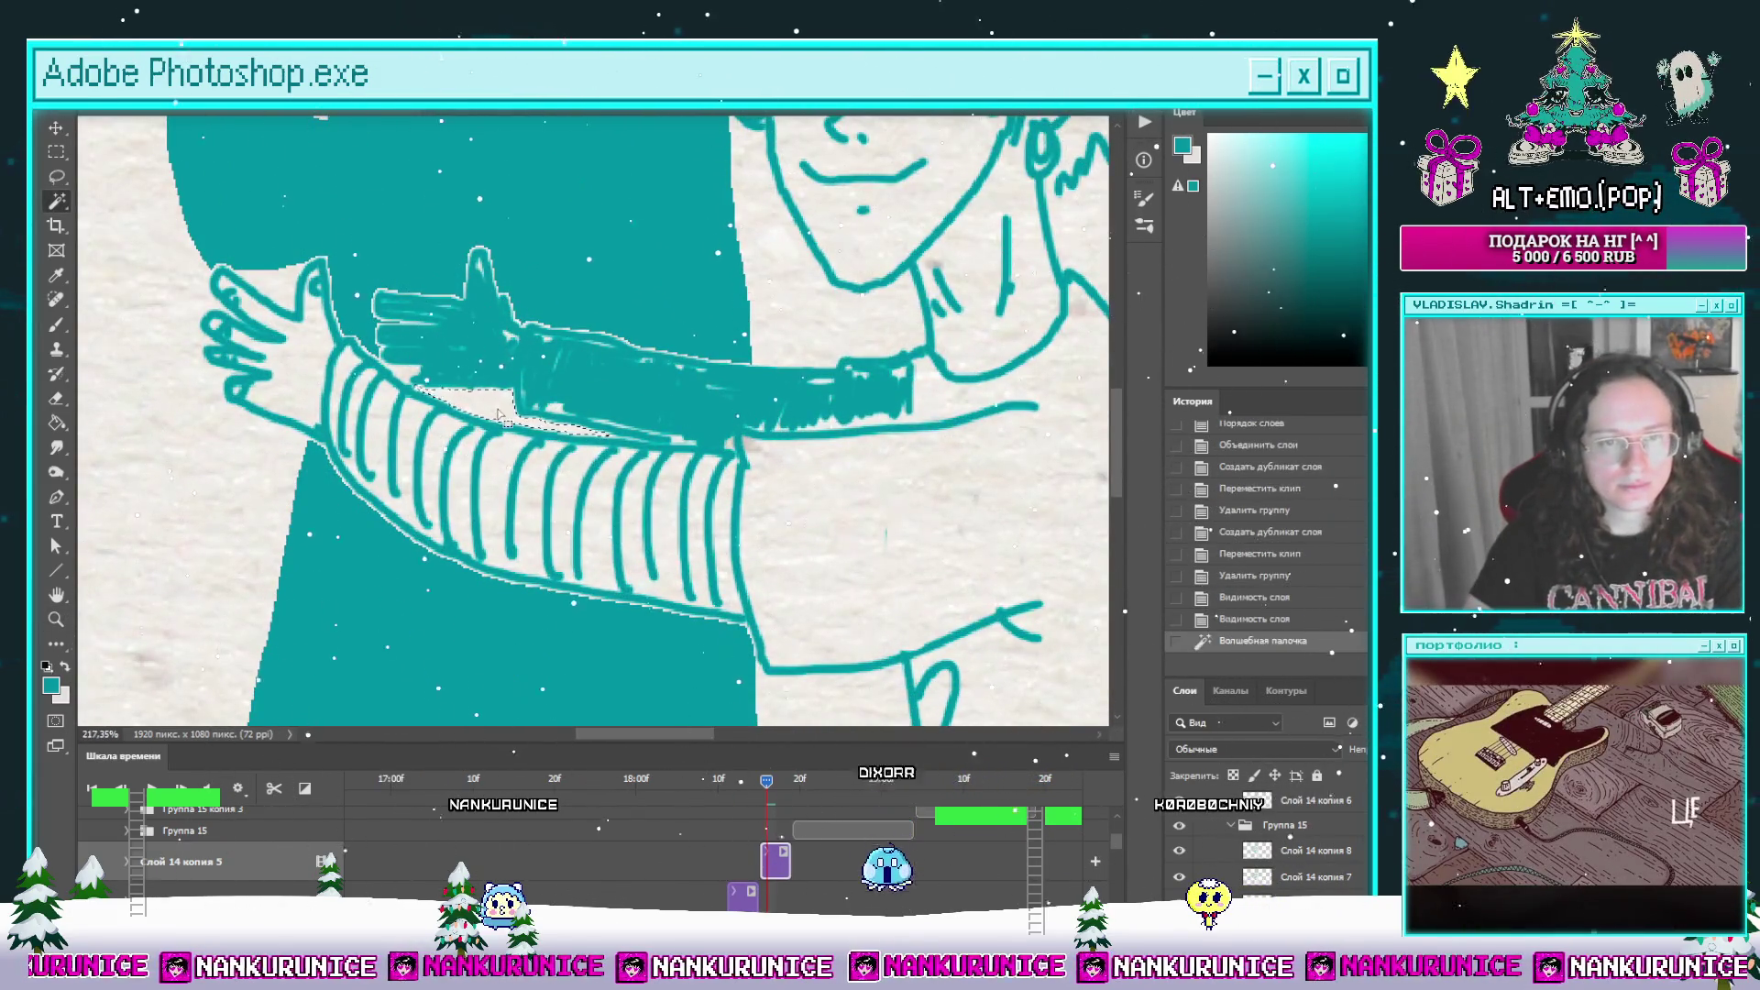
key("Delete")
key("ctrl+d")
key("l")
scroll(785, 472, "down", 6)
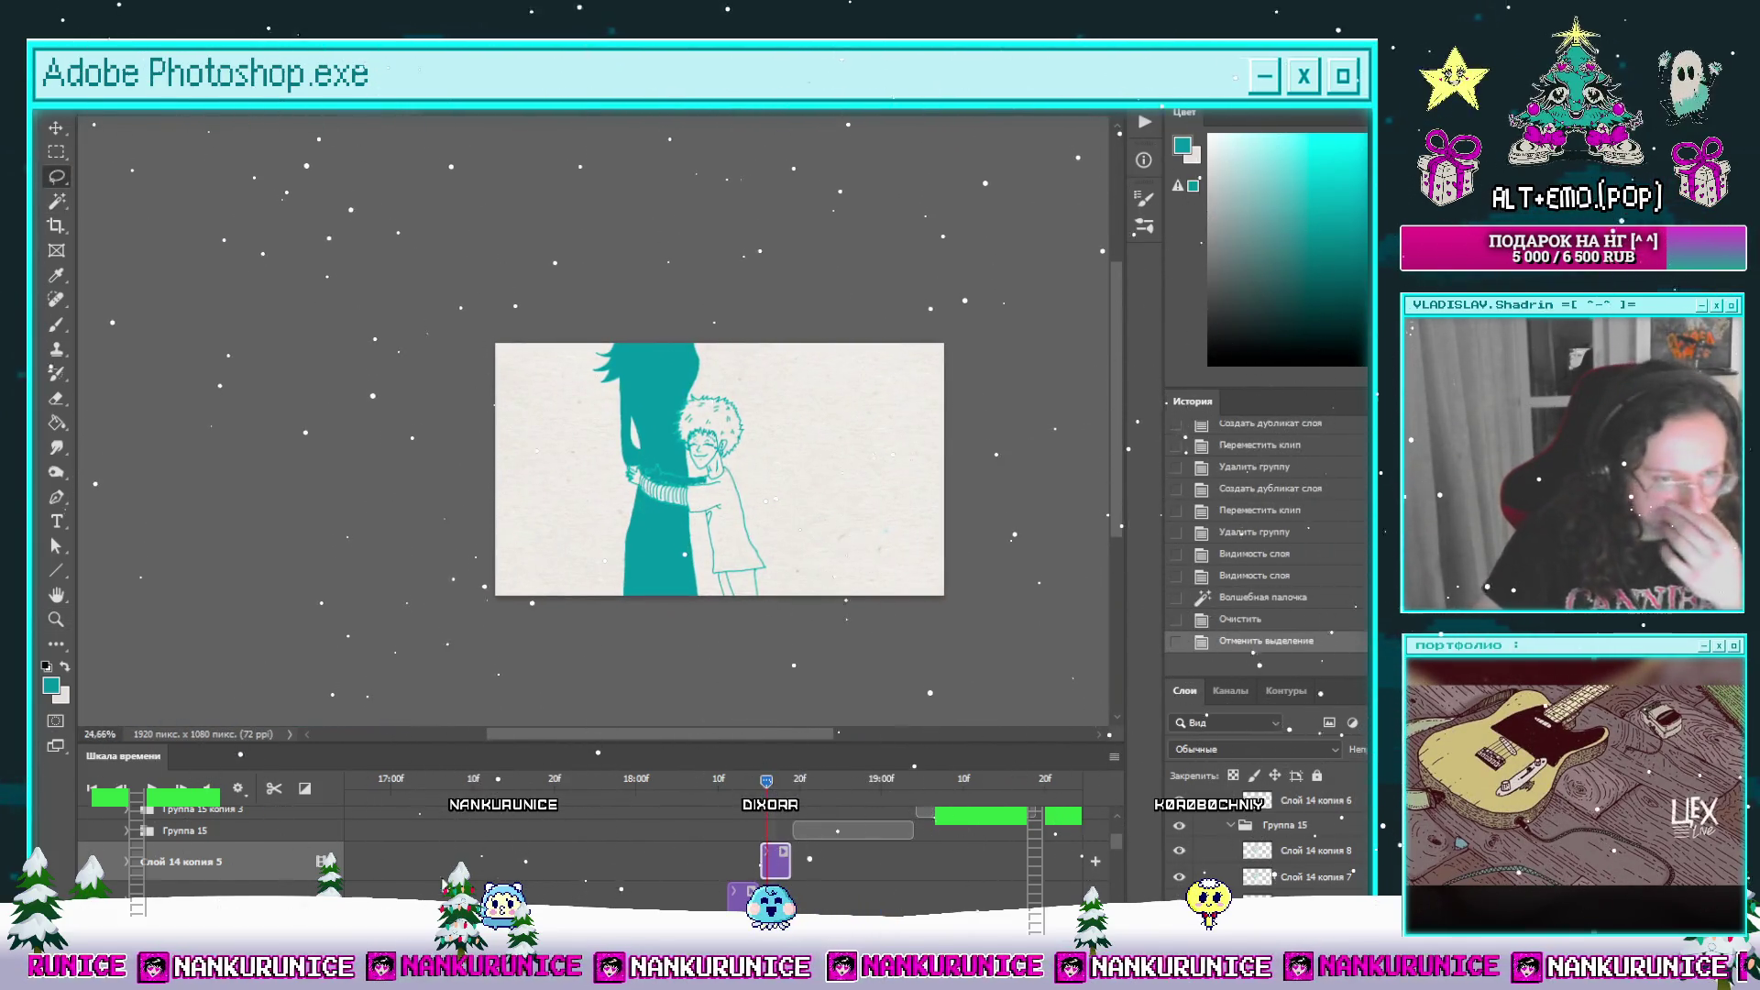
scroll(823, 859, "up", 5)
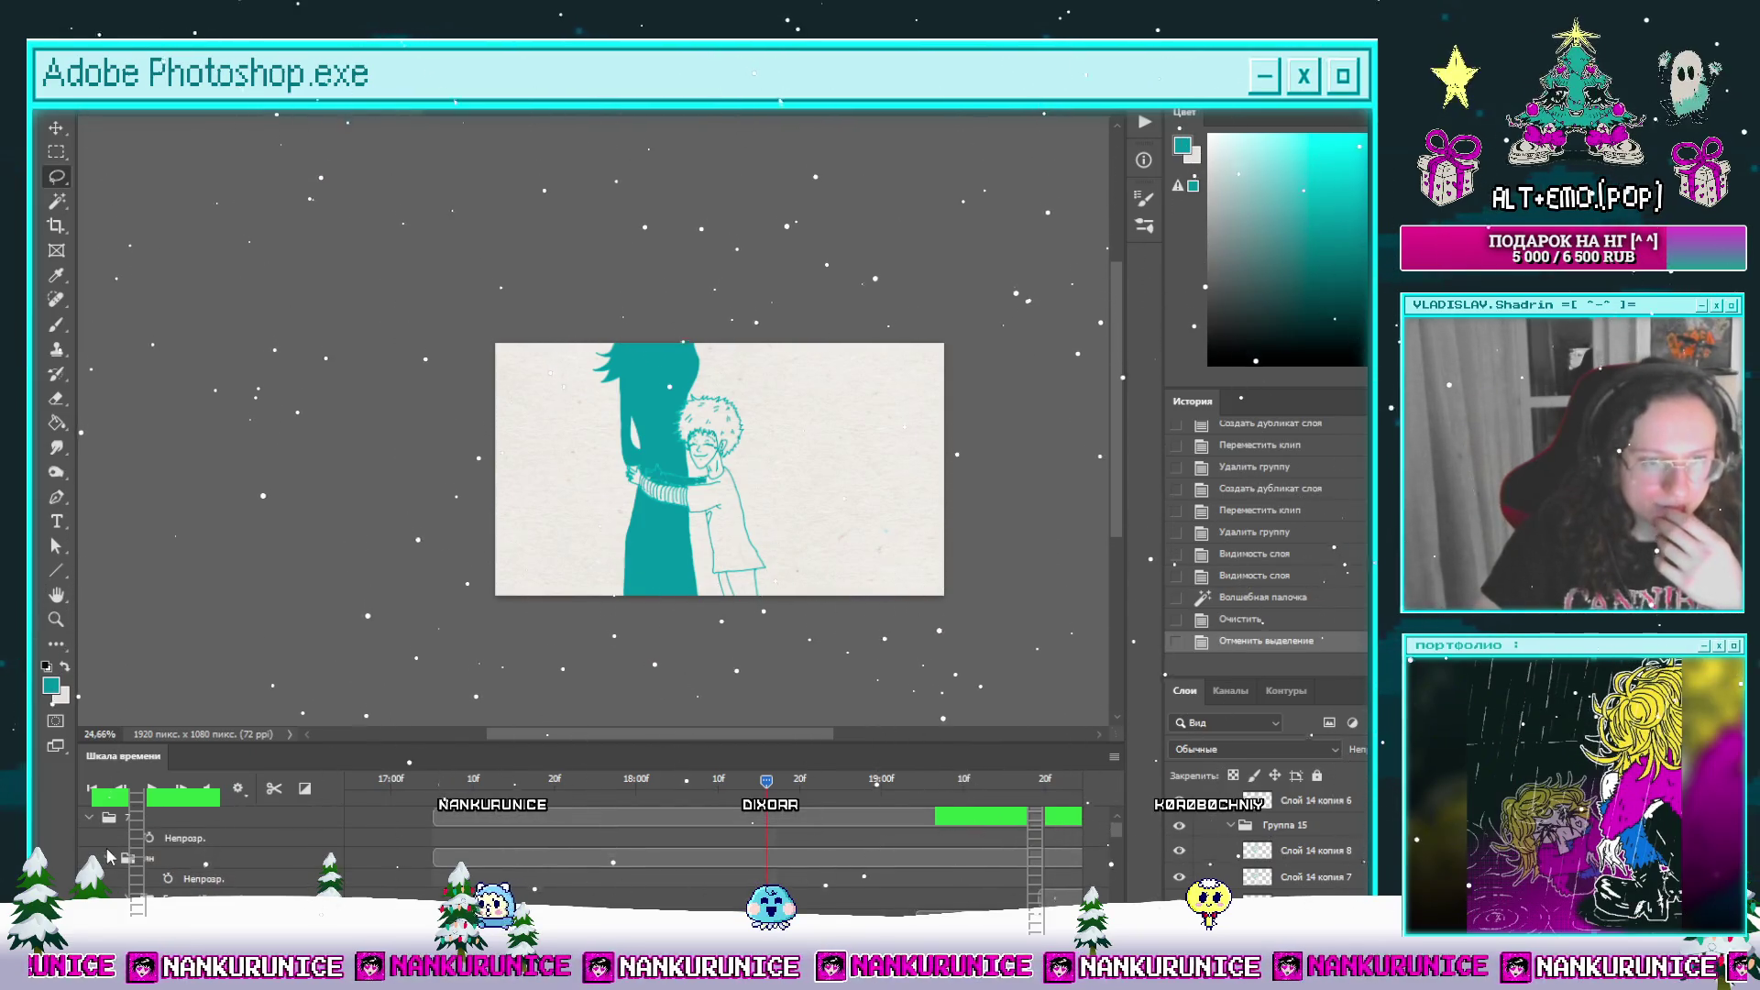
scroll(107, 866, "down", 1)
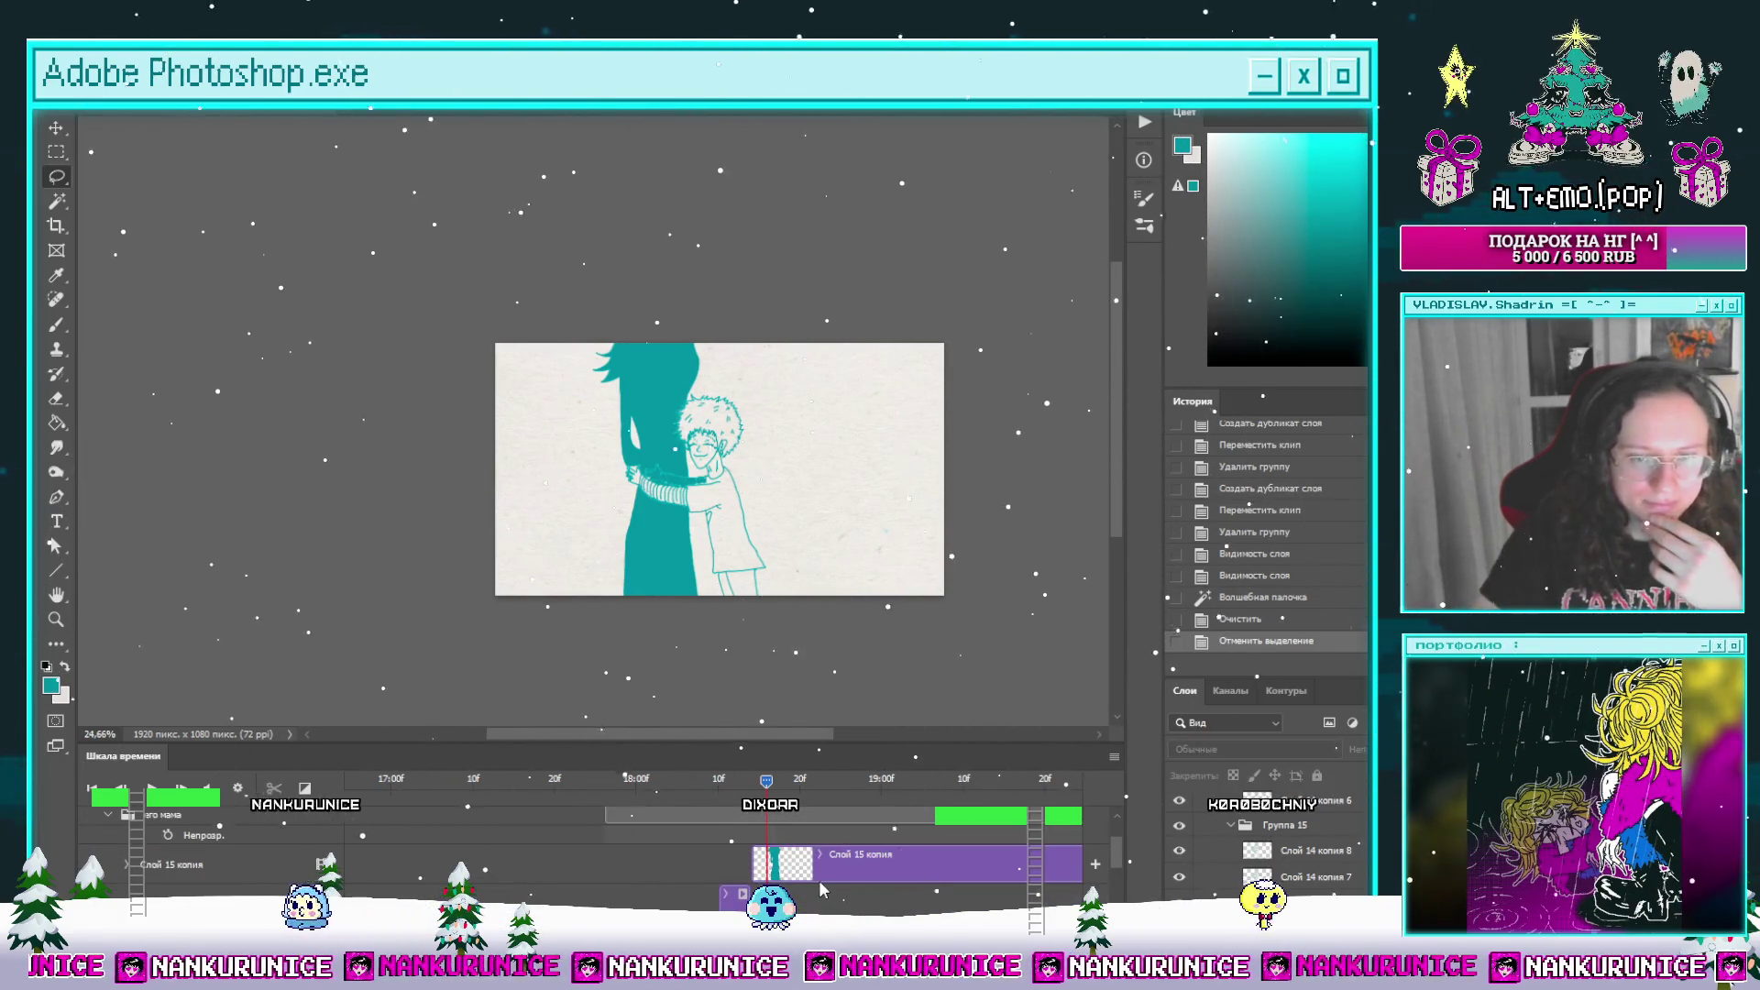
Step: Split the Слой 15 копия clip at the 20f mark and erase the silhouette from the new clip
left_click(784, 878)
left_click(816, 781)
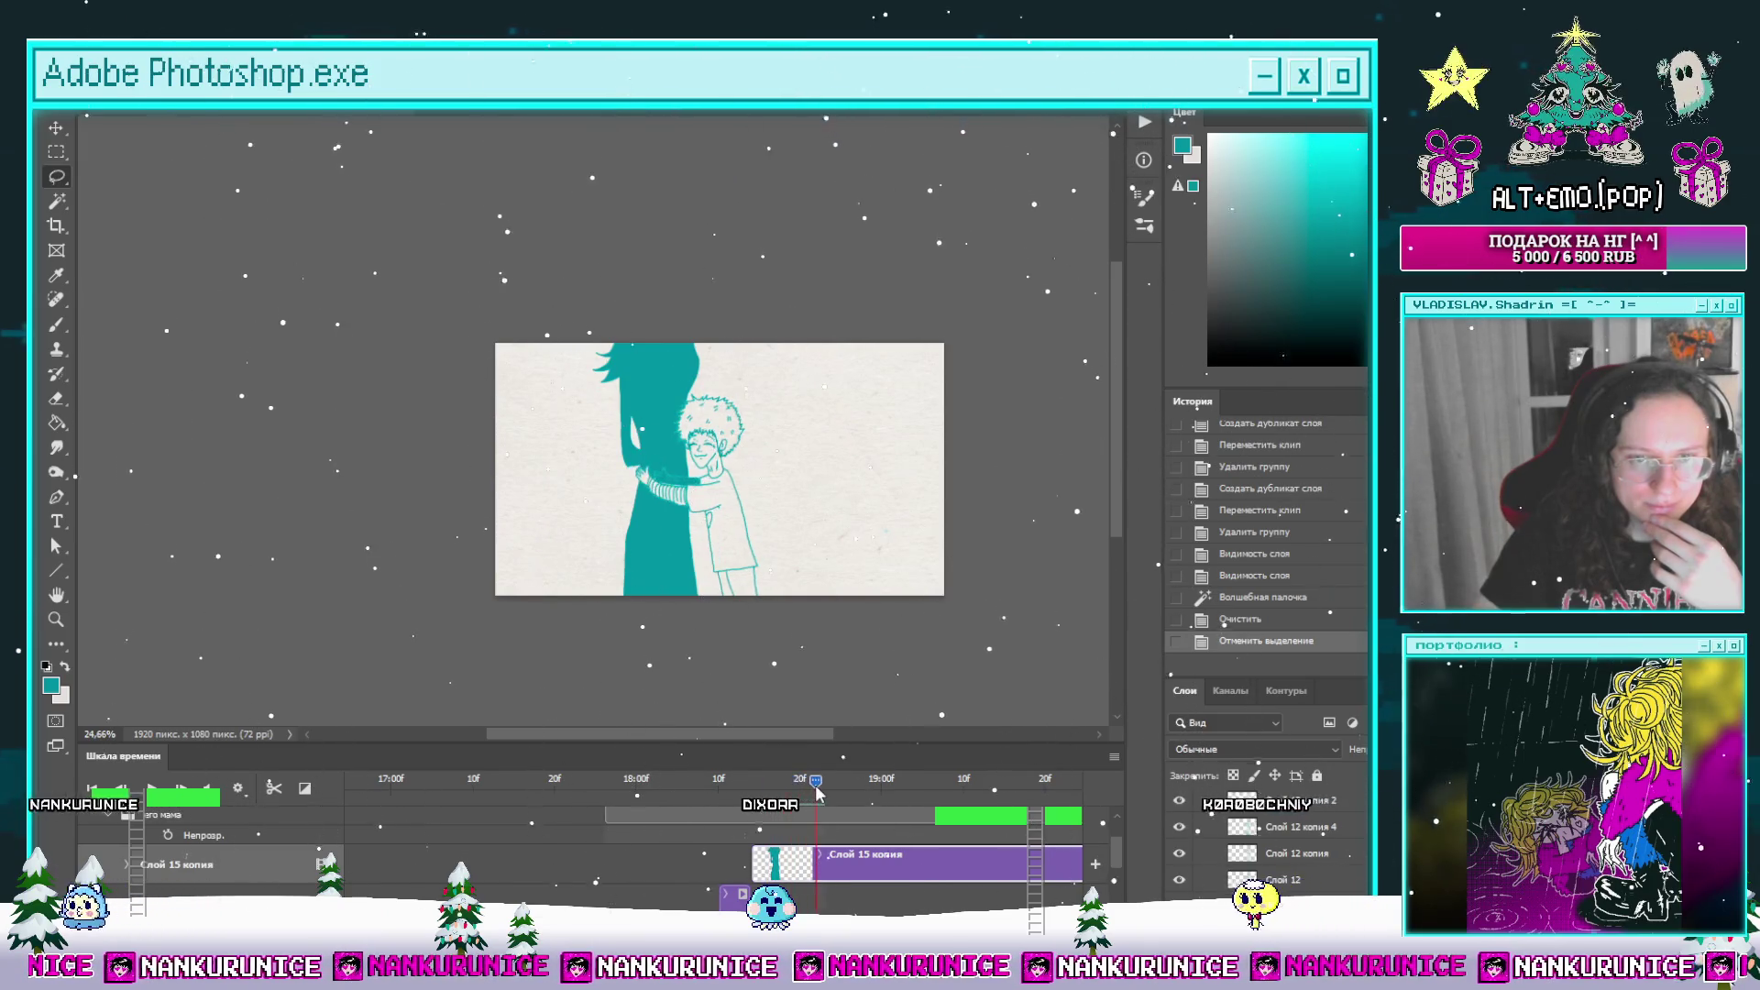
left_click(275, 788)
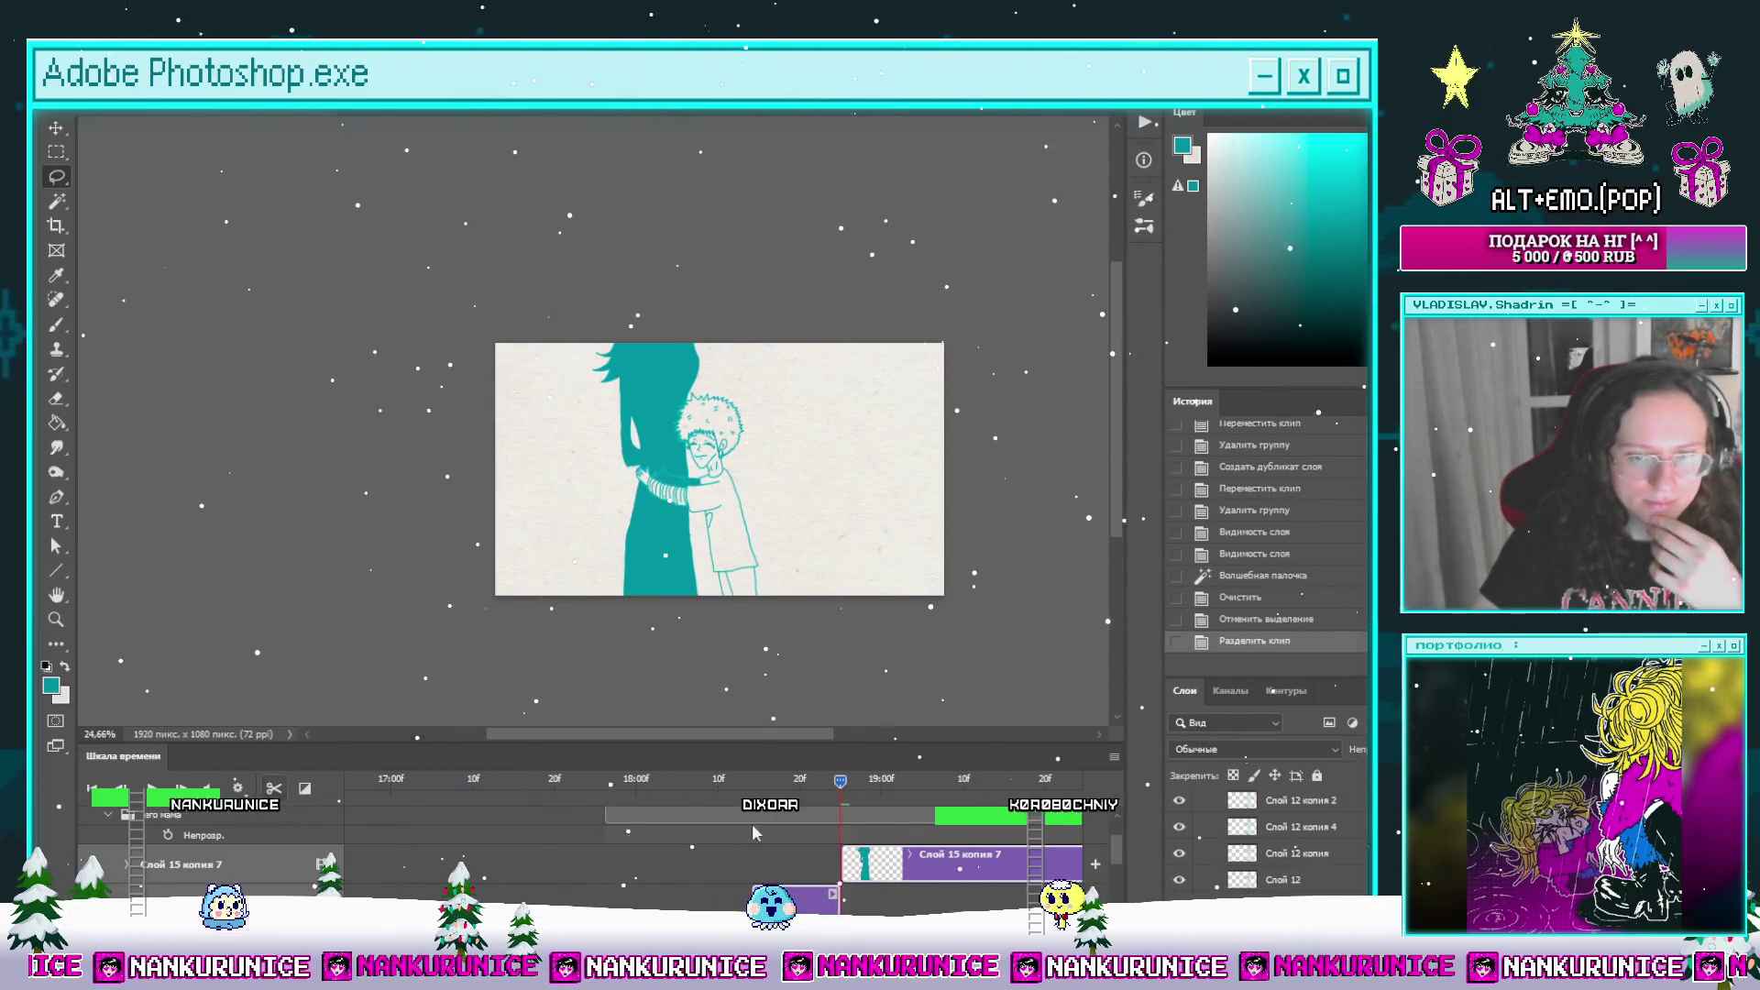
key("ctrl+a")
key("Delete")
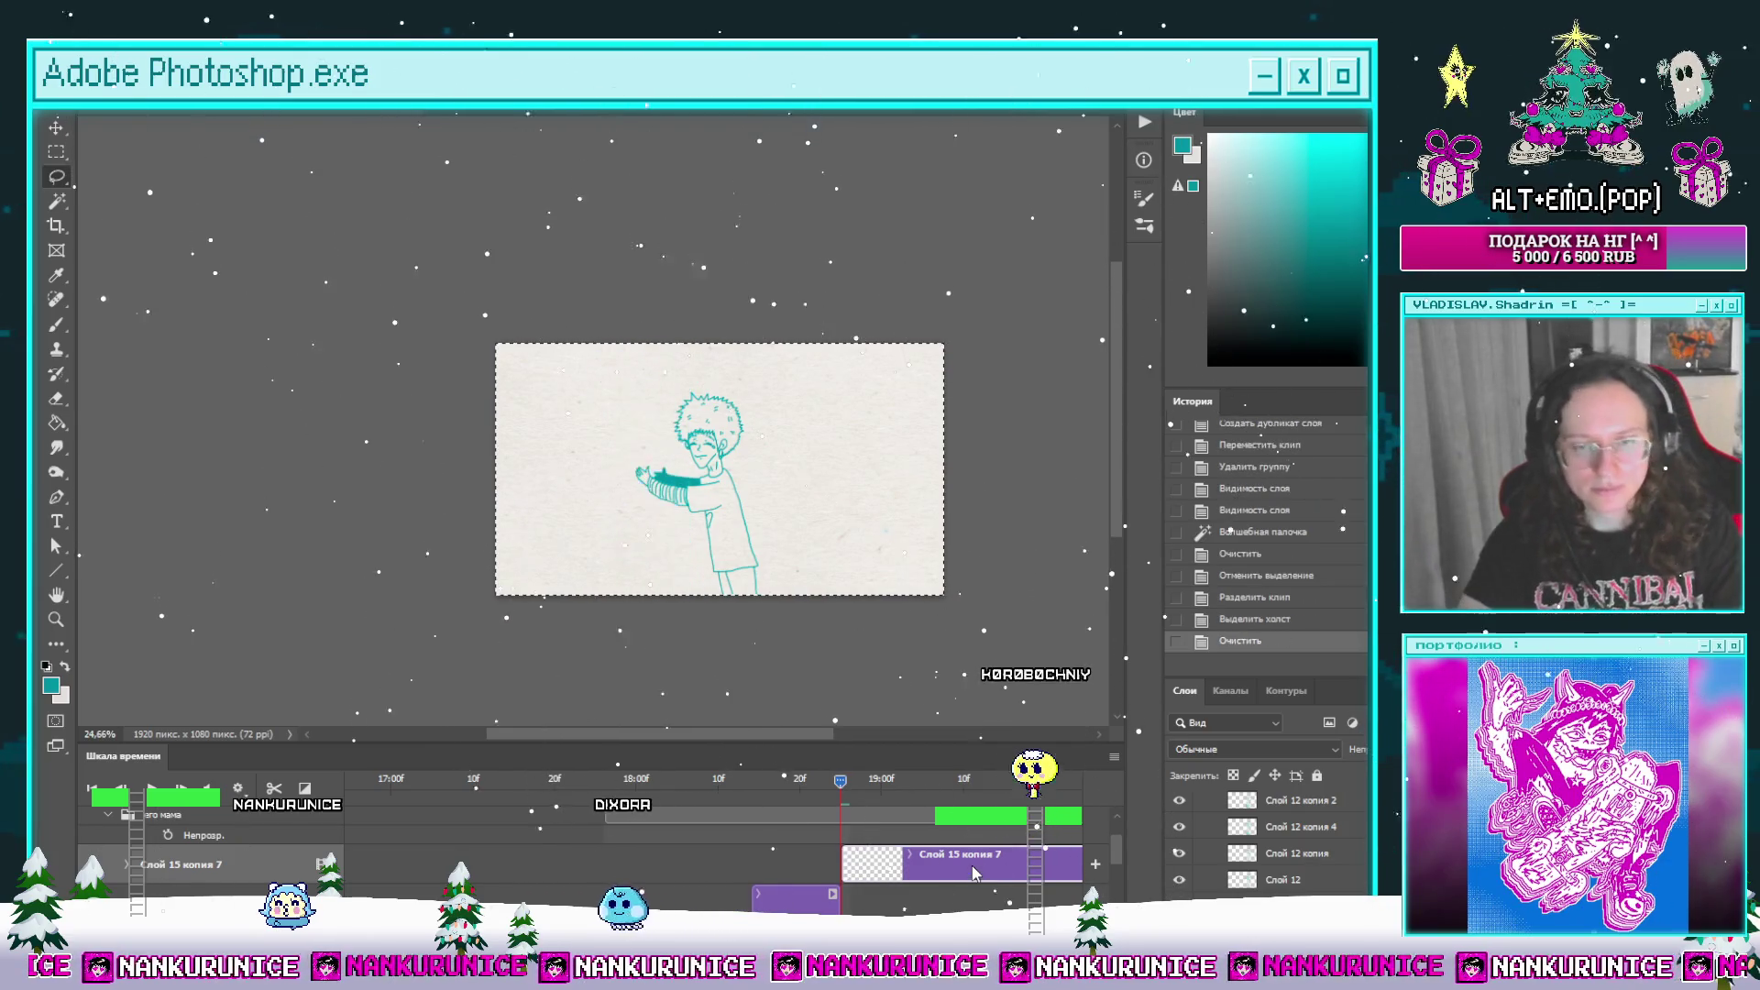
key("ctrl+d")
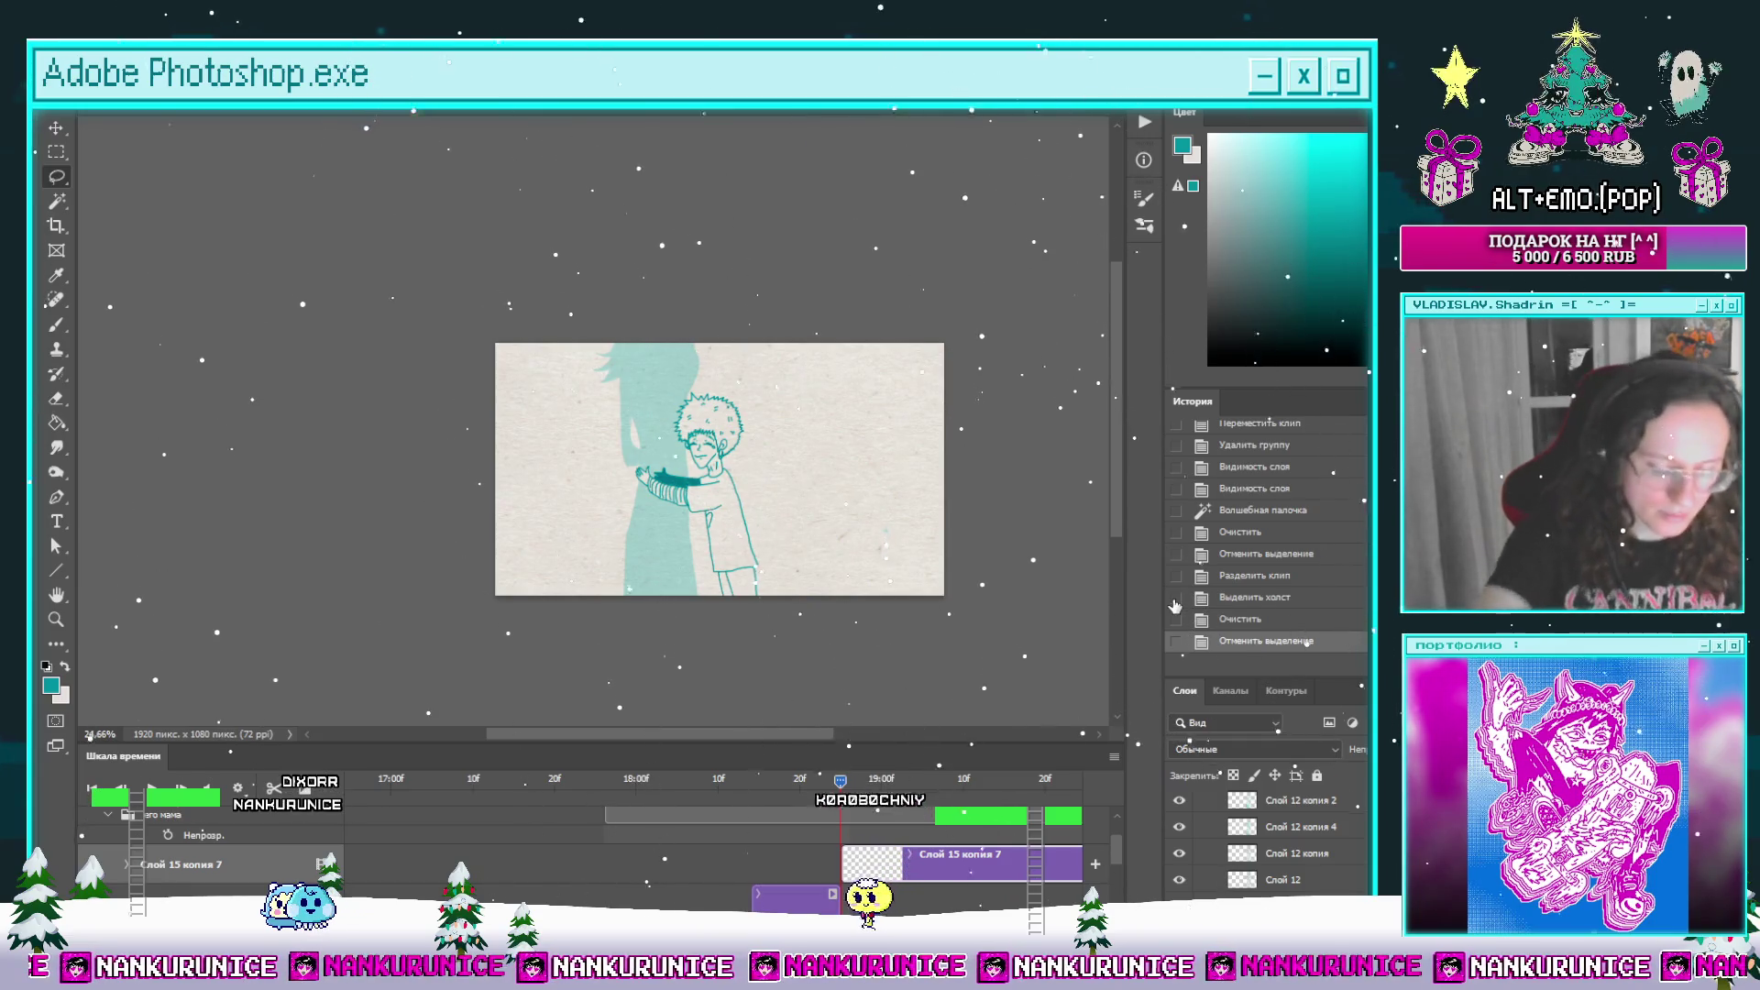
key("Tab")
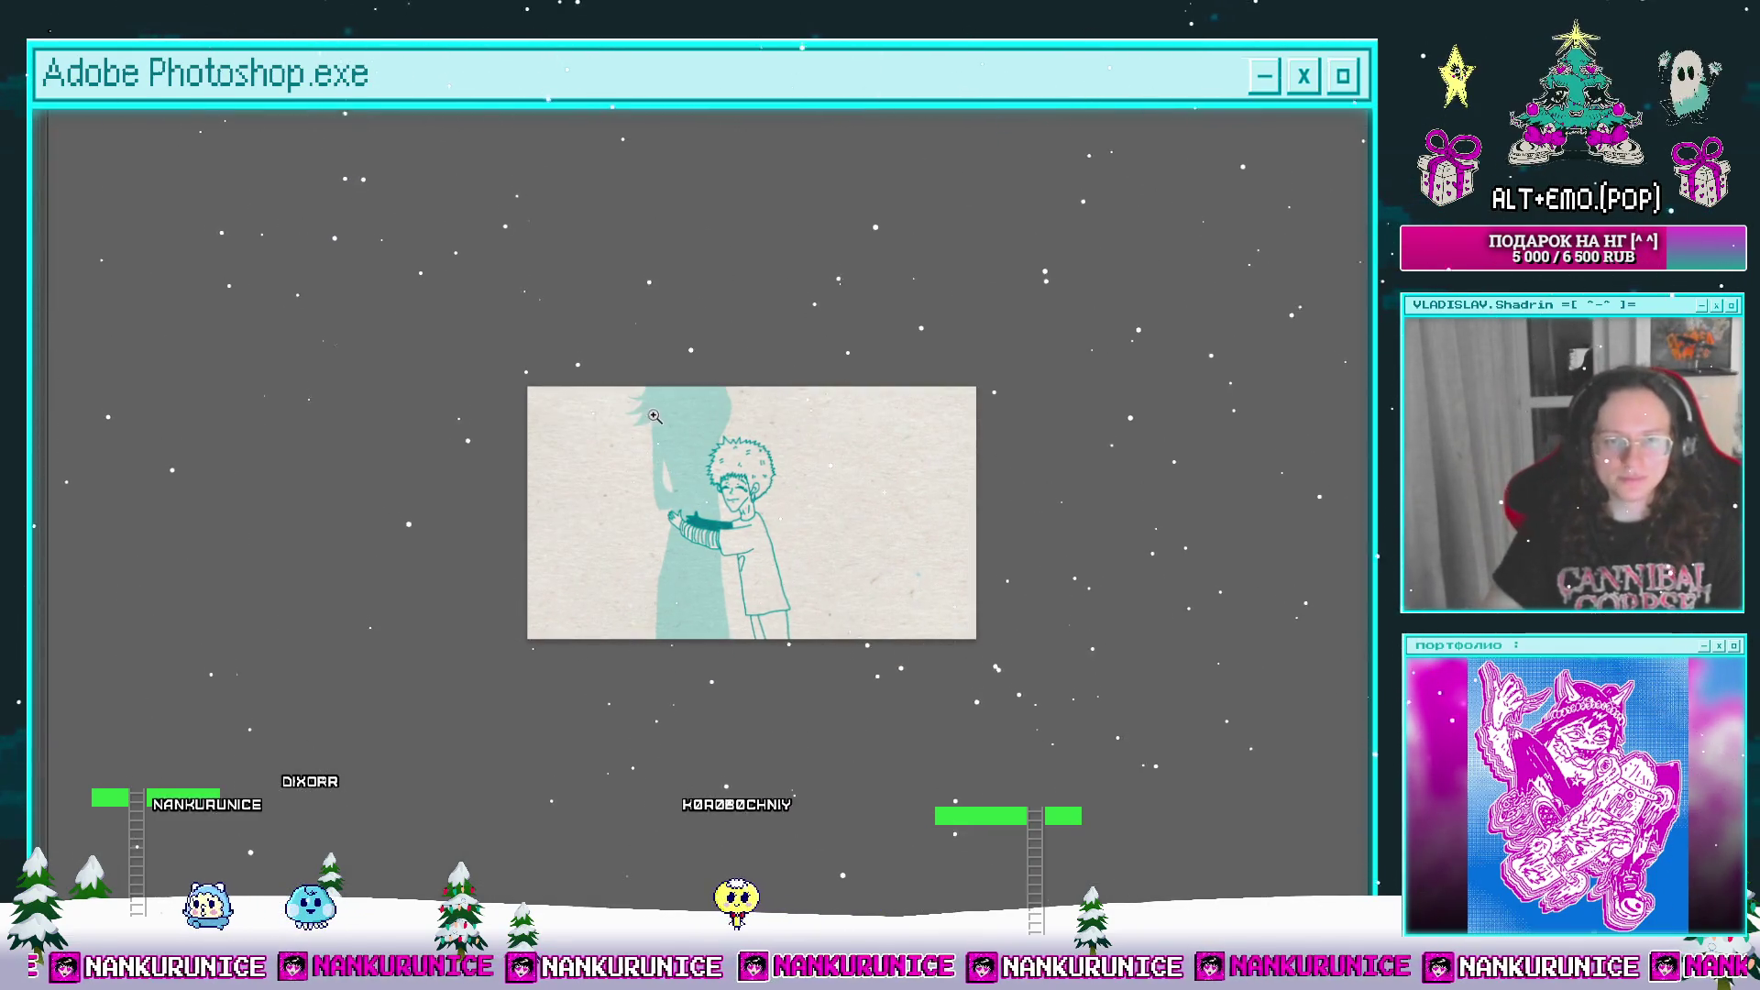
Step: Extend the hair outline with a short teal stroke and lengthen the silhouette's left outline downward
scroll(672, 348, "up", 3)
scroll(673, 349, "up", 3)
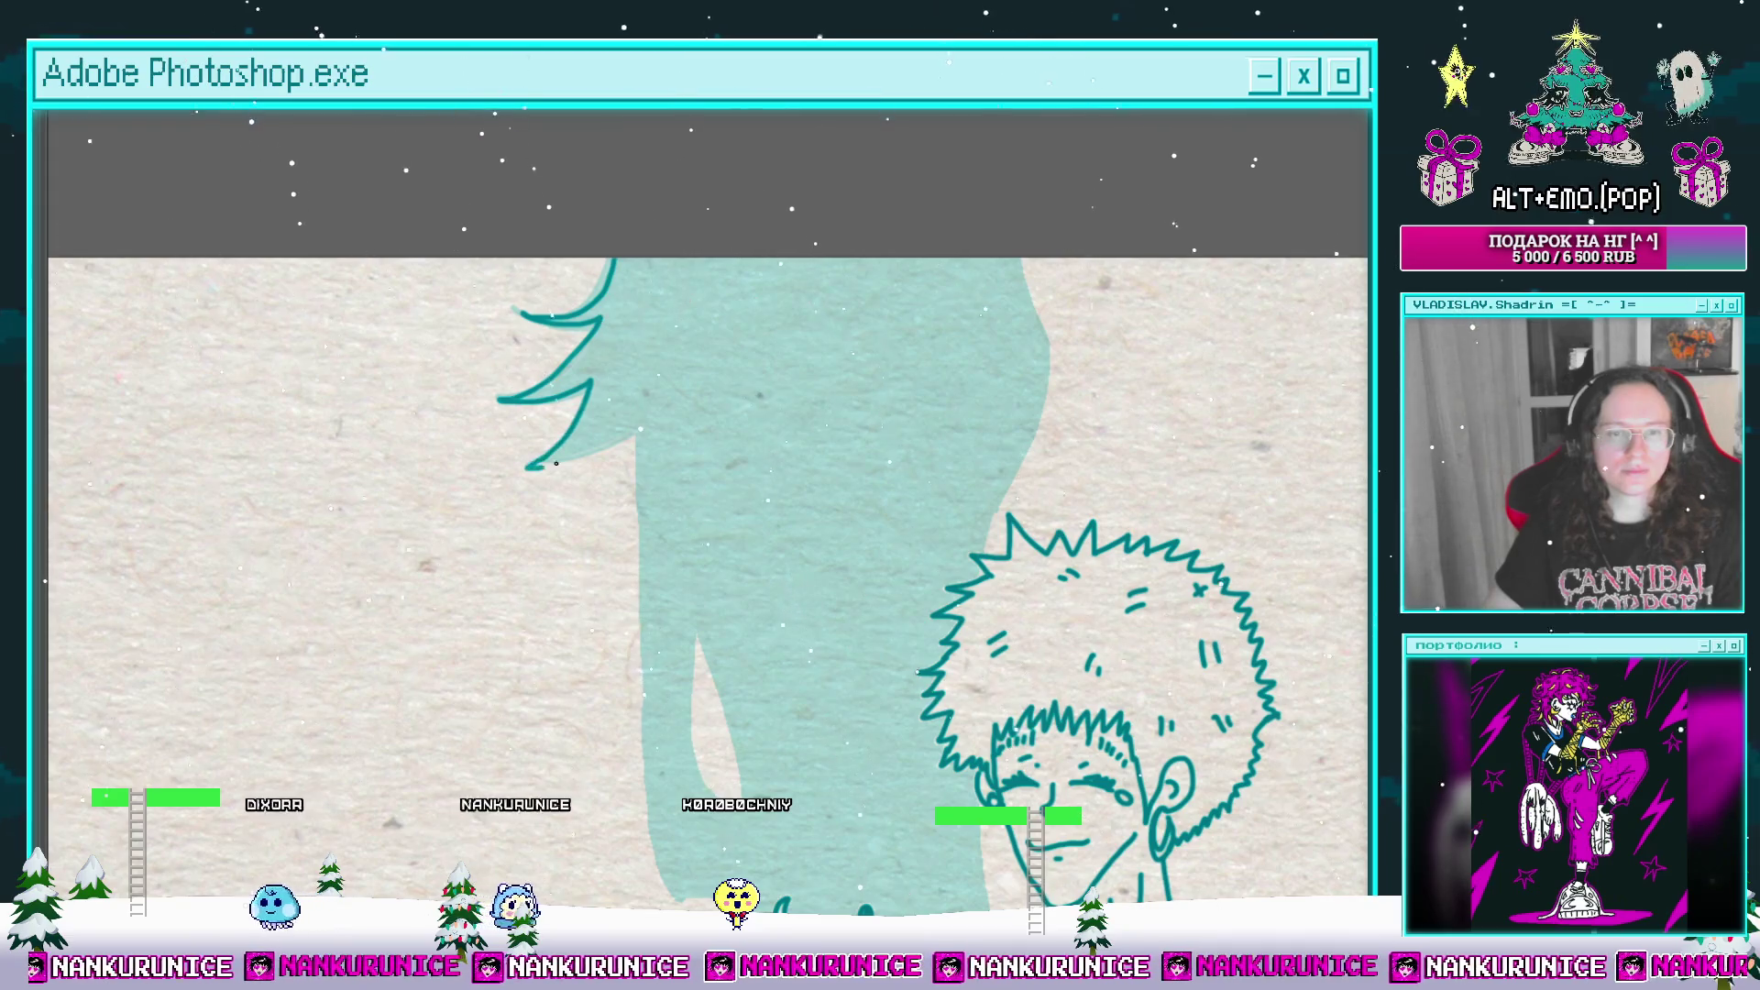
scroll(555, 464, "right", 3)
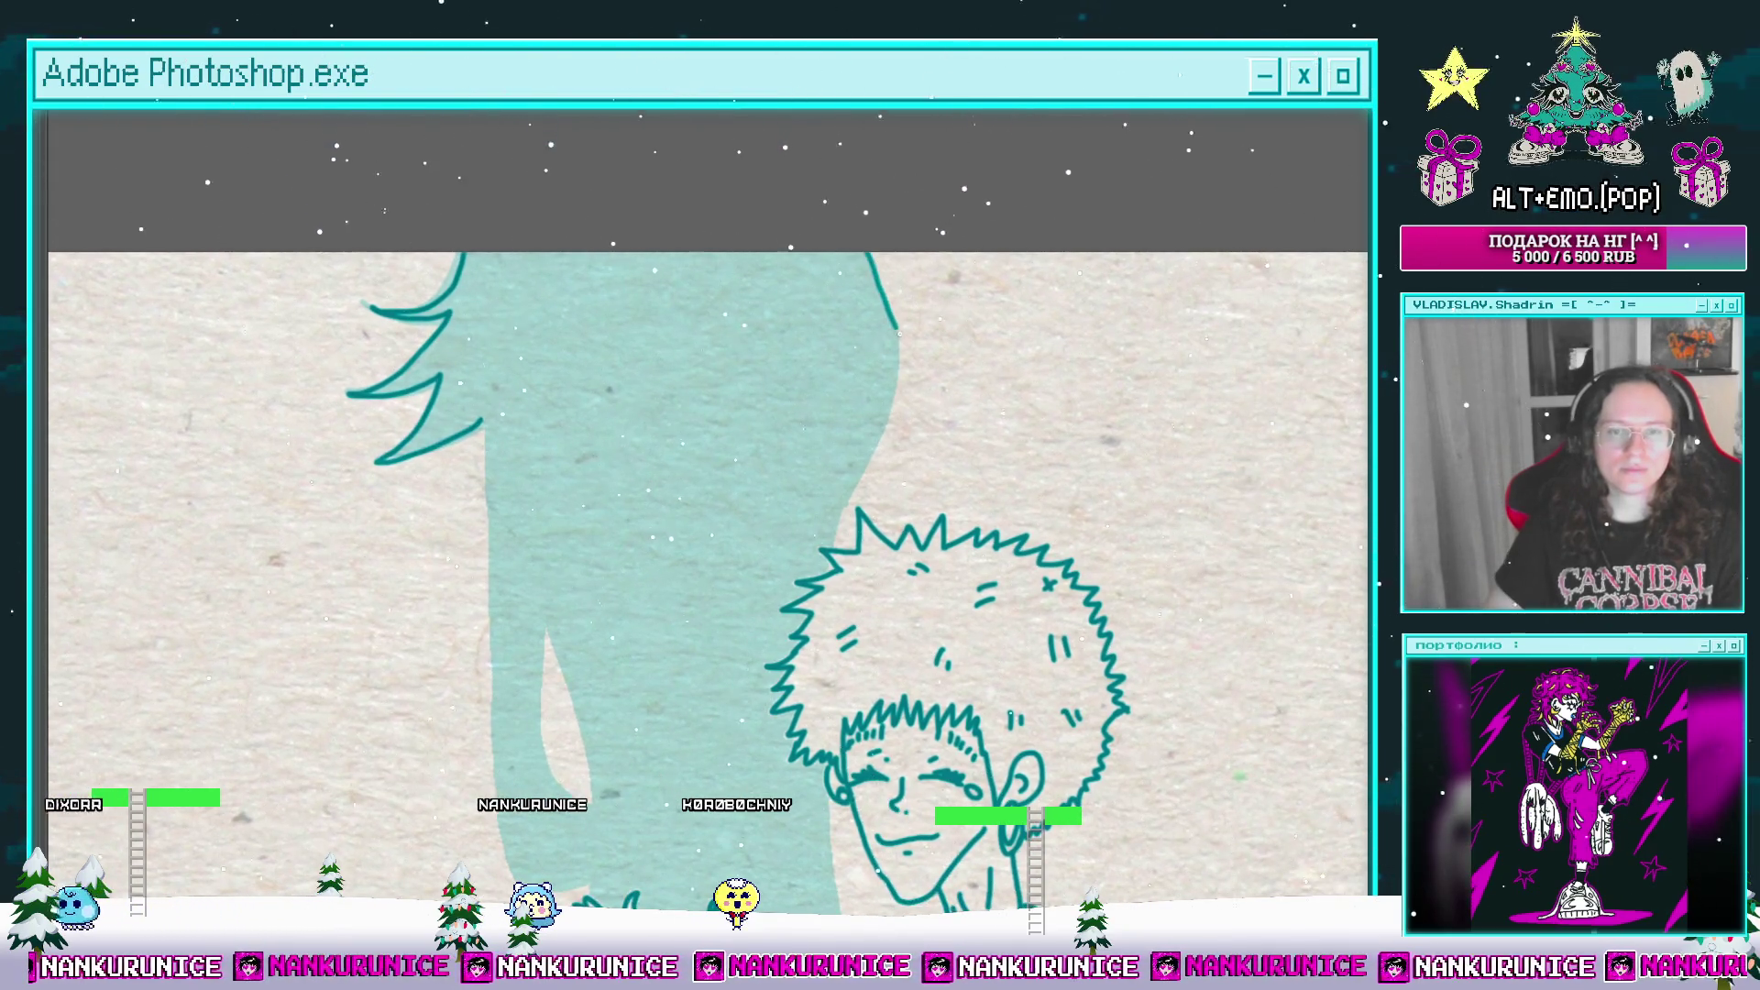
left_click_drag(873, 451, 875, 389)
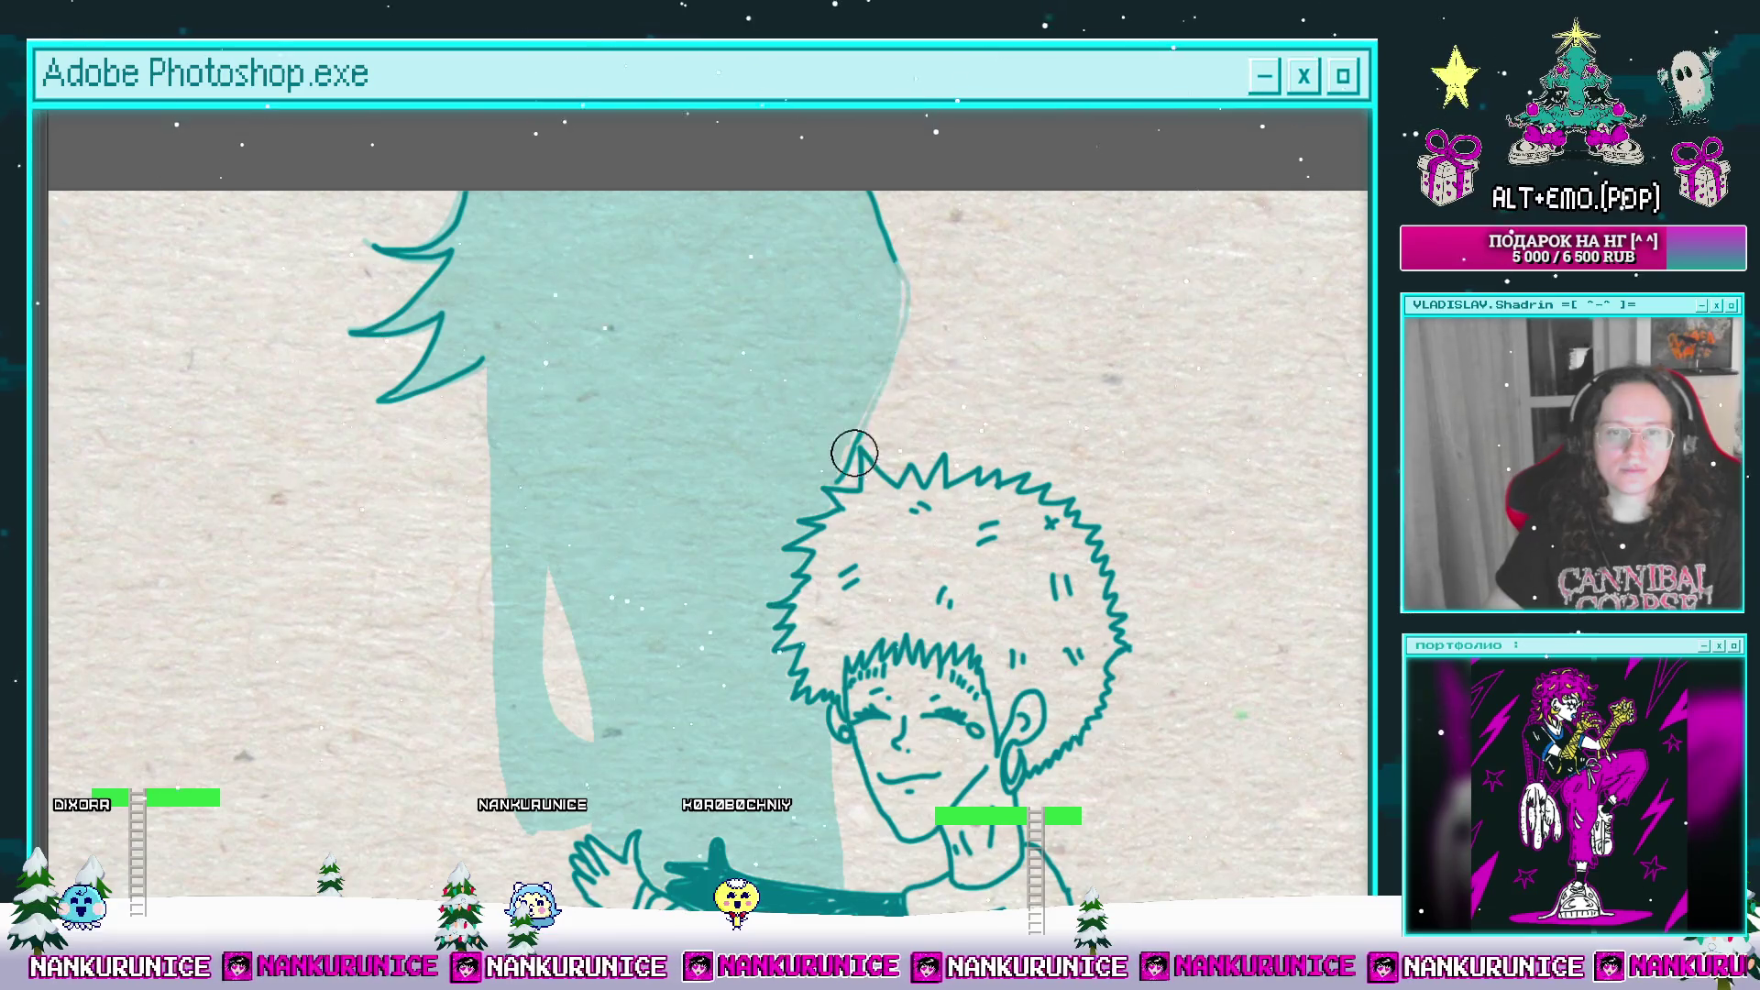
left_click_drag(891, 258, 894, 286)
left_click_drag(843, 446, 885, 364)
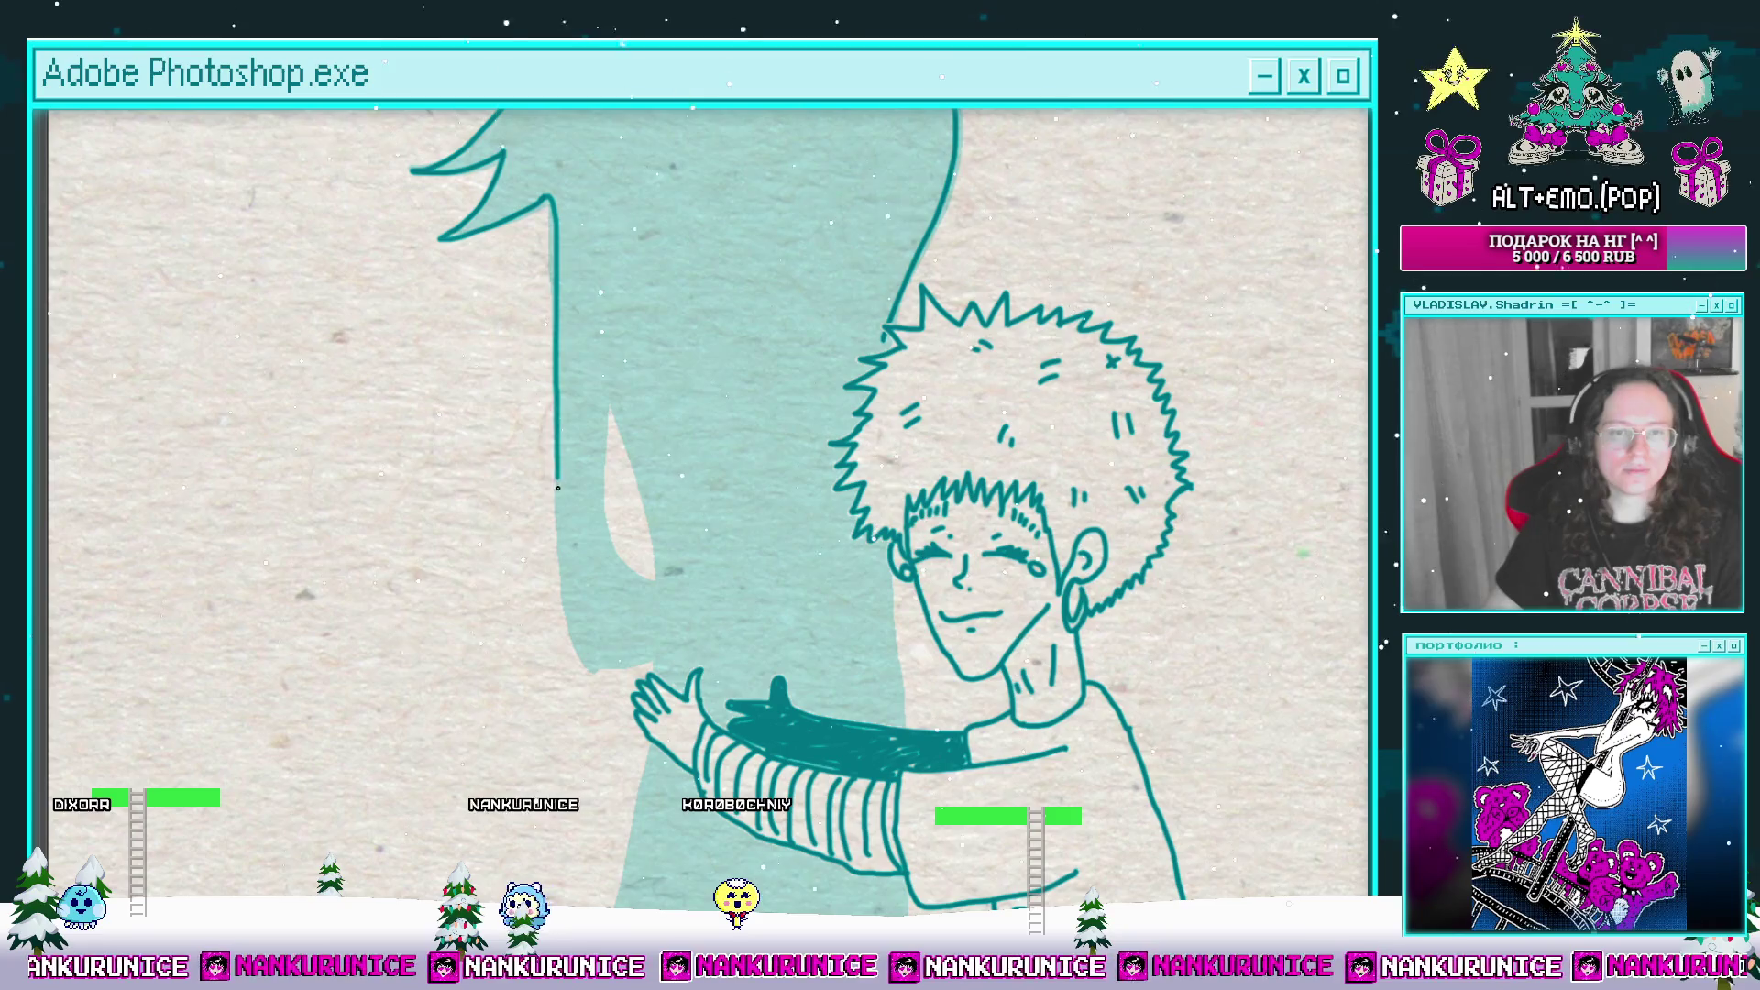
scroll(558, 487, "down", 5)
left_click_drag(568, 379, 612, 470)
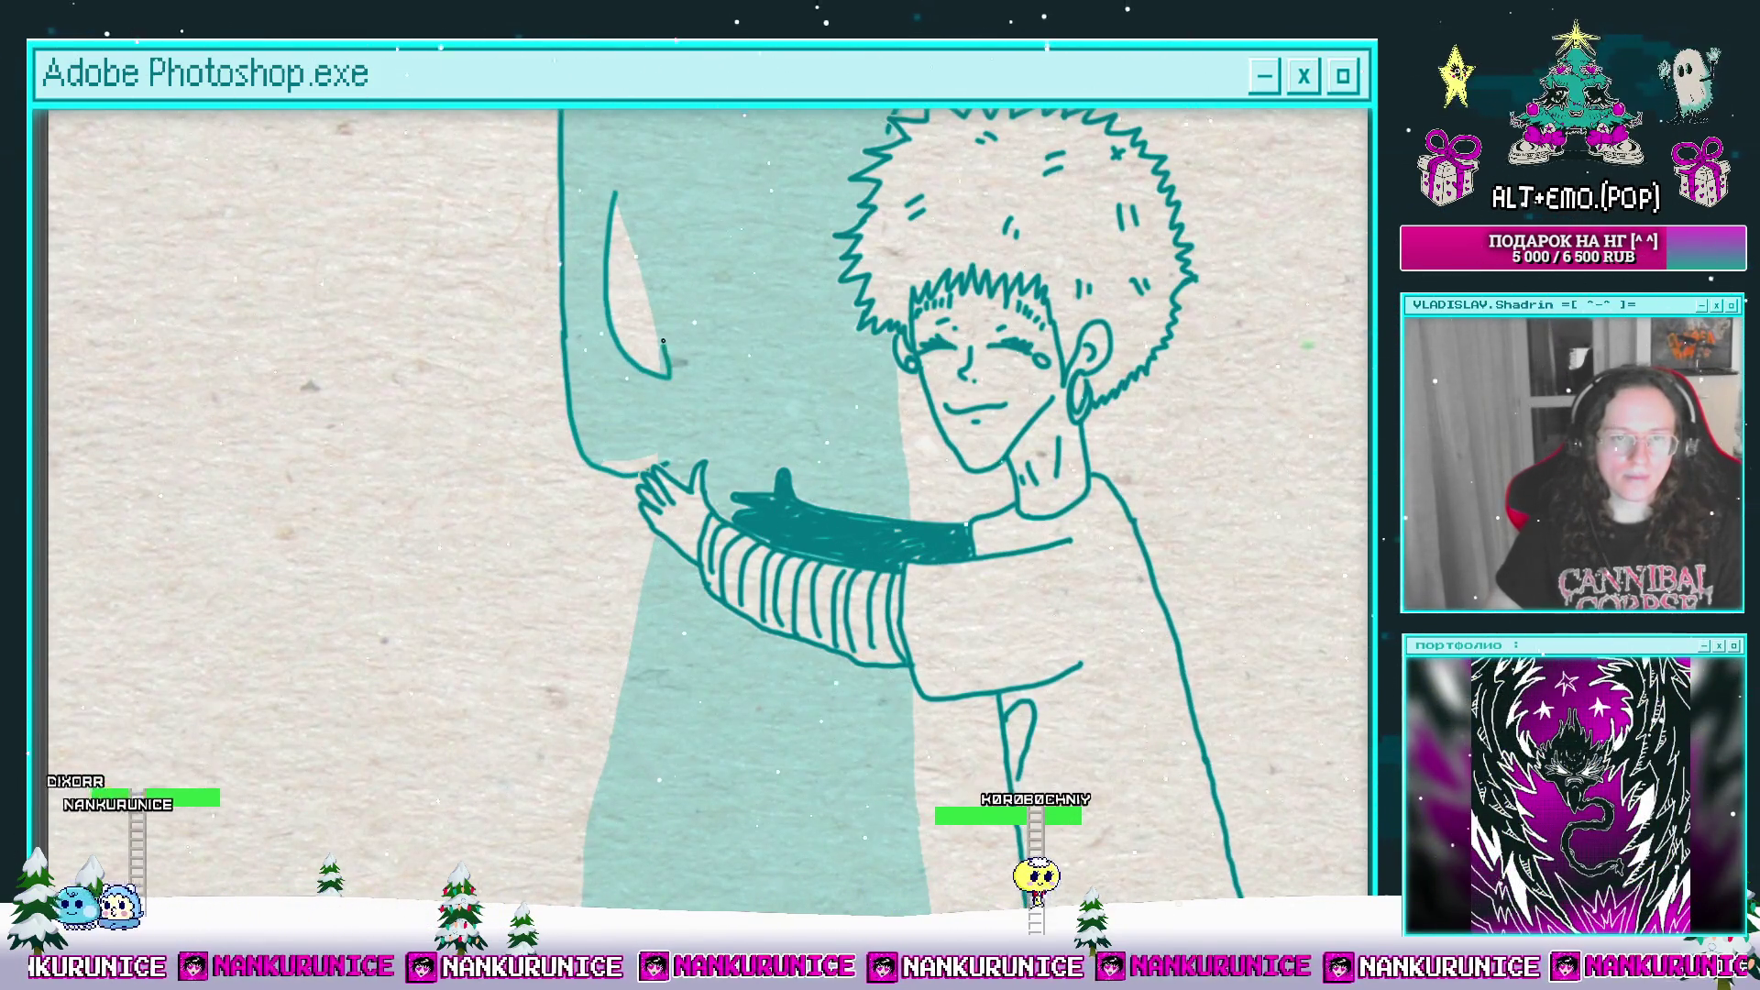
Step: Fill the tall silhouette with dark teal using the Paint Bucket and zoom out to the whole frame
scroll(626, 381, "down", 2)
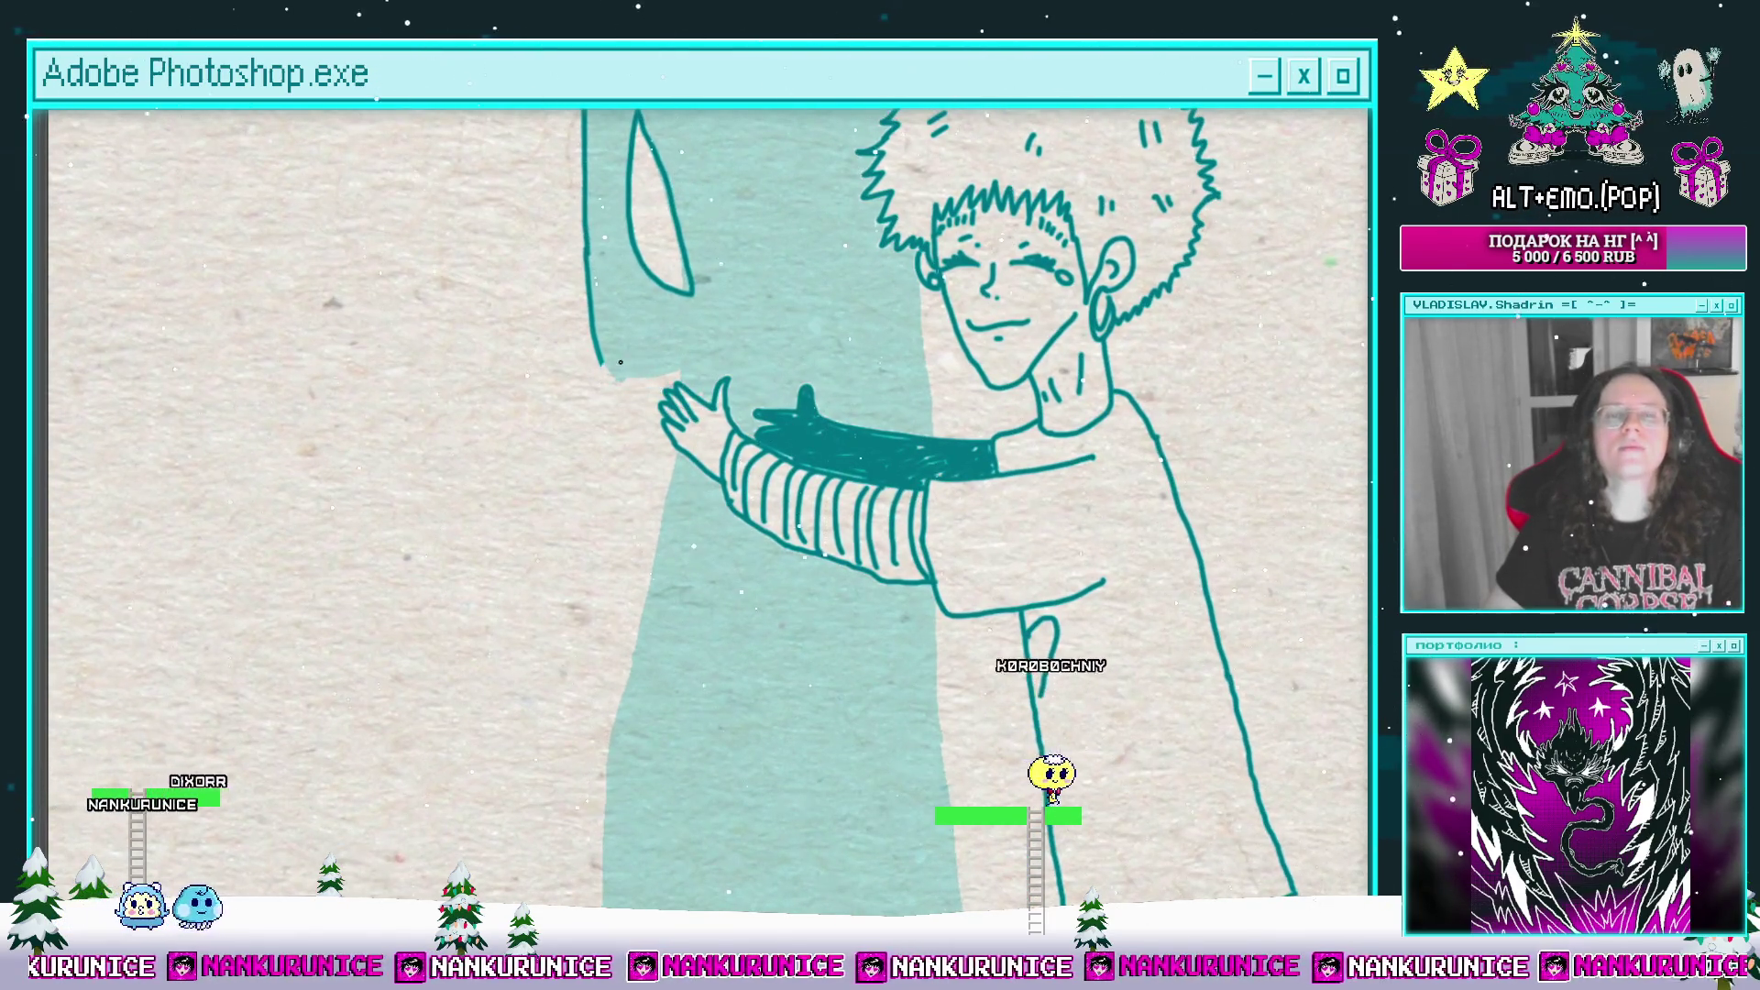
scroll(672, 374, "down", 2)
key("ctrl+minus")
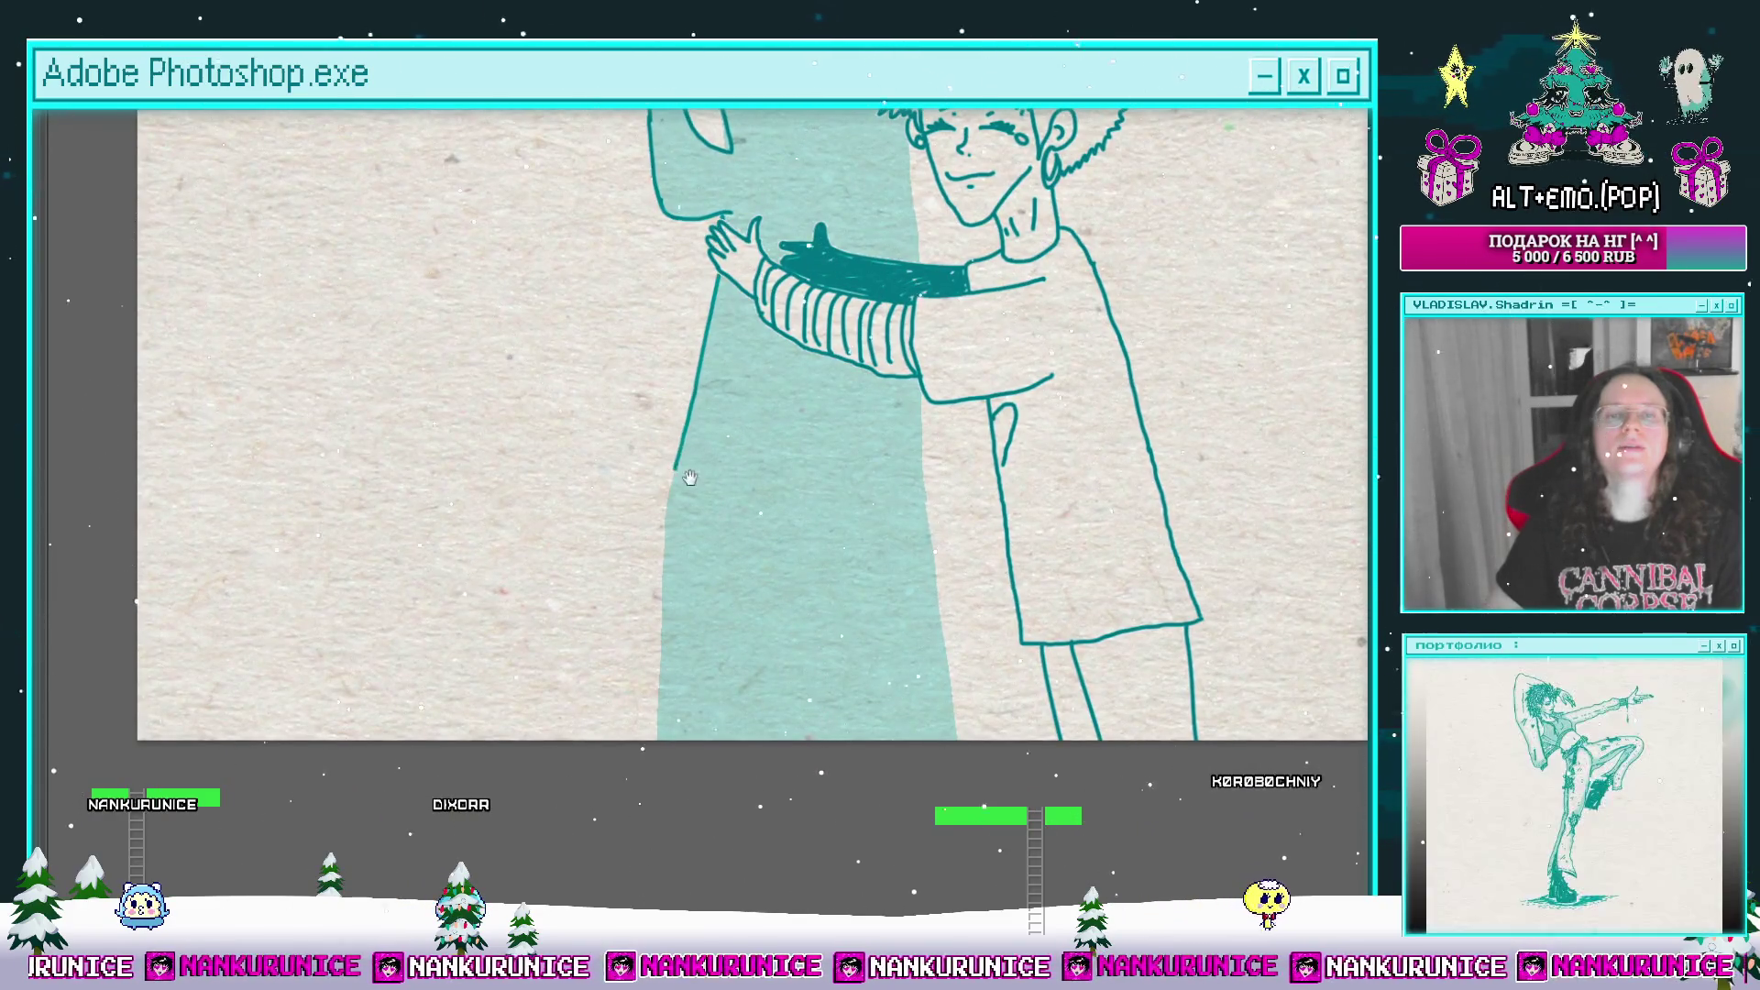
scroll(699, 367, "down", 3)
scroll(714, 640, "down", 2)
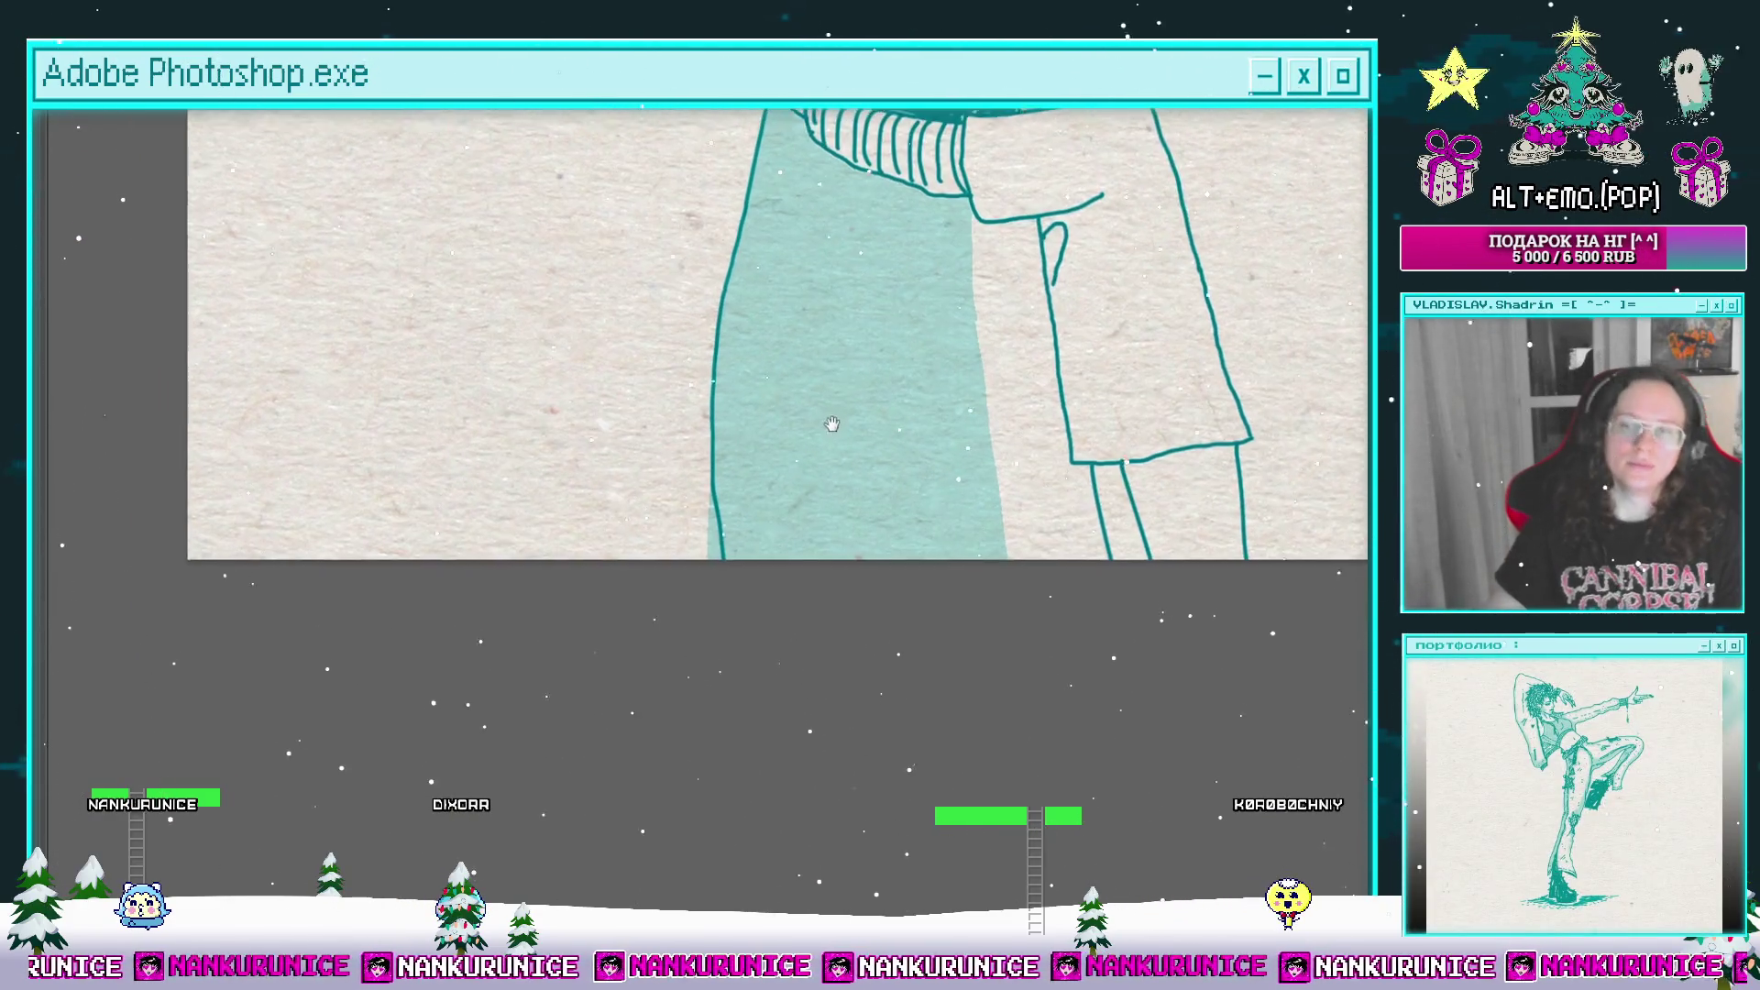
scroll(774, 531, "up", 3)
scroll(775, 530, "right", 2)
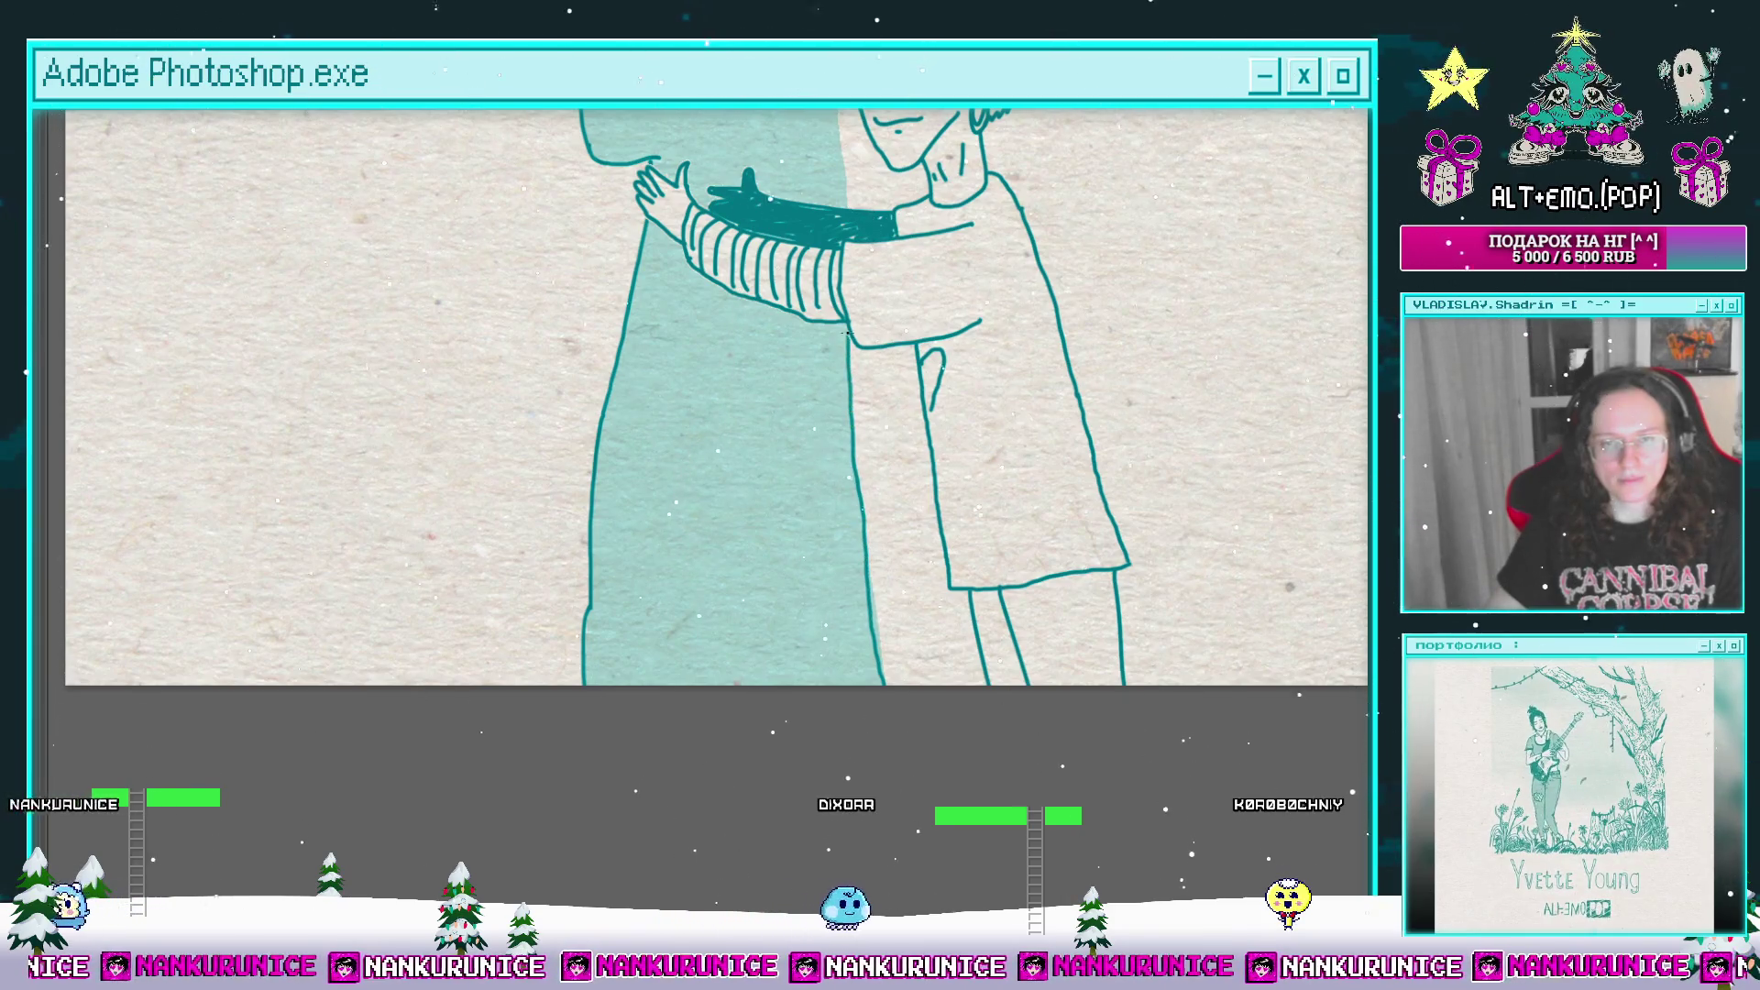
left_click_drag(845, 332, 840, 533)
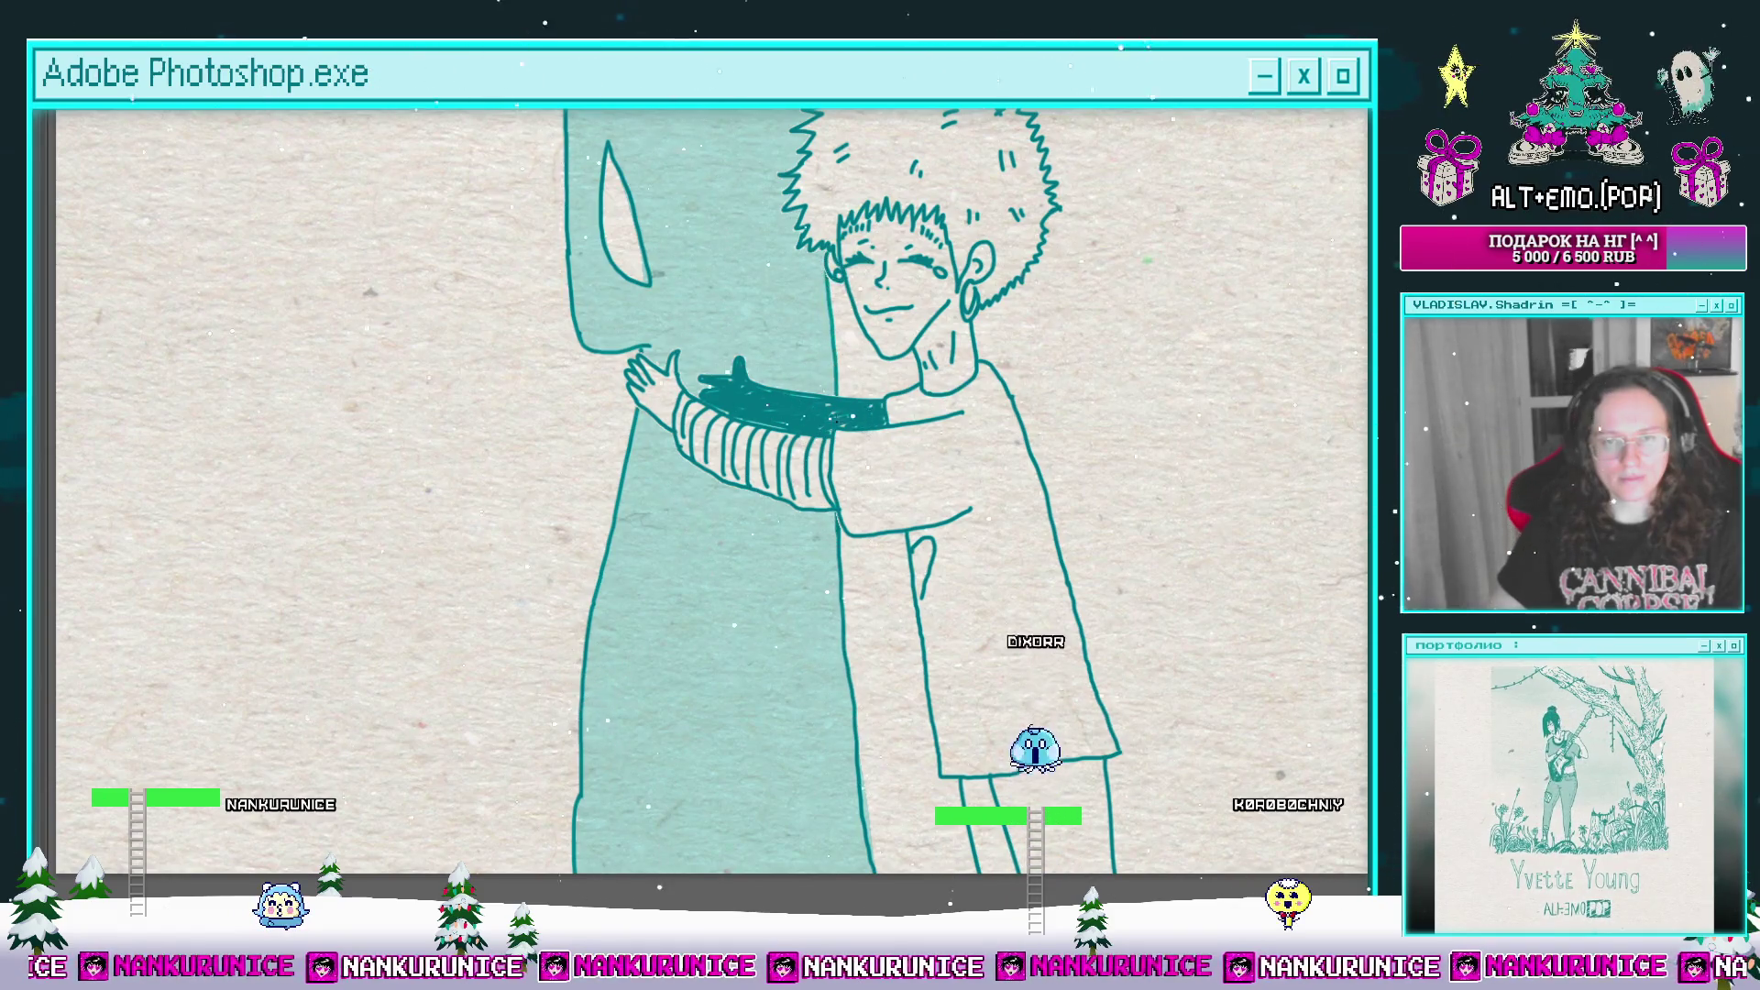
left_click_drag(814, 80, 814, 474)
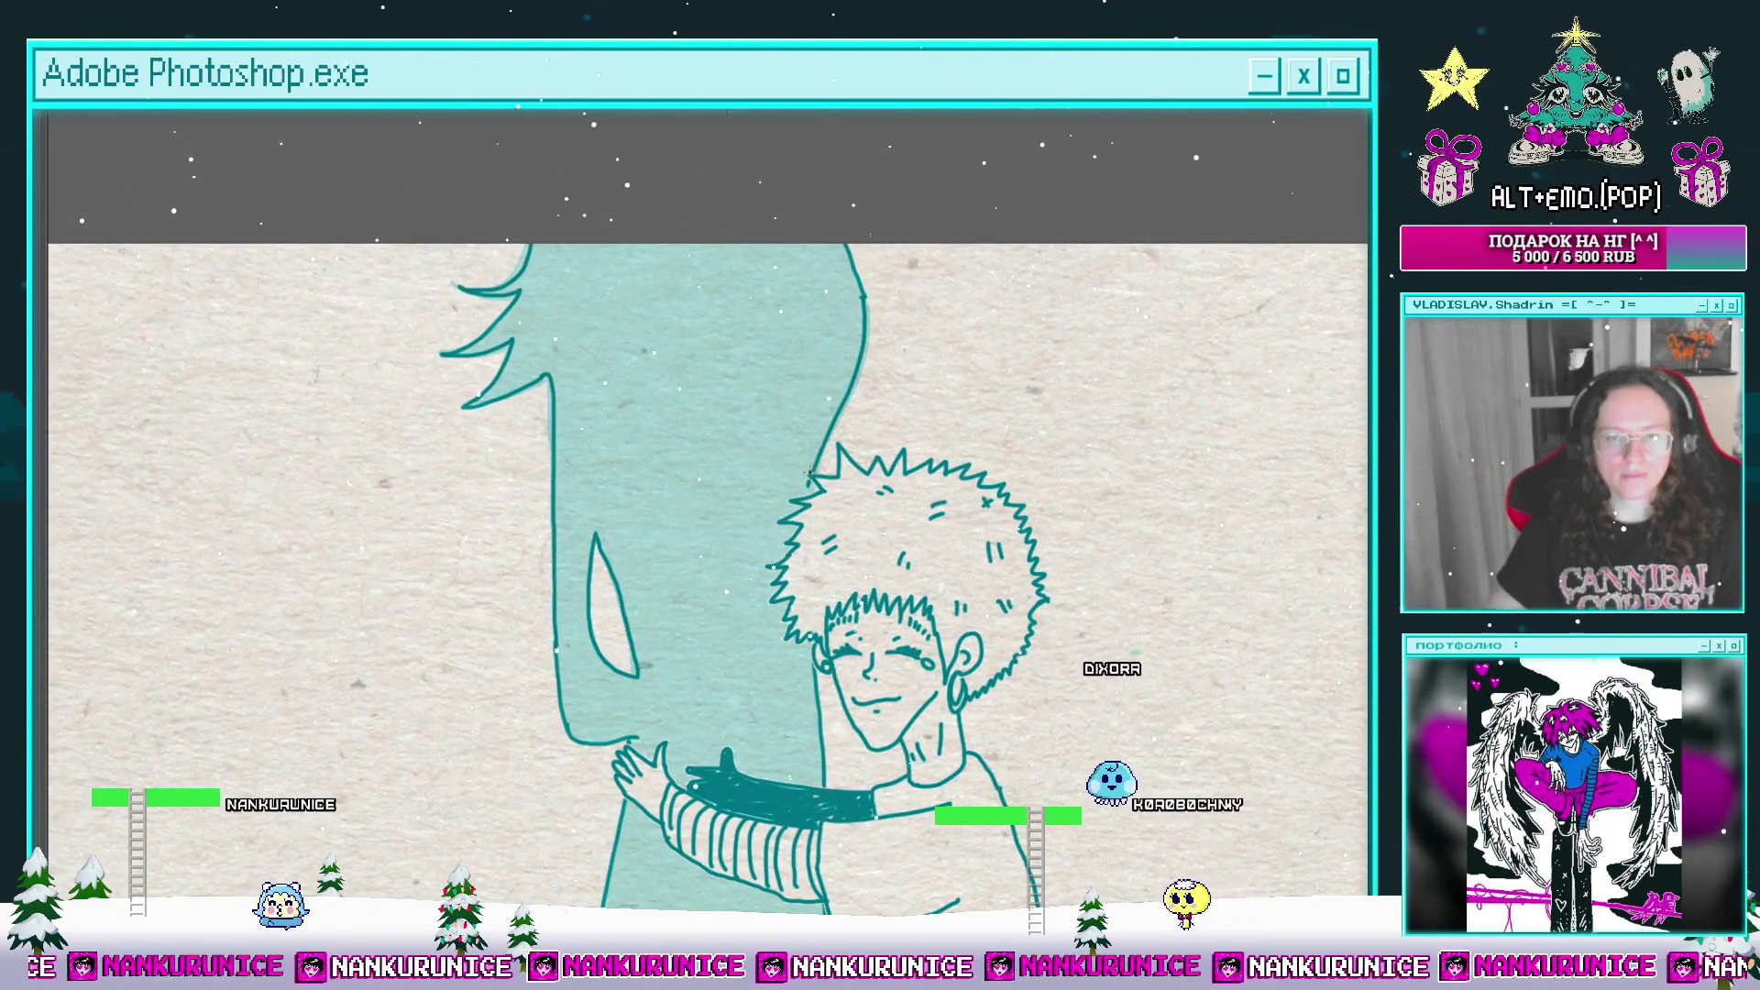
left_click(810, 687)
key("ctrl+minus")
key("ctrl+minus")
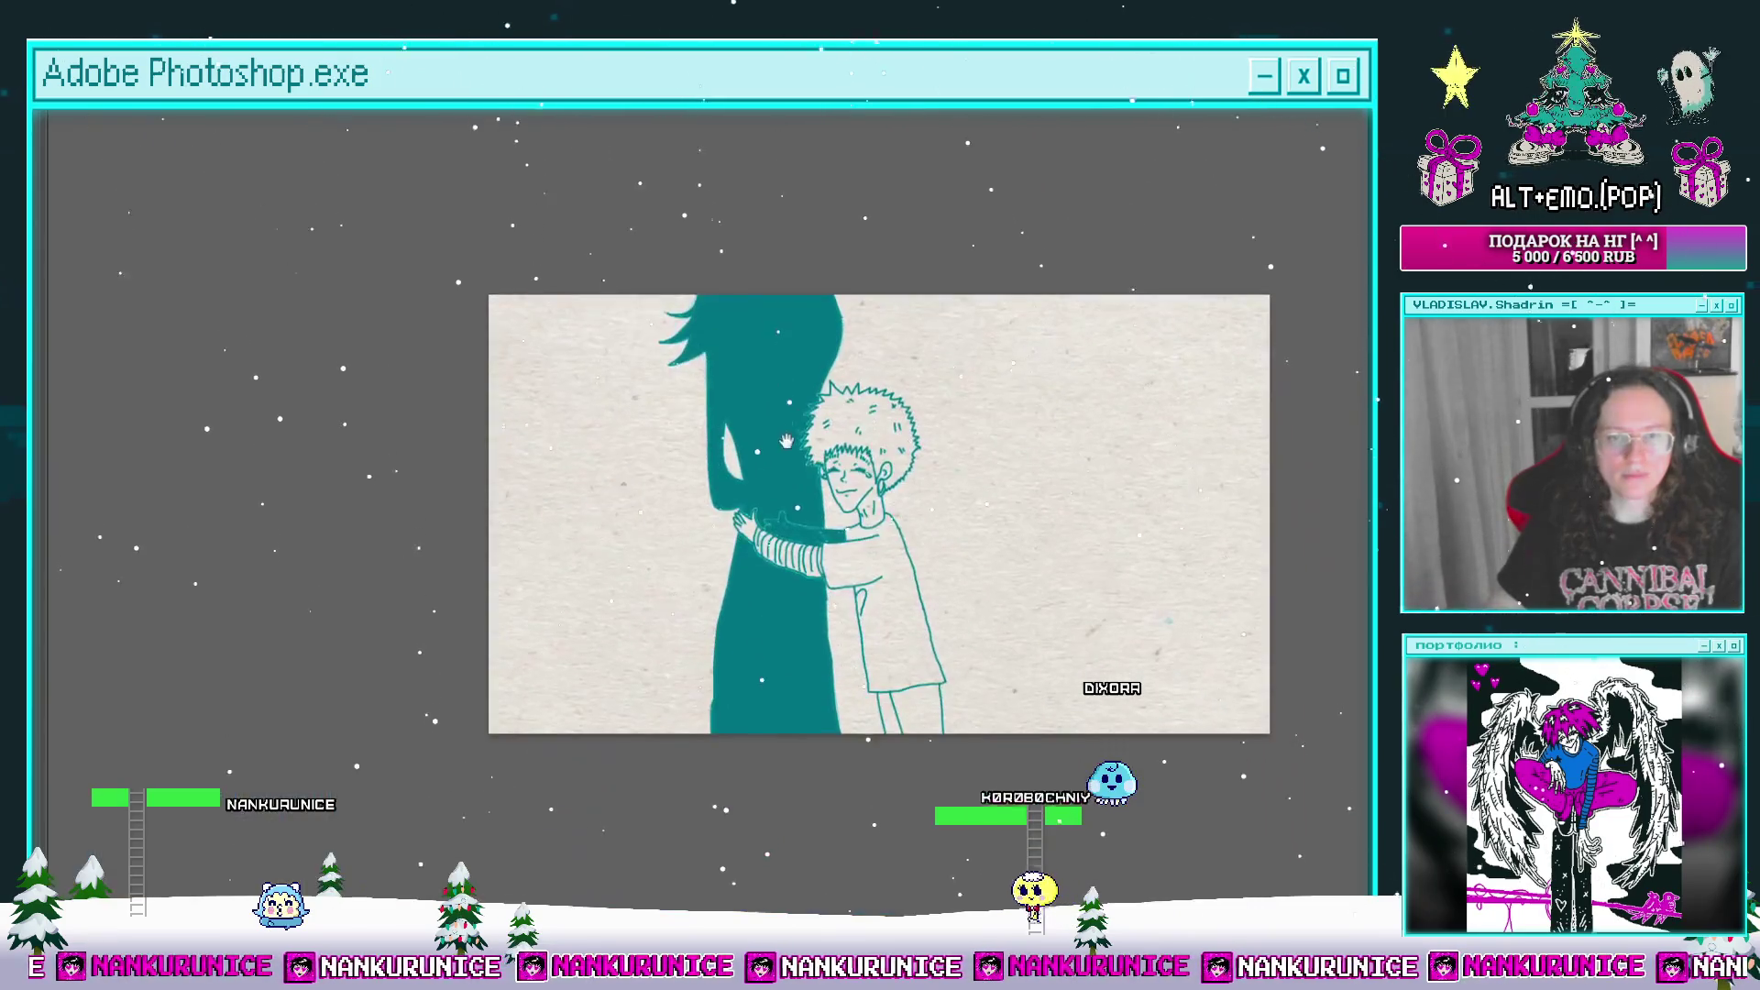
Step: Split the clip at a later frame, clear its dark teal fill, and zoom into the silhouette's hair
key("Tab")
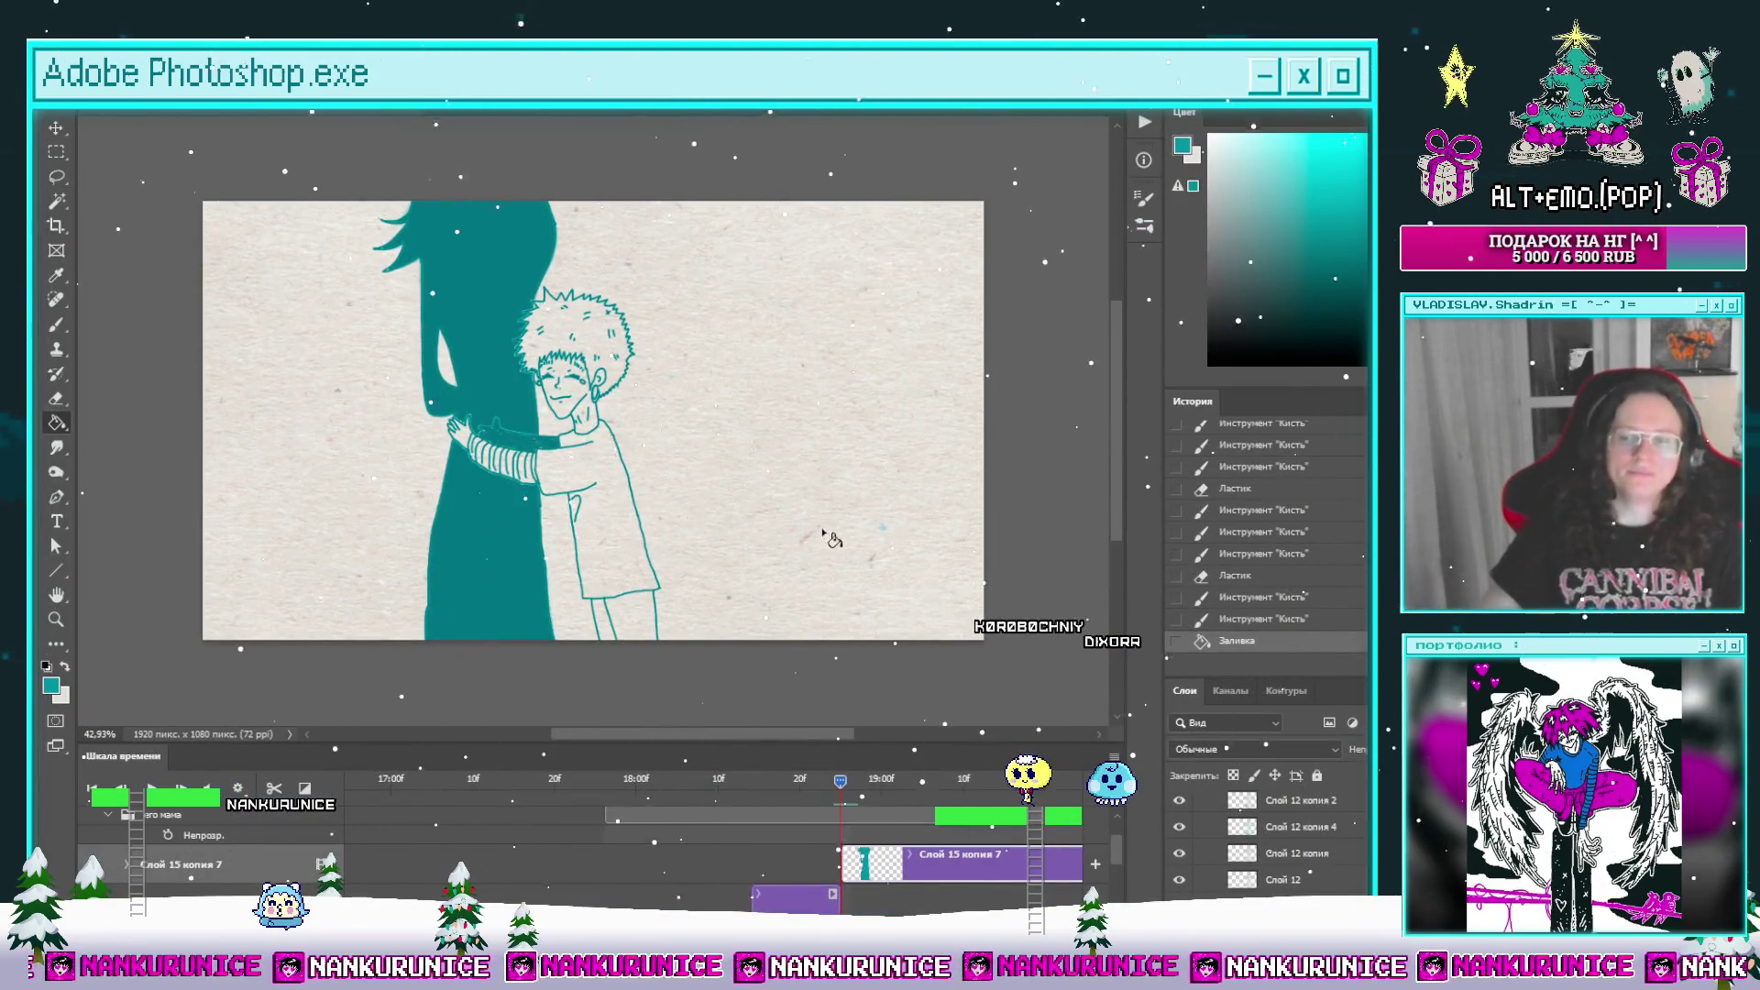
mouse_move(806, 786)
left_mouse_down()
mouse_move(708, 796)
mouse_move(954, 786)
left_mouse_up()
key("ctrl+shift+s")
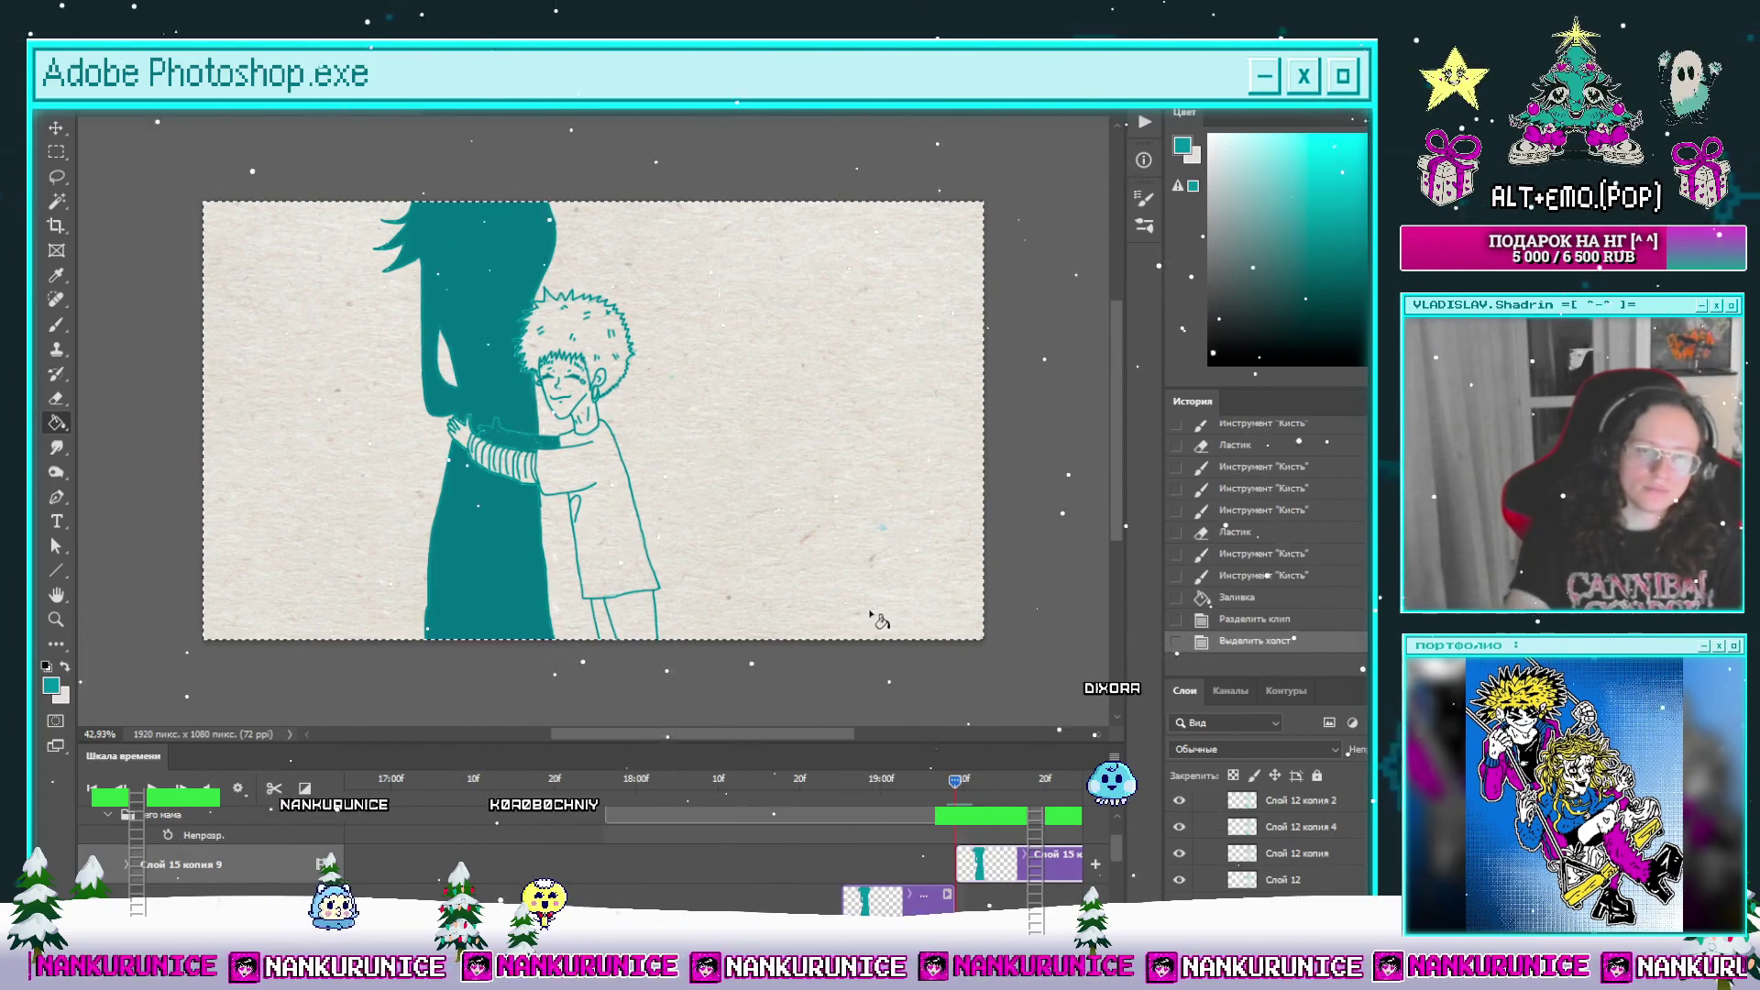
key("Delete")
key("ctrl+d")
key("z")
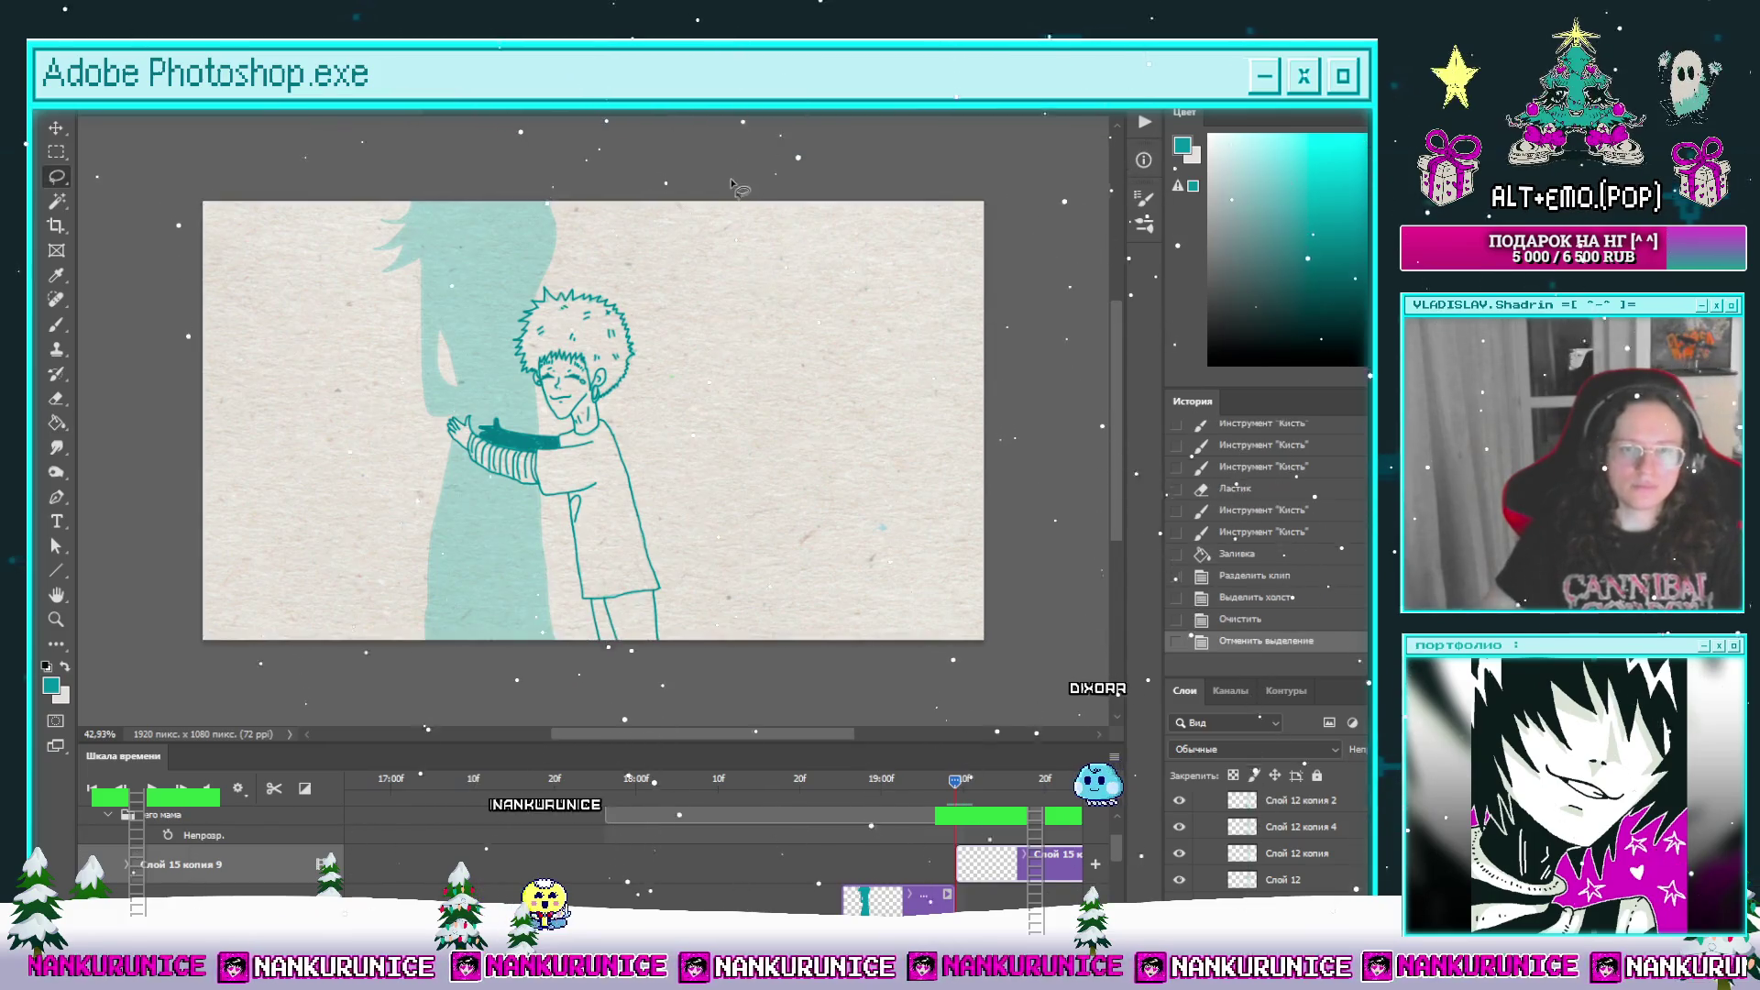
scroll(434, 237, "left", 2)
left_click_drag(512, 240, 561, 248)
scroll(560, 247, "up", 1)
key("l")
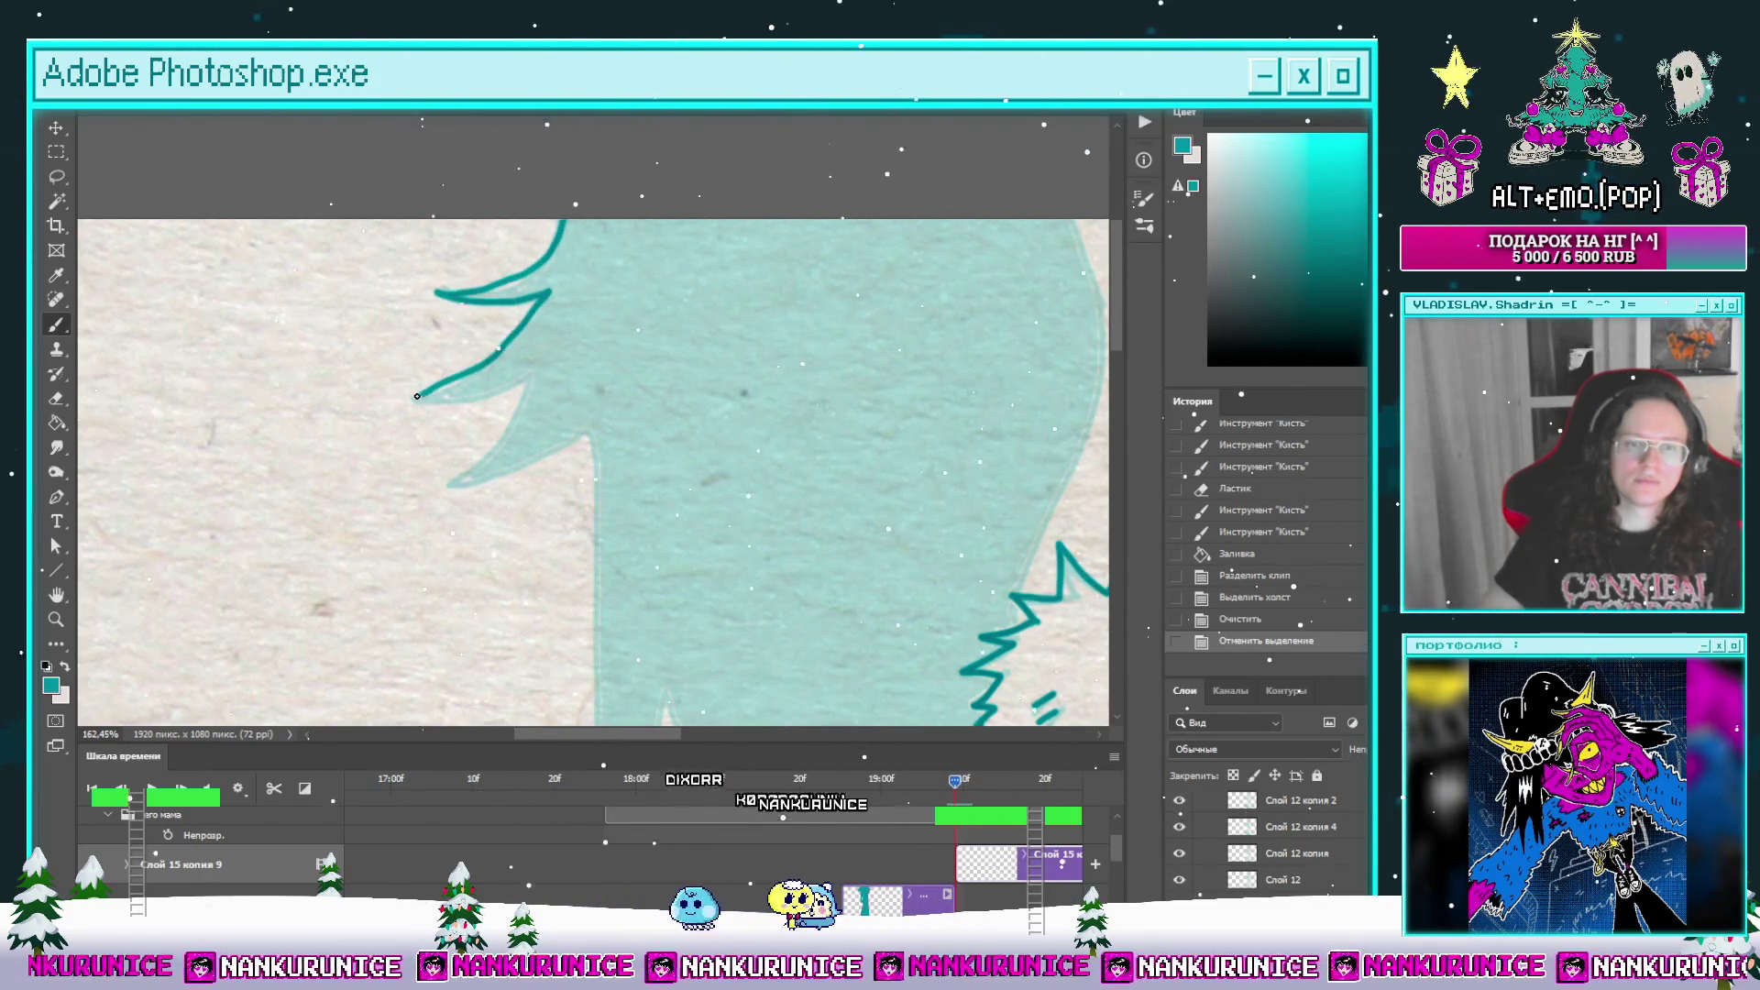
Step: Redraw the tall figure's hair spike and inner arm outline strokes
mouse_move(417, 396)
left_mouse_down()
mouse_move(536, 368)
mouse_move(589, 302)
left_mouse_up()
scroll(540, 375, "down", 3)
scroll(550, 240, "down", 3)
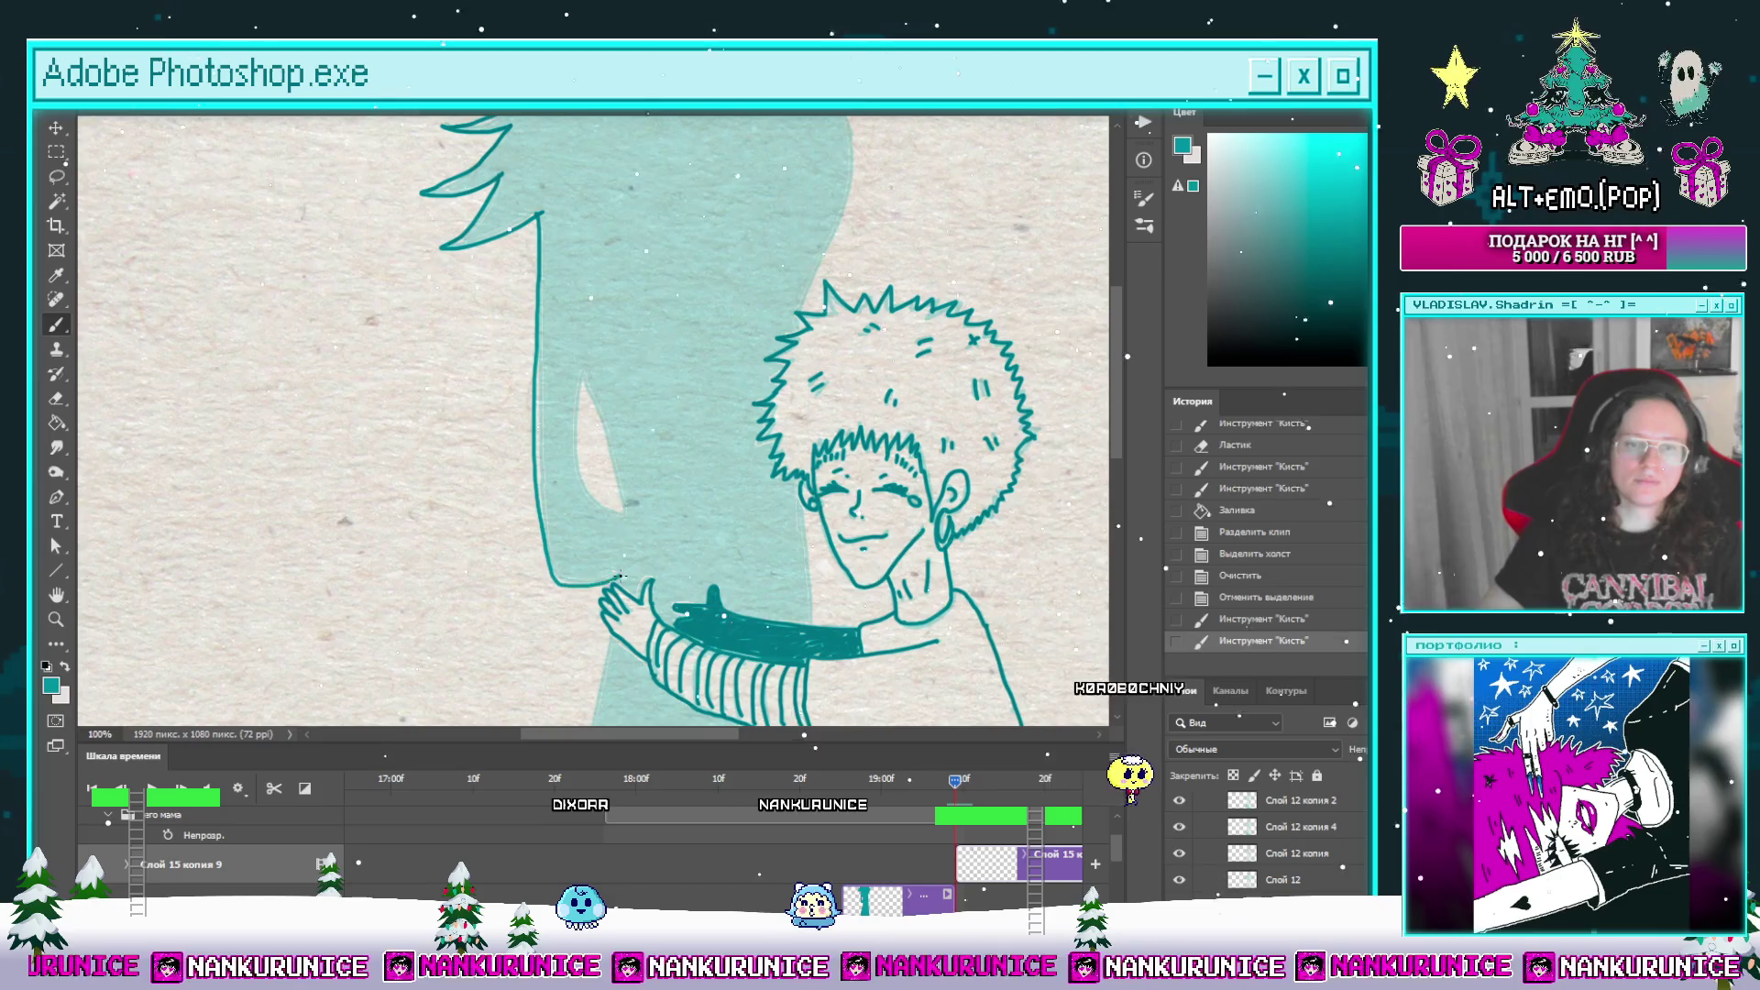
left_click_drag(594, 492, 627, 519)
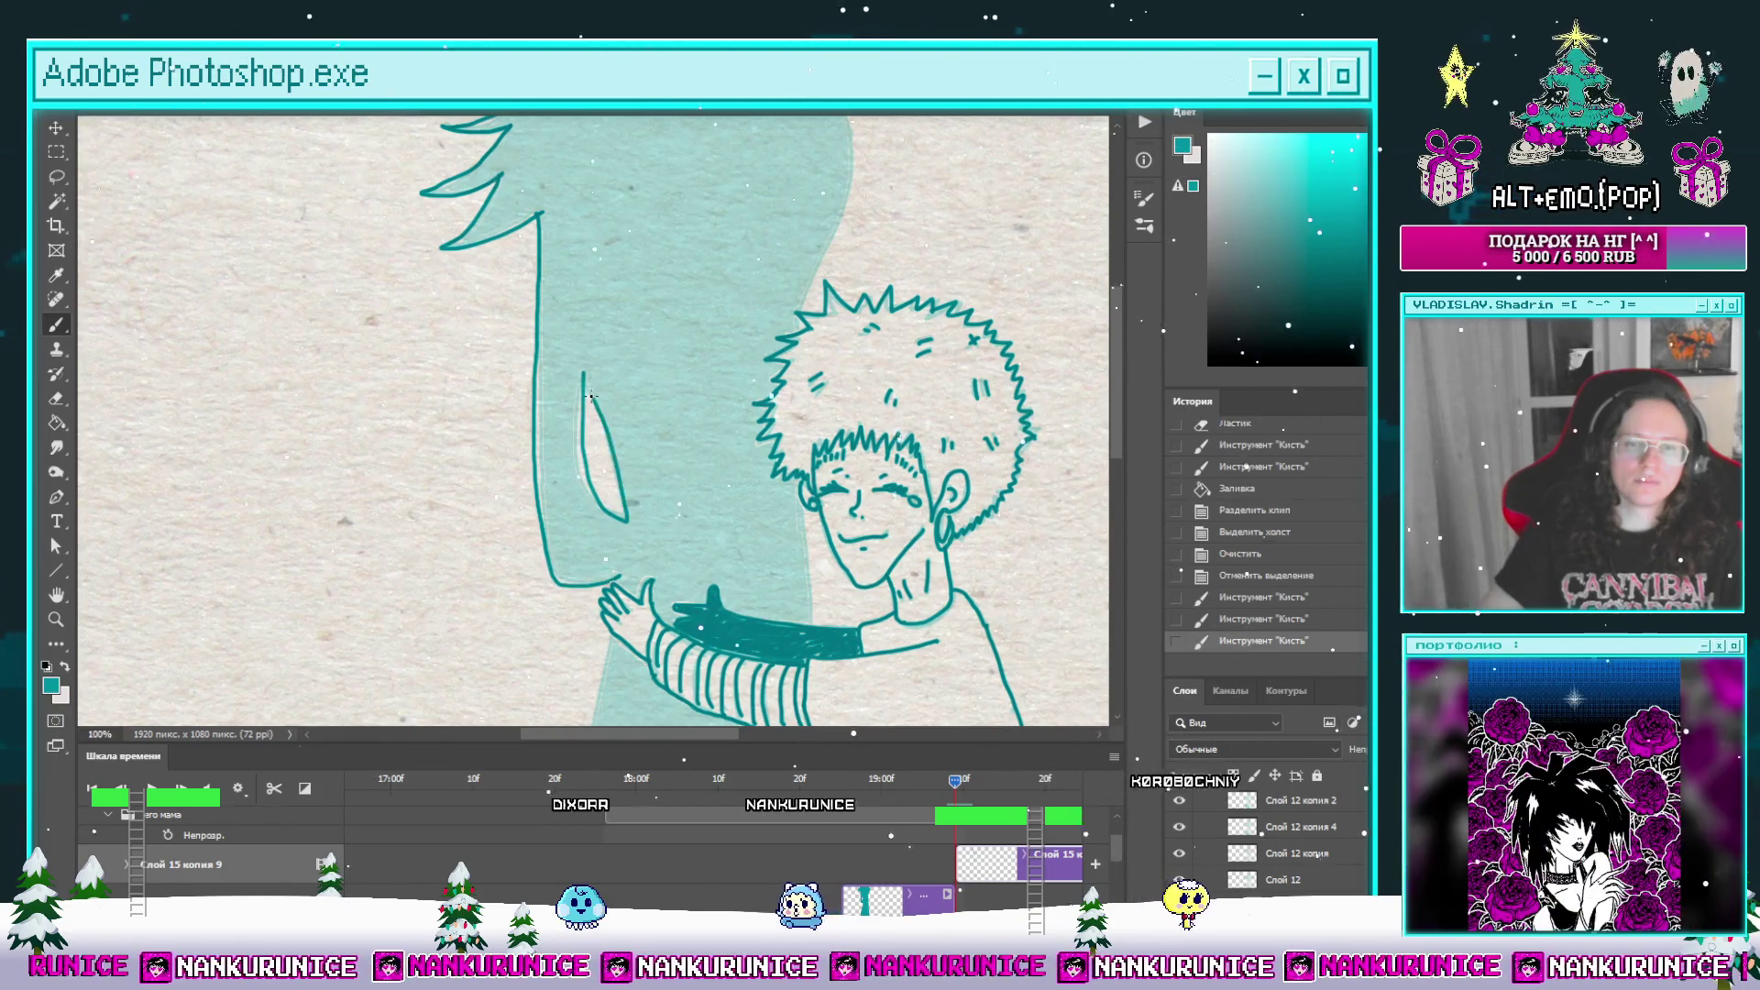
scroll(591, 396, "right", 2)
scroll(732, 224, "up", 3)
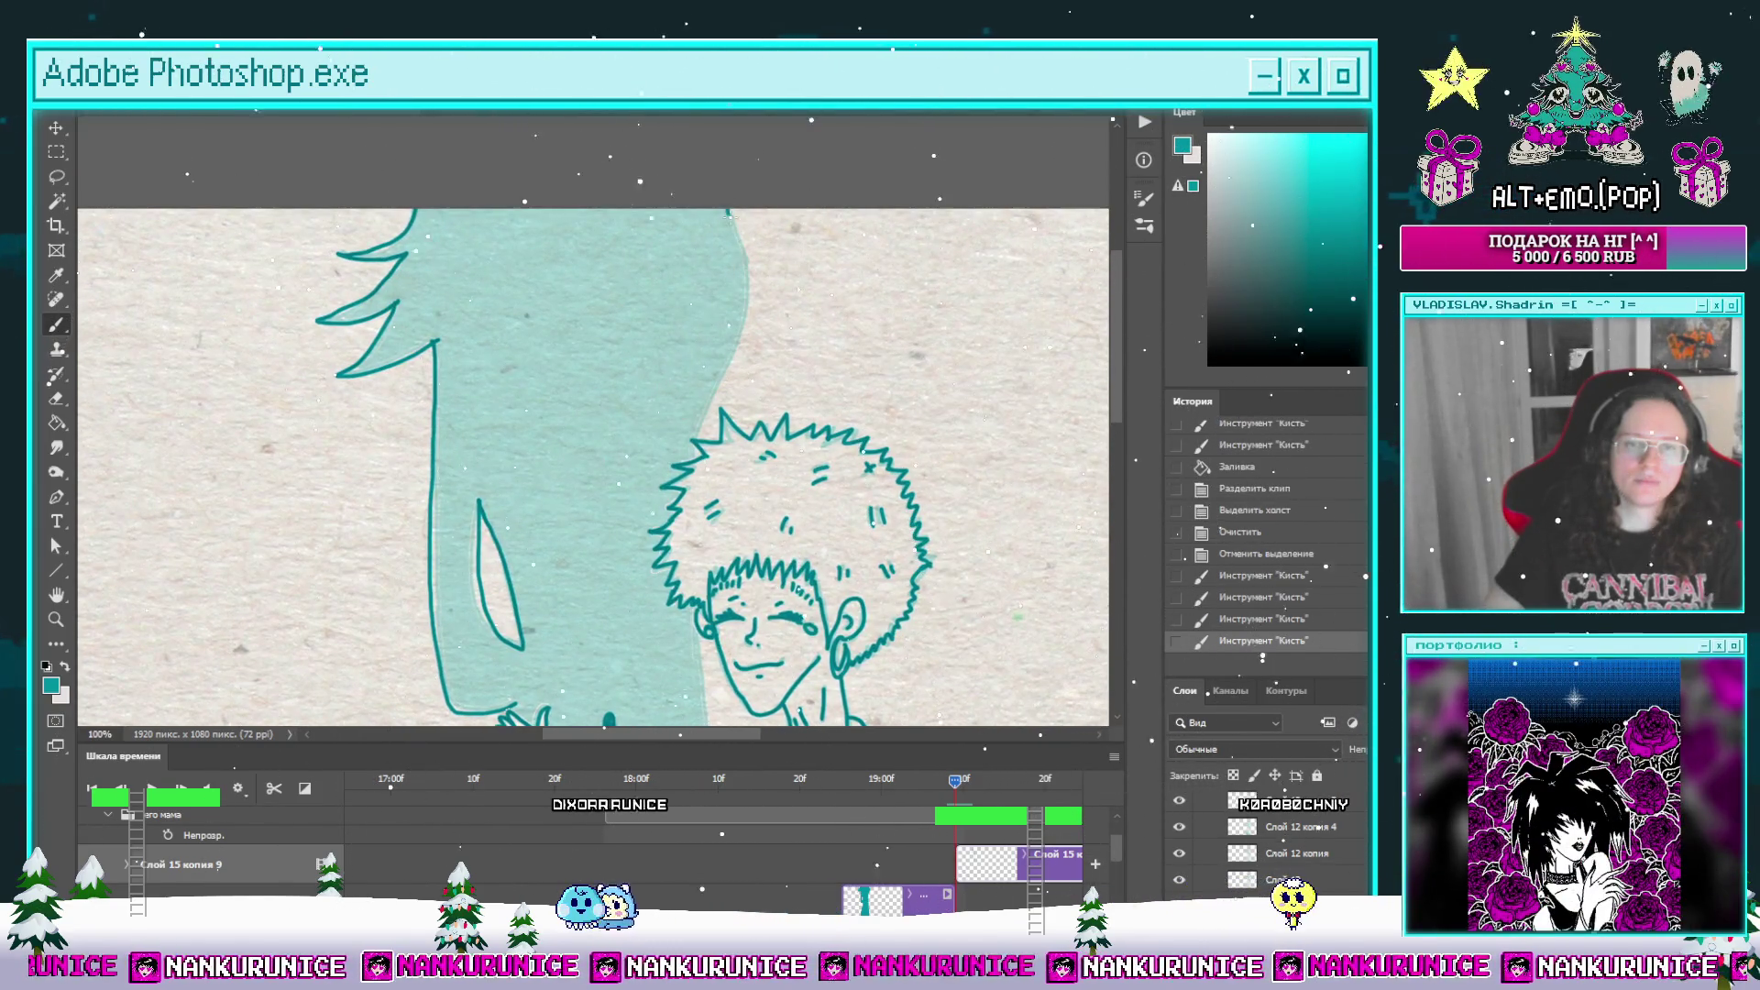
scroll(743, 330, "down", 1)
Step: Erase the stray line above the hair, close the body outline, and fill the figure dark teal
key("e")
left_click_drag(738, 357, 758, 289)
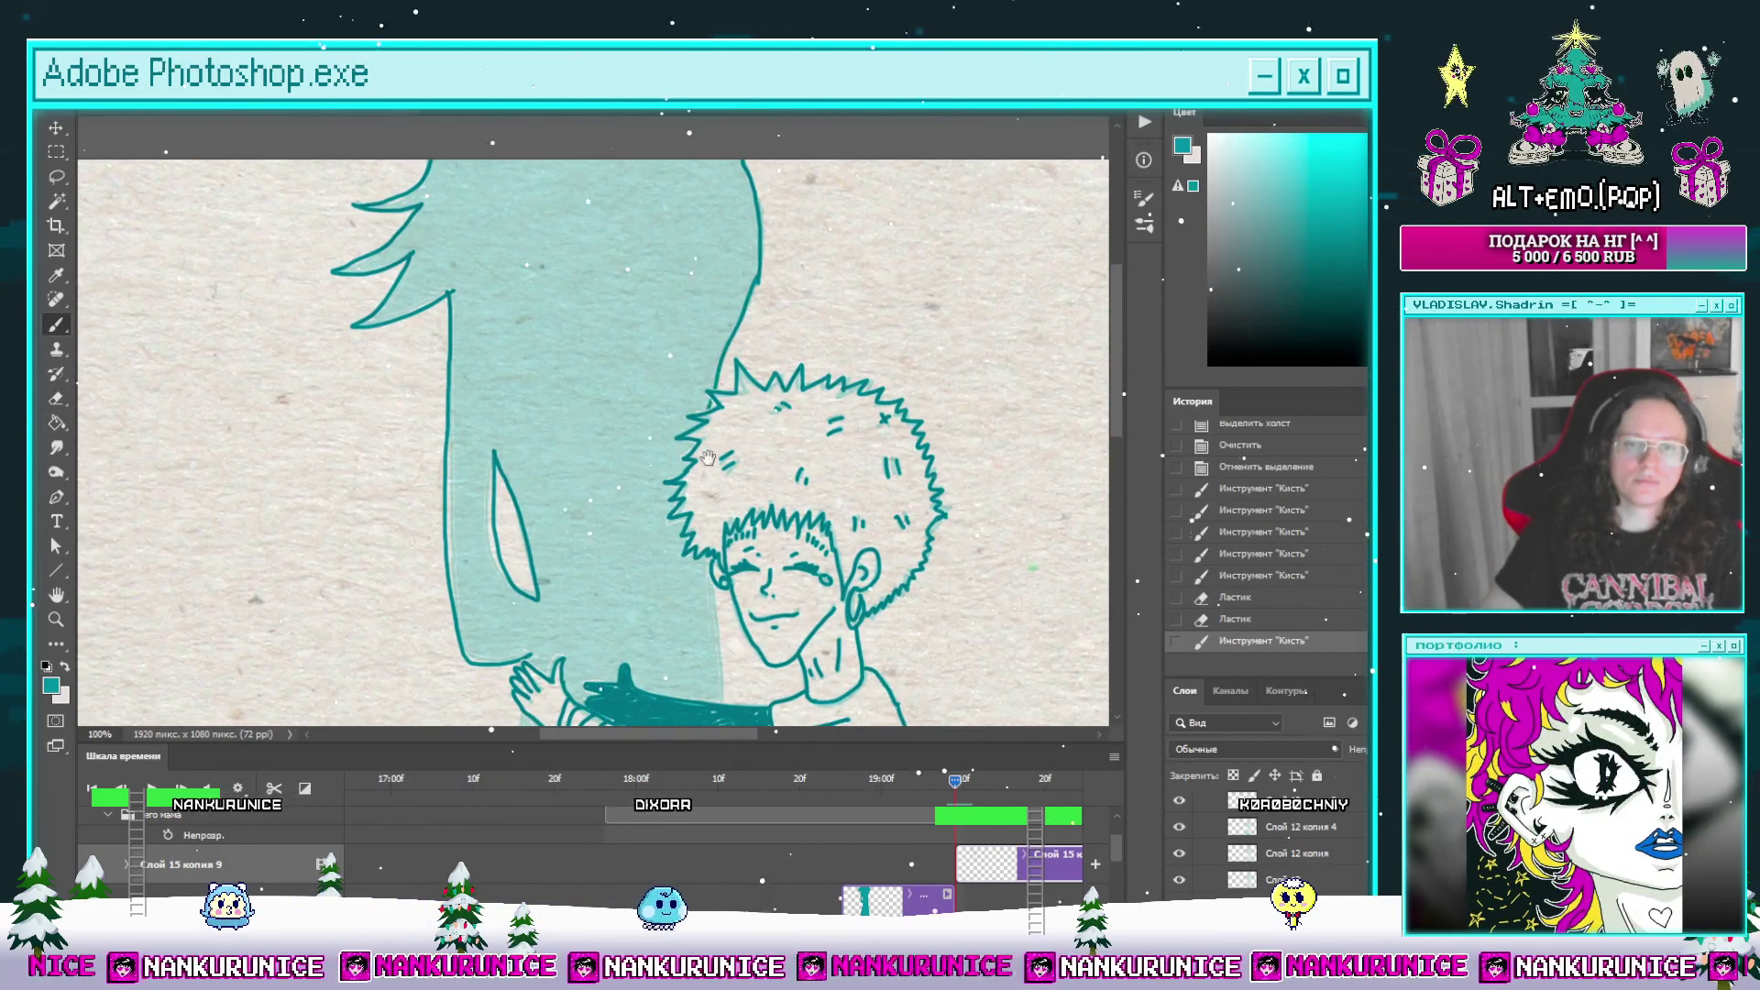
left_click_drag(707, 456, 734, 267)
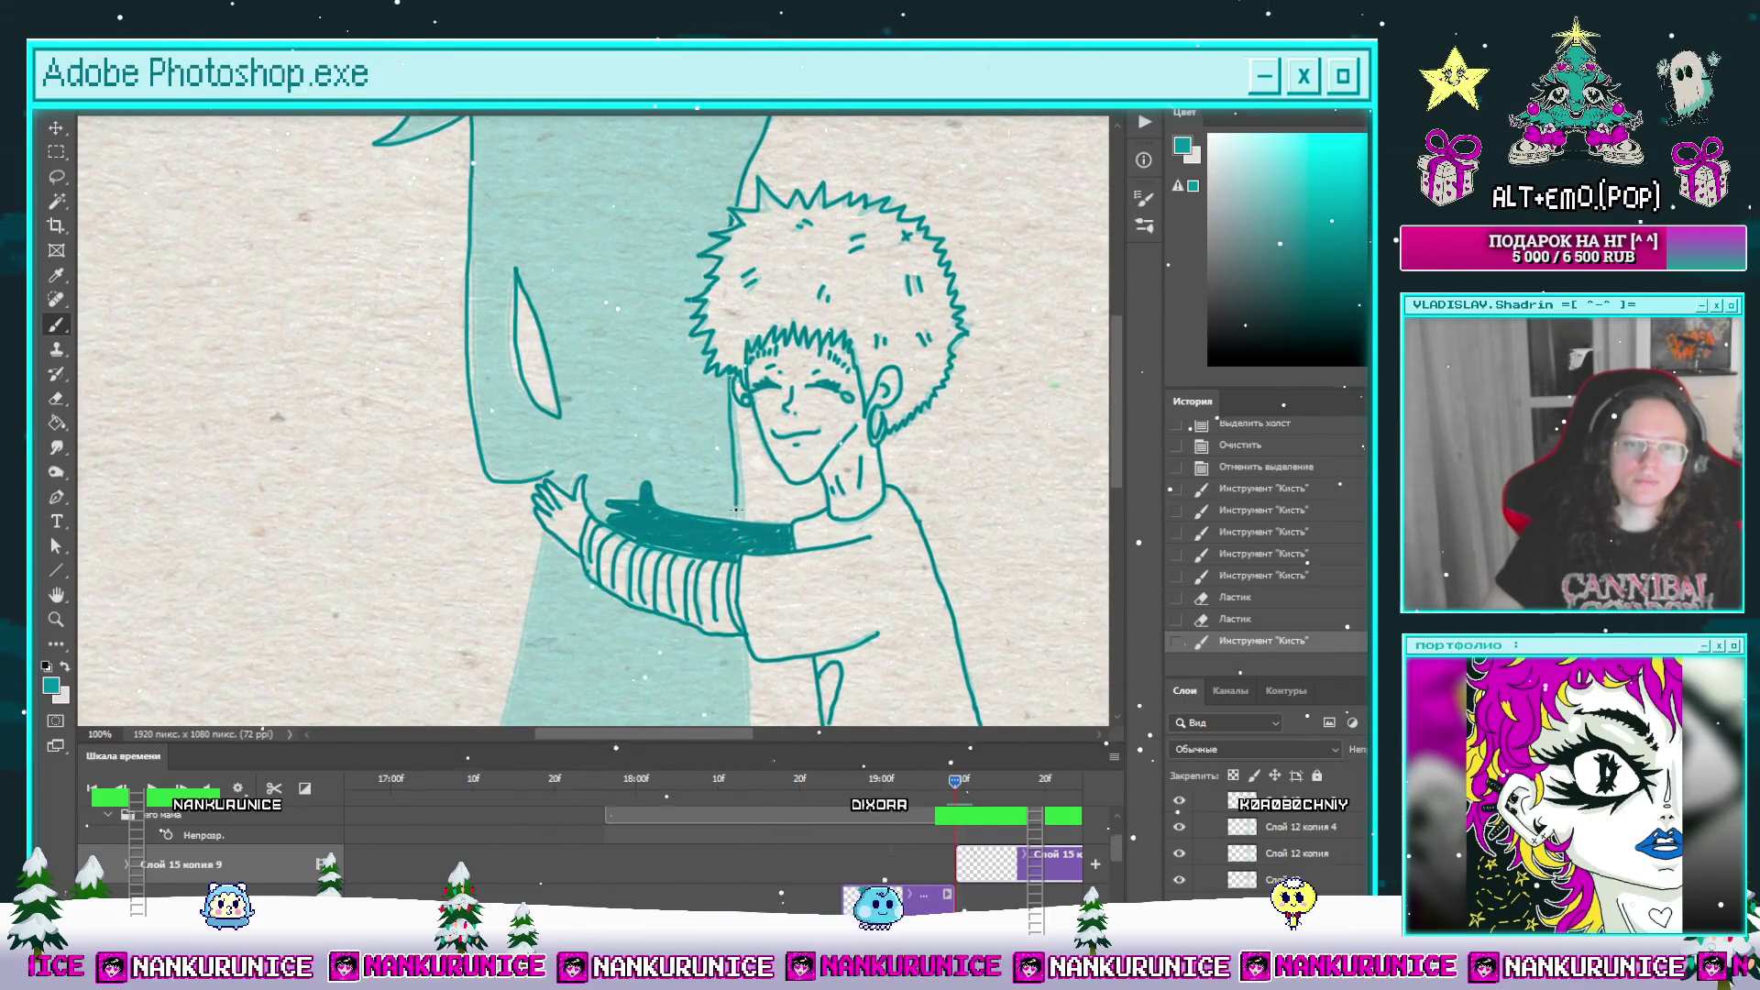
left_click(735, 509)
left_click_drag(735, 509, 737, 305)
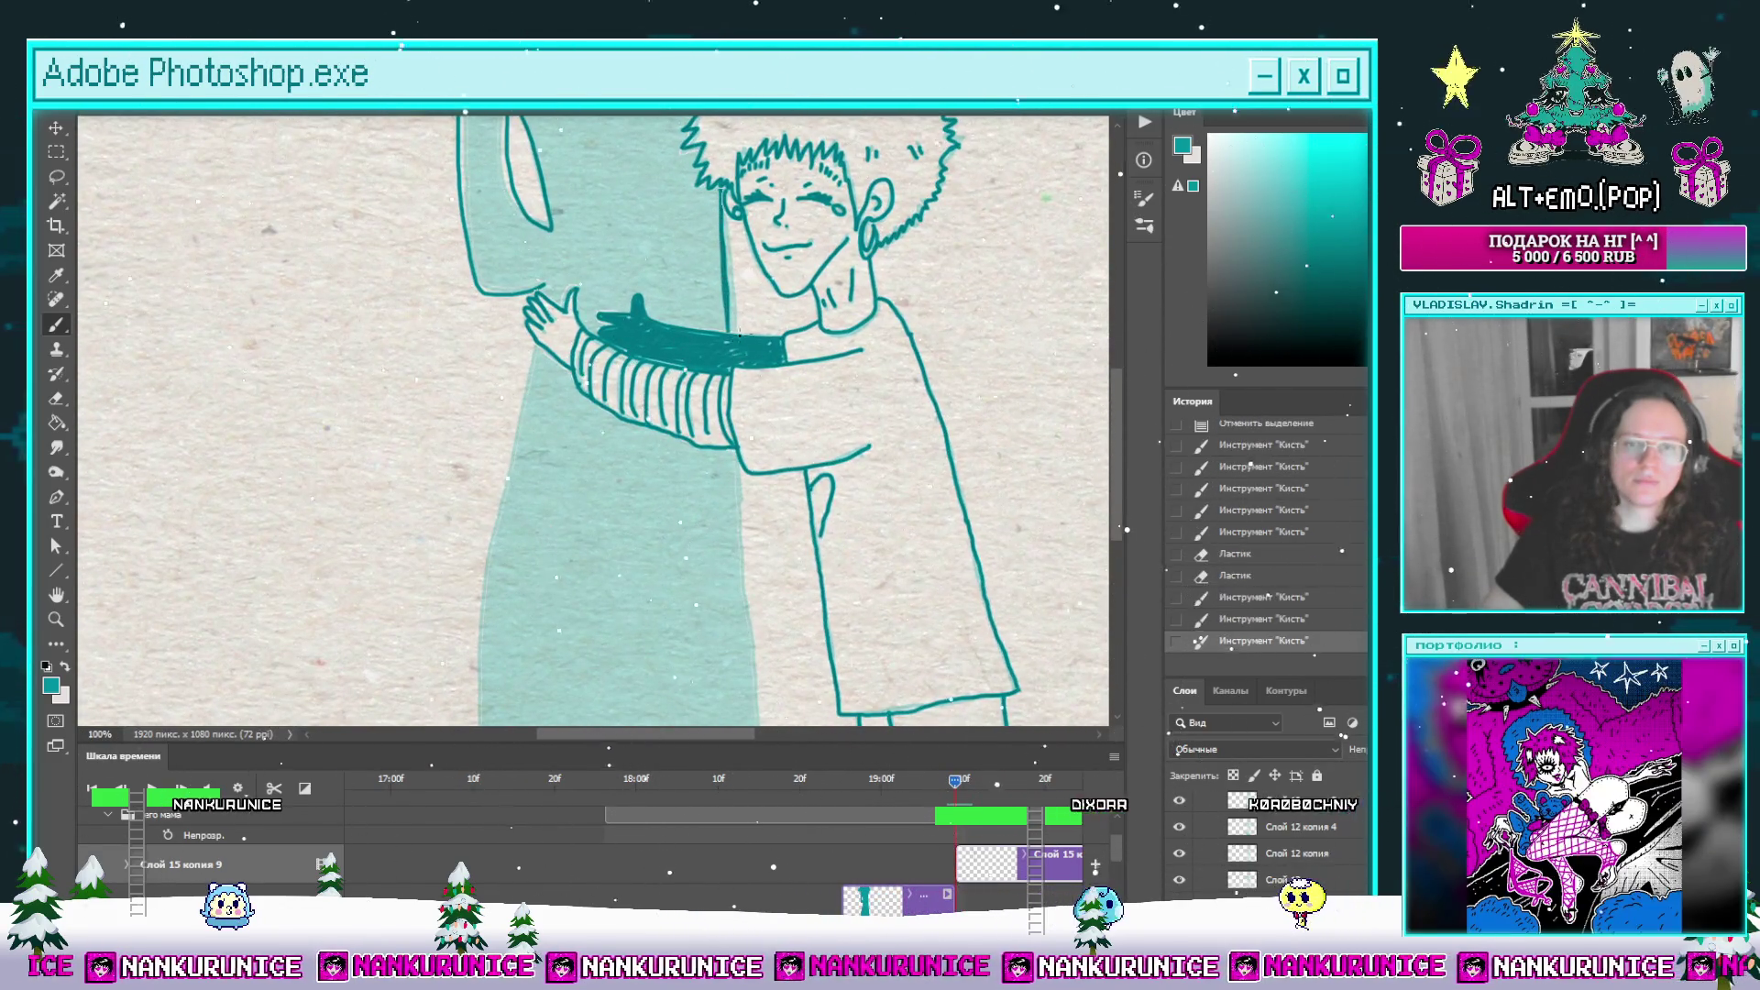
scroll(738, 335, "down", 2)
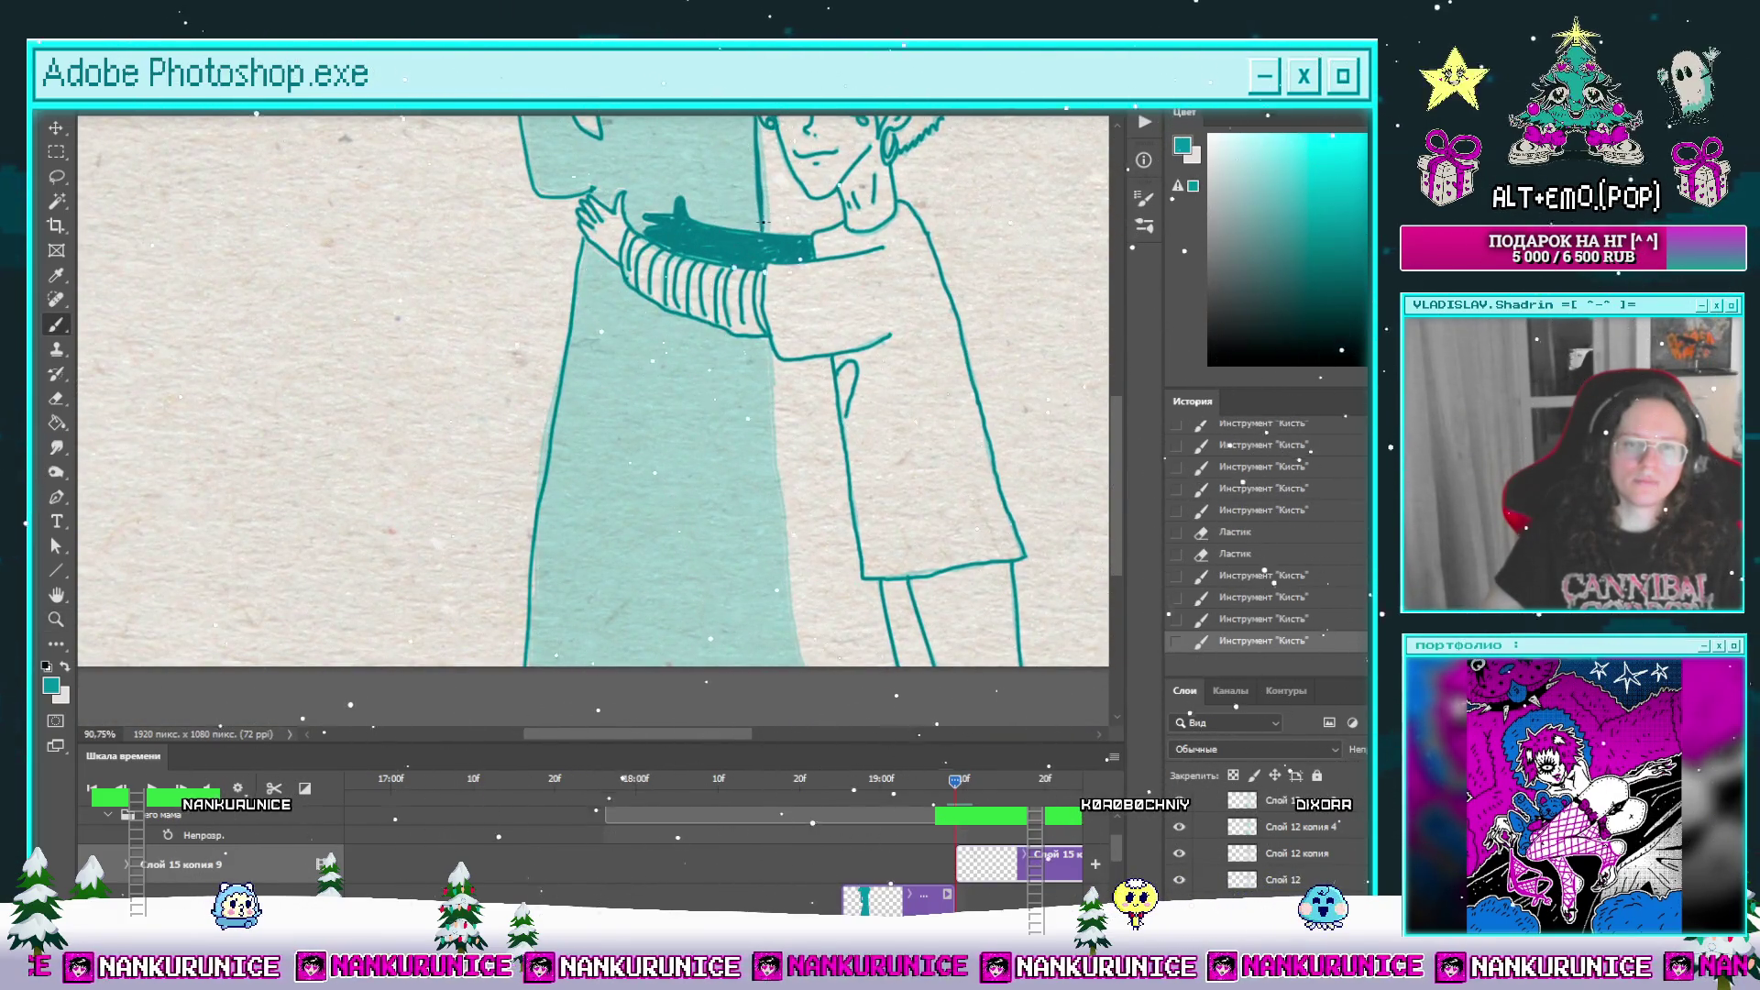
scroll(753, 543, "down", 2)
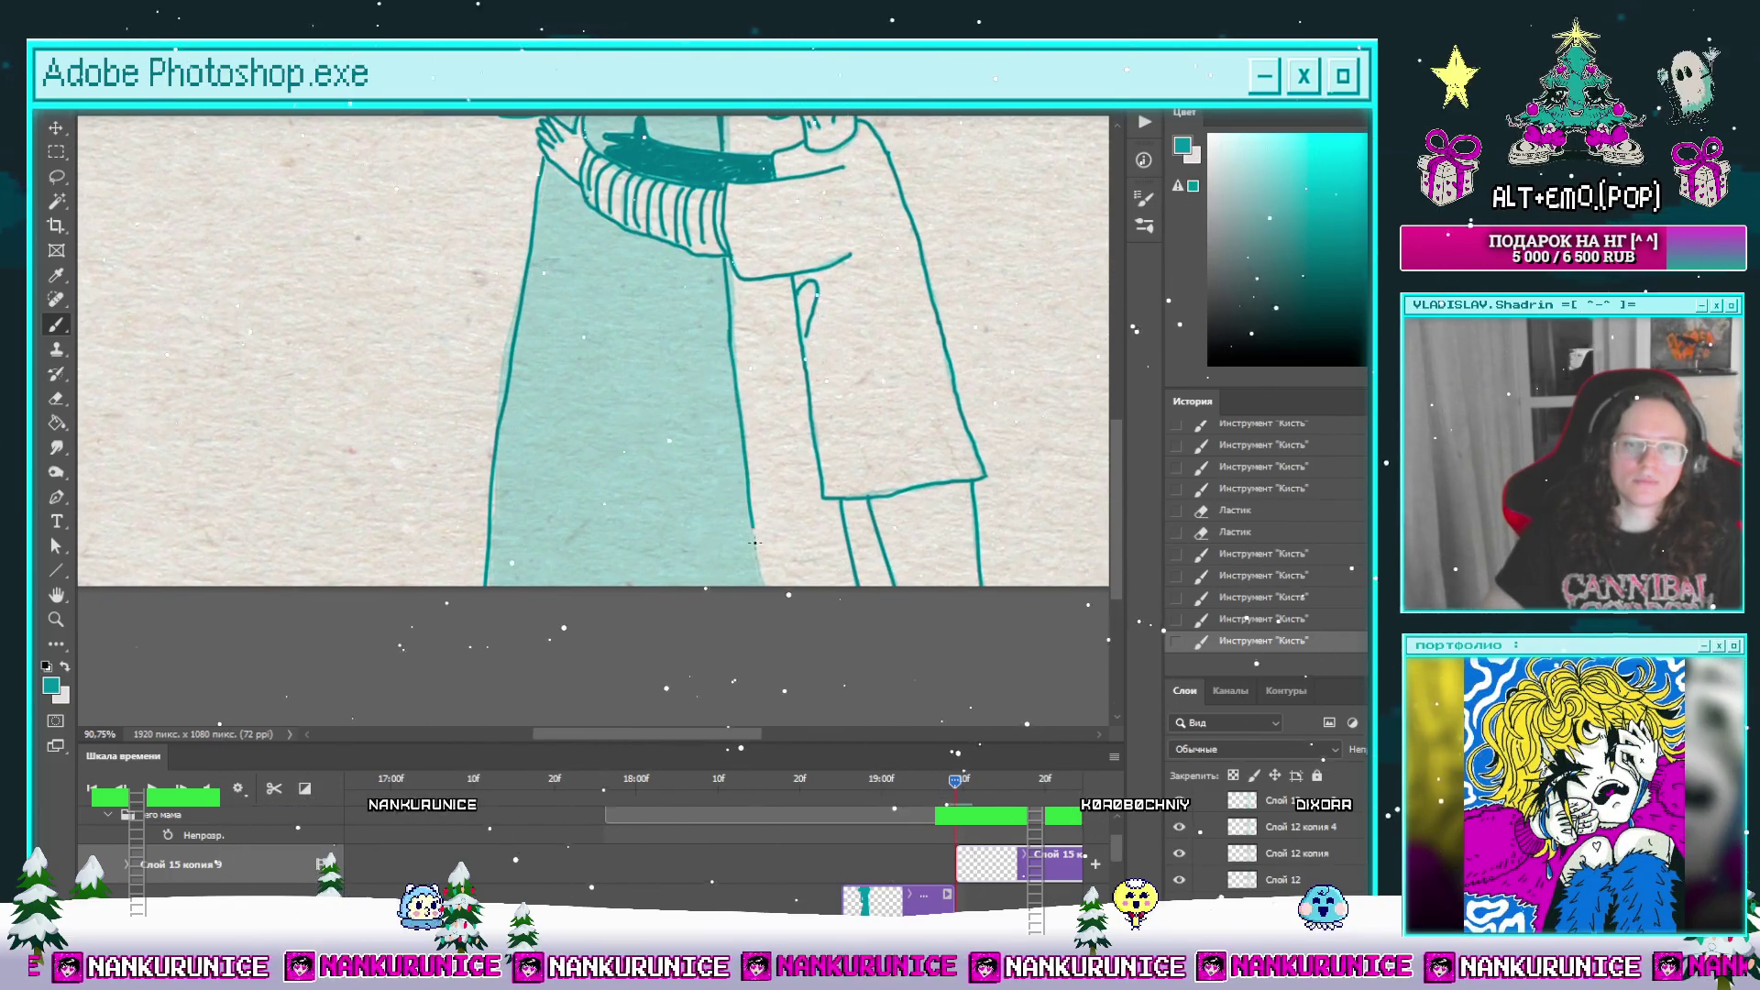
key("g")
left_click(695, 492)
scroll(694, 491, "down", 3)
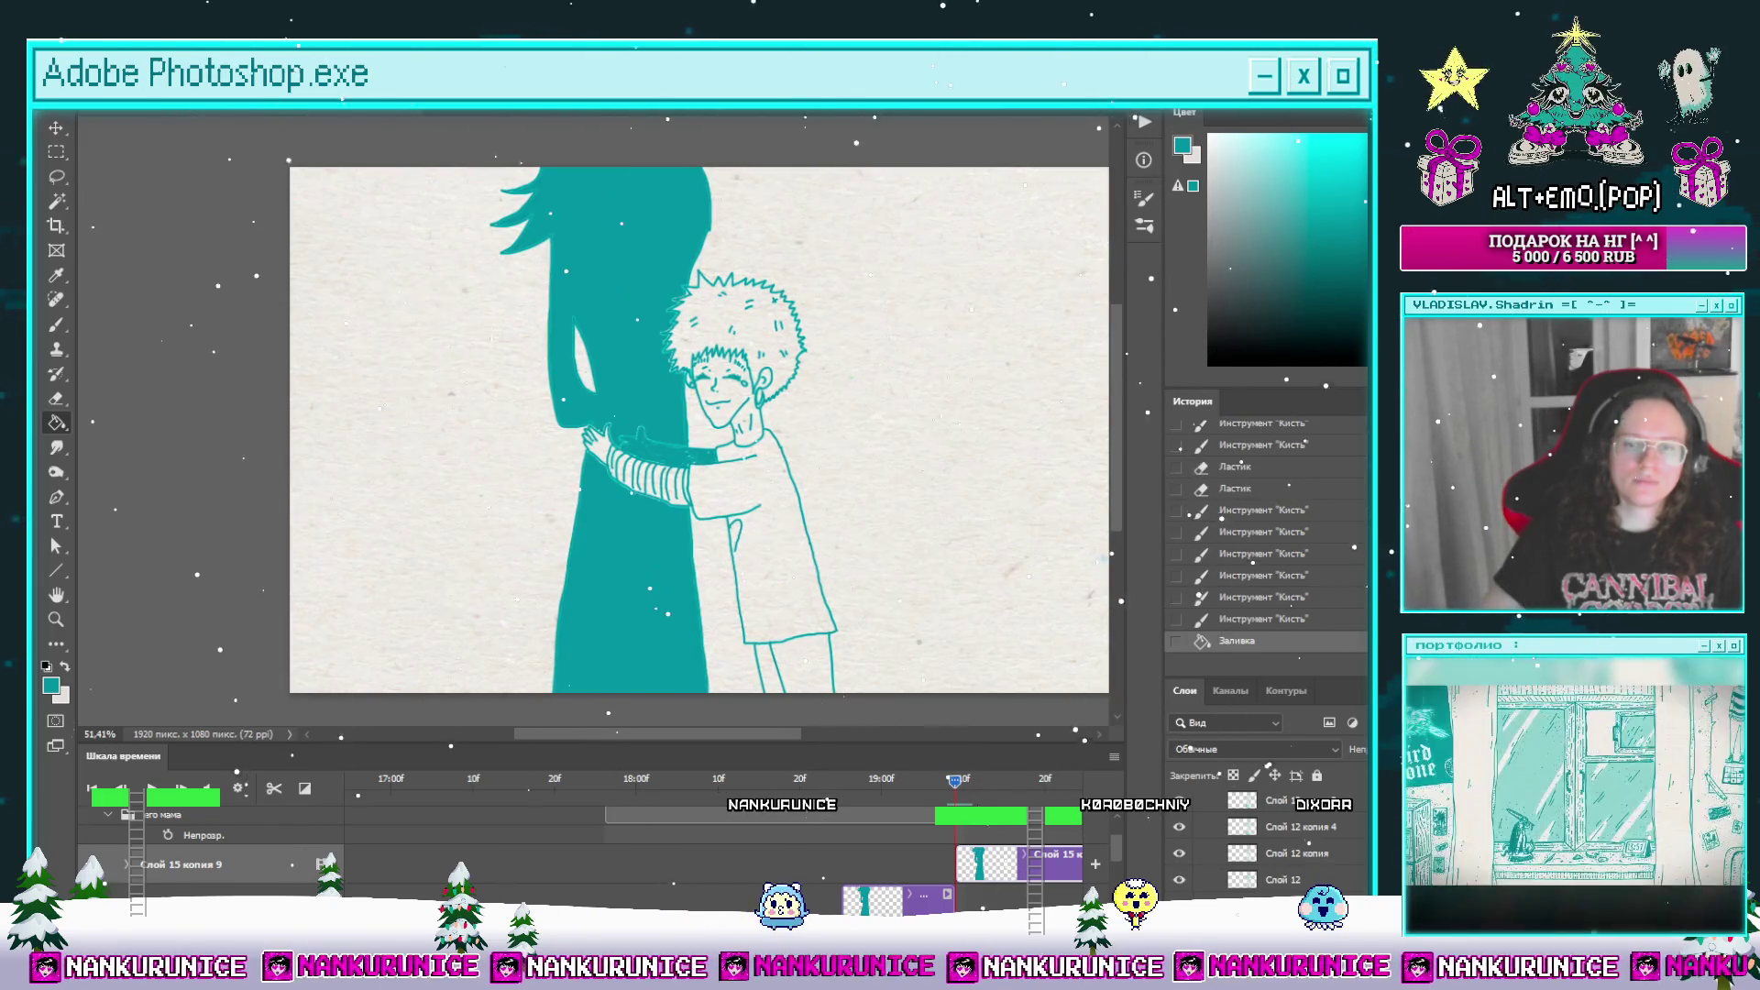
Step: Shift the Слой 15 копия 9 clip, split off and delete the extra piece, and realign it under the playhead
left_click_drag(994, 859, 879, 859)
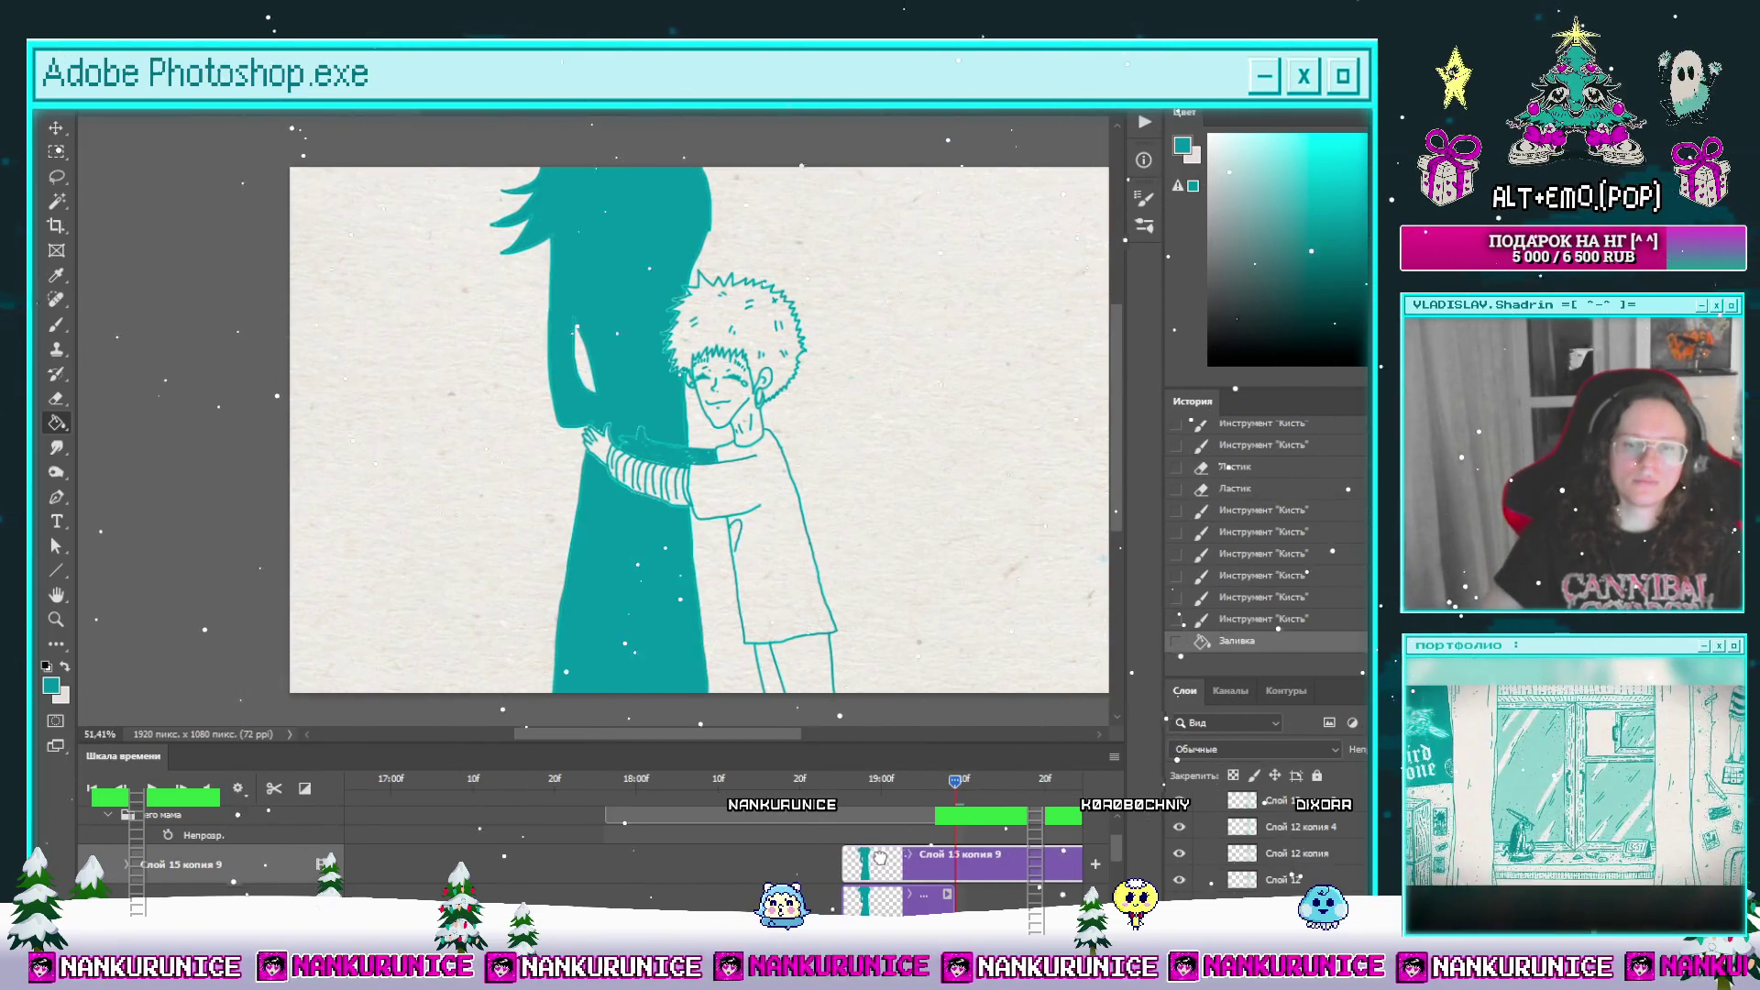
left_click(273, 788)
key("Delete")
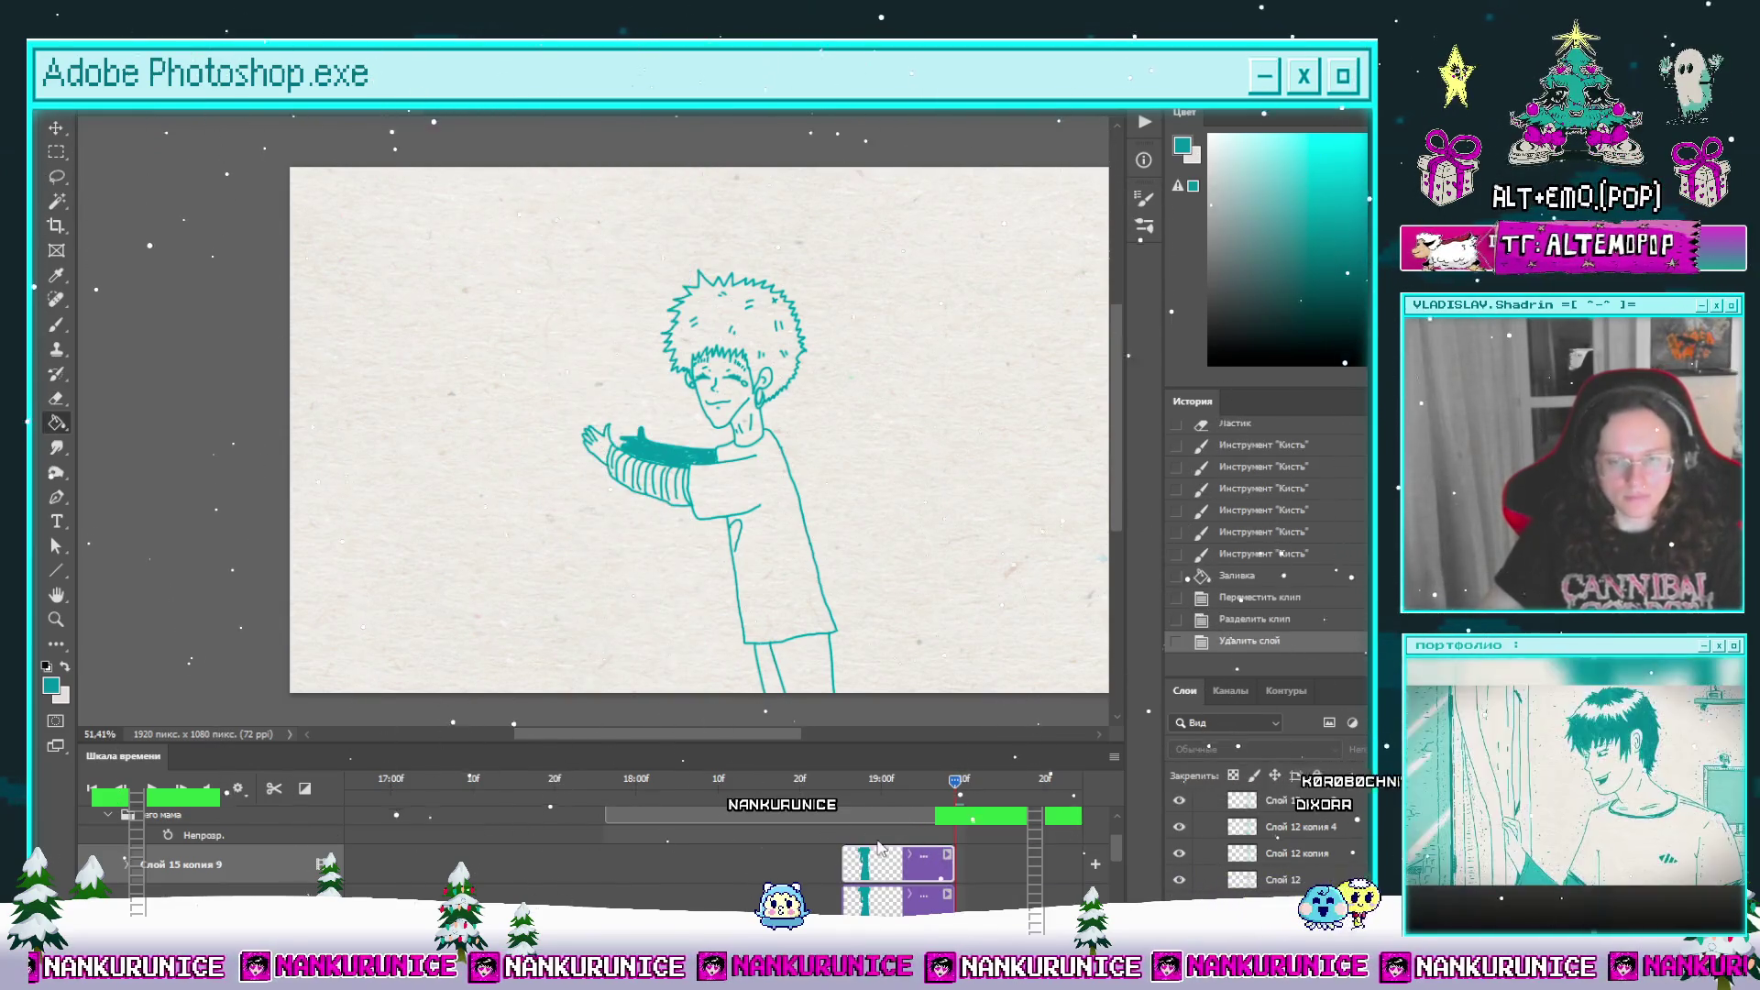
left_click_drag(876, 873, 958, 872)
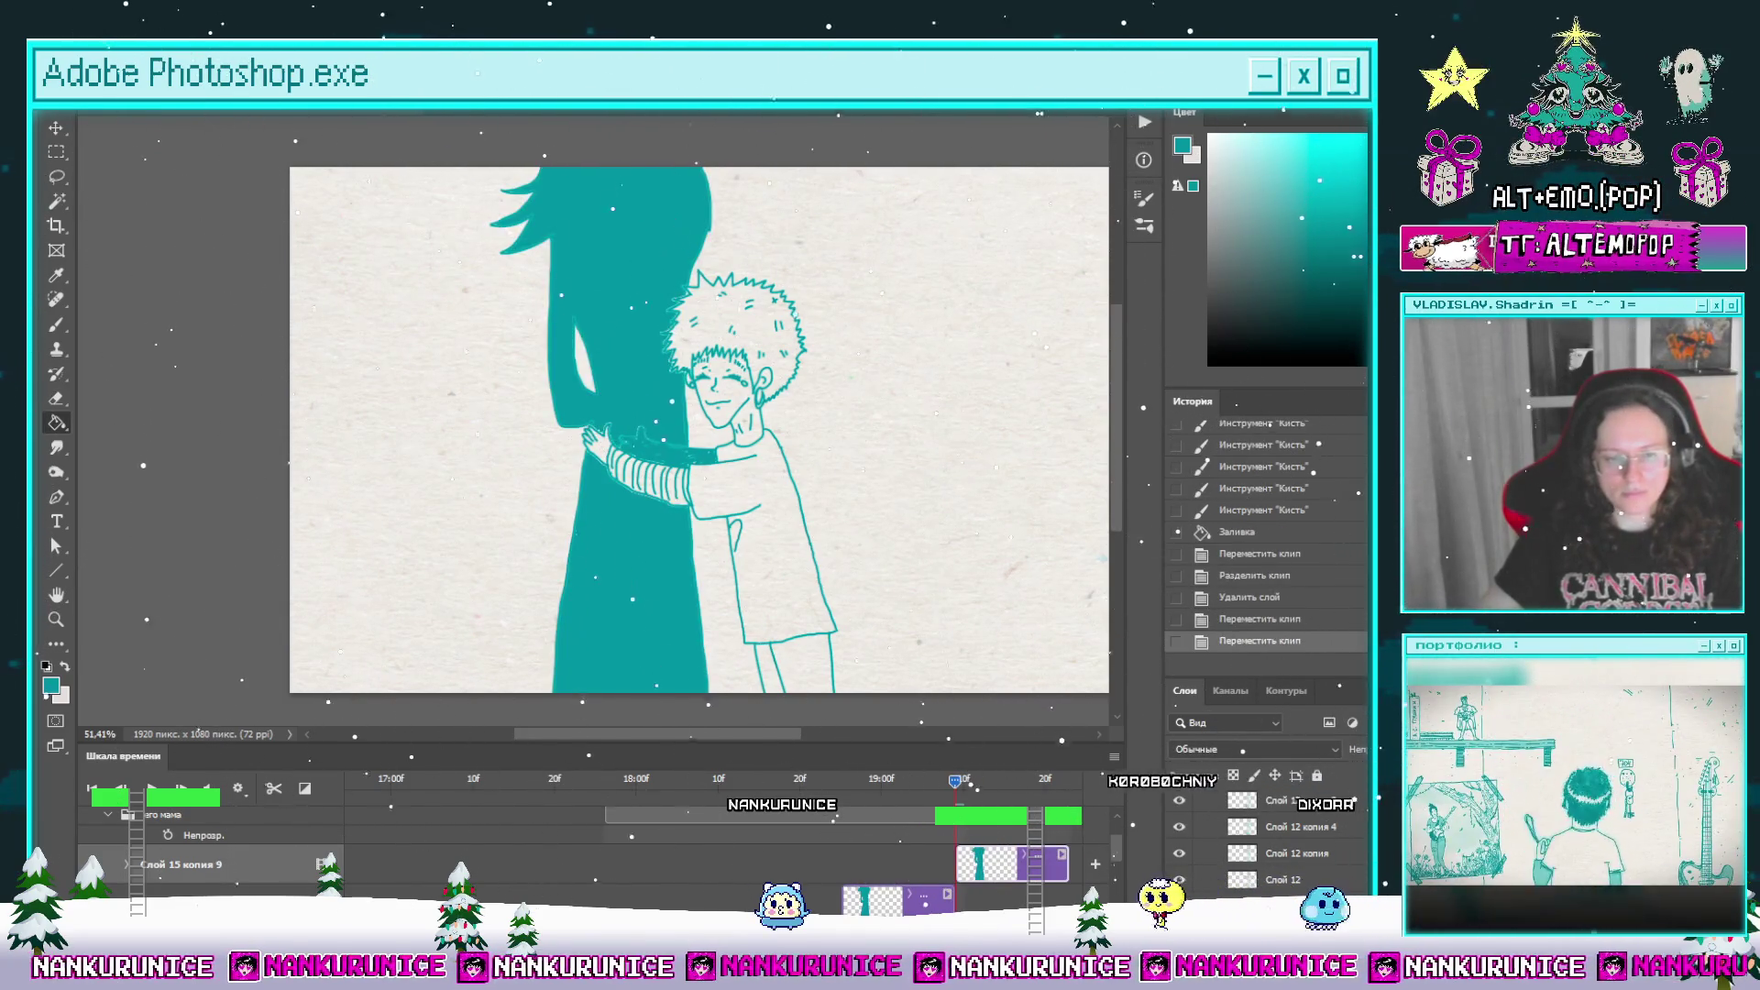
Step: Group the frame layers as Группа 16 and duplicate it as Группа 16 копия
scroll(957, 873, "down", 5)
scroll(211, 843, "down", 3)
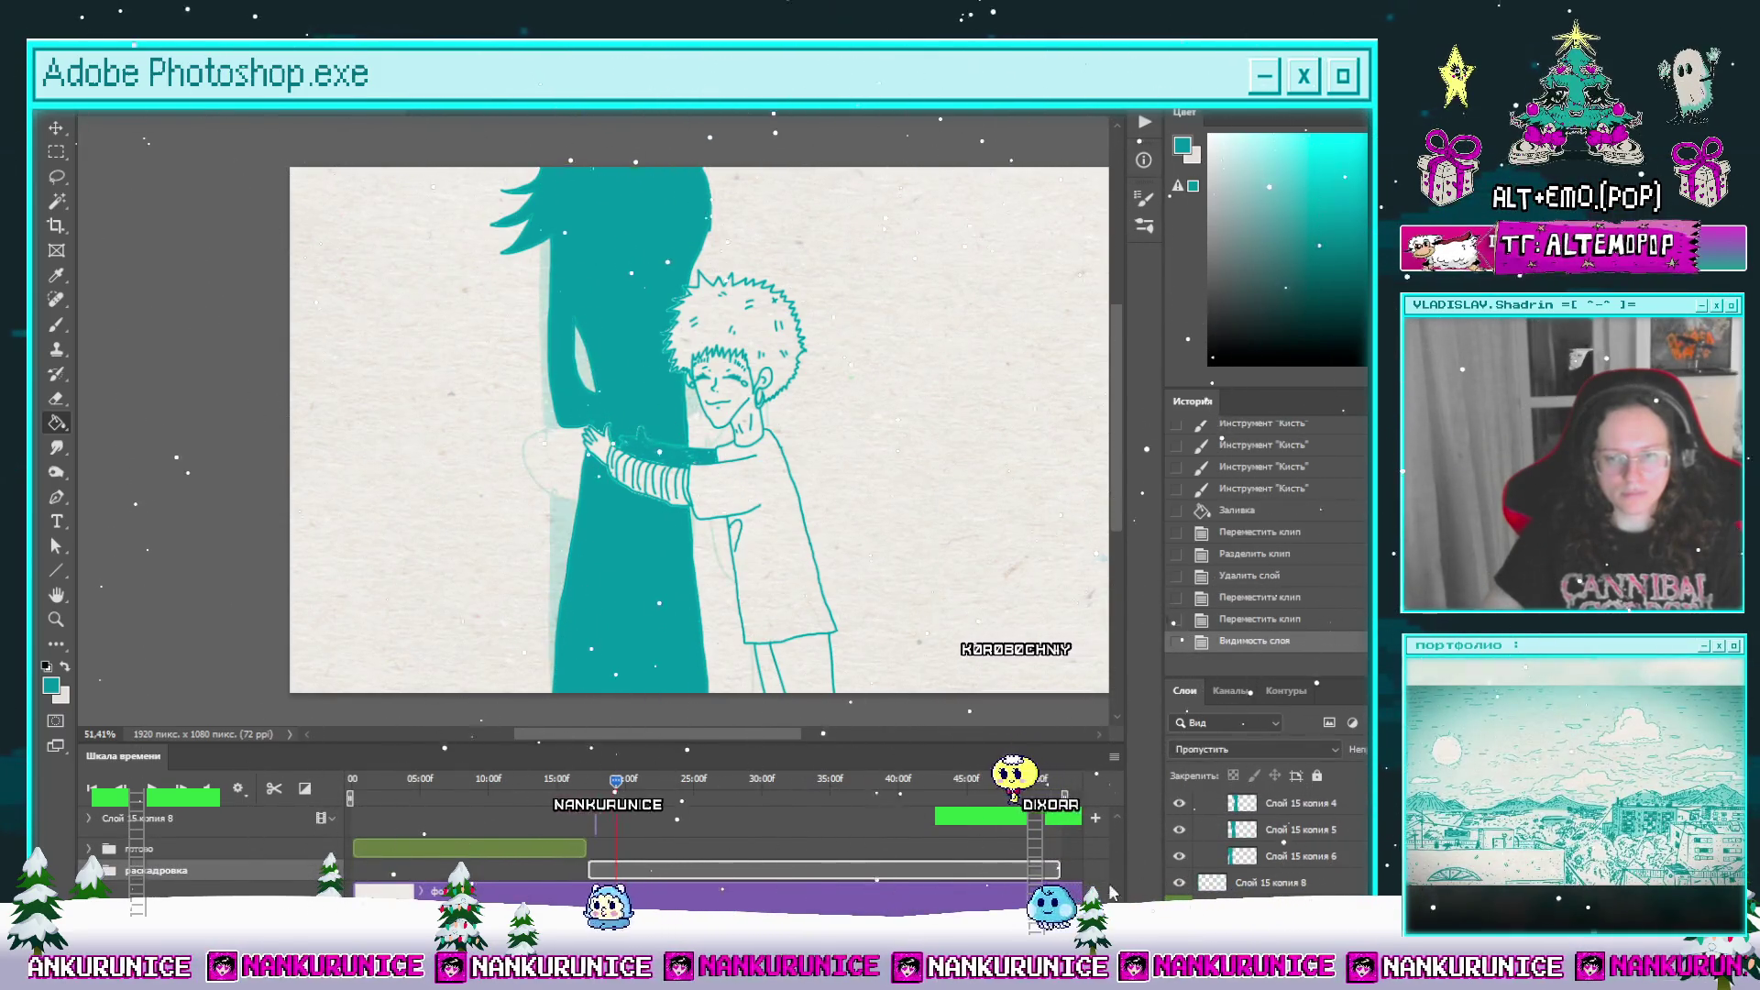
scroll(1126, 826, "up", 3)
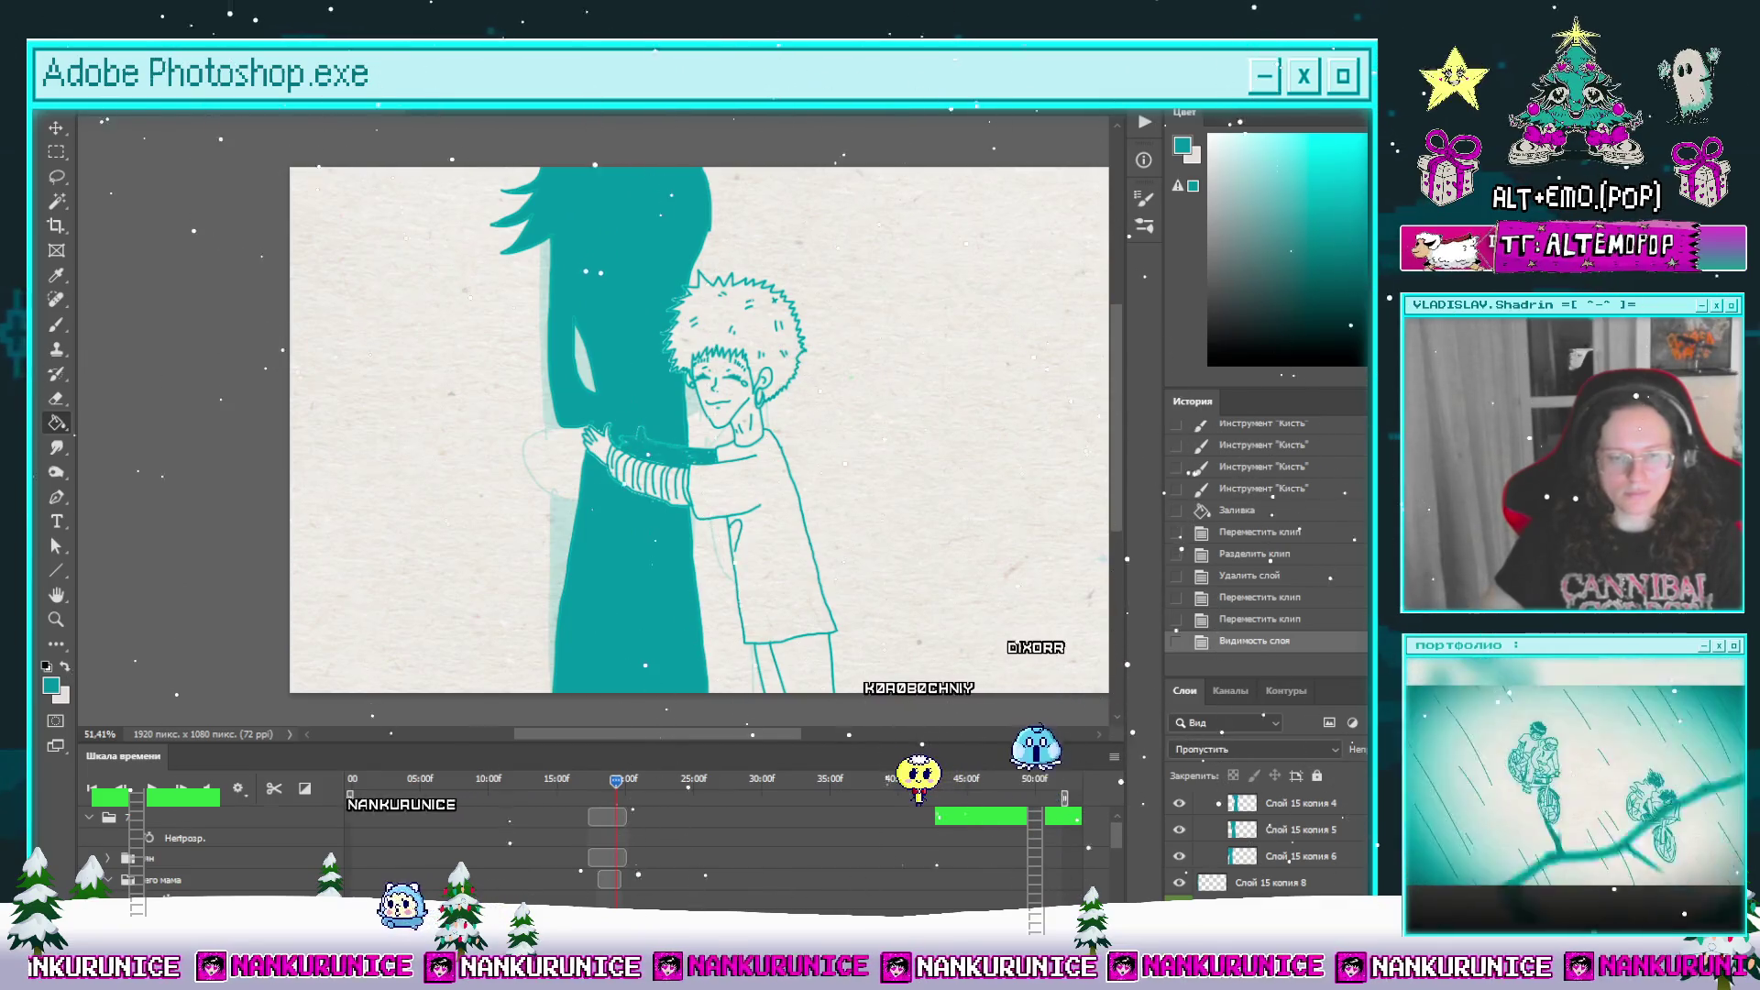
scroll(1111, 853, "up", 5)
scroll(1120, 850, "down", 2)
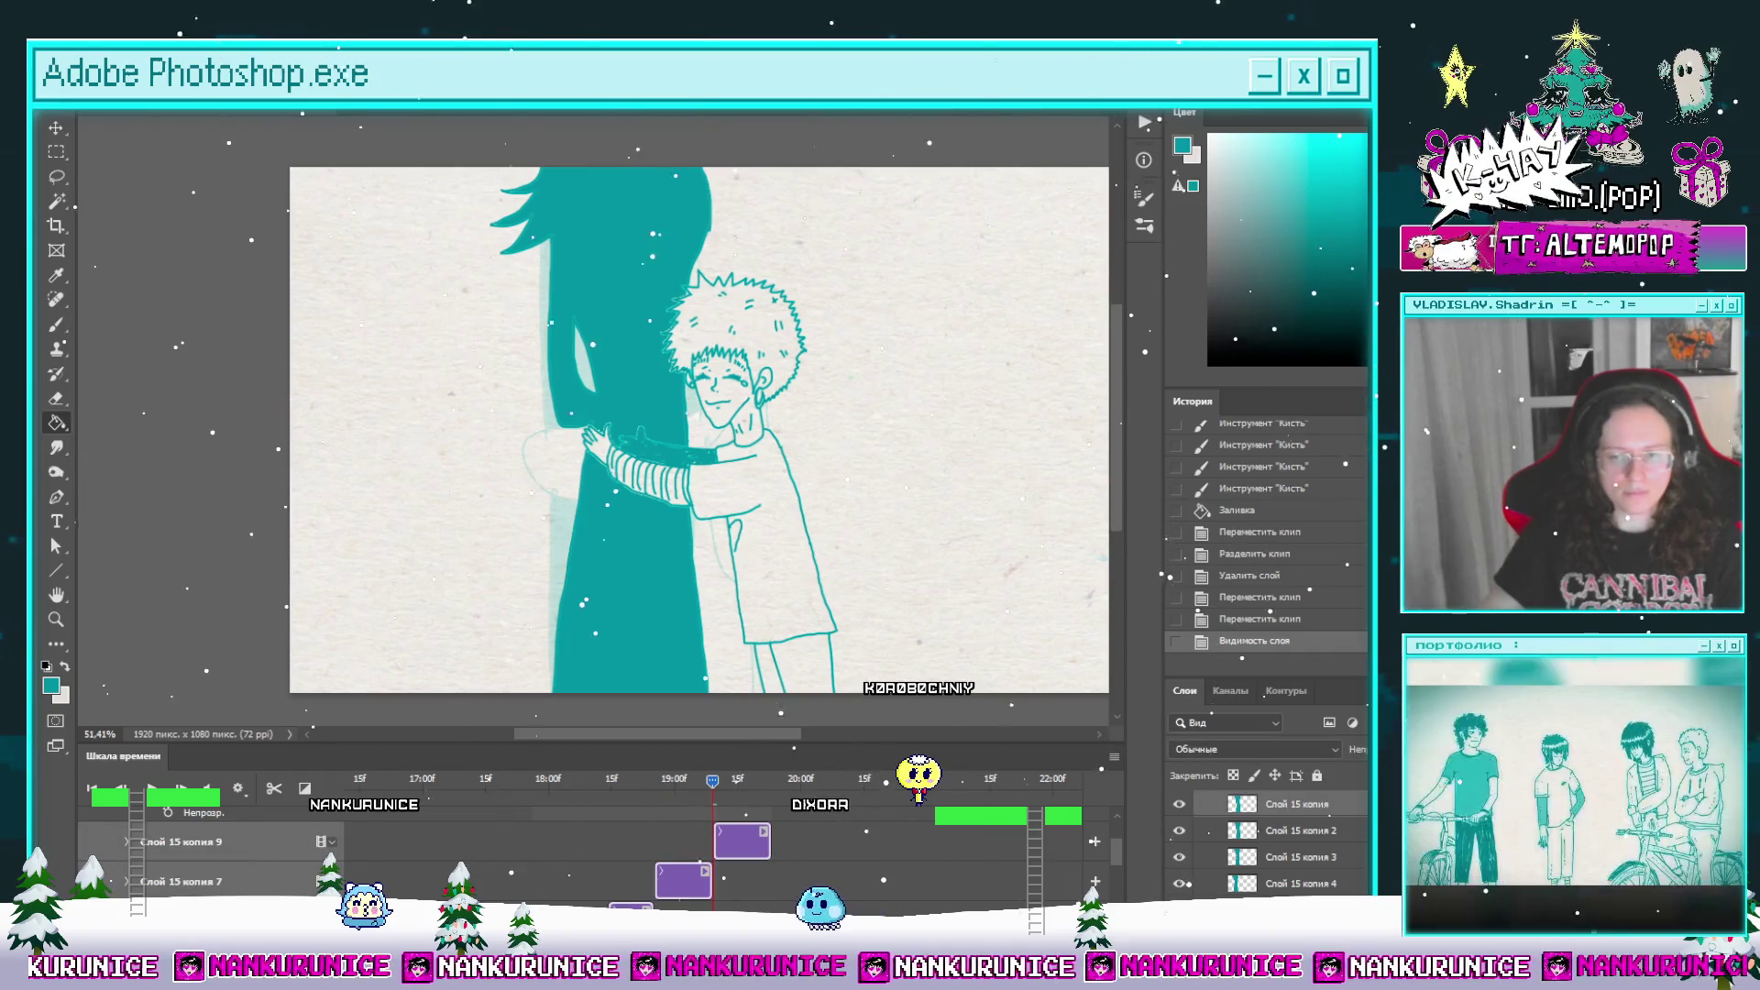
key("ctrl+g")
key("ctrl+j")
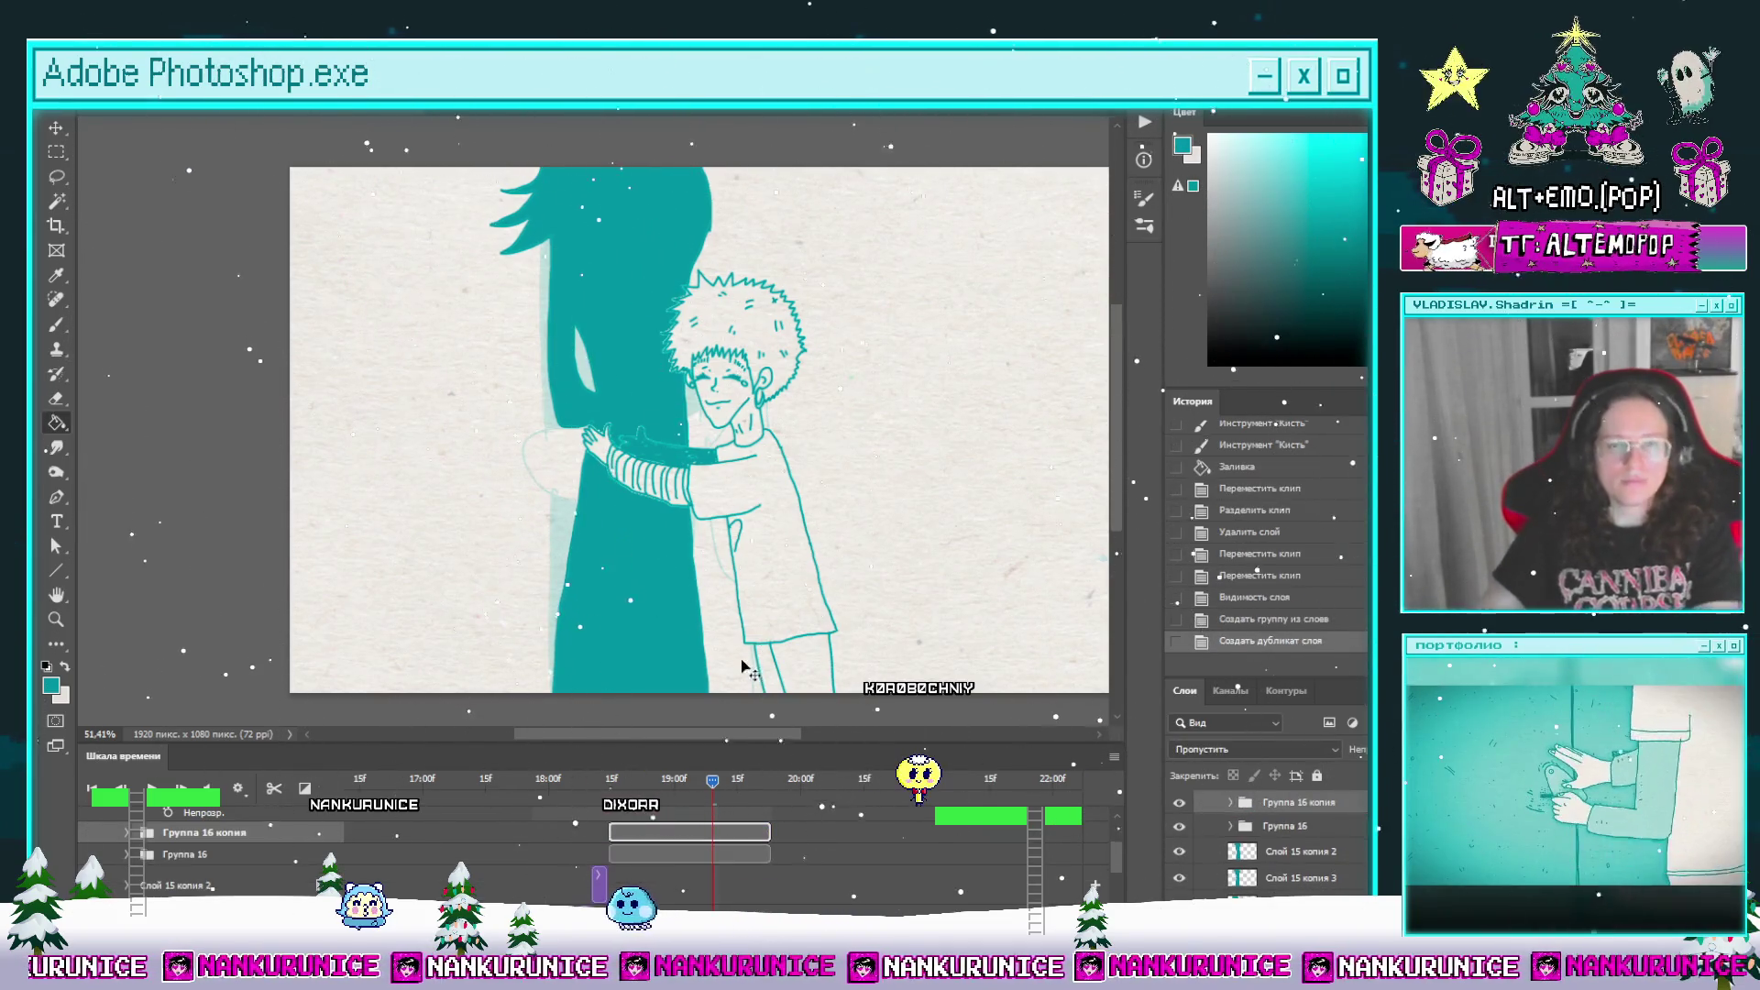
Step: Move the Группа 16 копия clip to follow Группа 16 and scrub through its frames
left_click_drag(652, 839, 815, 836)
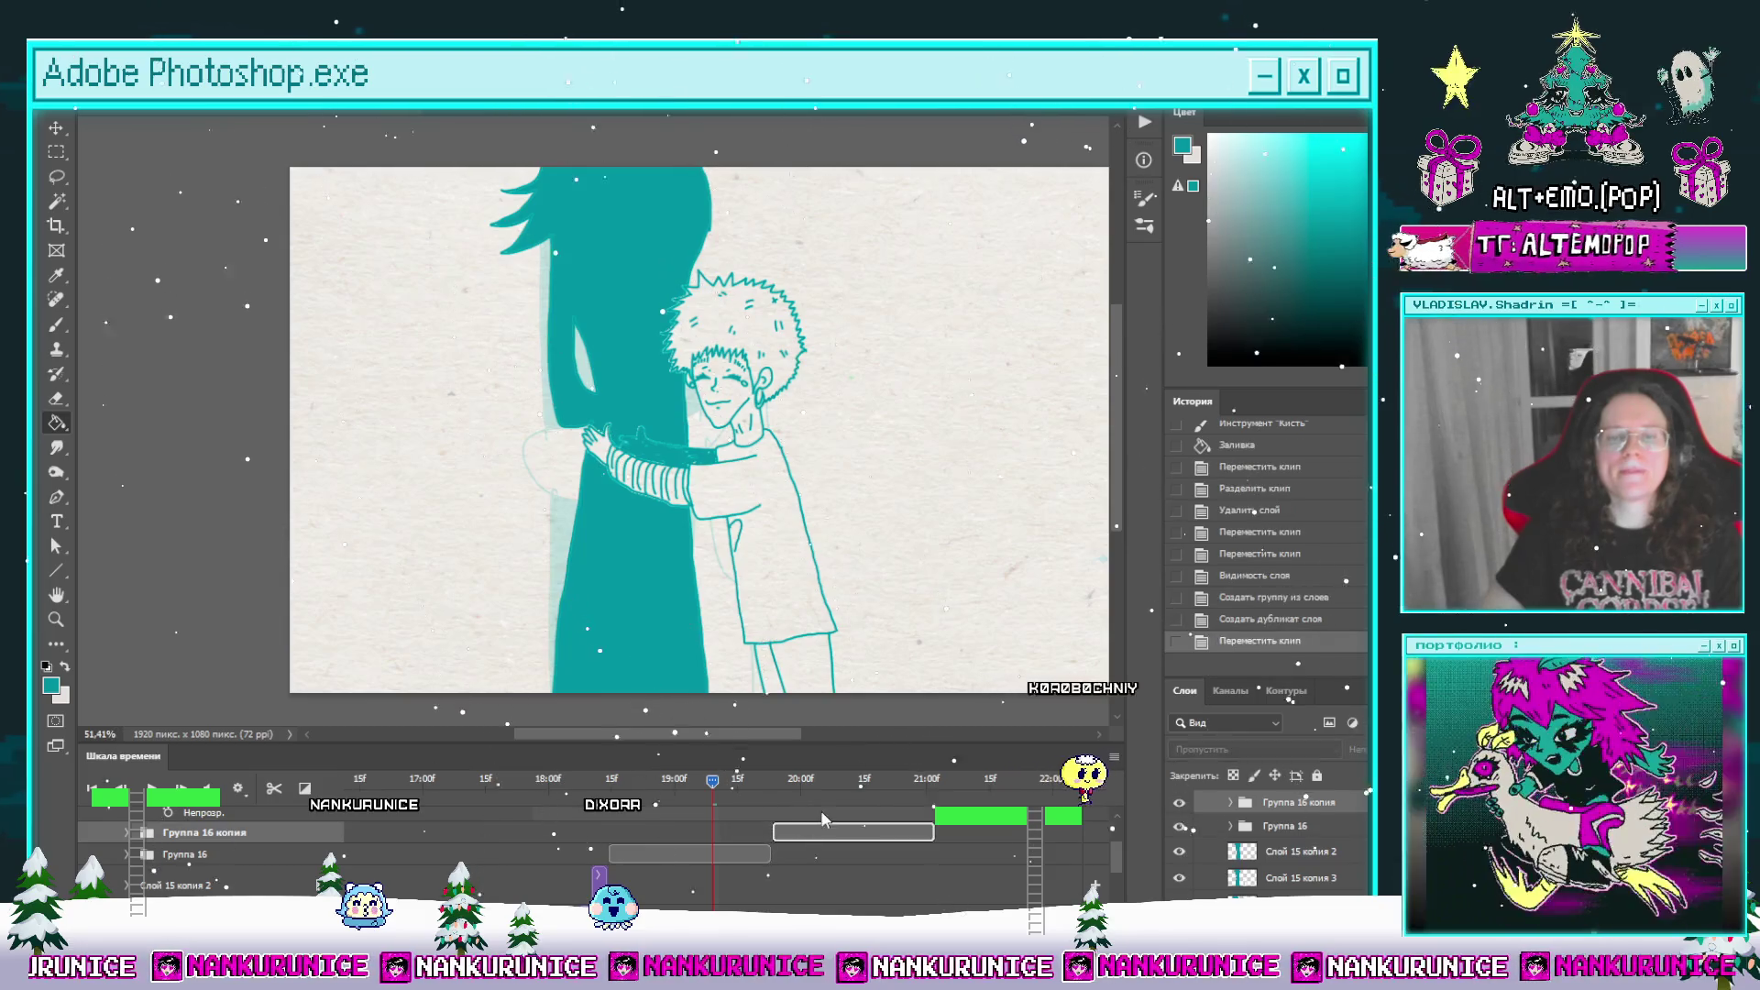
left_click(767, 780)
left_click_drag(768, 781, 875, 784)
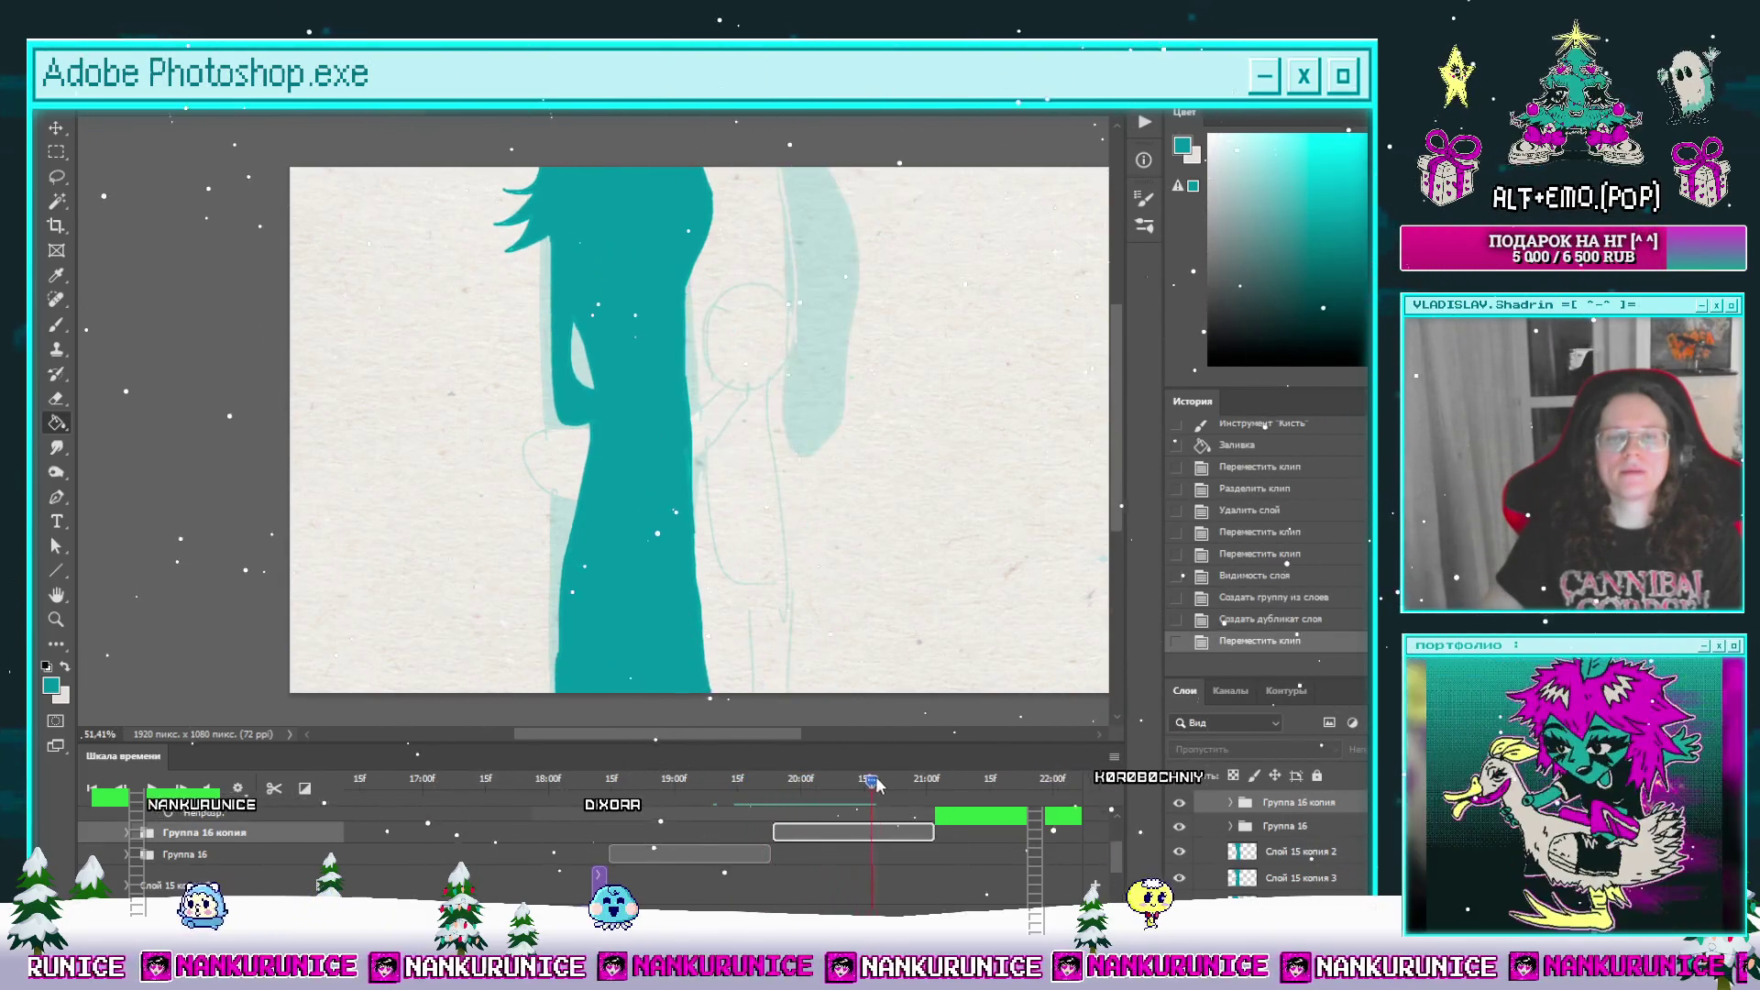
left_click(587, 780)
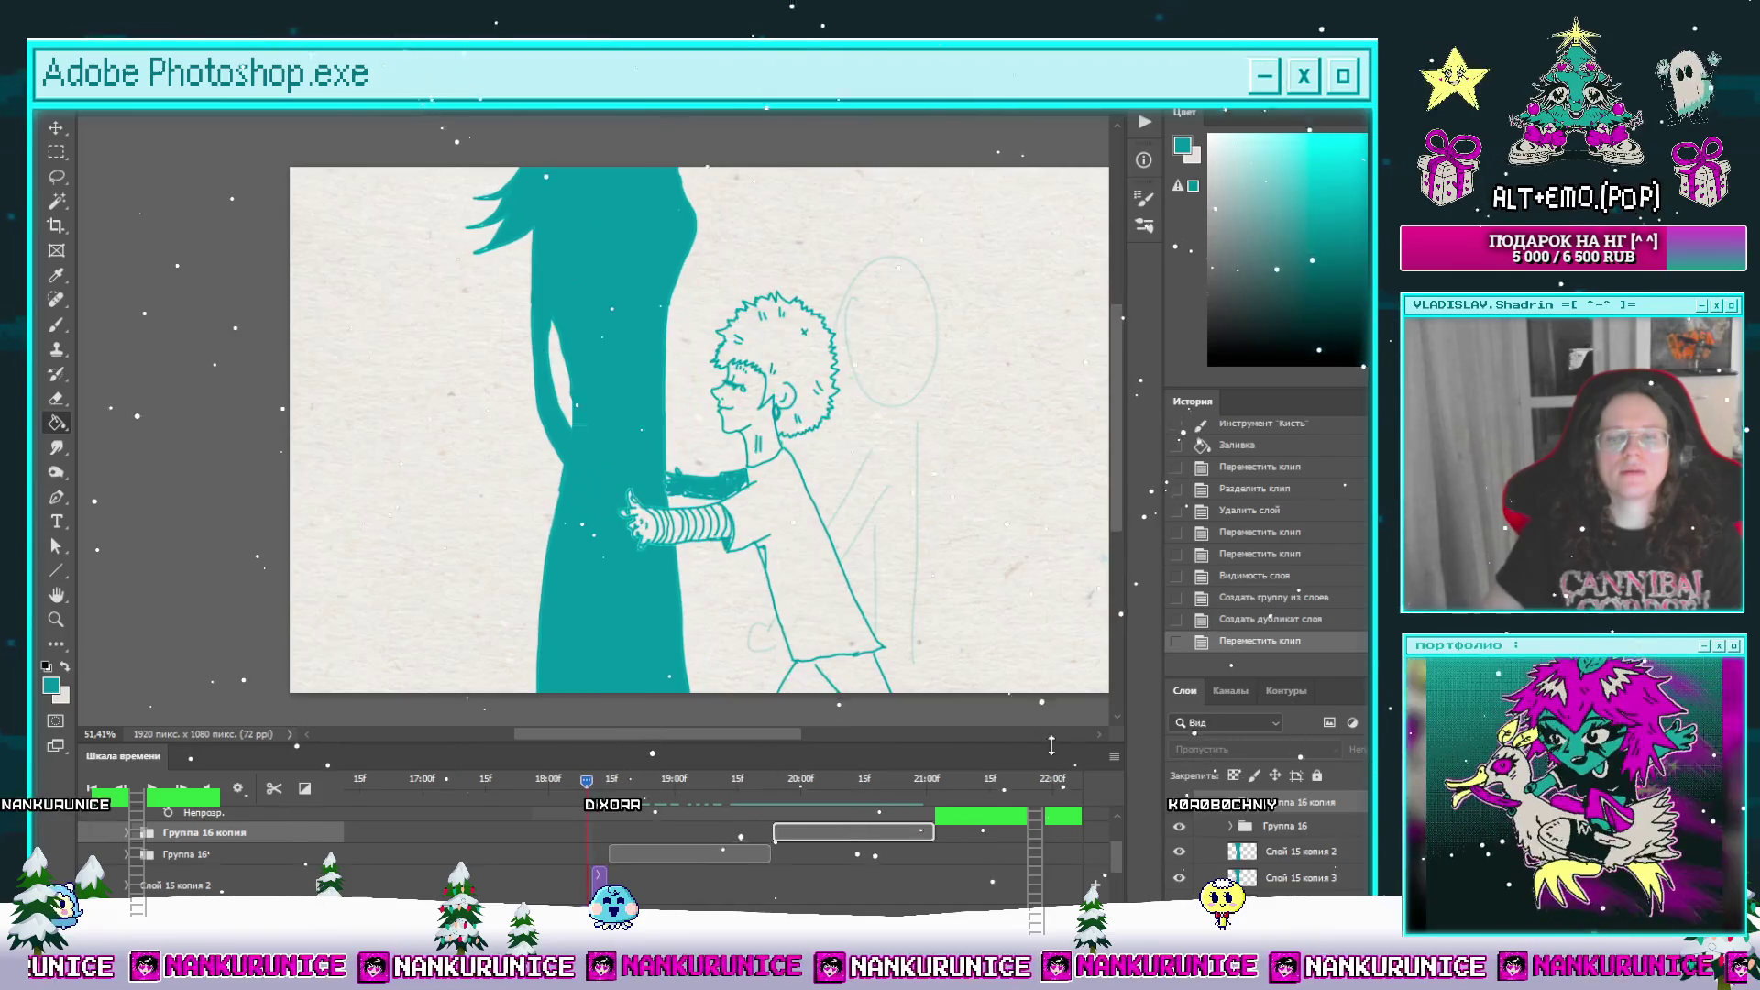
Step: Play the animation from earlier frames to preview it, then expand Группа 16
scroll(570, 606, "down", 2)
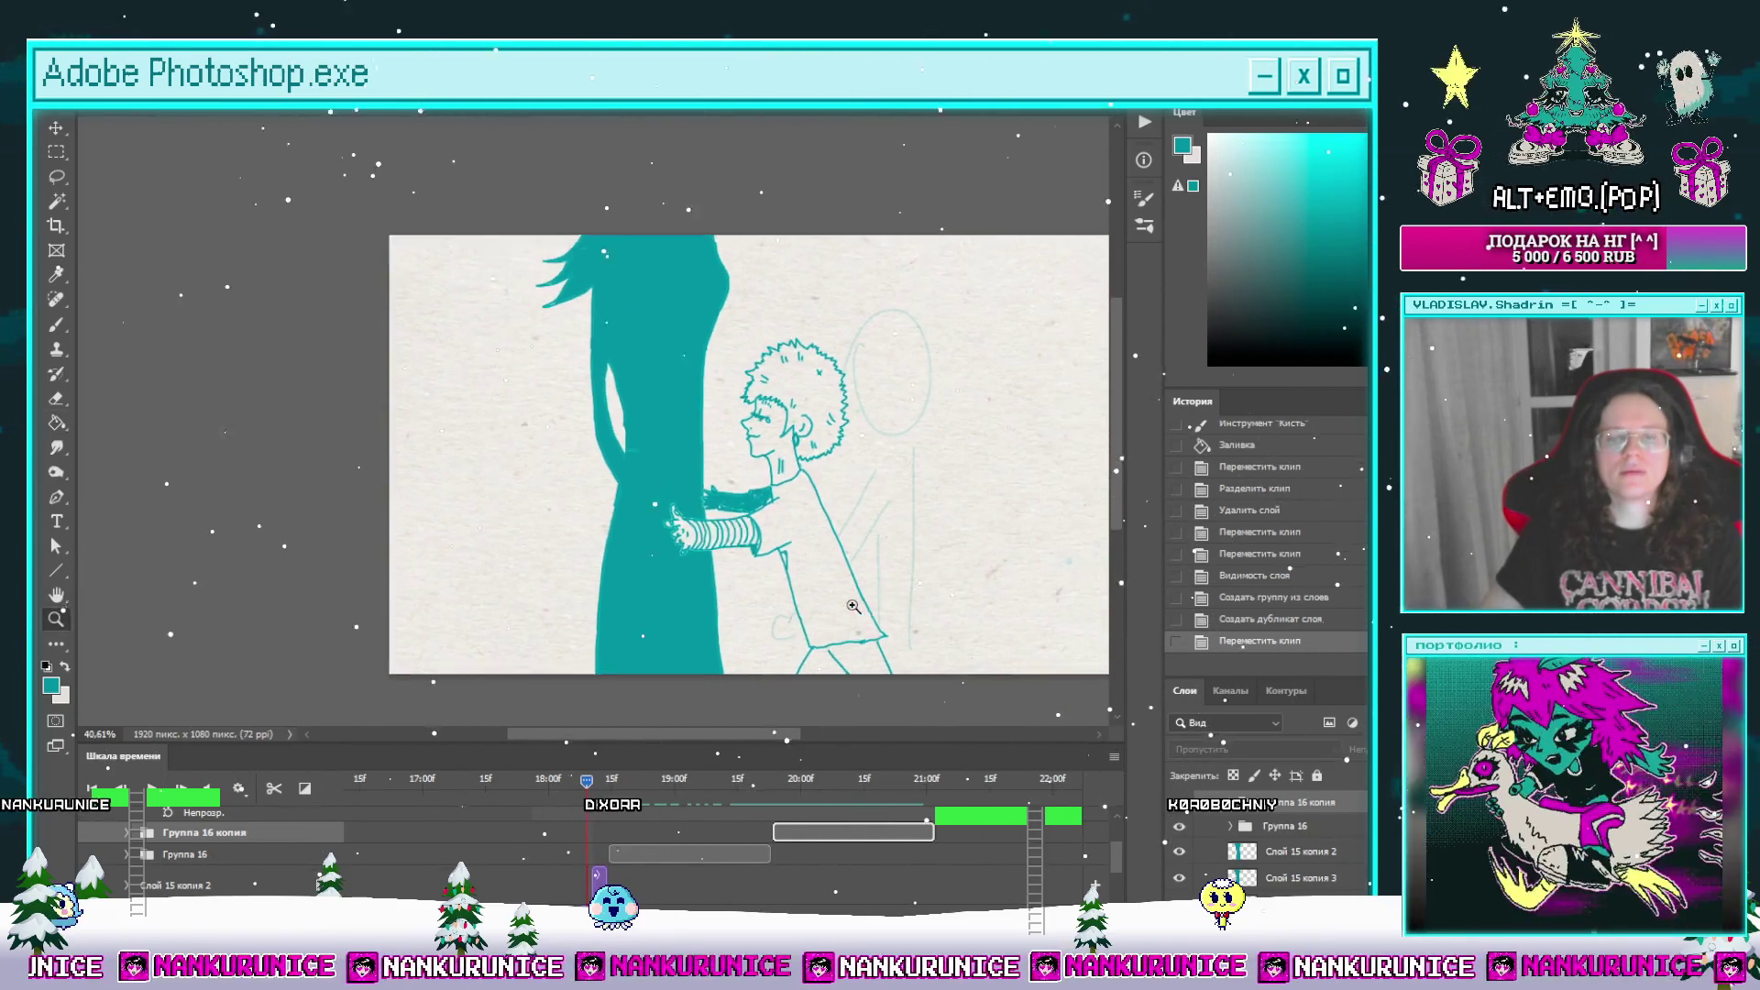
left_click_drag(621, 790, 353, 813)
key("space")
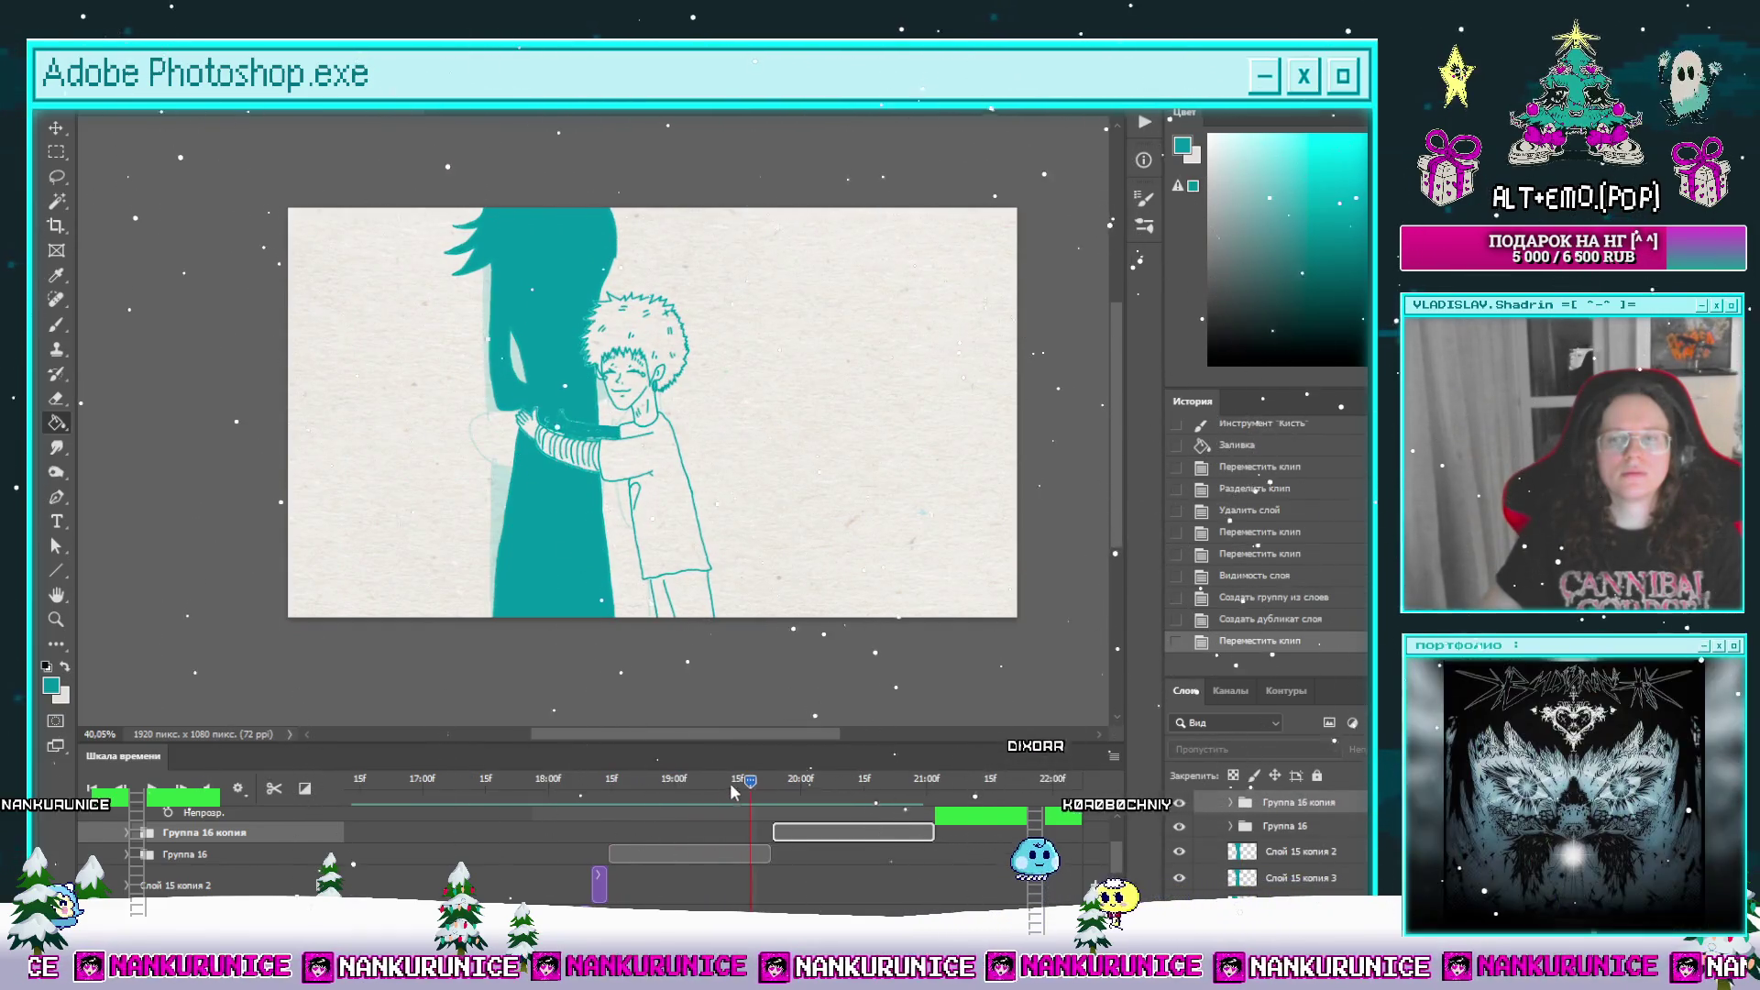
left_click_drag(730, 782, 691, 779)
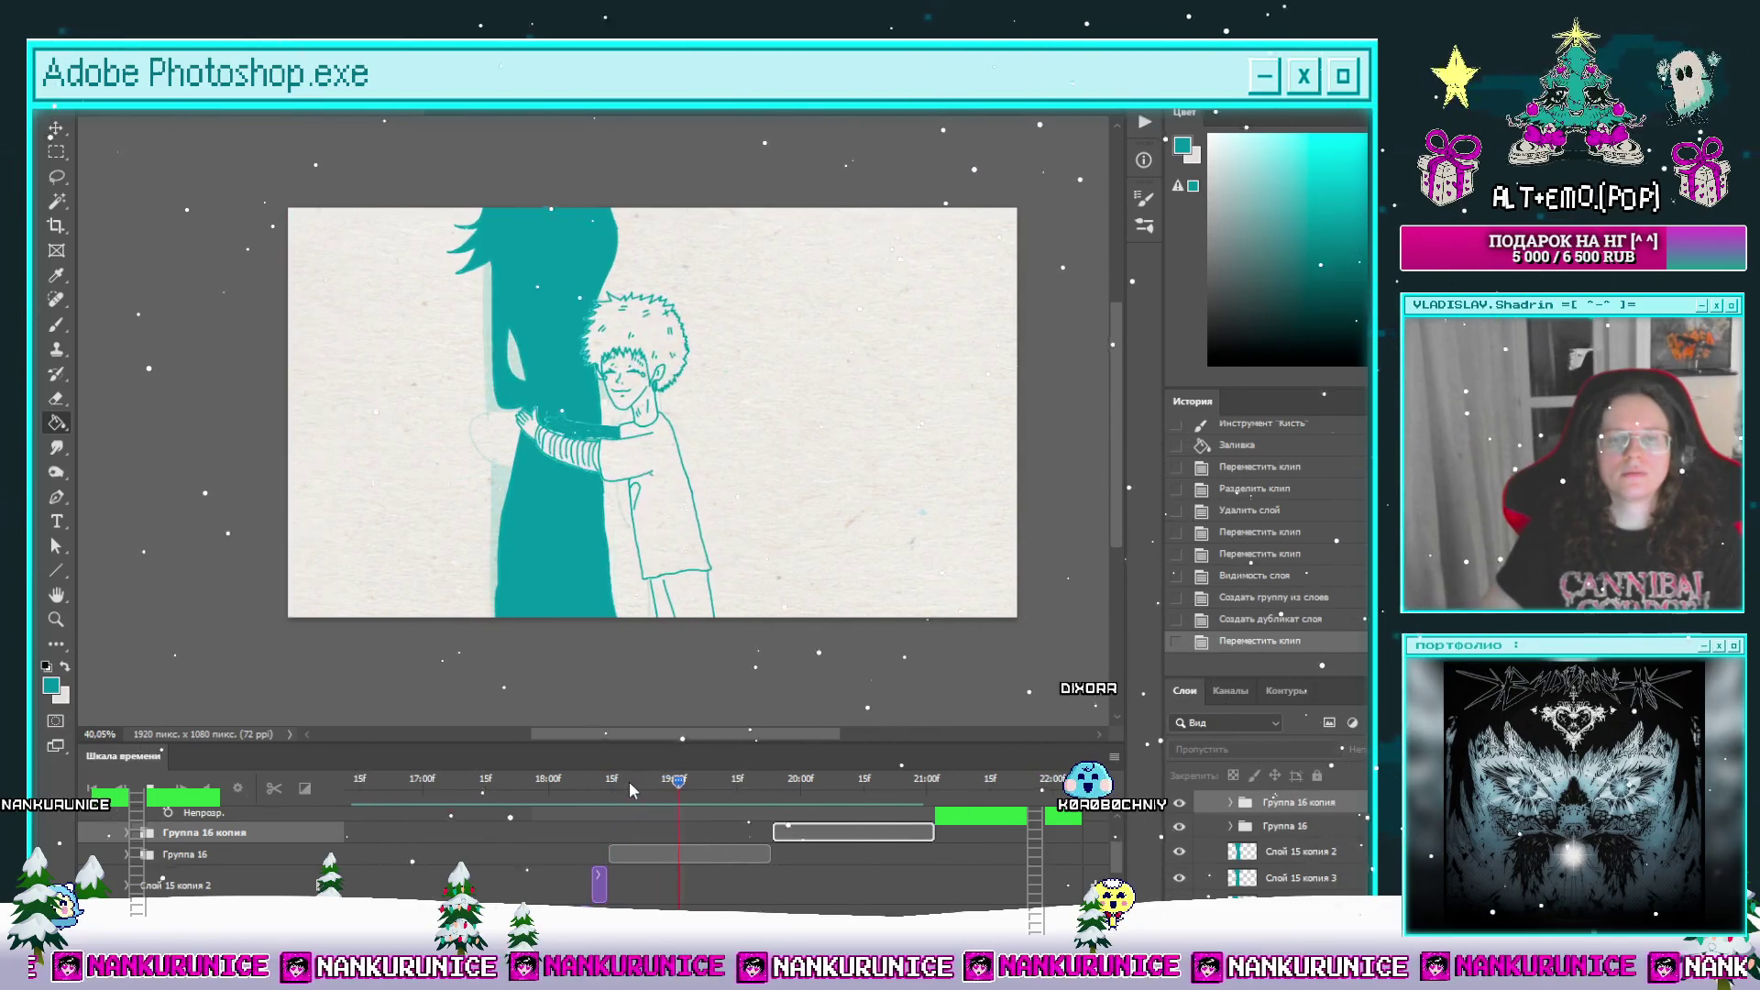
left_click(127, 854)
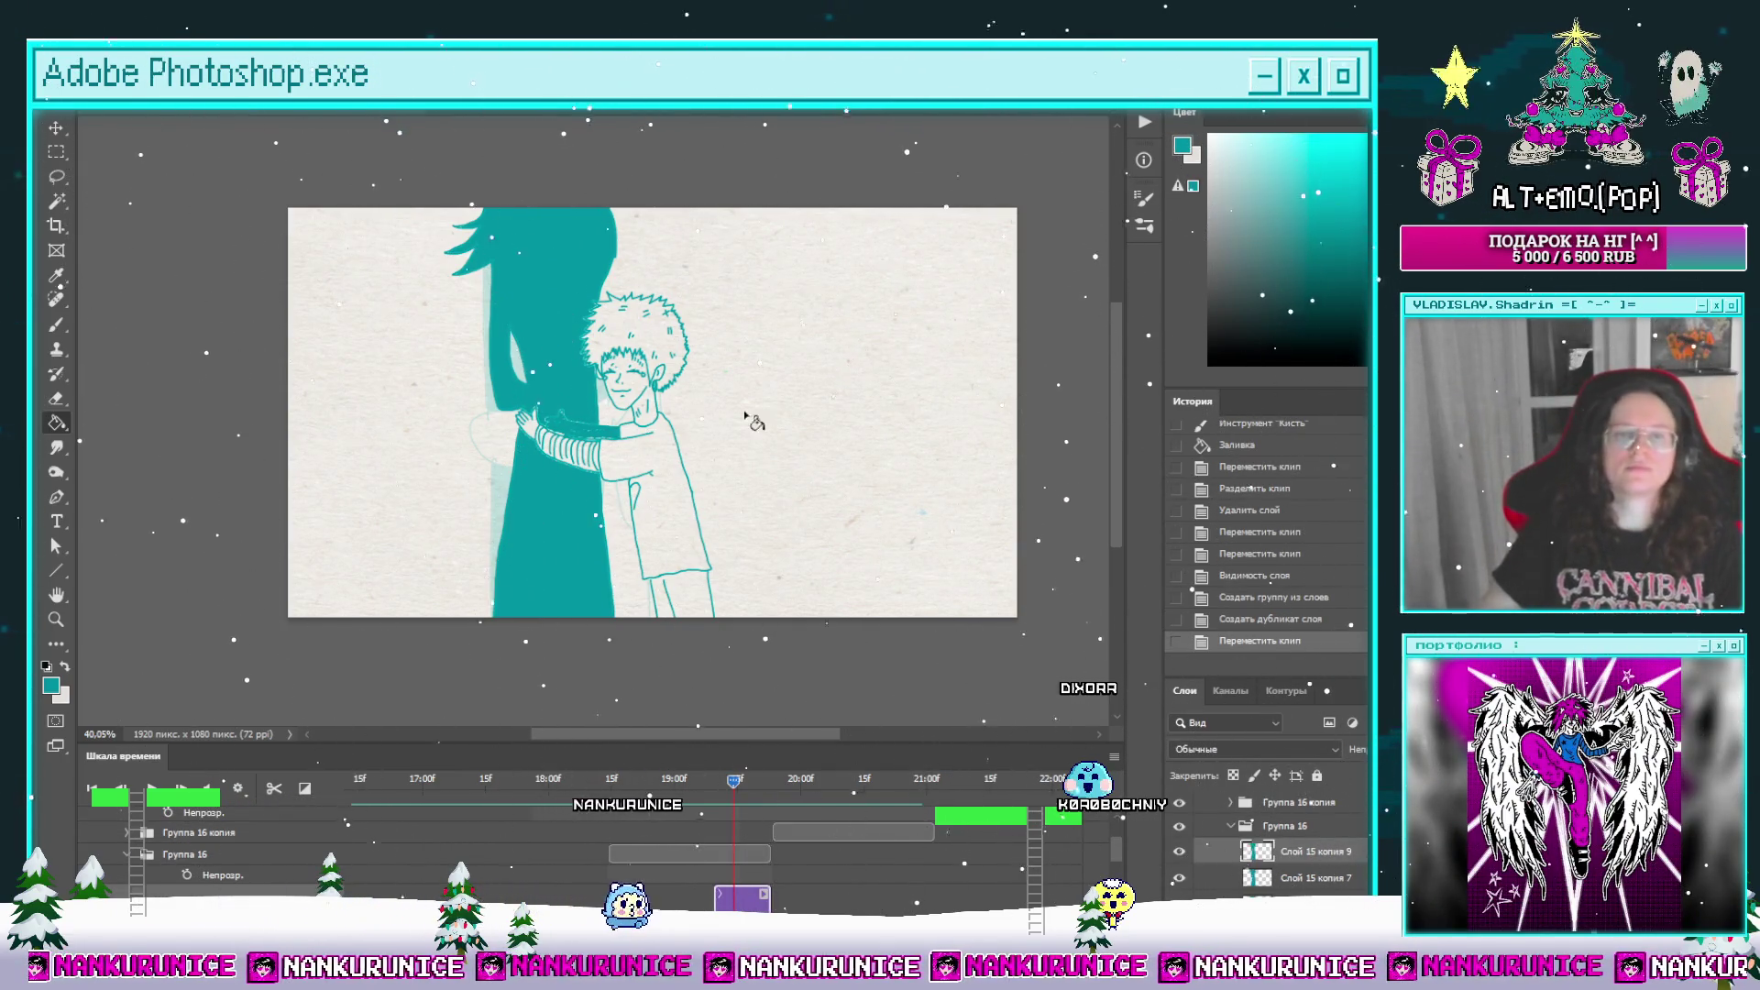
Step: Zoom in on the hugging figures and fill the enclosed area with teal
scroll(697, 312, "up", 3)
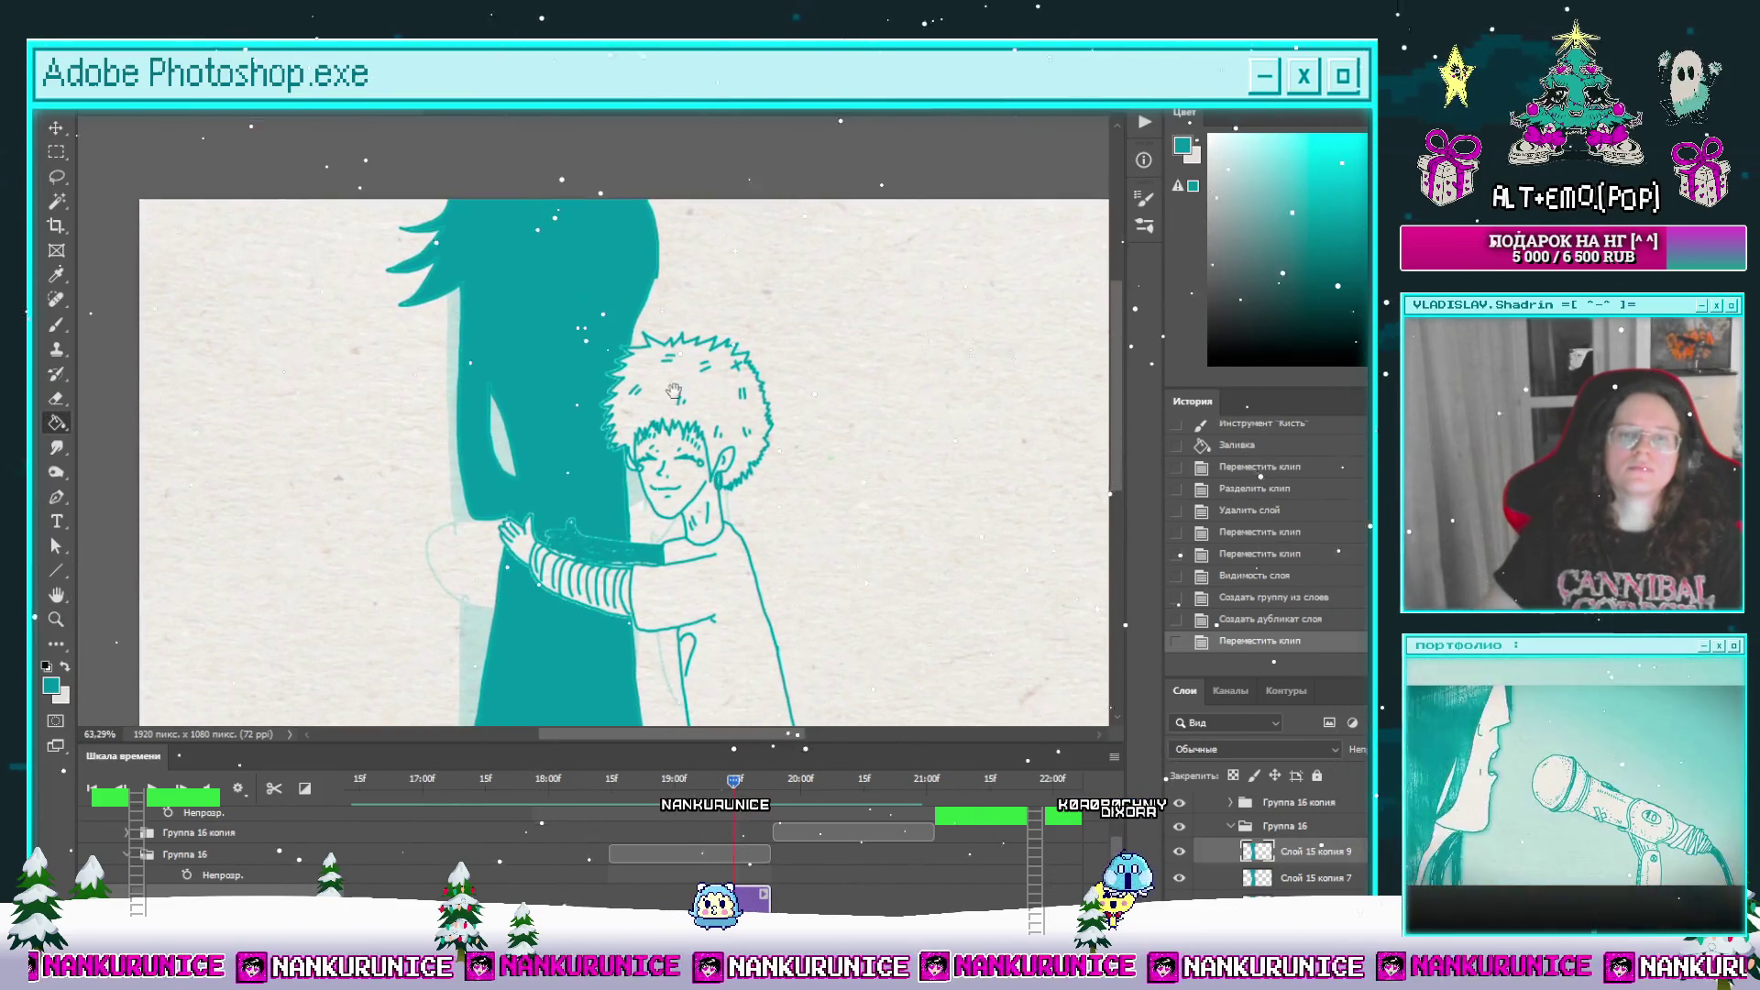
scroll(694, 312, "up", 2)
left_click_drag(679, 296, 622, 226)
key("b")
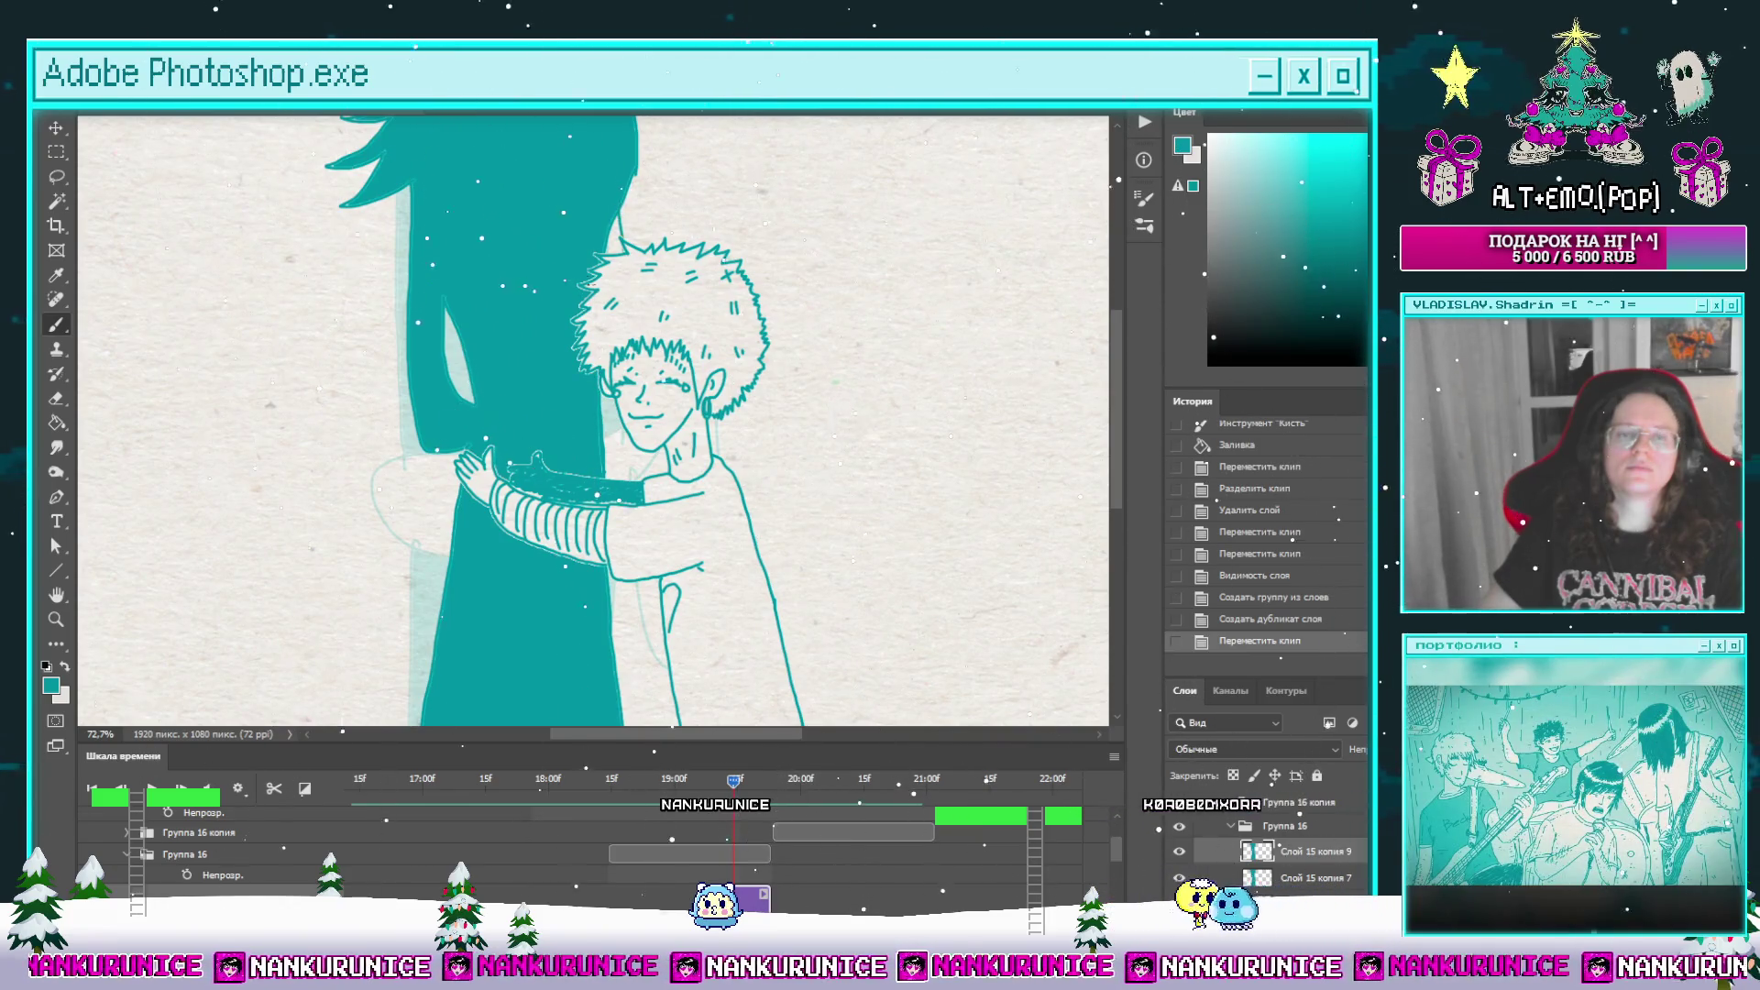
key("g")
left_click(688, 602)
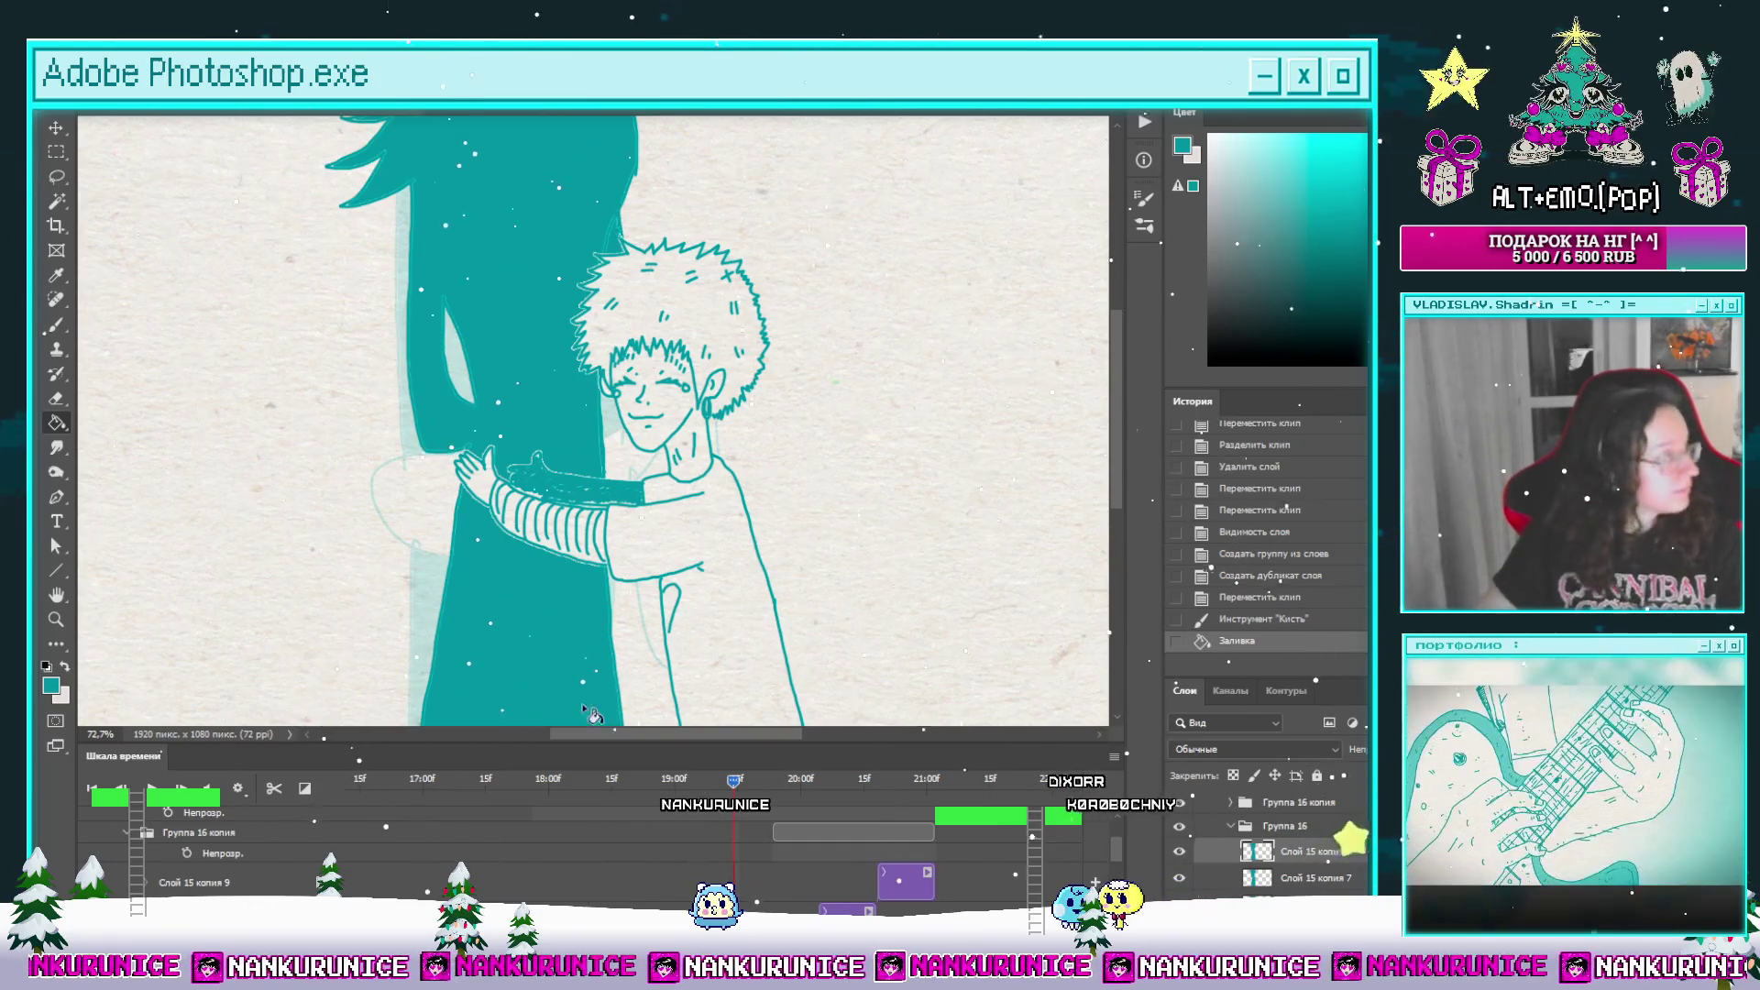
Step: Move the playhead to the frame at about 20:00 and bring the image top into view
scroll(1117, 852, "down", 2)
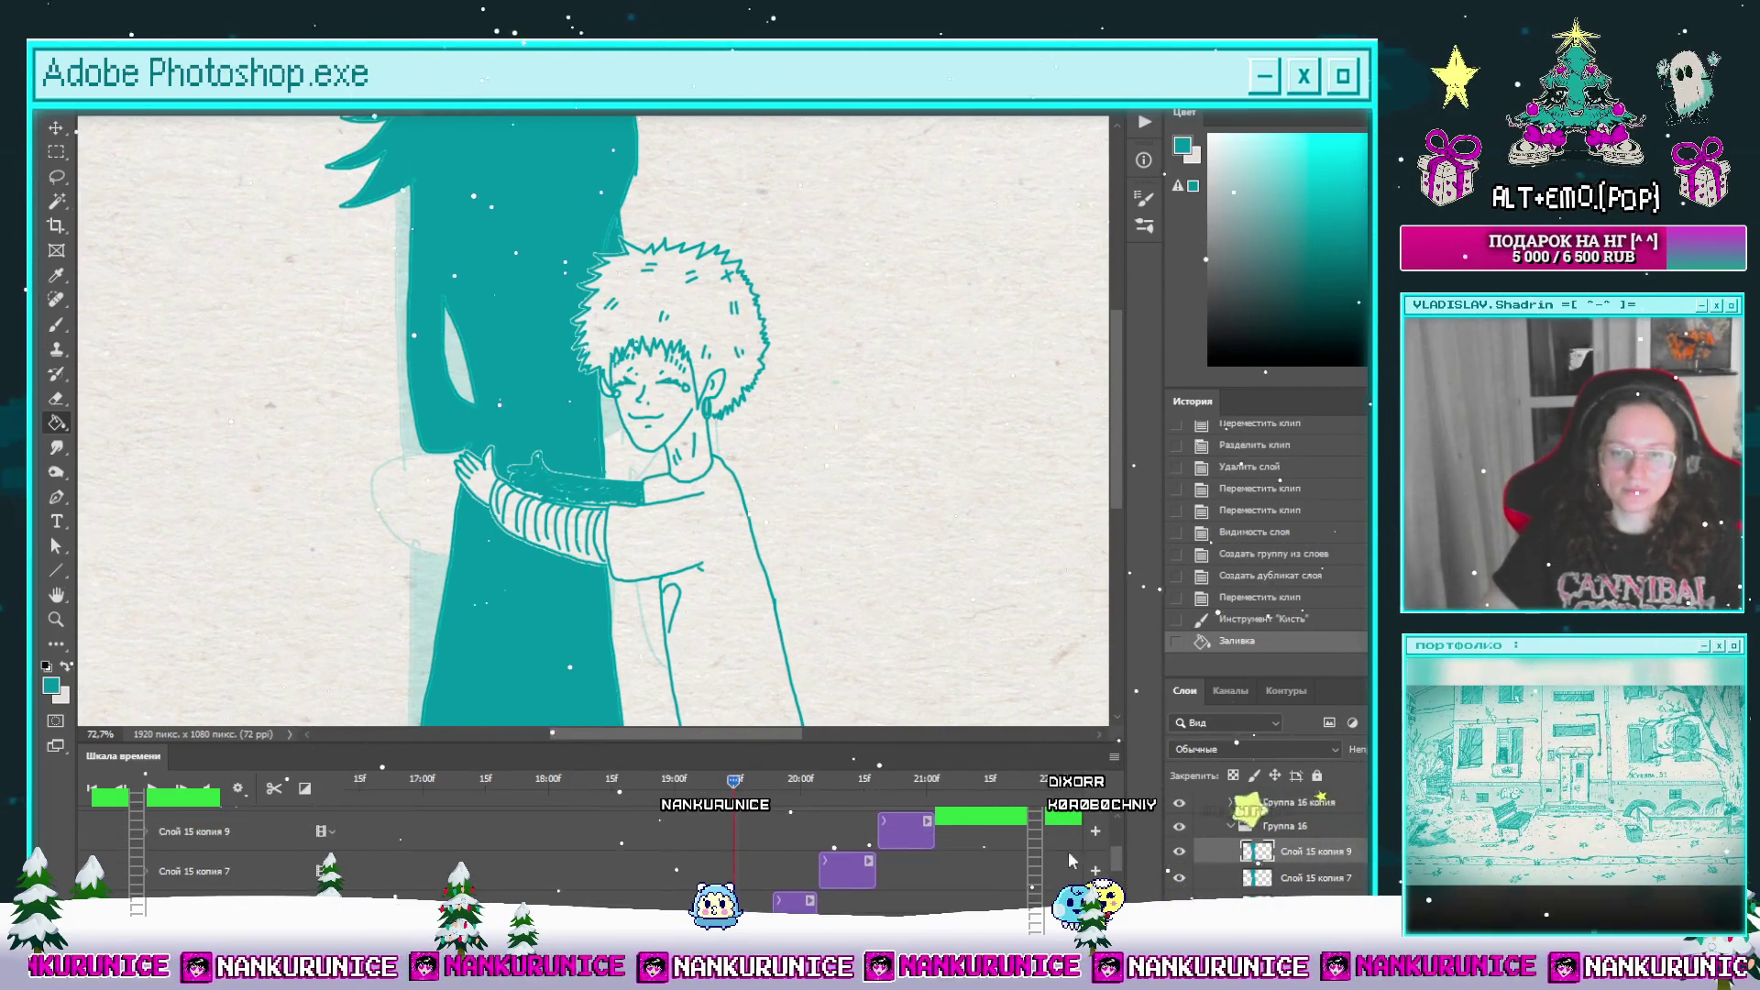
left_click(770, 781)
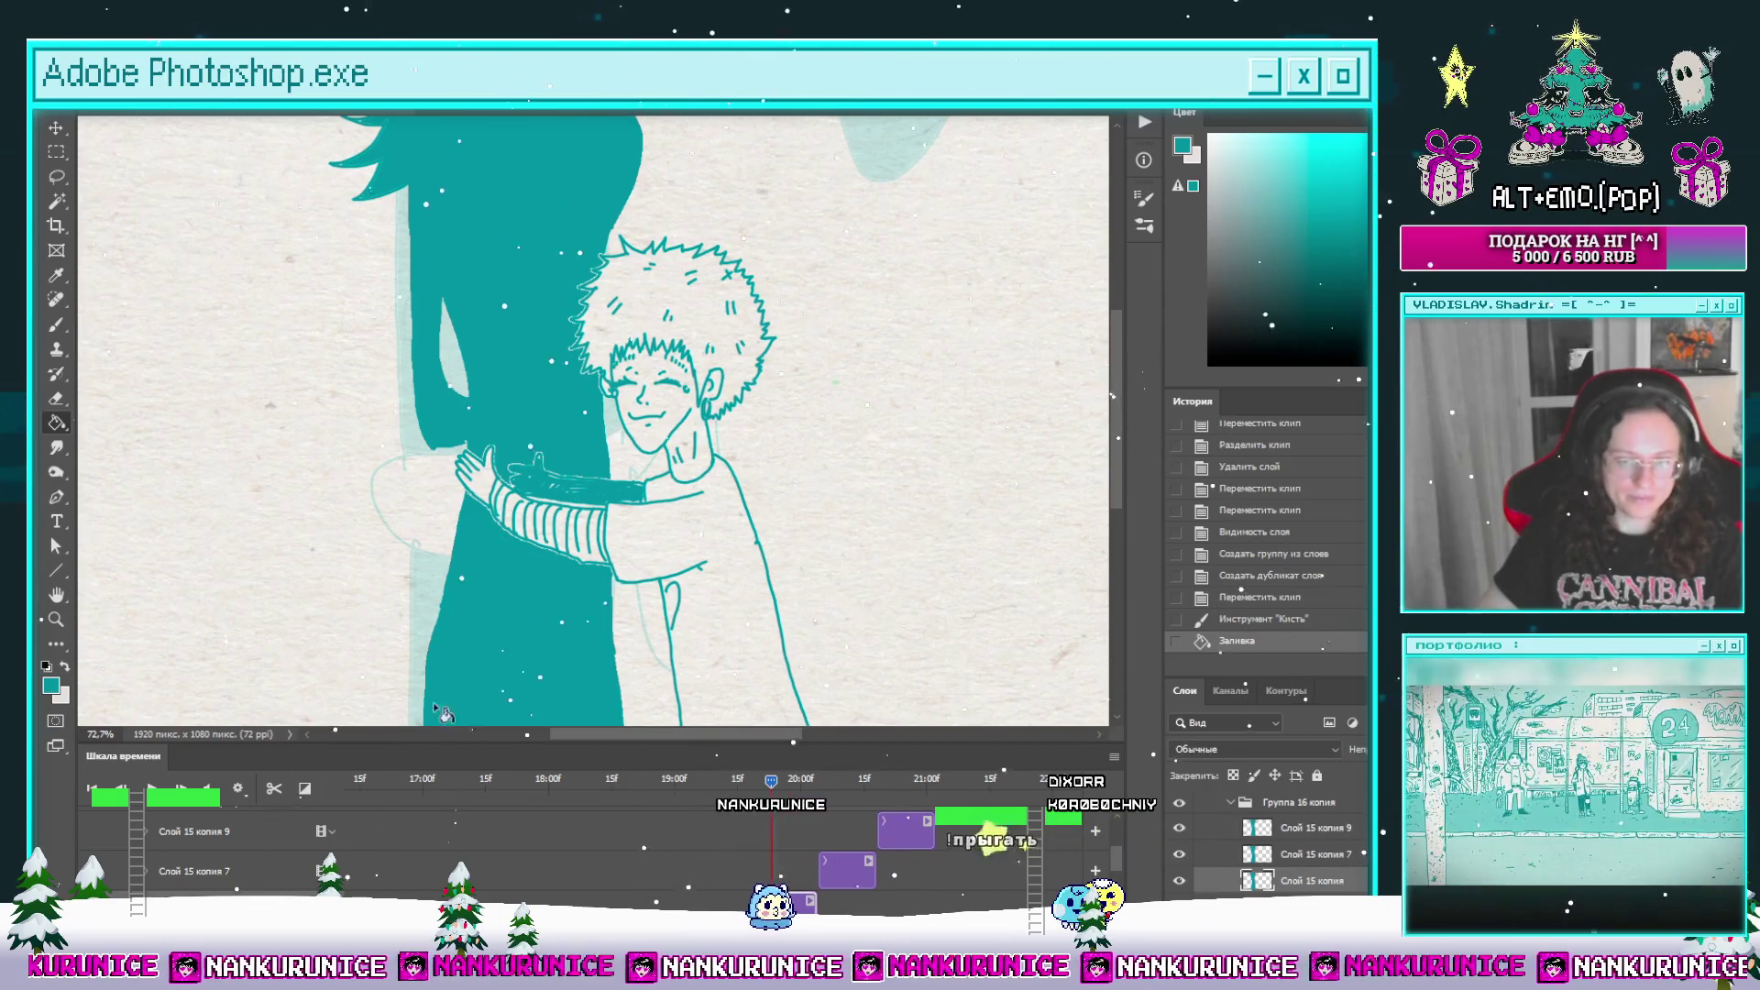
mouse_move(653, 283)
left_mouse_down()
mouse_move(675, 422)
mouse_move(686, 361)
left_mouse_up()
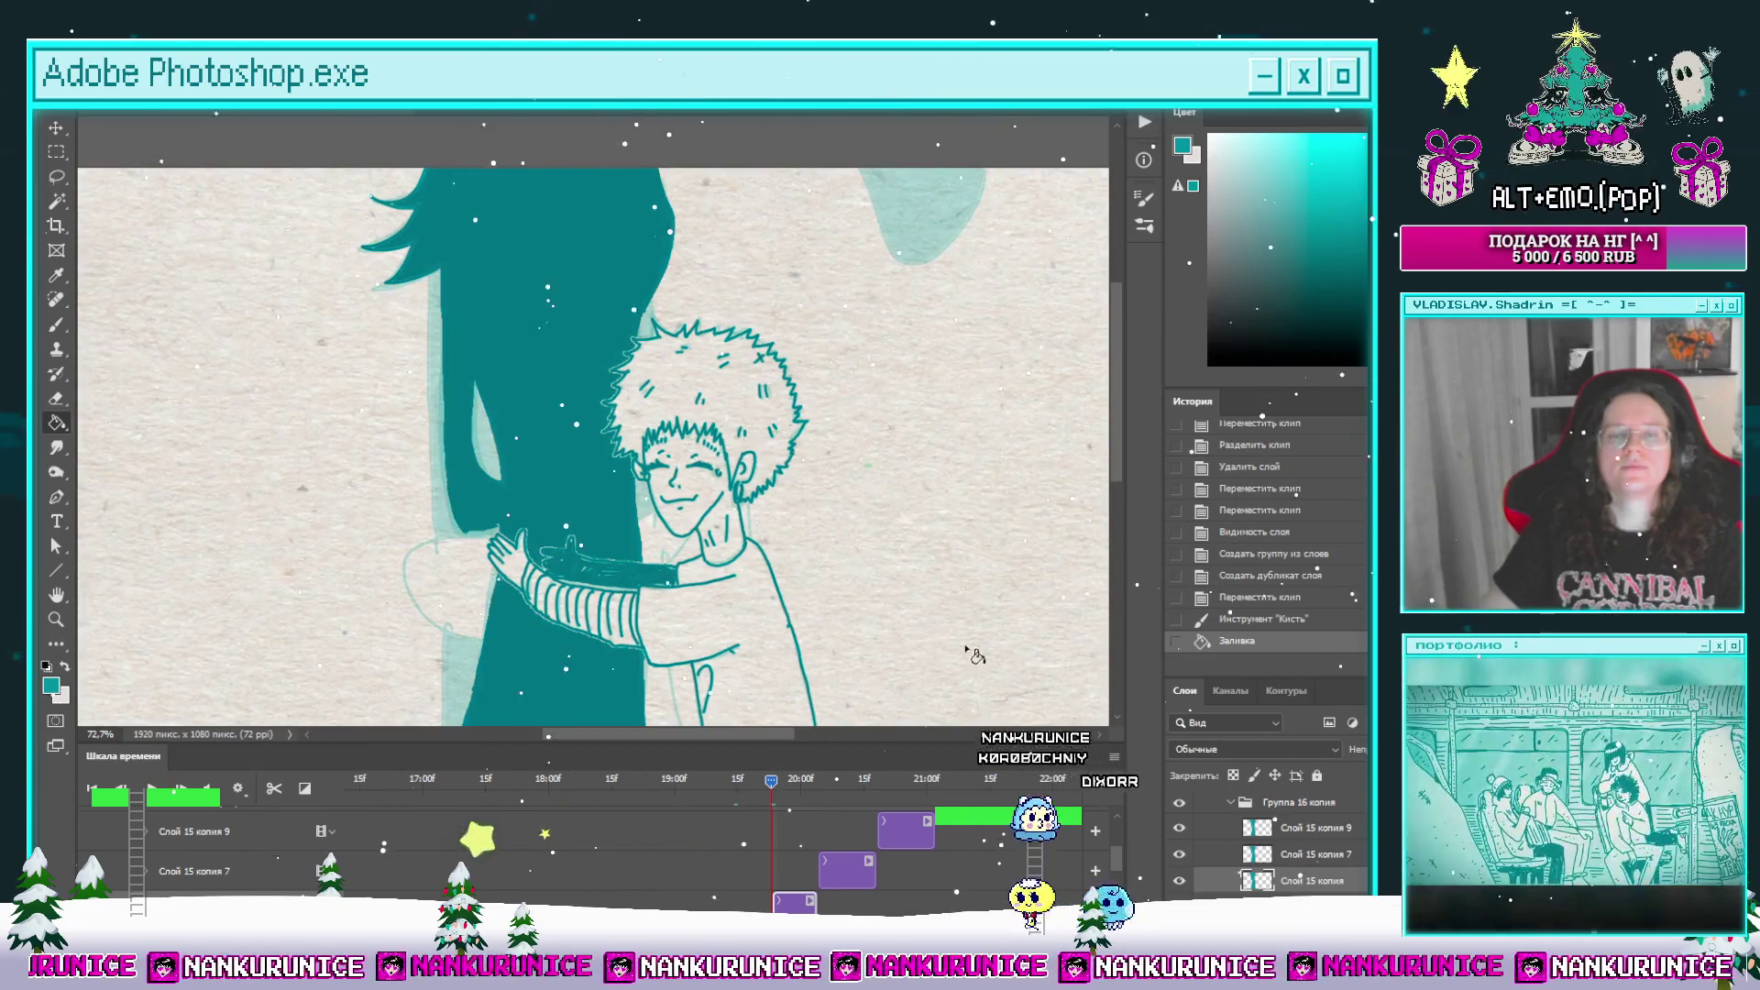
scroll(1052, 499, "down", 1)
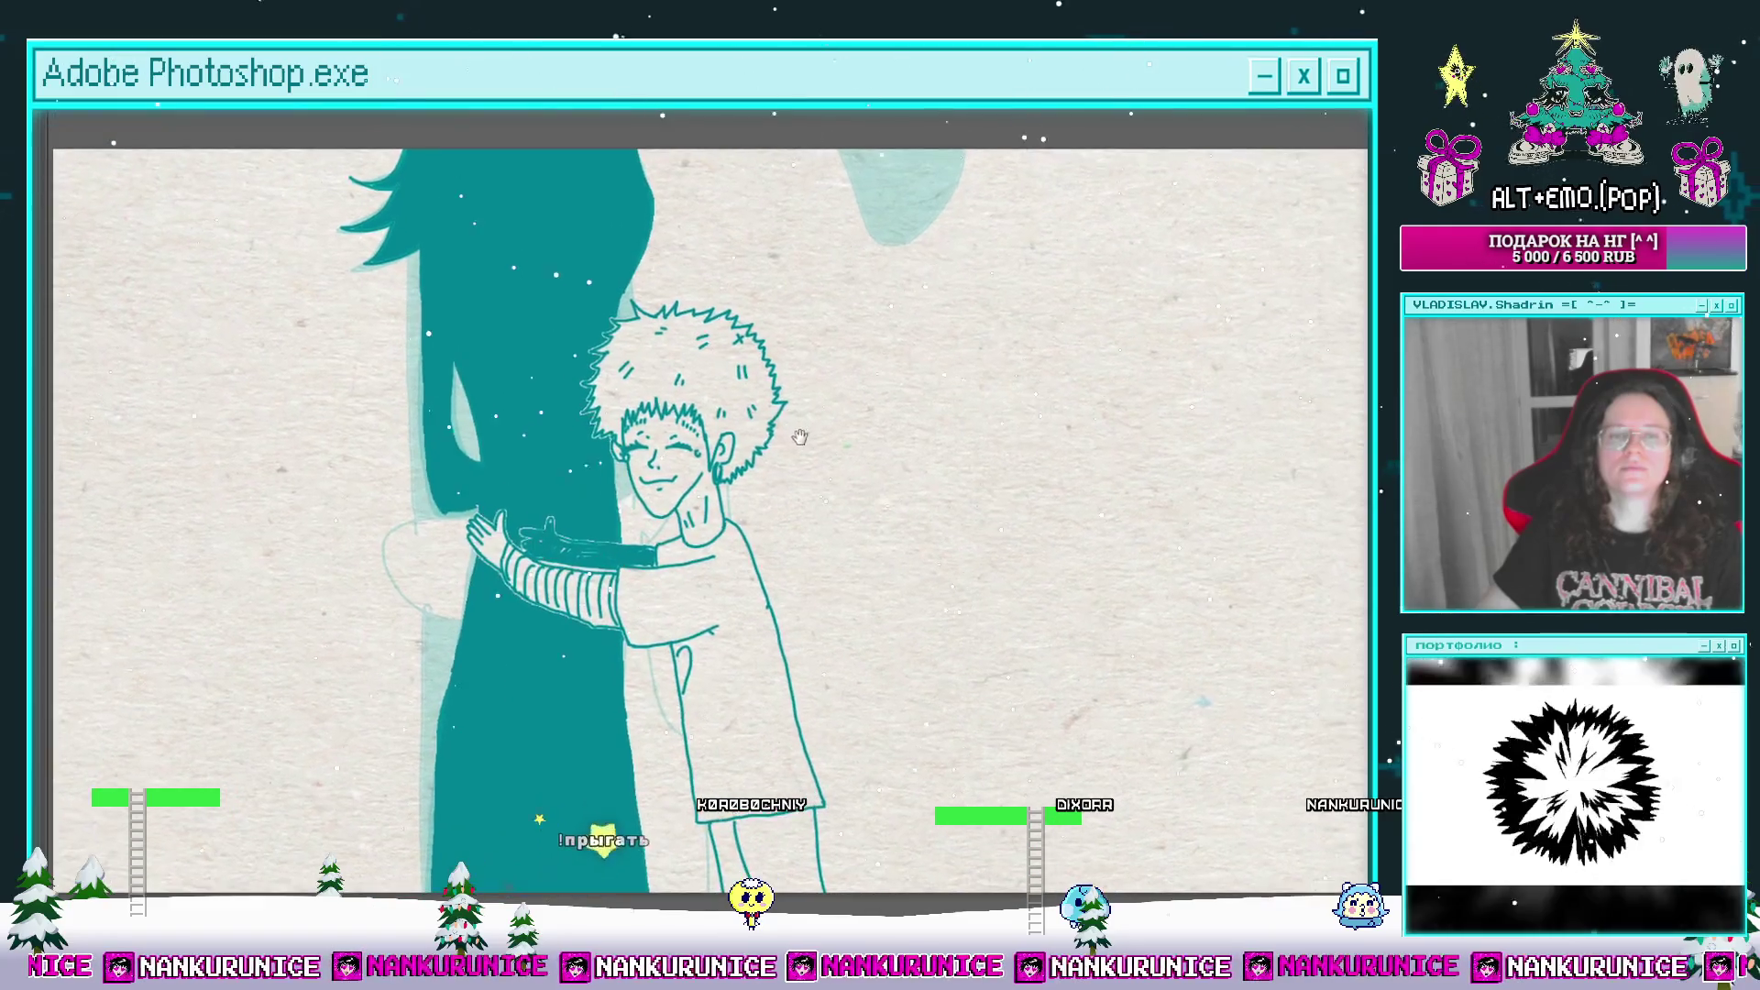
Step: Hide the light-teal раскадровка storyboard group
scroll(1115, 854, "down", 5)
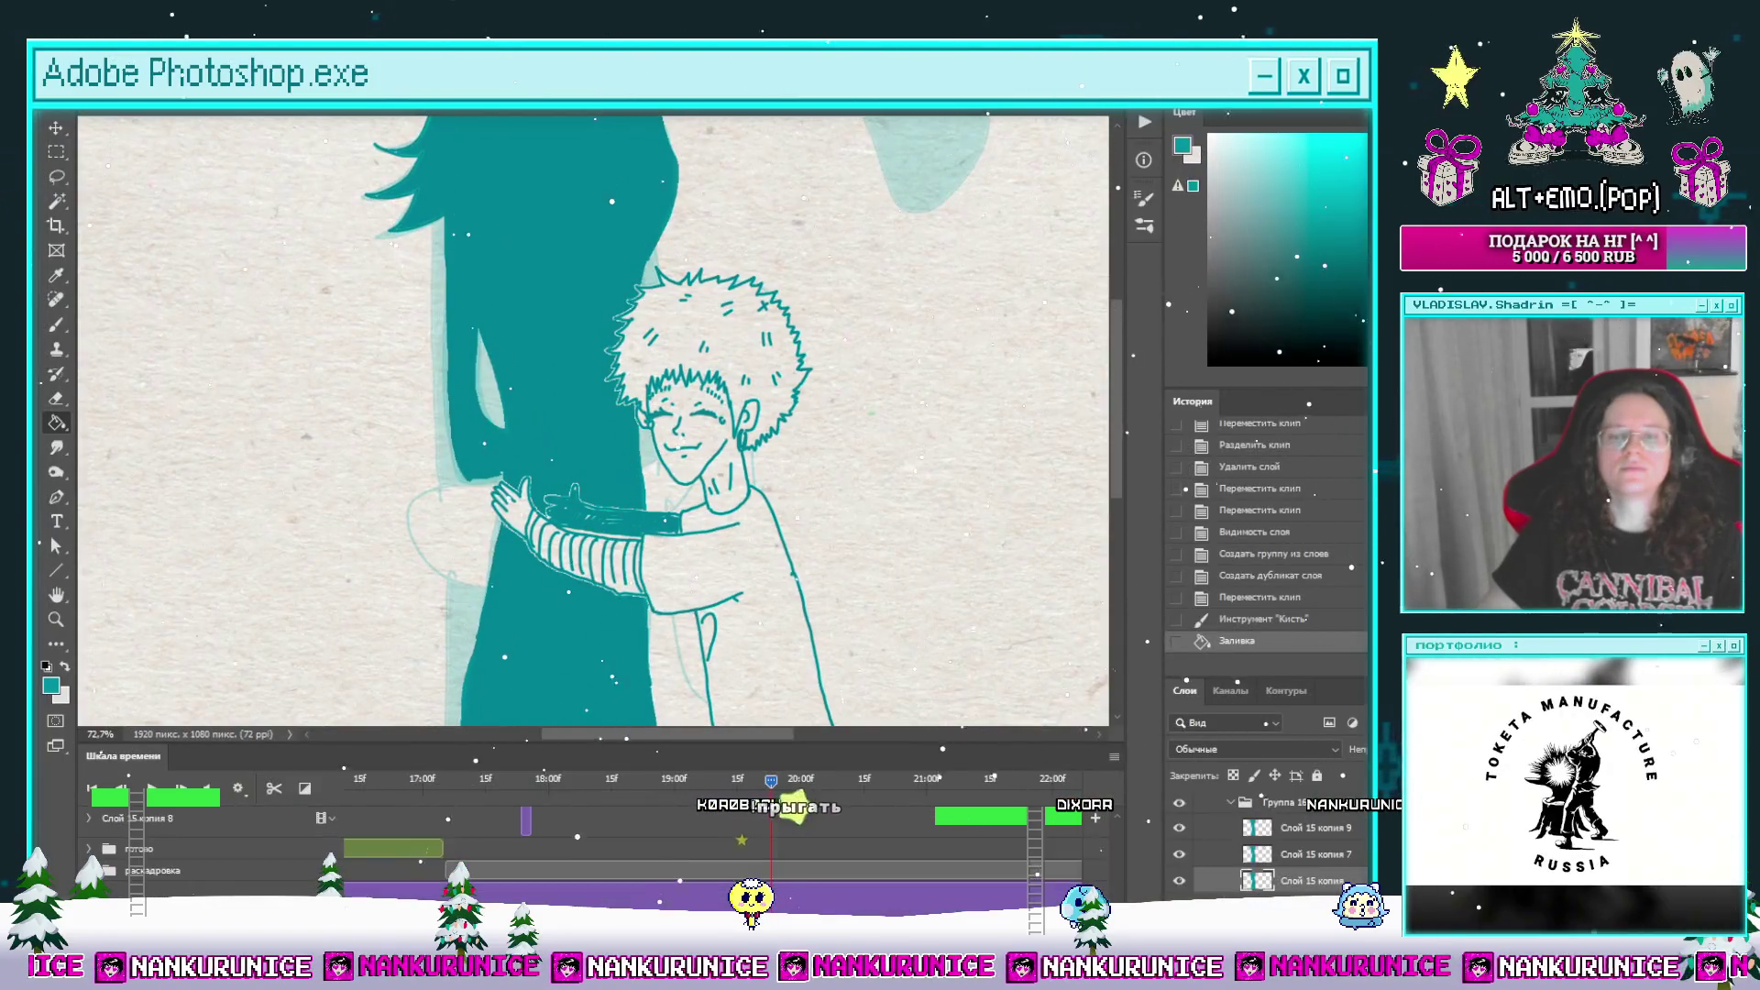
left_click(1023, 878)
key("ctrl+comma")
Step: Zoom in slightly on the finished drawing and save the file
scroll(1114, 854, "up", 5)
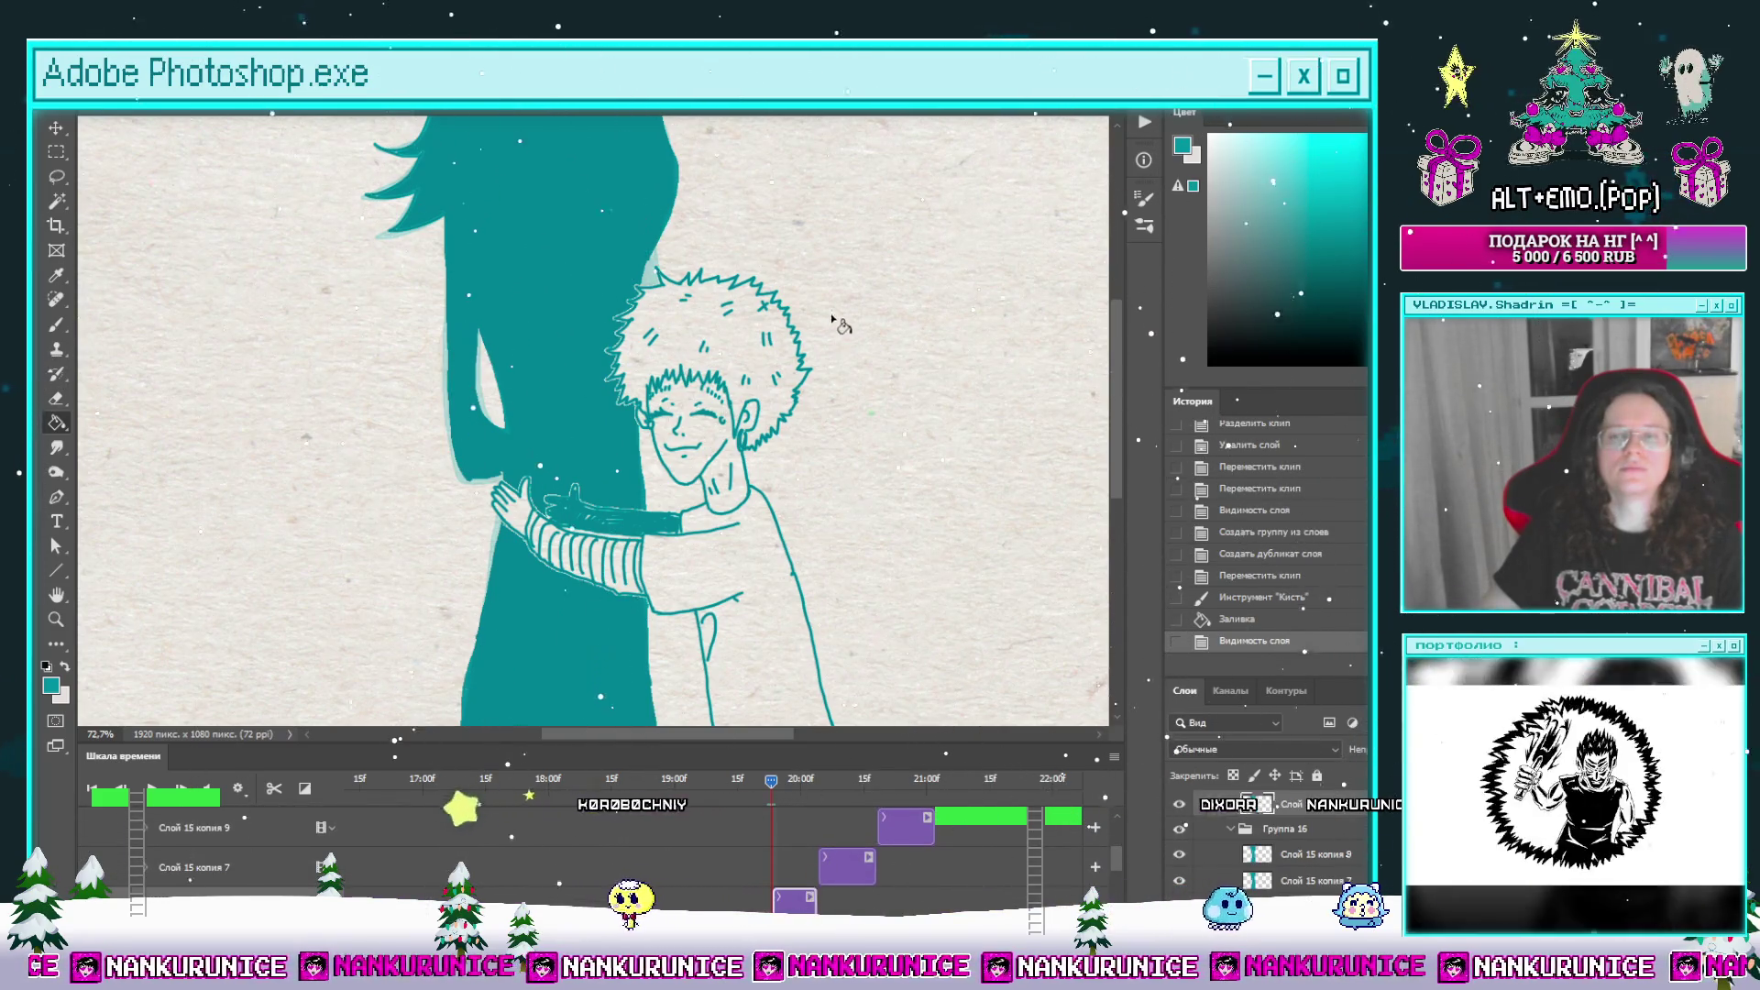
scroll(815, 336, "down", 1)
left_click_drag(815, 336, 808, 361)
key("z")
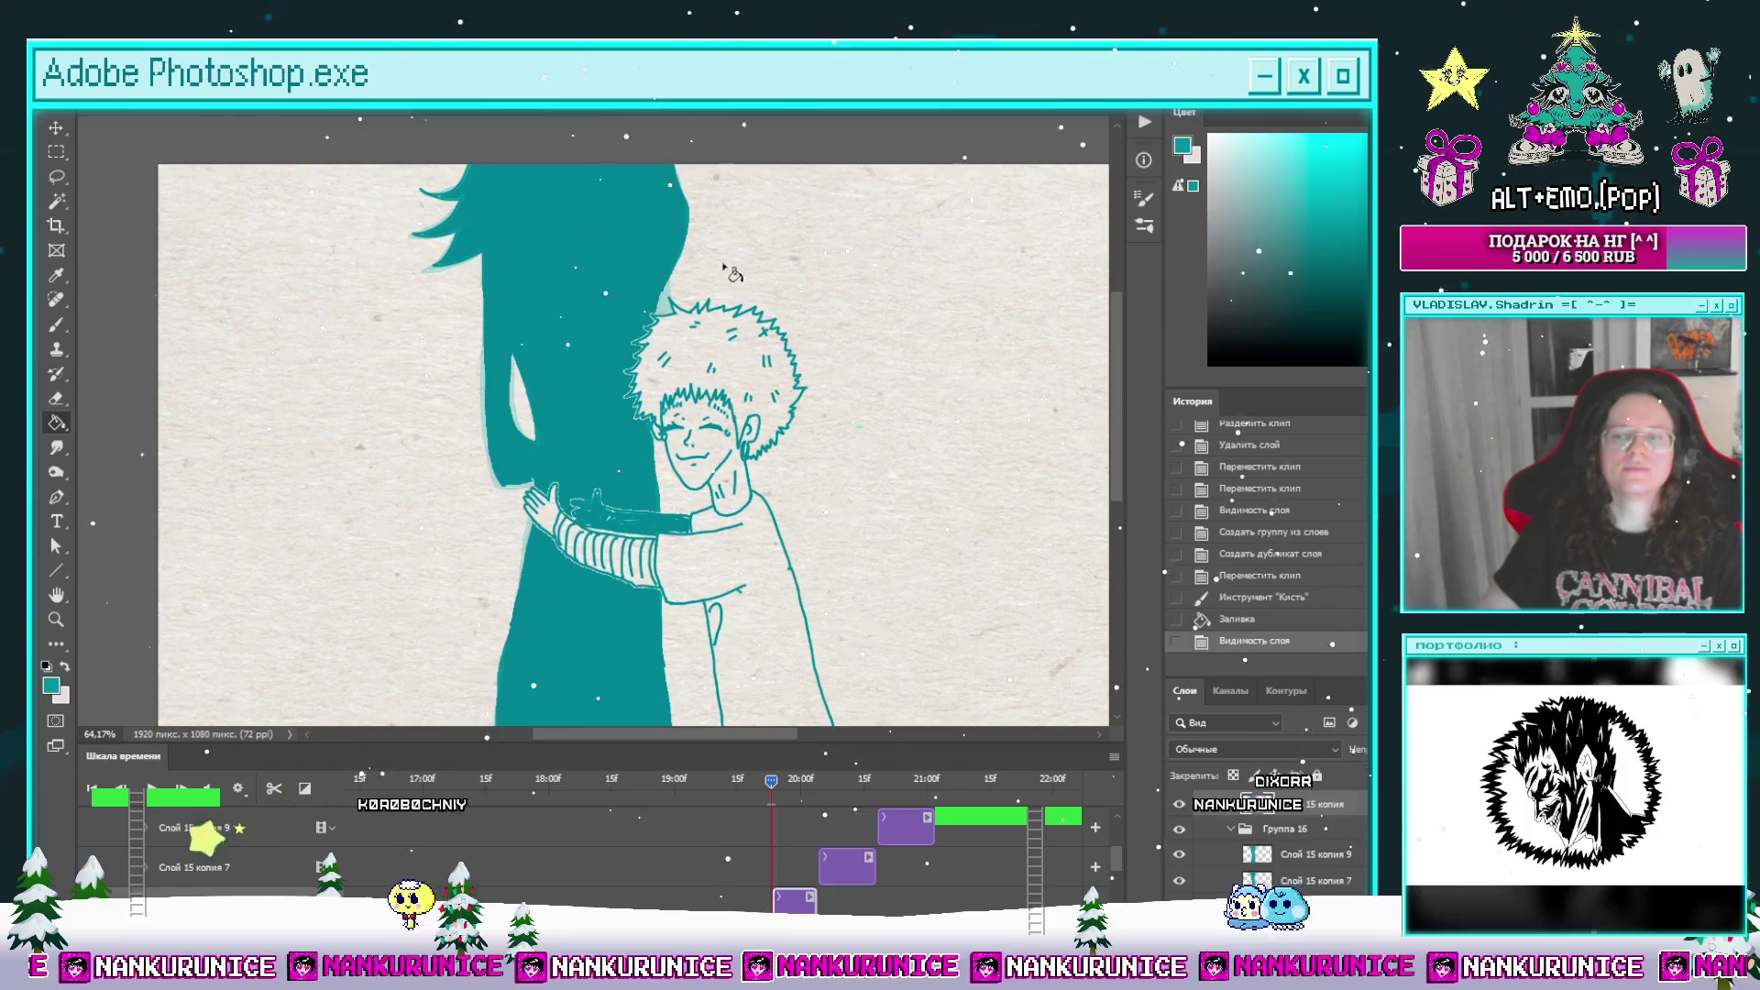
left_click(692, 282)
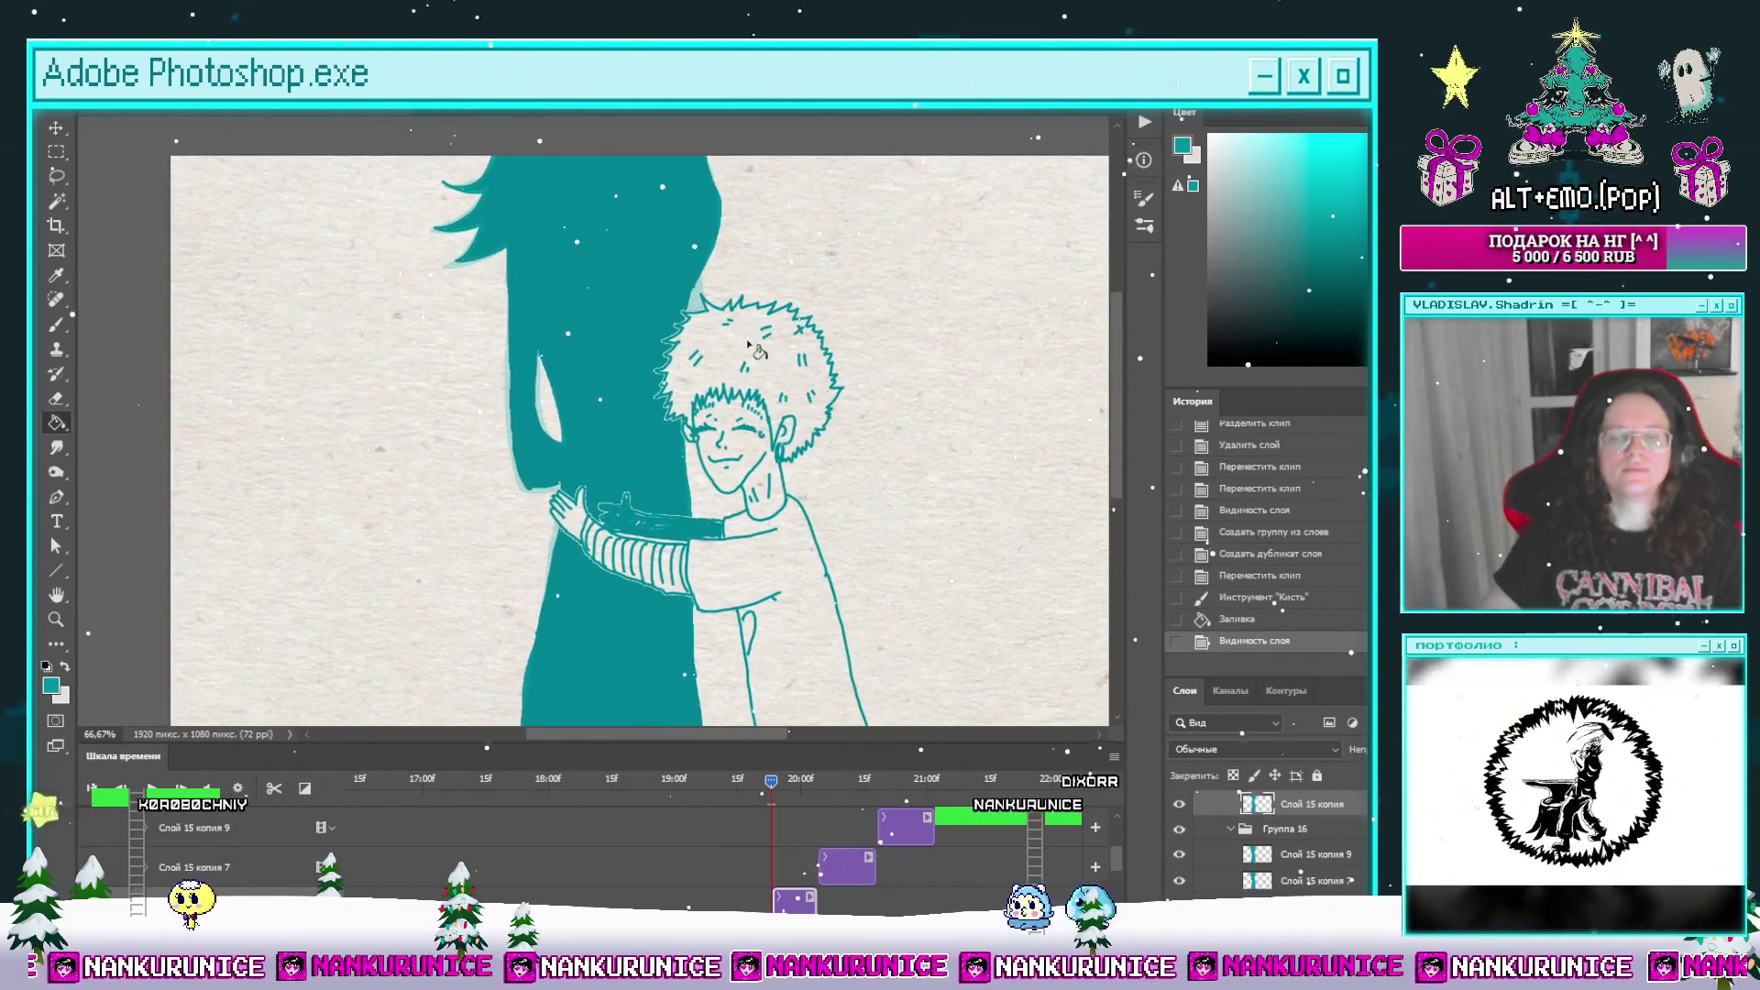
key("ctrl+s")
key("g")
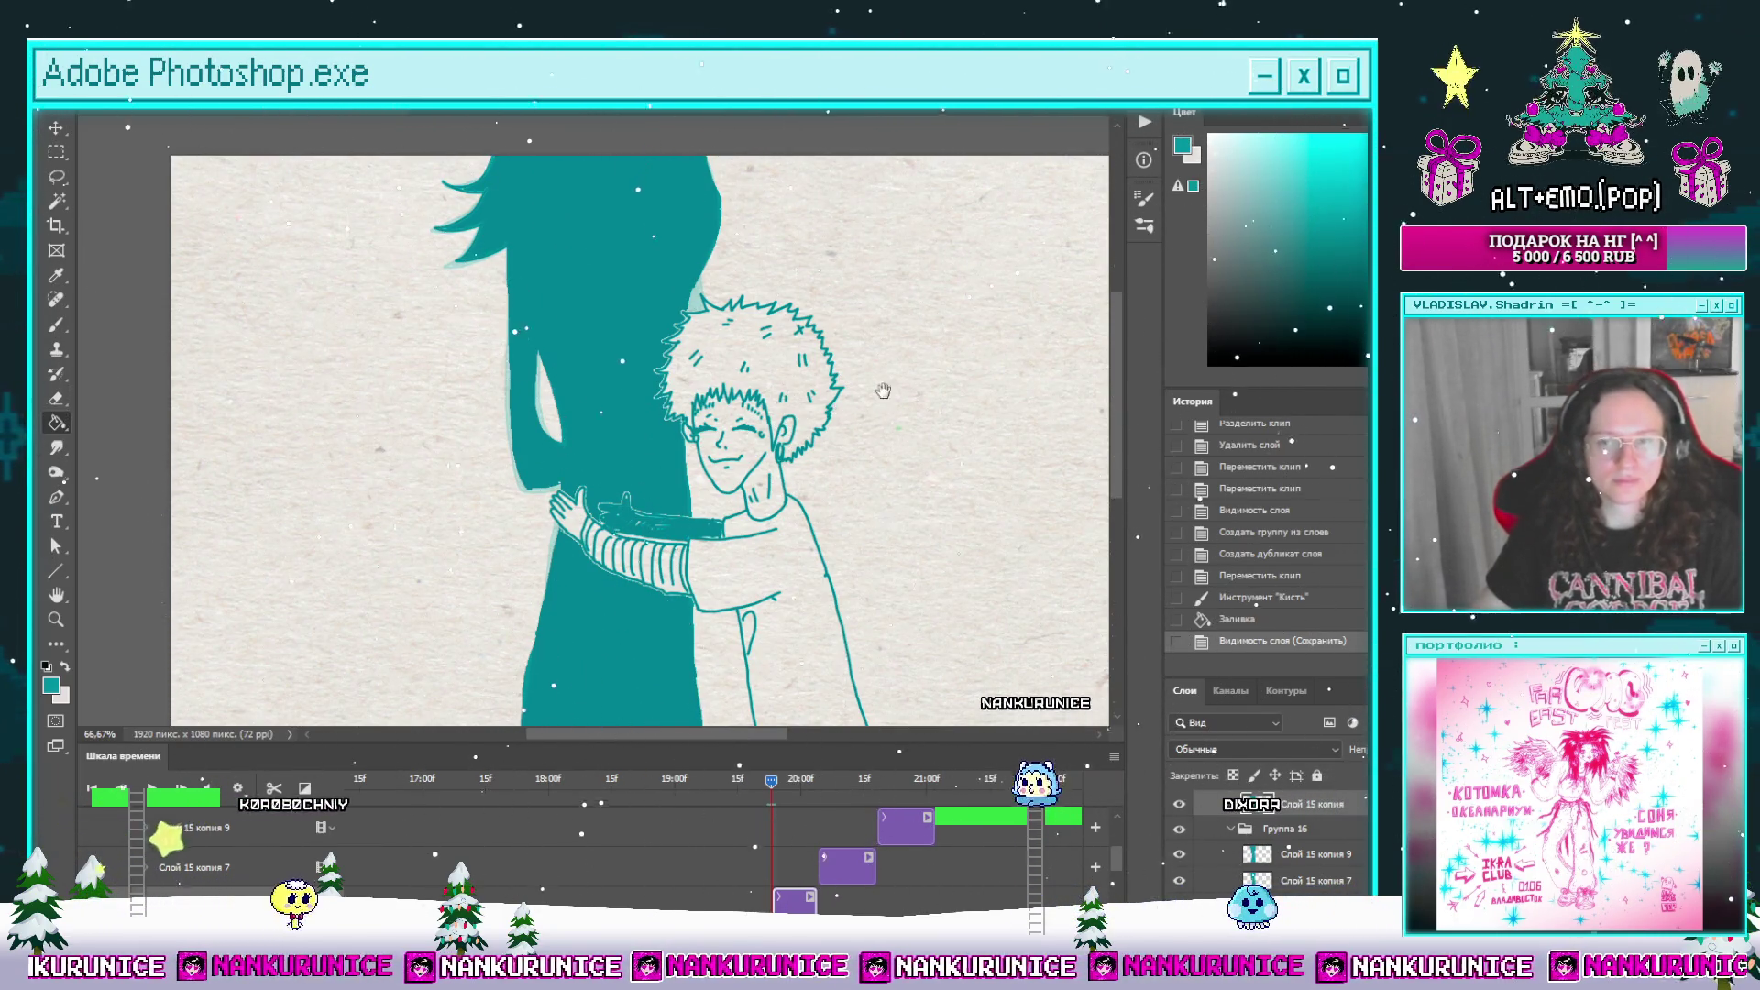
Step: Pan around the drawing and scrub through the nearby animation frames
mouse_move(870, 398)
left_mouse_down()
mouse_move(862, 459)
mouse_move(837, 346)
mouse_move(802, 359)
left_mouse_up()
key("g")
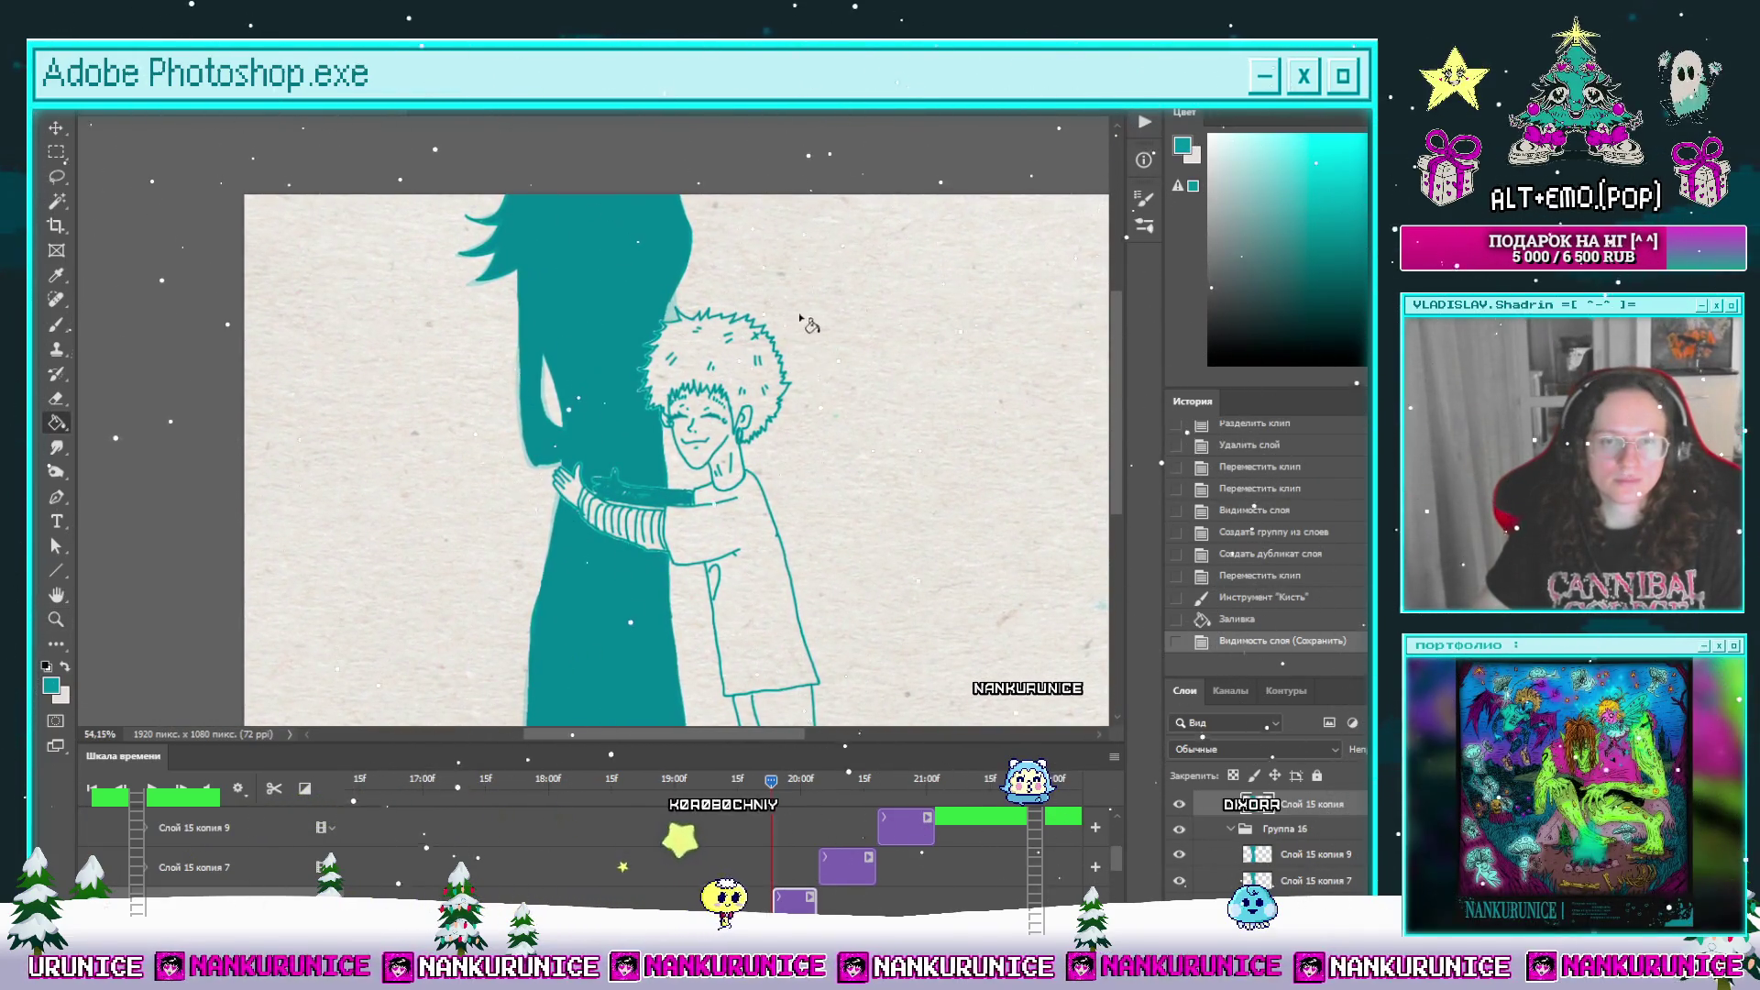
mouse_move(827, 431)
left_mouse_down()
mouse_move(820, 398)
mouse_move(825, 418)
left_mouse_up()
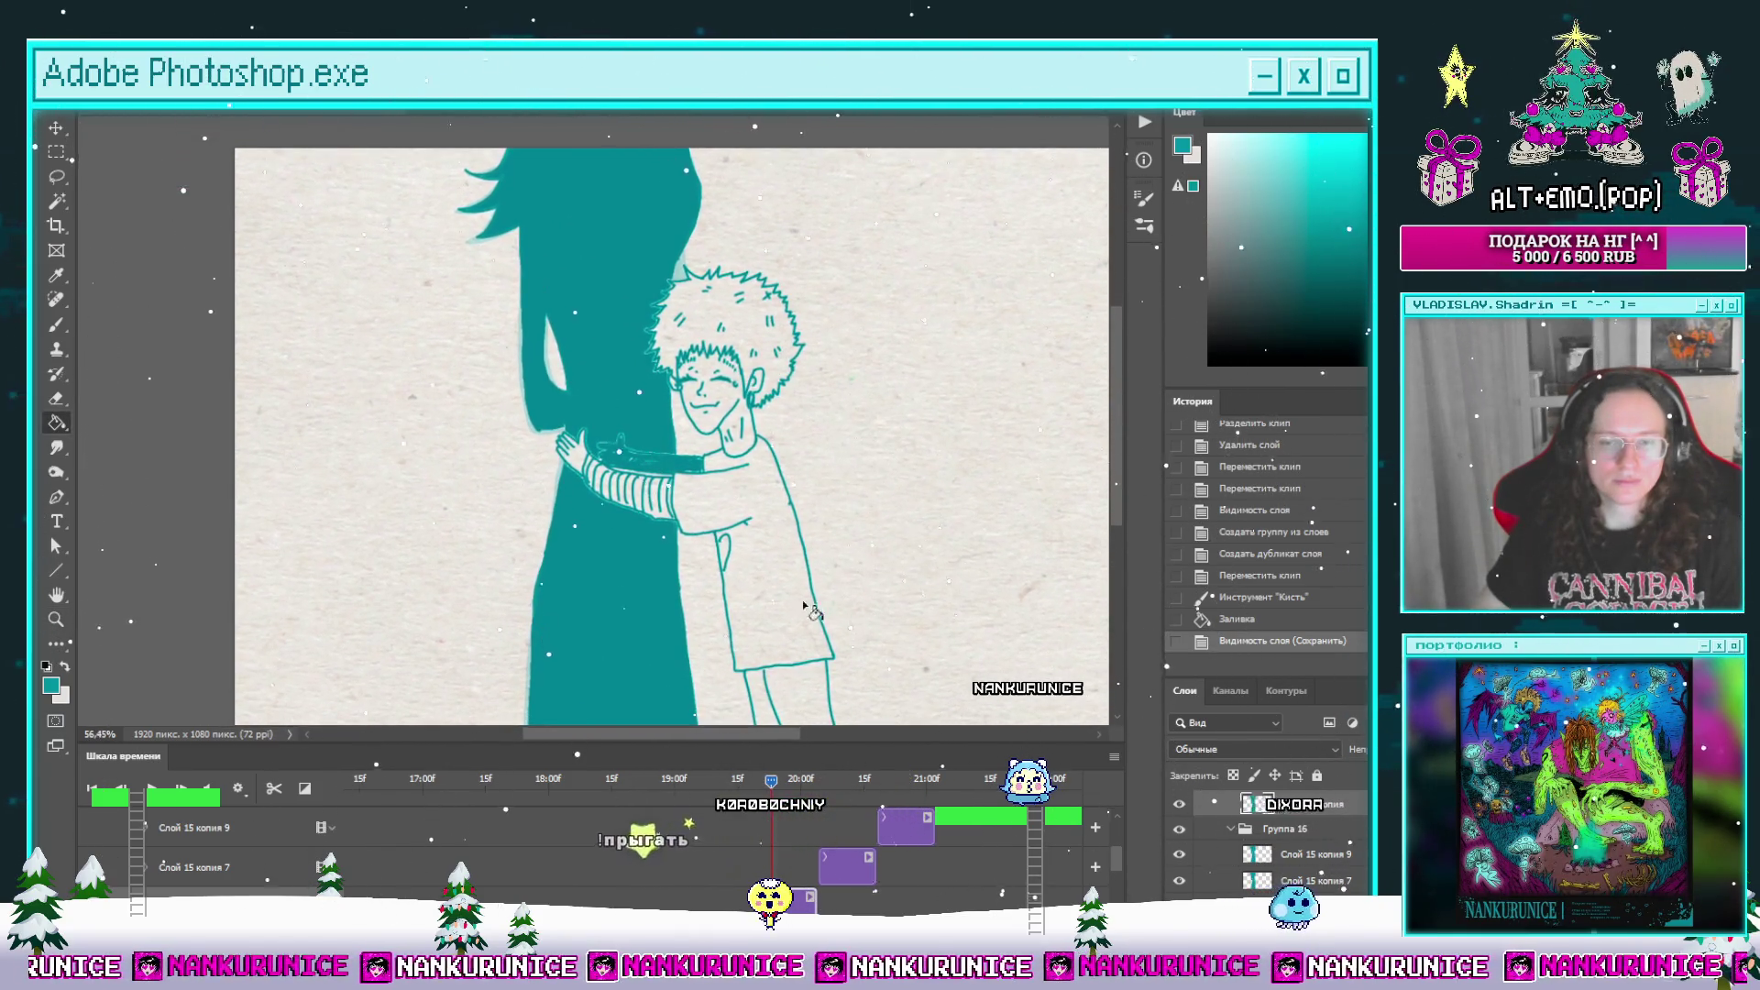
left_click_drag(785, 790, 774, 794)
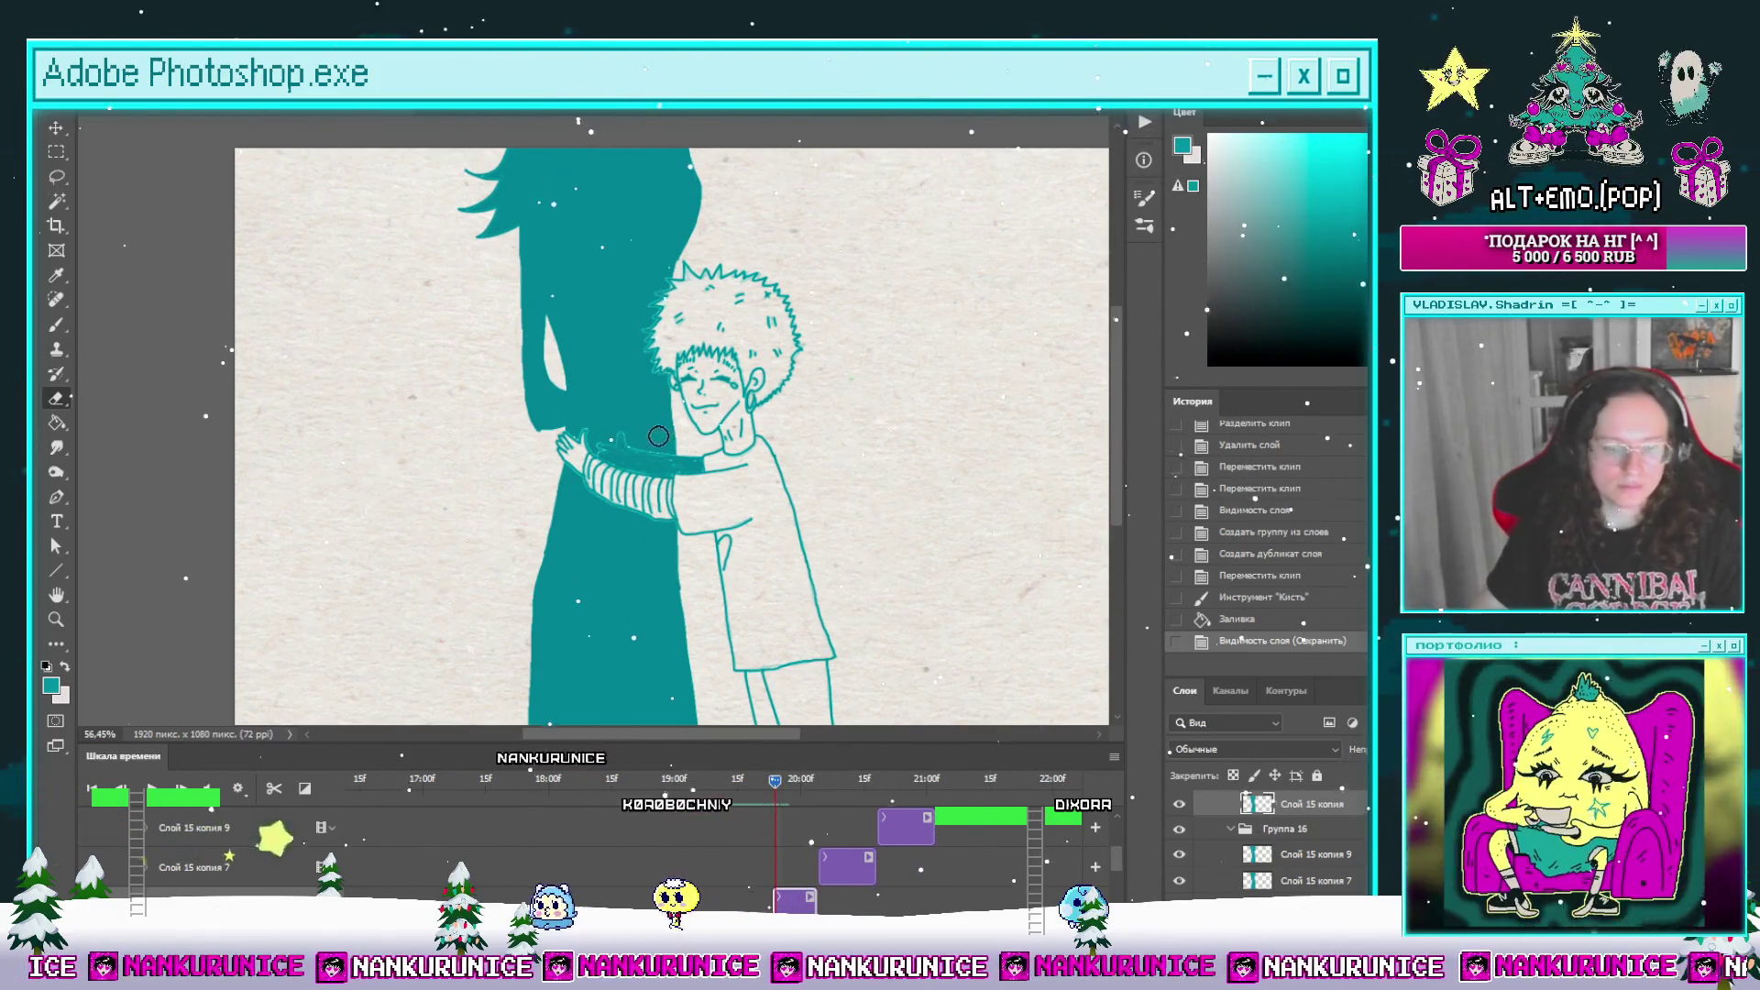
Step: Touch up the outline near the hair, fill the gap teal, and advance to 20:05
key("b")
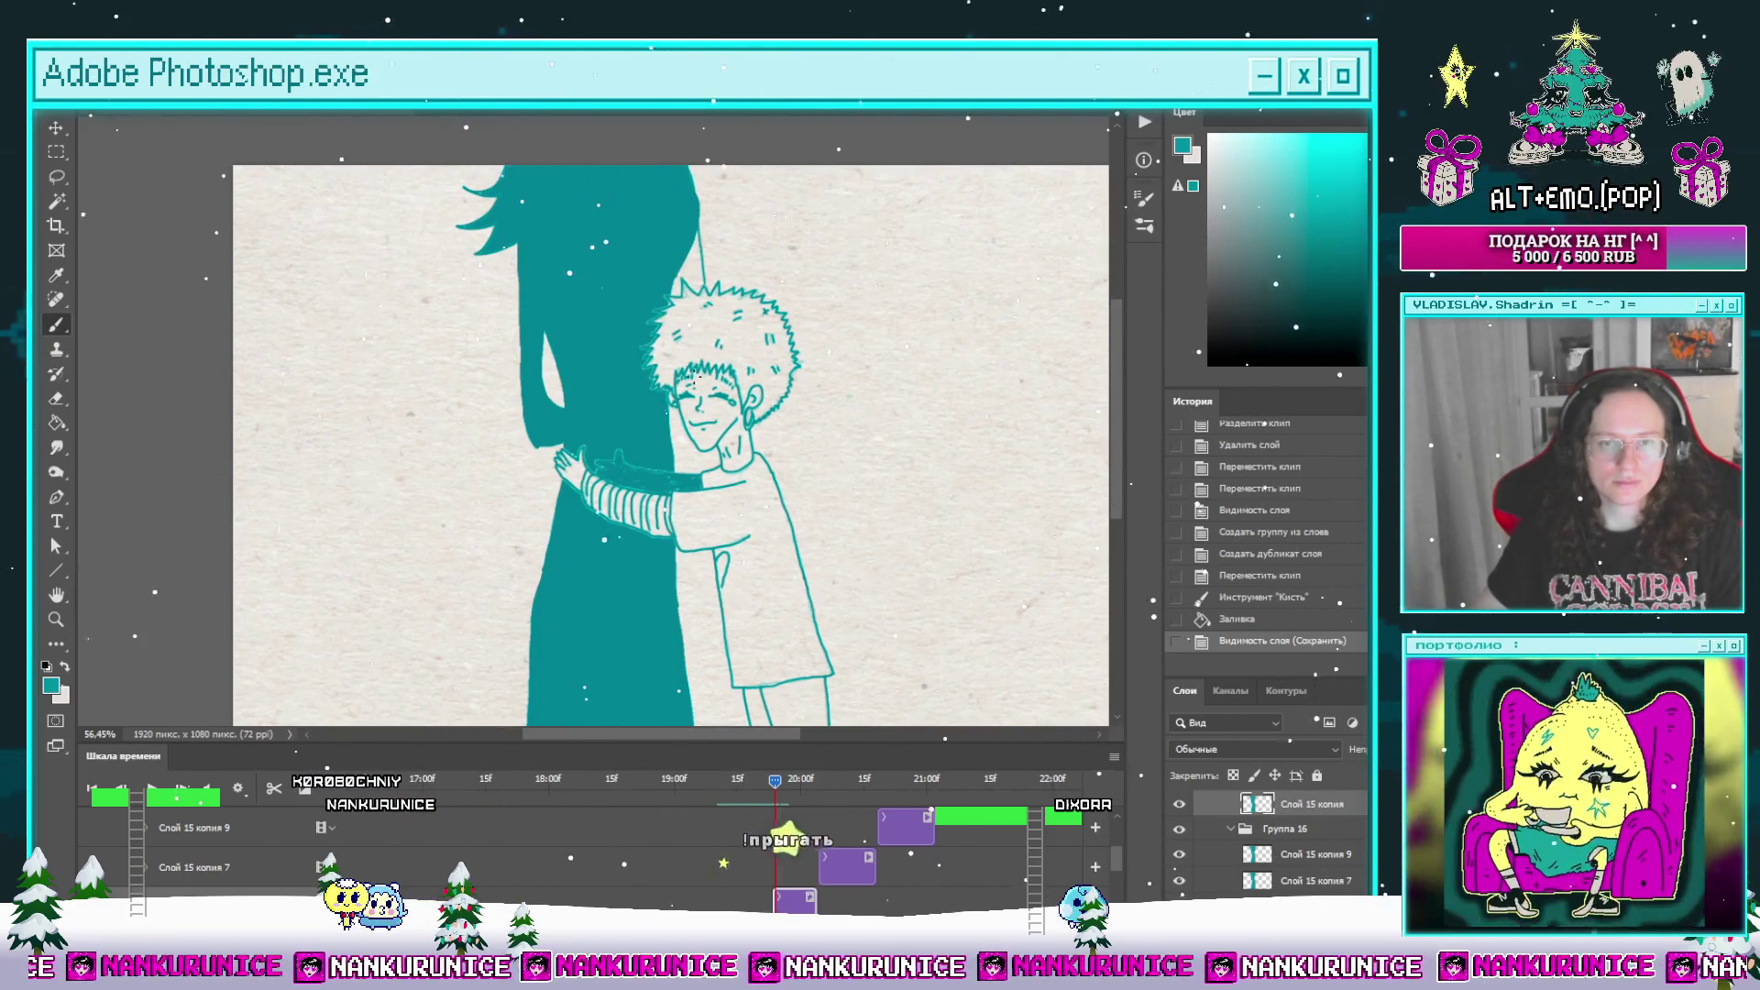
left_click(651, 280)
key("g")
left_click(692, 270)
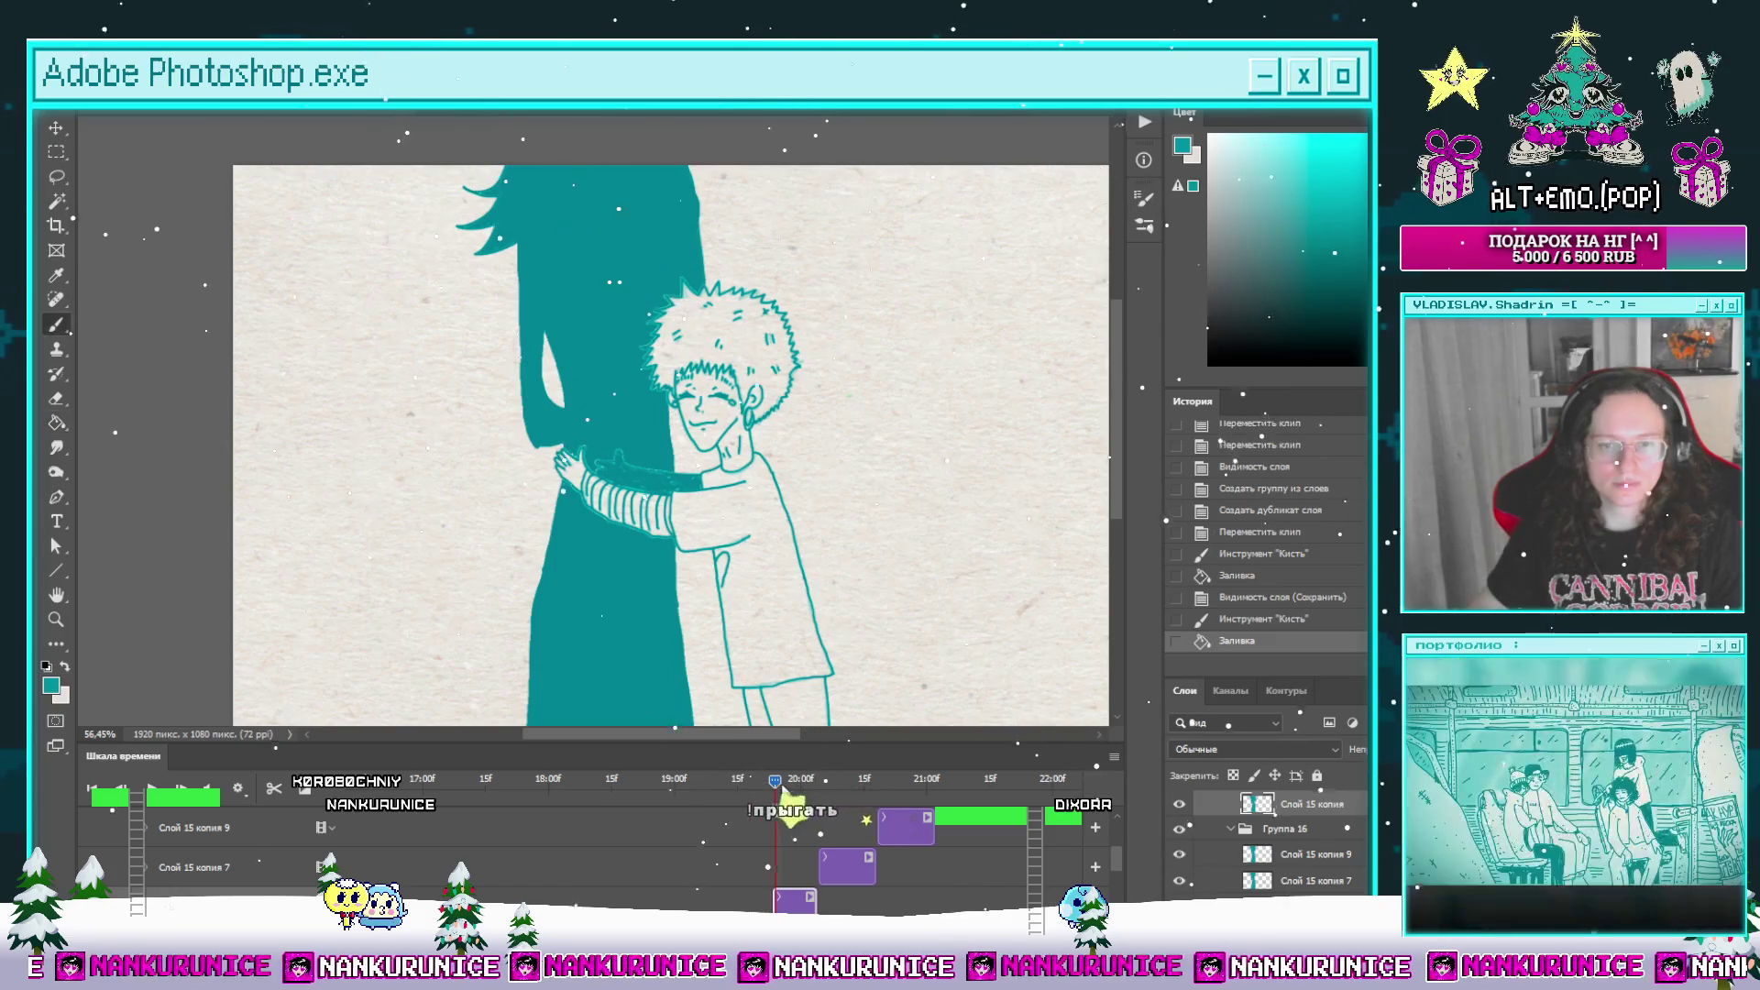
key("space")
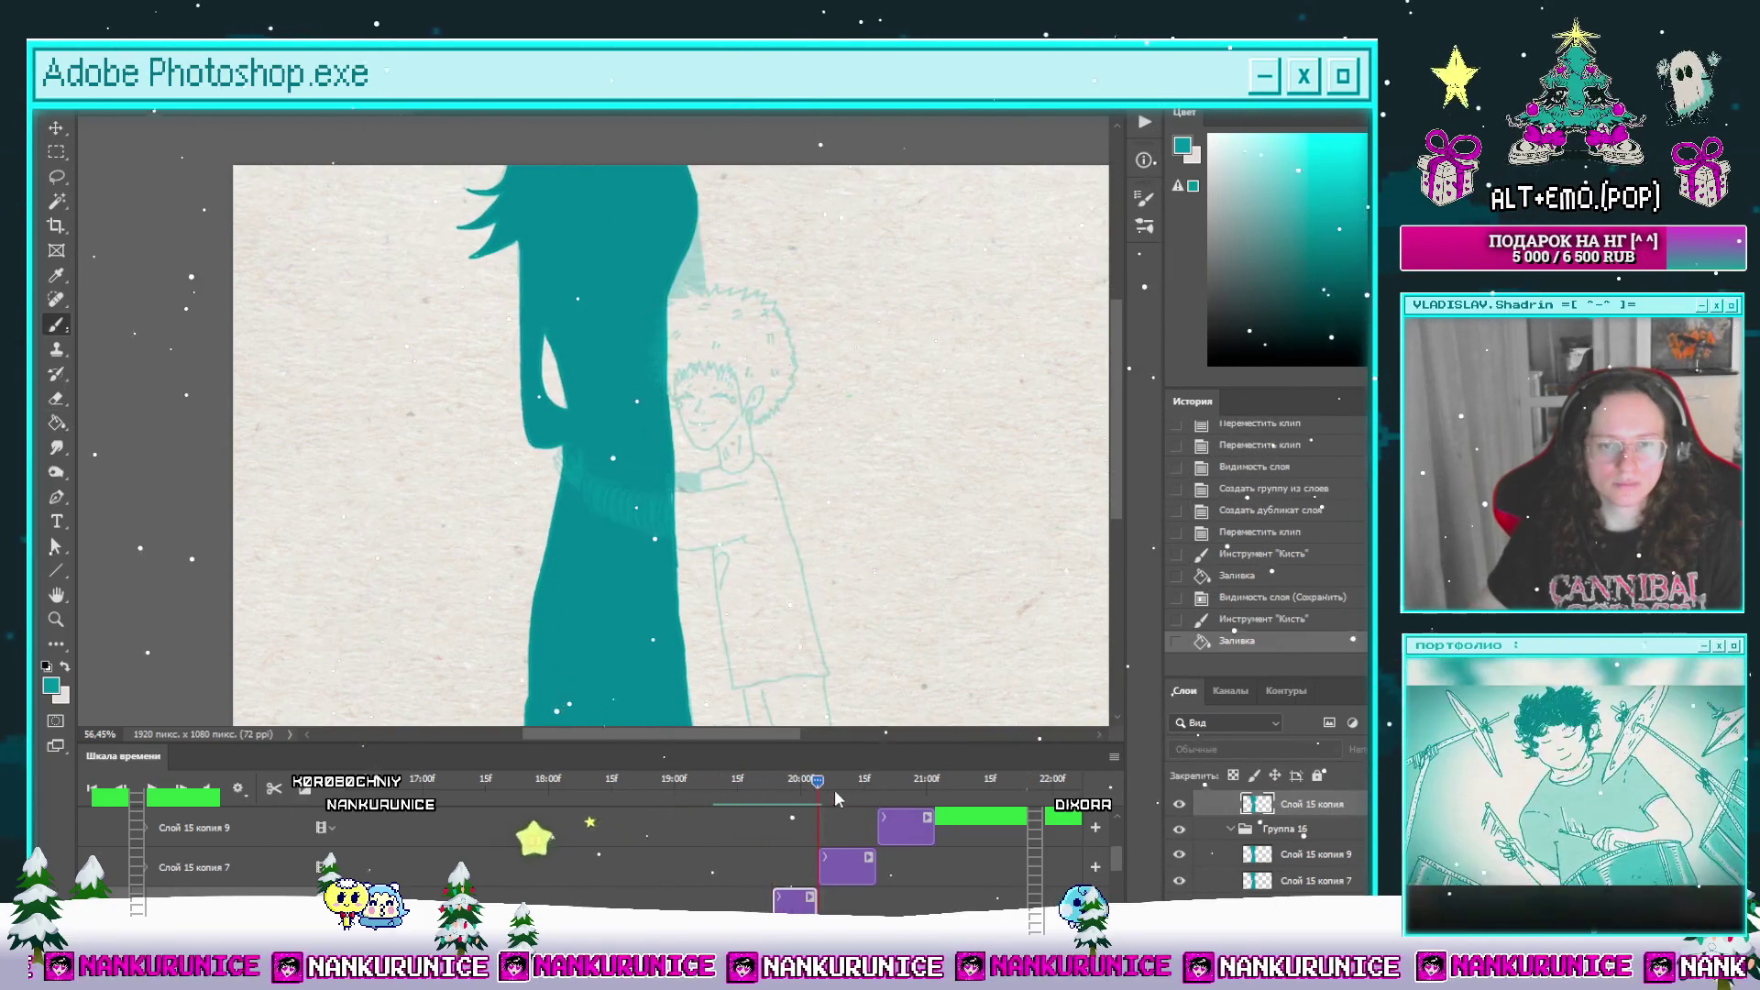
Step: Back on the full hug frame, draw a teal stroke and fill the closed area
mouse_move(836, 799)
left_mouse_down()
mouse_move(658, 805)
mouse_move(814, 800)
mouse_move(779, 794)
left_mouse_up()
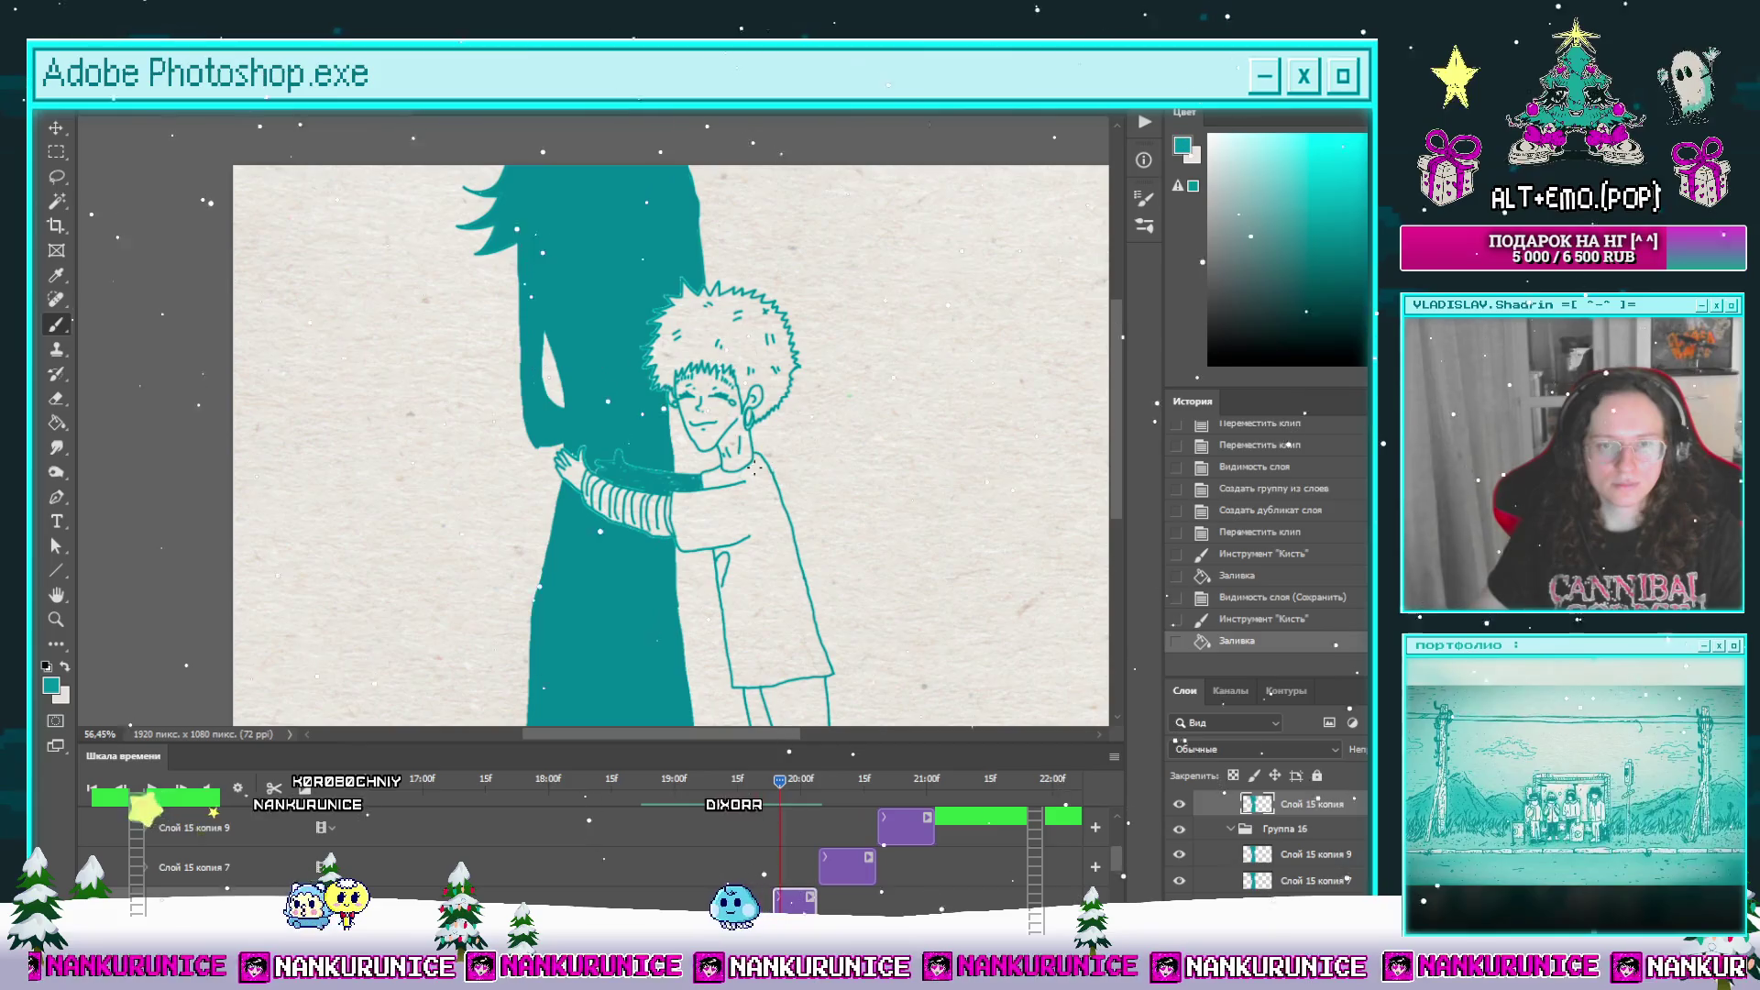
scroll(747, 568, "up", 4, "alt")
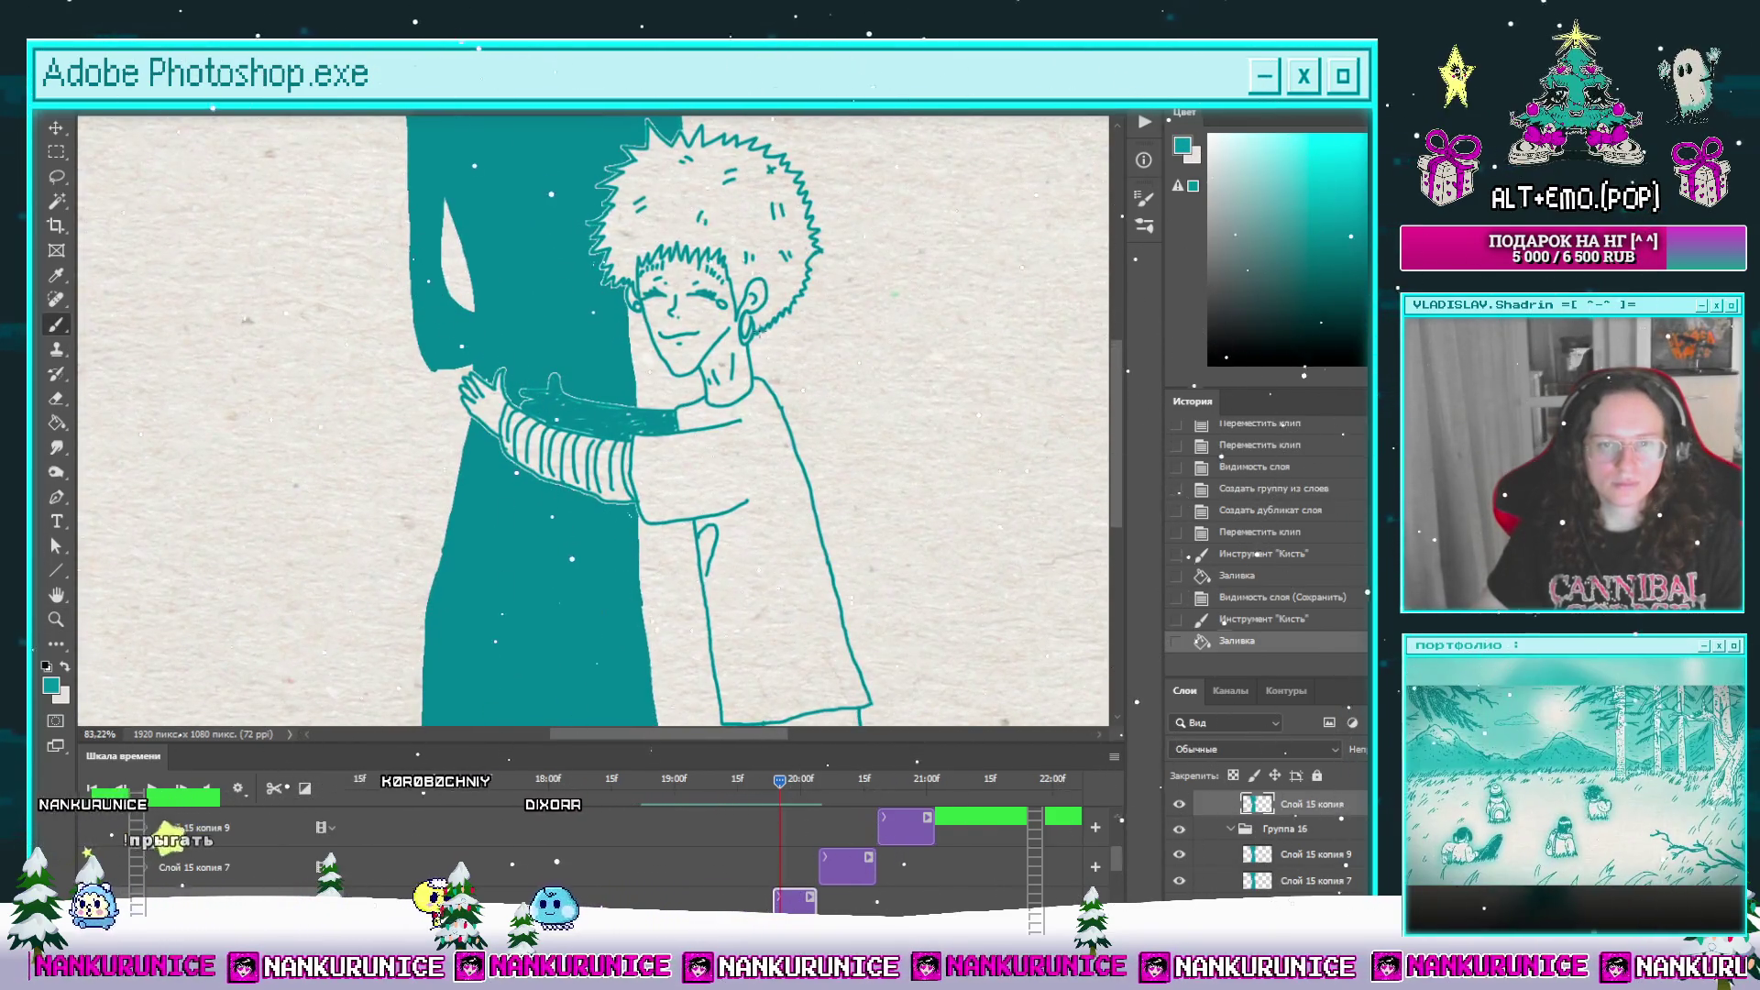
left_click_drag(804, 455, 768, 365)
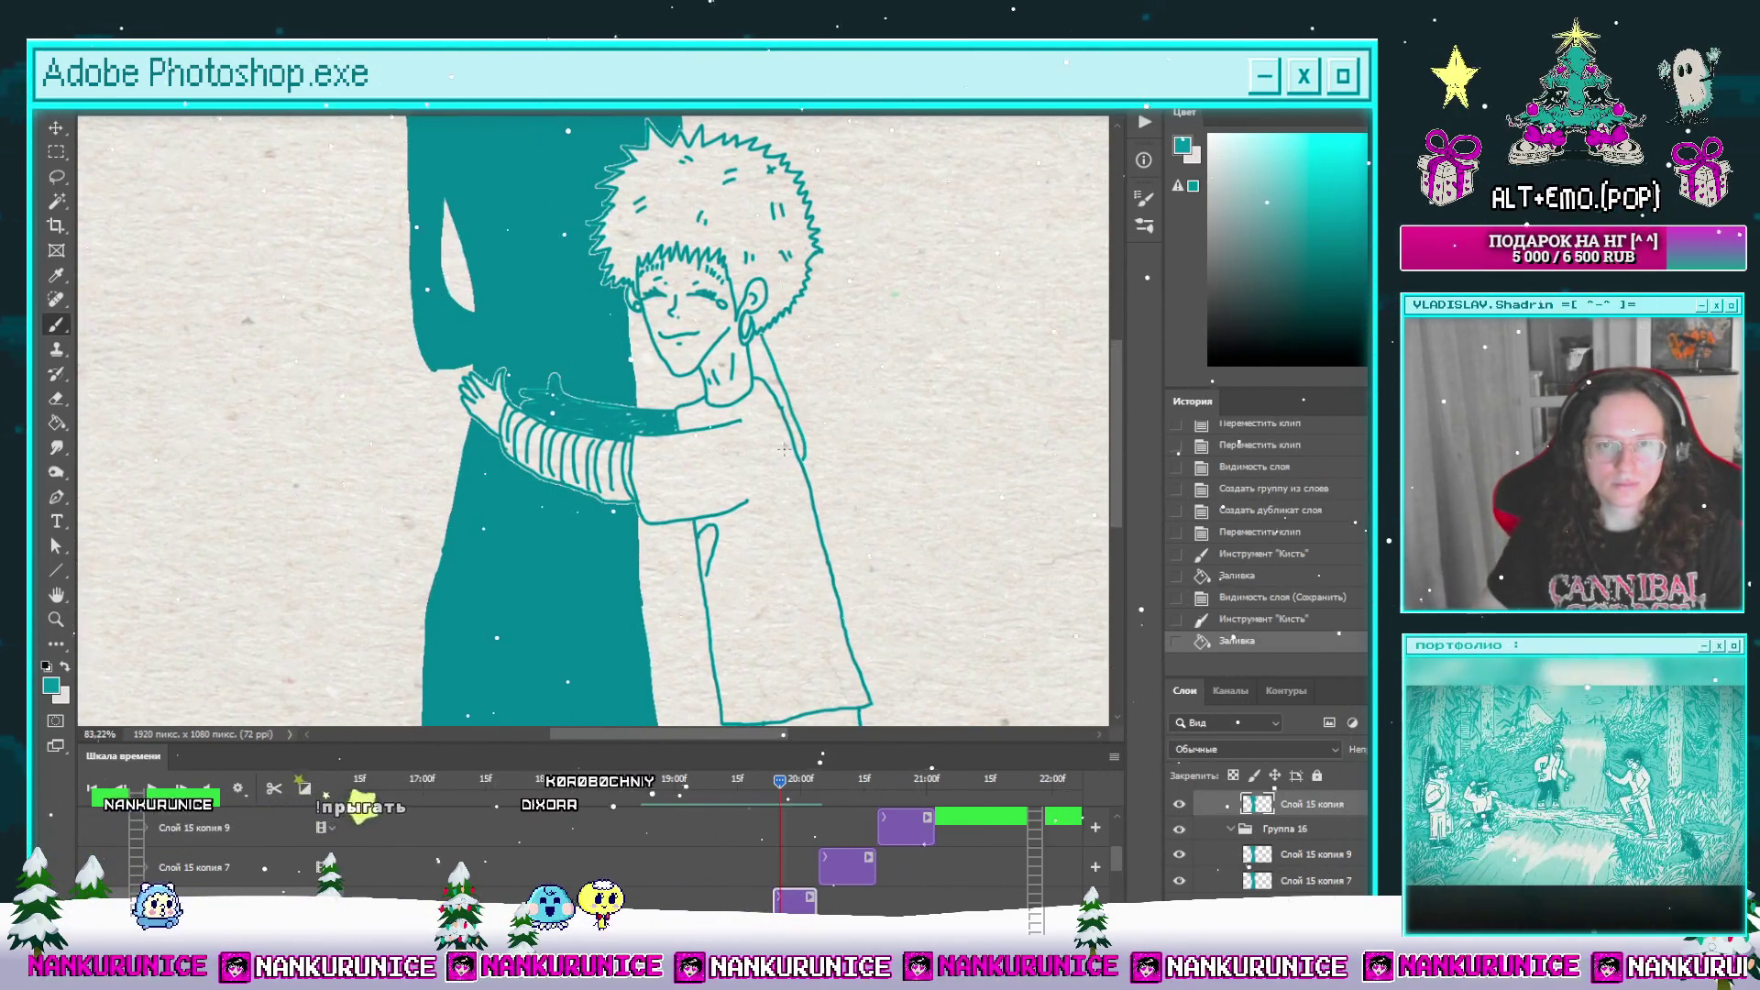
key("g")
left_click(767, 366)
scroll(783, 548, "down", 4, "alt")
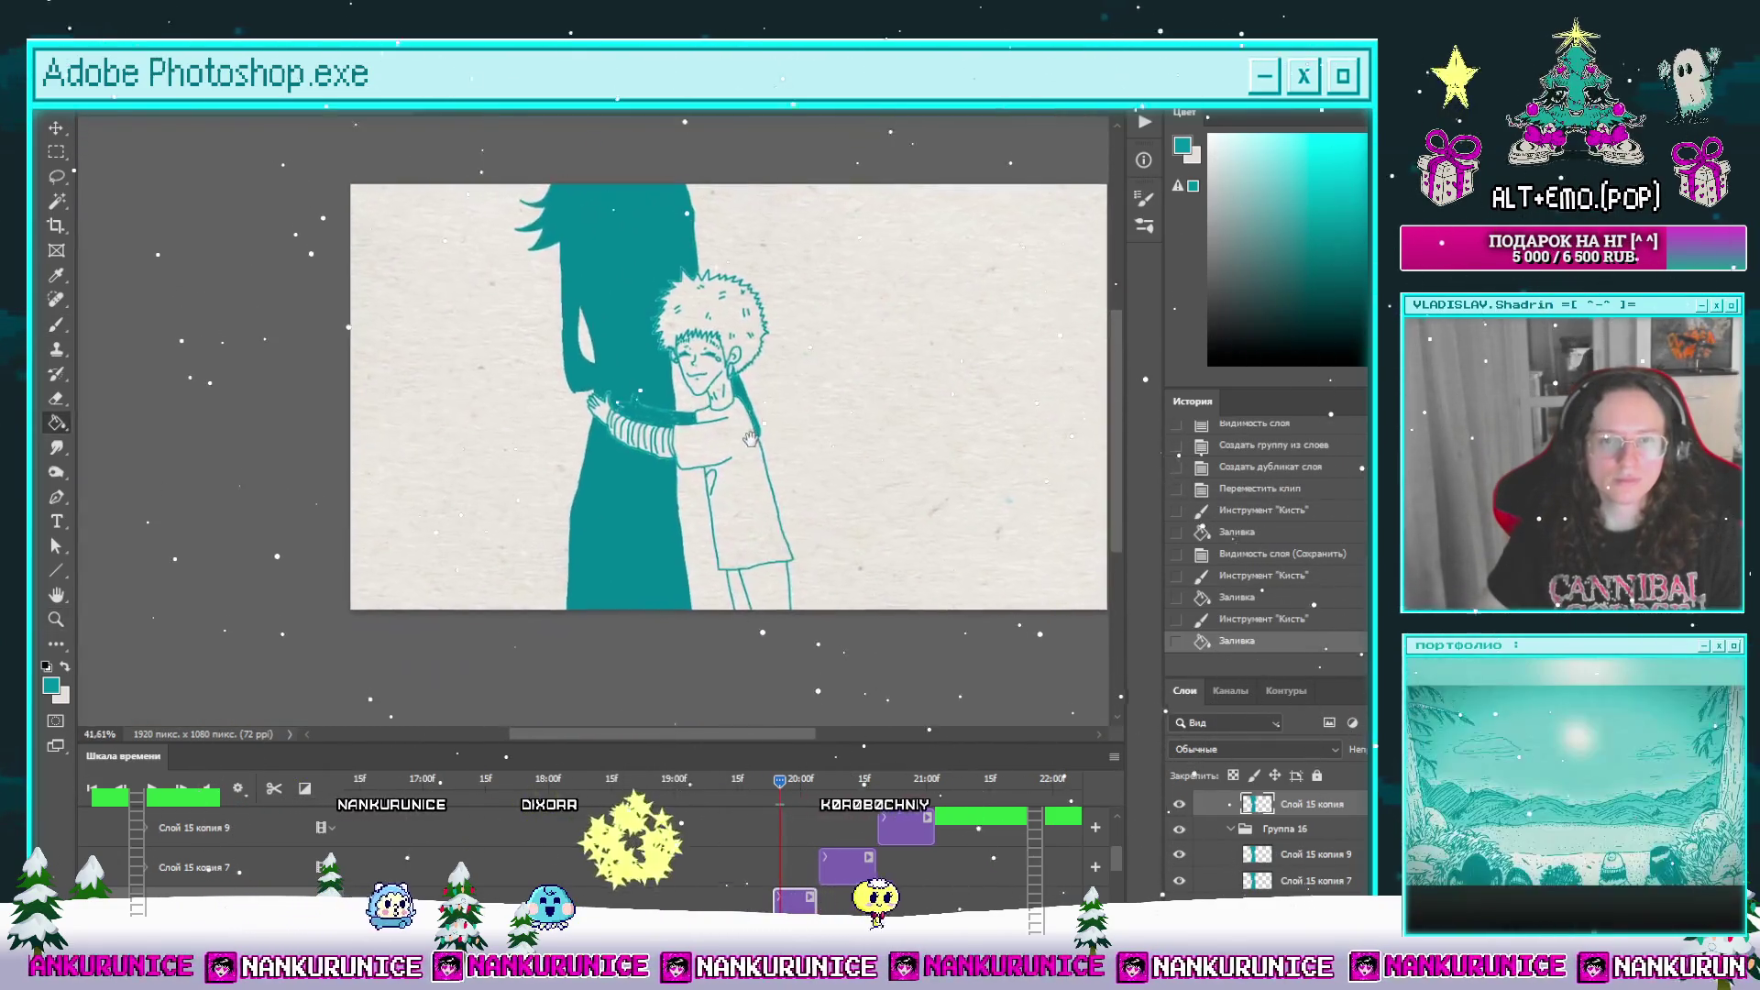
Step: On the fading frame, move Слой 15 копия 7 above Группа 16 and zoom in on the figures
left_click(816, 783)
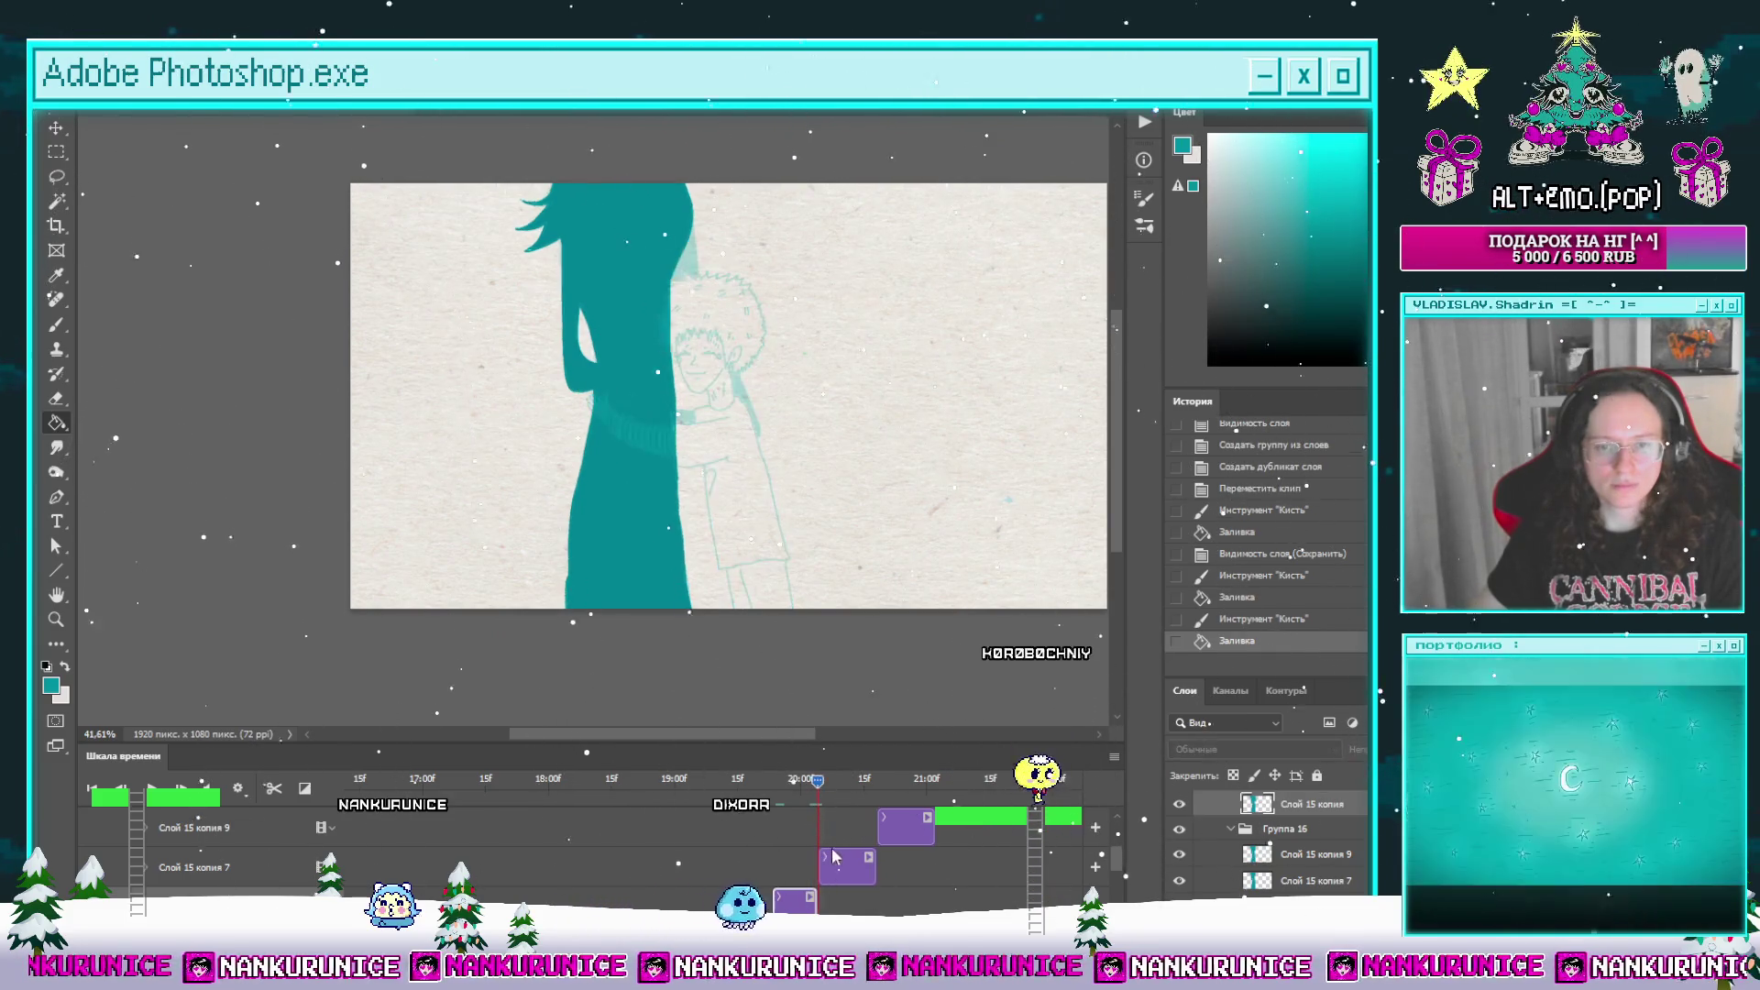
left_click_drag(833, 856, 831, 812)
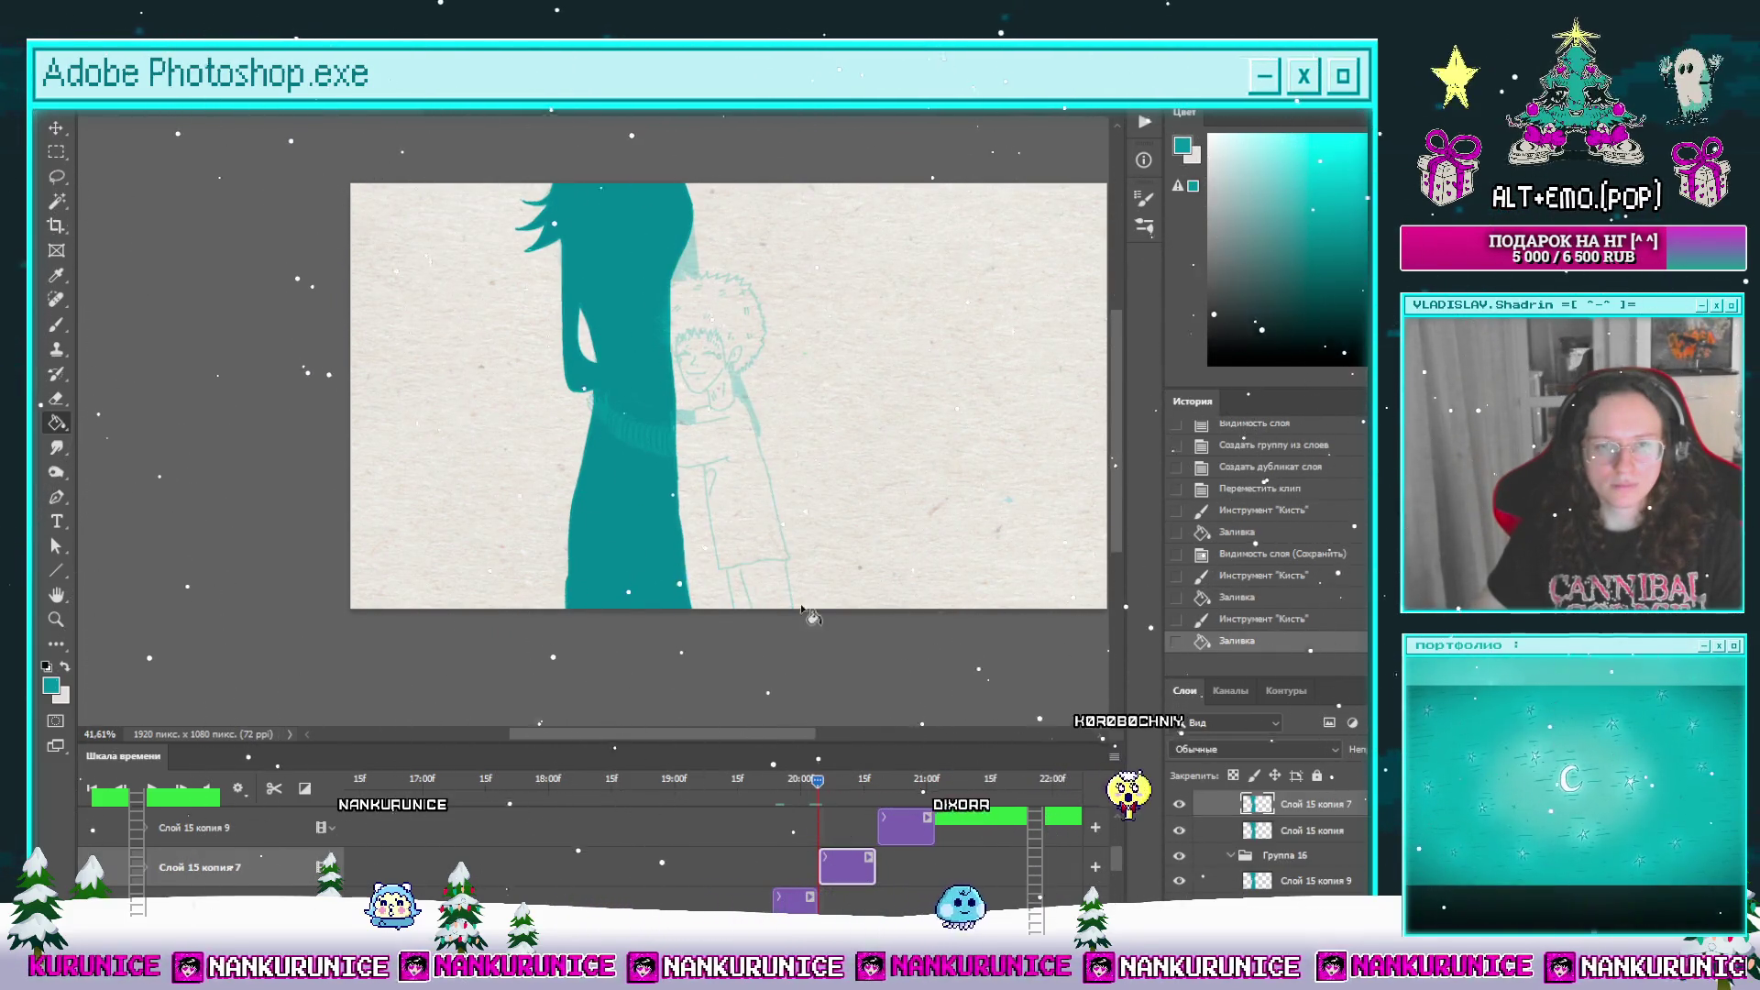
key("z")
mouse_move(734, 417)
left_mouse_down()
mouse_move(794, 393)
mouse_move(782, 507)
mouse_move(789, 421)
mouse_move(758, 373)
mouse_move(766, 404)
mouse_move(778, 381)
mouse_move(744, 427)
left_mouse_up()
left_click_drag(740, 256, 724, 276)
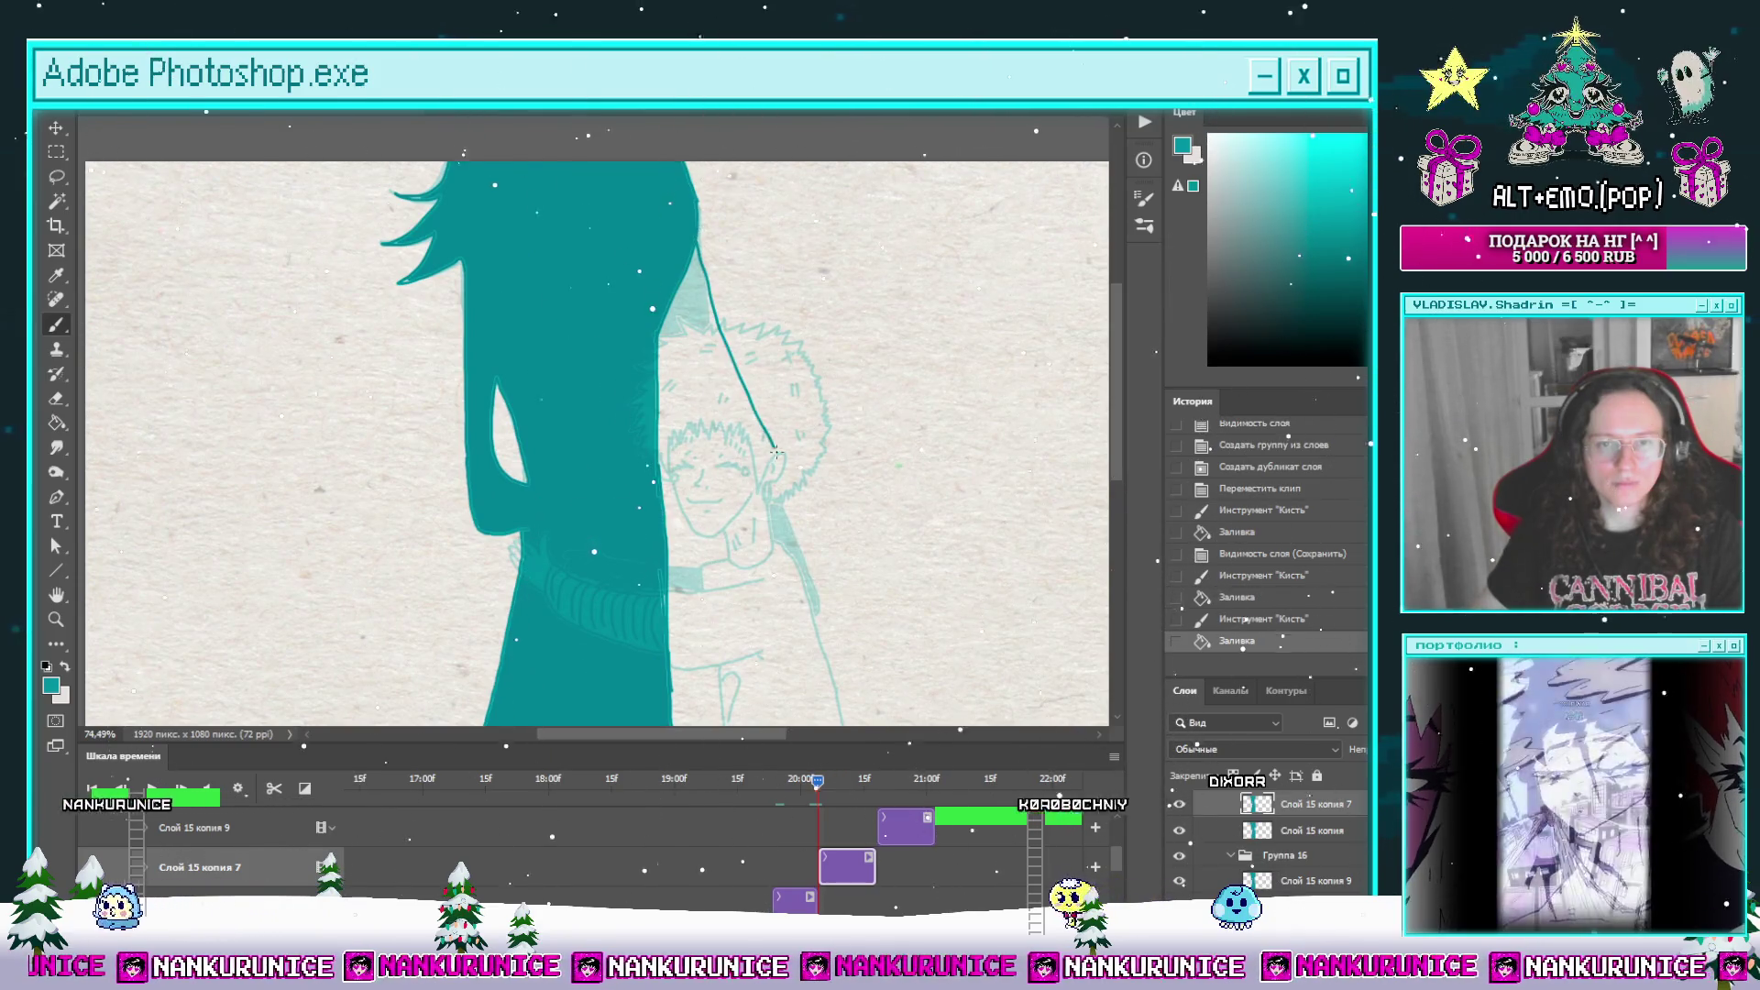
Step: Compare the curved teal line with undo and redo, then return to the 20:00 frame
key("ctrl+z")
scroll(705, 245, "up", 1)
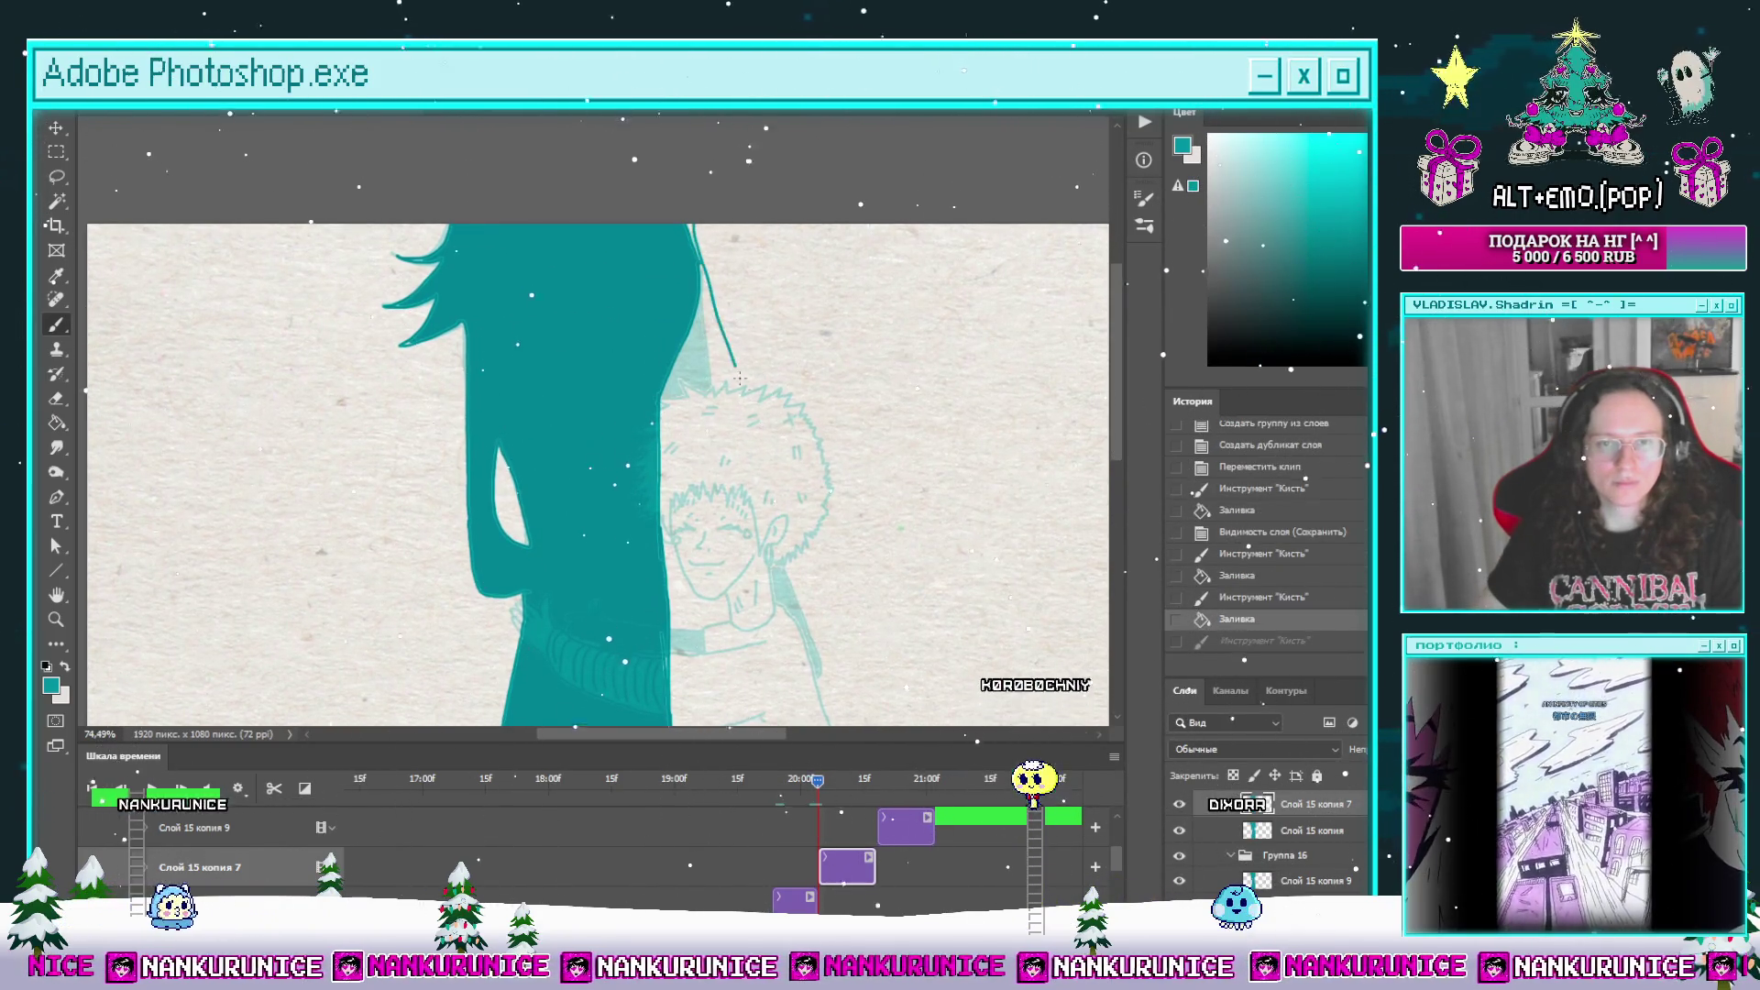
key("ctrl+shift+z")
scroll(734, 339, "down", 3)
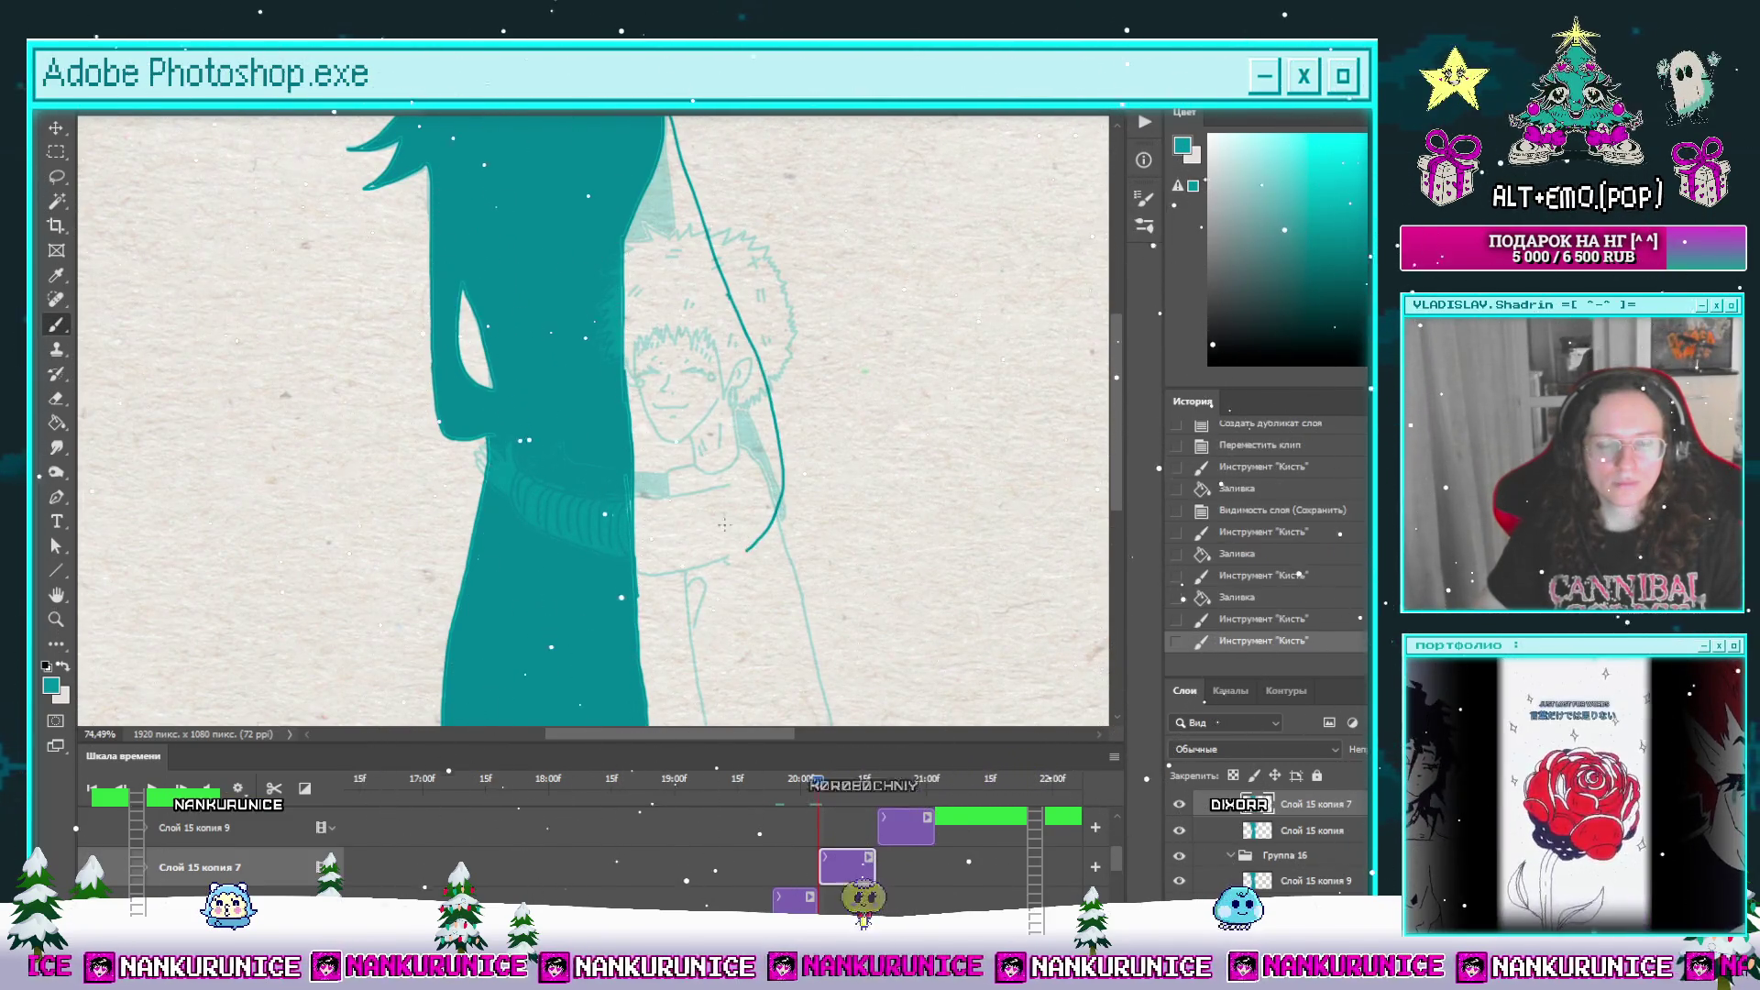
scroll(724, 596, "down", 1)
mouse_move(771, 788)
left_mouse_down()
mouse_move(691, 792)
mouse_move(771, 800)
left_mouse_up()
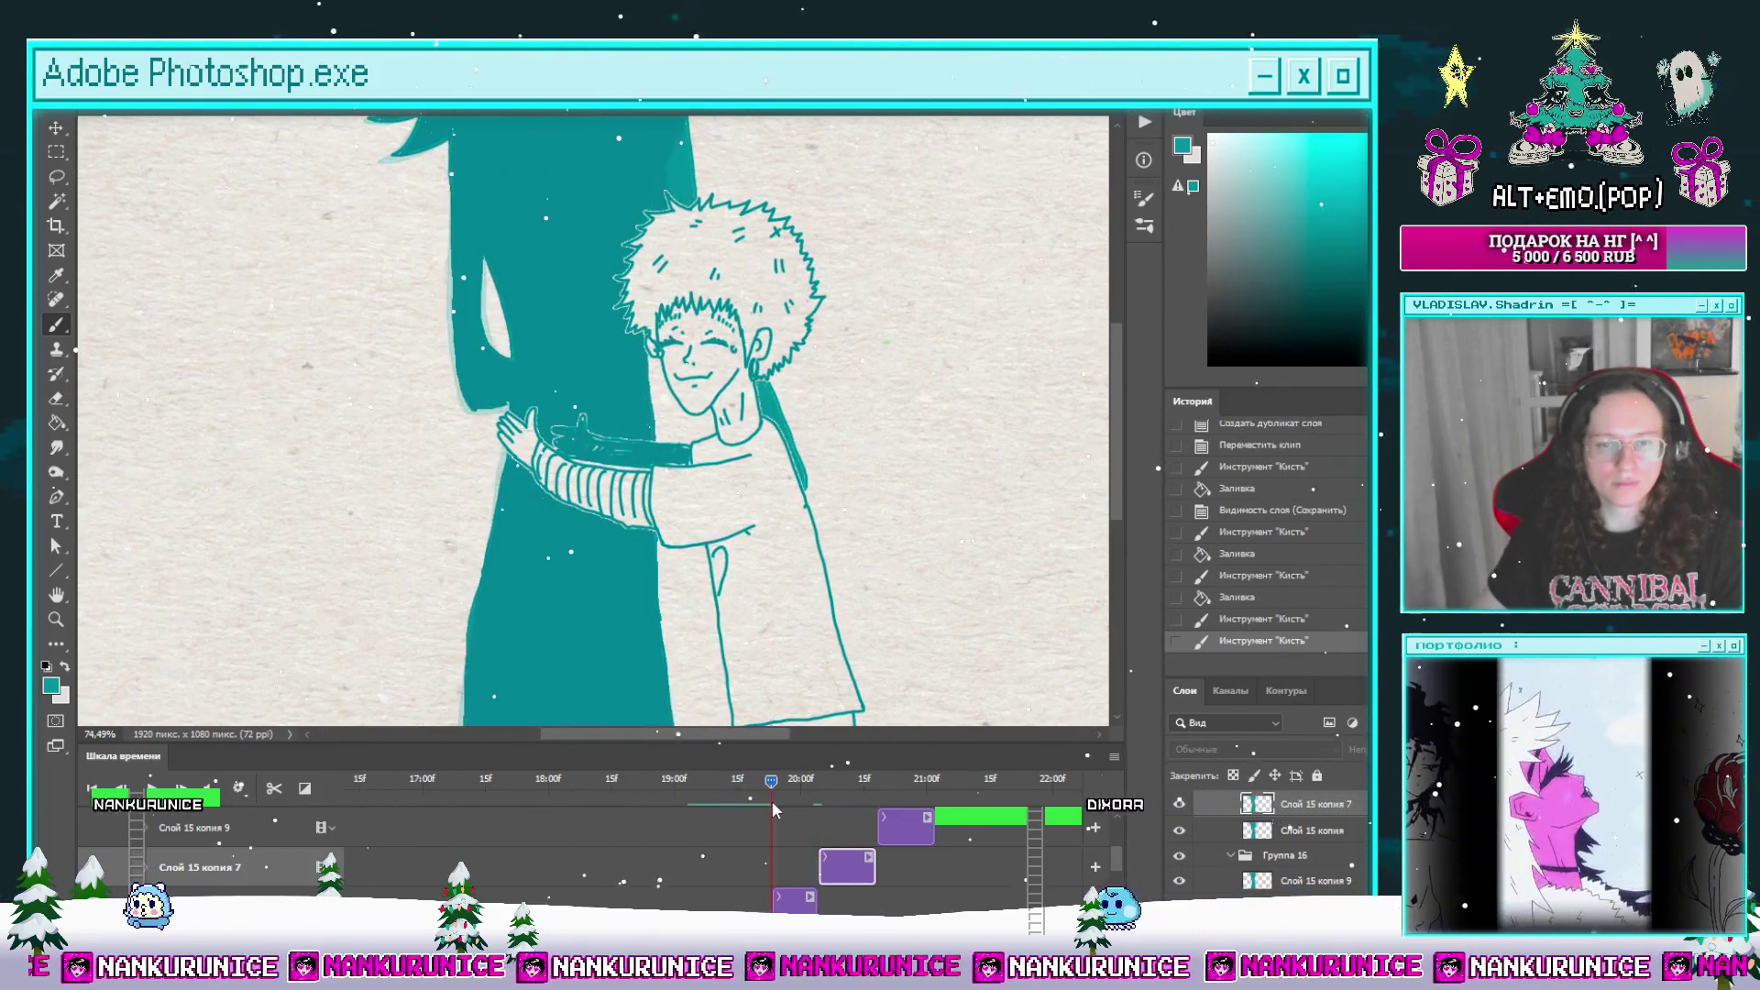
left_click(1310, 829)
Step: Fill the leftover pale strip along the silhouette solid teal and scrub nearby frames to check
left_click_drag(686, 543, 725, 616)
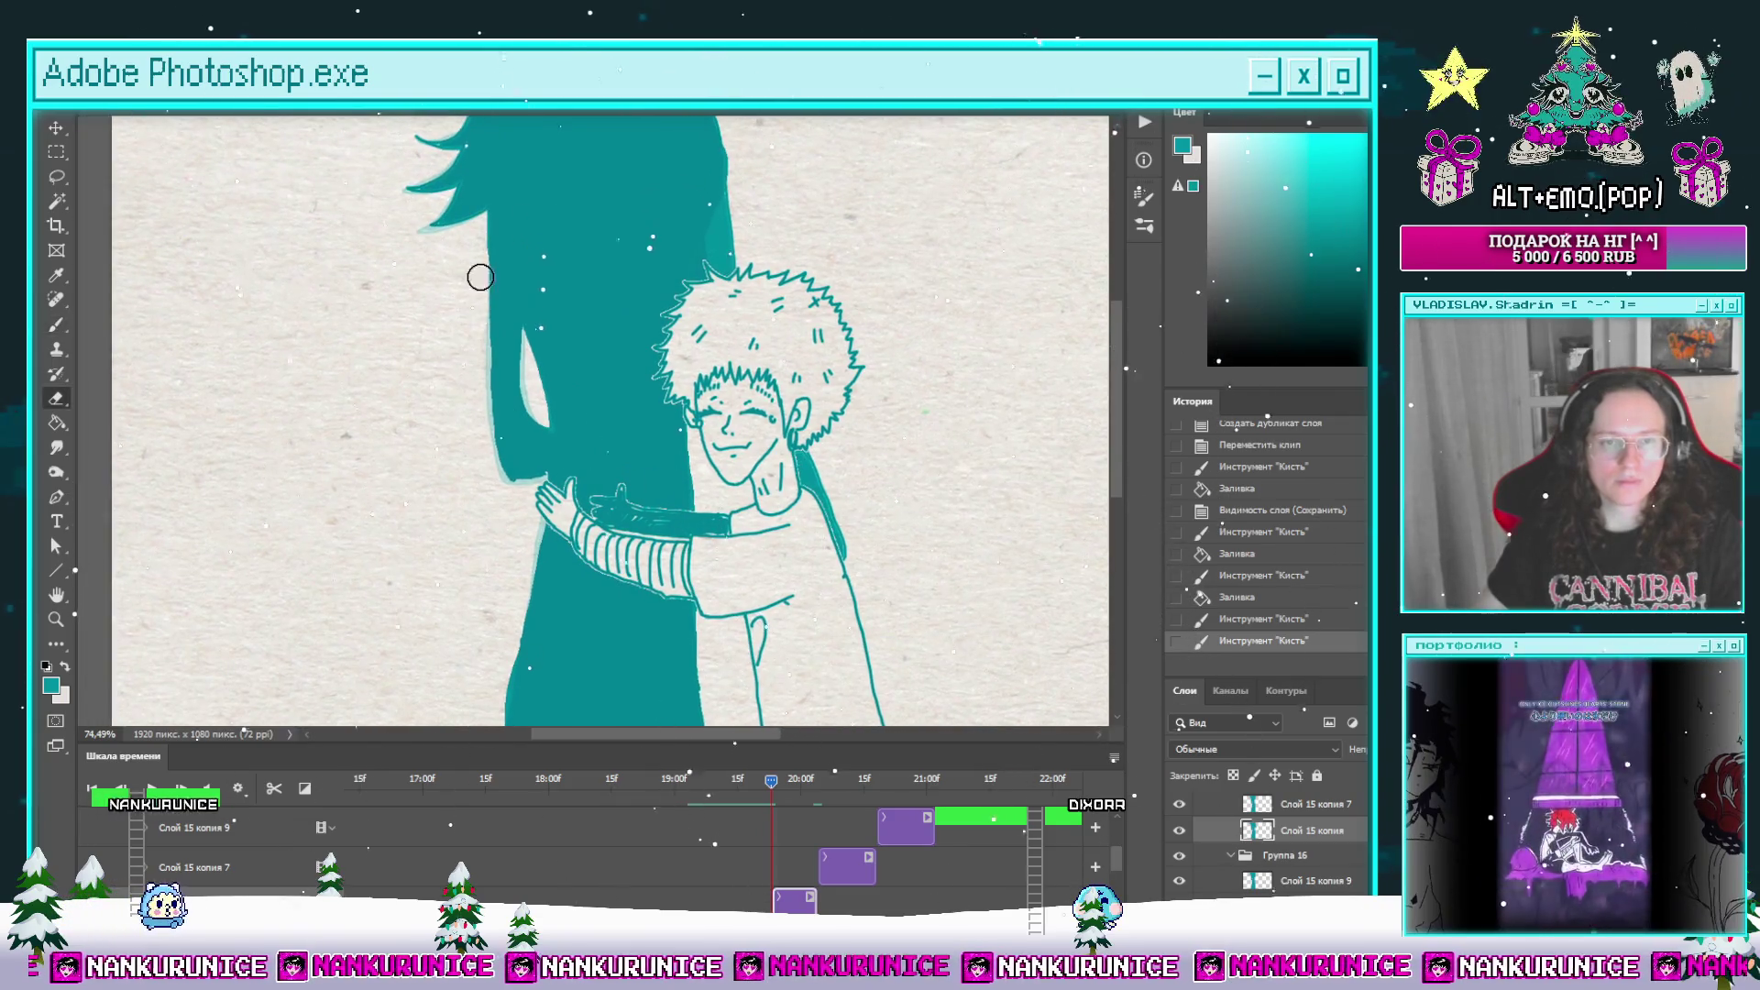
left_click_drag(501, 446, 527, 374)
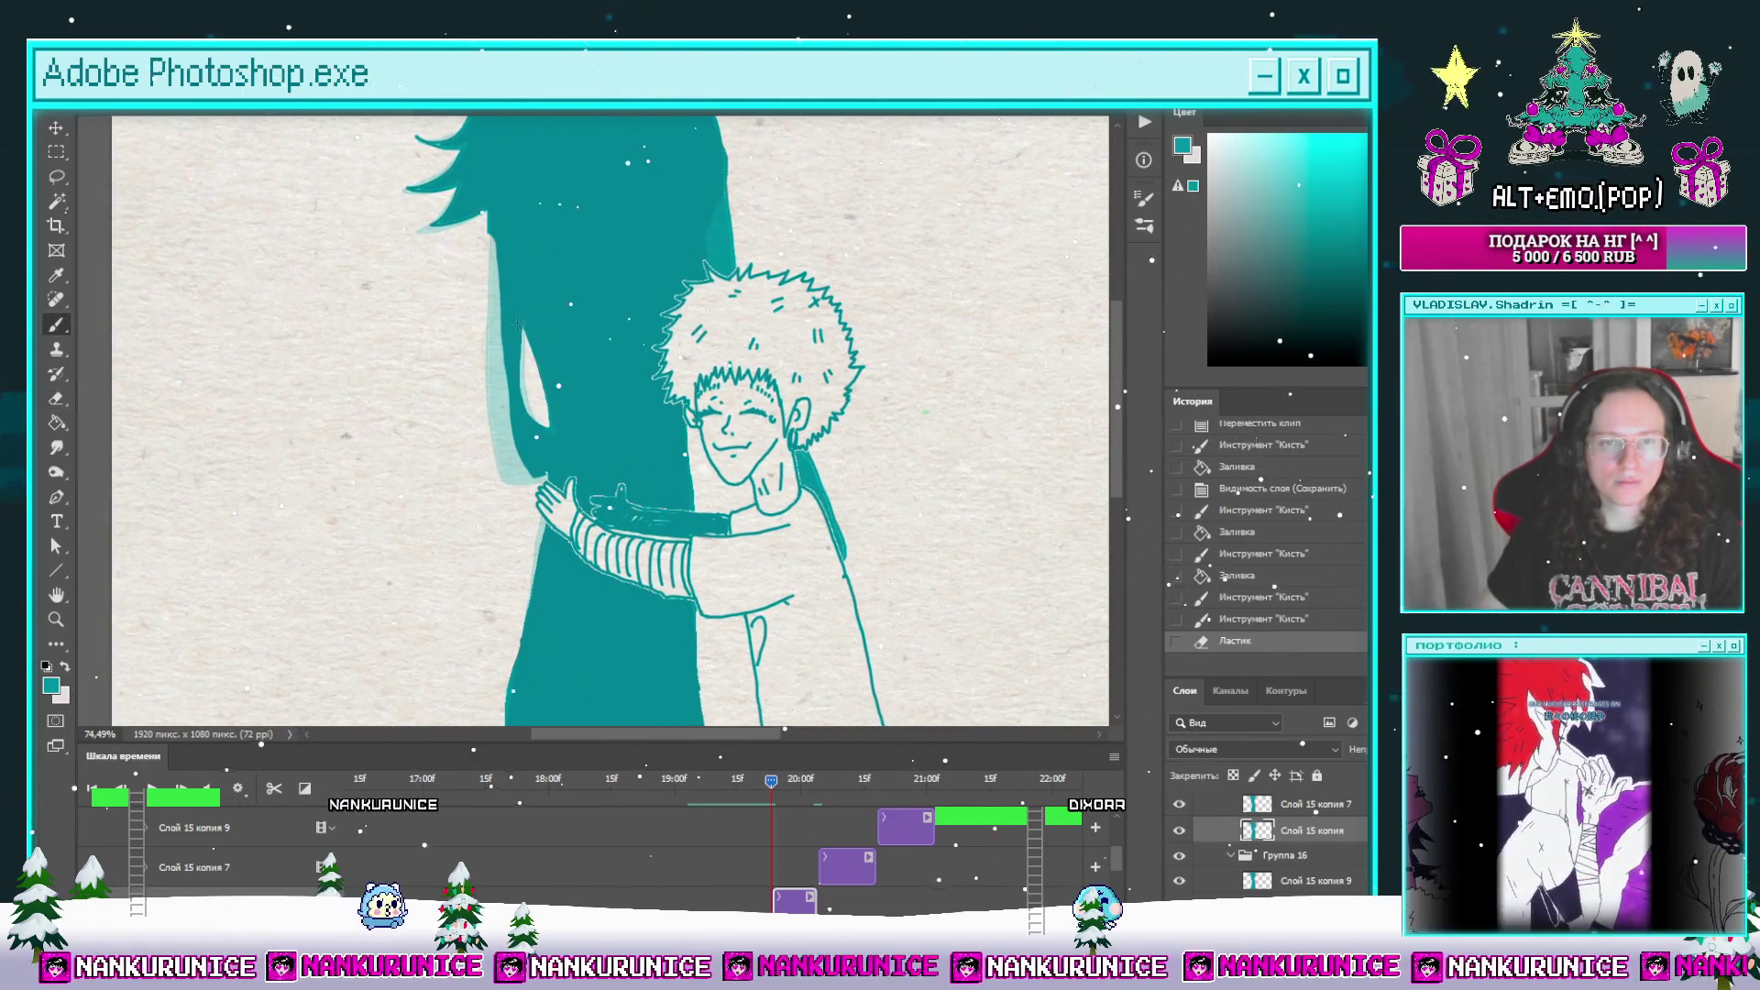
key("g")
left_click(546, 392)
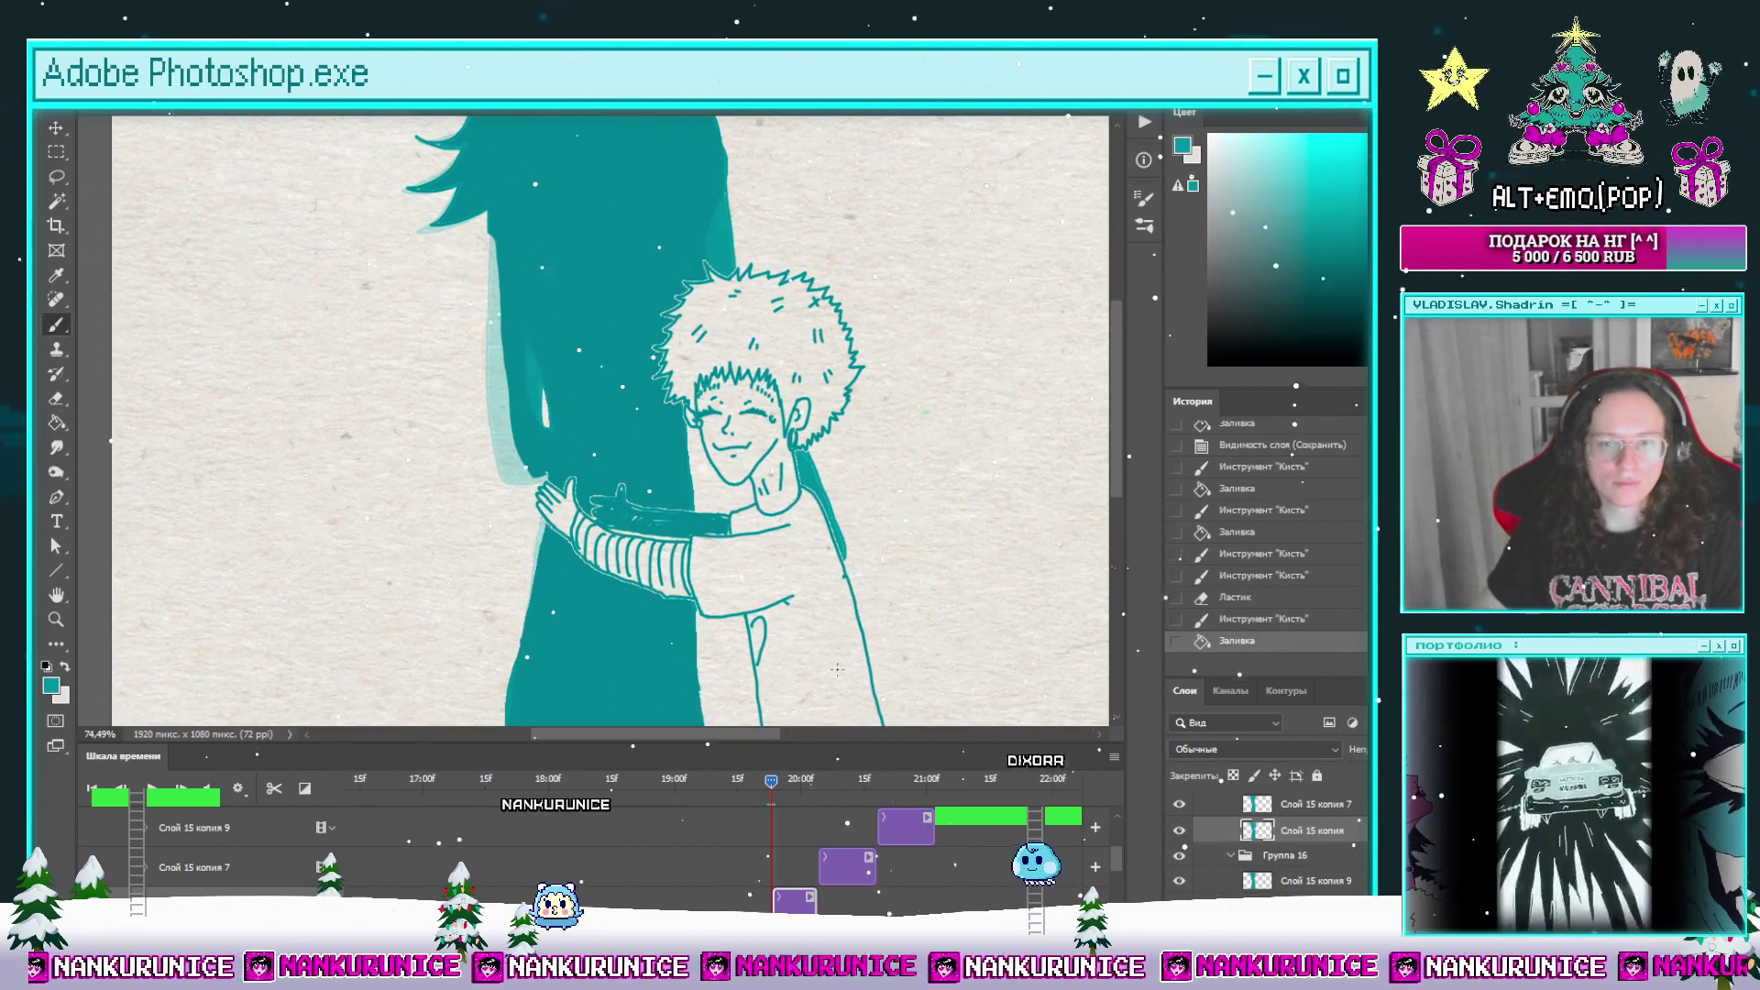
left_click_drag(774, 785, 793, 794)
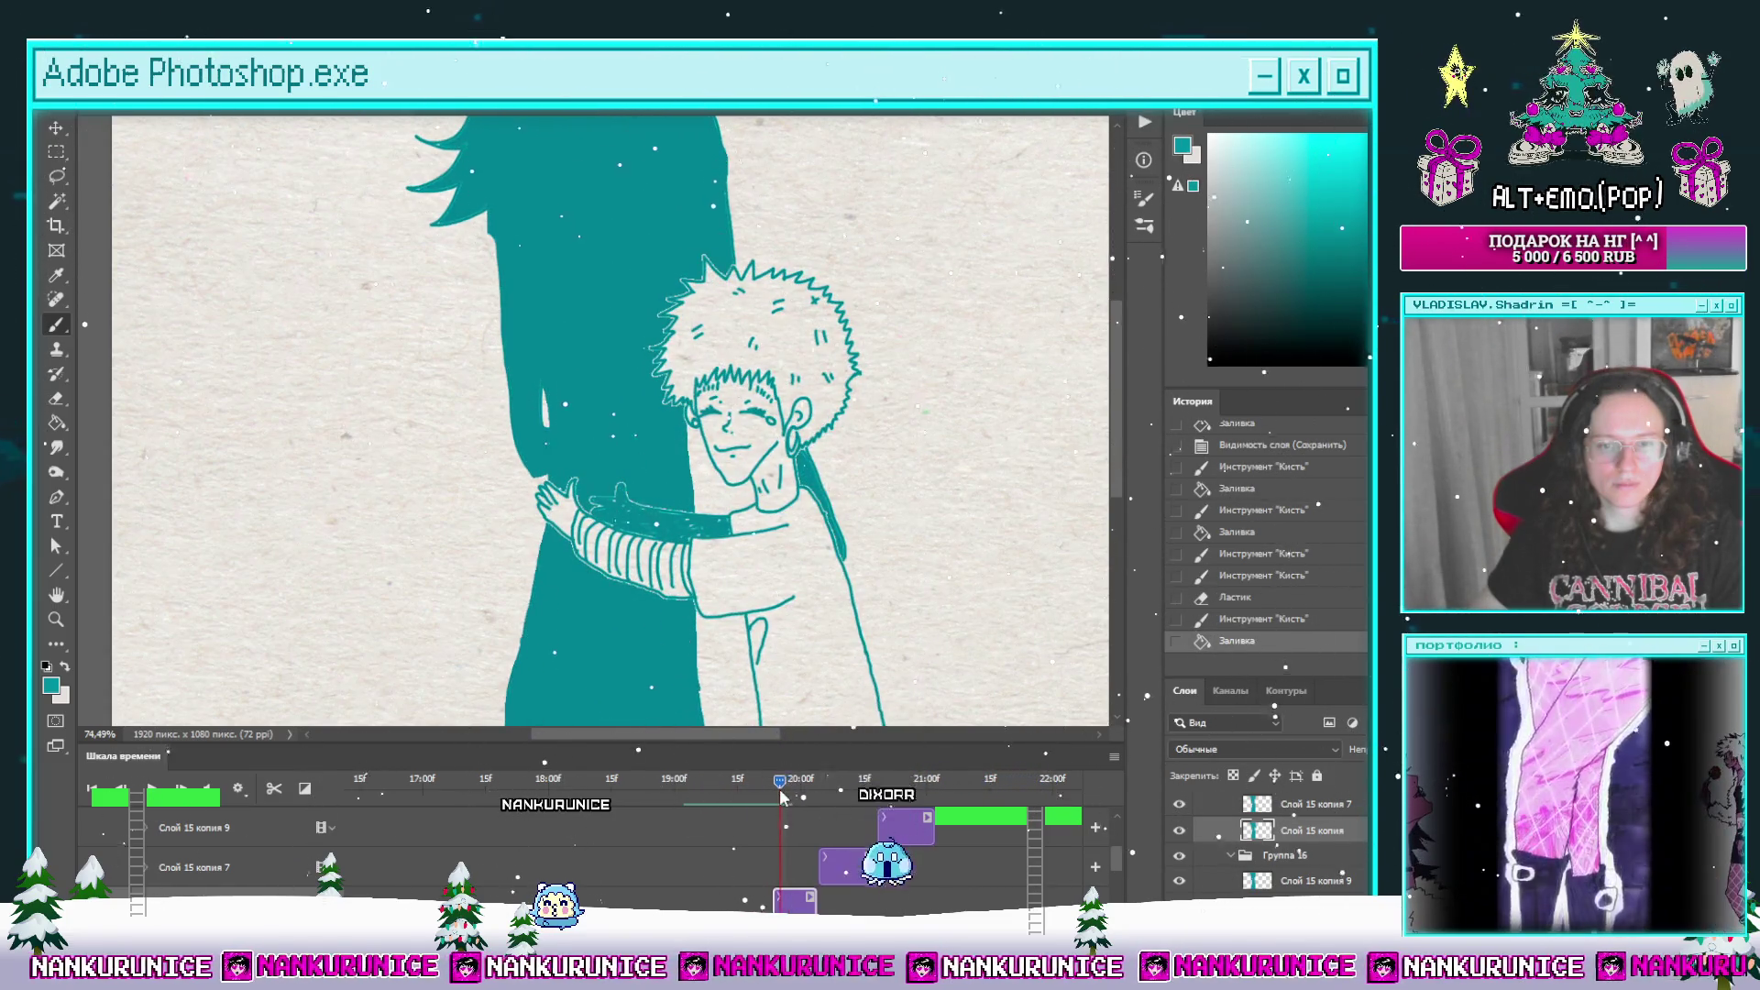
scroll(663, 458, "up", 2)
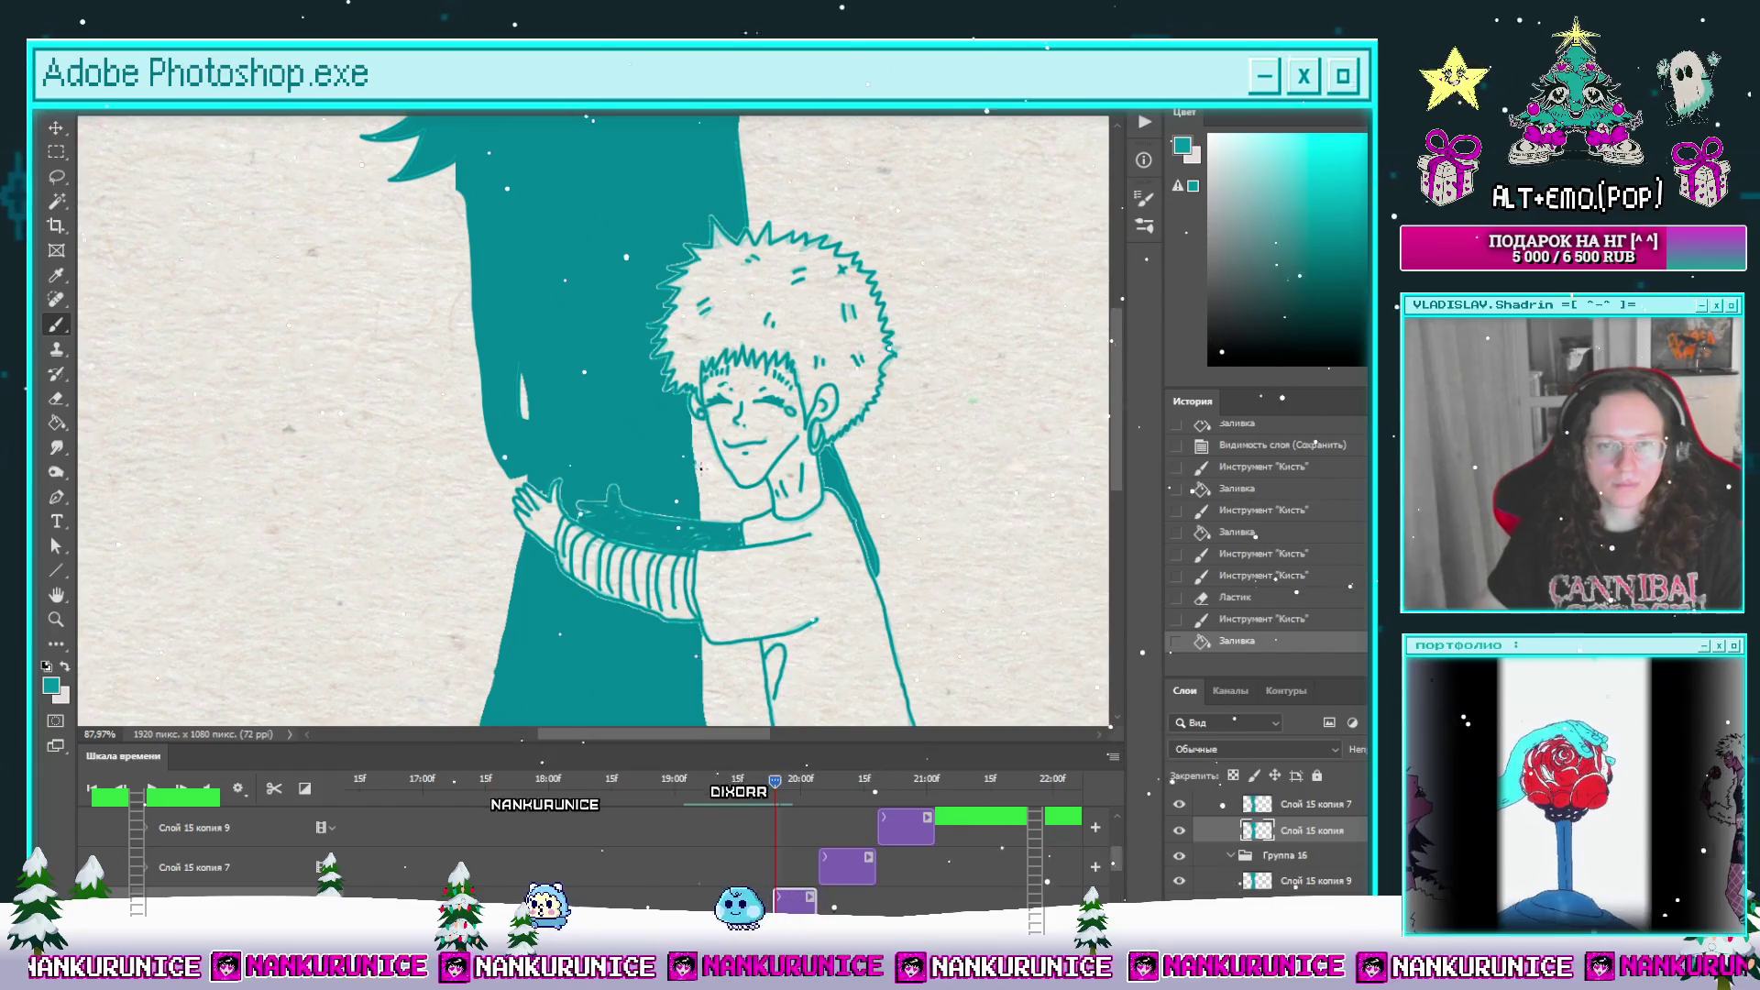
scroll(706, 504, "down", 4)
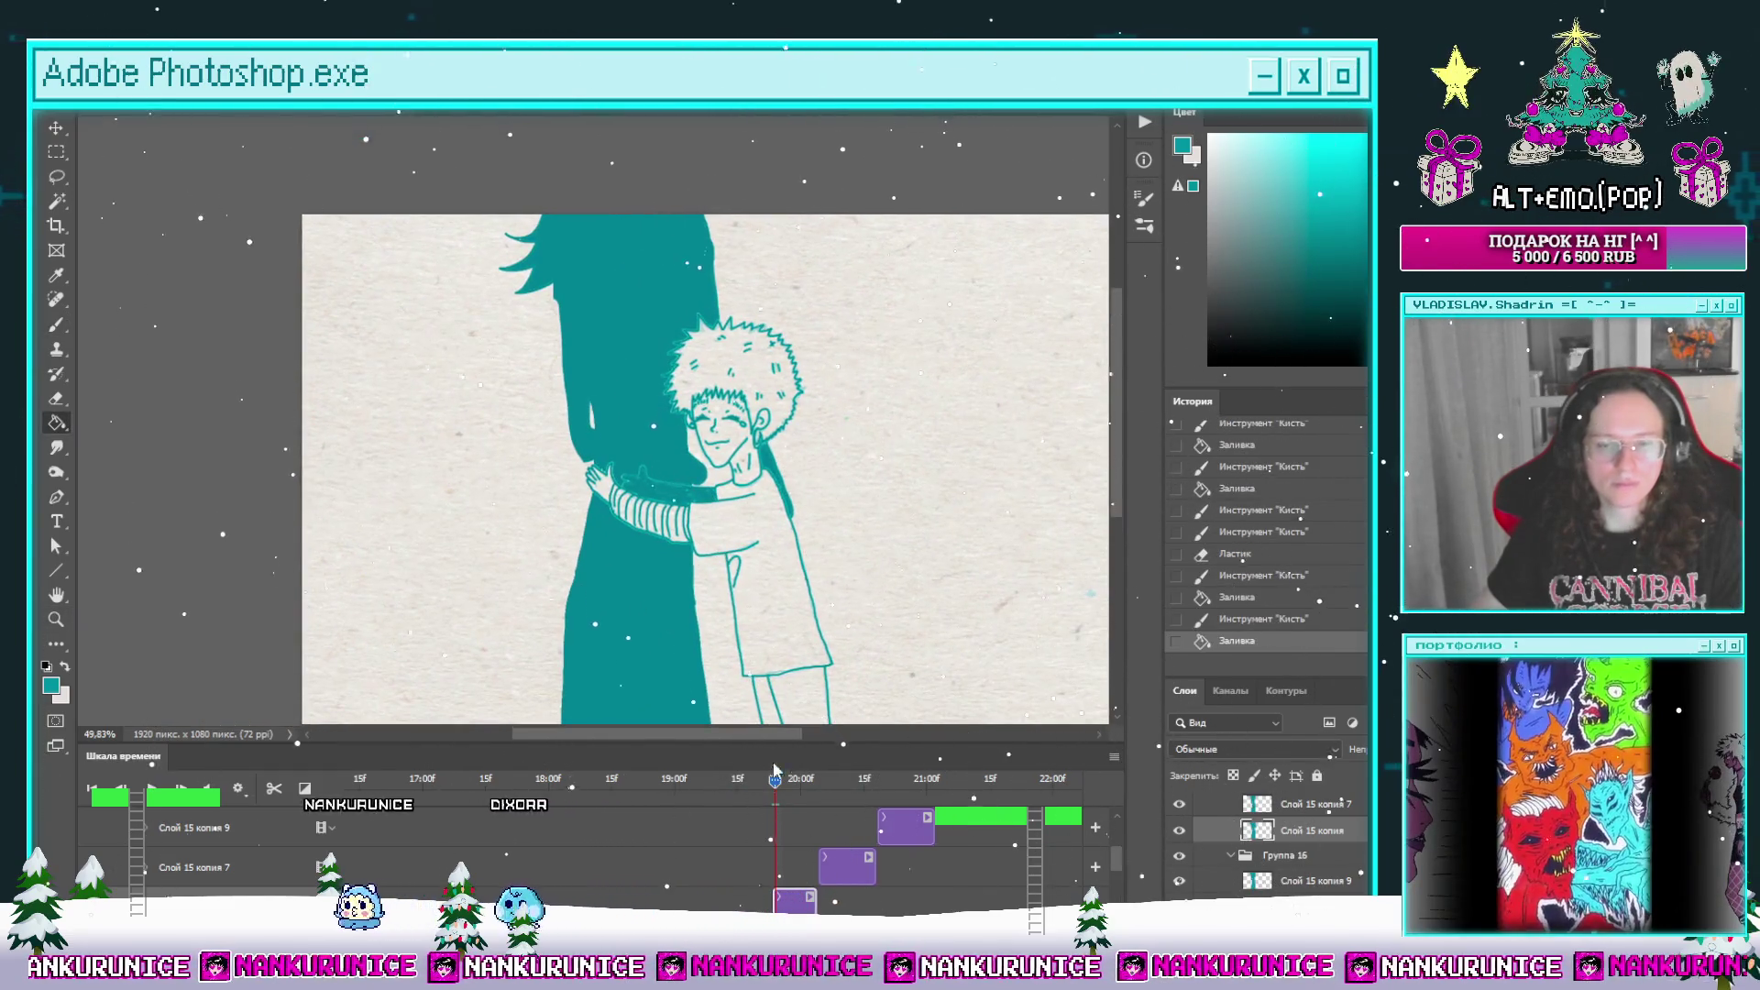
mouse_move(774, 790)
left_mouse_down()
mouse_move(833, 794)
mouse_move(820, 805)
left_mouse_up()
Step: On the Слой 15 копия 7 frame, erase a small mark near the boy's ear
left_click(850, 872)
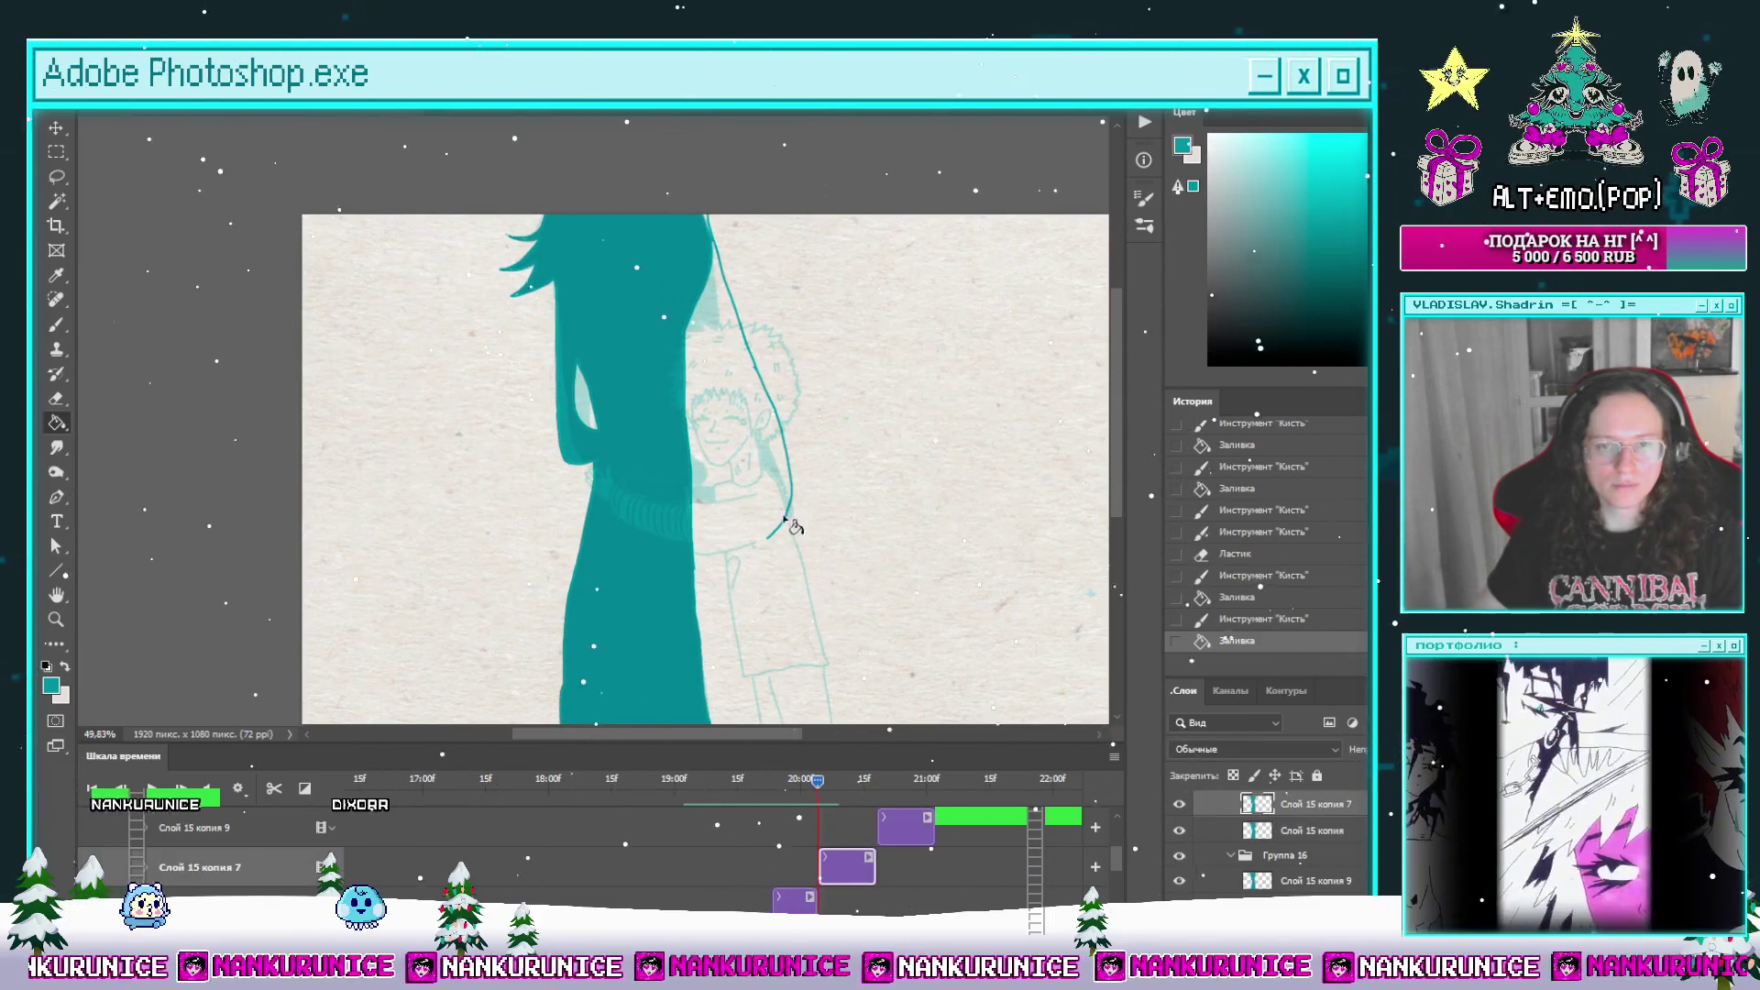
scroll(711, 455, "up", 2)
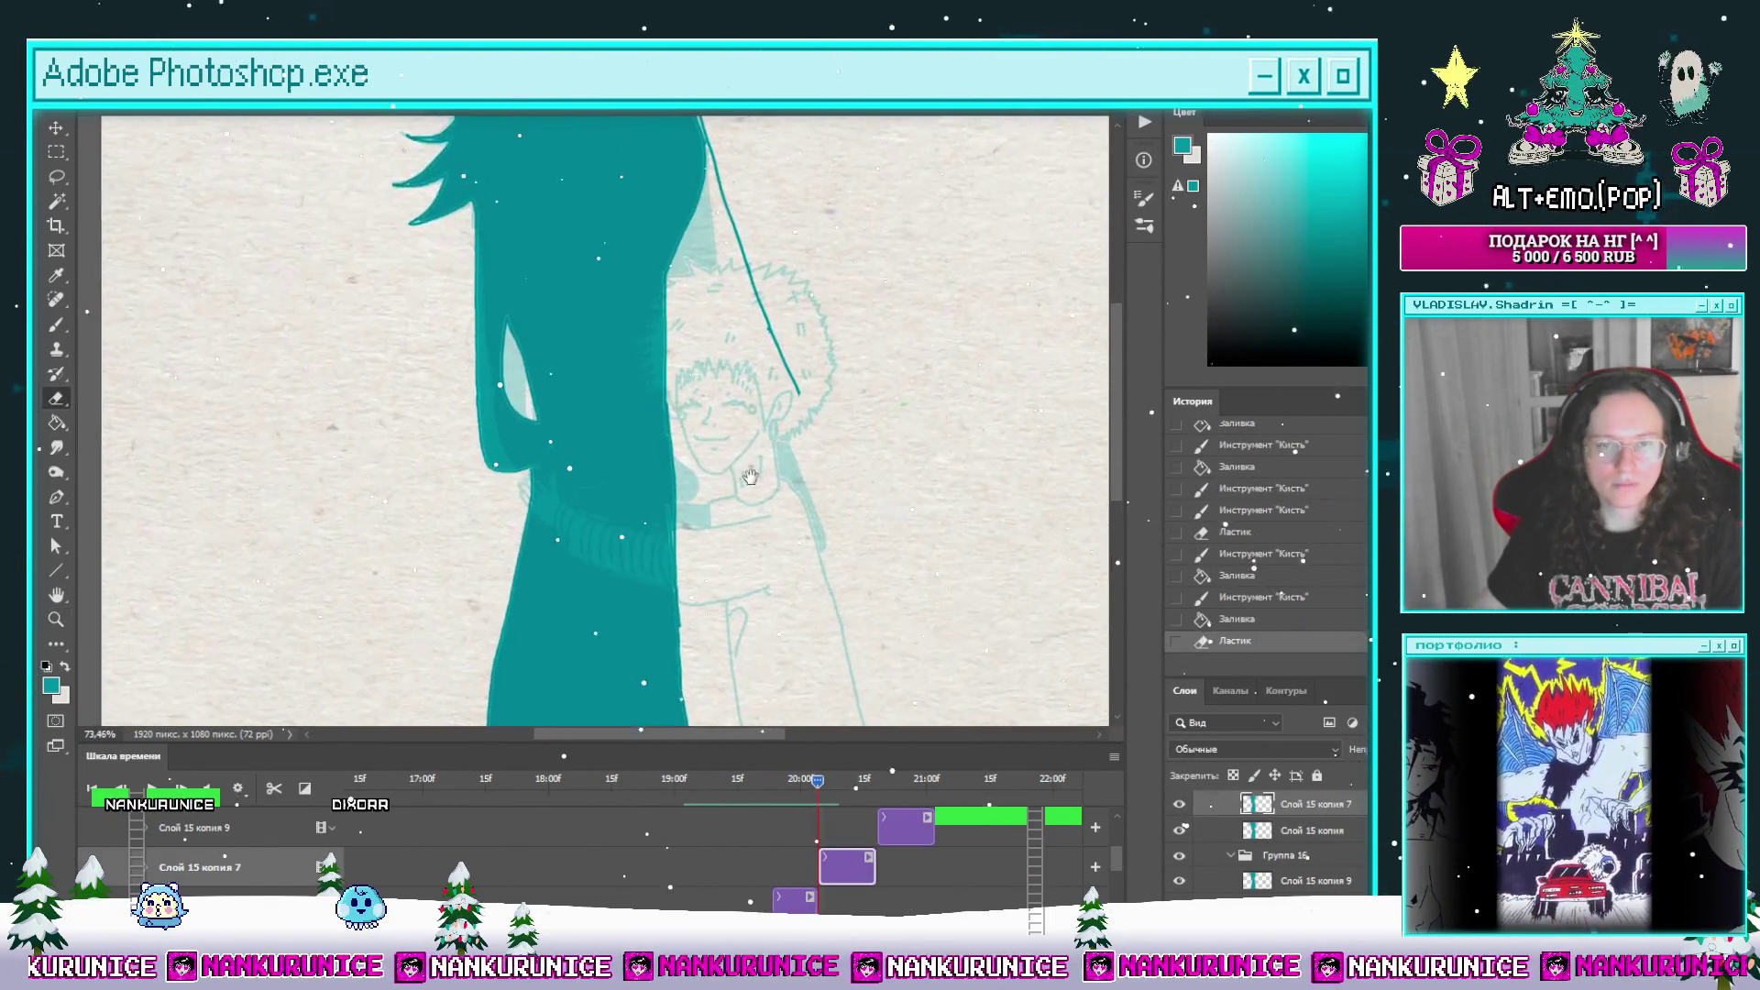
key("e")
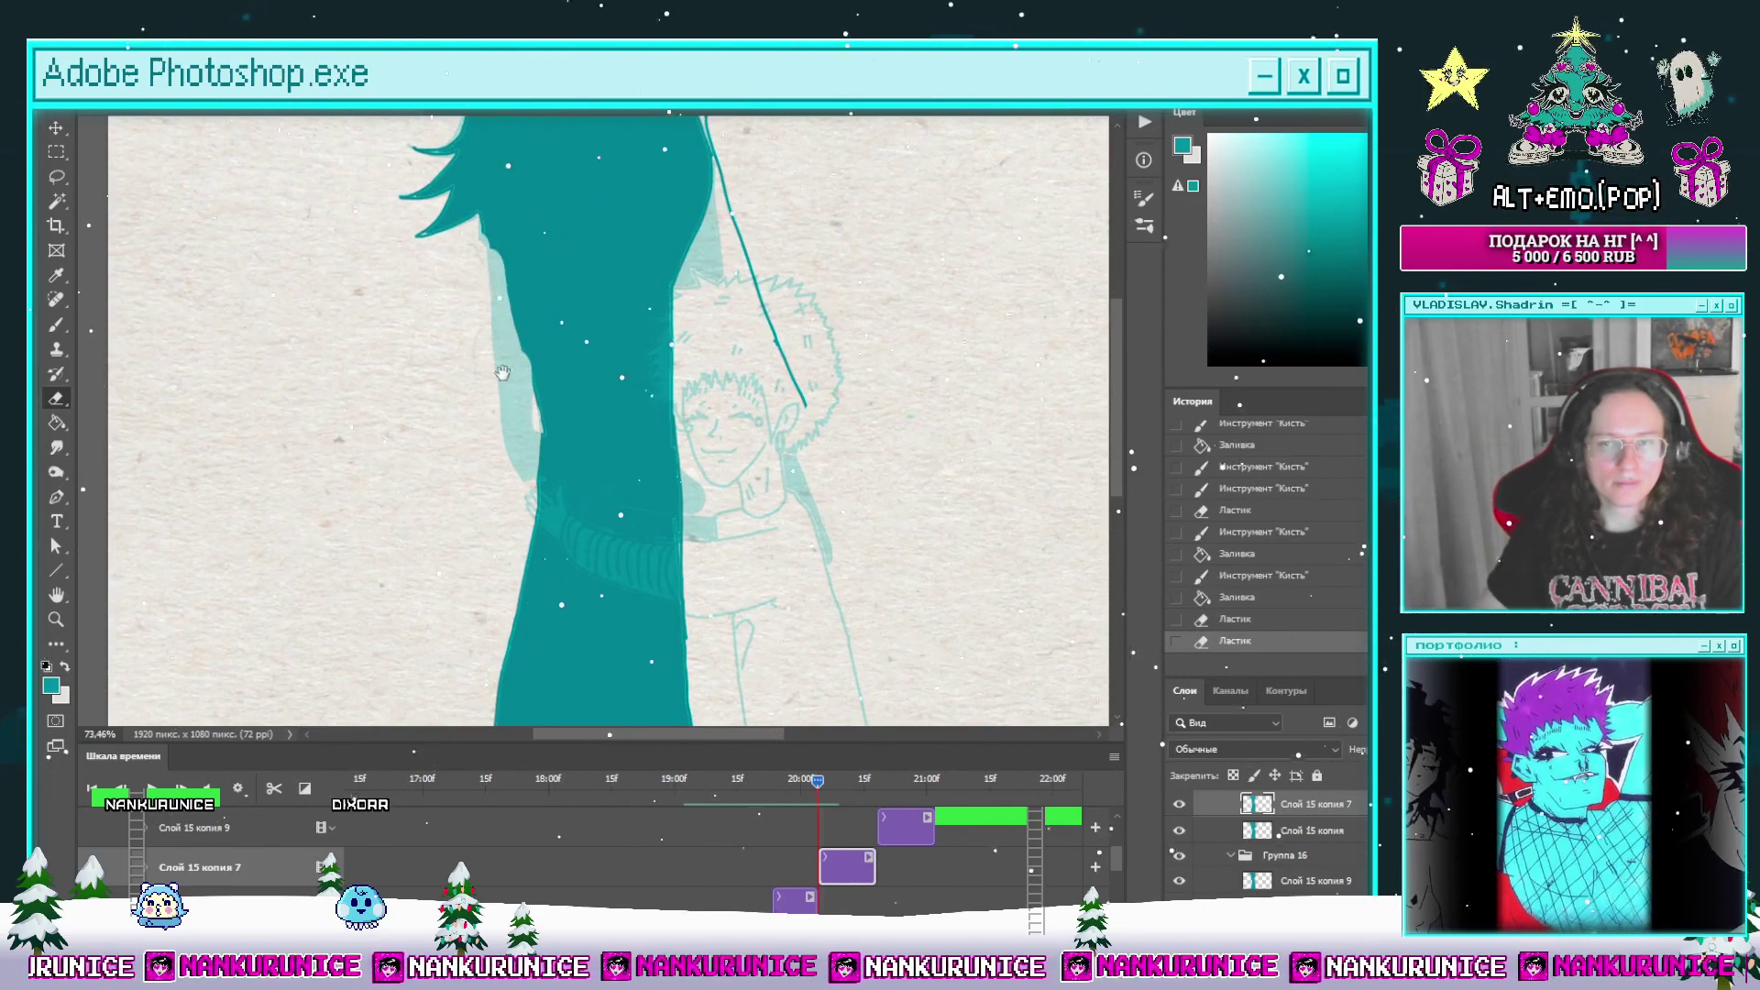
left_click_drag(502, 373, 508, 444)
key("b")
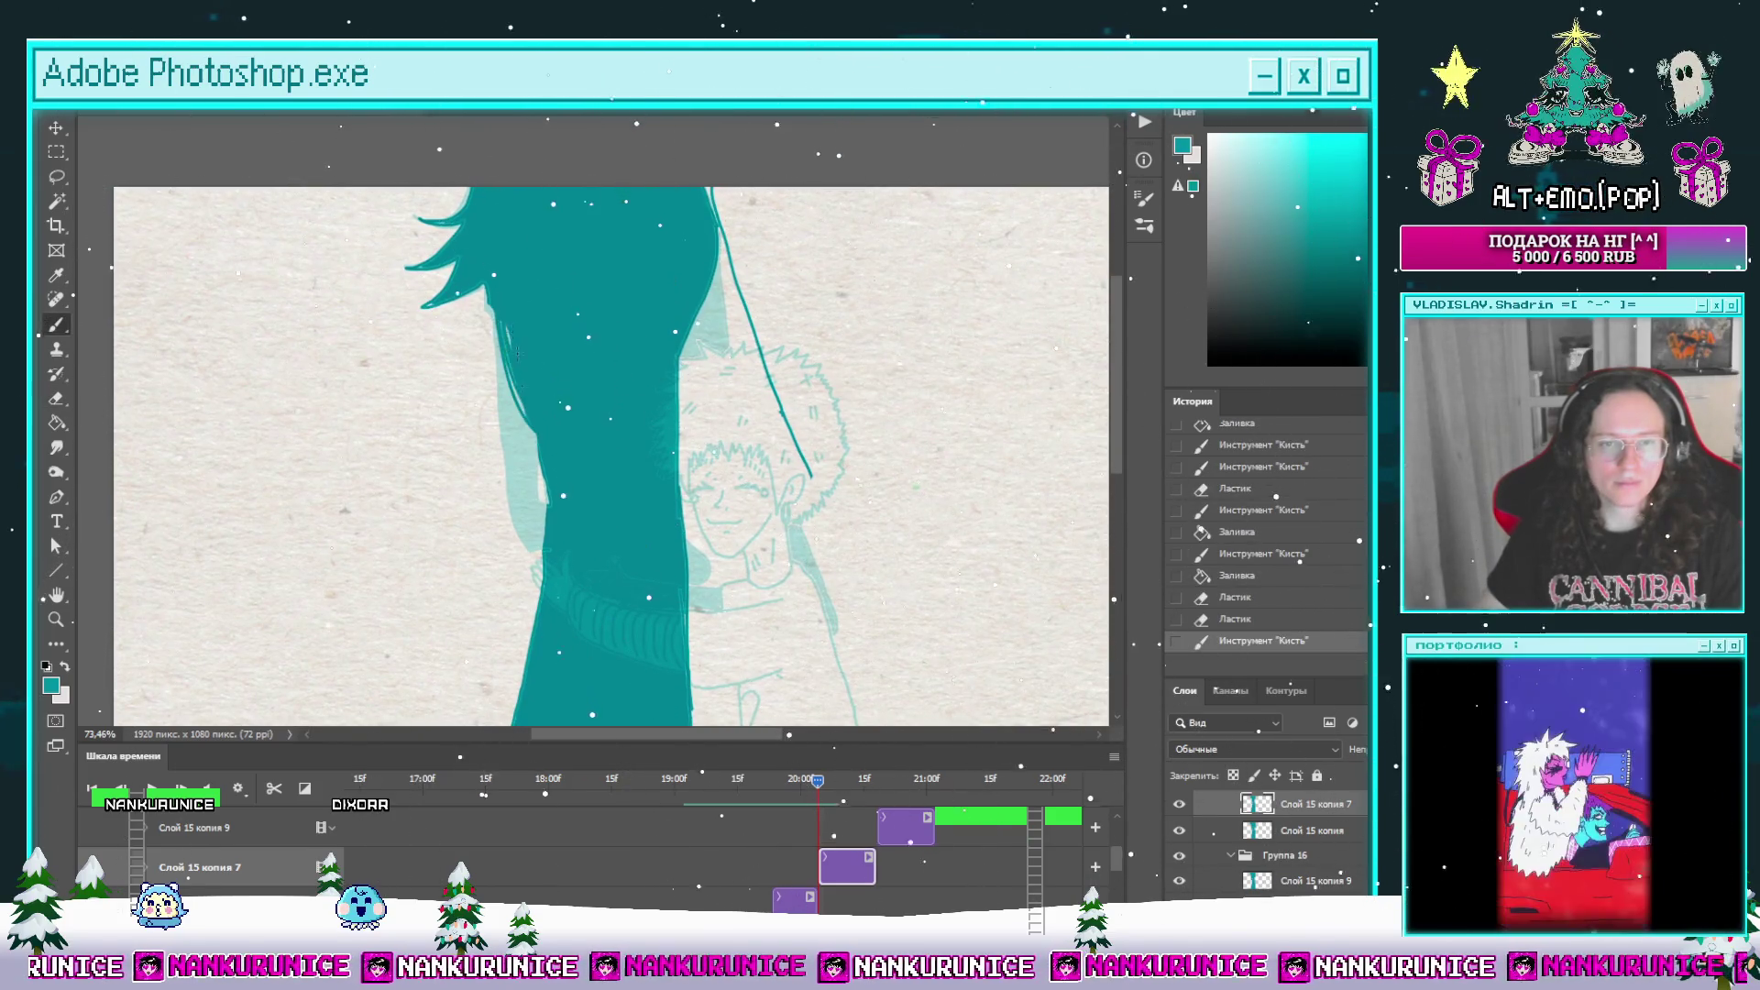
left_click_drag(507, 370, 433, 246)
left_click_drag(654, 293, 665, 375)
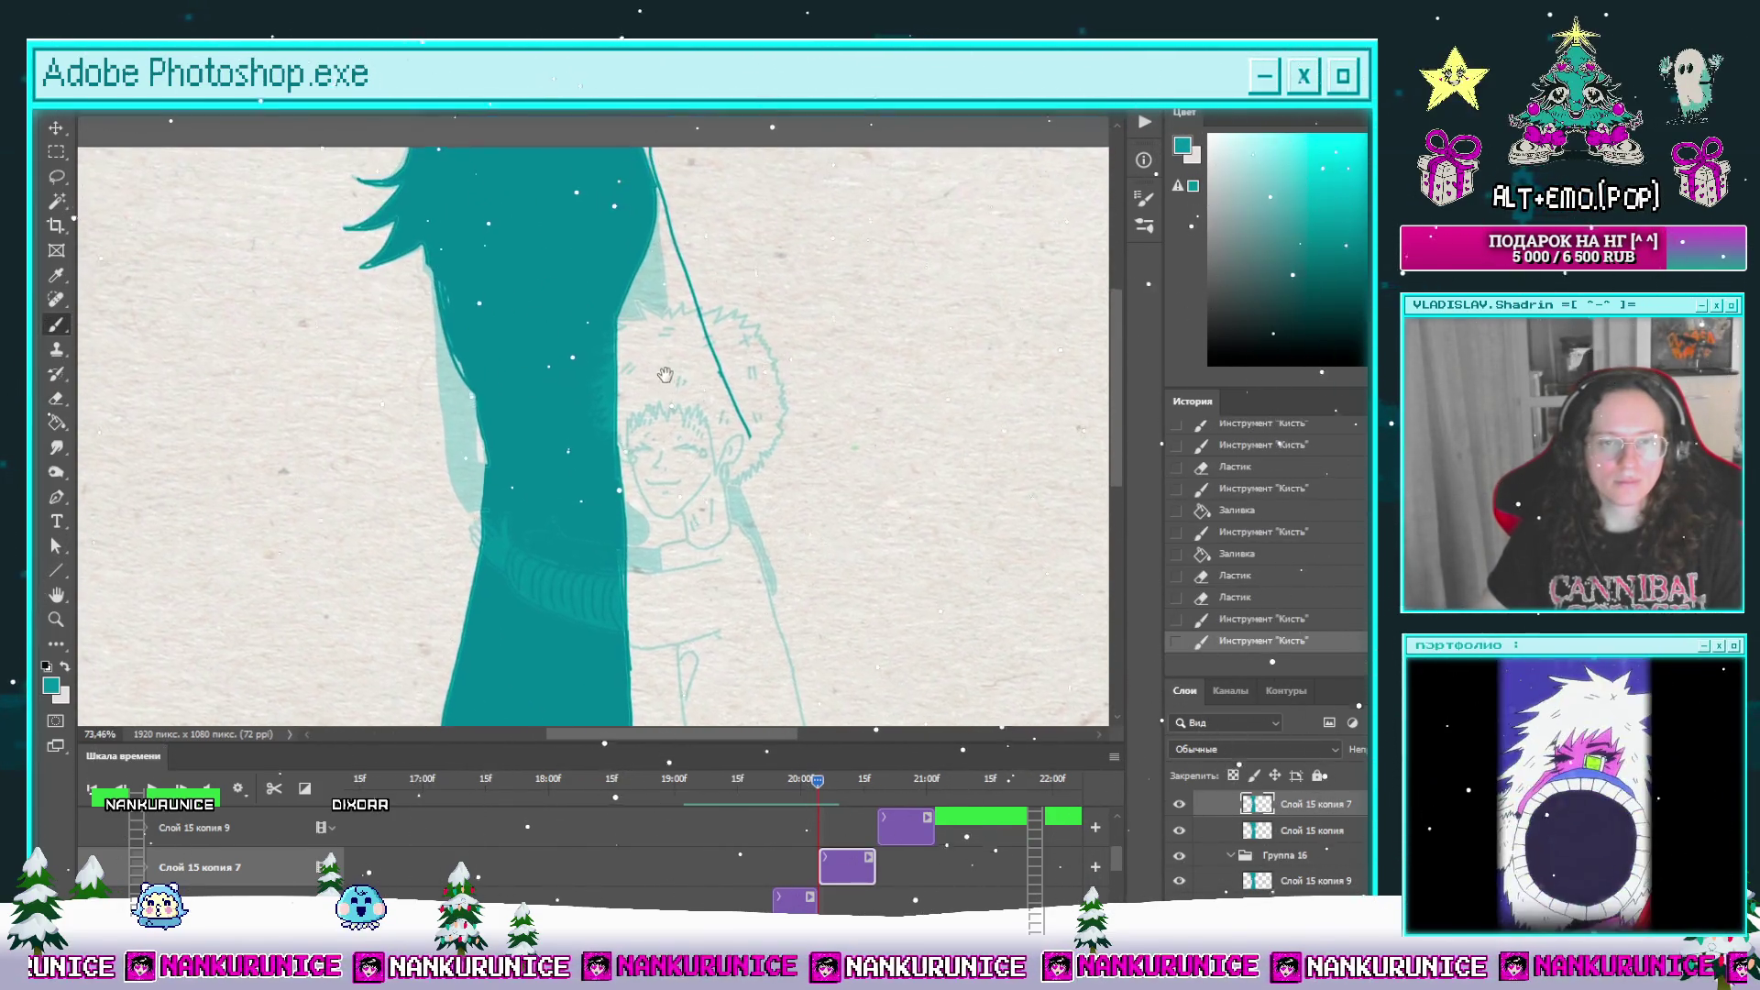
left_click(762, 472)
Step: Fill the new arm and hand outlines solid teal, then move just past 20:15f
left_click_drag(748, 450, 724, 359)
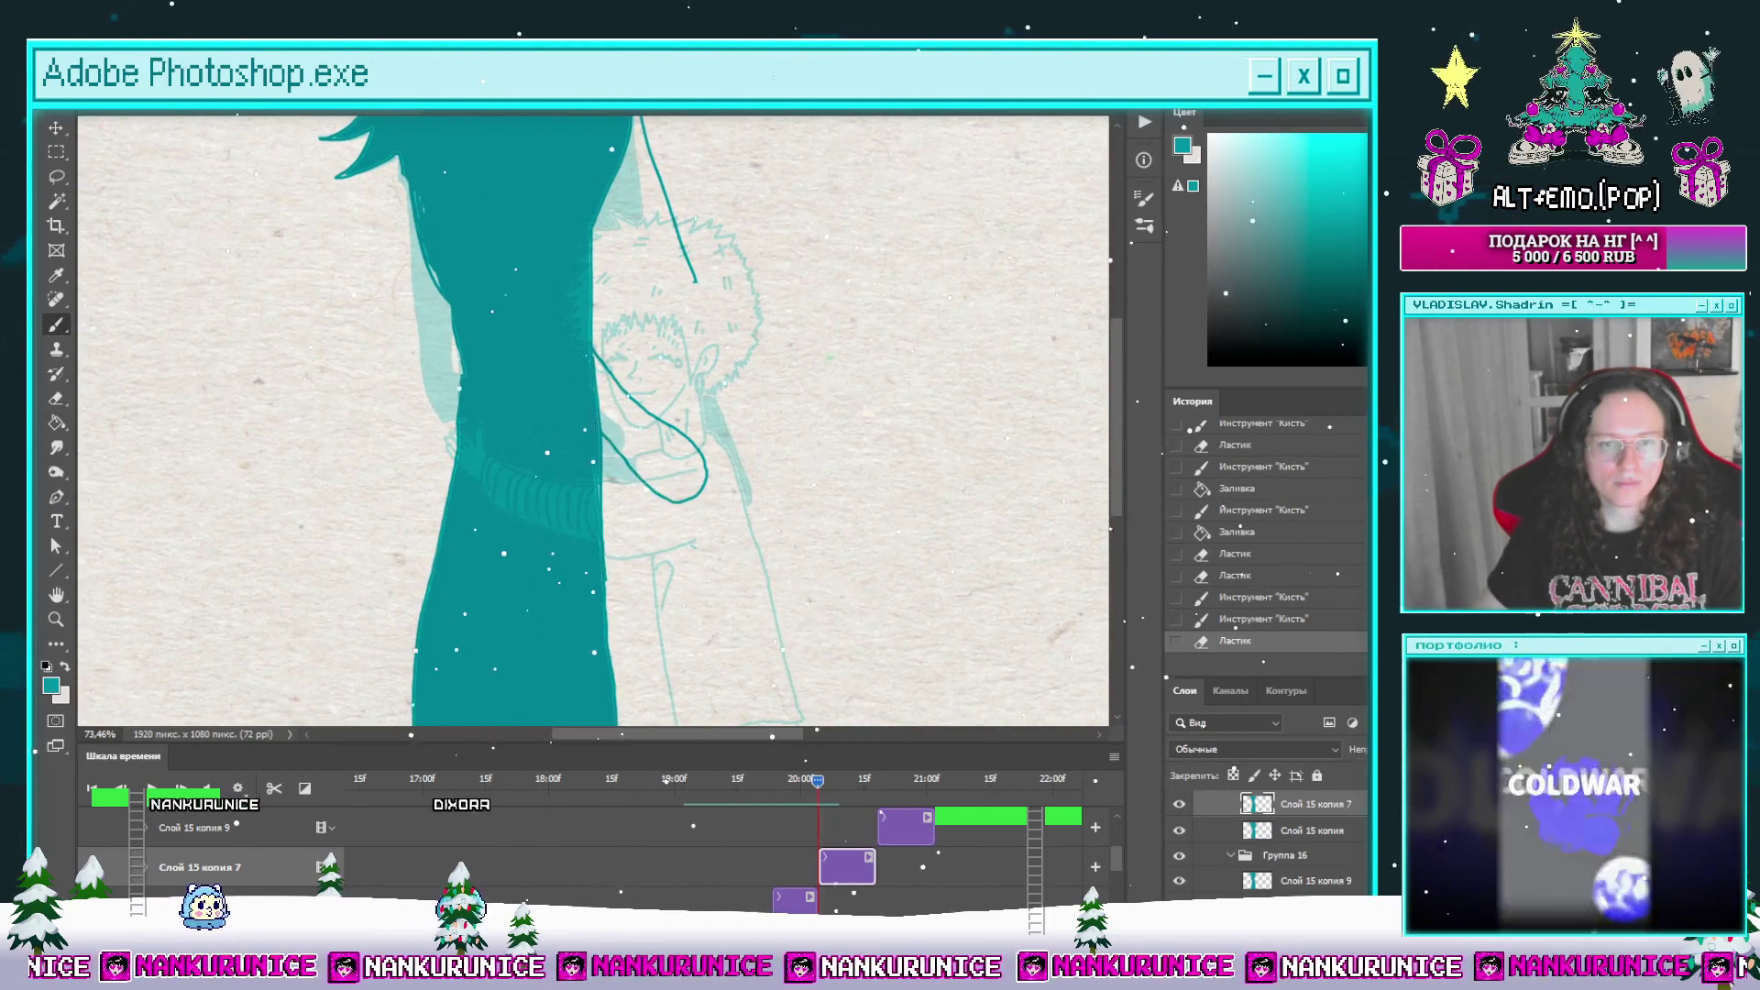
key("g")
left_click(612, 420)
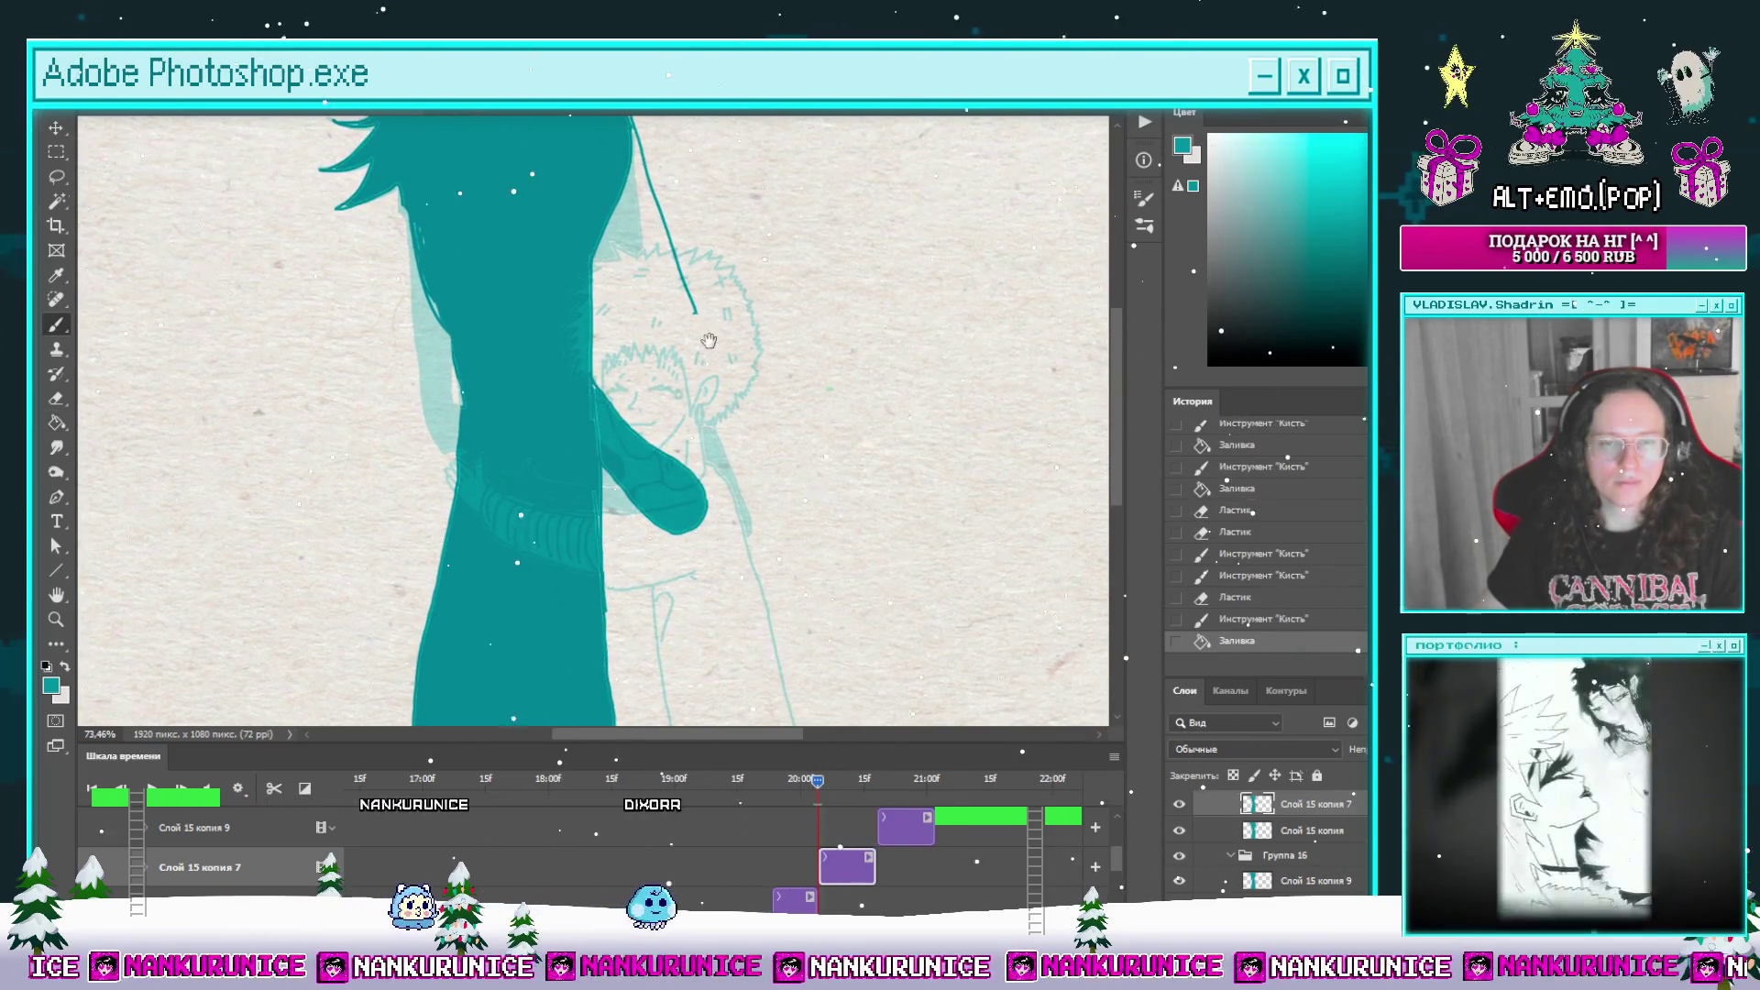
left_click_drag(708, 341, 713, 309)
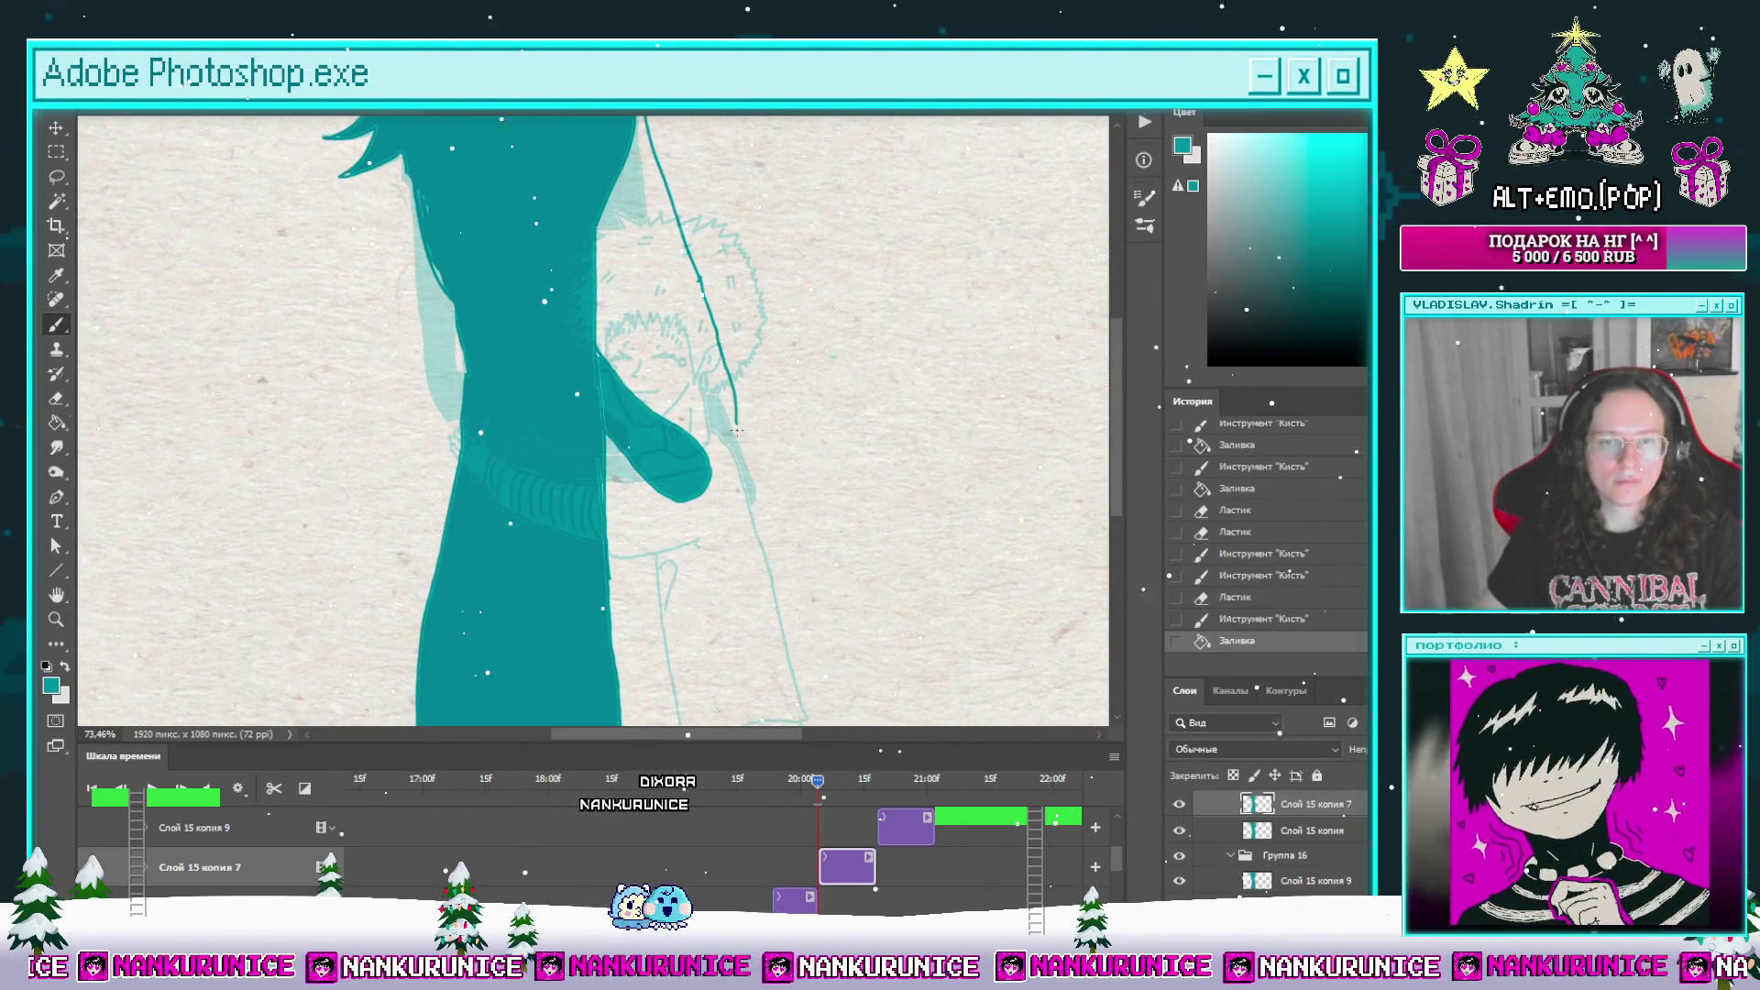
left_click(716, 344)
key("g")
left_click(721, 412)
left_click_drag(668, 273, 678, 415)
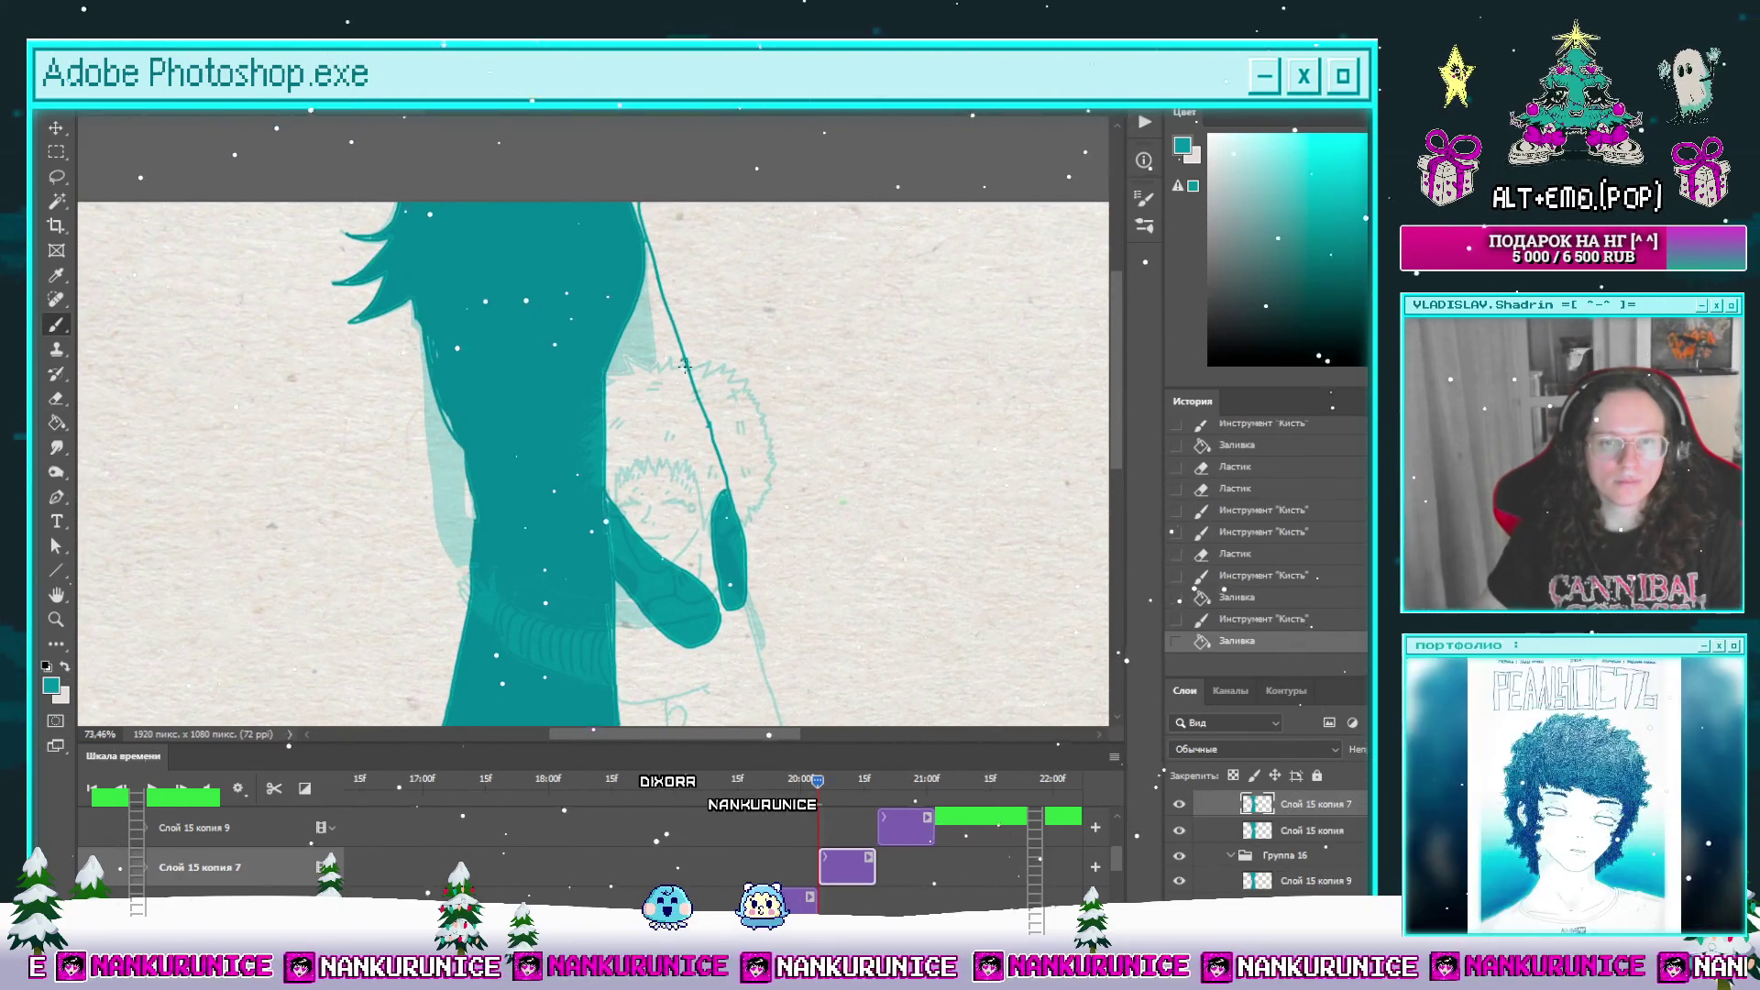
scroll(683, 357, "down", 3)
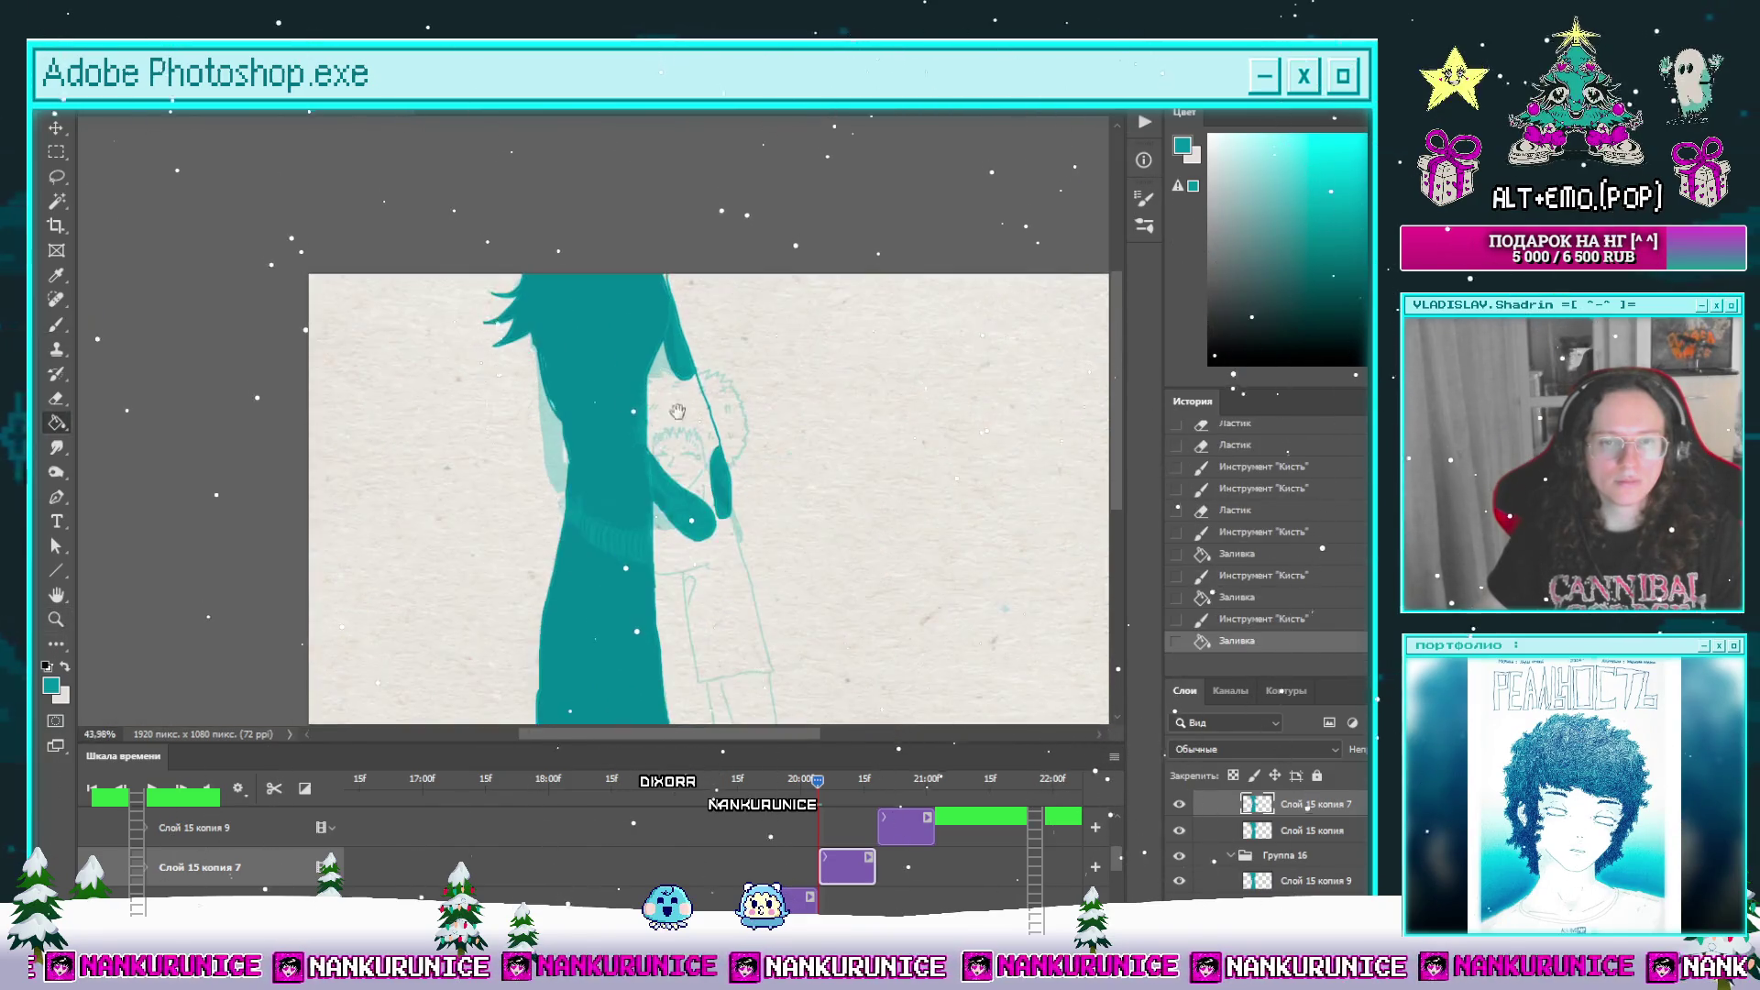
left_click(872, 784)
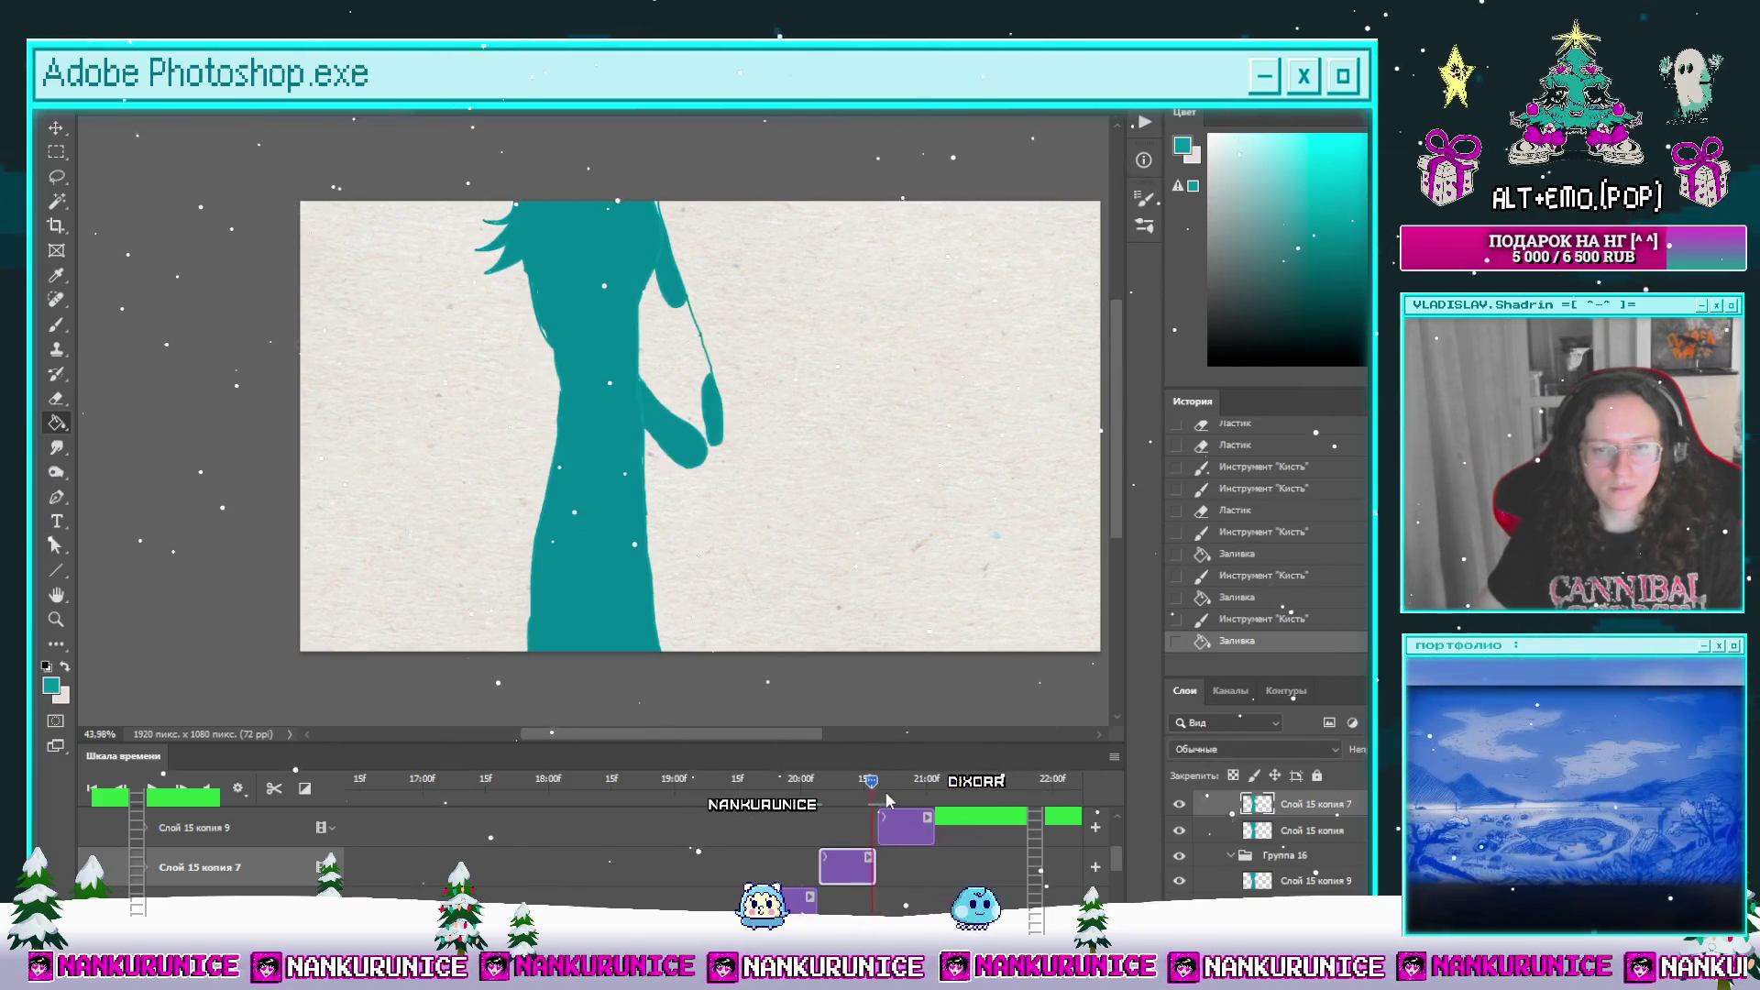
Step: Select Слой 15 копия 9, step forward one frame, and erase stray marks along the silhouette's edge
left_click(896, 816)
key("Right")
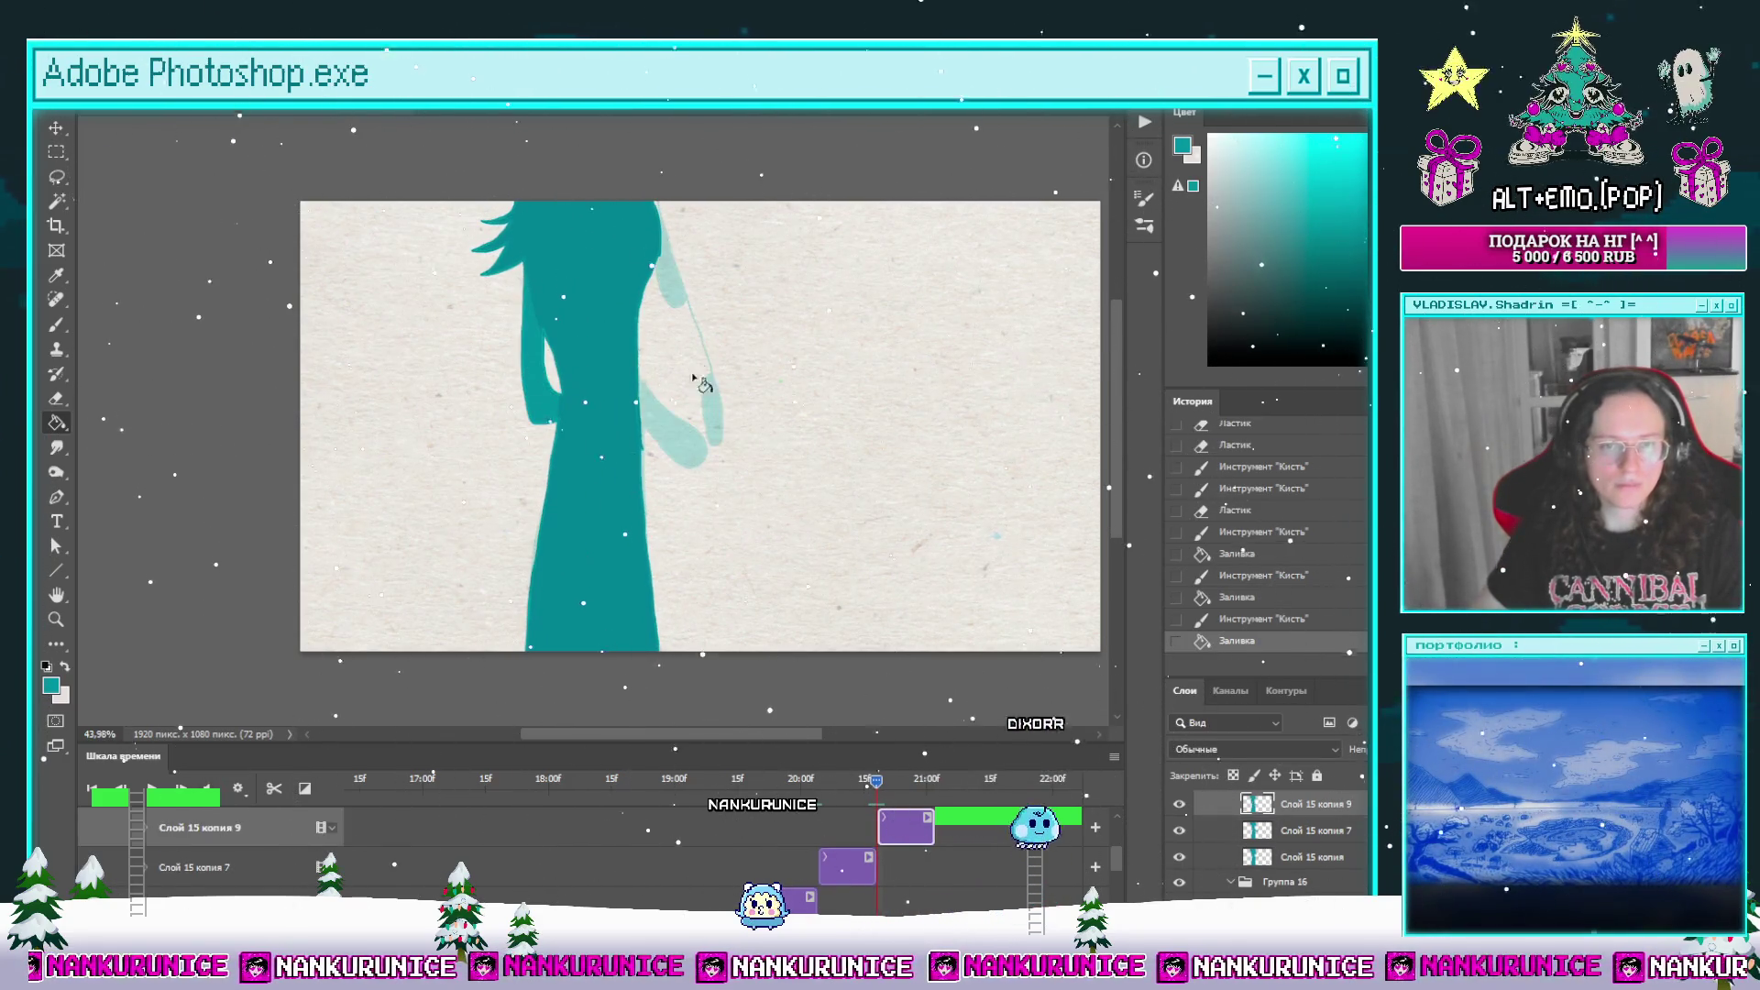
scroll(500, 253, "up", 3)
key("e")
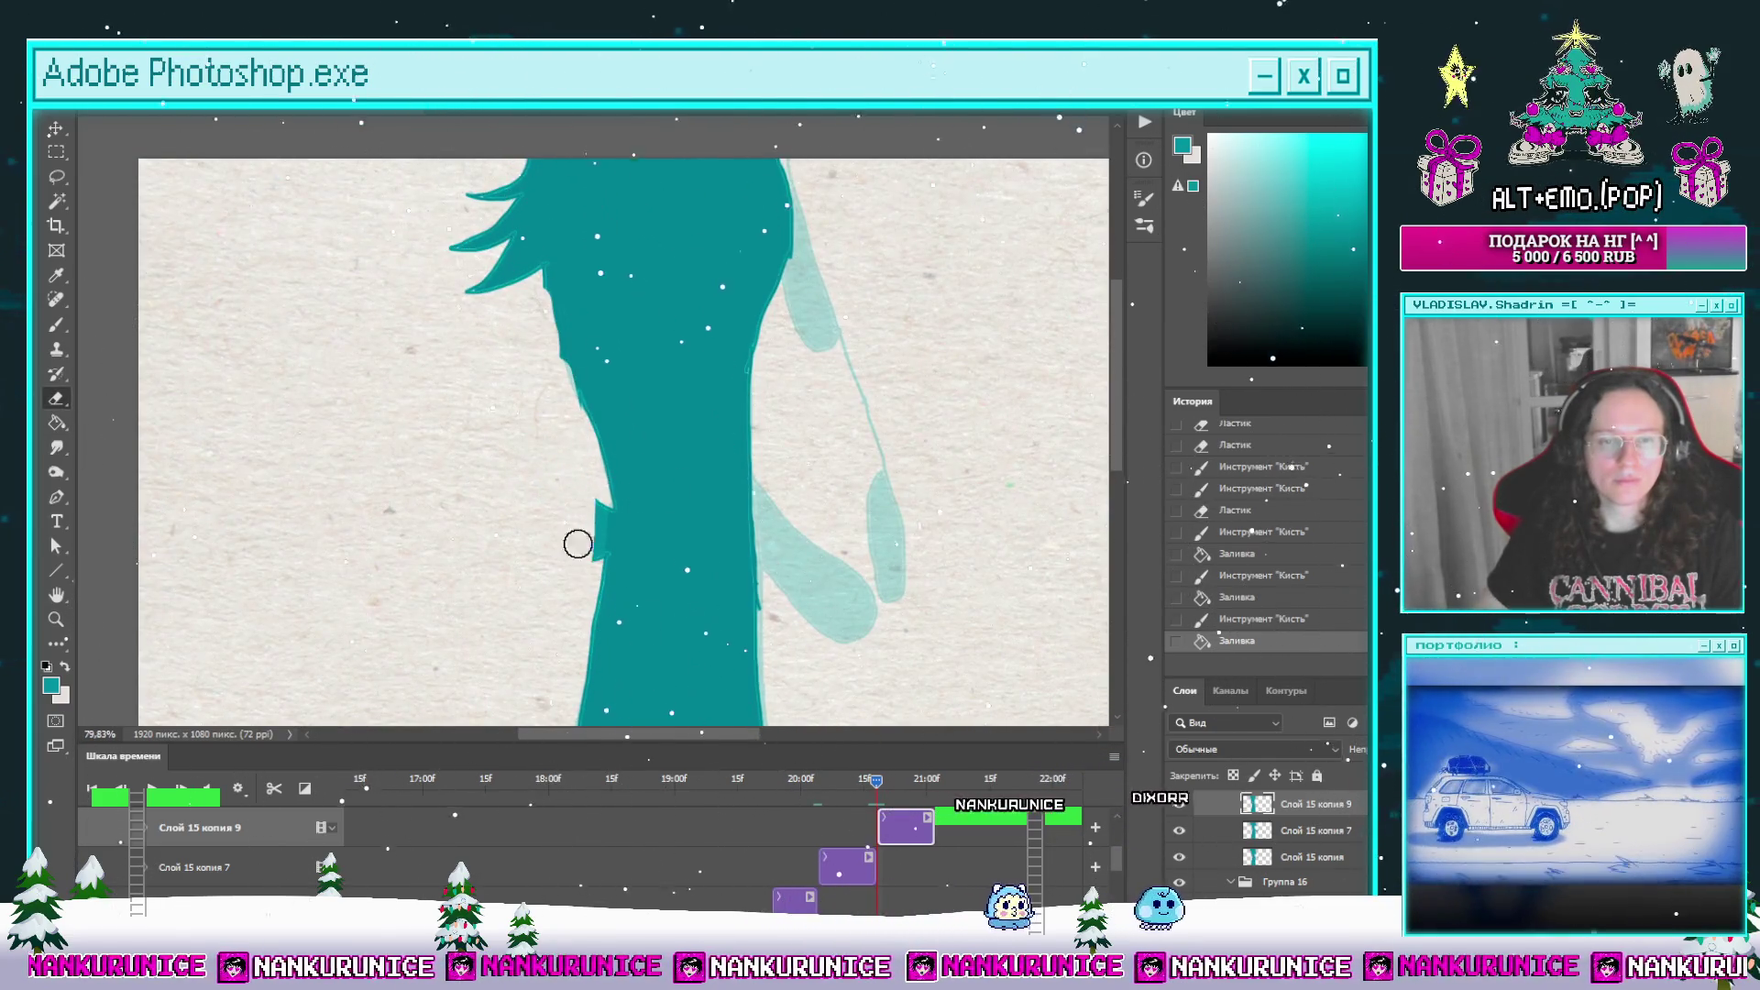
left_click_drag(568, 416, 561, 400)
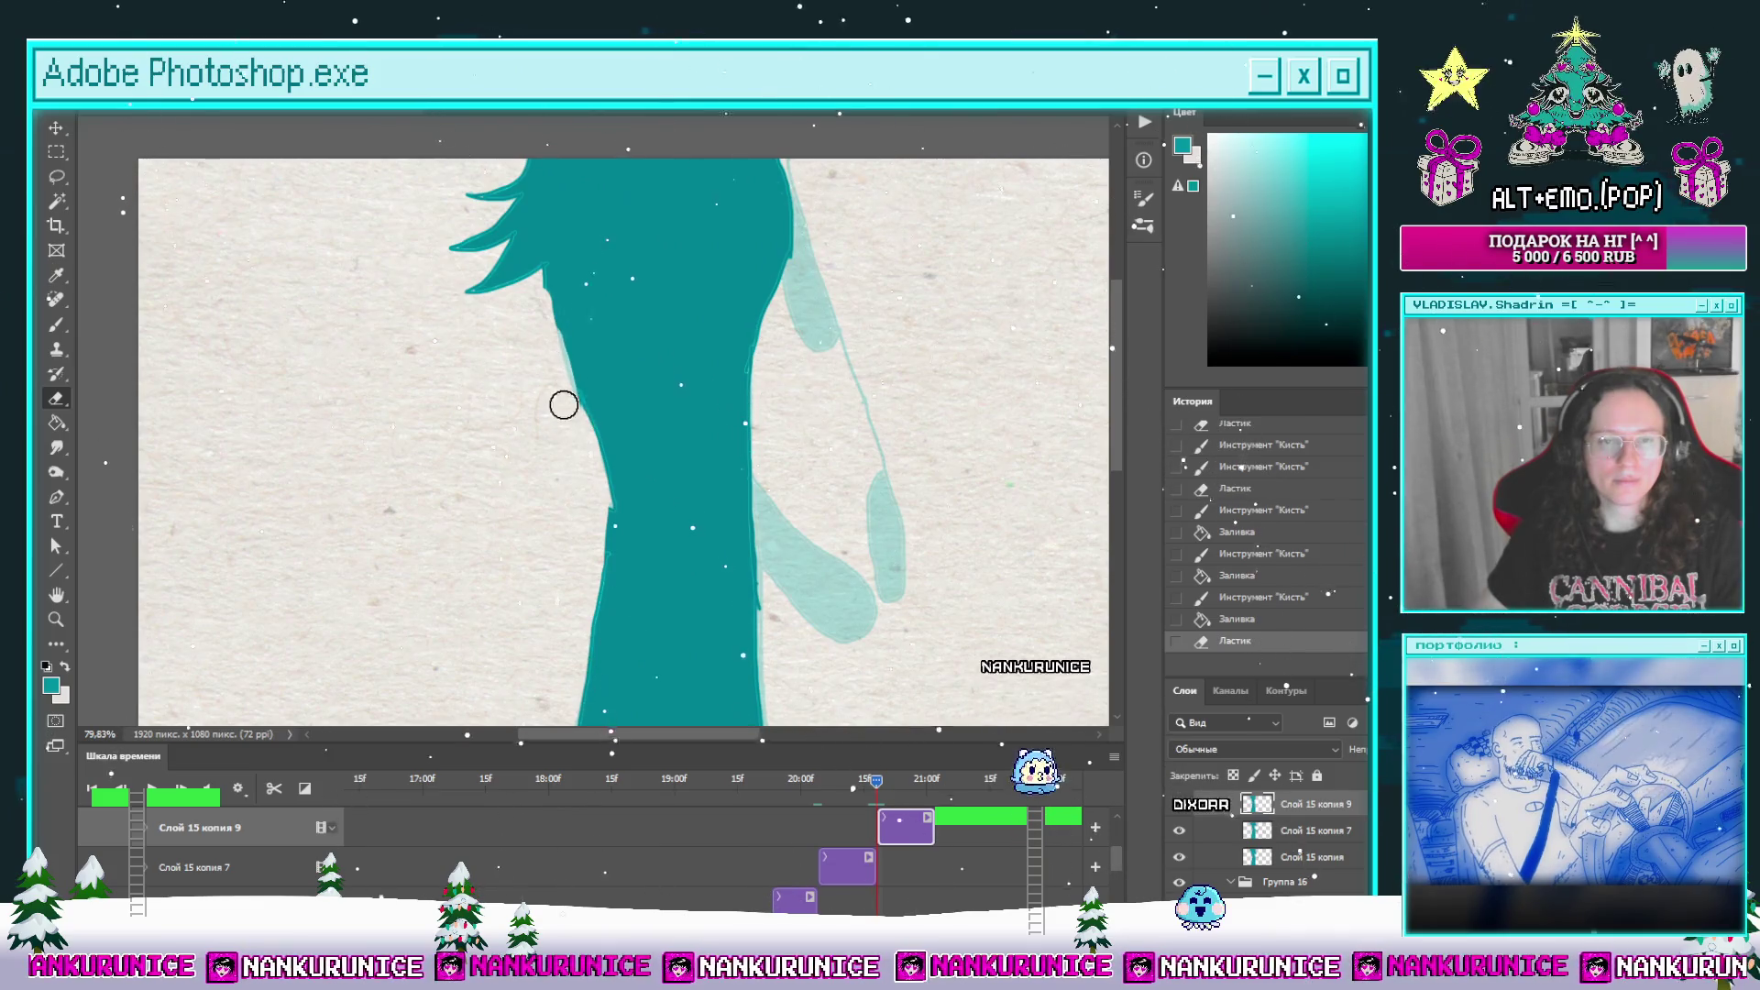
Step: Outline the pale hand in dark teal and fill it solid teal
scroll(642, 412, "up", 1)
key("b")
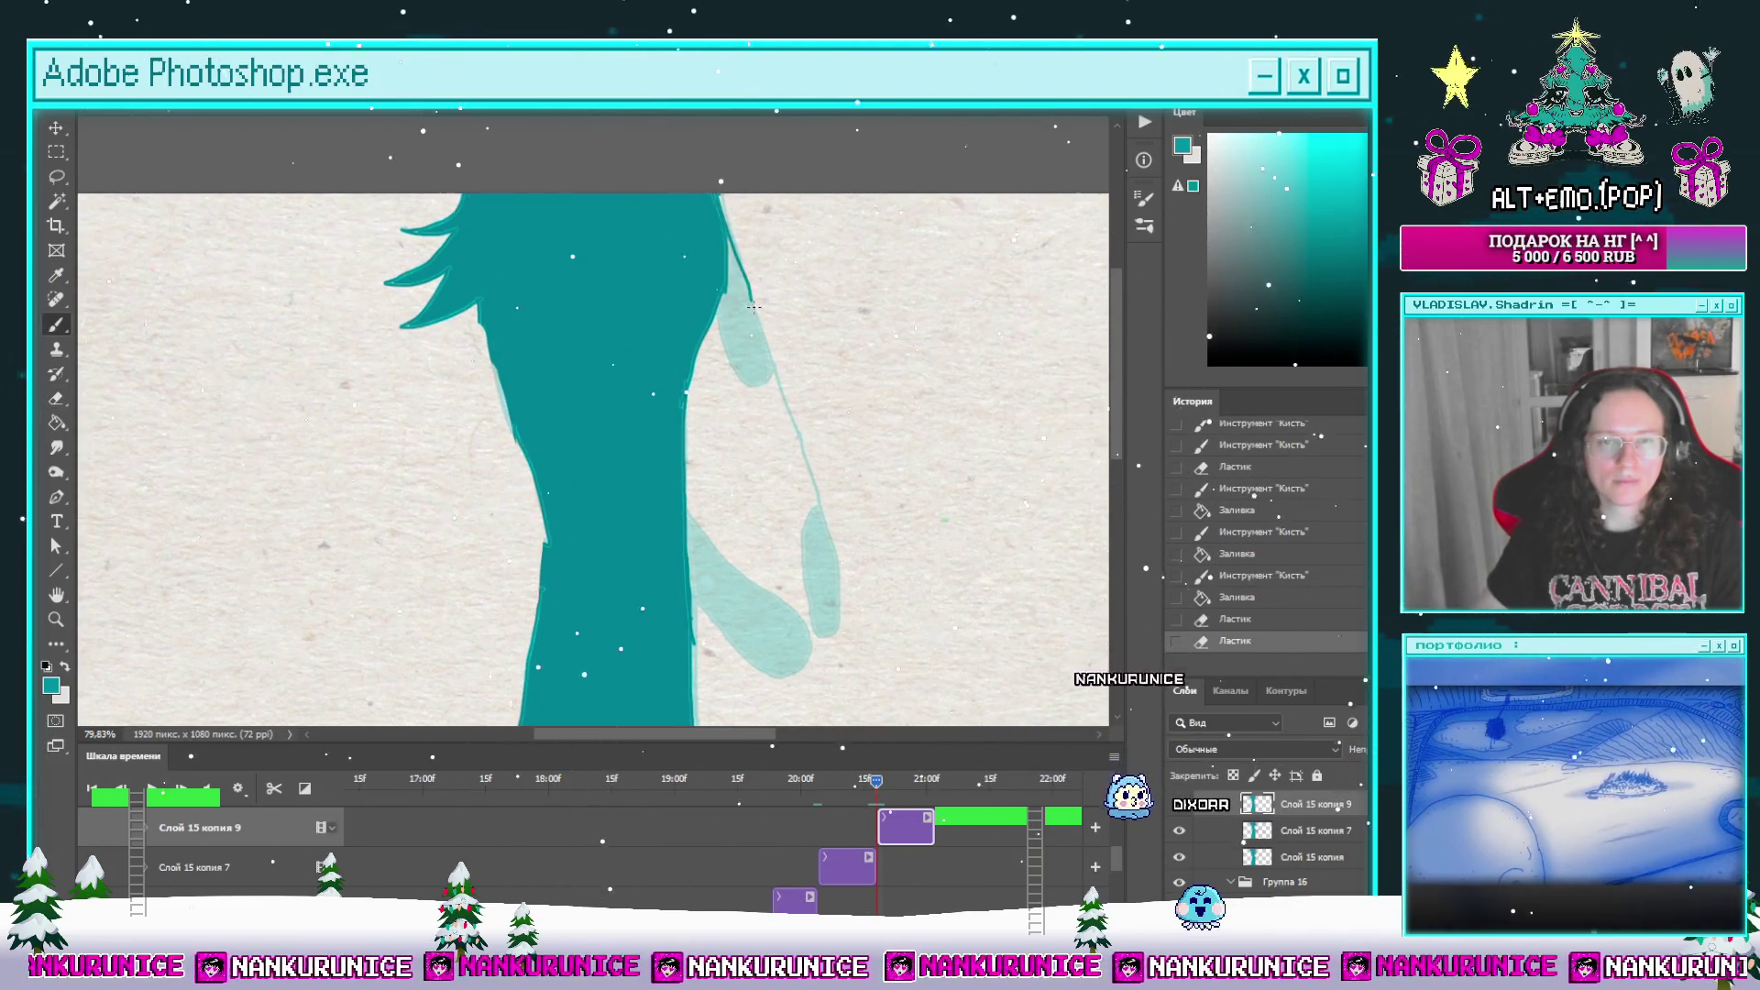
left_click_drag(720, 197, 717, 312)
key("g")
left_click(744, 330)
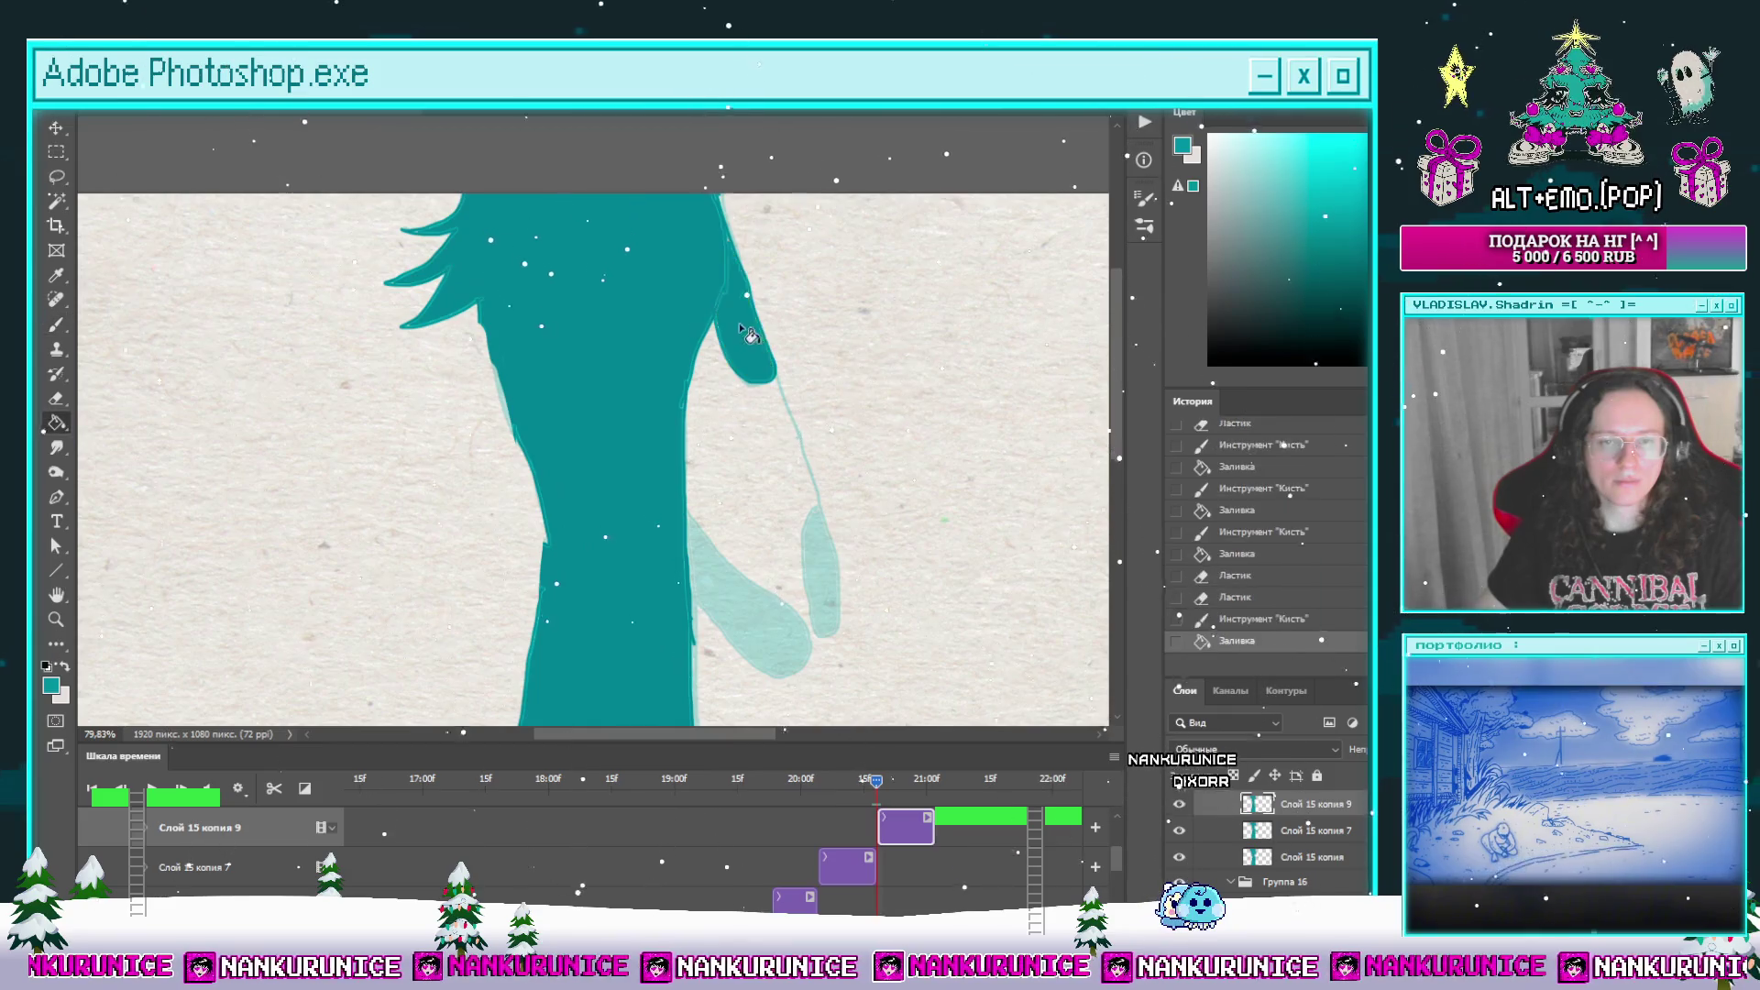
scroll(671, 452, "down", 2)
key("b")
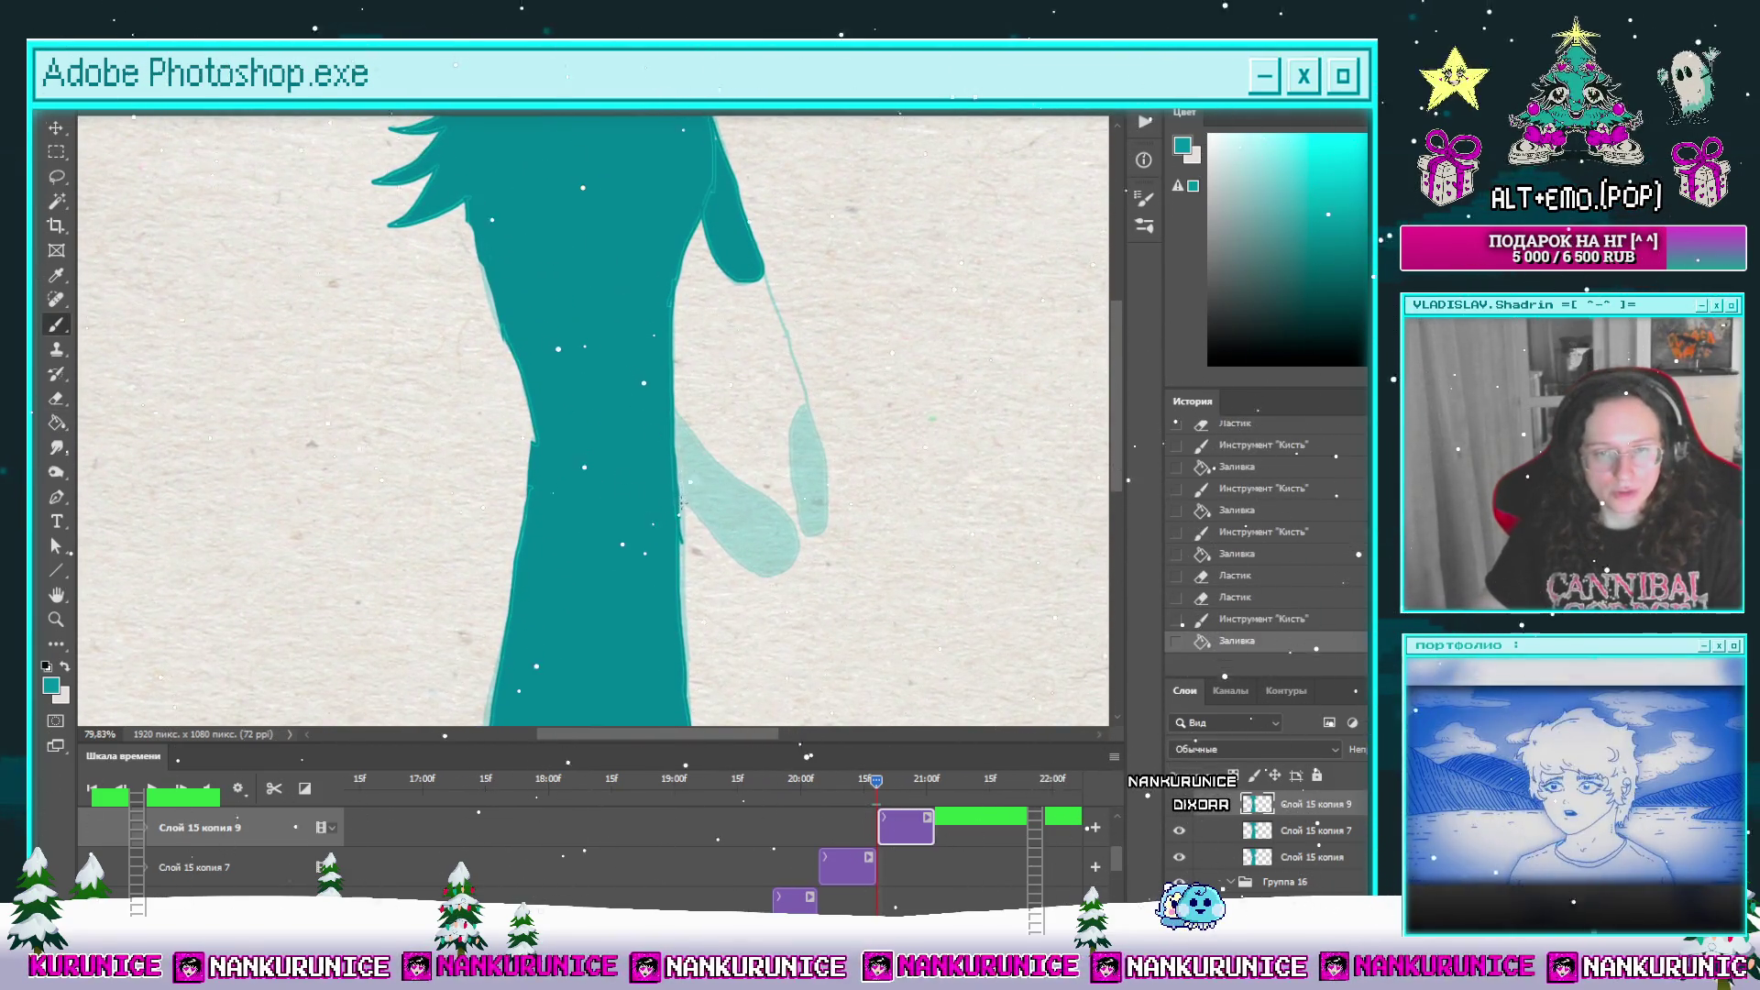
left_click_drag(763, 573, 793, 566)
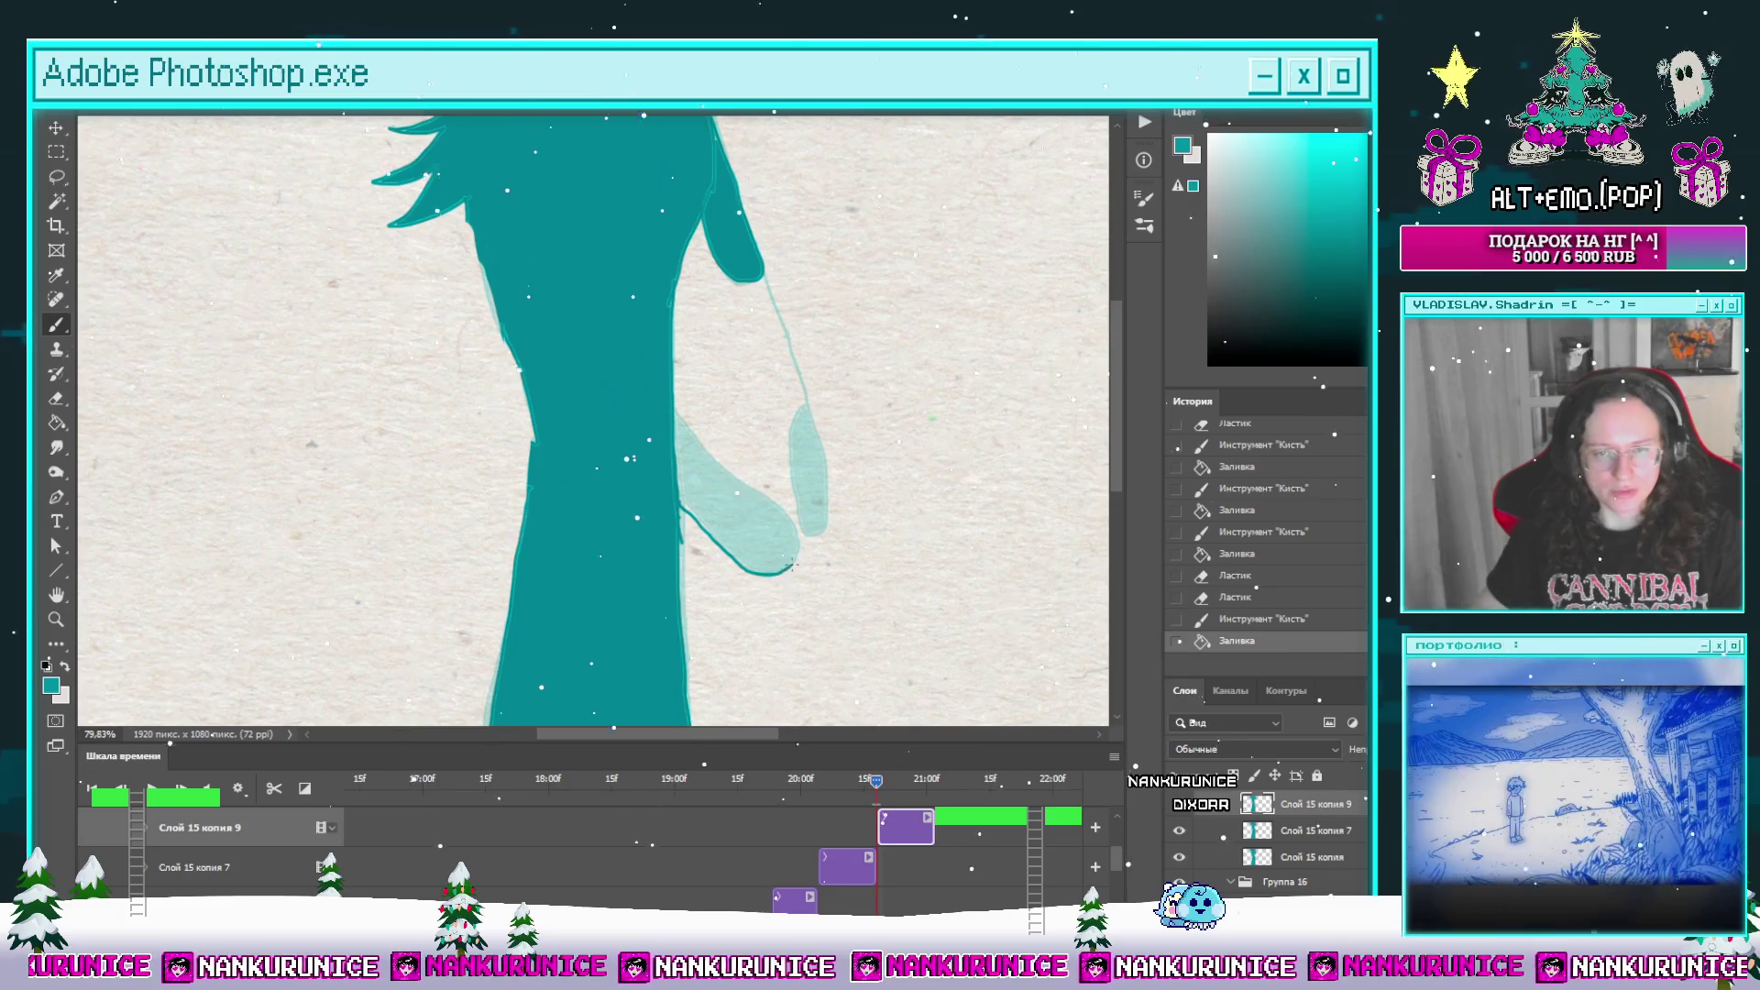
key("g")
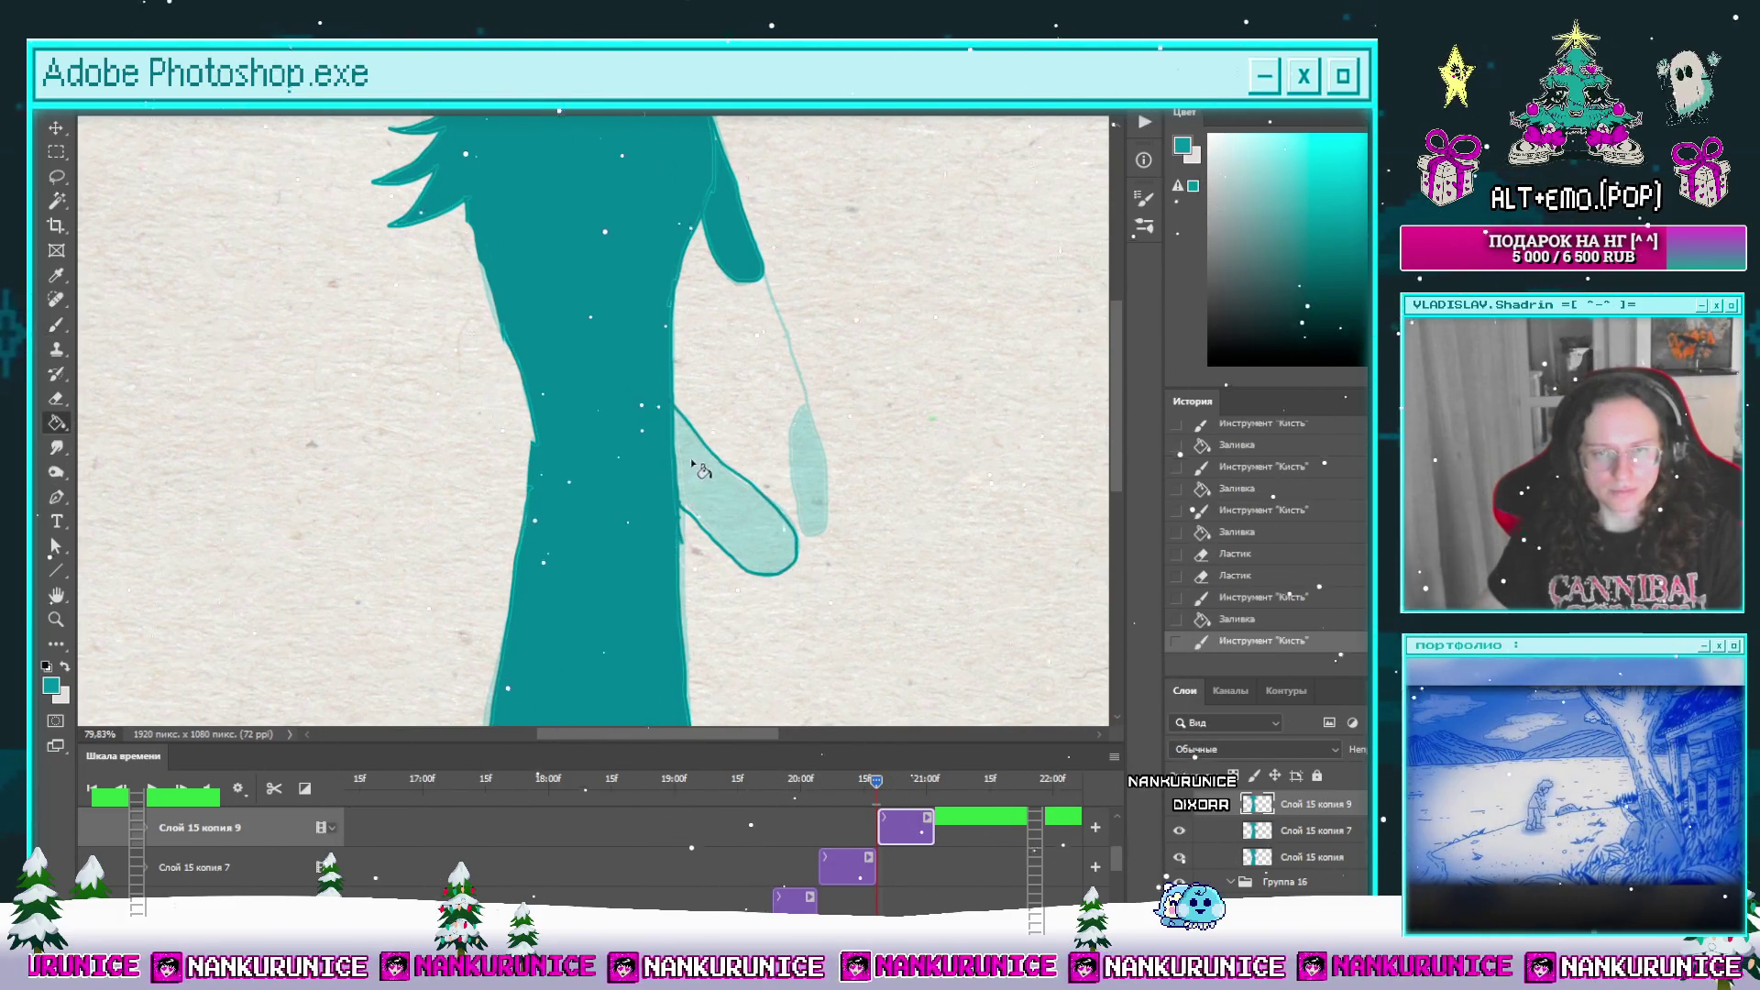
left_click(724, 476)
Step: Zoom in on the pendant, fill it solid teal, and save the document
key("z")
mouse_move(766, 430)
left_mouse_down()
mouse_move(770, 401)
mouse_move(736, 487)
left_mouse_up()
key("b")
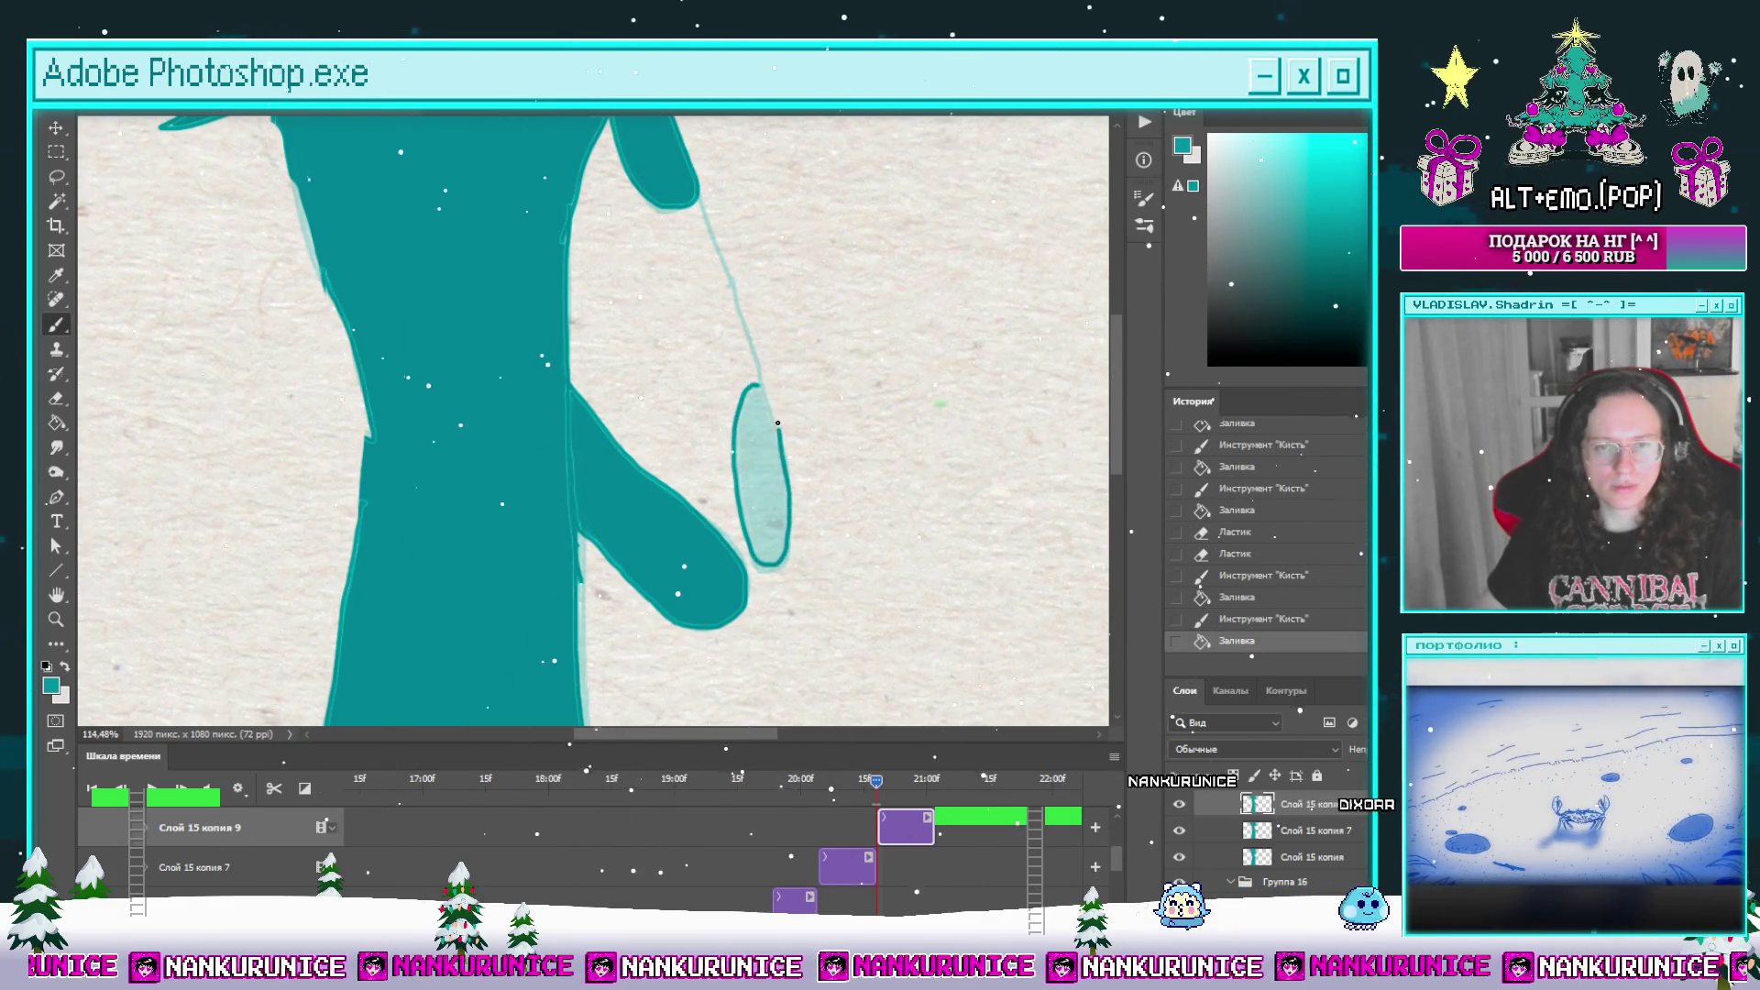
key("g")
left_click(761, 467)
scroll(771, 446, "down", 3, "alt")
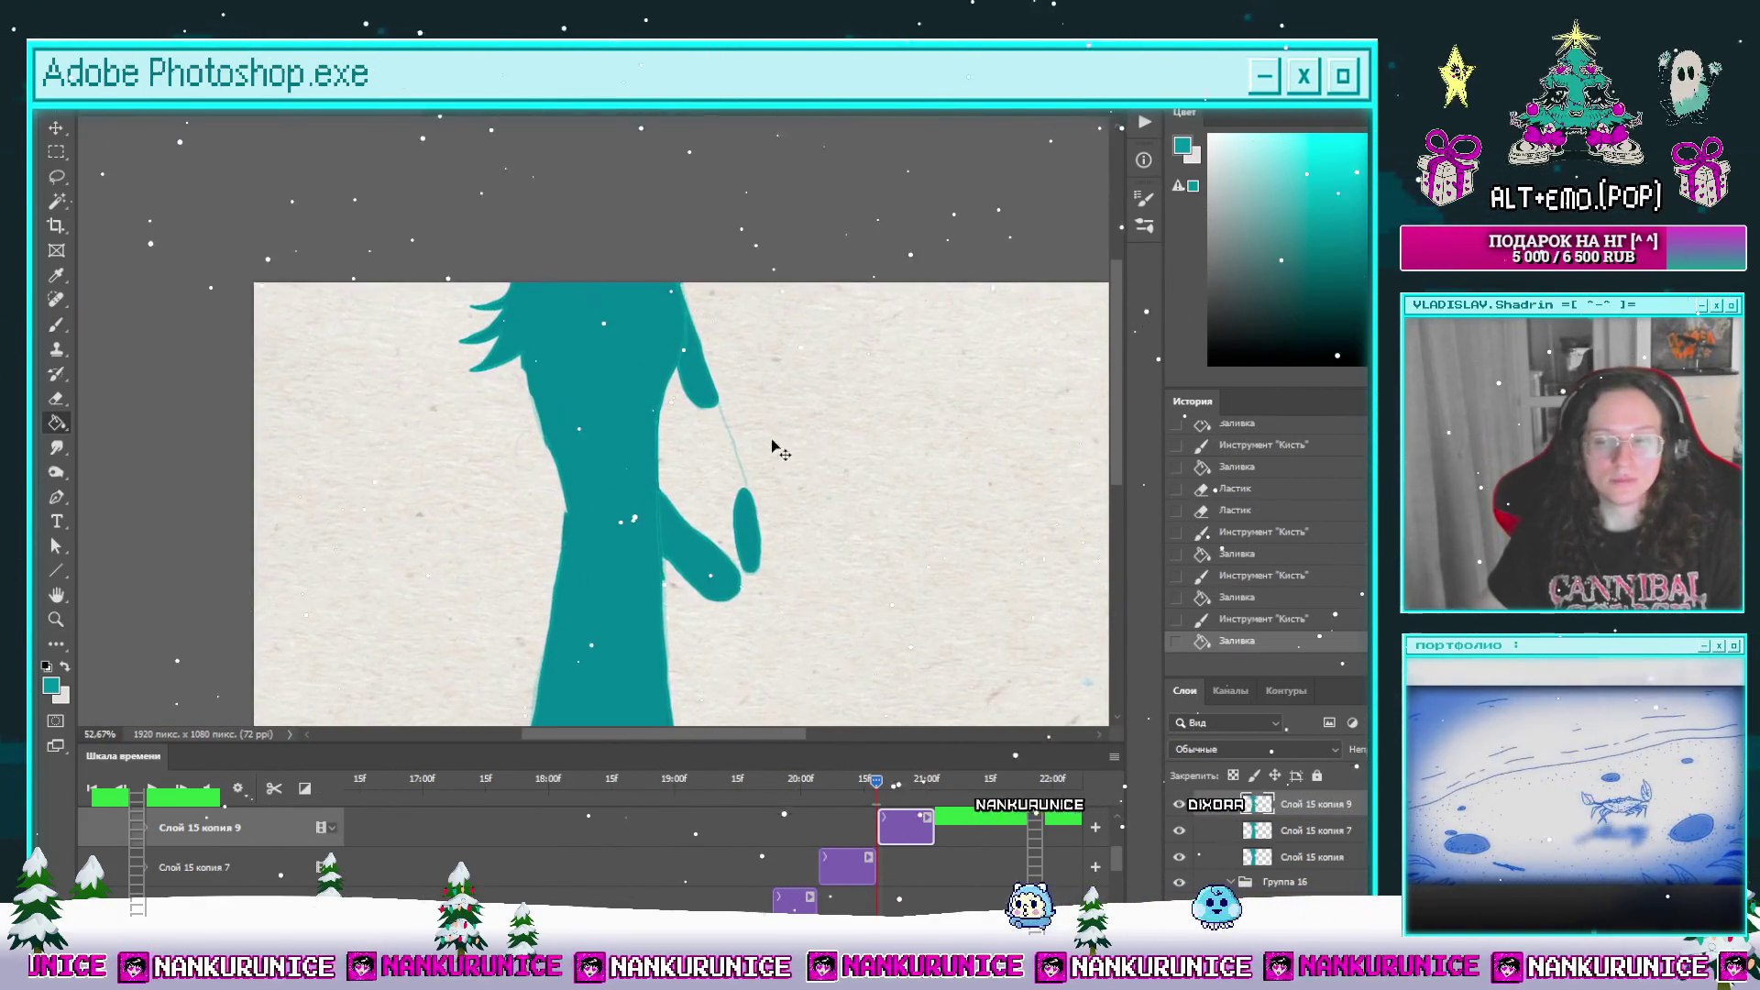
key("ctrl+s")
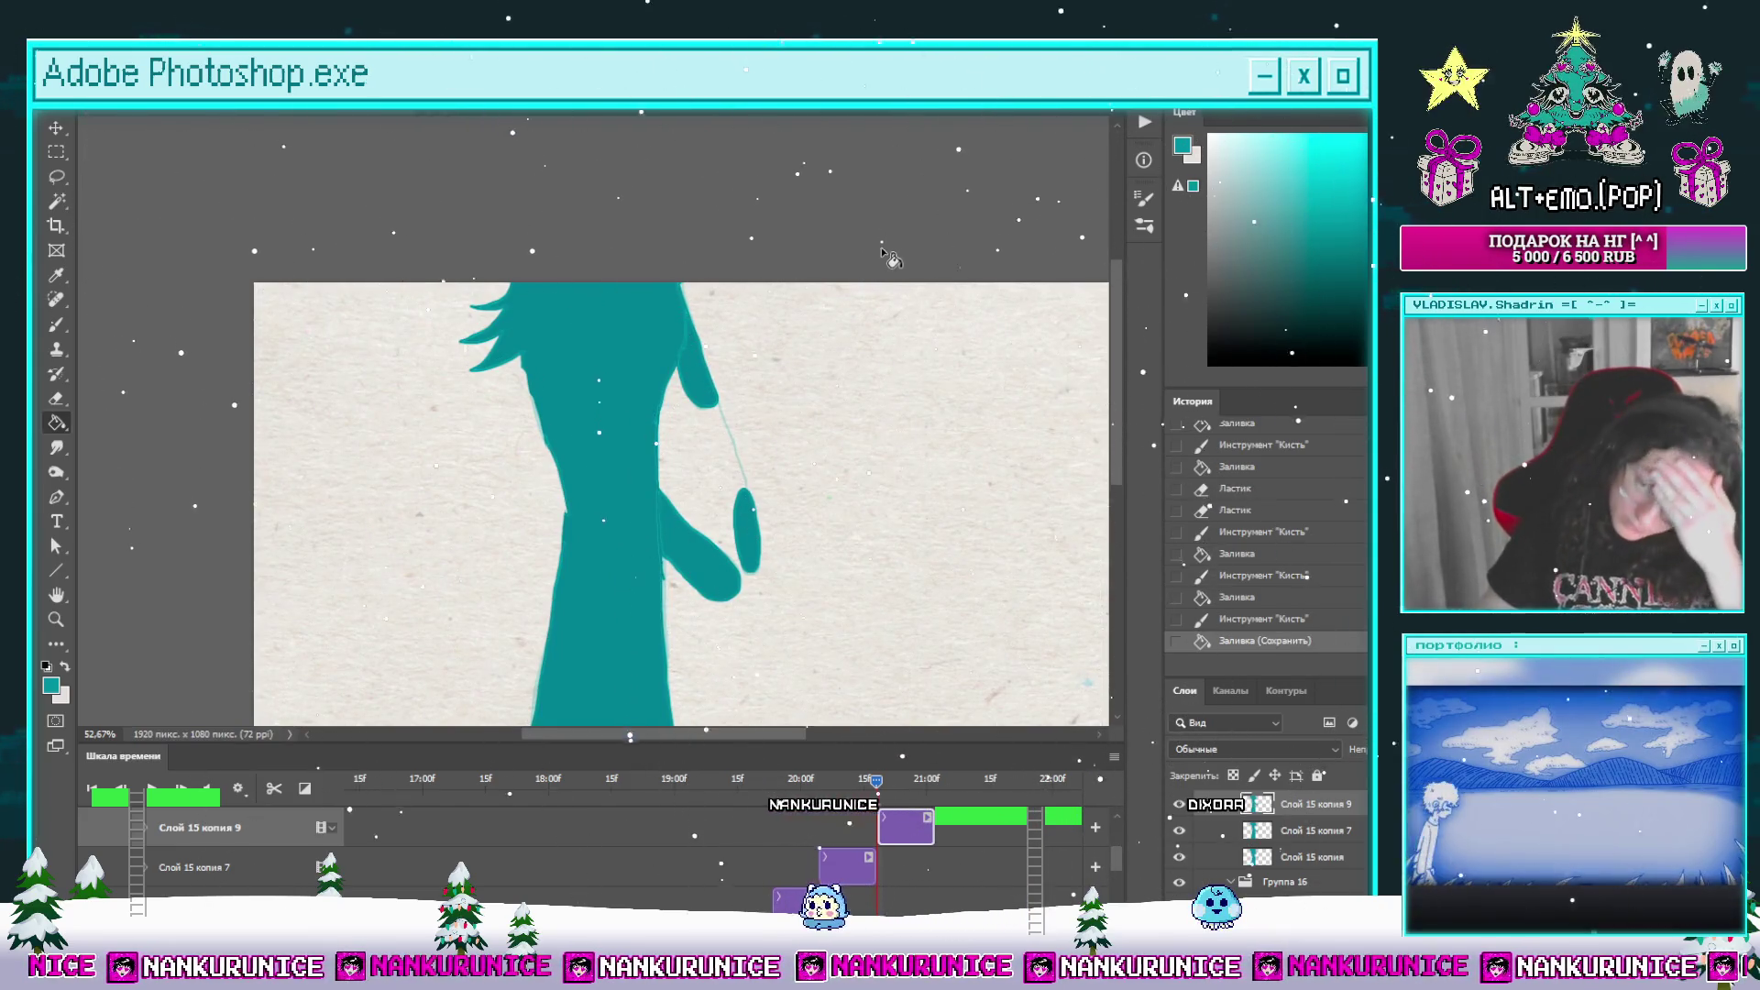